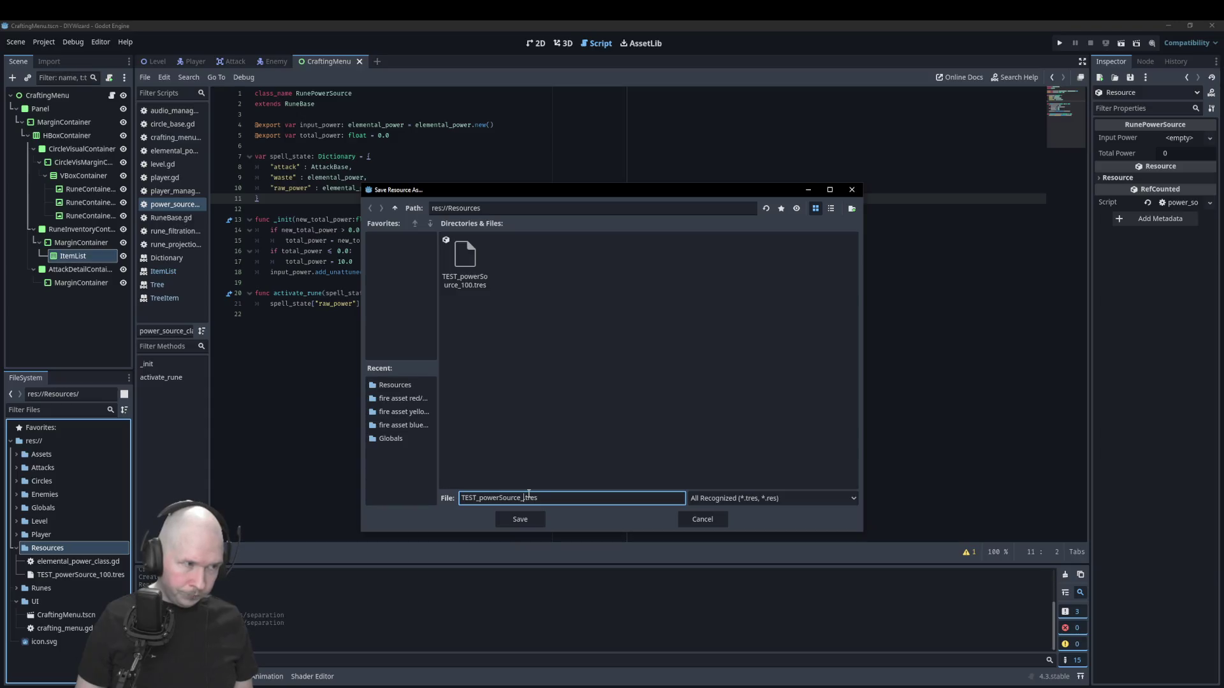
Save the power source as TEST_powerSource_150.tres and give it Total Power 150
type("100")
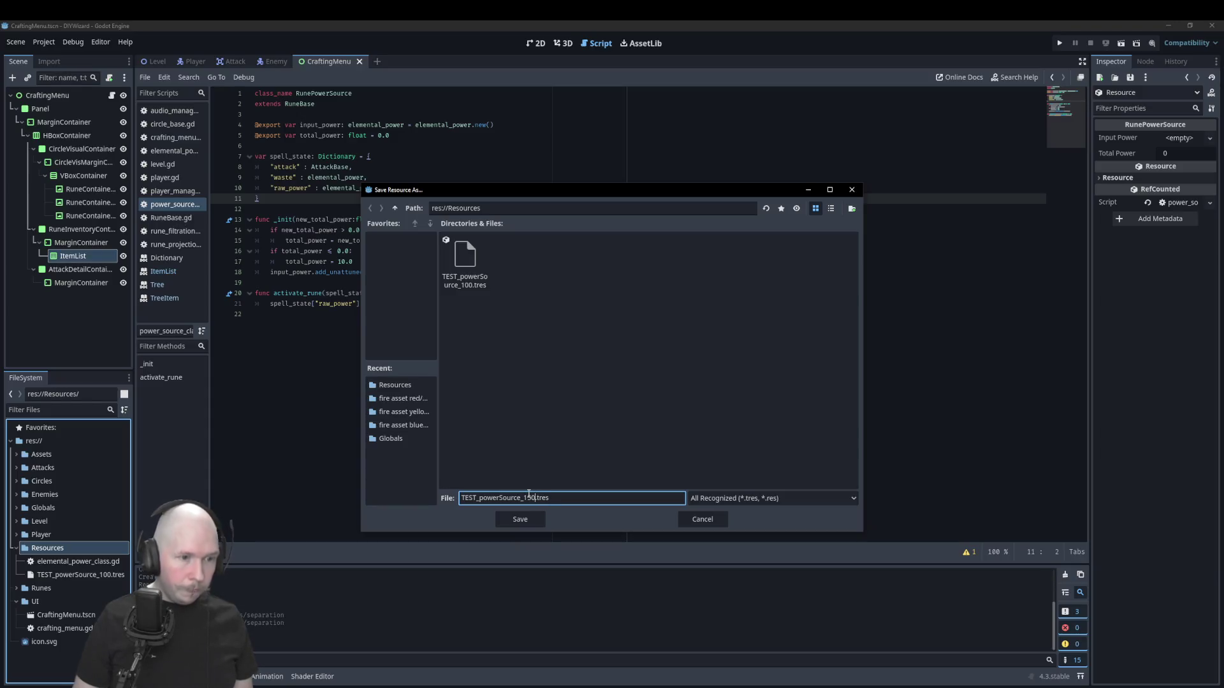
left_click(539, 520)
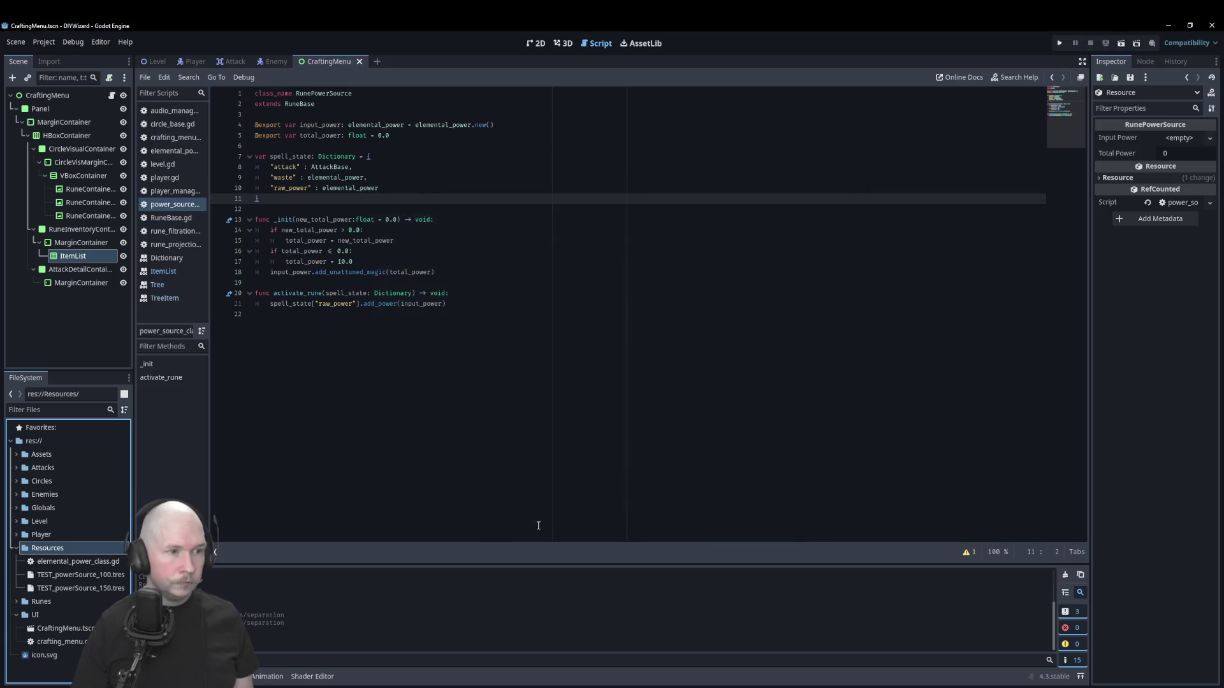
left_click(80, 588)
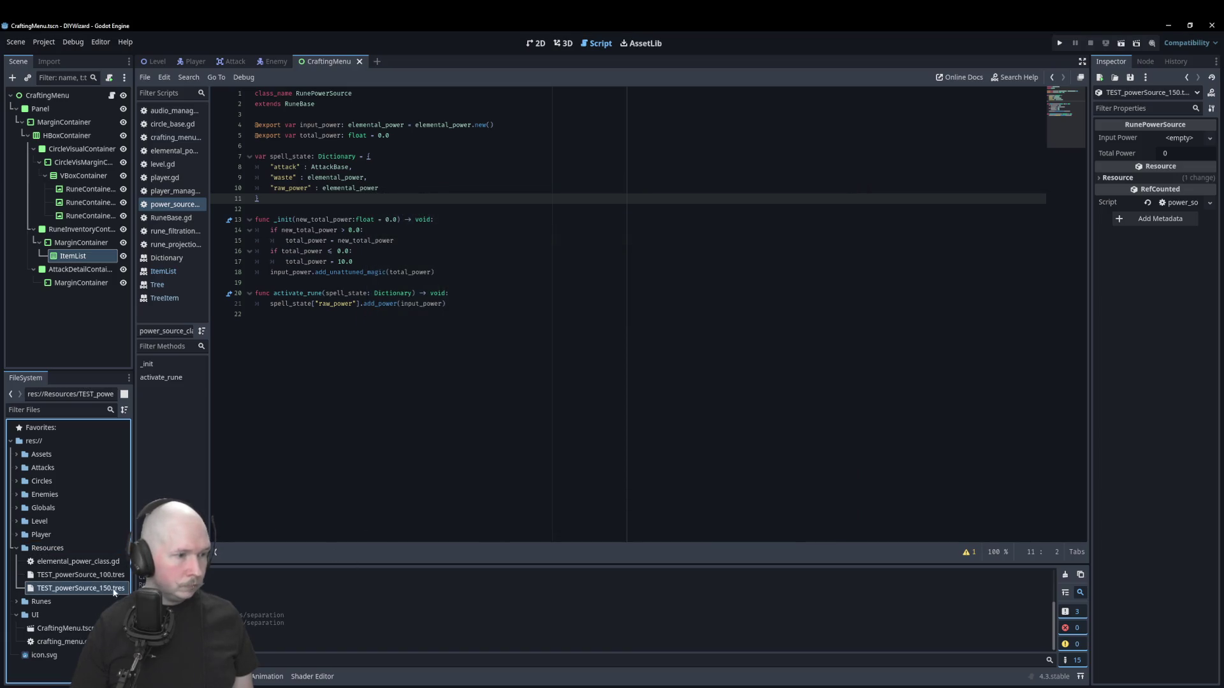
left_click(1197, 154)
type("150")
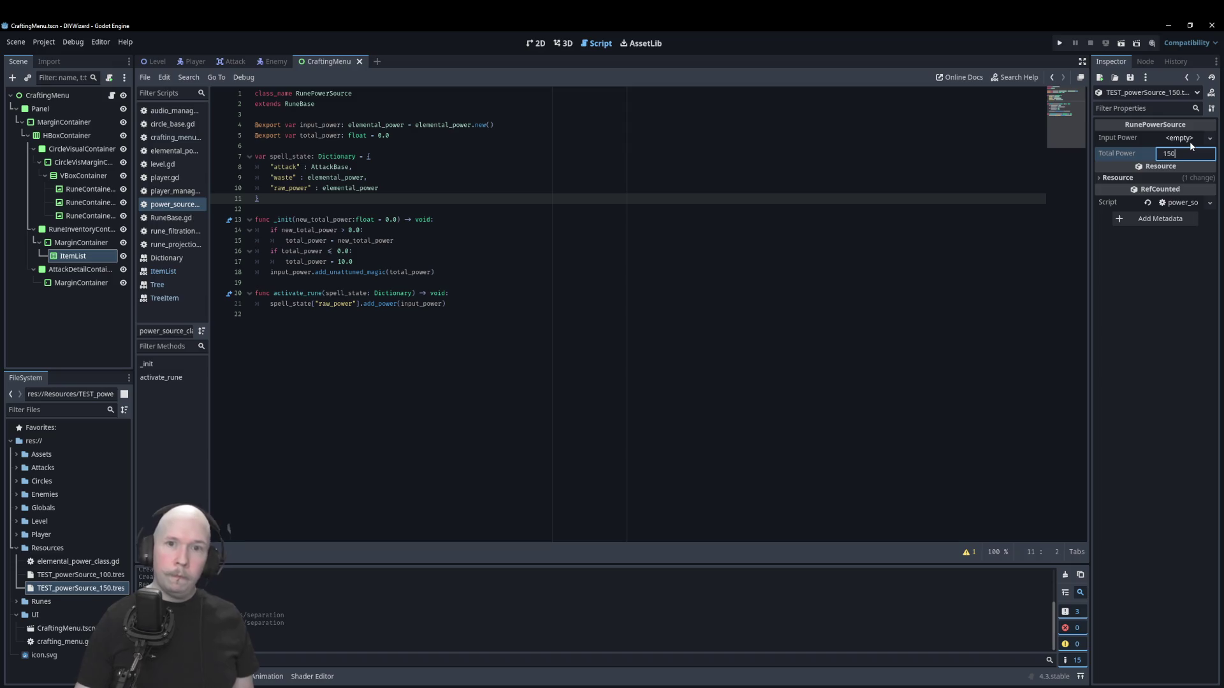
left_click(960, 257)
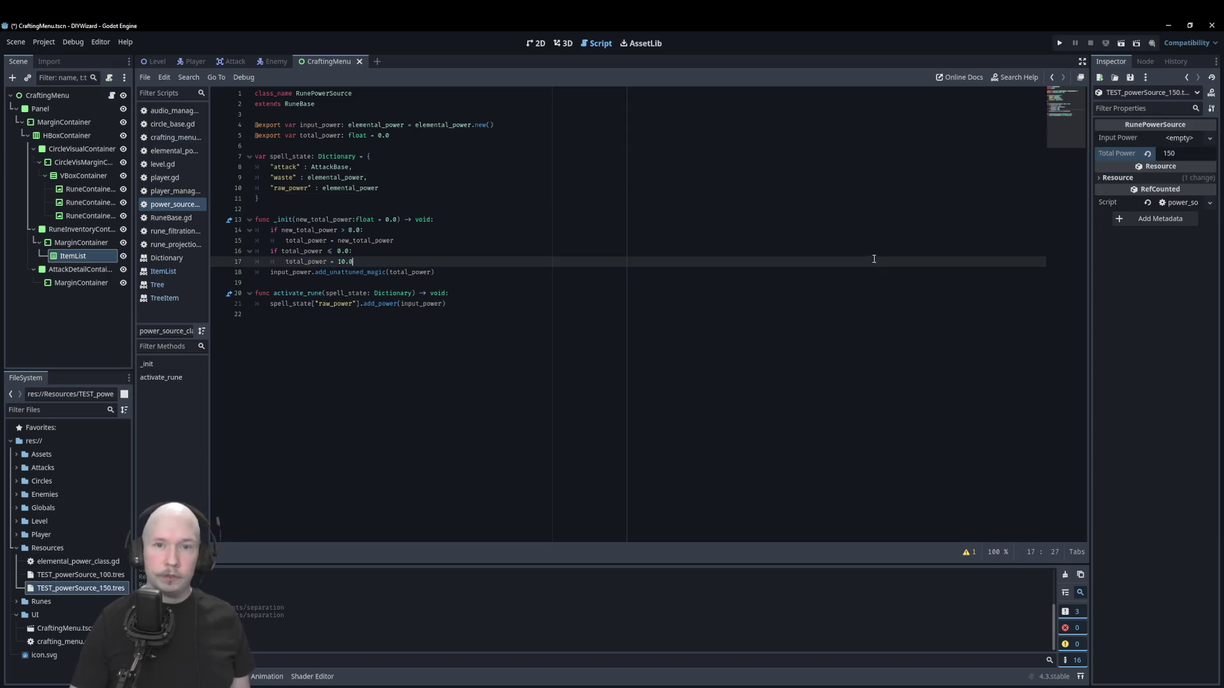
Check TEST_powerSource_100.tres and TEST_powerSource_150.tres, then select the Resources folder
left_click(80, 575)
left_click(102, 589)
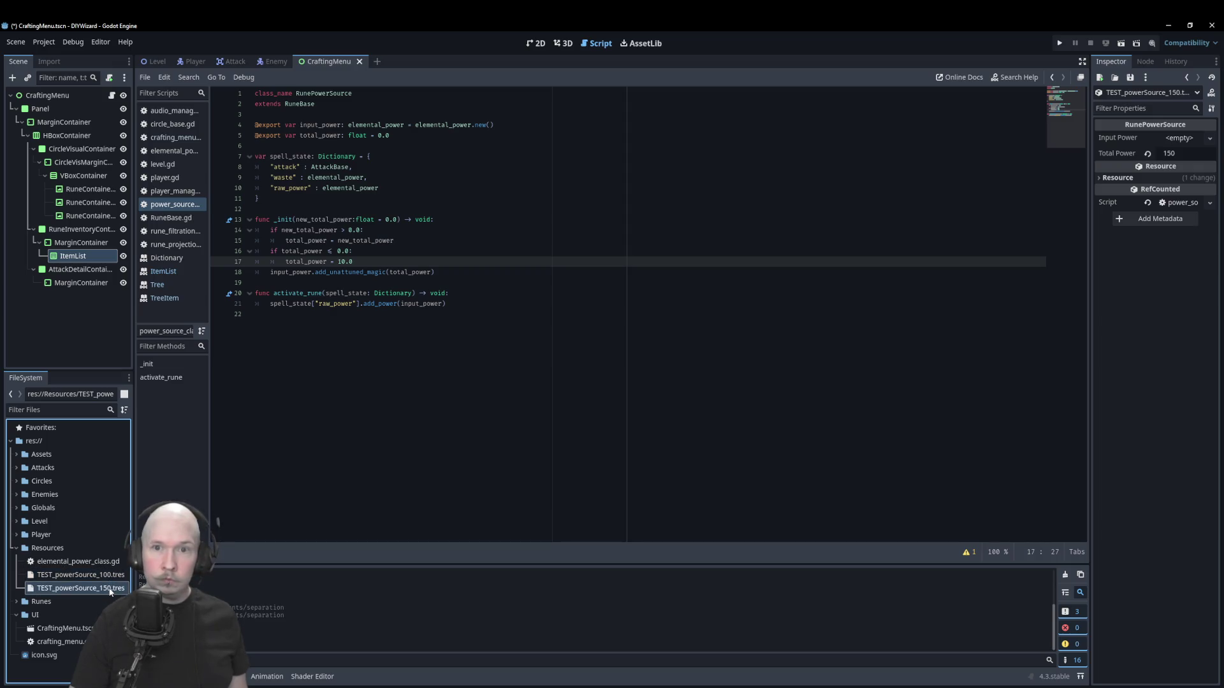
left_click(46, 550)
In Resources, create a RuneFiltration resource found by searching 'filt', saved as TEST_filtration_fire.tres
right_click(62, 551)
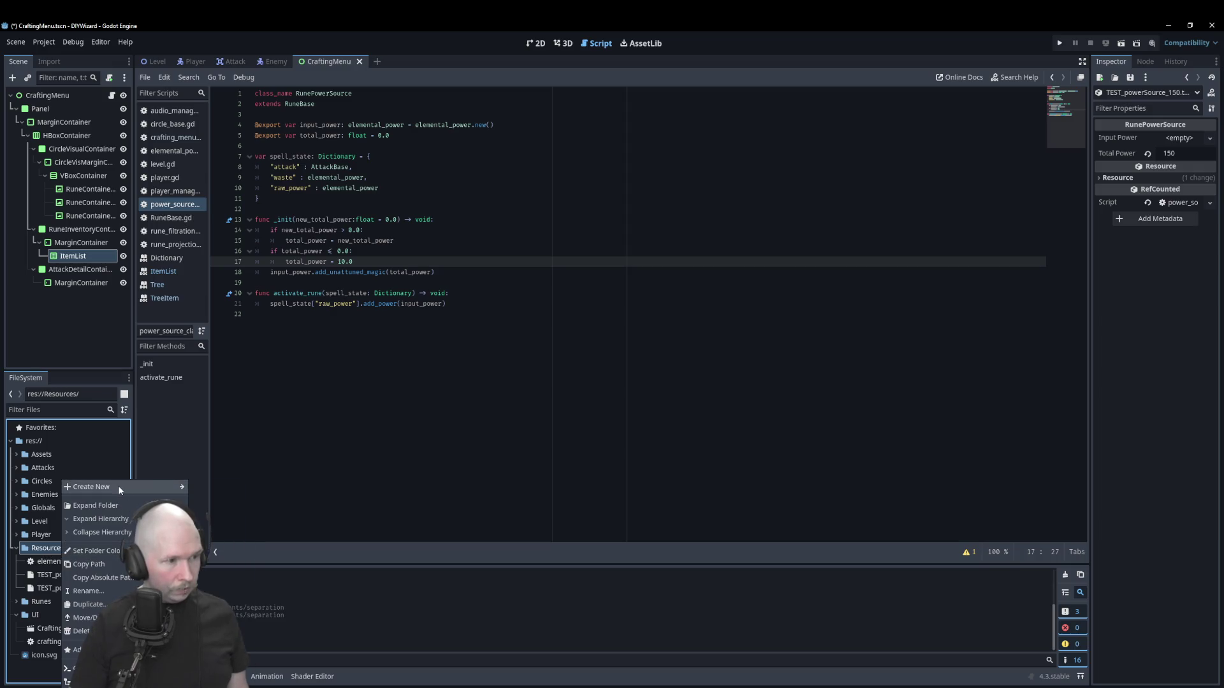
mouse_move(165, 487)
left_click(215, 529)
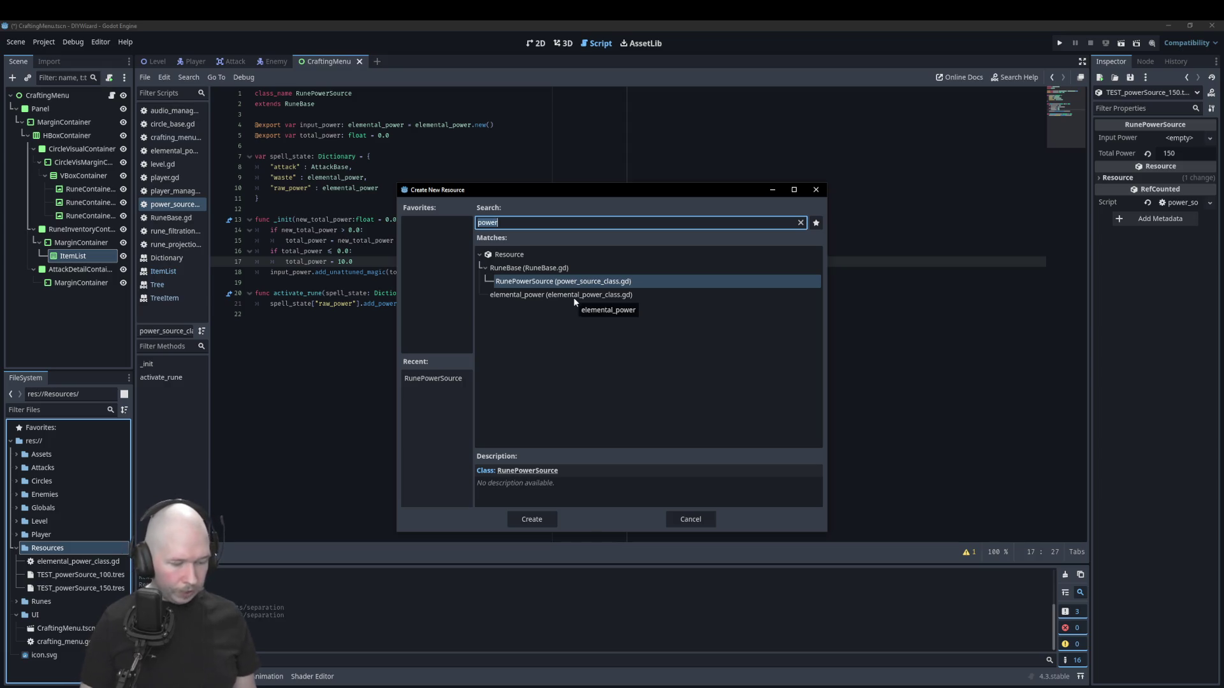
type("filt")
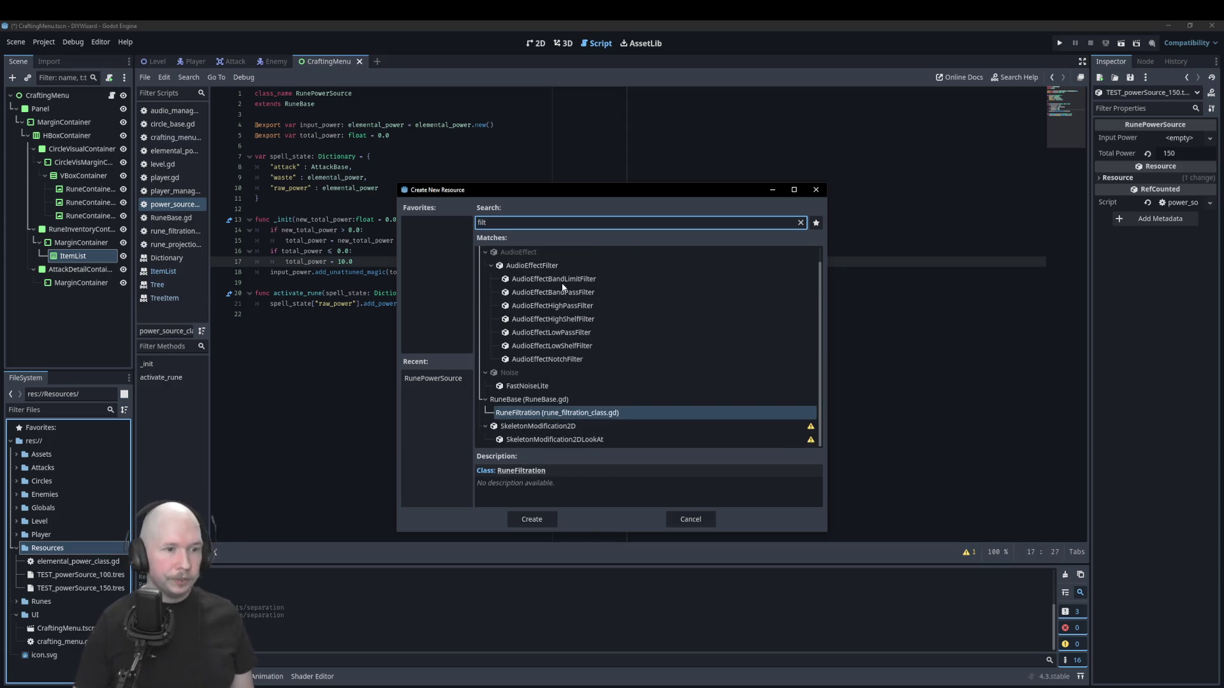
left_click(543, 518)
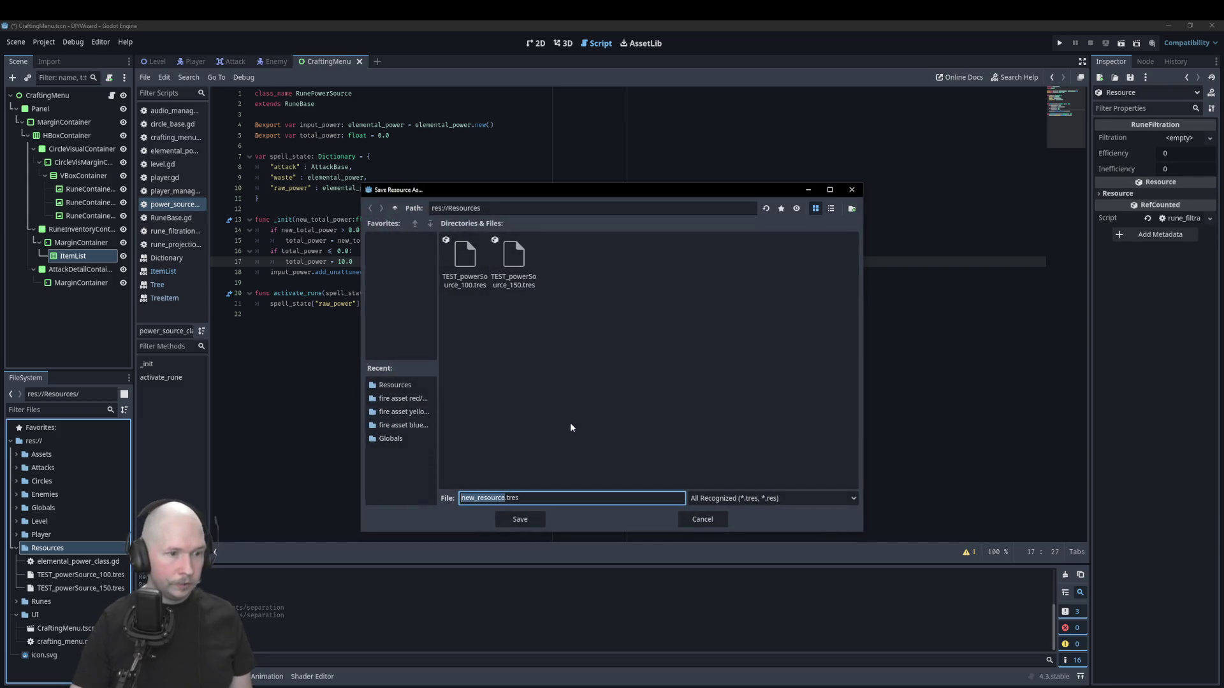
type("TEST")
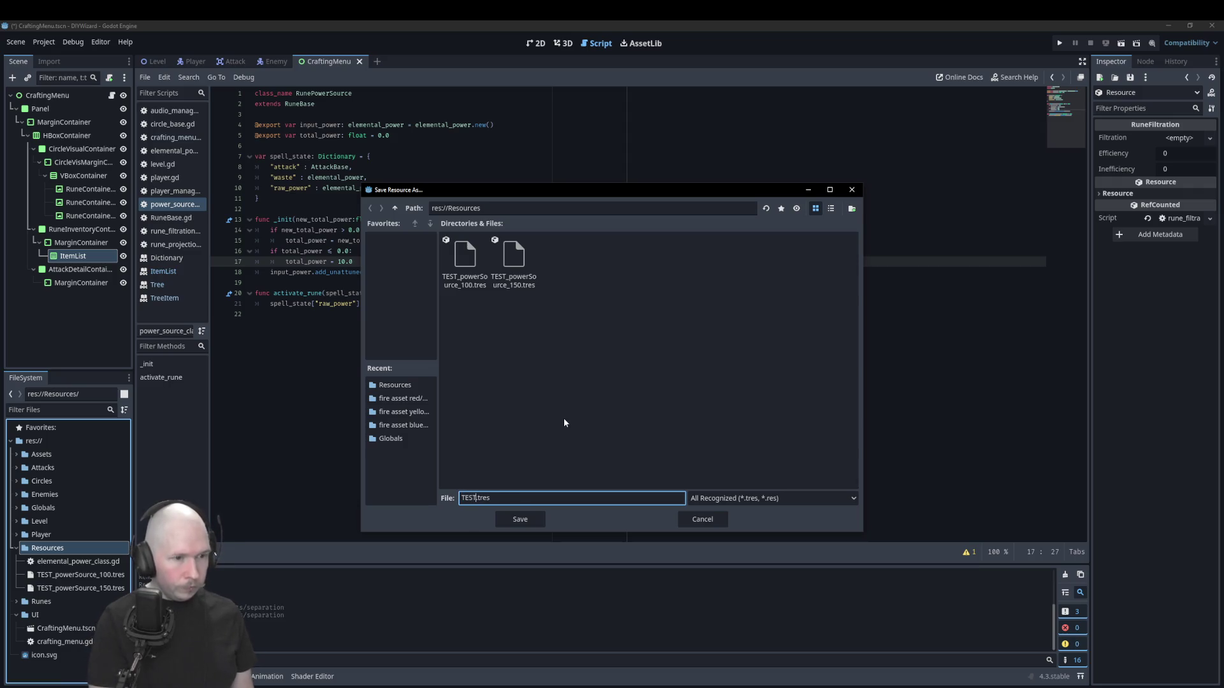
type("_")
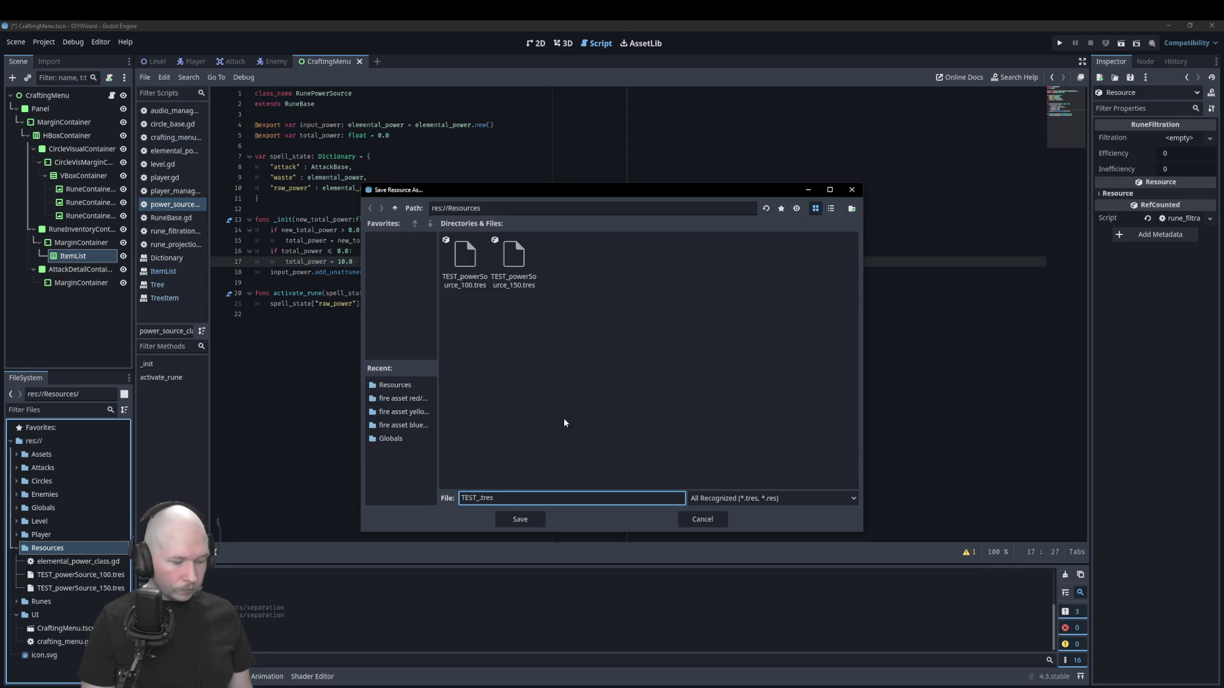
type("filtration")
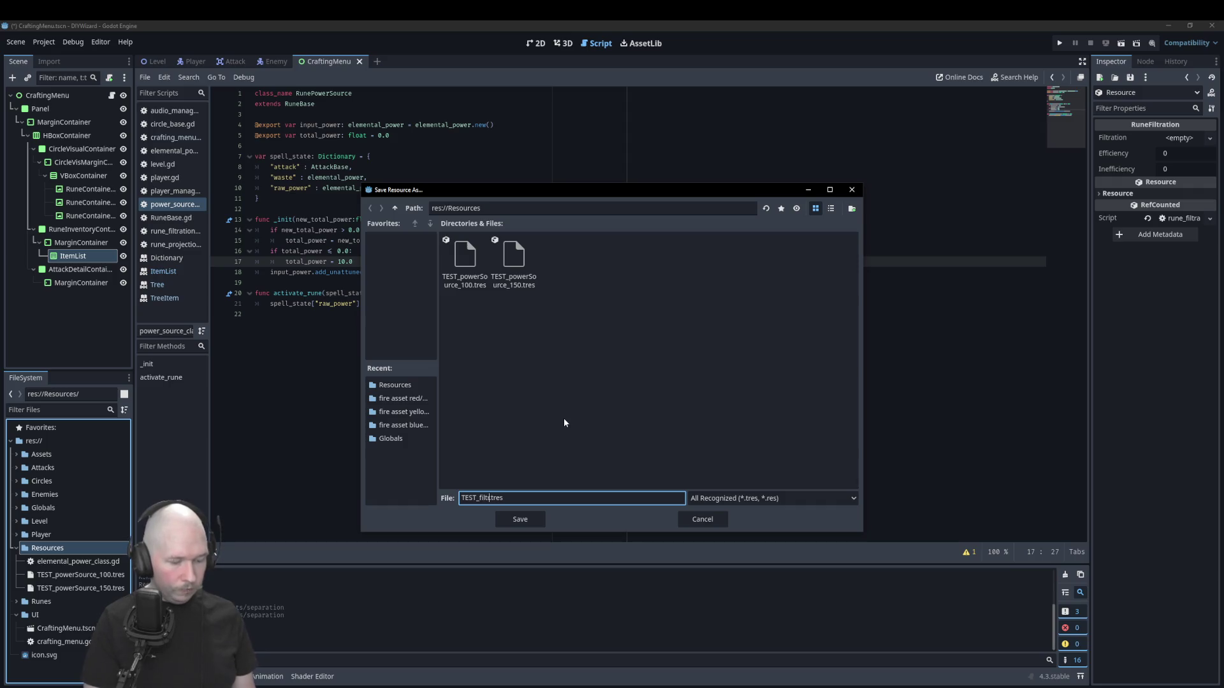
type("_fire")
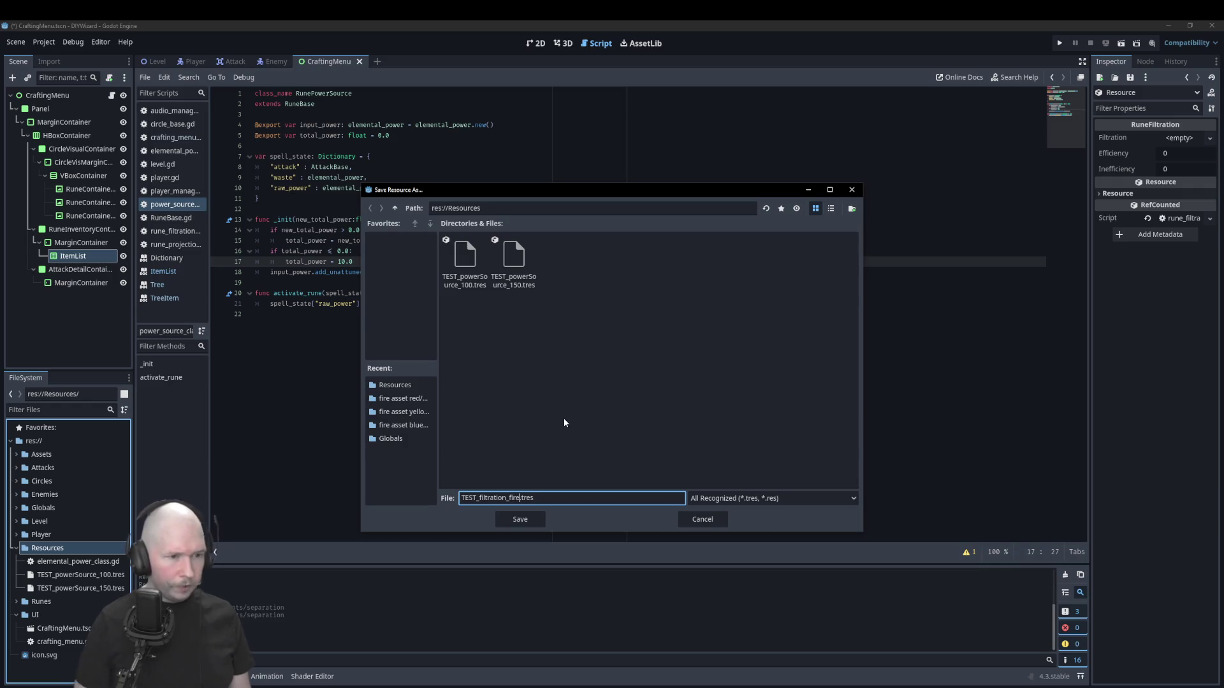
left_click(520, 520)
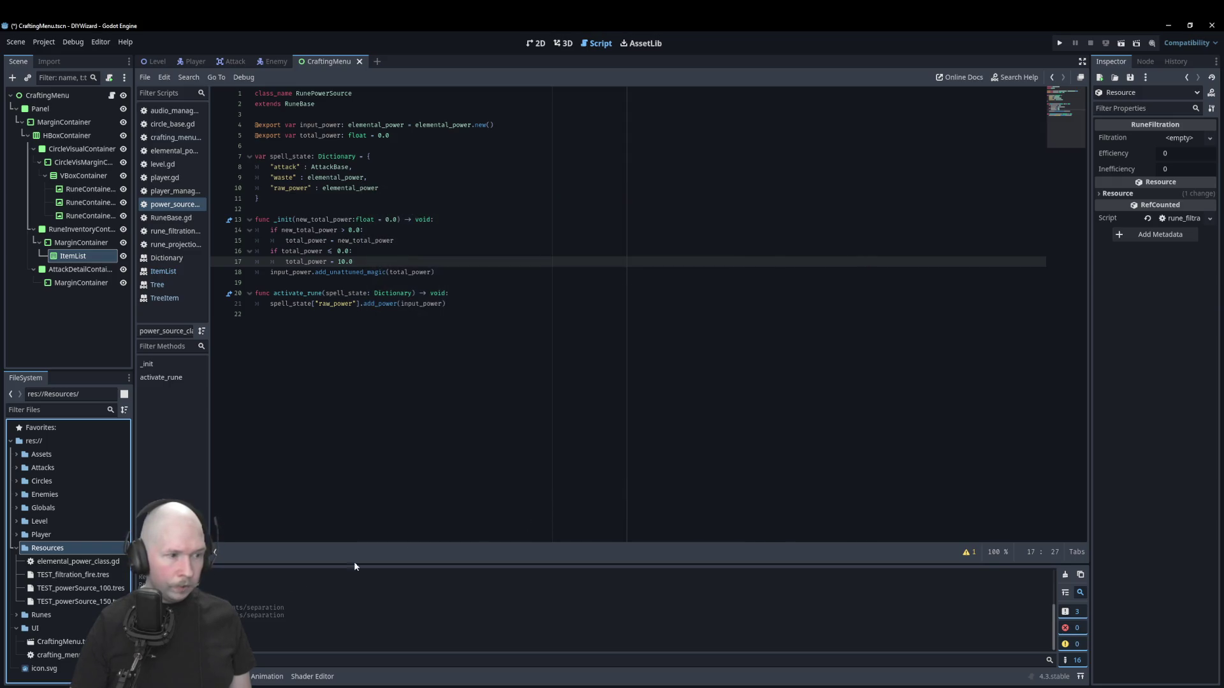
Cancel the extra new-resource dialog and select TEST_filtration_fire.tres in the Inspector
right_click(49, 549)
mouse_move(143, 494)
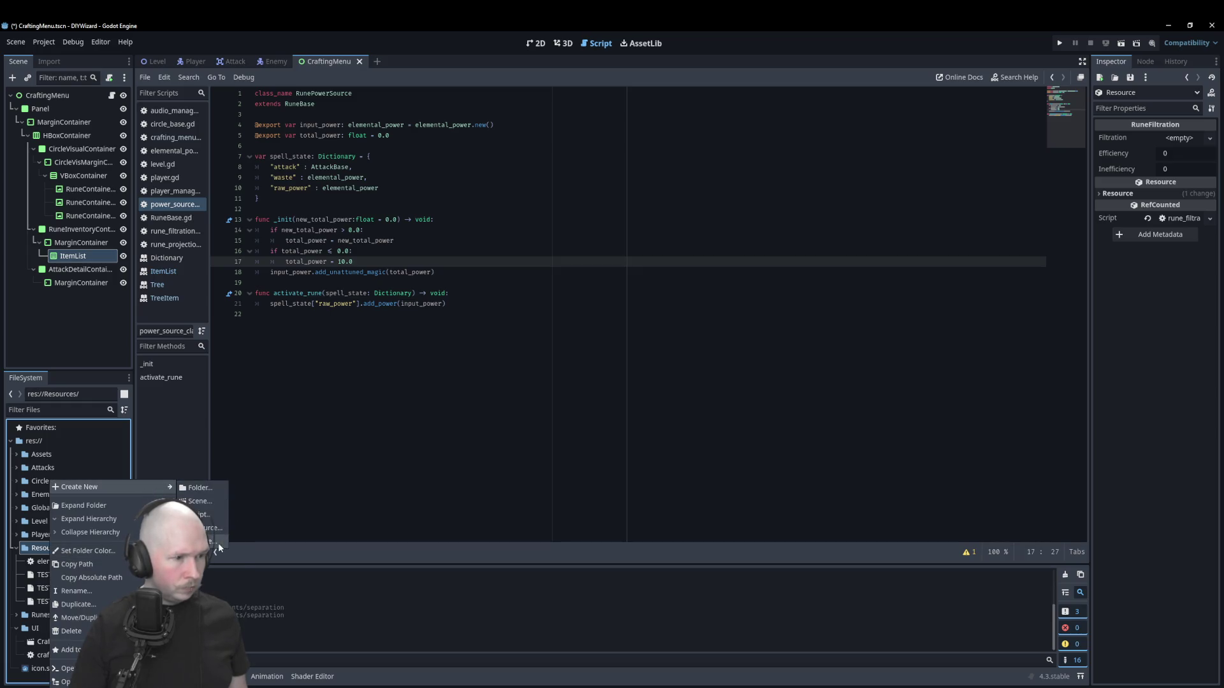
left_click(210, 527)
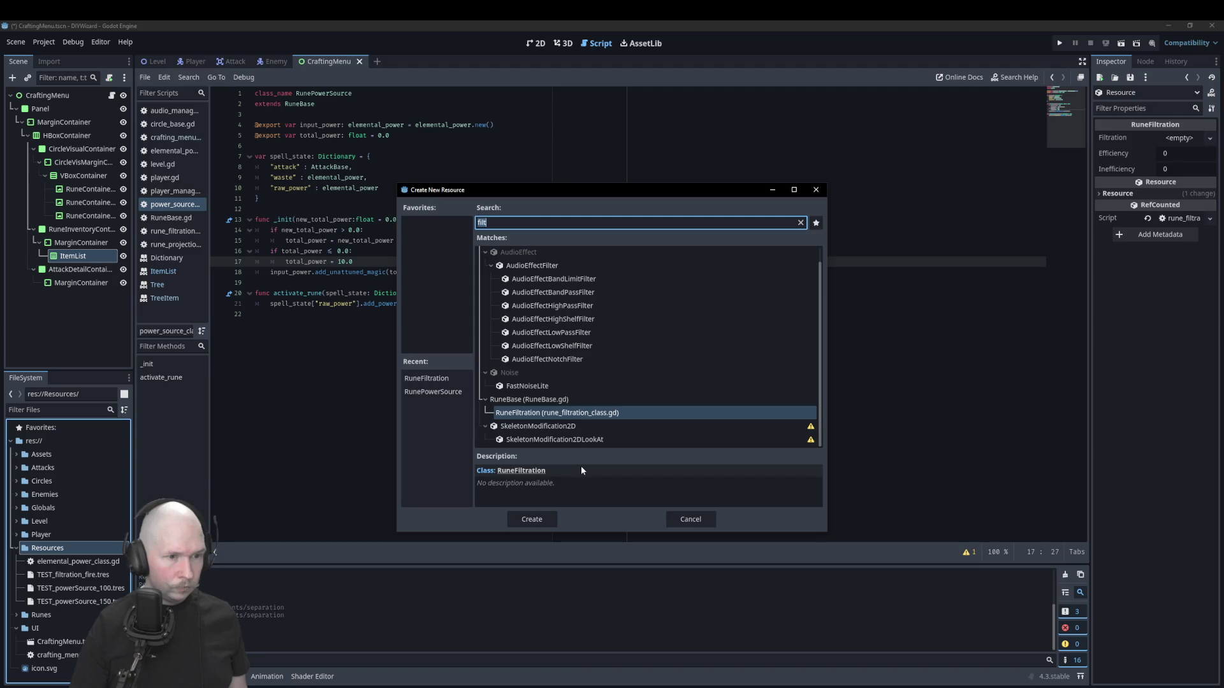
left_click(691, 518)
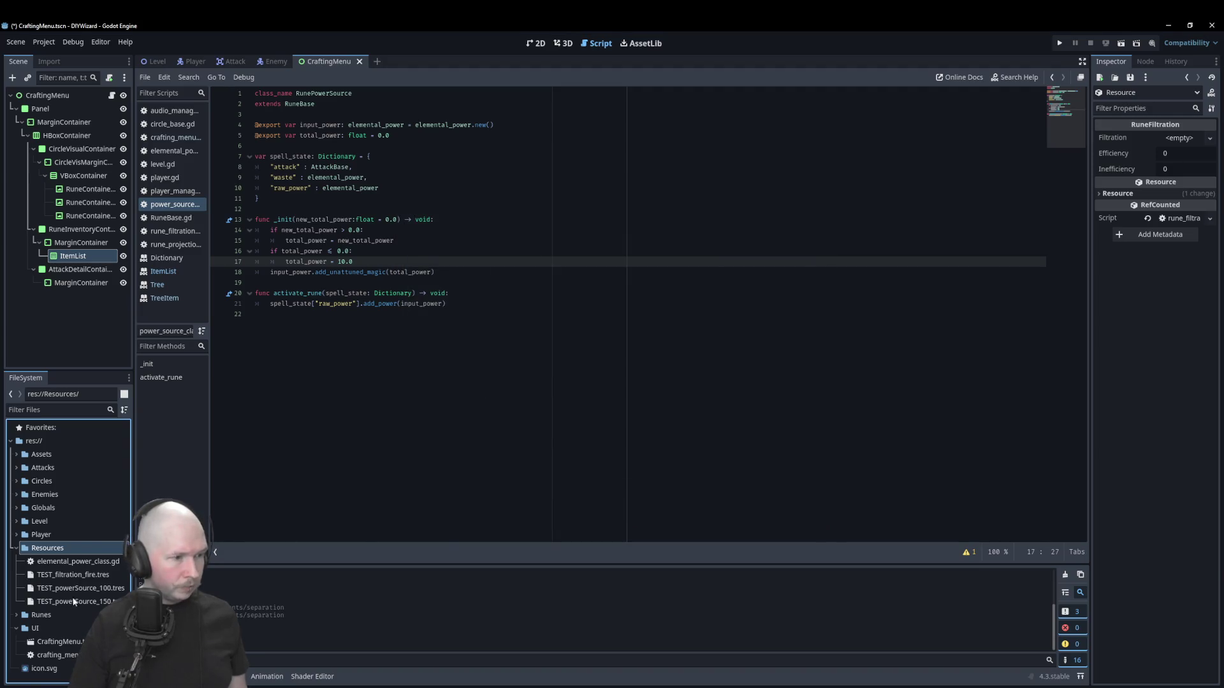
left_click(73, 575)
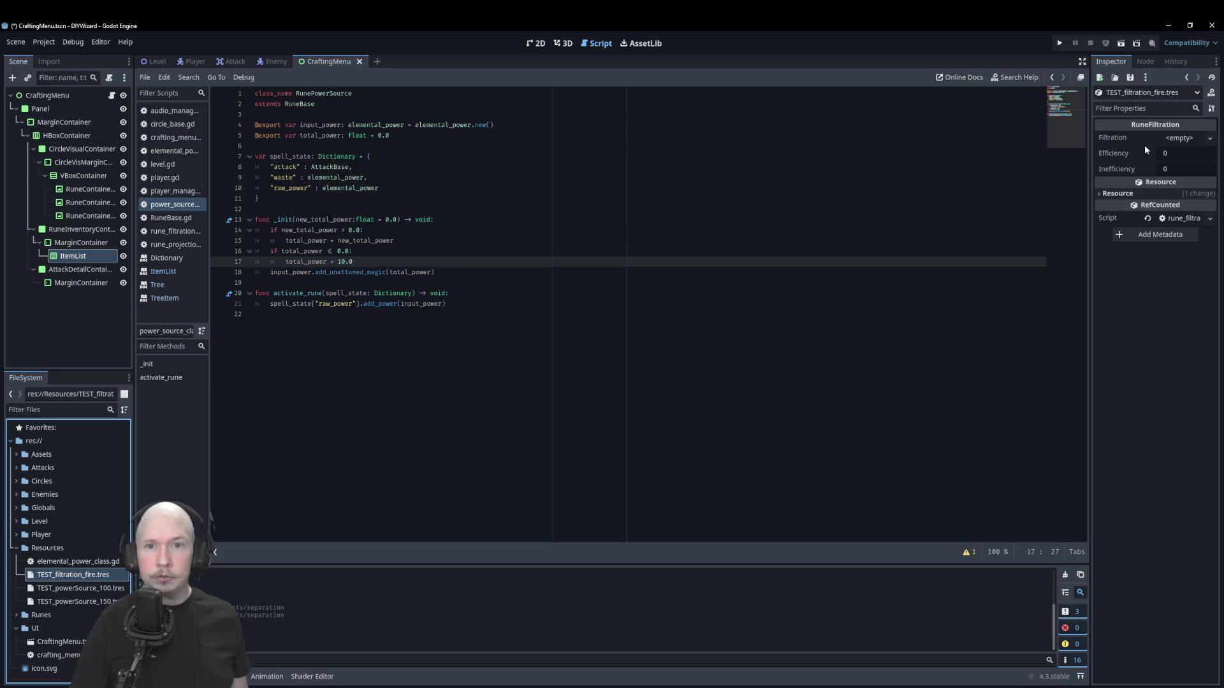
left_click(1178, 137)
left_click_drag(382, 262, 432, 169)
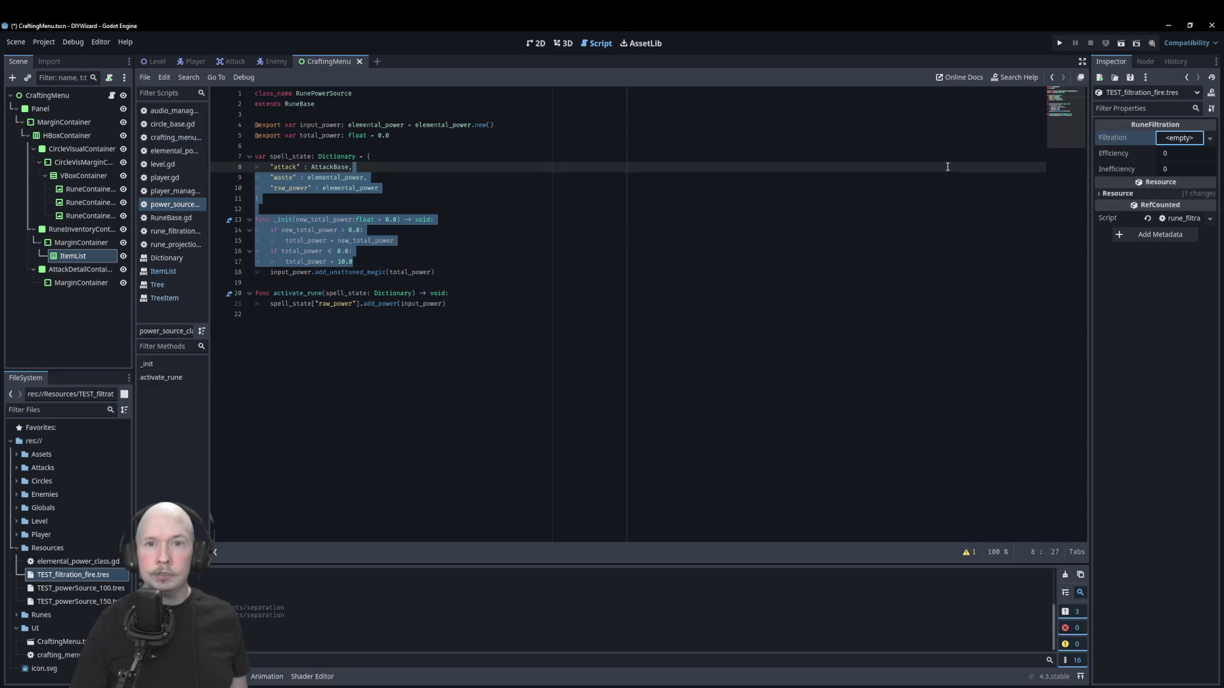
left_click(433, 178)
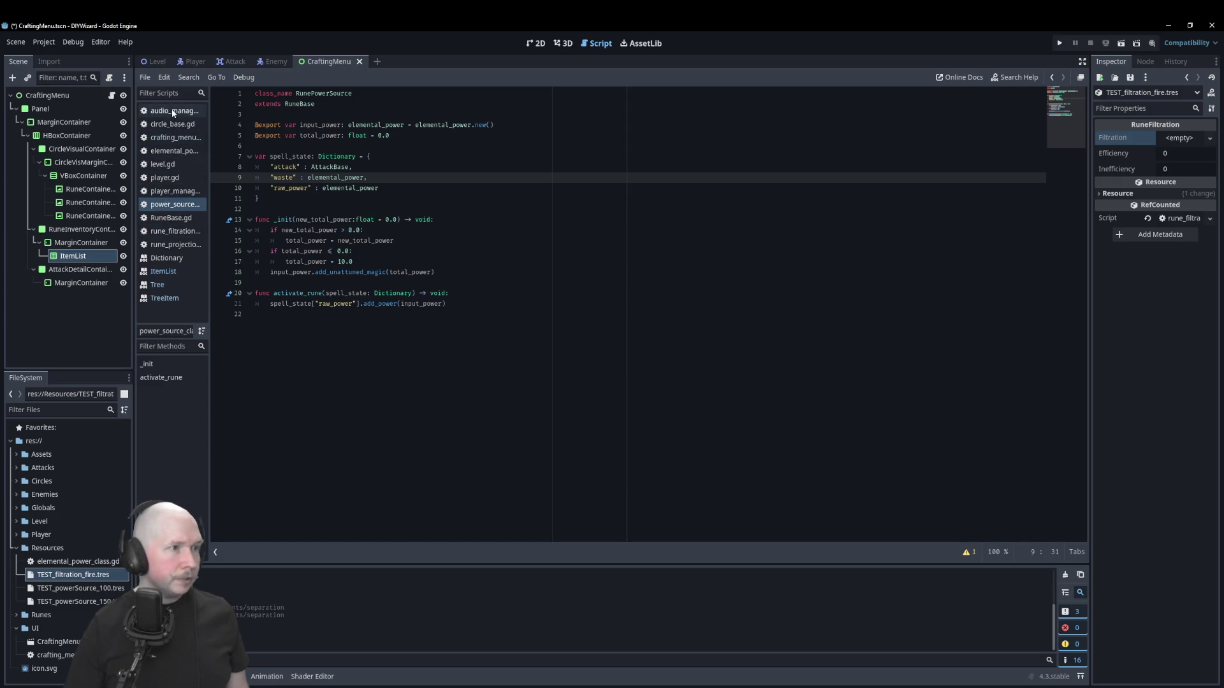
left_click(173, 231)
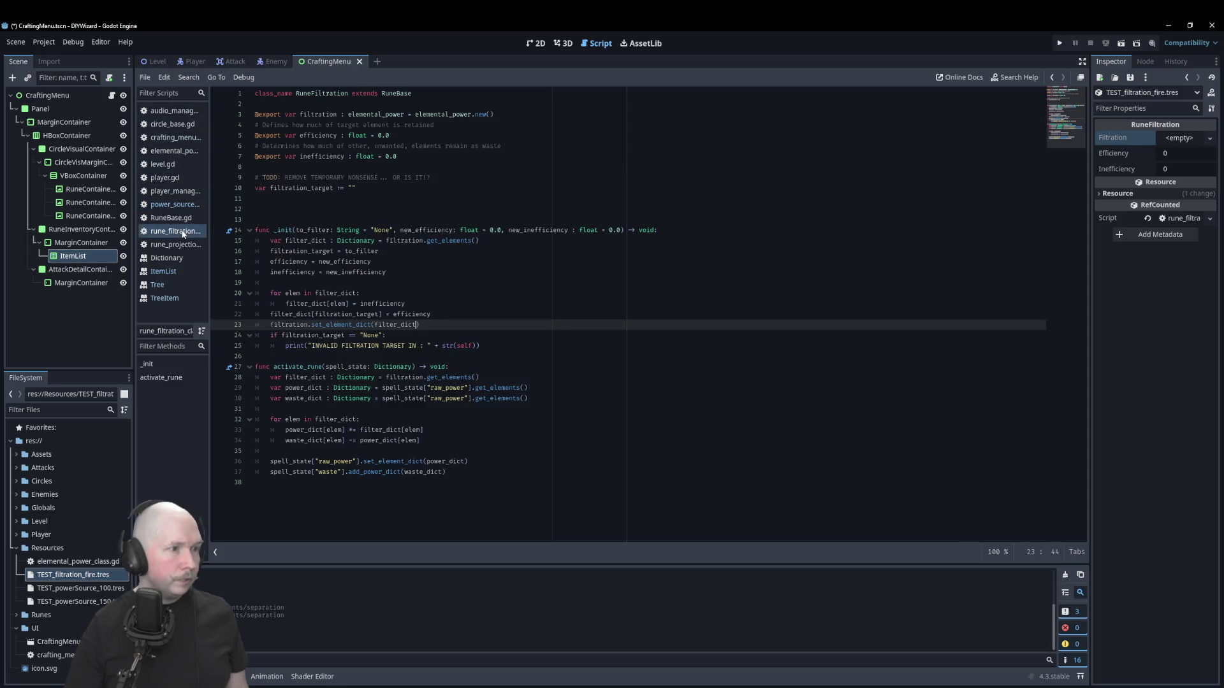
left_click(490, 164)
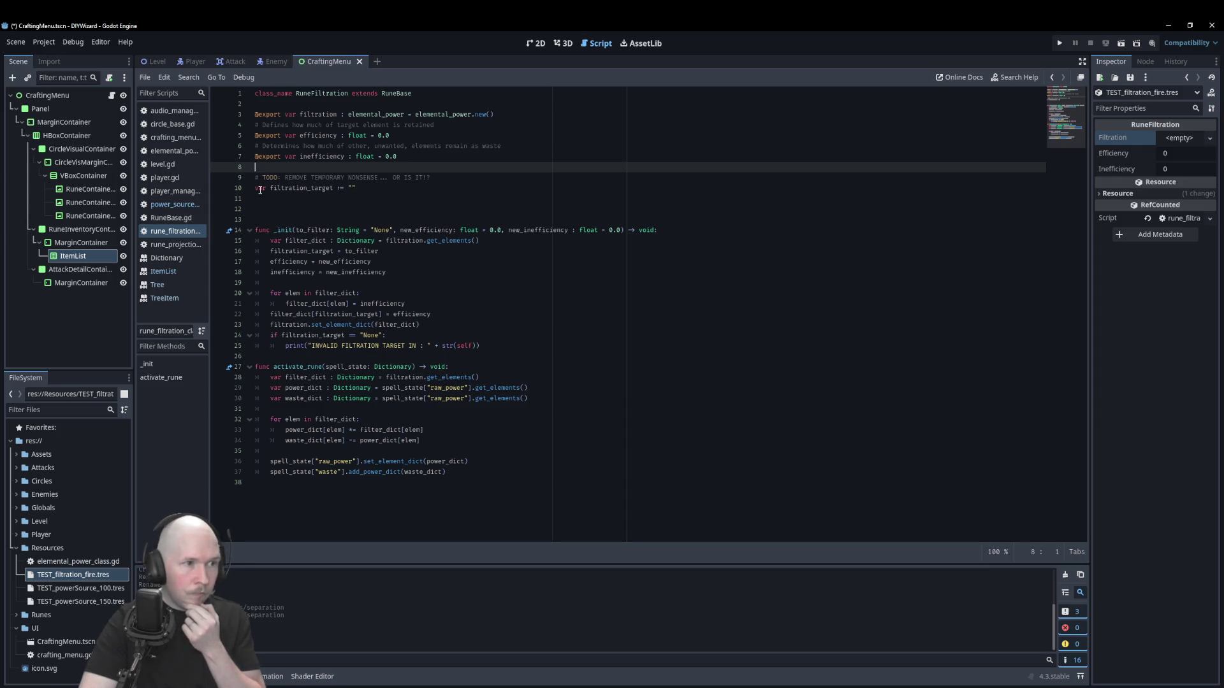
left_click(265, 156, "ctrl")
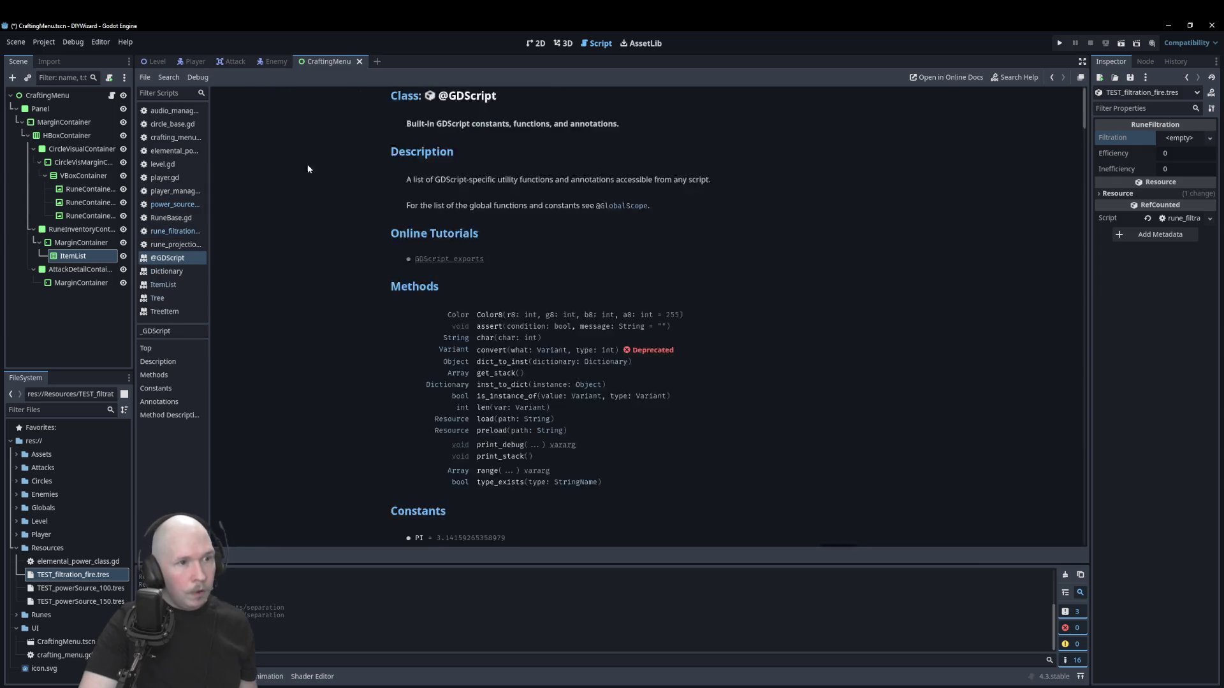
scroll(415, 212, "down", 15)
scroll(513, 288, "down", 5)
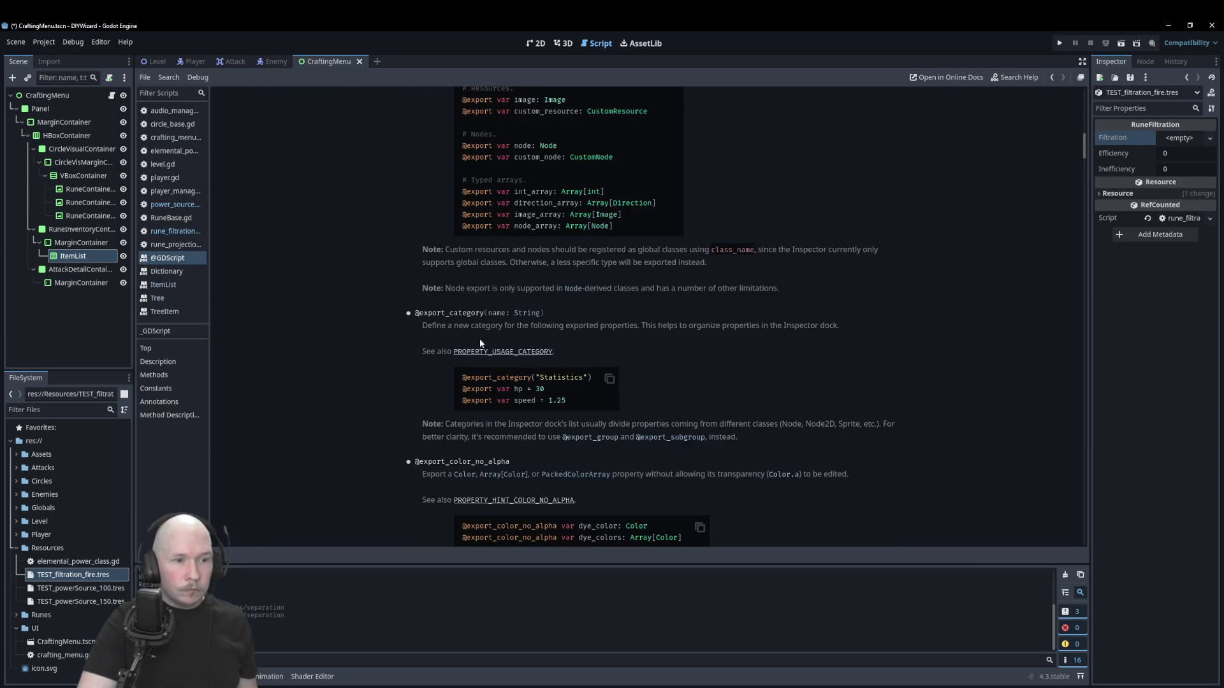
scroll(506, 252, "down", 5)
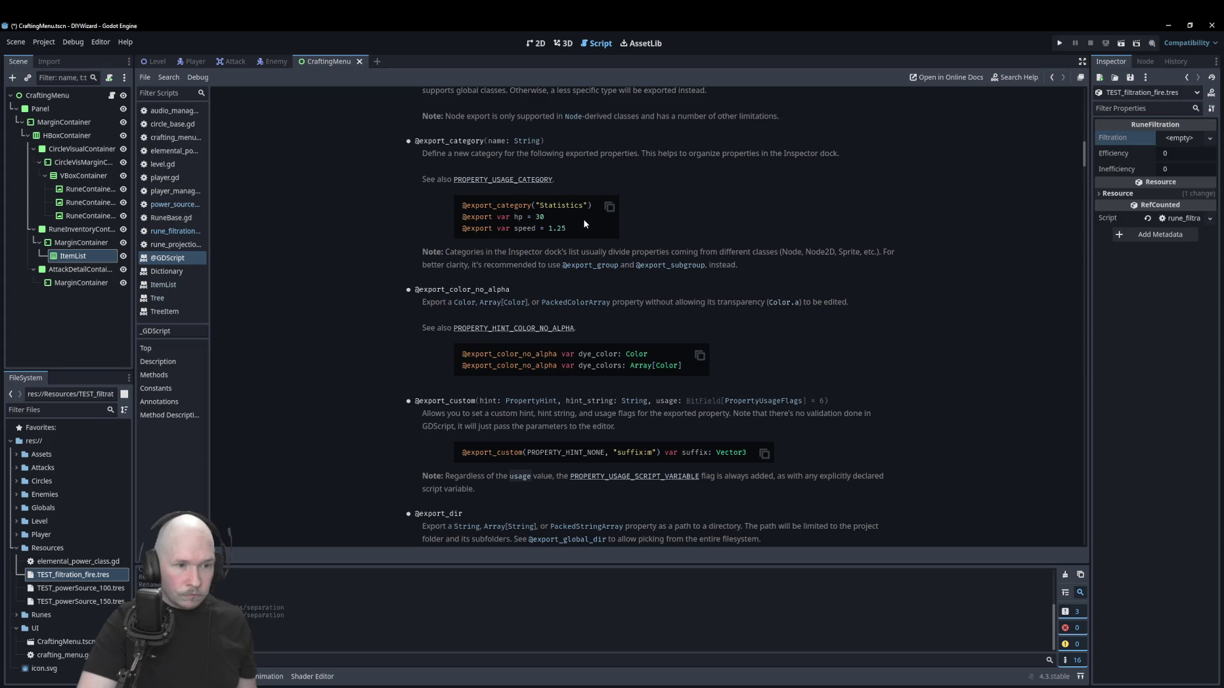
scroll(585, 224, "down", 7)
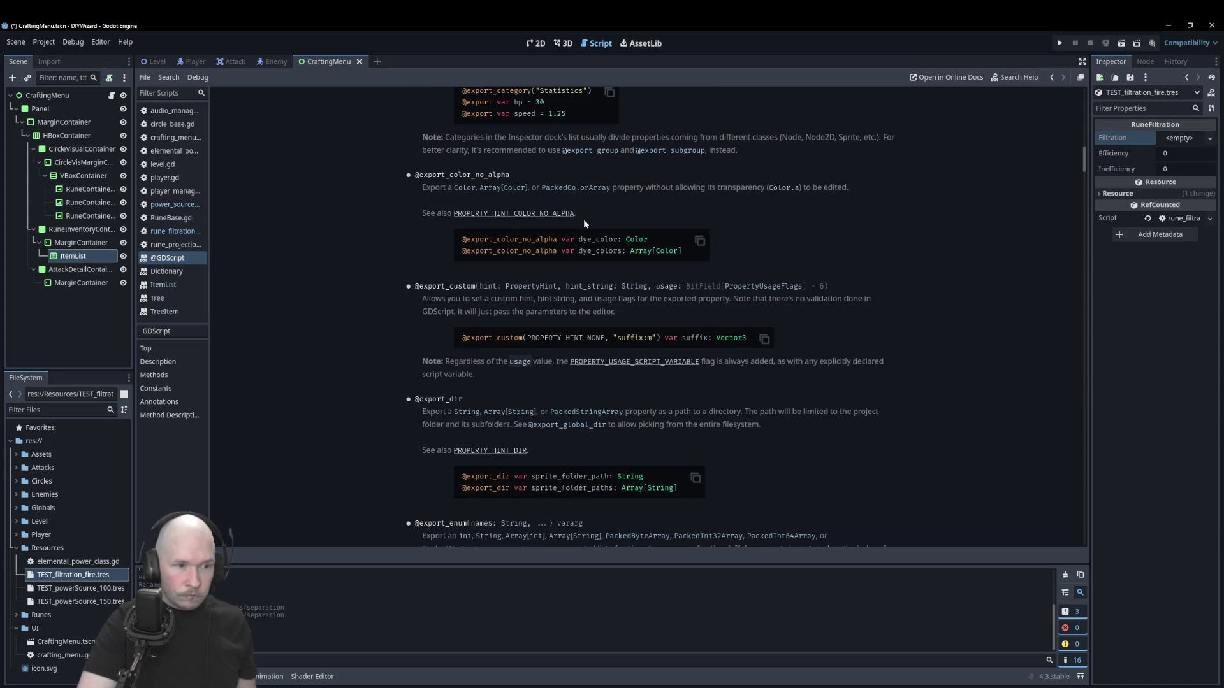
scroll(533, 409, "down", 3)
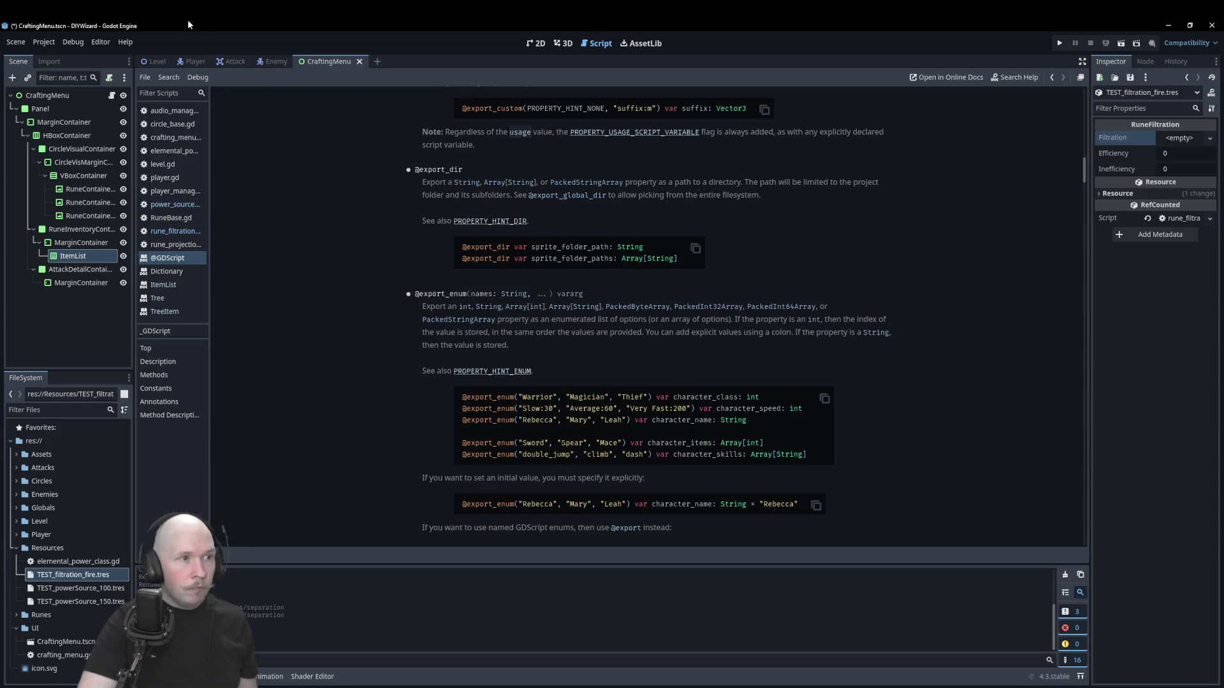
left_click(177, 232)
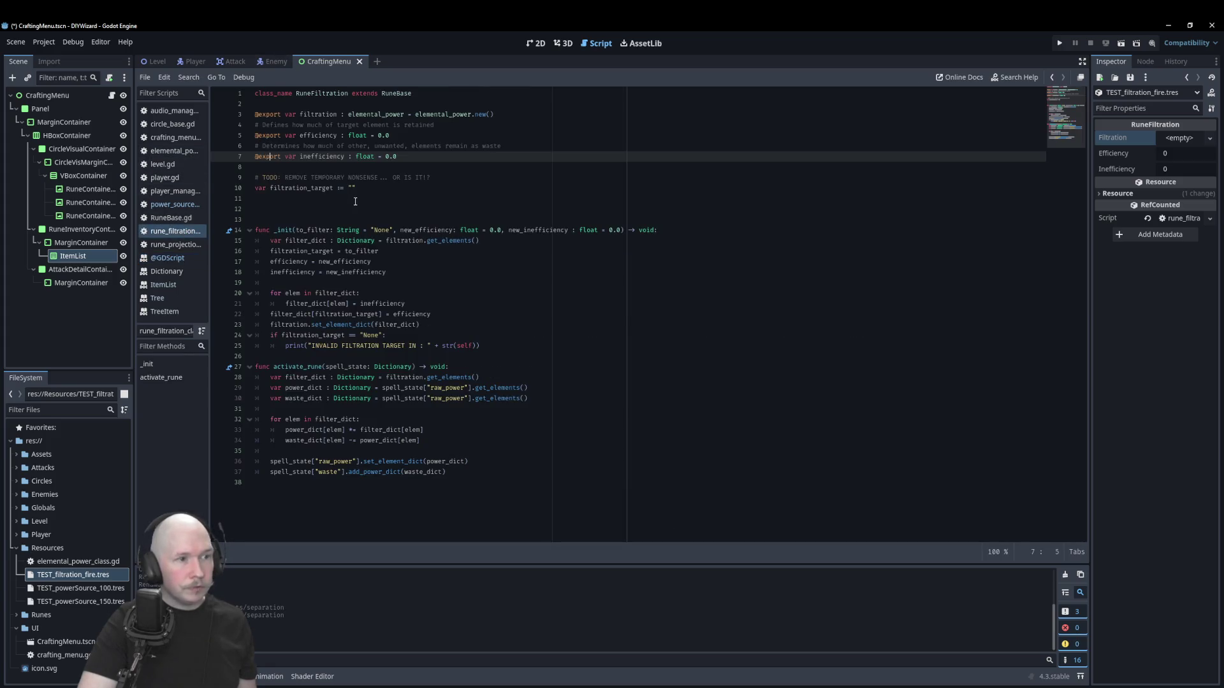
left_click(272, 188)
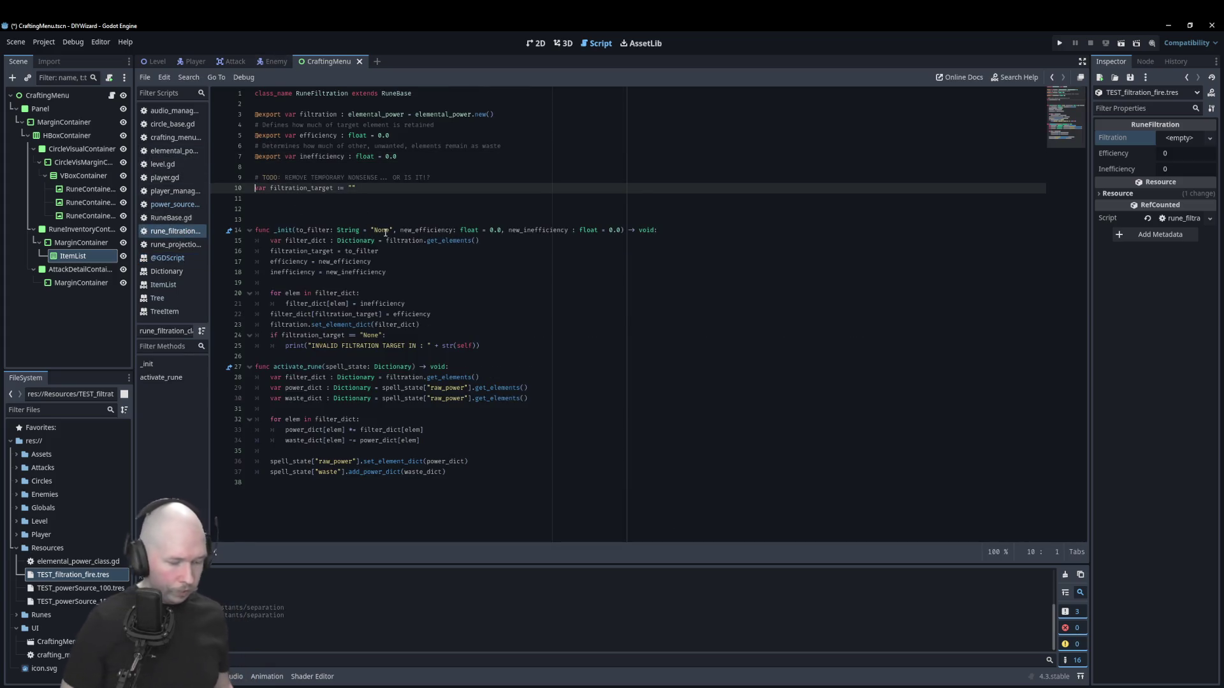
type("@")
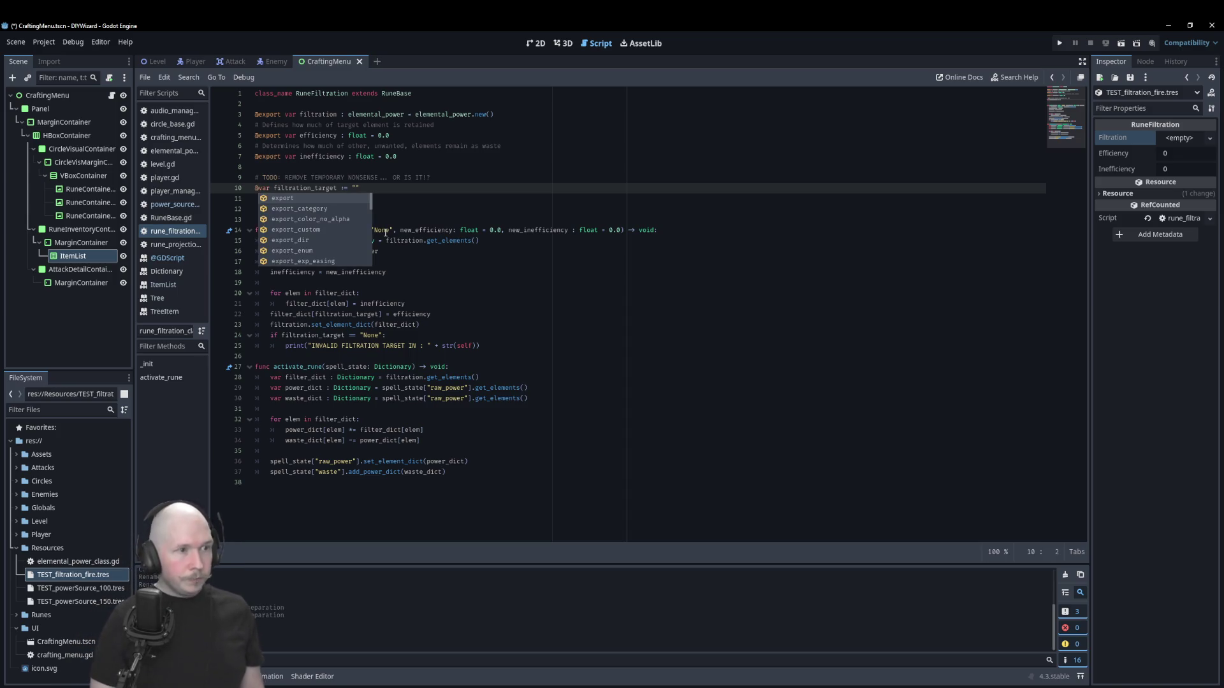
type("expor")
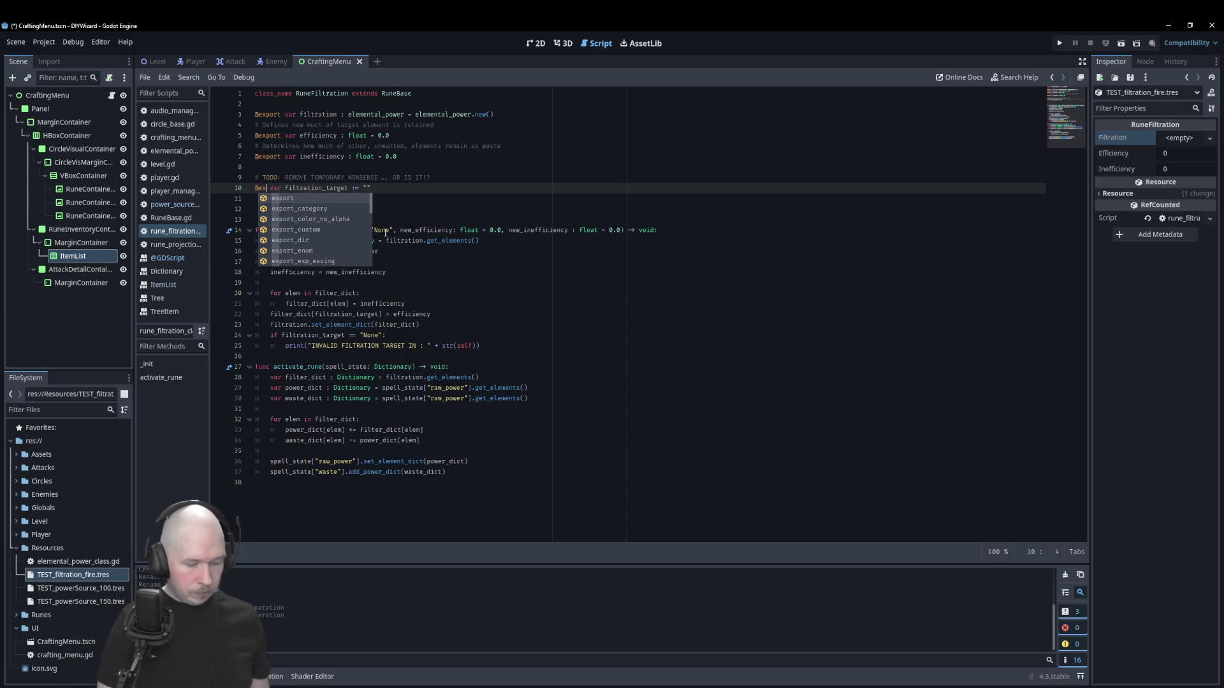
type("t_")
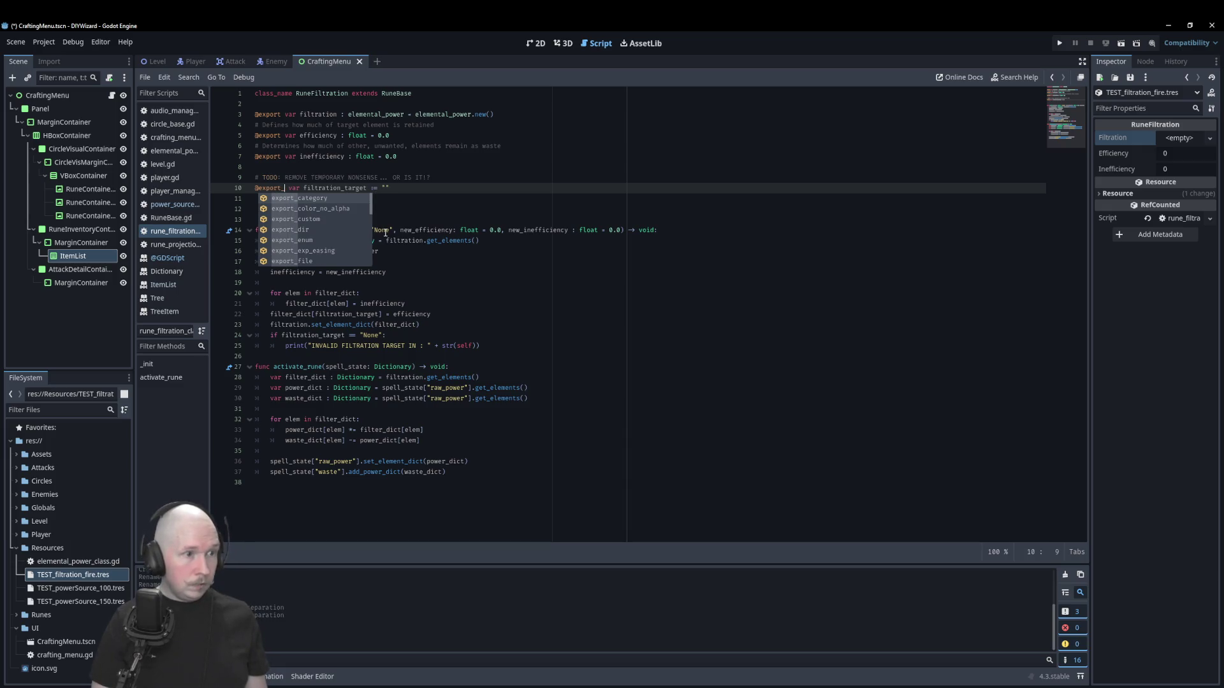
type("enum")
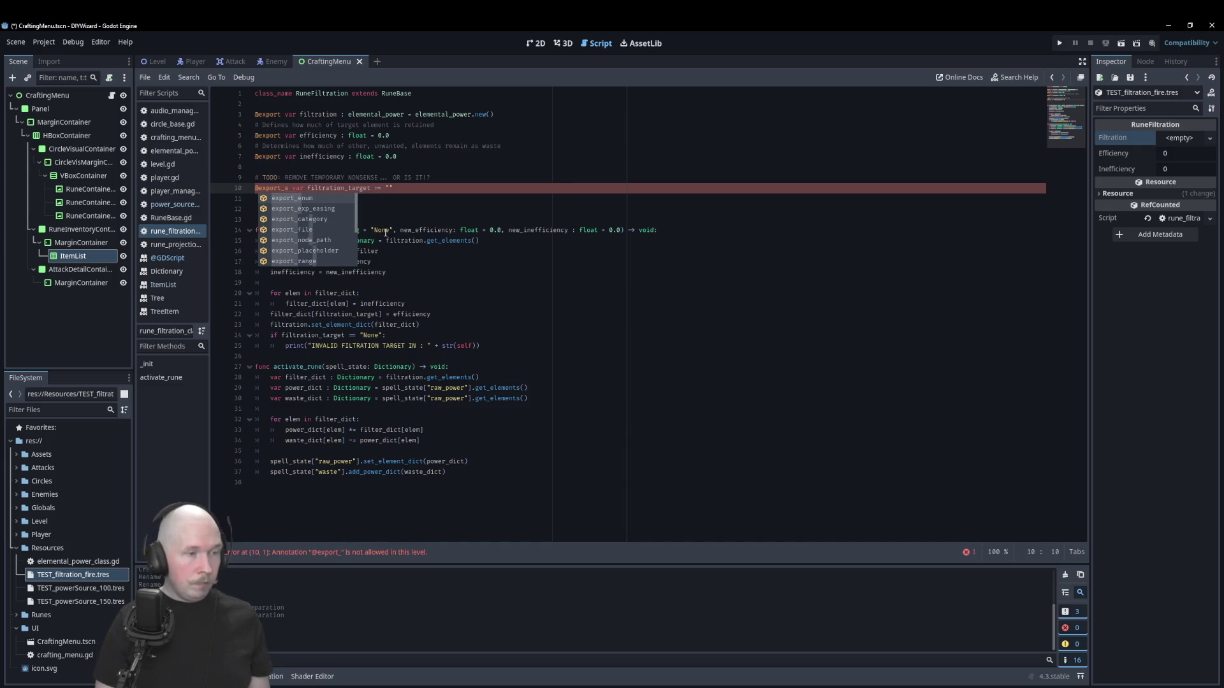
key("Return")
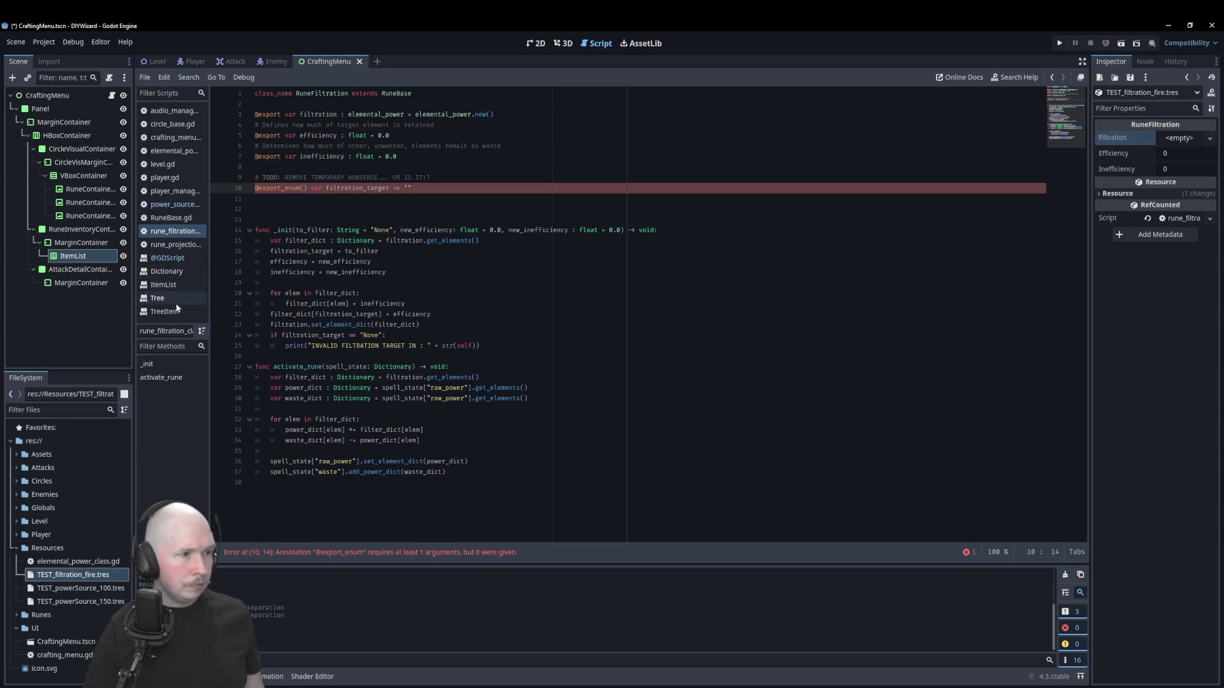
left_click(163, 285)
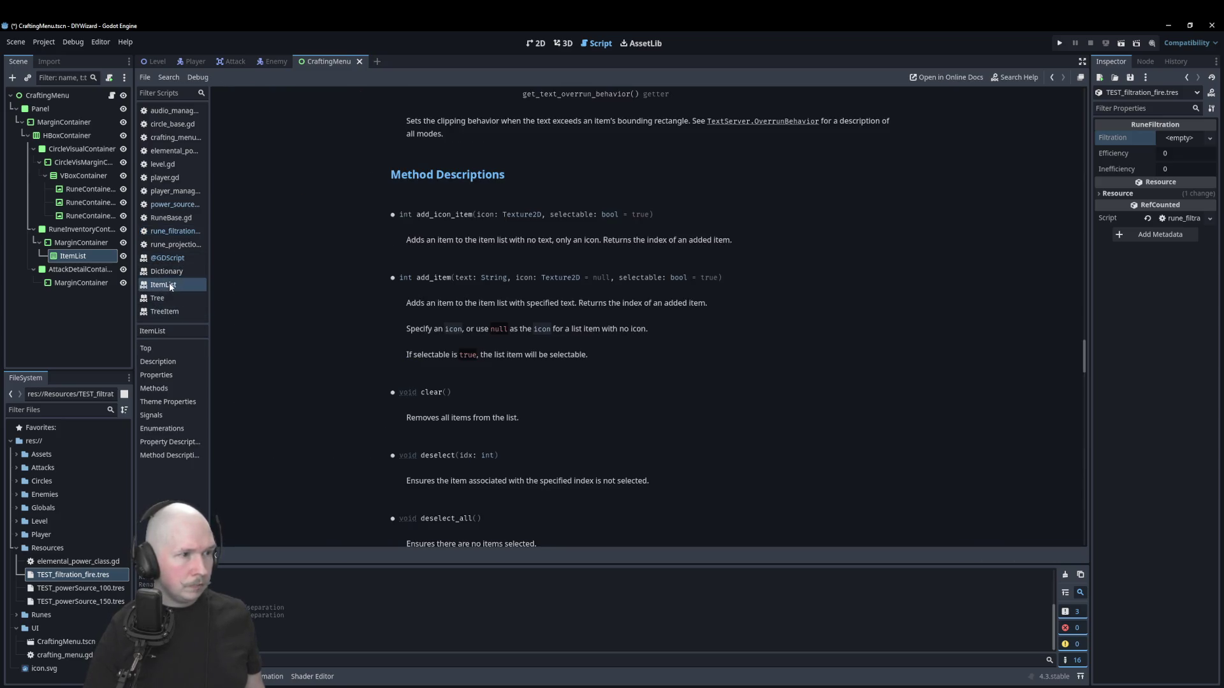
left_click(176, 259)
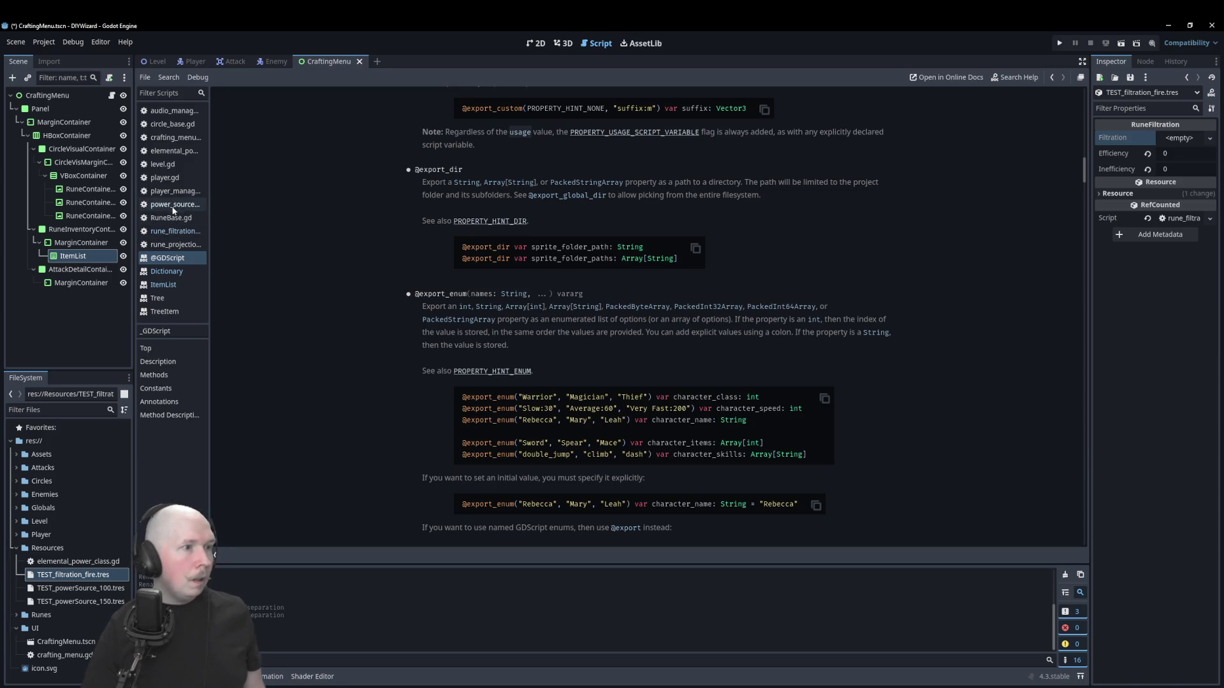
left_click(176, 234)
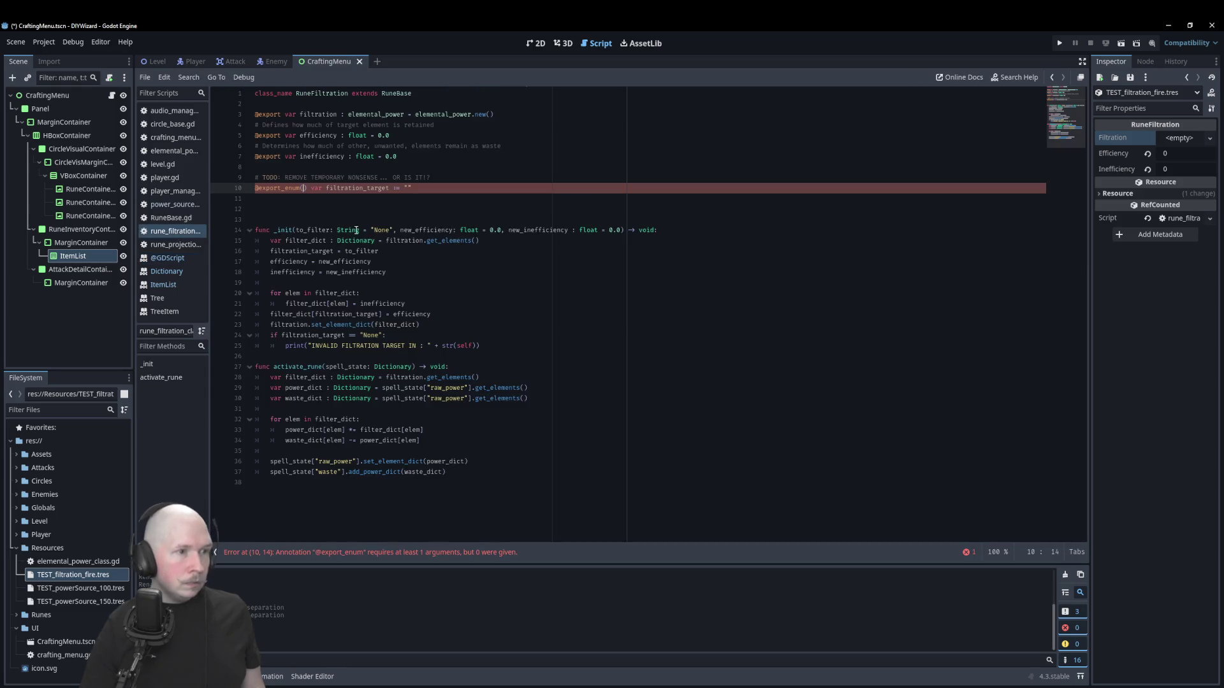
type("\"fire")
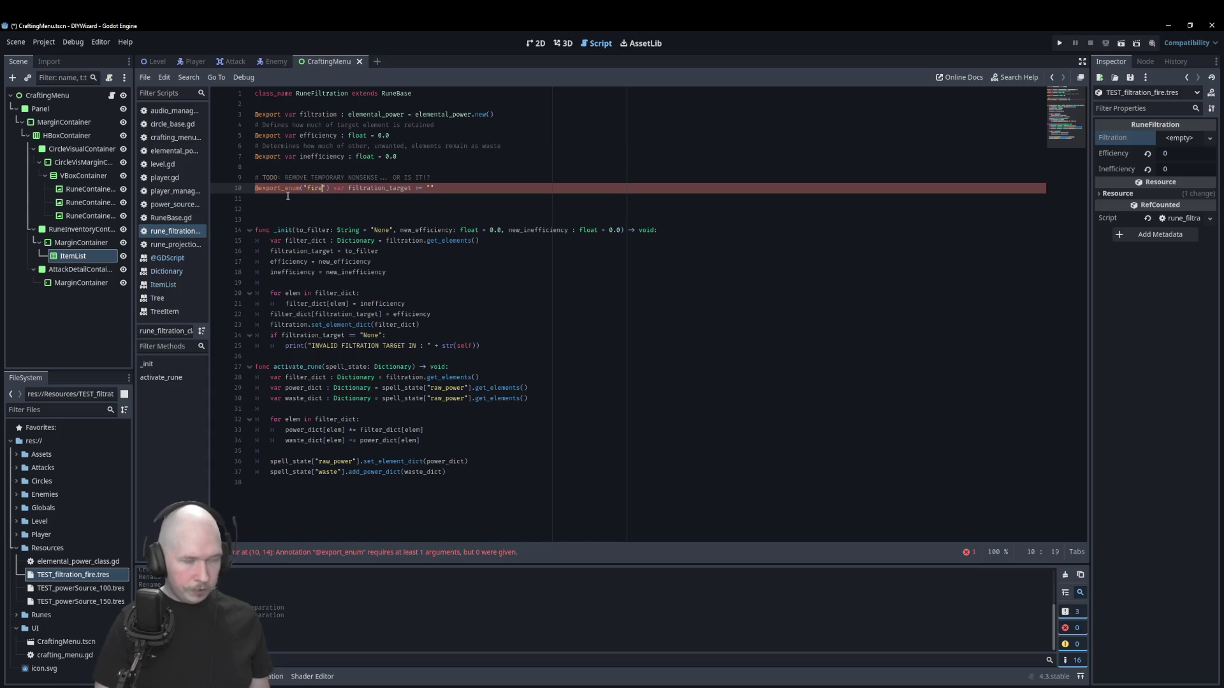
type("\", \"water\"")
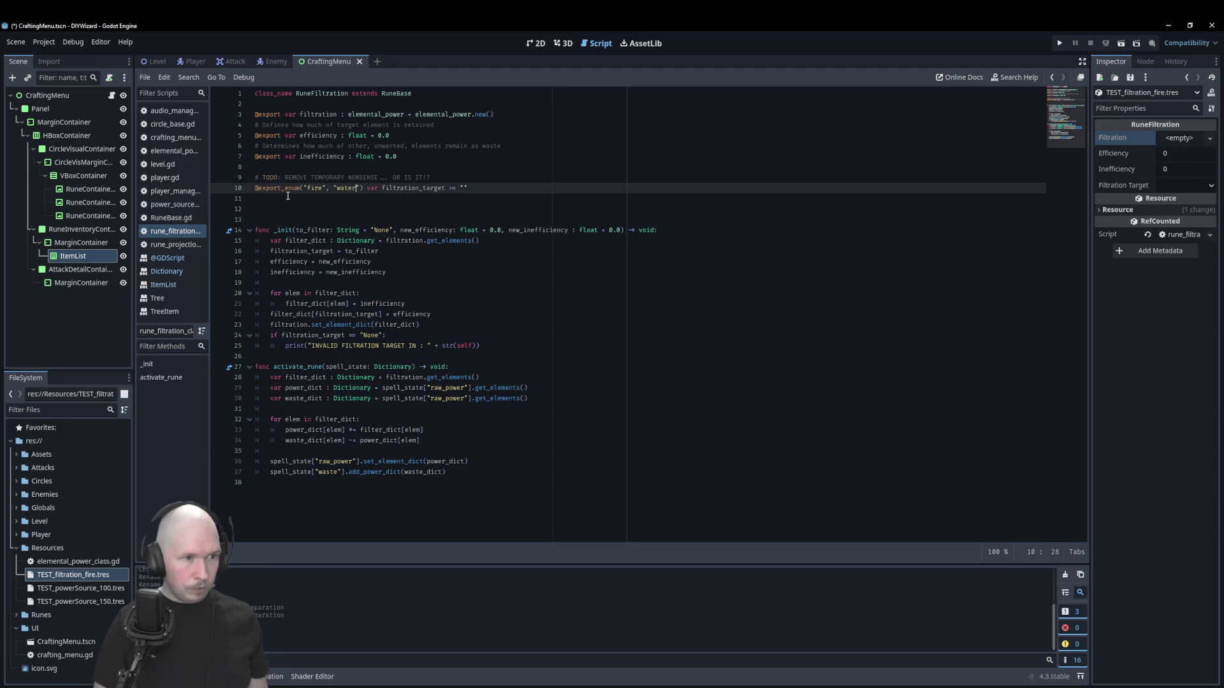
type(", \"air\"")
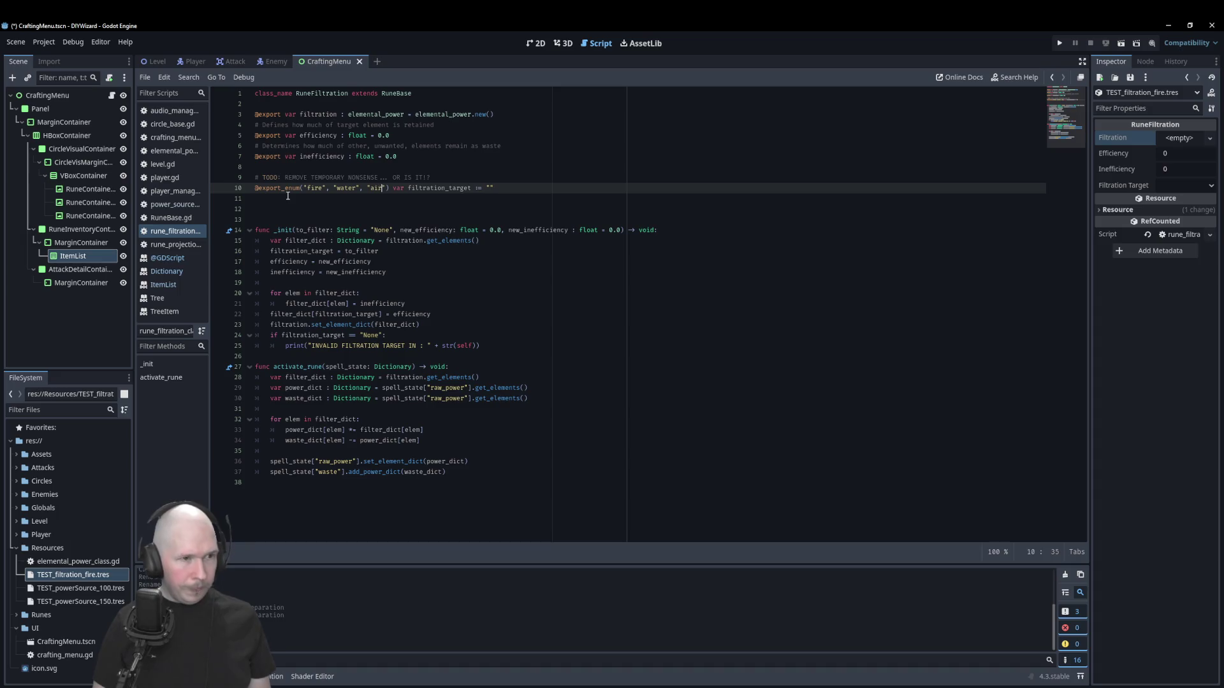
type(", #")
key("BackSpace")
type("\"eart")
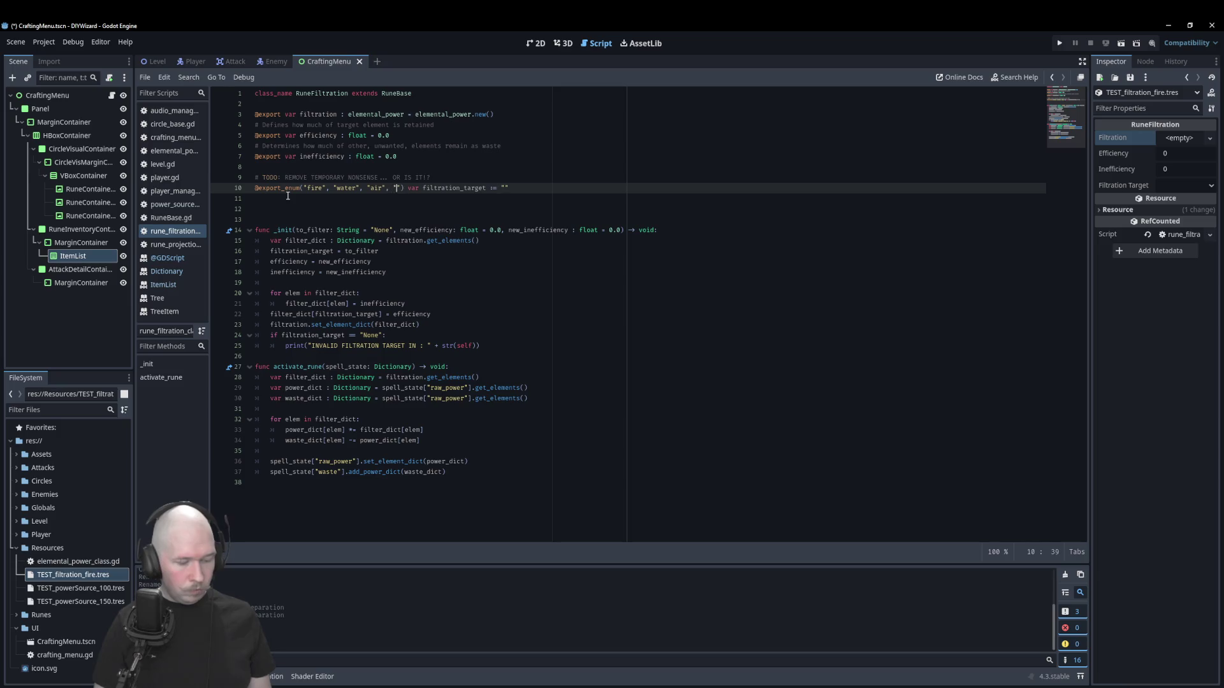
type("h")
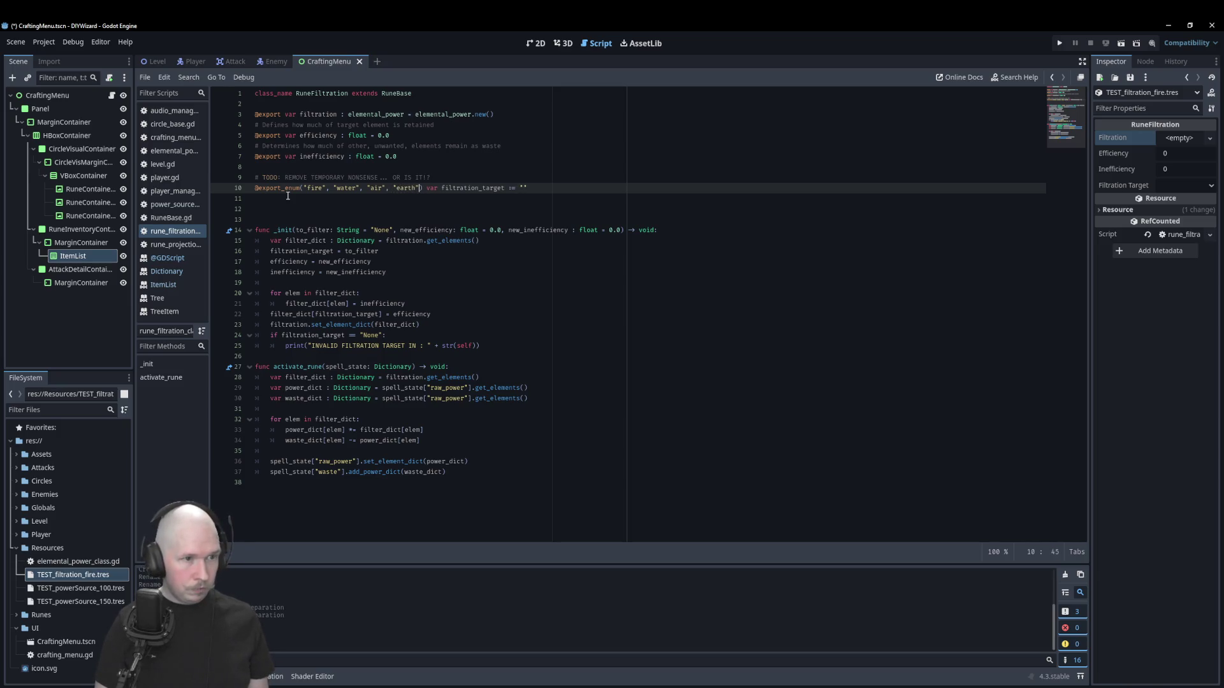
key("BackSpace")
key("BackSpace")
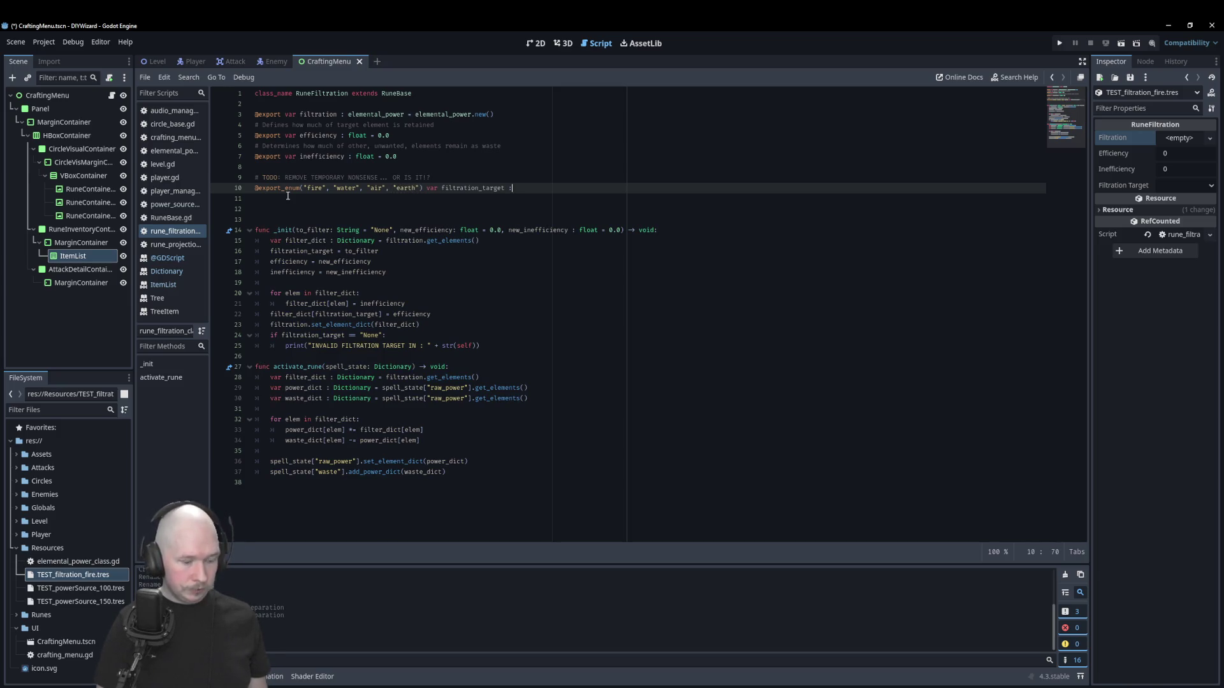
type("trin")
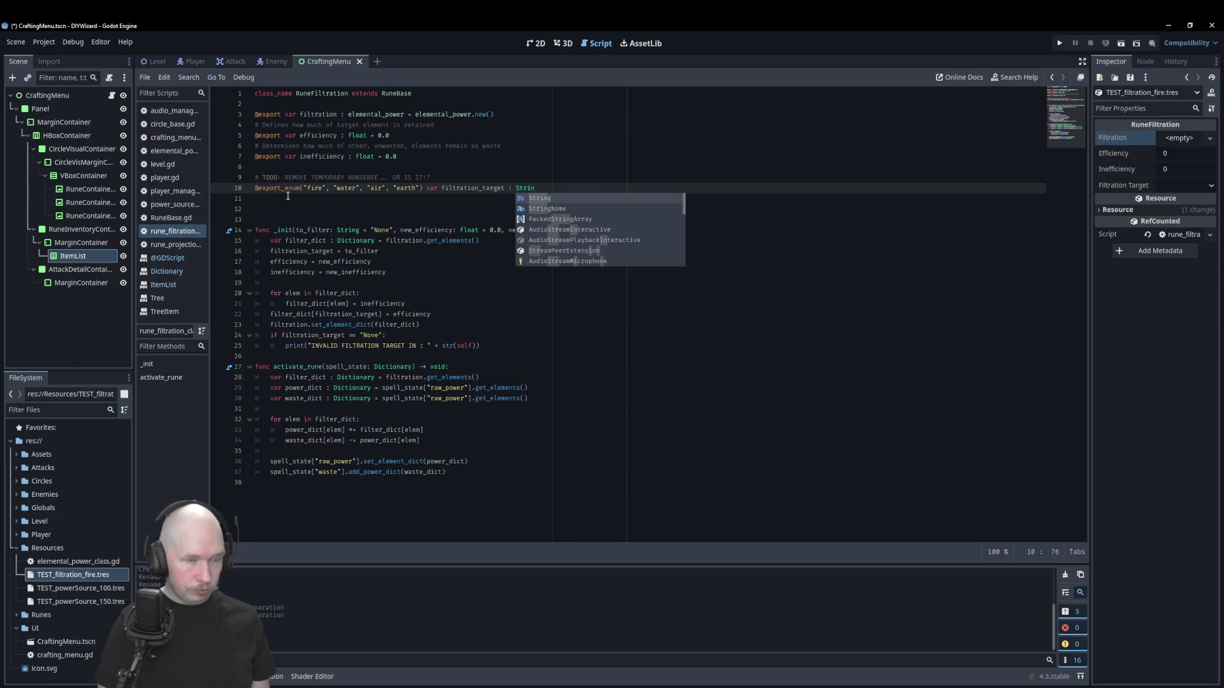
type("g")
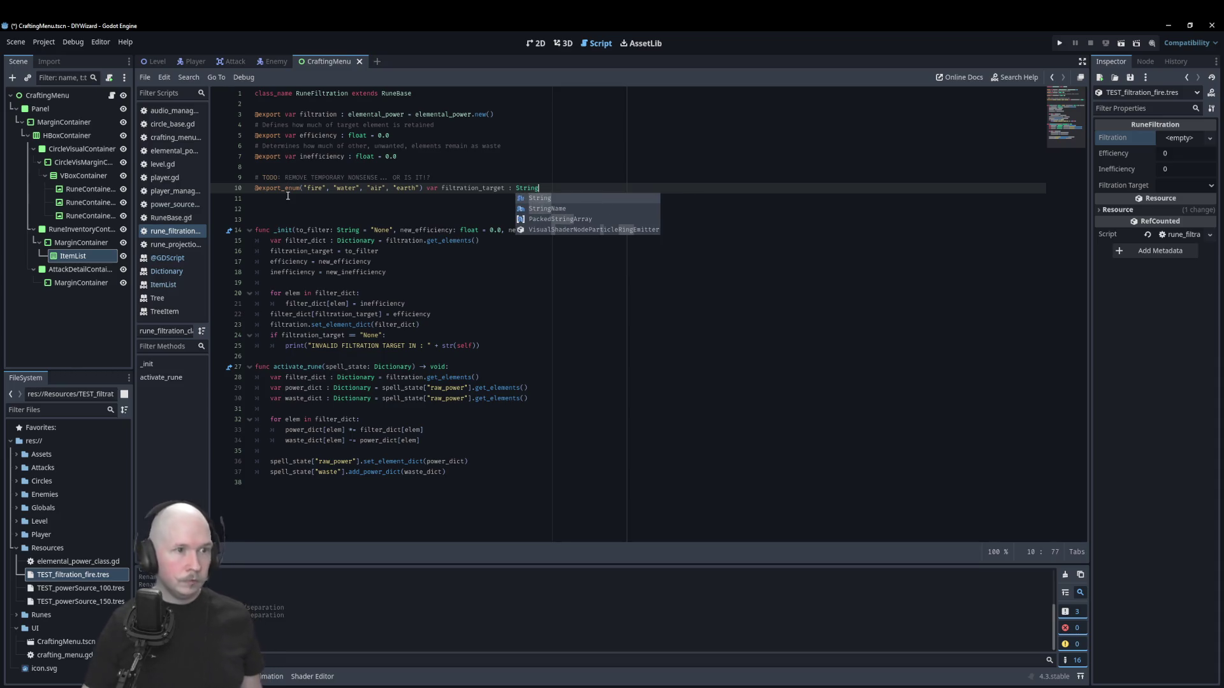
left_click(510, 272)
key("ctrl+s")
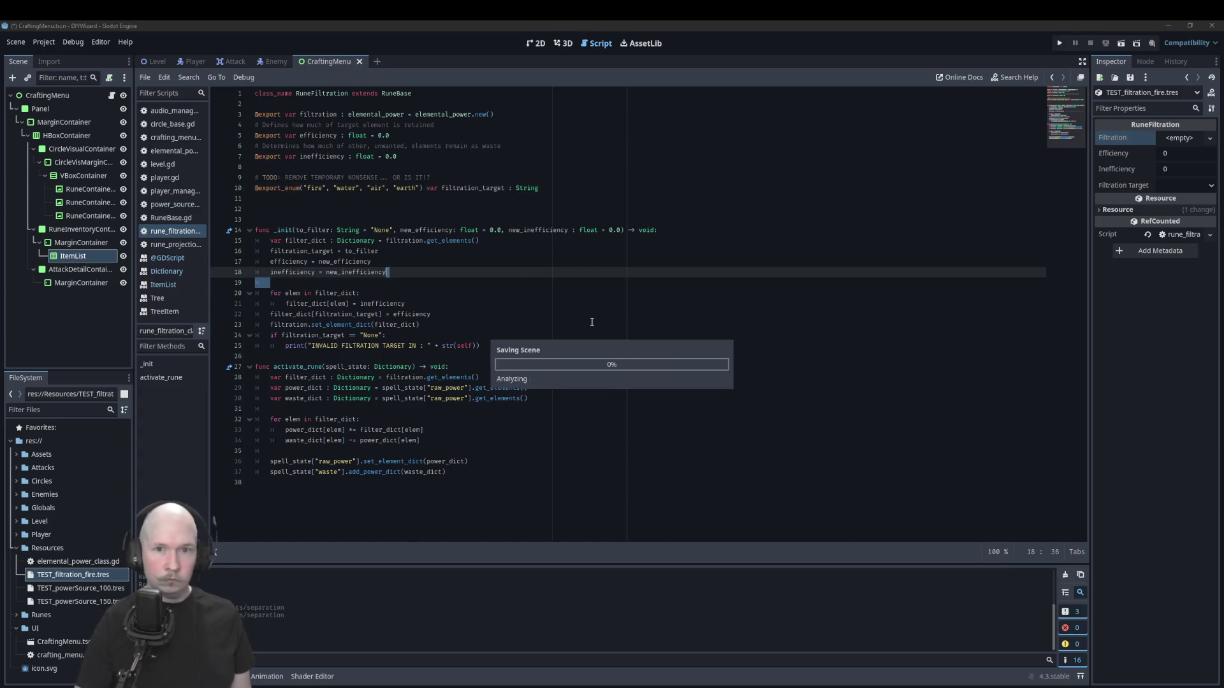
Set TEST_filtration_fire's Filtration Target to fire in the Inspector
left_click(1184, 185)
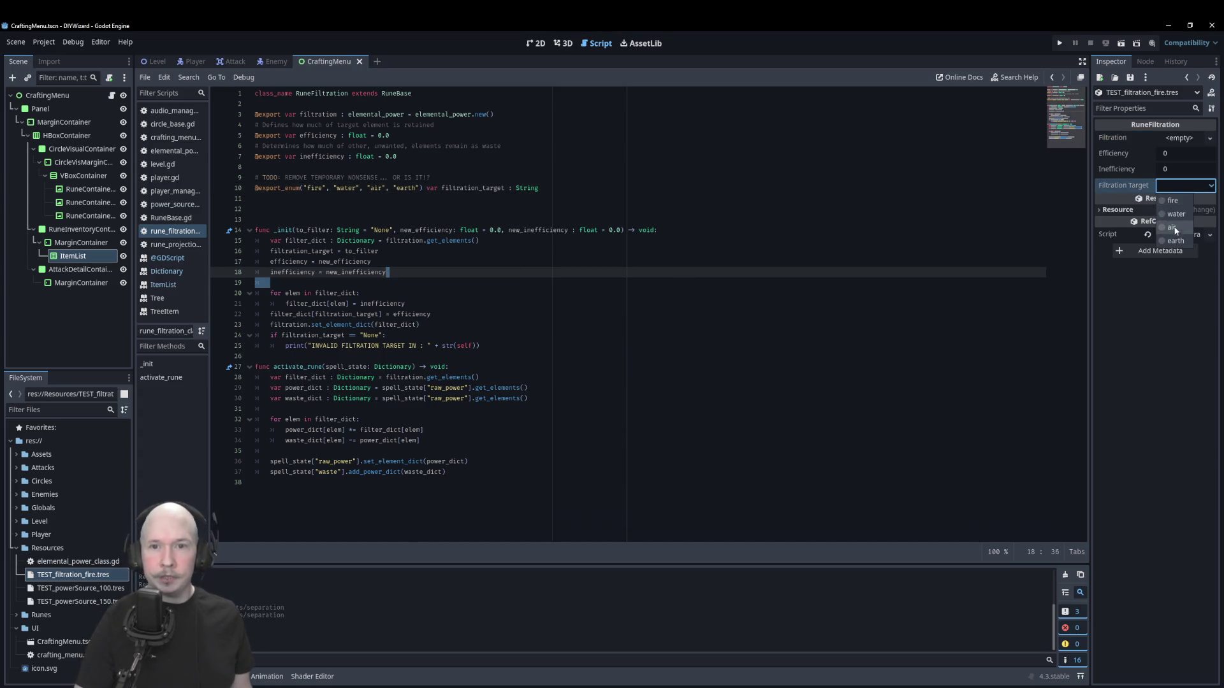
left_click(1172, 213)
left_click(1184, 186)
left_click(1179, 201)
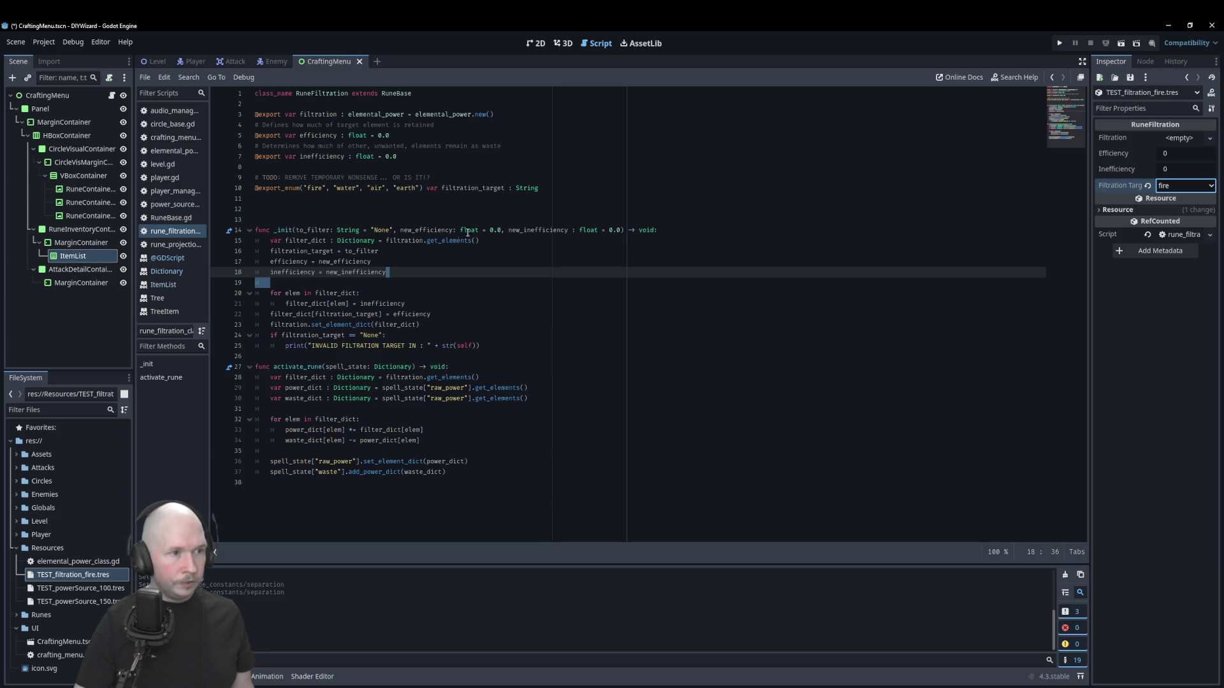
key("Up")
key("Up")
key("Up")
key("End")
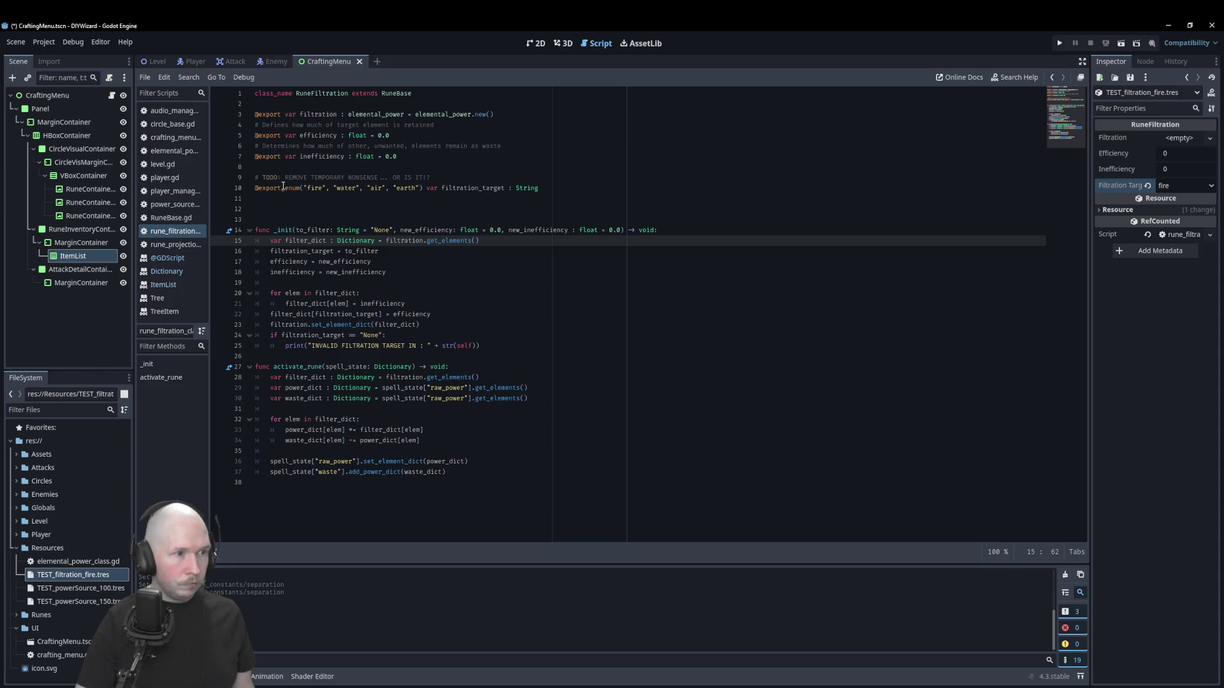
double_click(456, 188)
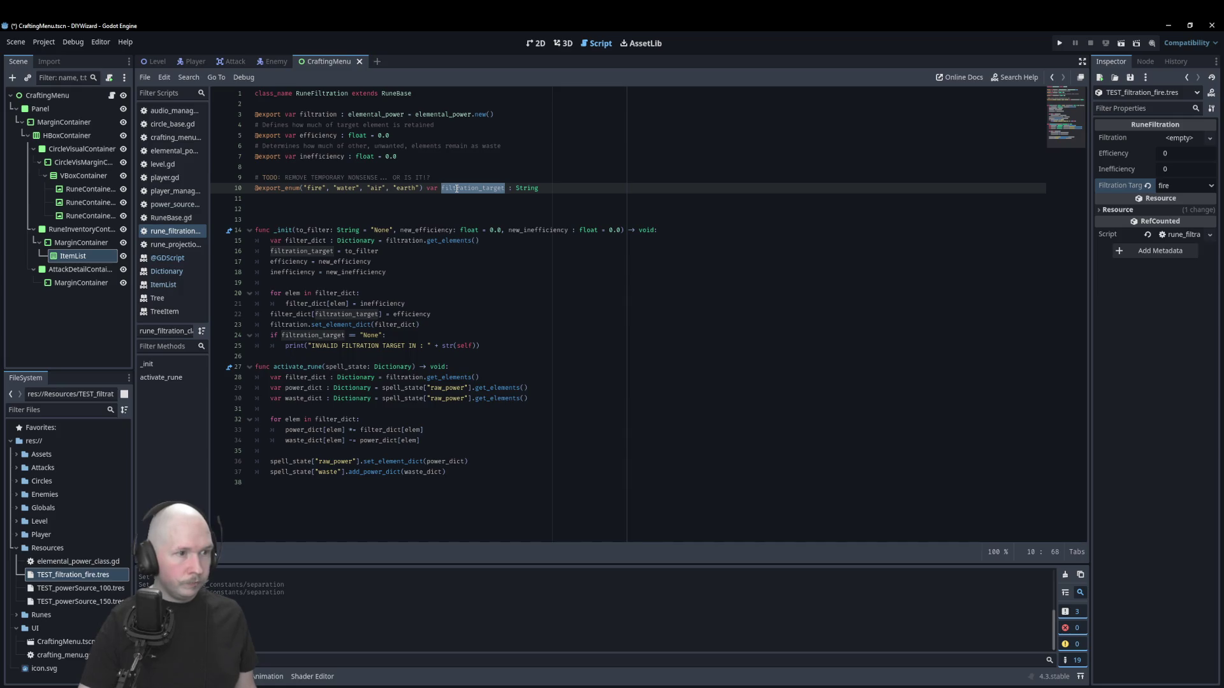
left_click(495, 237)
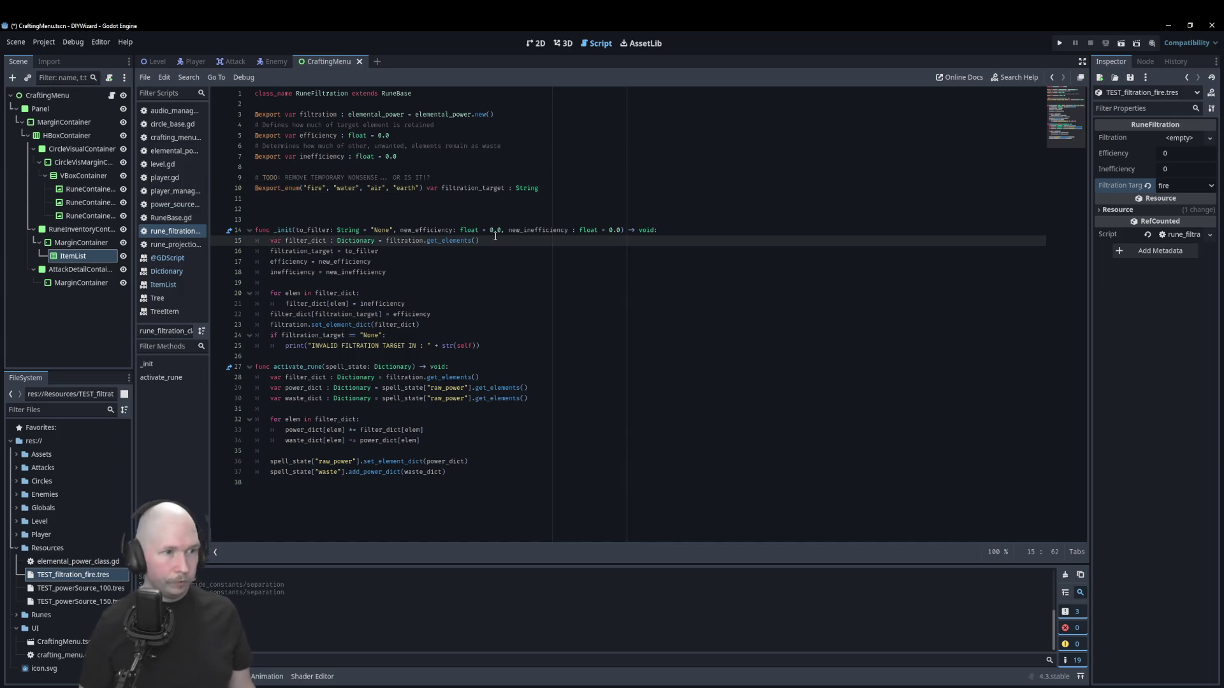
key("Return")
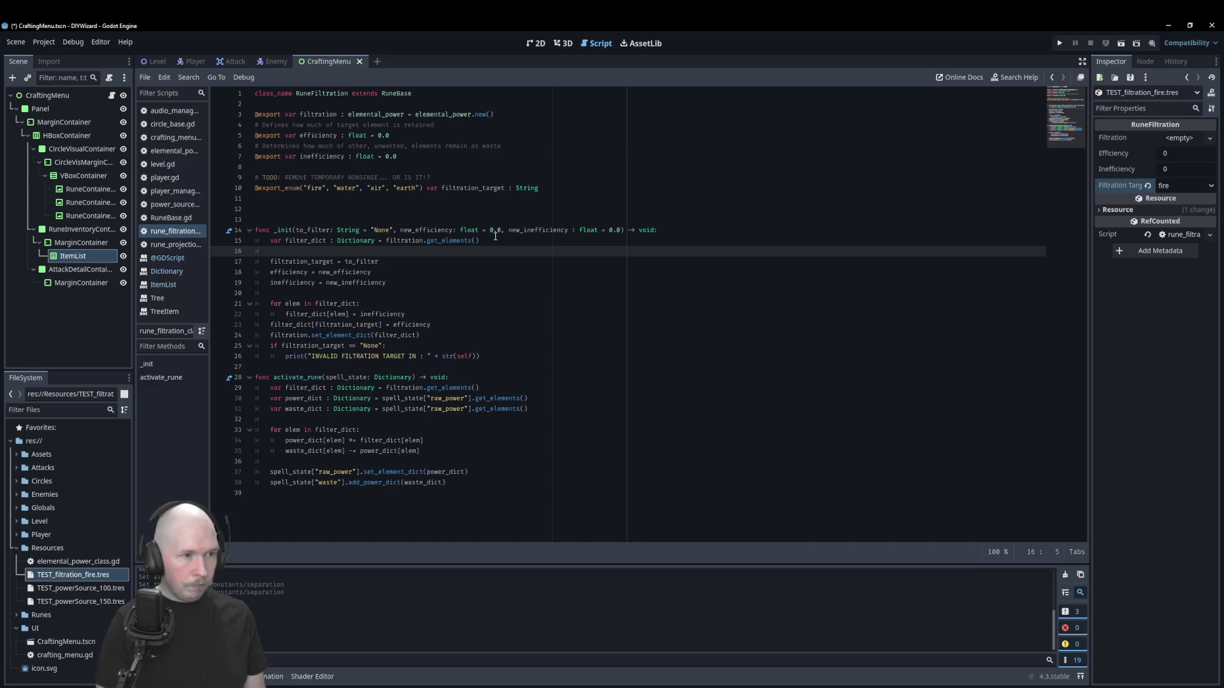
type("f")
type("filt")
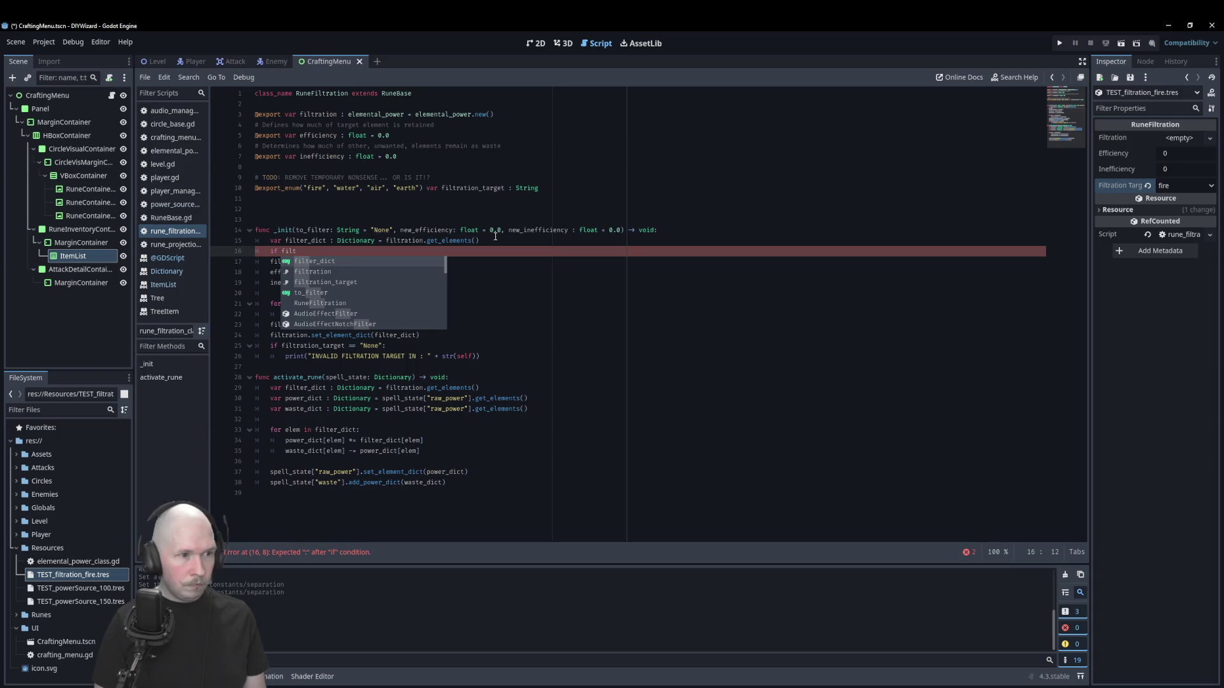
key("Down")
key("Down")
key("Return")
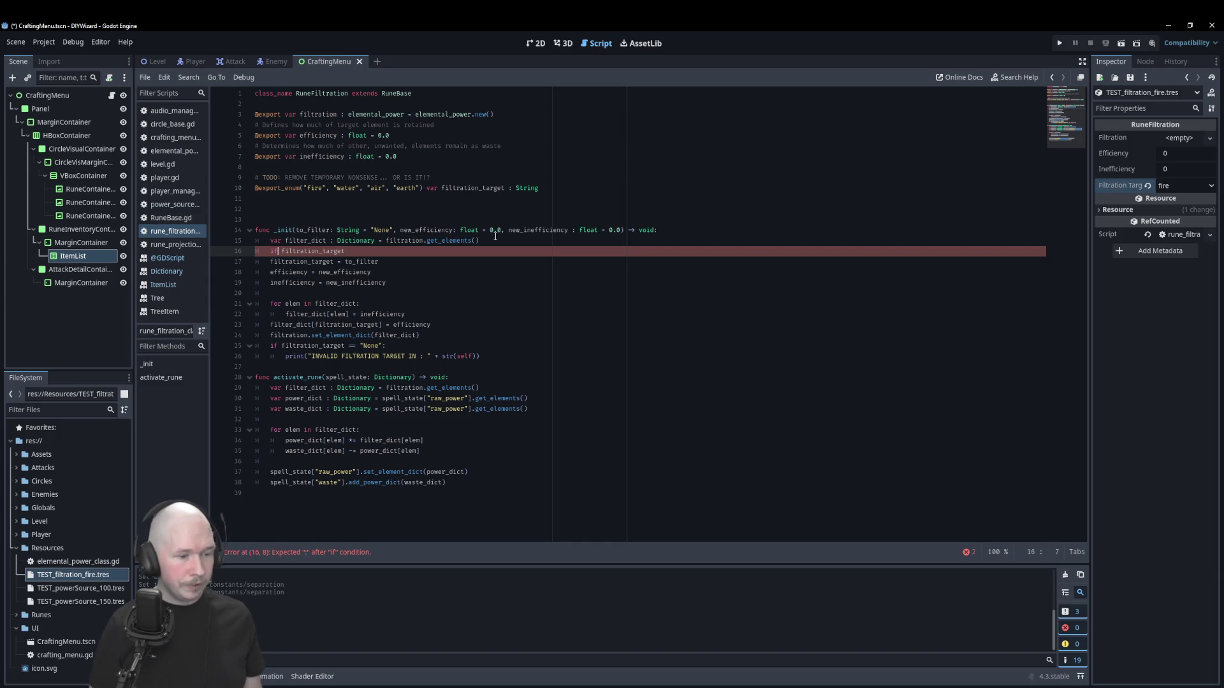
key("End")
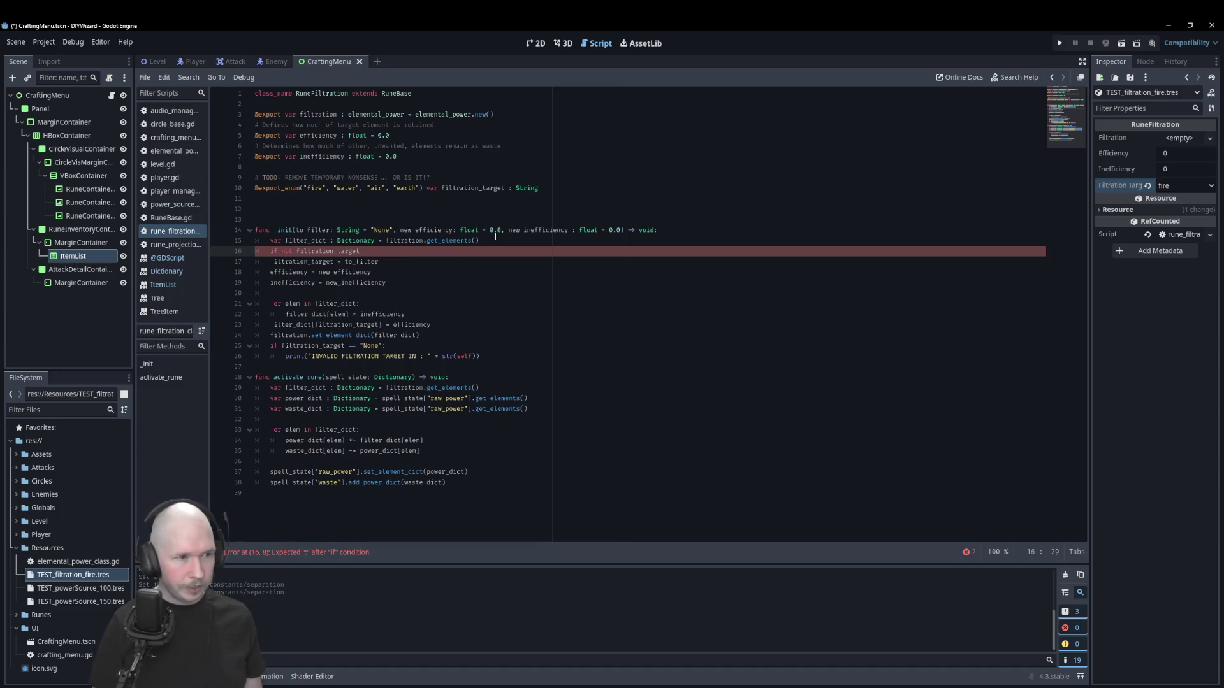
key("Down")
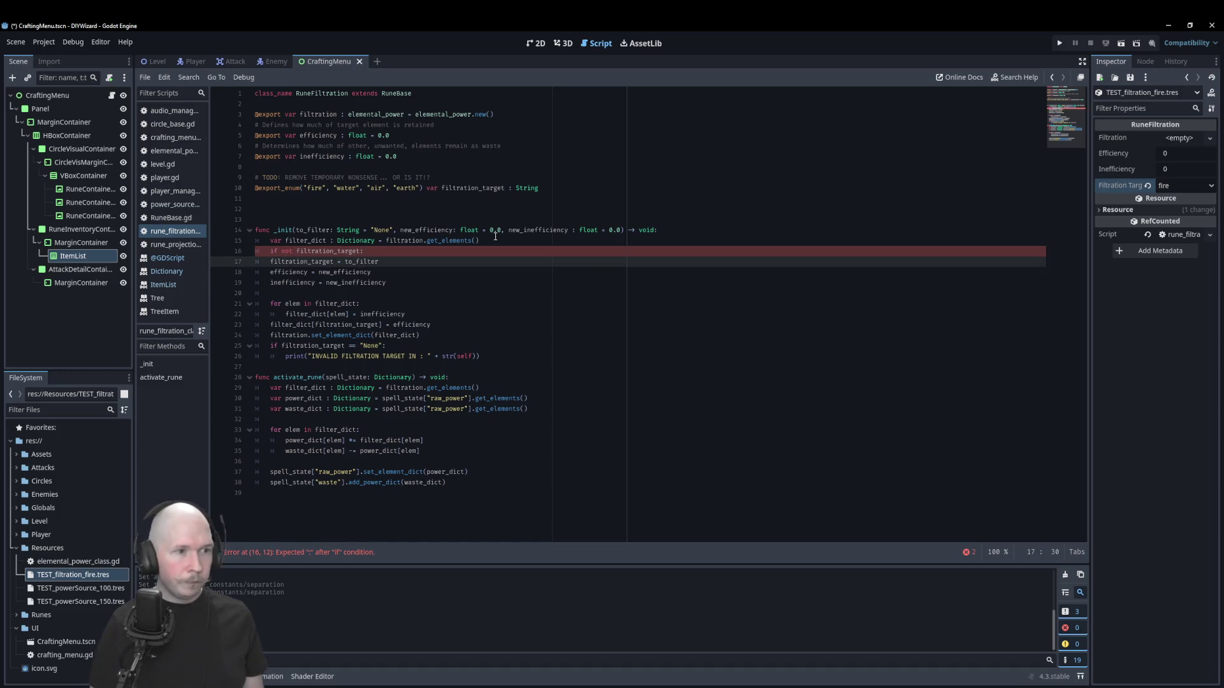
key("Home")
key("Tab")
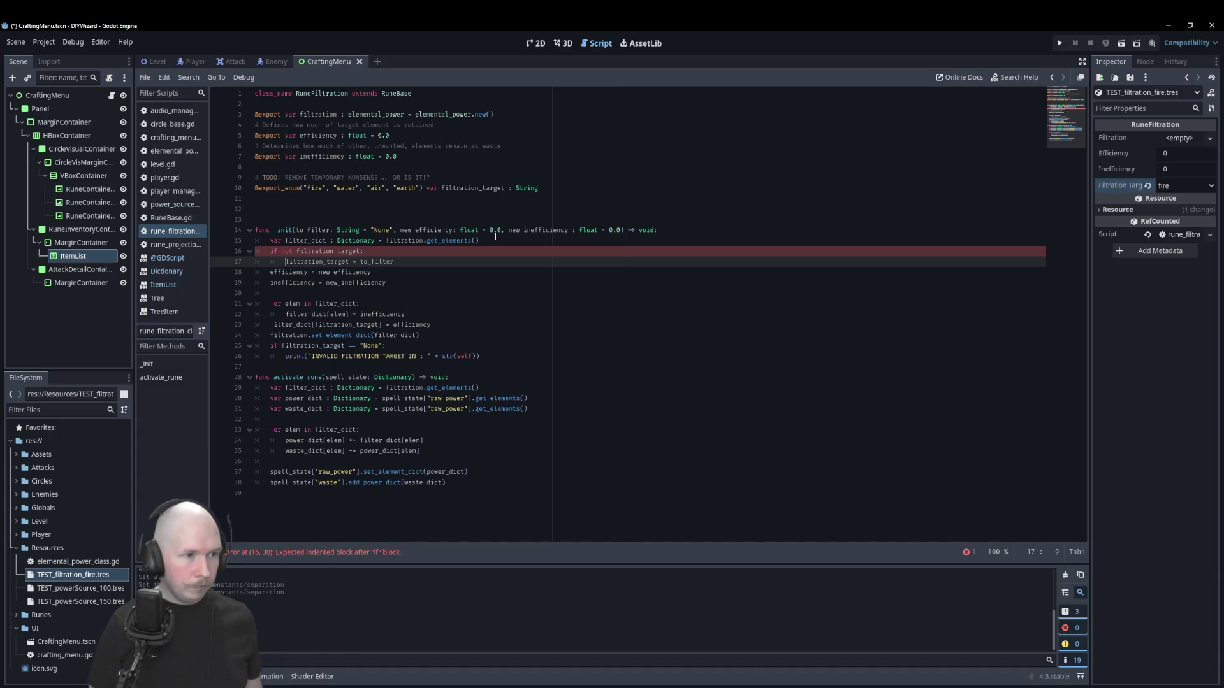
key("ctrl+s")
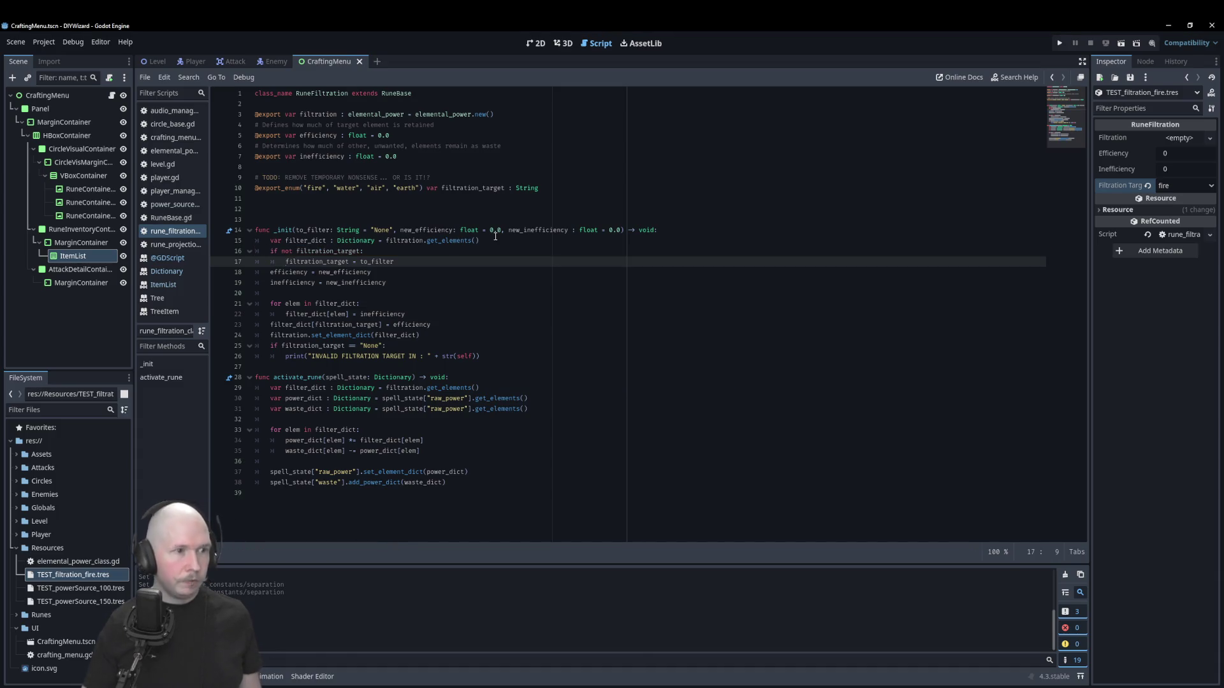
double_click(293, 262)
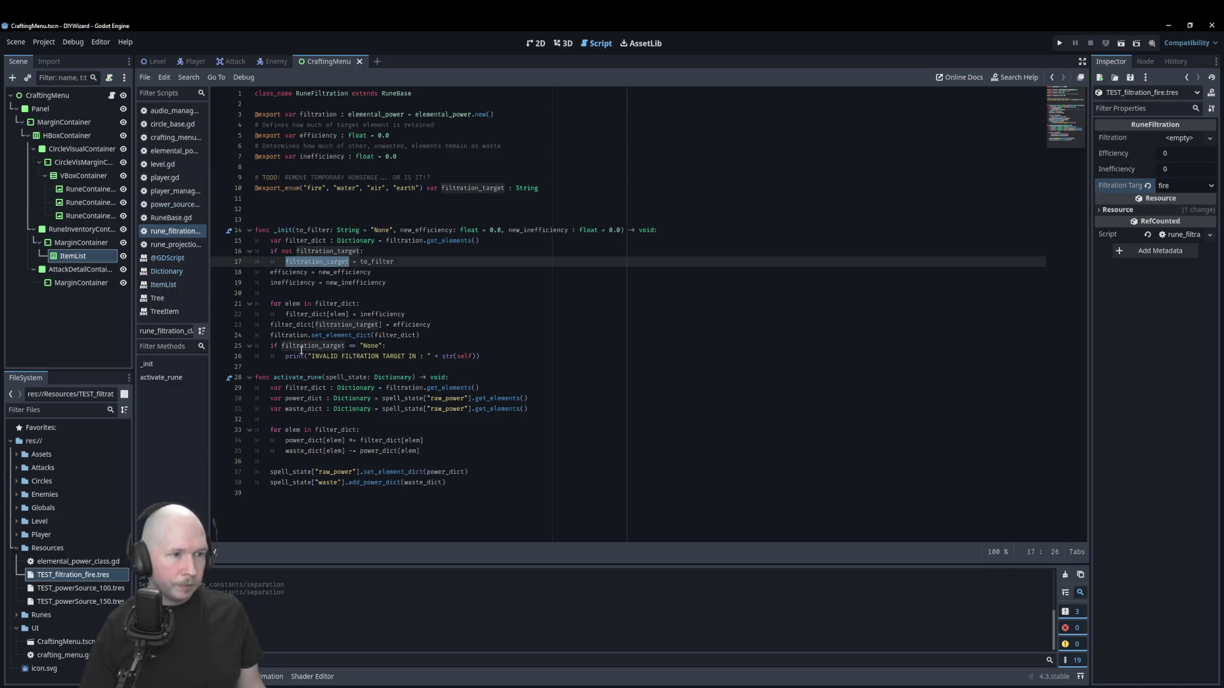
left_click(457, 294)
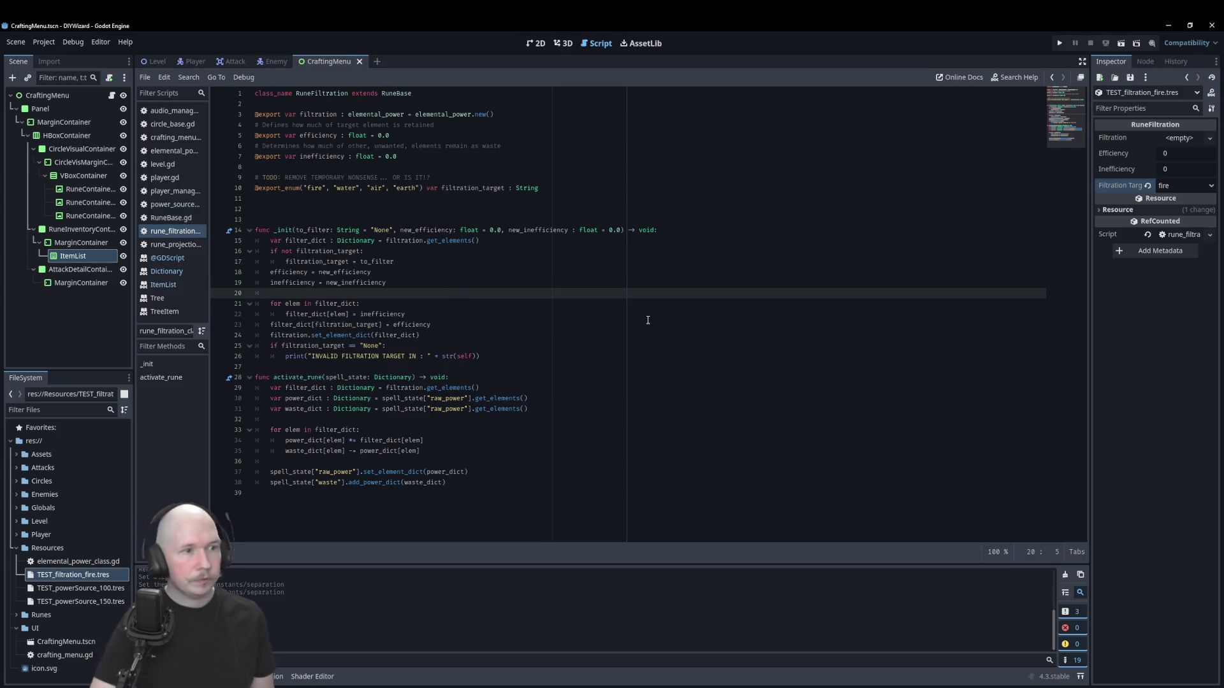
left_click(490, 250)
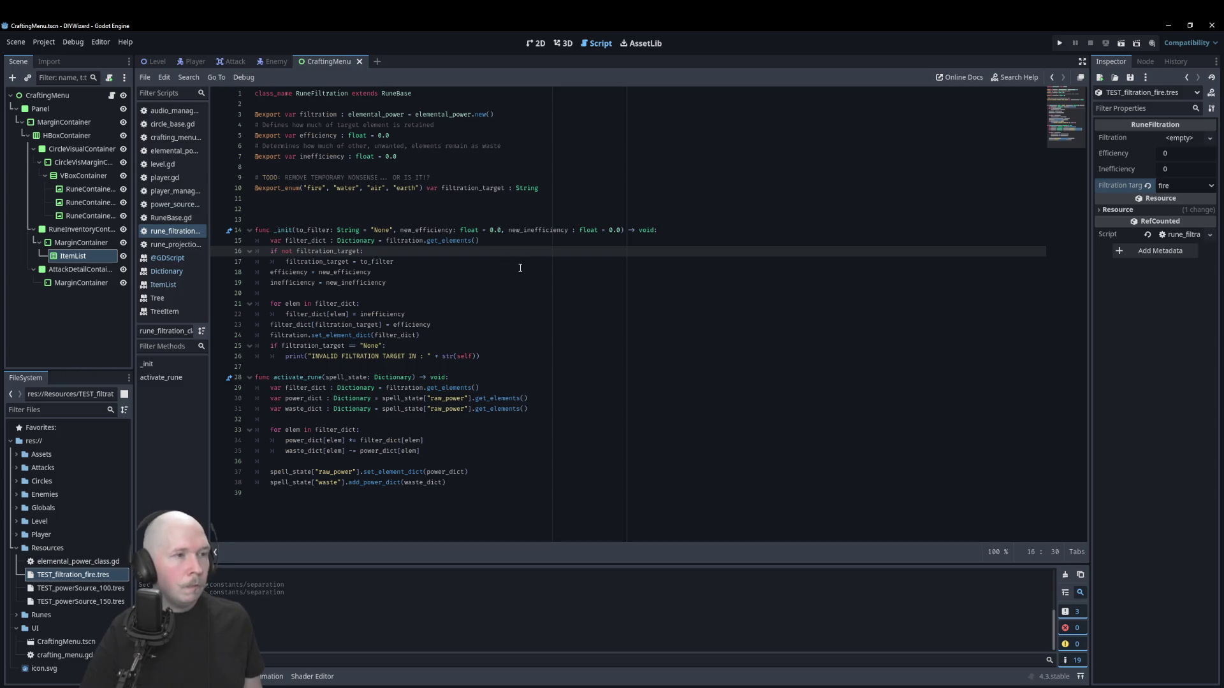
Set the fire filter's Efficiency to 0.8 and Inefficiency to 0.3, then save
left_click(1166, 155)
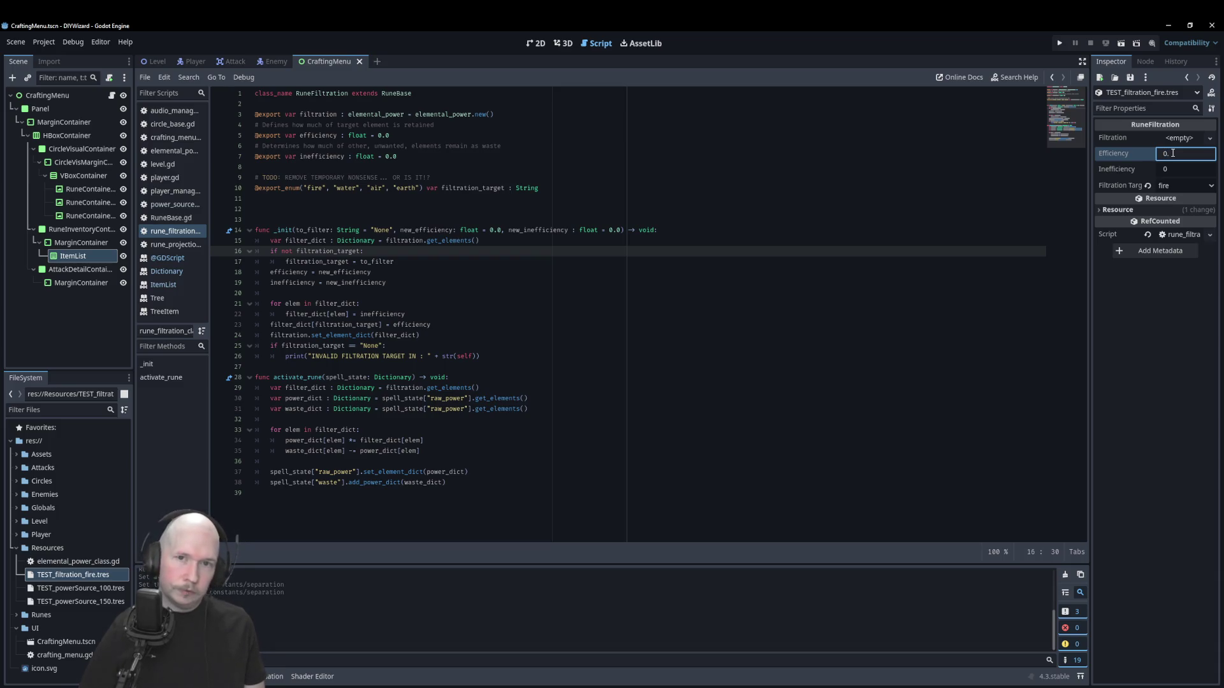
left_click(1172, 164)
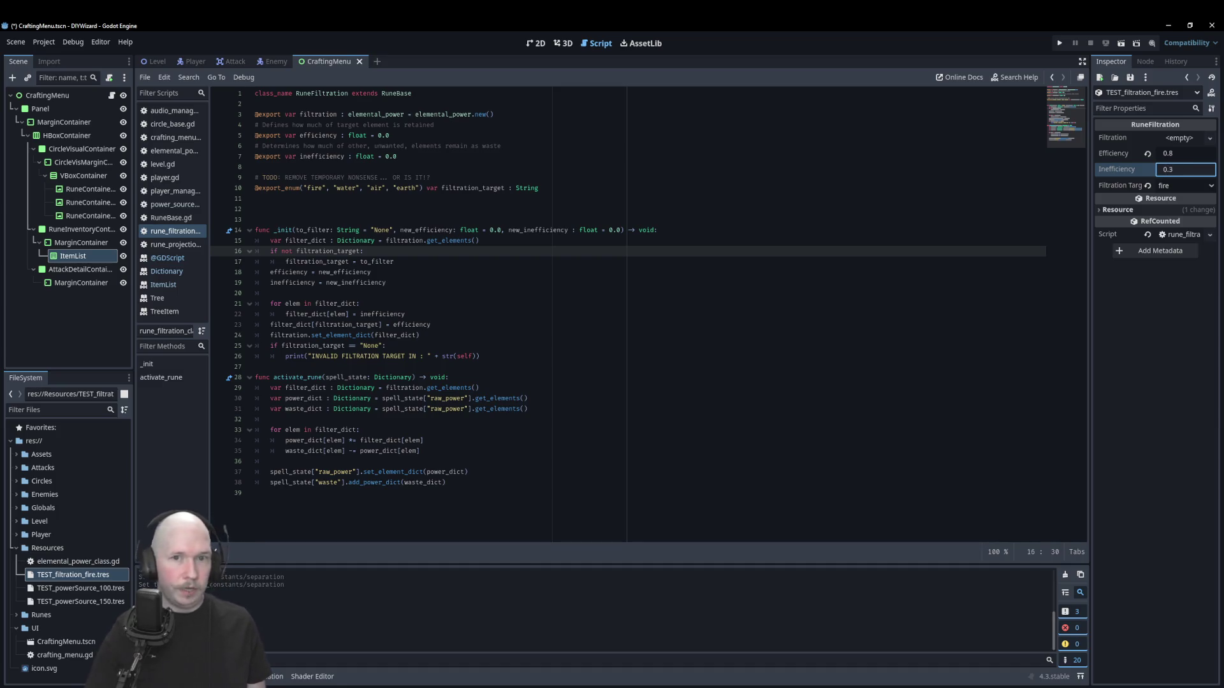
left_click(577, 209)
key("ctrl+s")
Change the fire filter's Efficiency to 0.7 and save again
left_click(1171, 153)
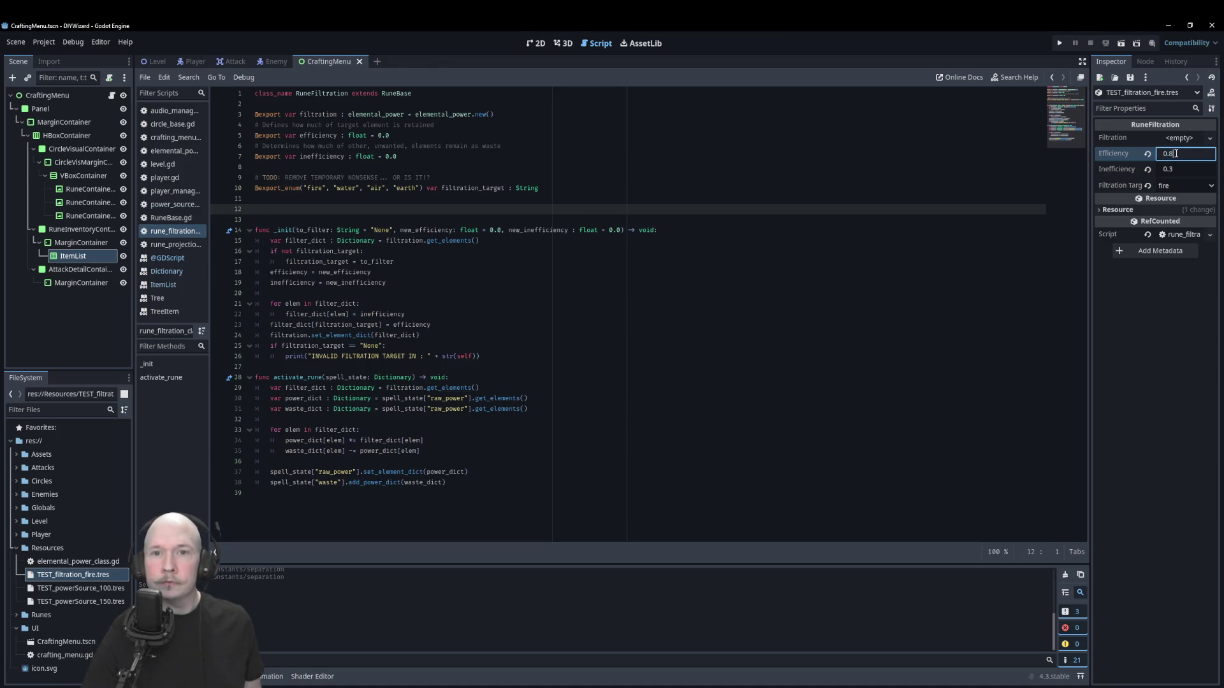
type("0.7")
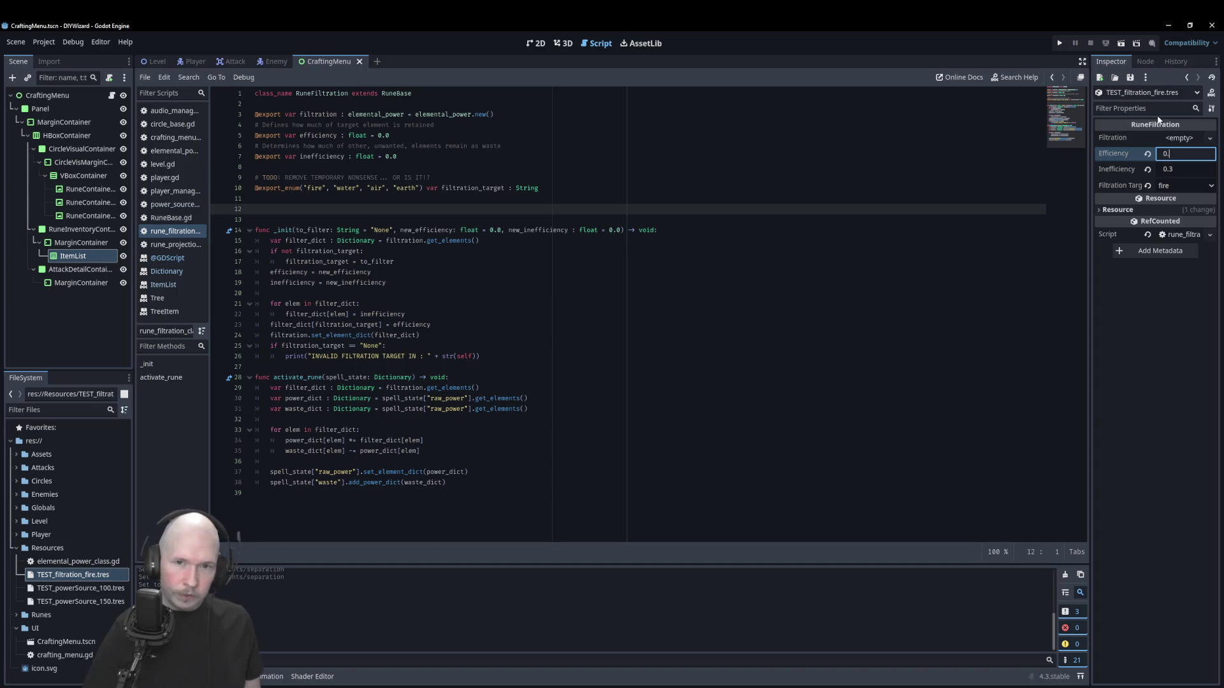
left_click(683, 188)
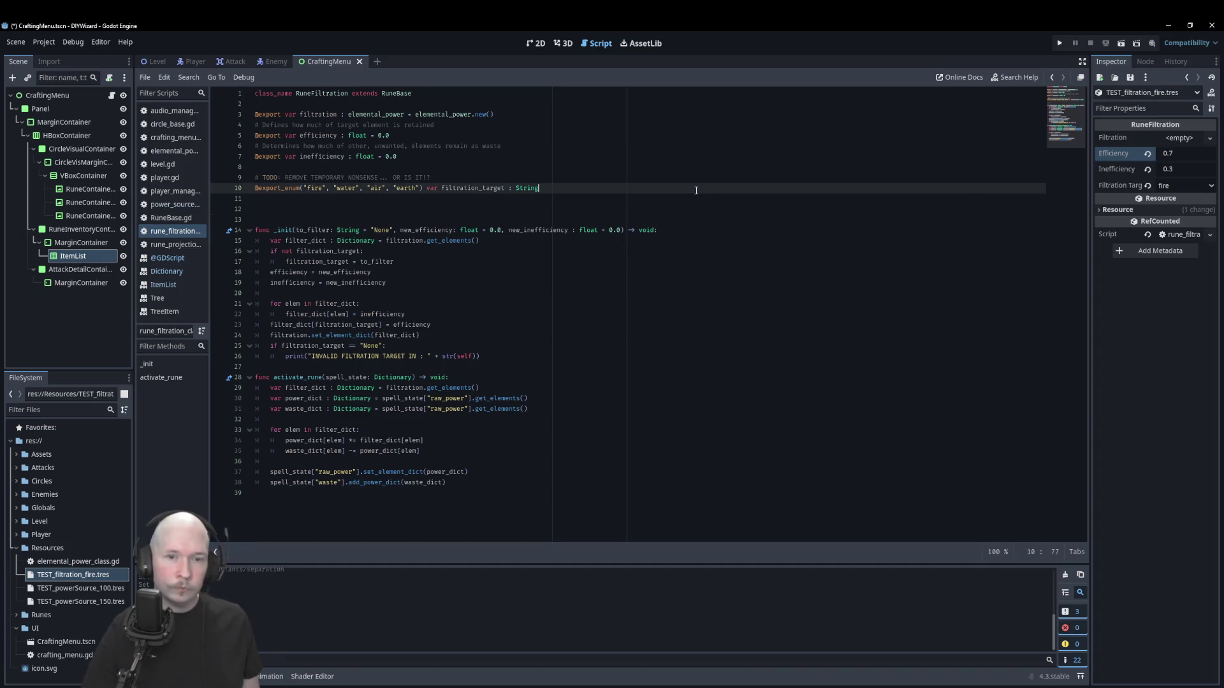
key("ctrl+s")
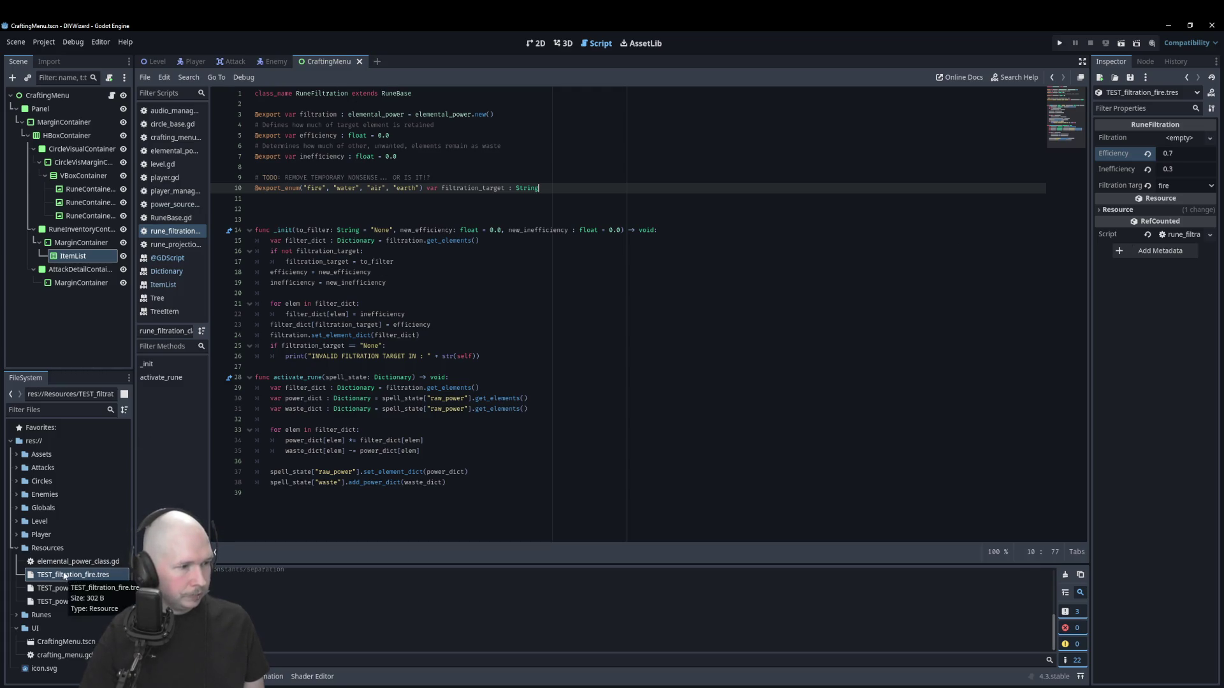
left_click(52, 550)
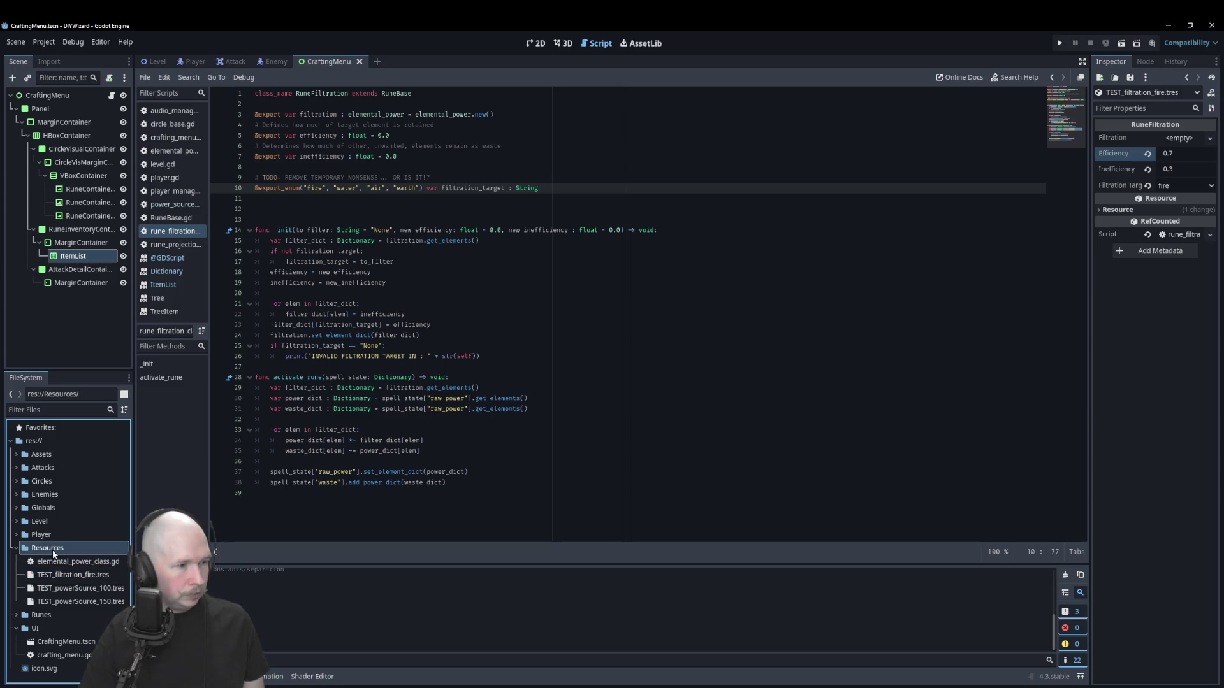
Create a RuneFiltration resource in Resources and save it as TEST_filtration_water.tres
right_click(53, 549)
mouse_move(121, 486)
left_click(207, 528)
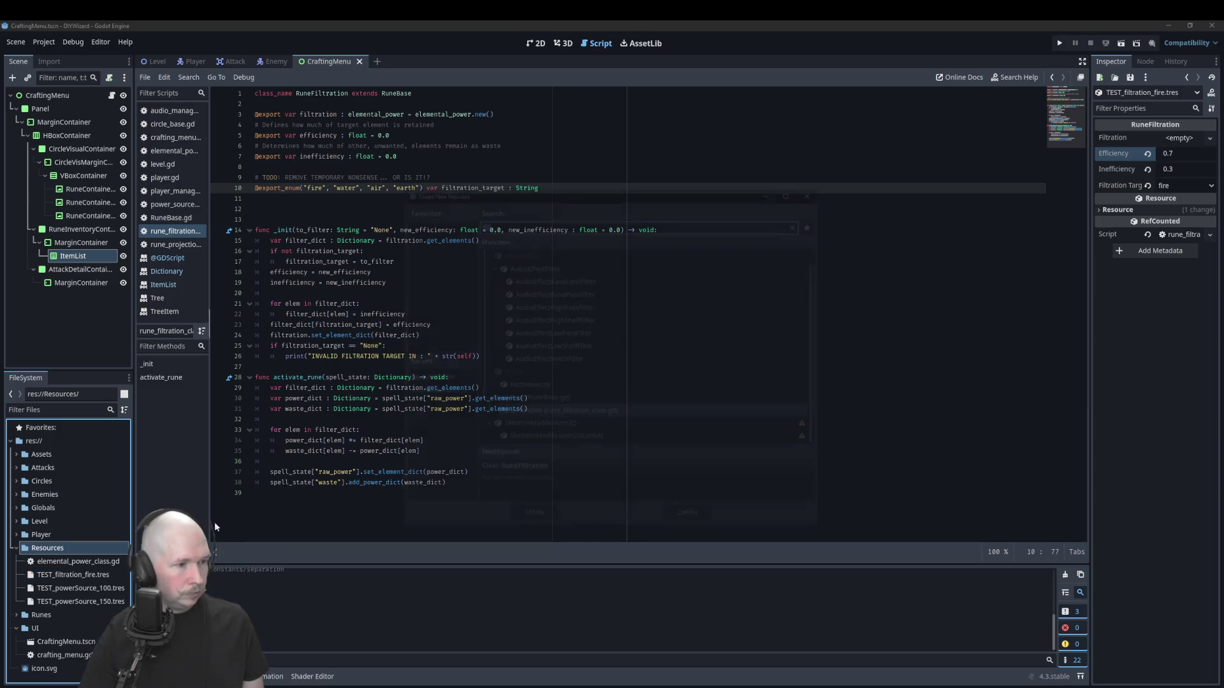
left_click(537, 521)
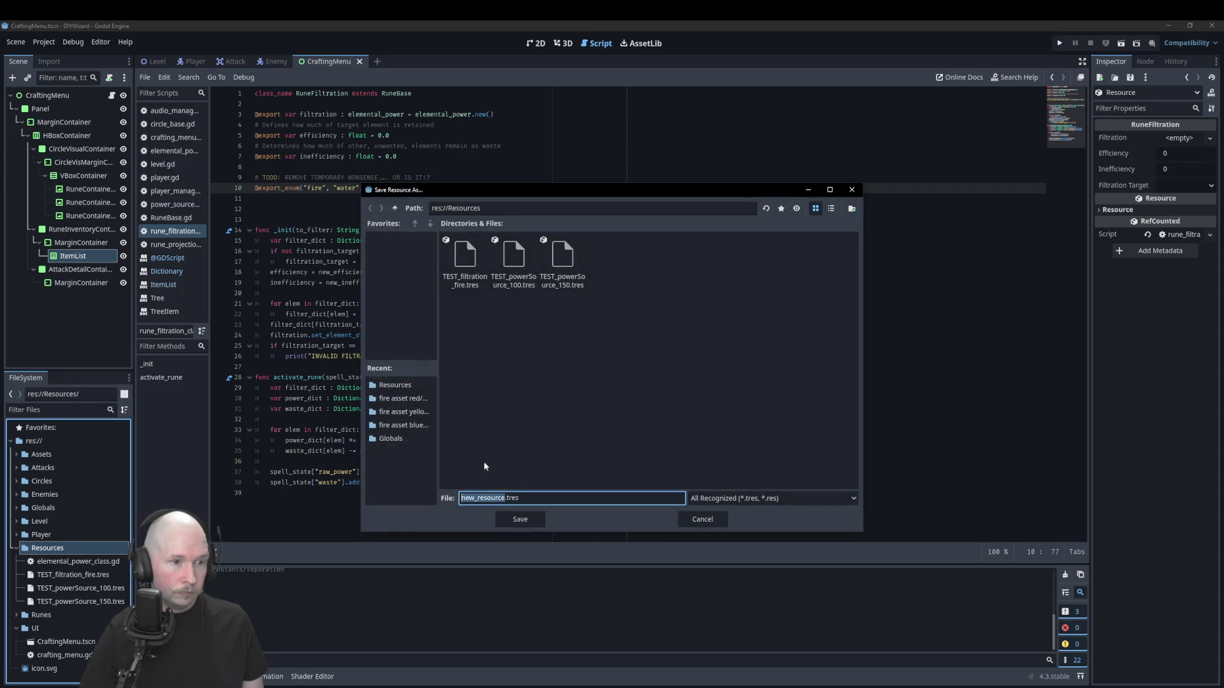
type("T")
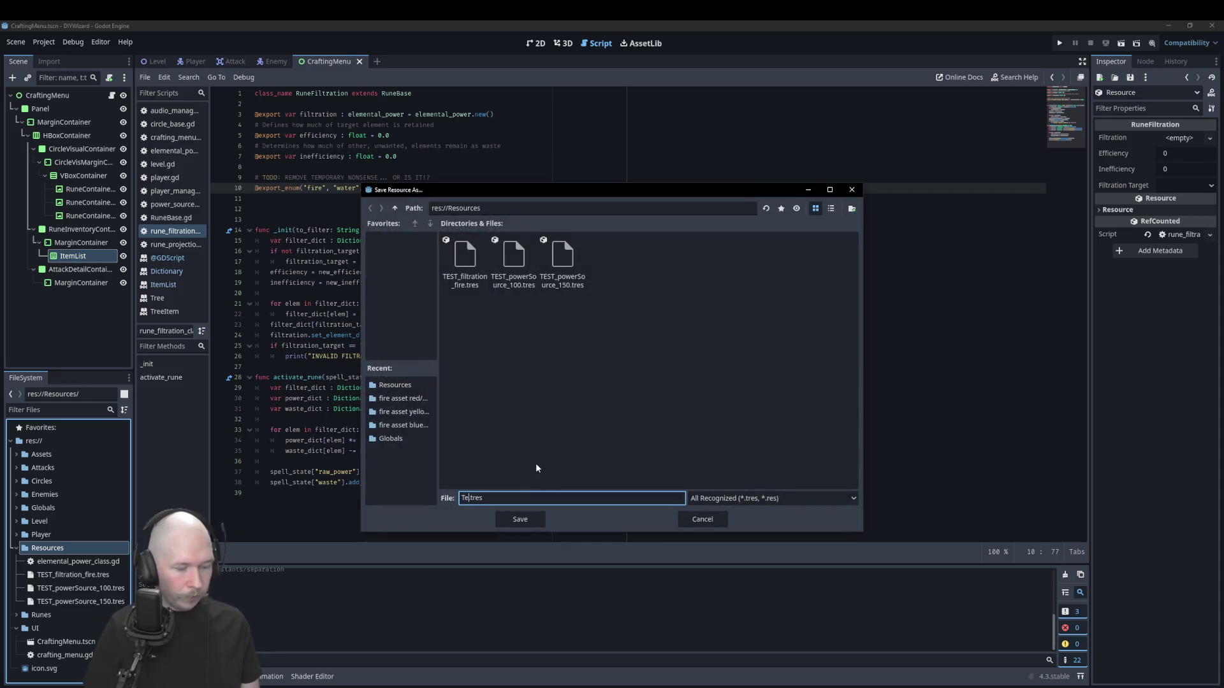
type("EST_")
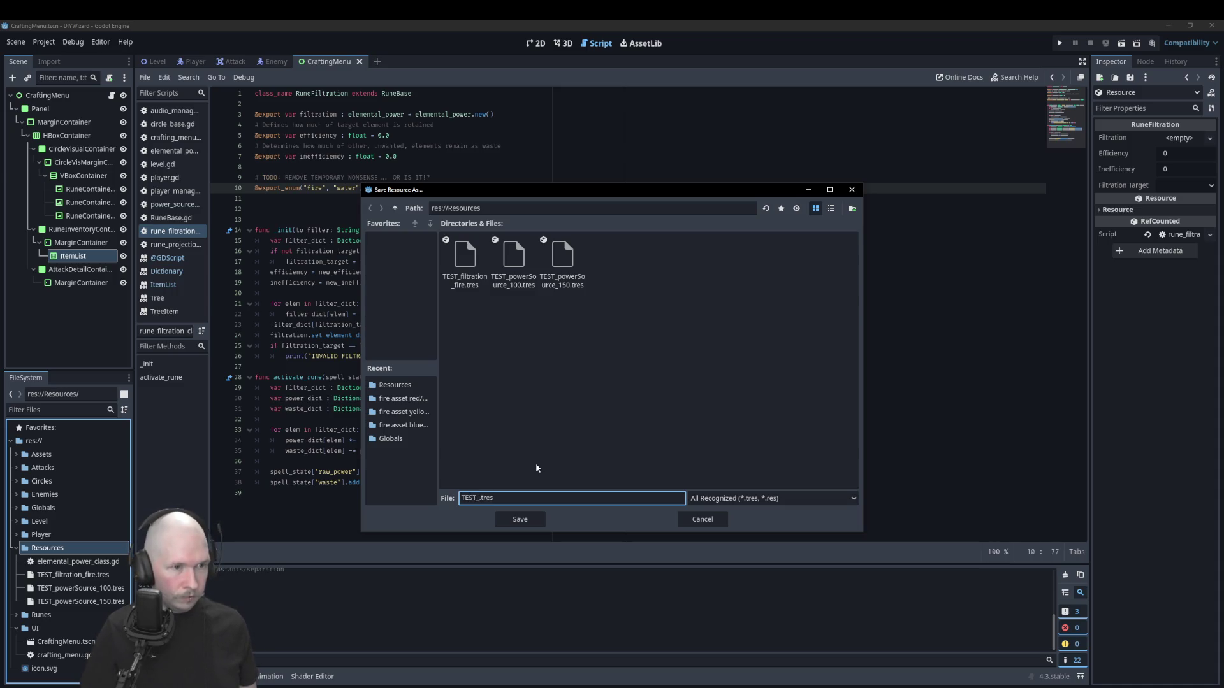
type("filtration")
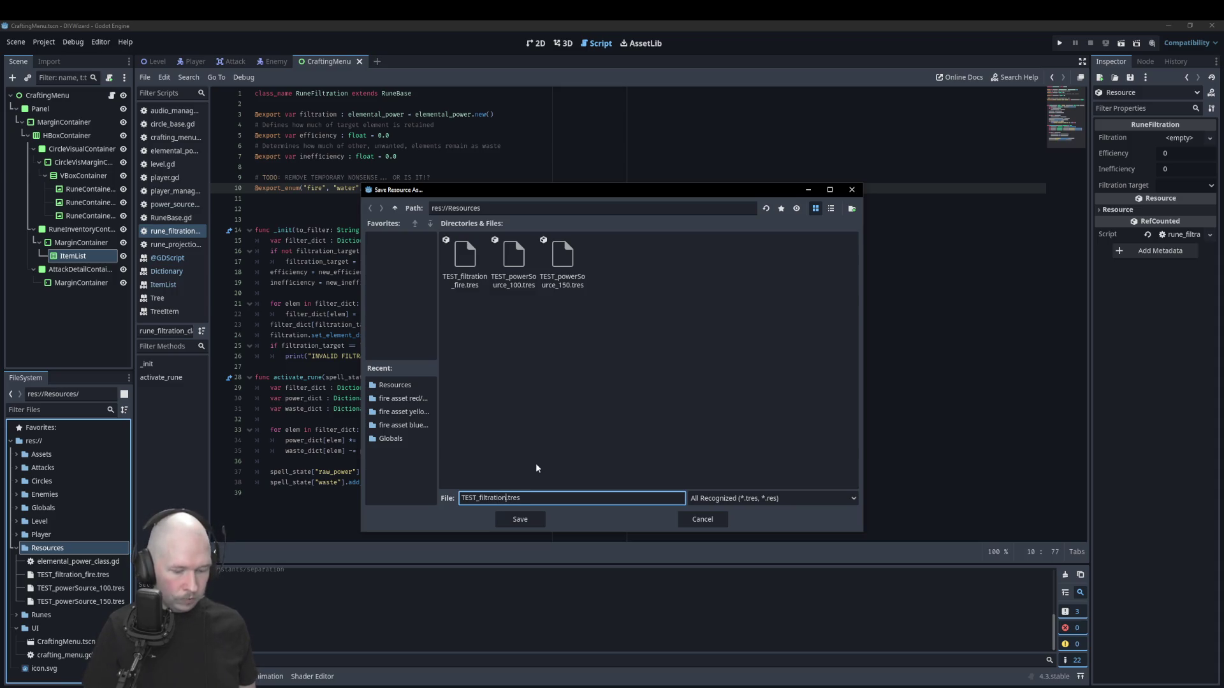
key("shift+Home")
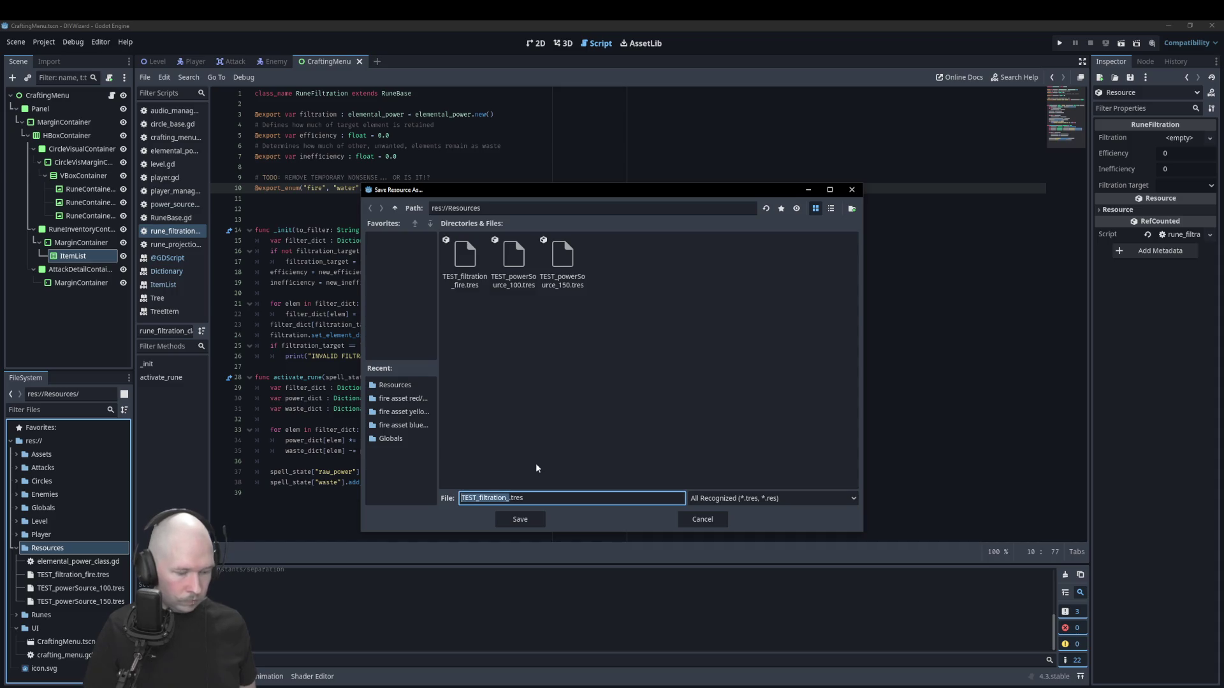
key("Right")
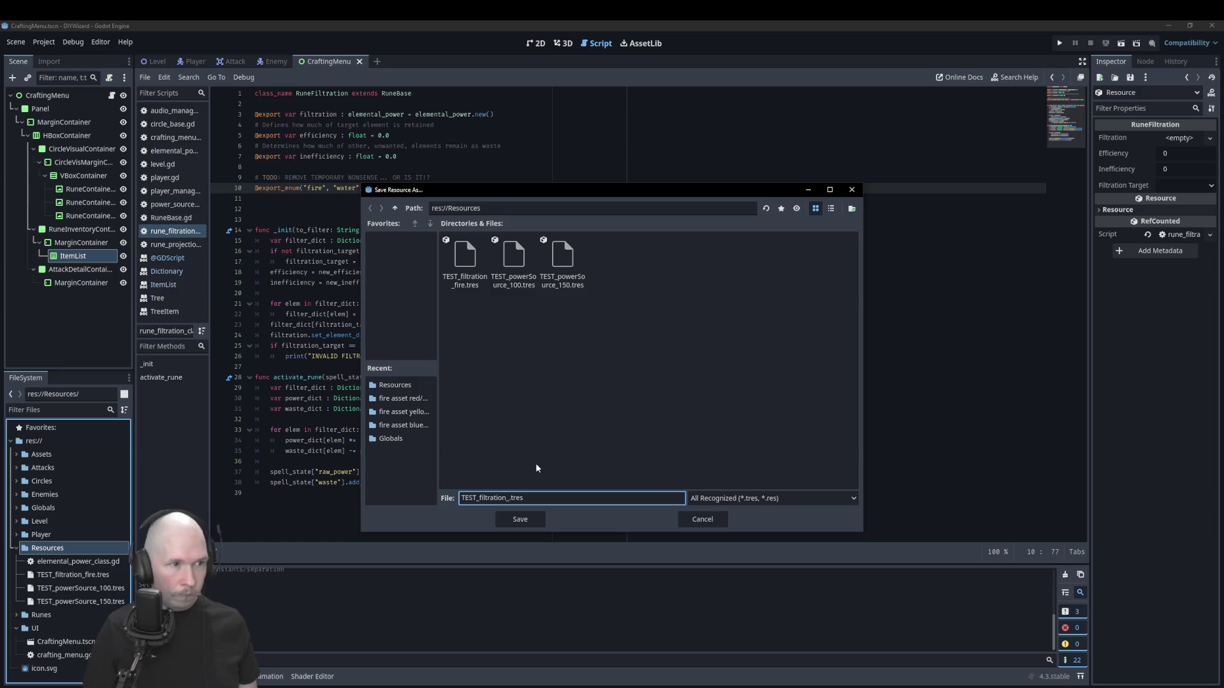
type("water")
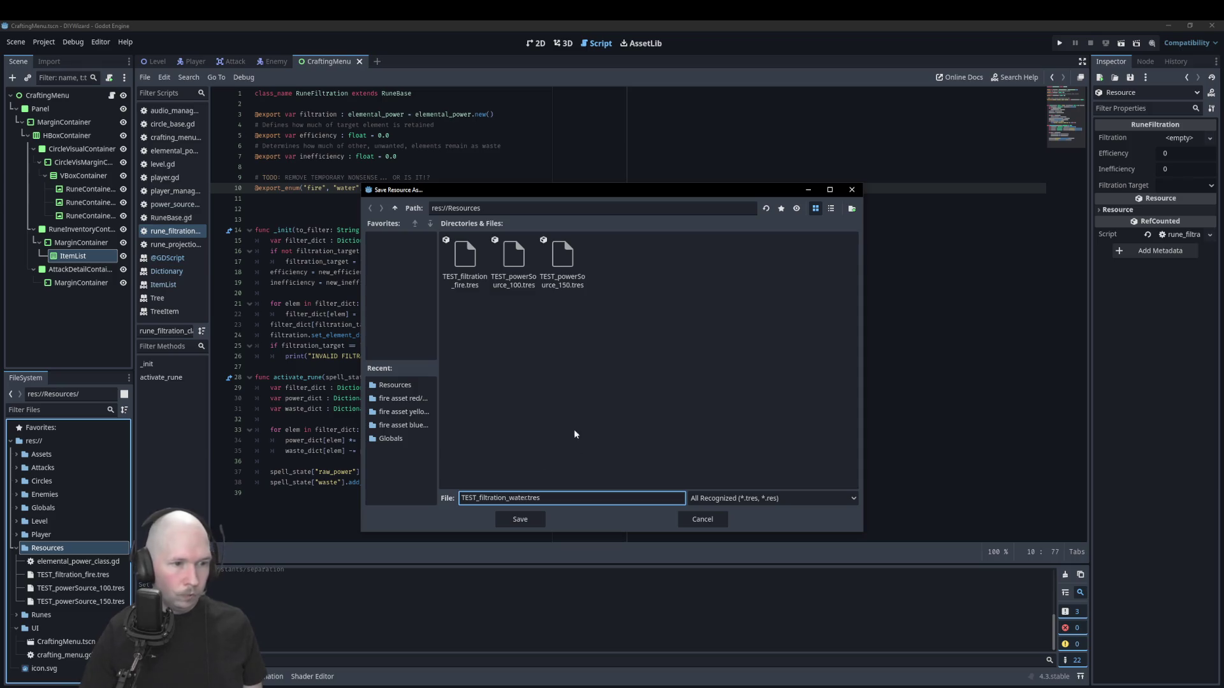
left_click(510, 520)
right_click(58, 542)
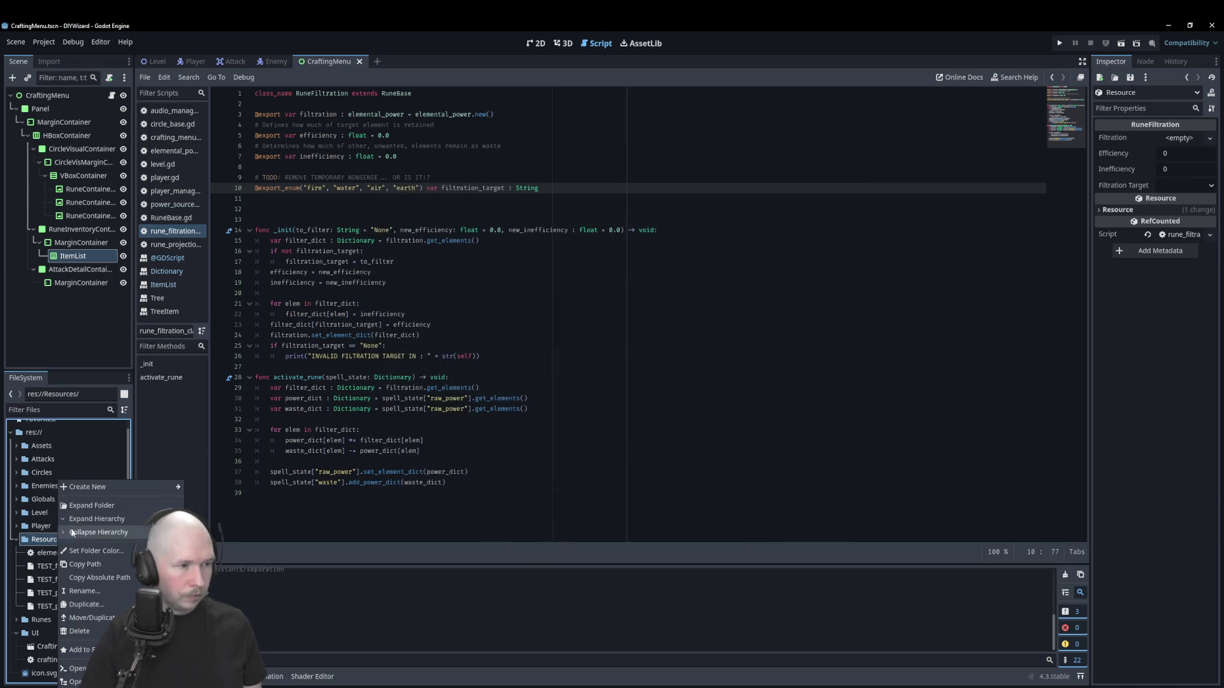
Create a RuneFiltration resource in Resources and save it as TEST_filtration_air.tres
mouse_move(107, 489)
left_click(217, 529)
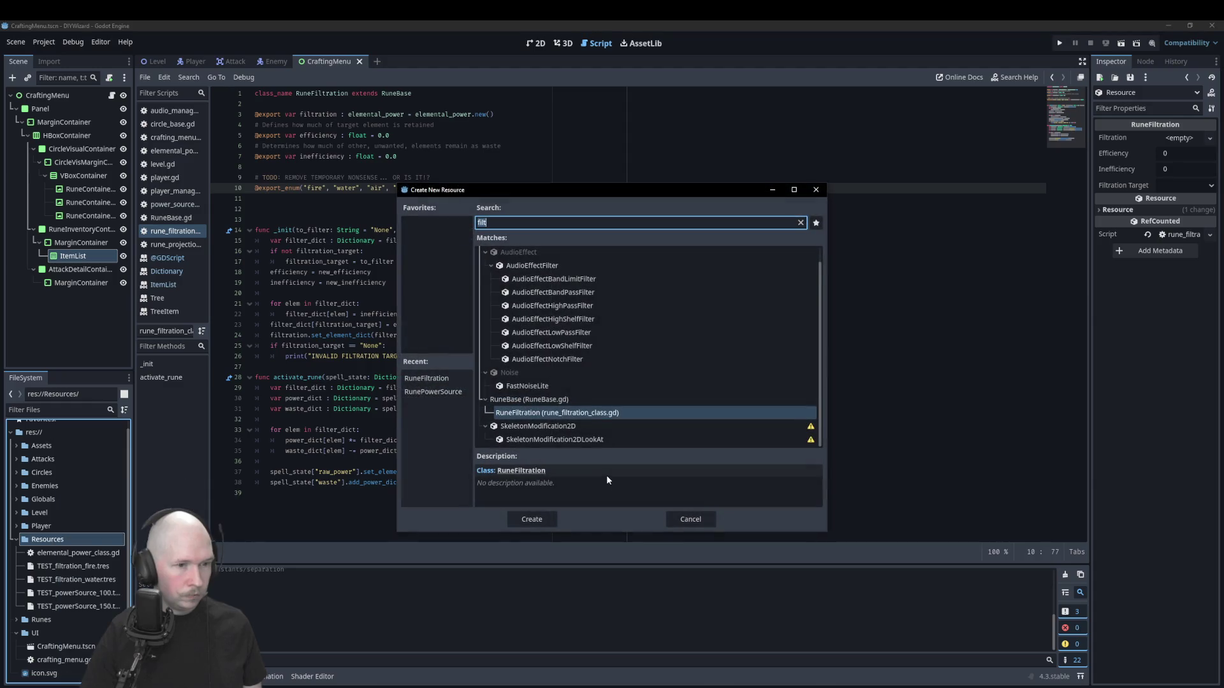
left_click(548, 518)
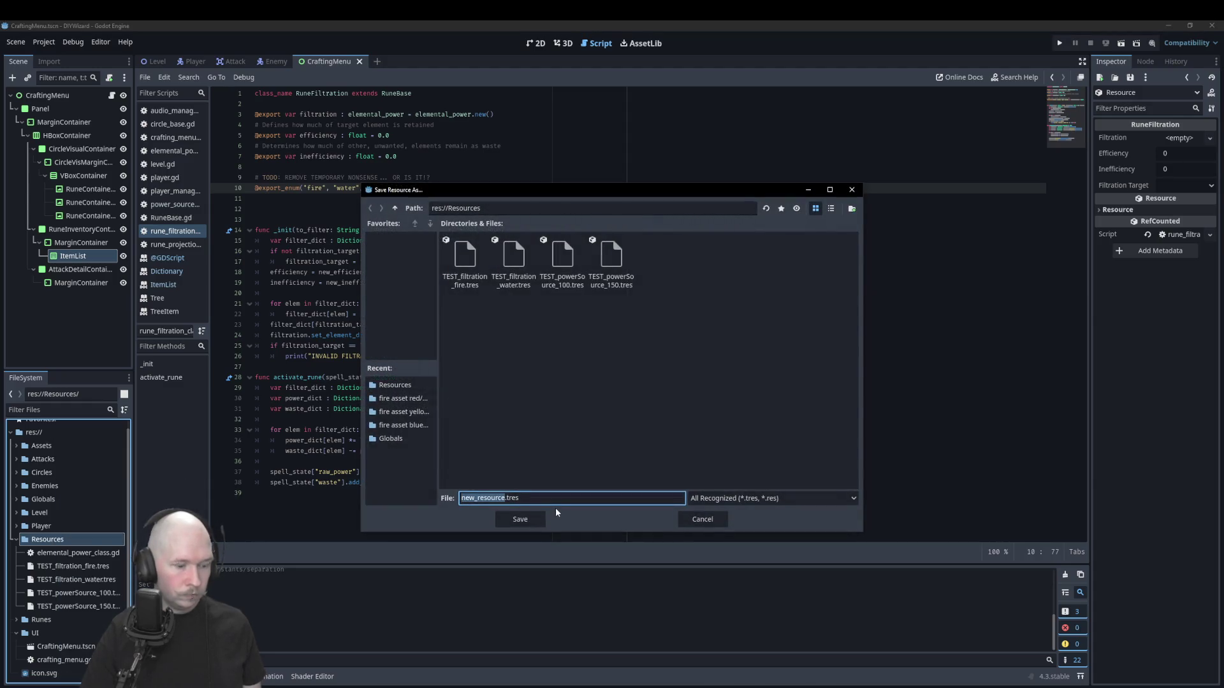
type("TEST_filtration_air")
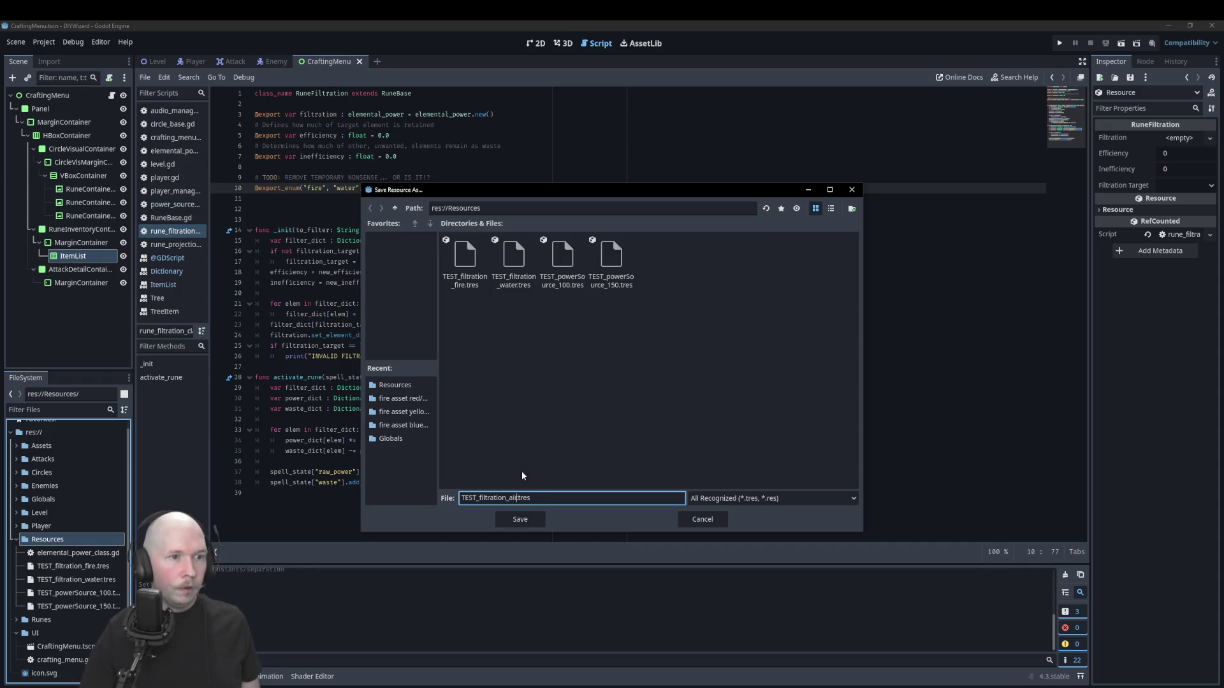
left_click(526, 518)
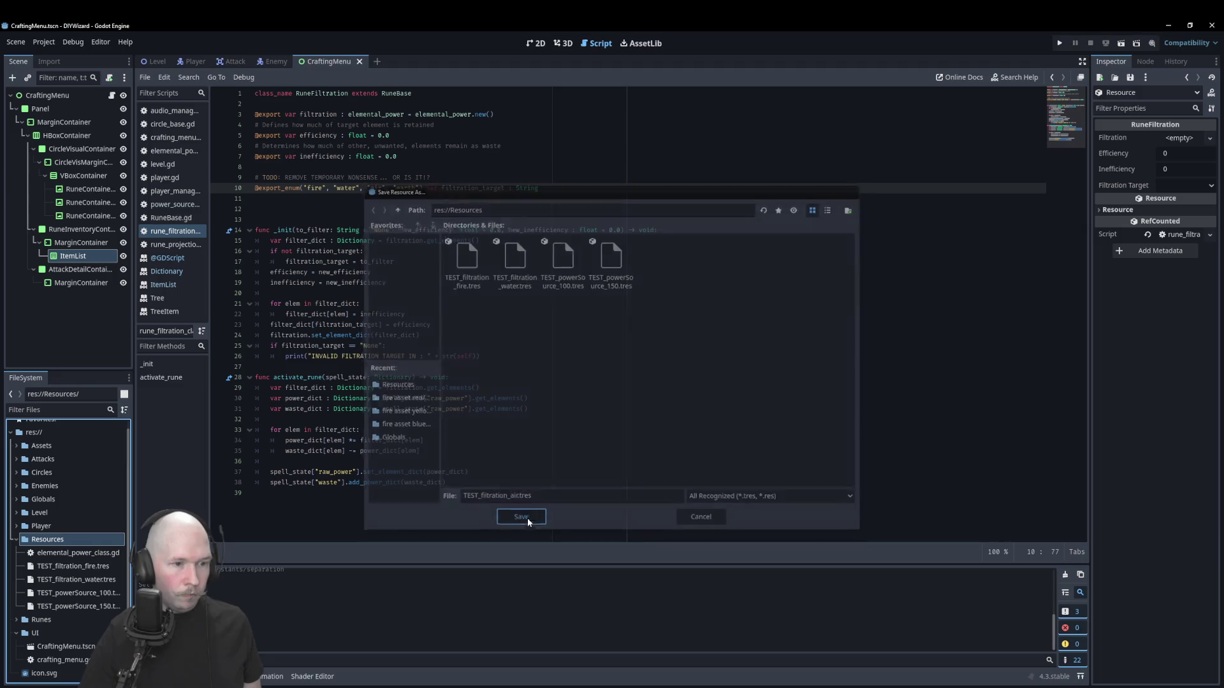
Begin another new resource in the Resources folder
right_click(105, 541)
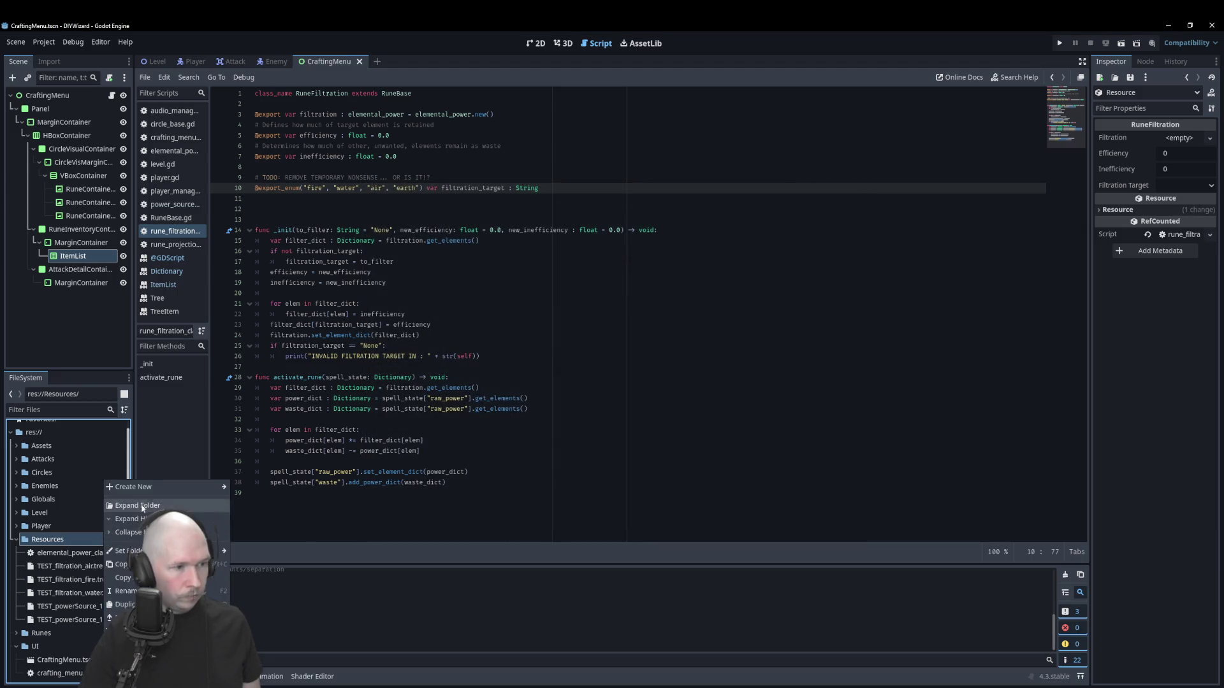
mouse_move(191, 487)
left_click(257, 529)
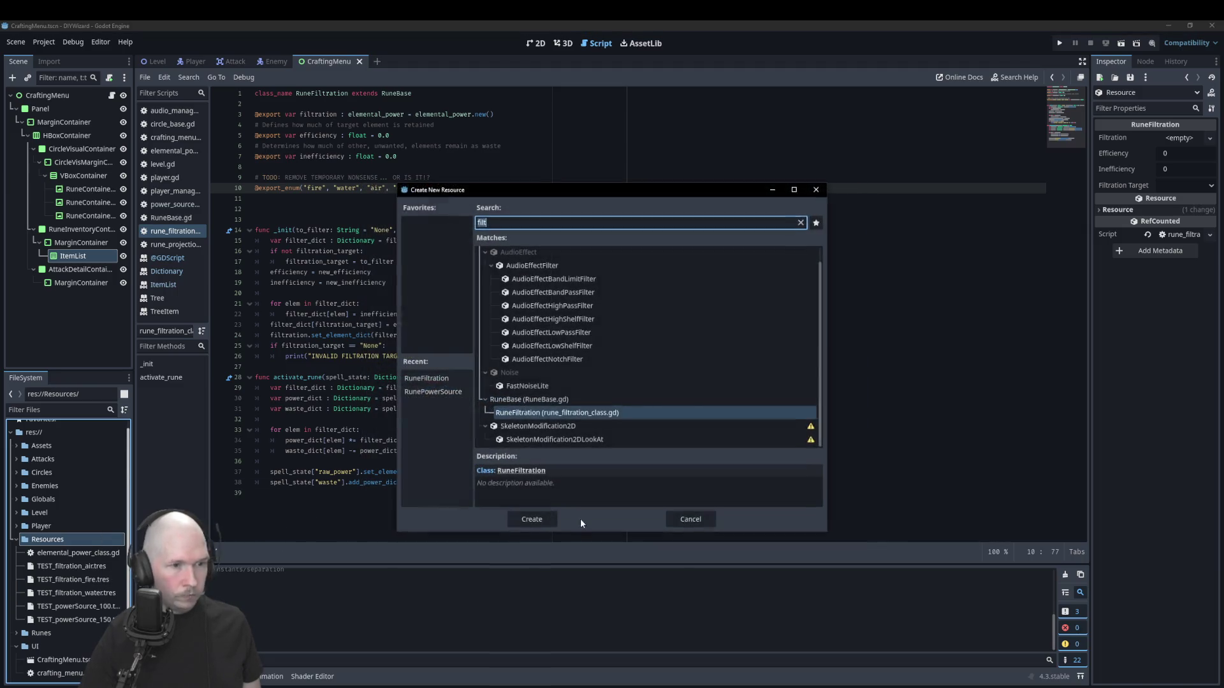
Create the RuneFiltration resource and save it as TEST_filtration_earth.tres
left_click(519, 518)
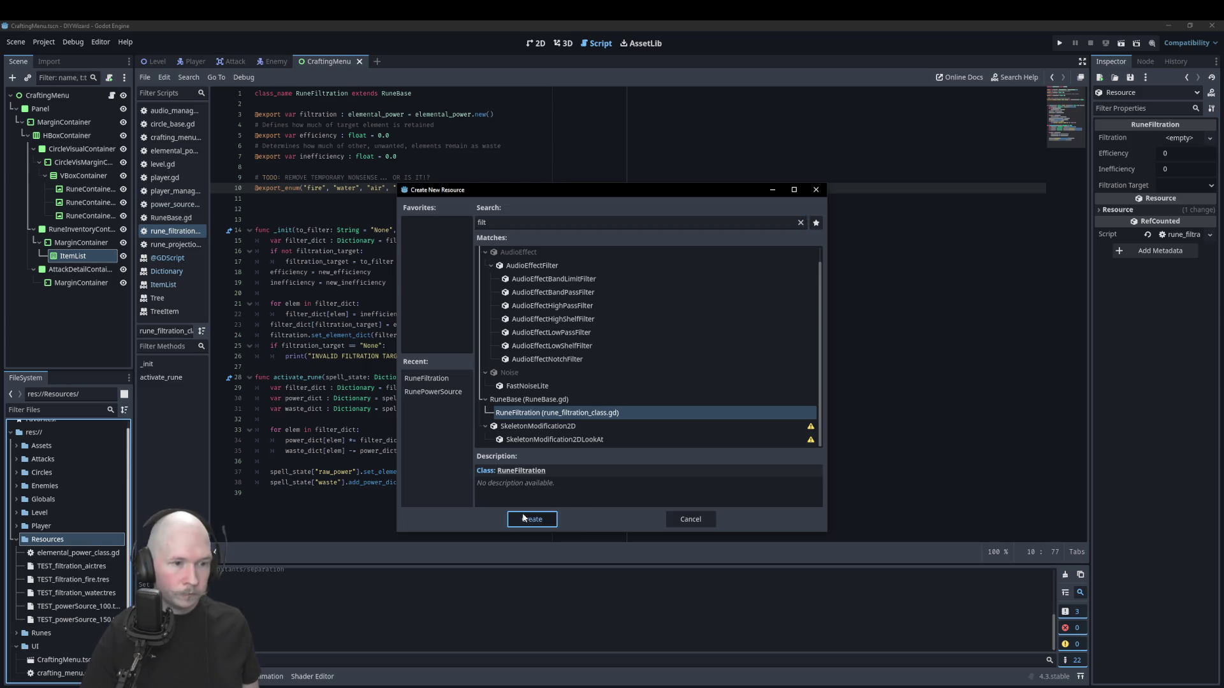
type("TEST_filtration_ea")
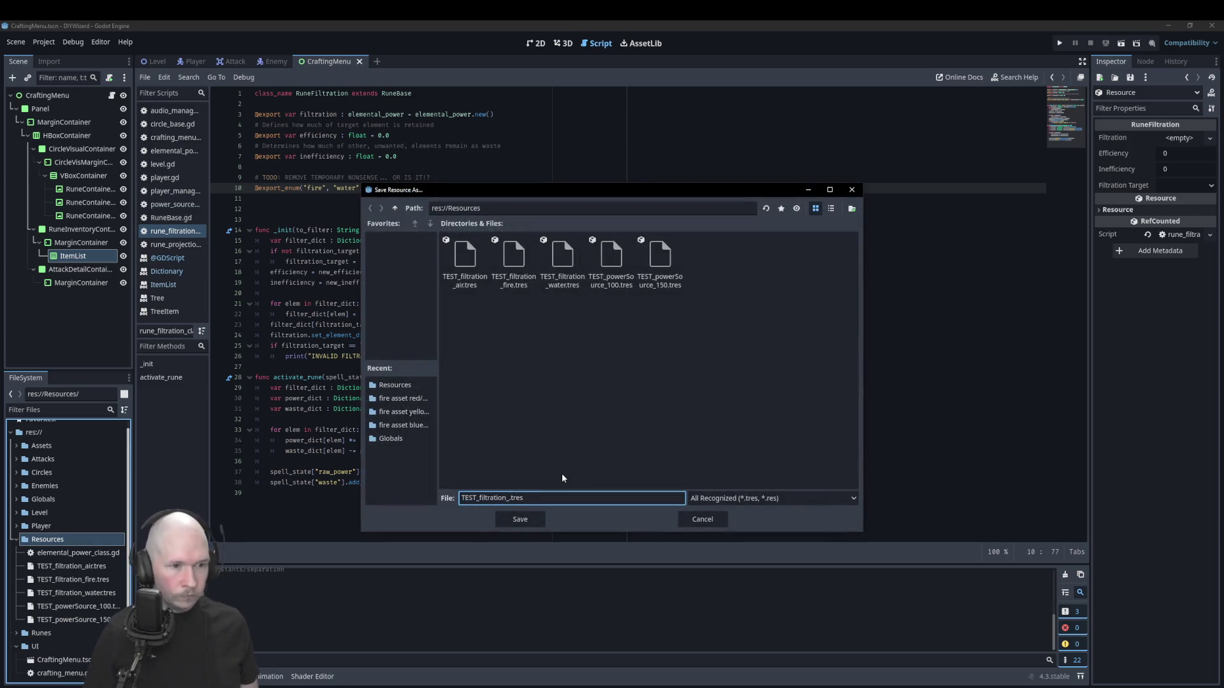
type("rth")
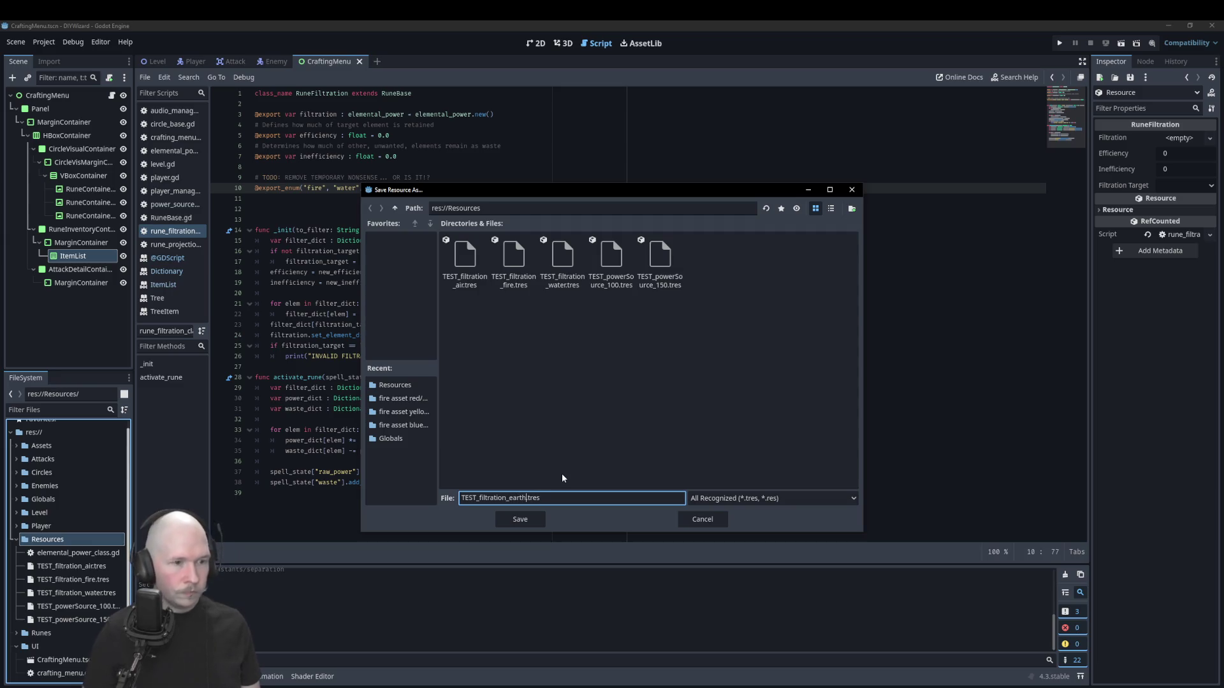
left_click(520, 524)
left_click(521, 527)
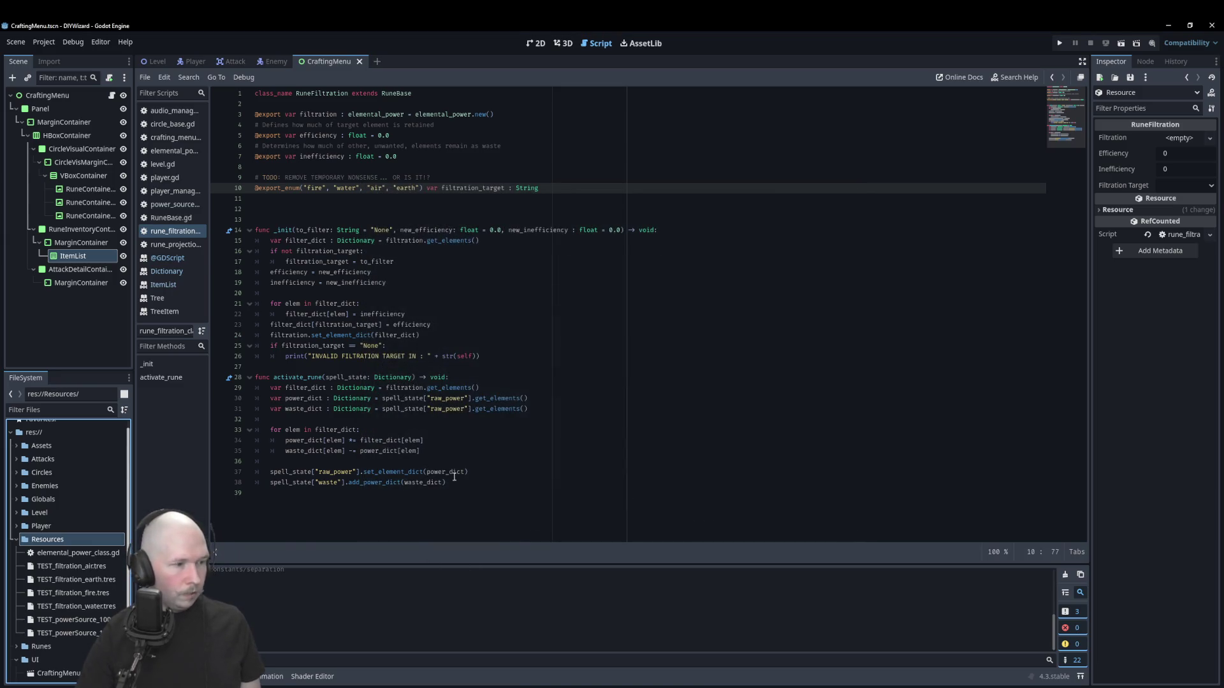
Give TEST_filtration_air.tres Efficiency 0.7, Inefficiency 0.3 and Filtration Target air
left_click(94, 567)
left_click(1171, 156)
type("0.")
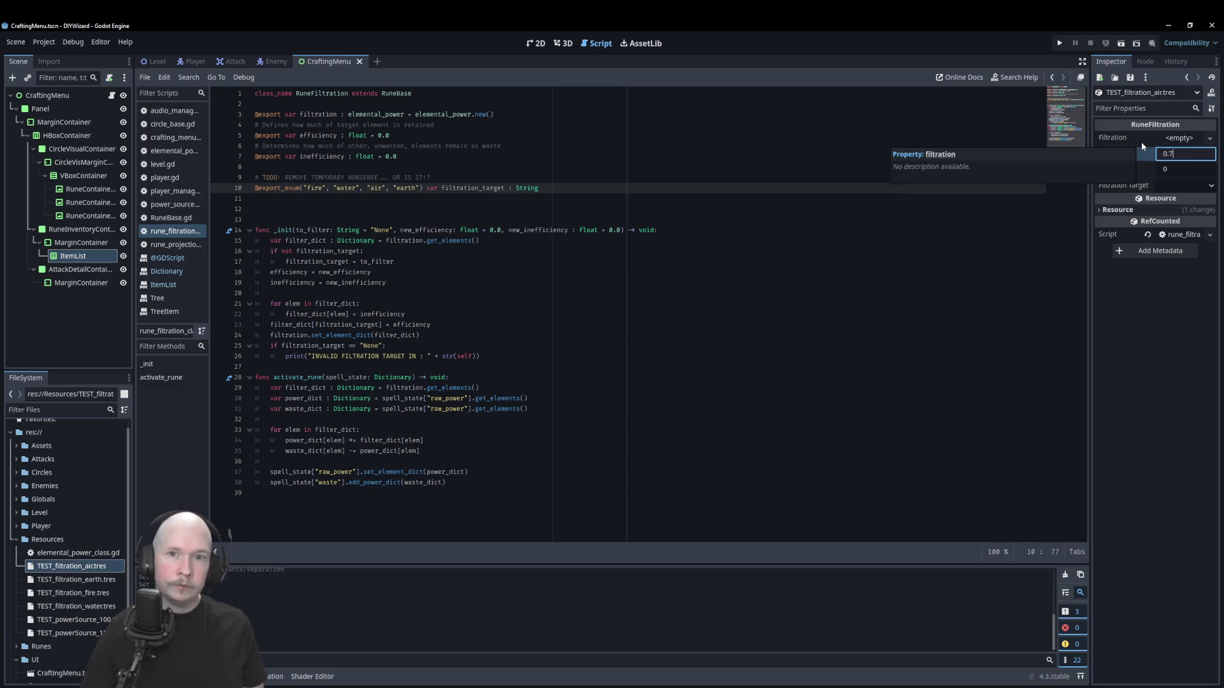
type("7")
key("Tab")
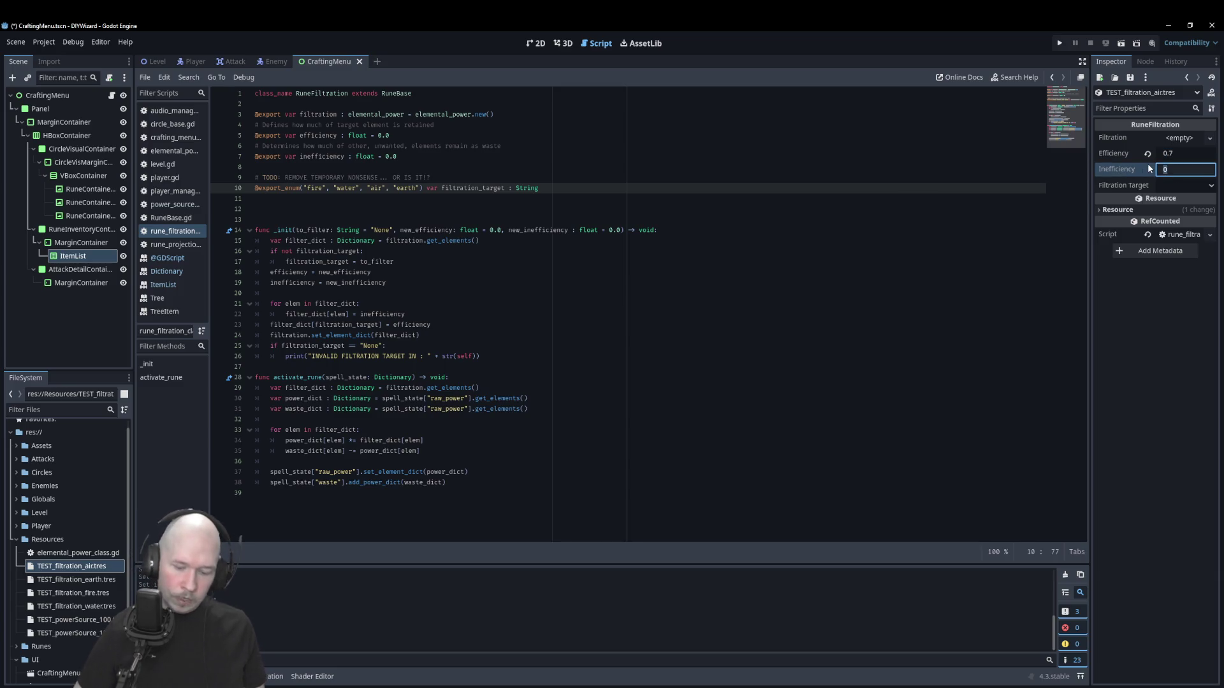
type(".3")
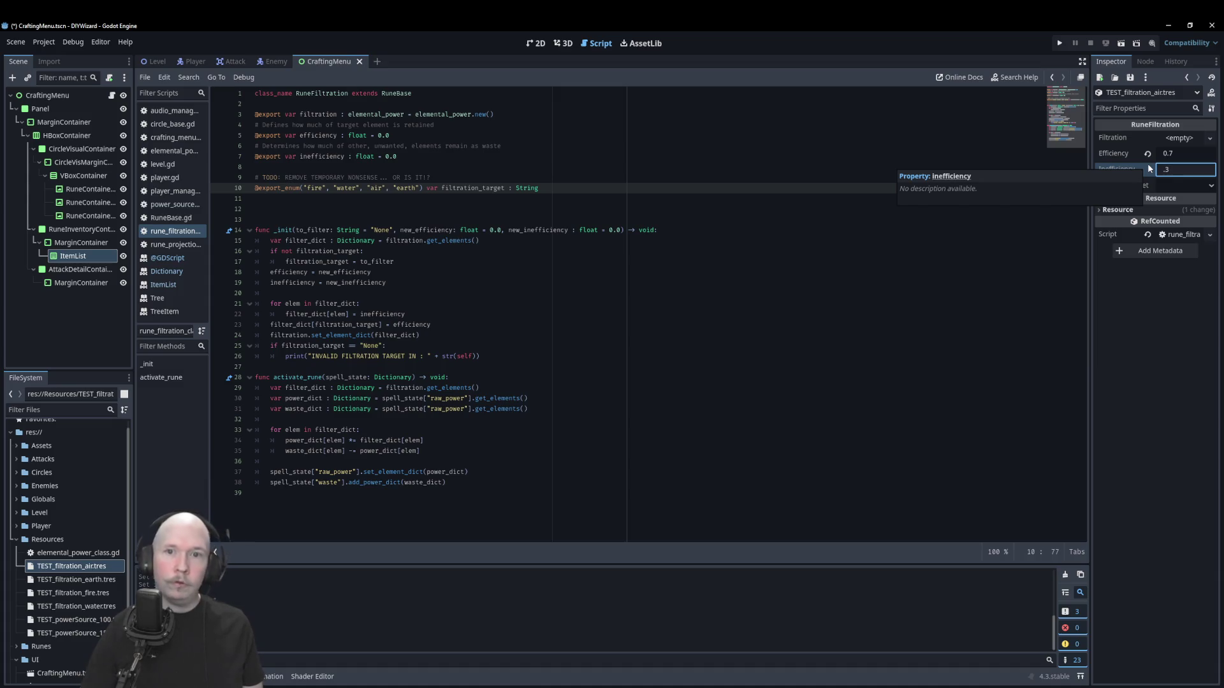
left_click(1168, 186)
left_click(1176, 227)
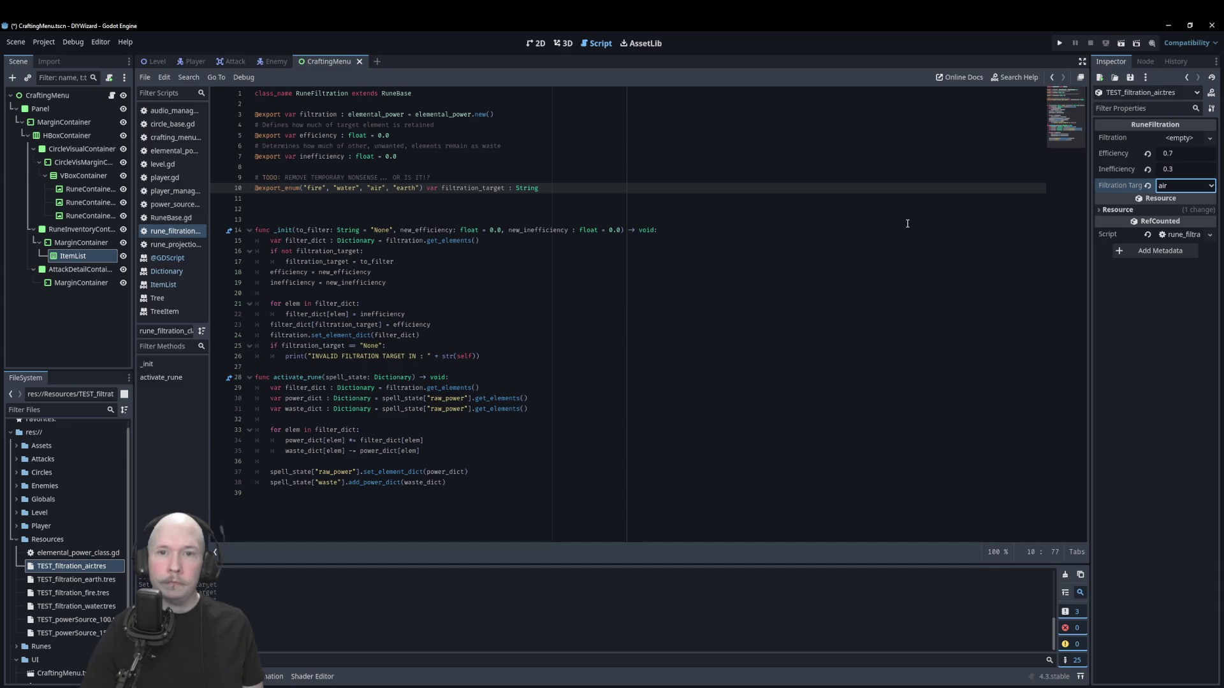
Give TEST_filtration_earth.tres Efficiency 0.7, Inefficiency 0.3 and Filtration Target earth
left_click(88, 580)
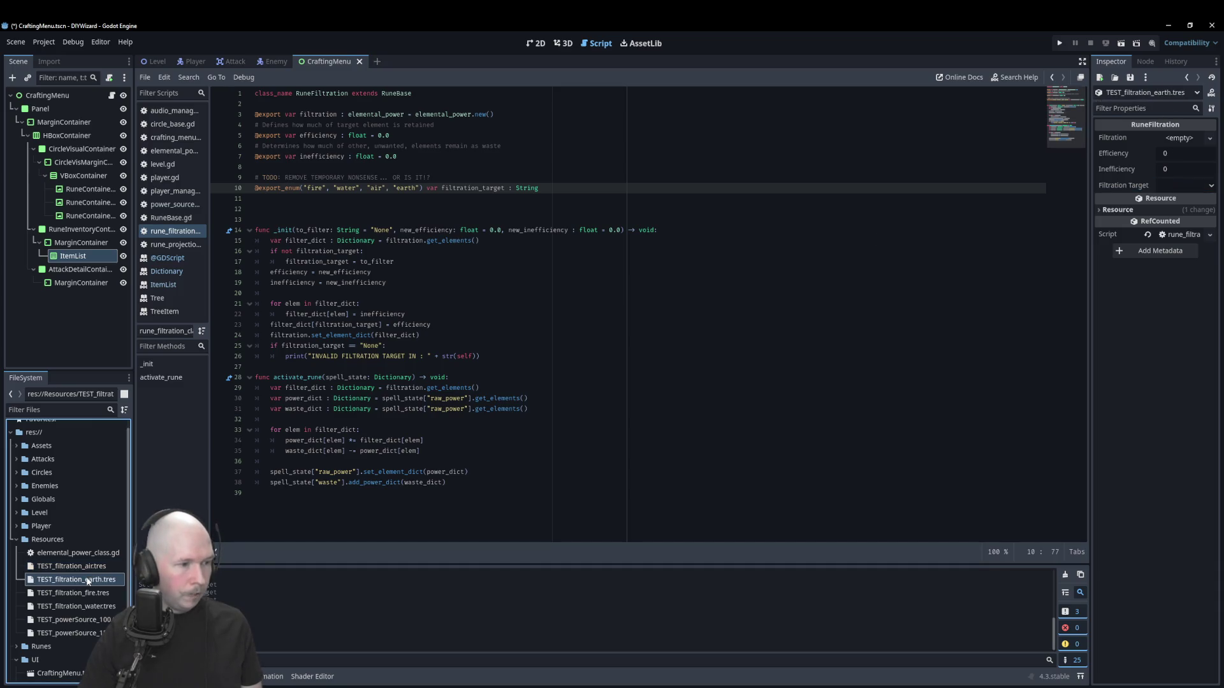
left_click(1128, 154)
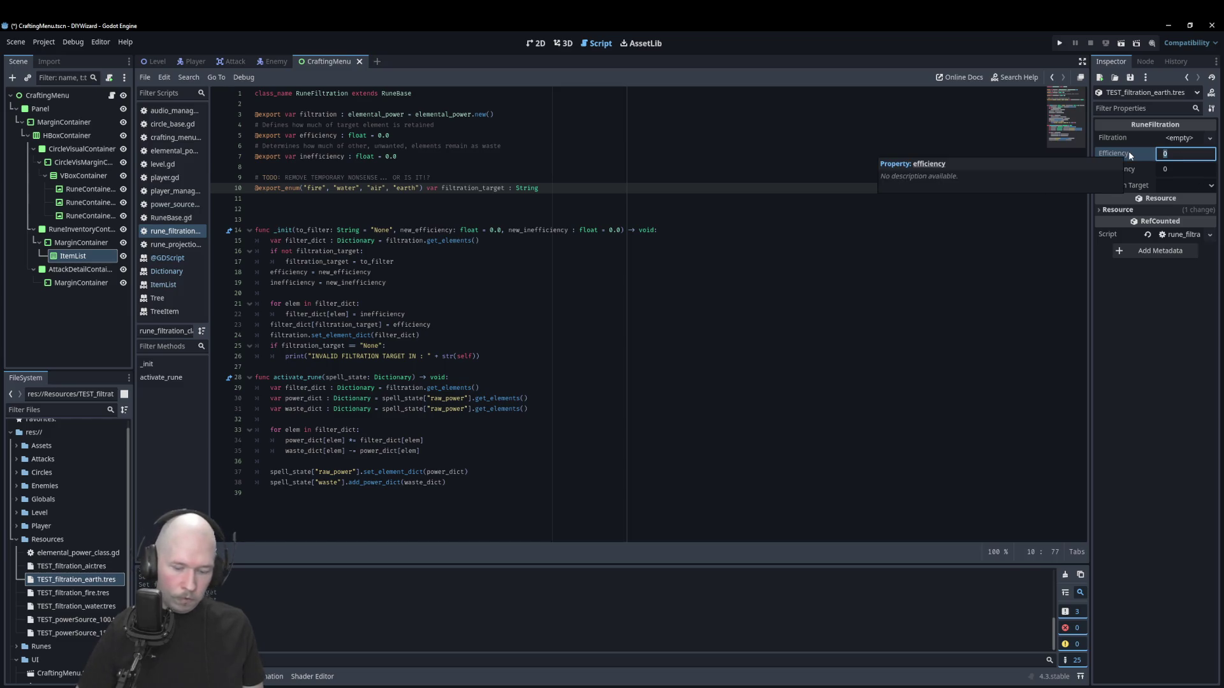
key("Return")
left_click(1165, 169)
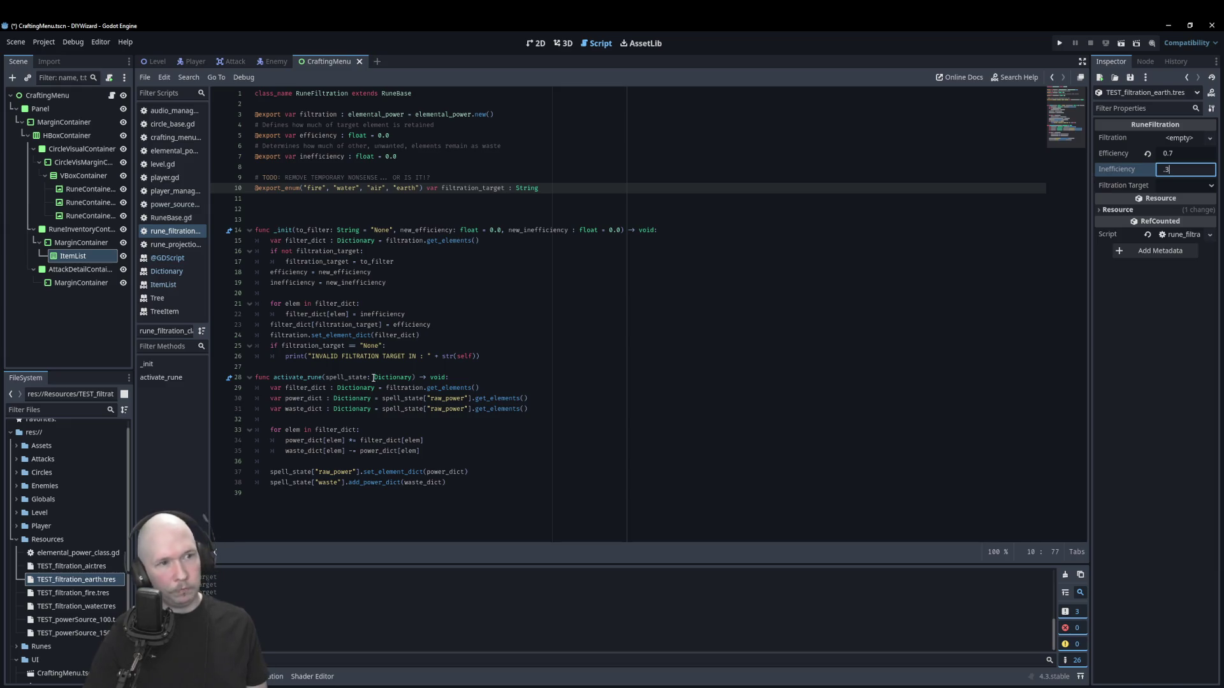
left_click(1197, 188)
left_click(1174, 240)
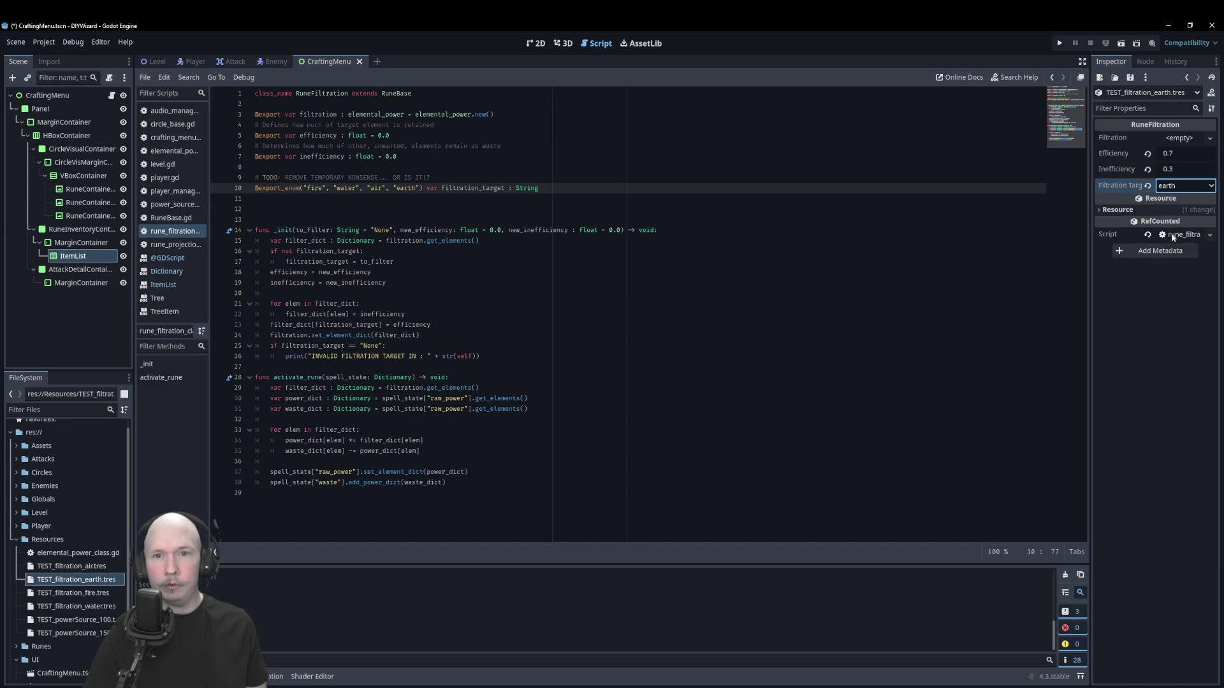
left_click(96, 606)
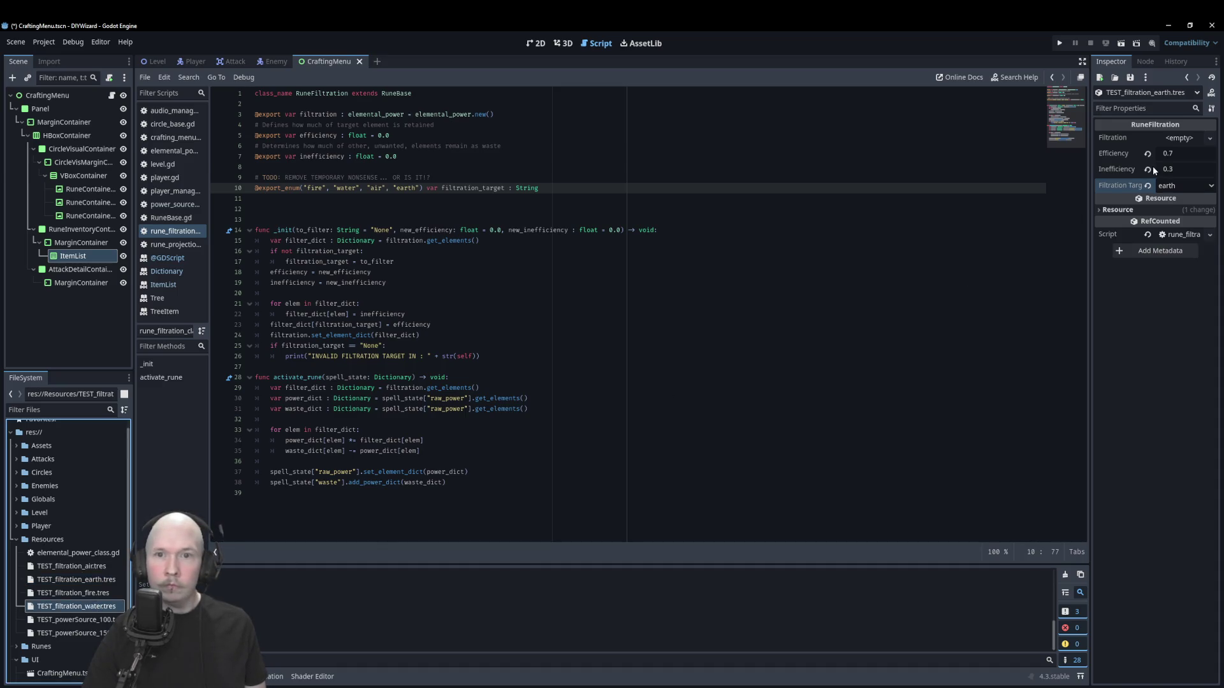
Give TEST_filtration_water.tres efficiency 0.7, inefficiency 0.3 and filtration target water, then save
left_click(83, 606)
left_click(1186, 153)
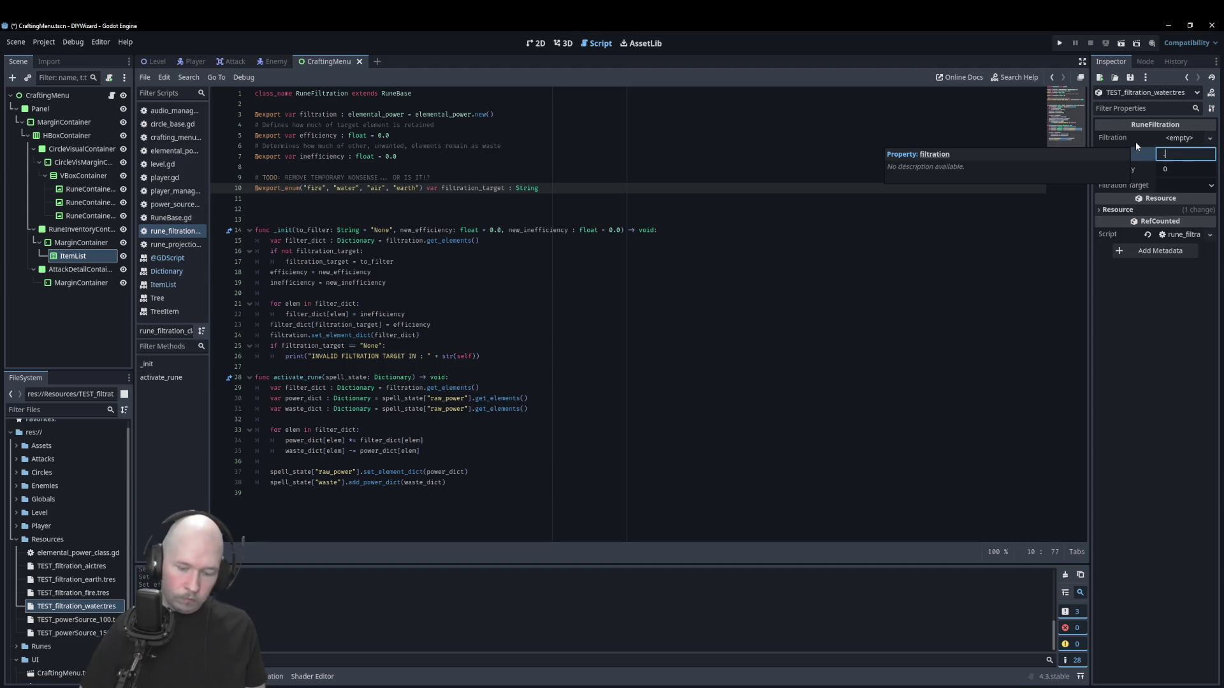
key("Tab")
type(".3")
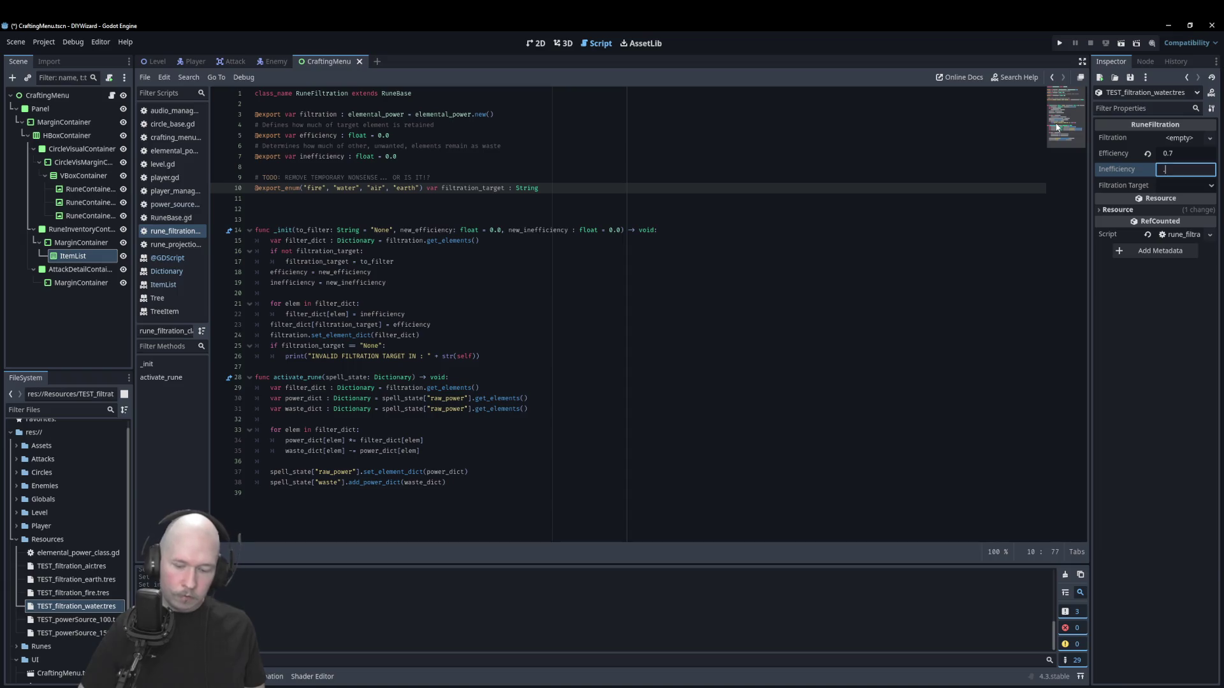
left_click(1179, 190)
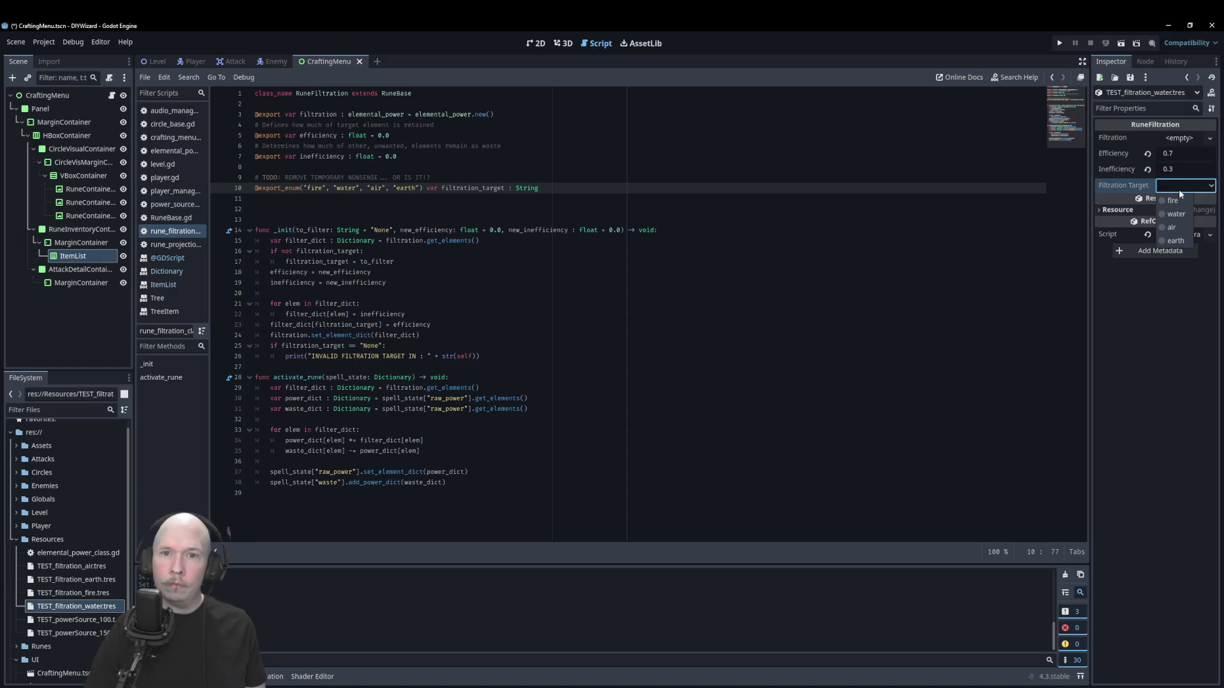
left_click(1176, 214)
left_click(918, 227)
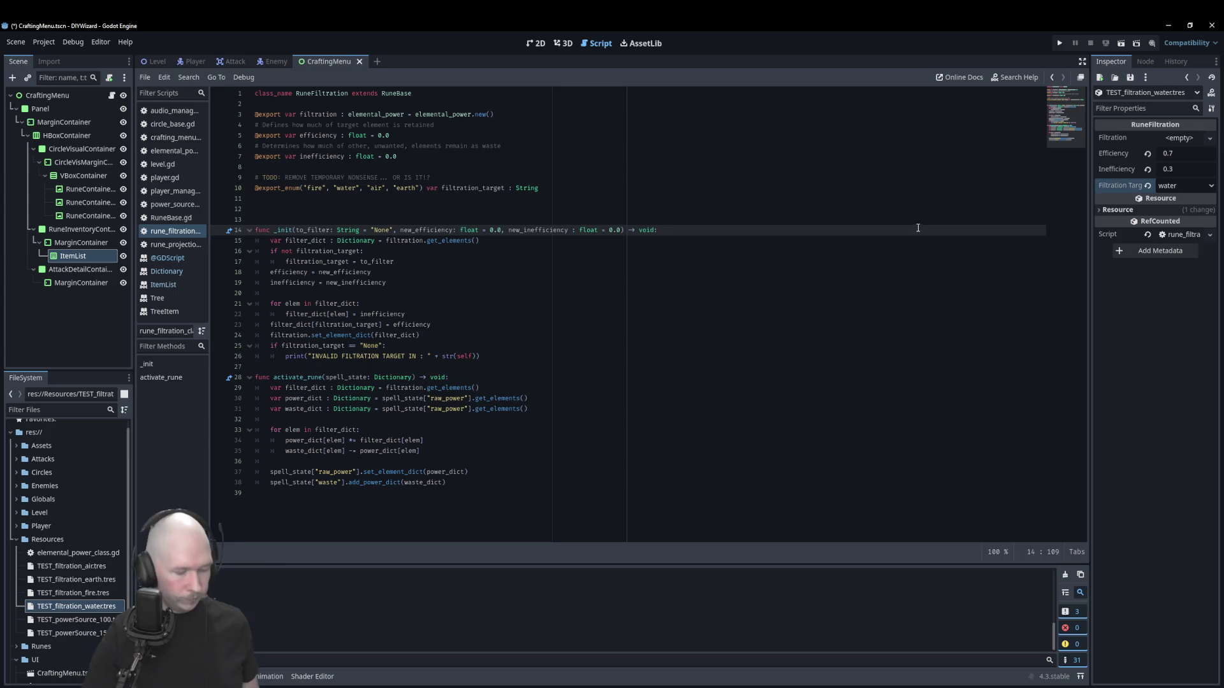
key("ctrl+s")
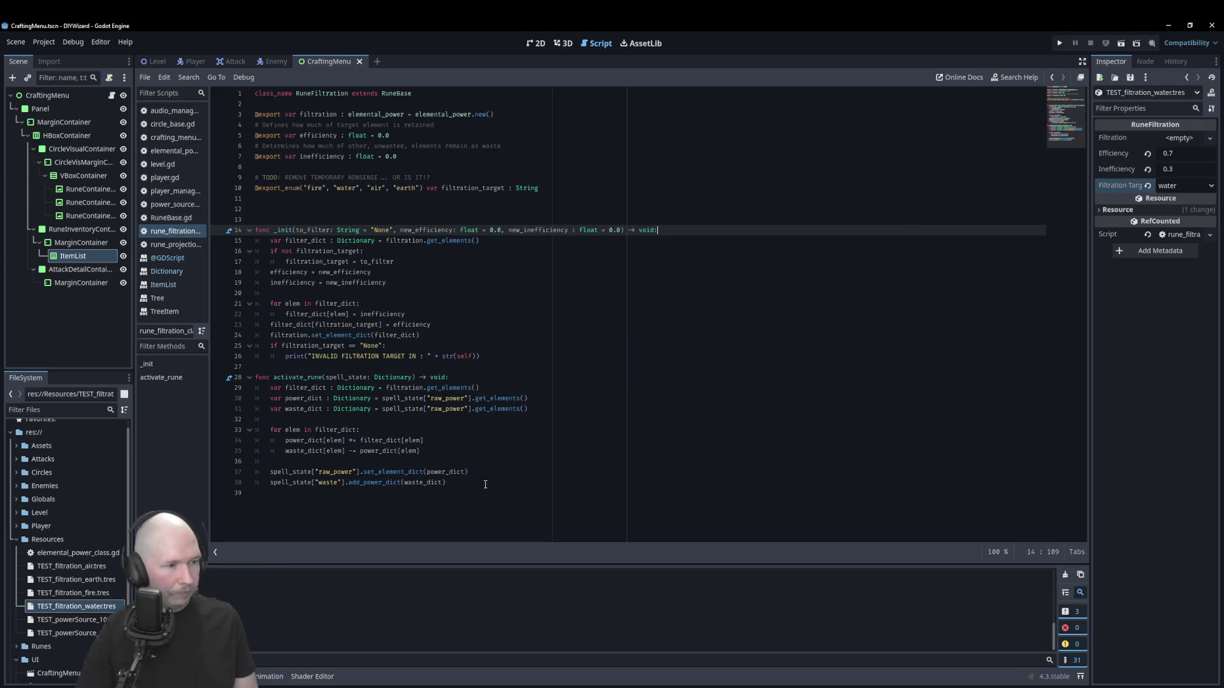
Check line 16 of elemental_power_class.gd, then select the Resources folder
scroll(96, 522, "down", 2)
left_click(73, 526)
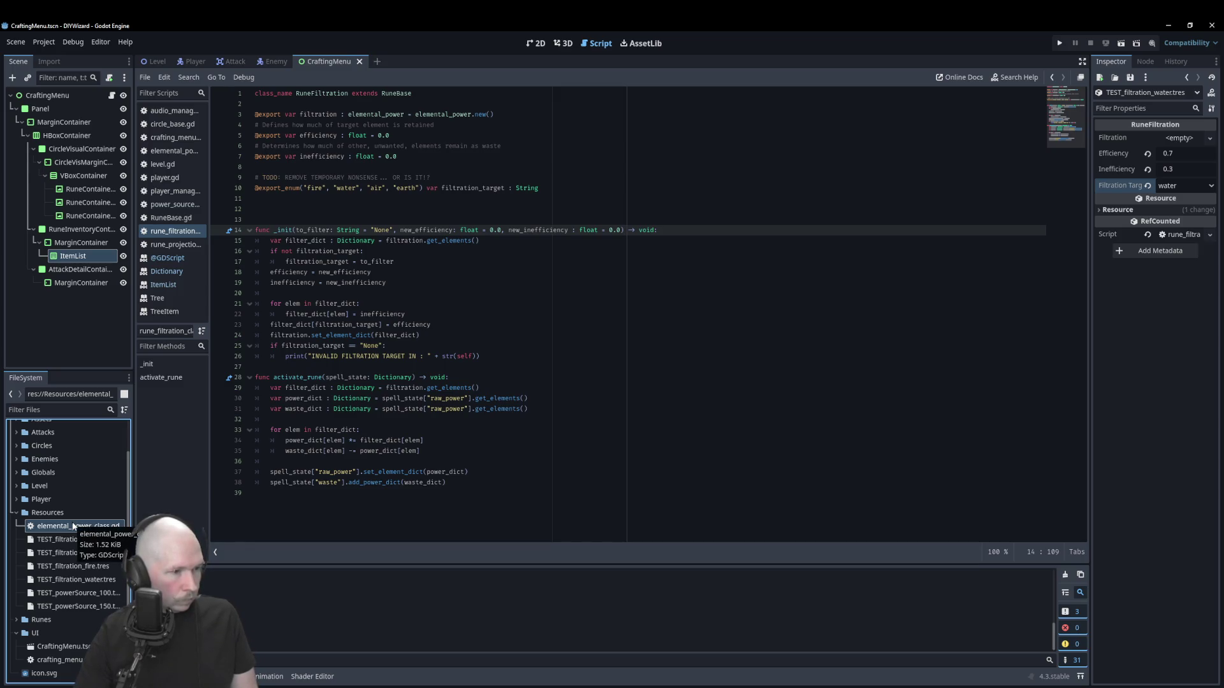
left_click(612, 251)
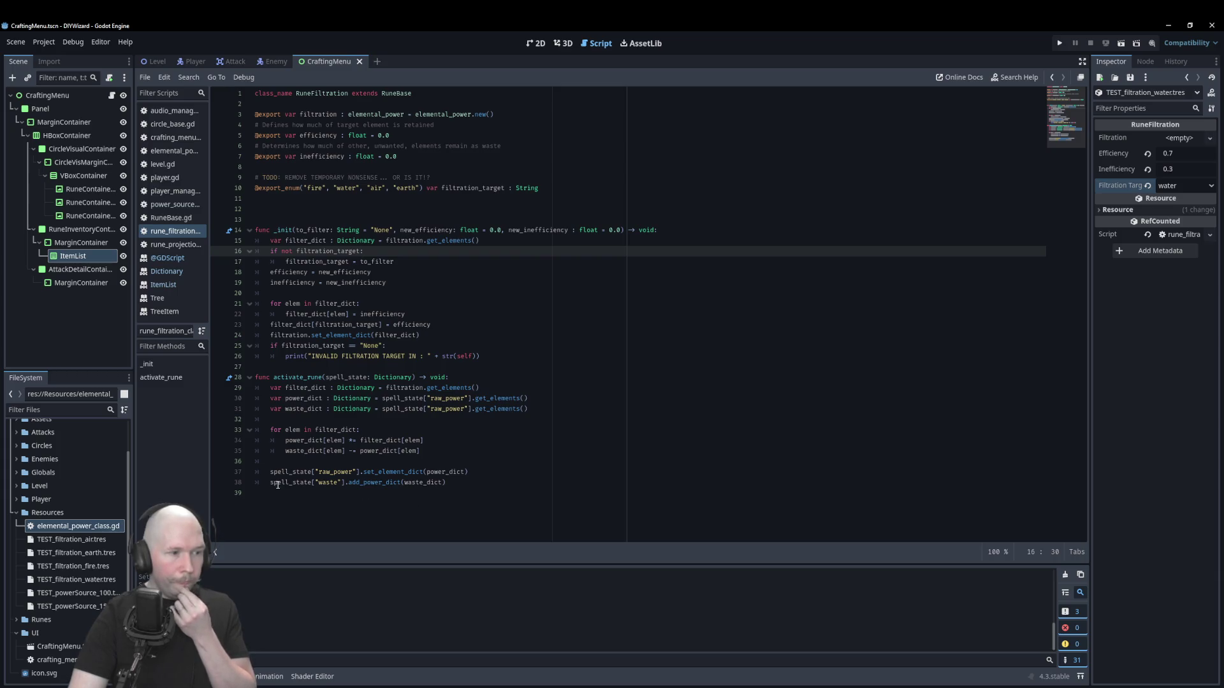
left_click(63, 514)
Create a RuneProjection resource in Resources and save it as TEST_projection_bolt.tres
right_click(62, 515)
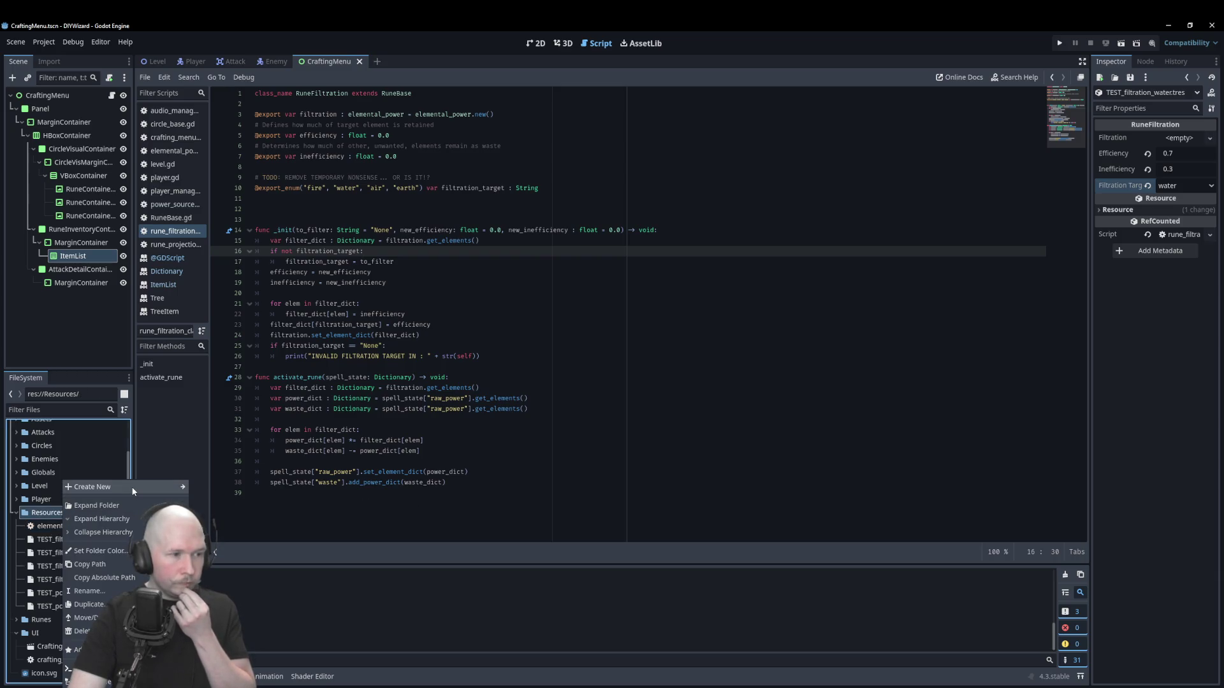
mouse_move(181, 492)
left_click(227, 529)
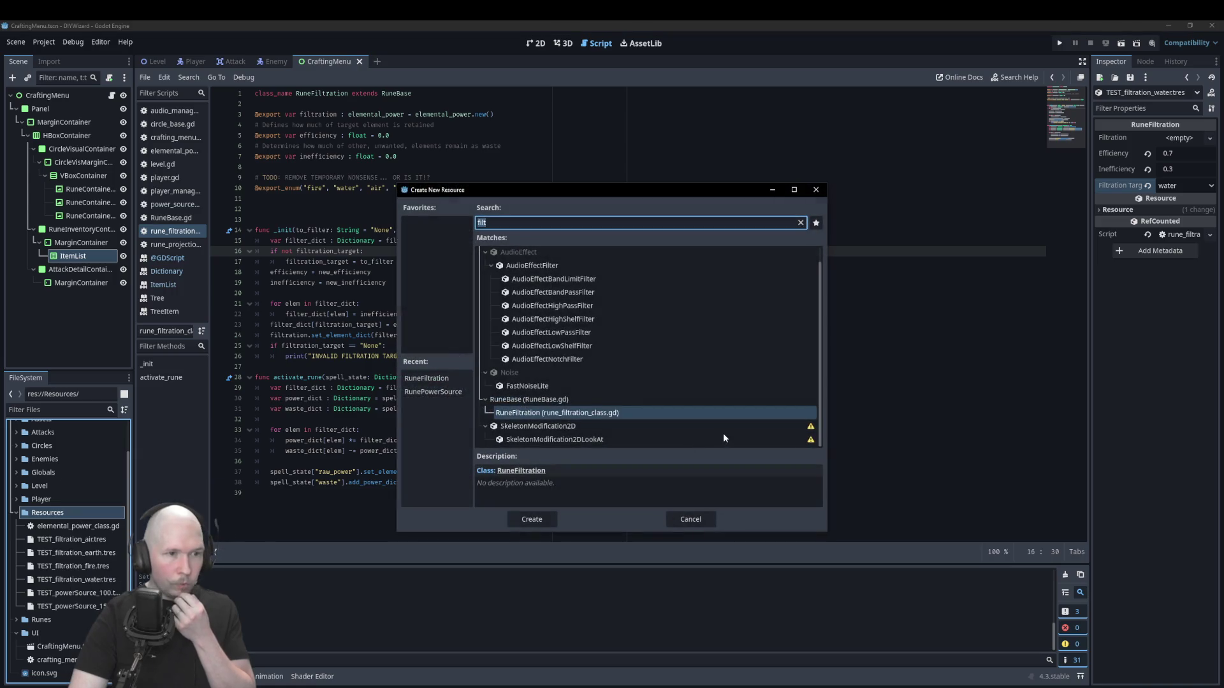
key("BackSpace")
key("BackSpace")
key("BackSpace")
type("proj")
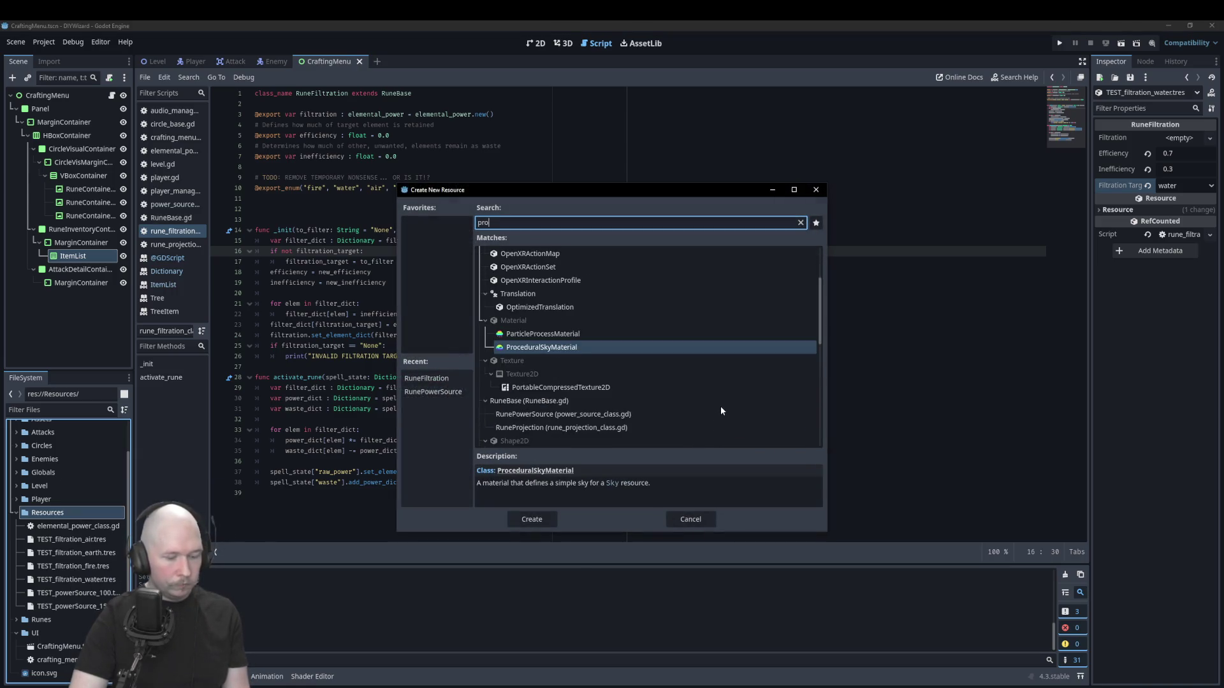
left_click(535, 520)
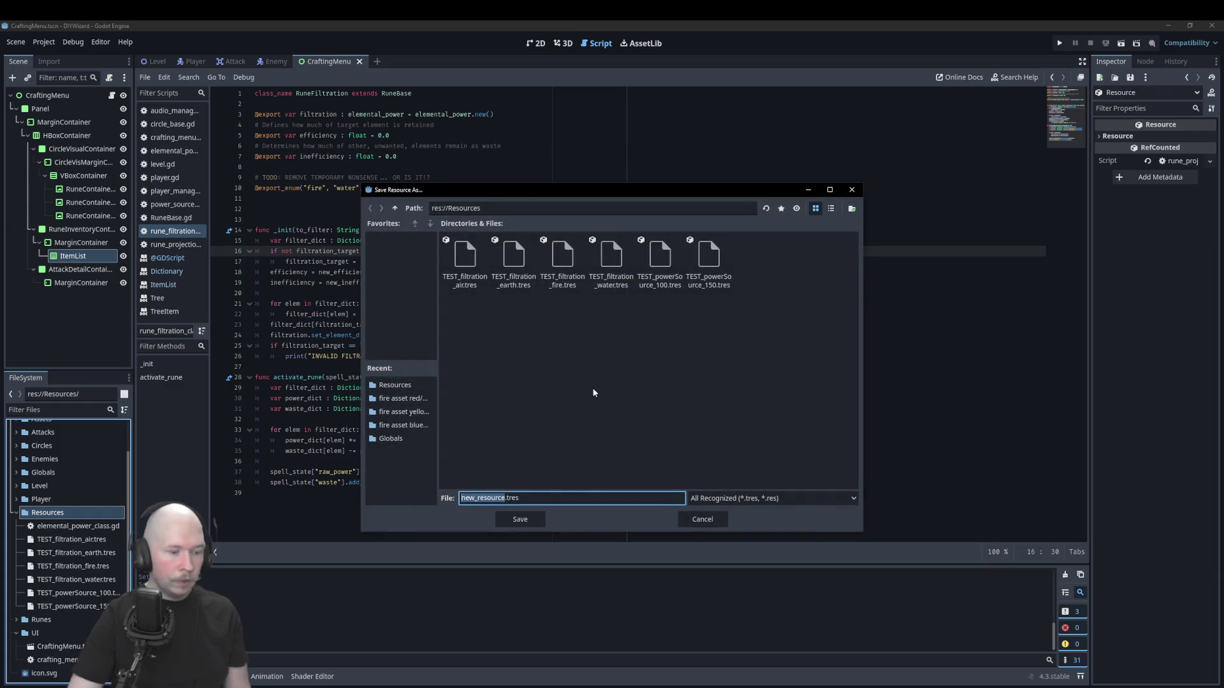
type("TEST")
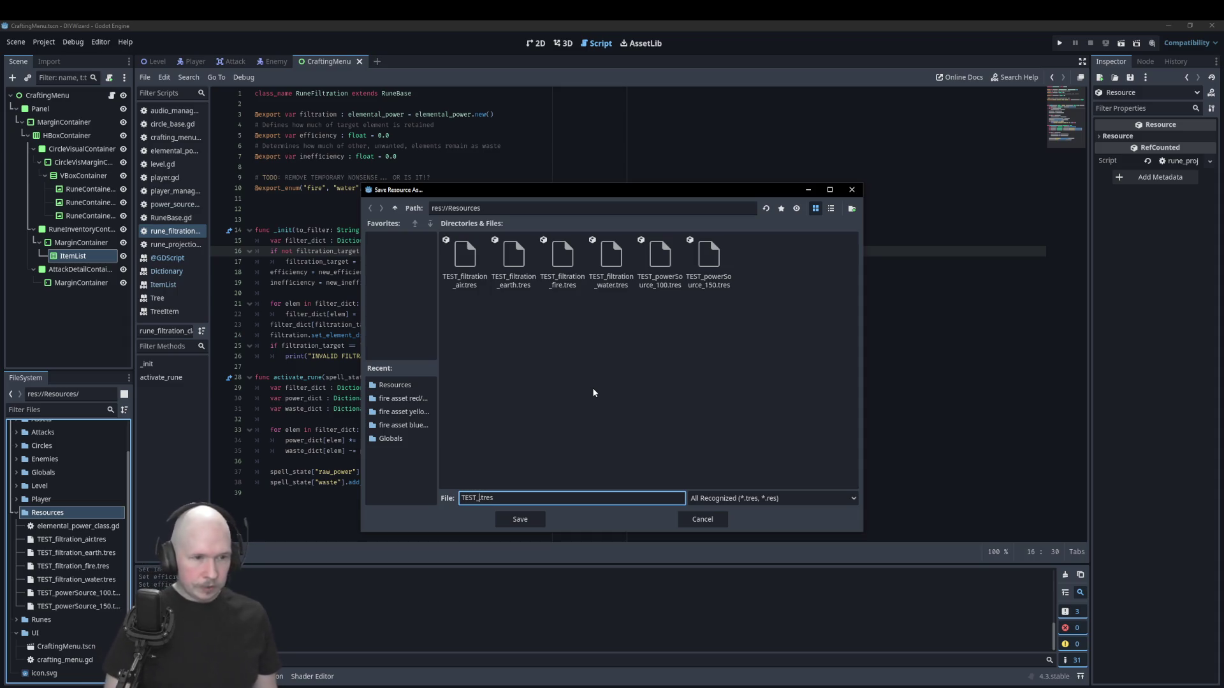
type("_projection_bolt")
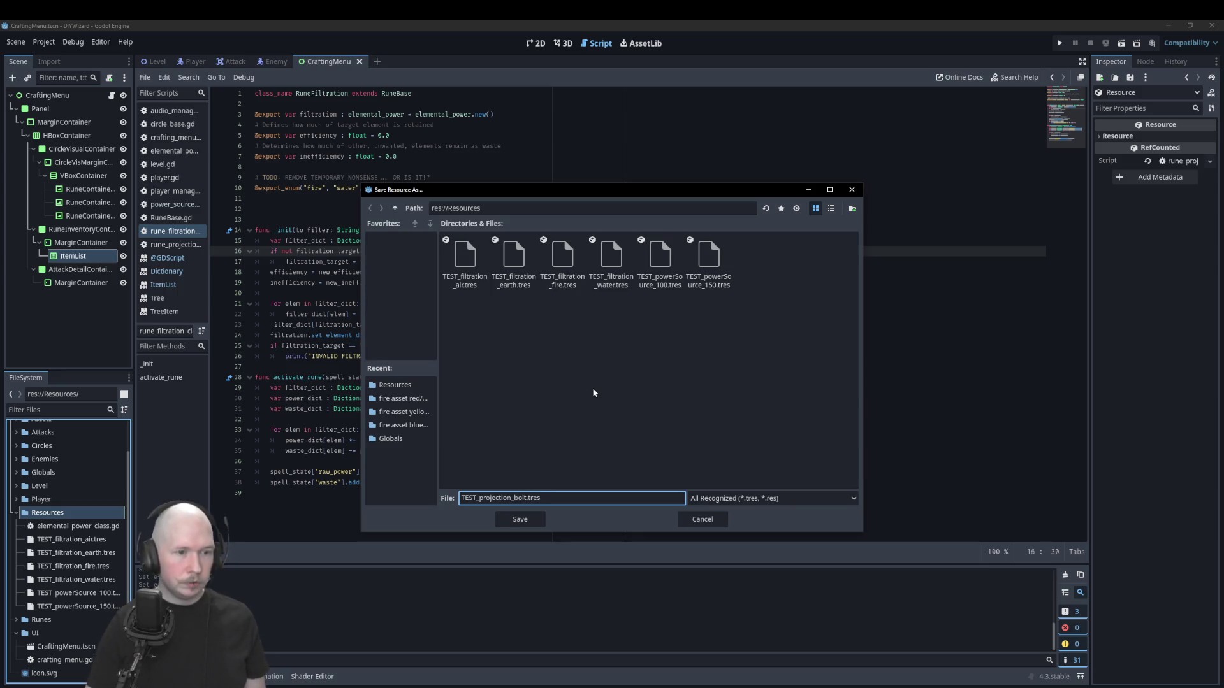
left_click(520, 519)
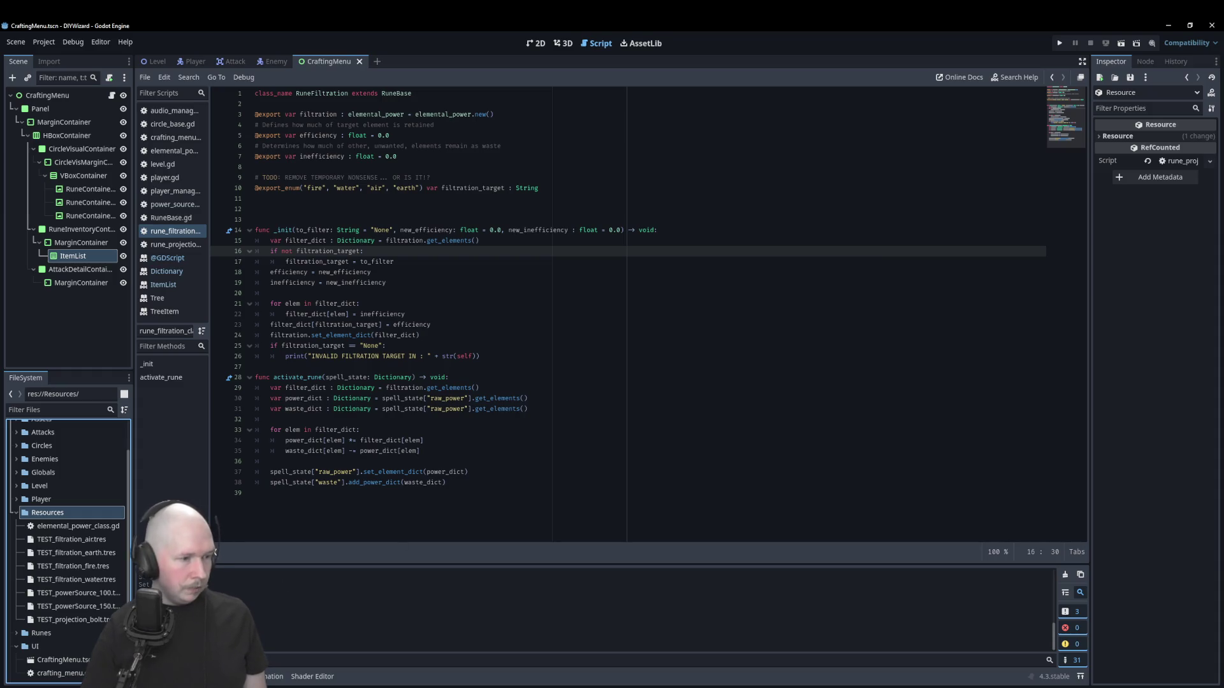
left_click(87, 622)
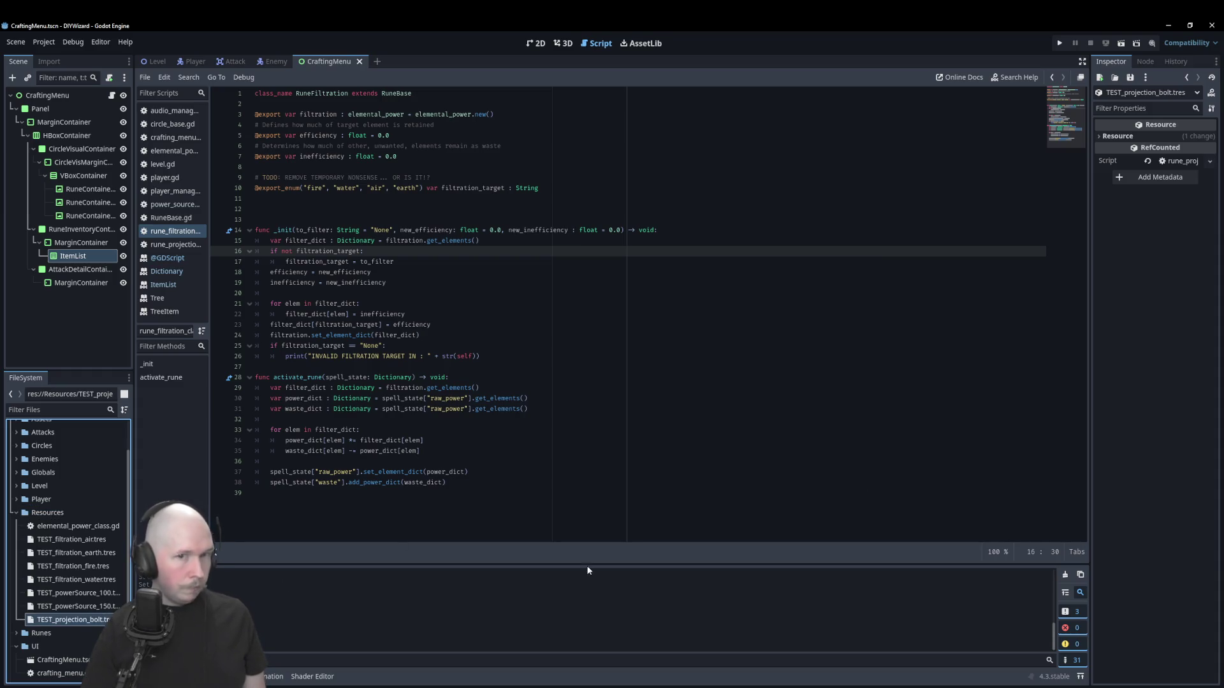
Review the RuneProjection script's attack_damage line, then switch to crafting_menu.gd at line 4
left_click(1180, 160)
left_click(1167, 162)
left_click(659, 387)
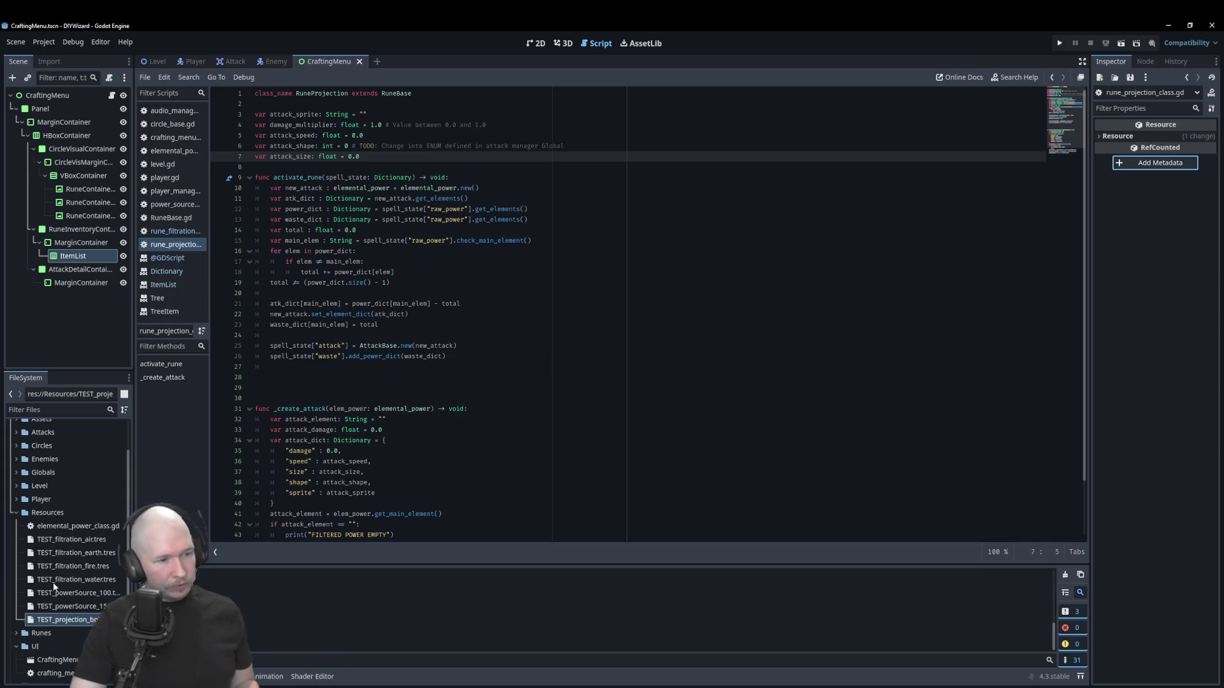
left_click(469, 430)
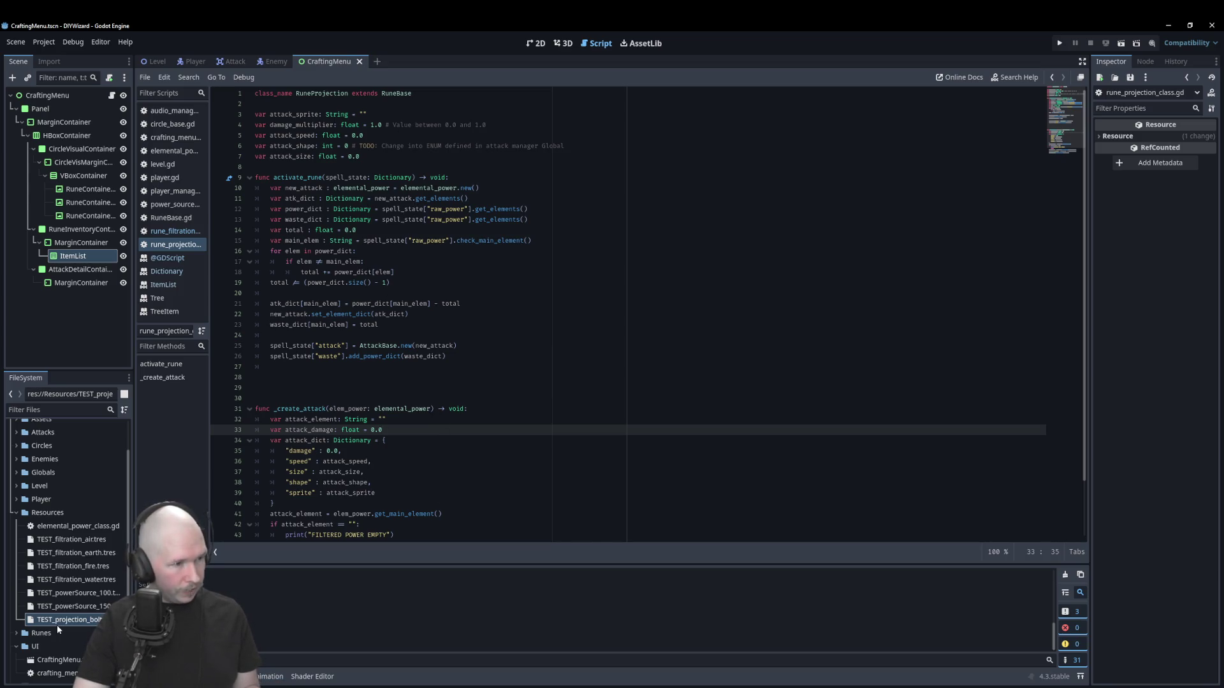
mouse_move(59, 627)
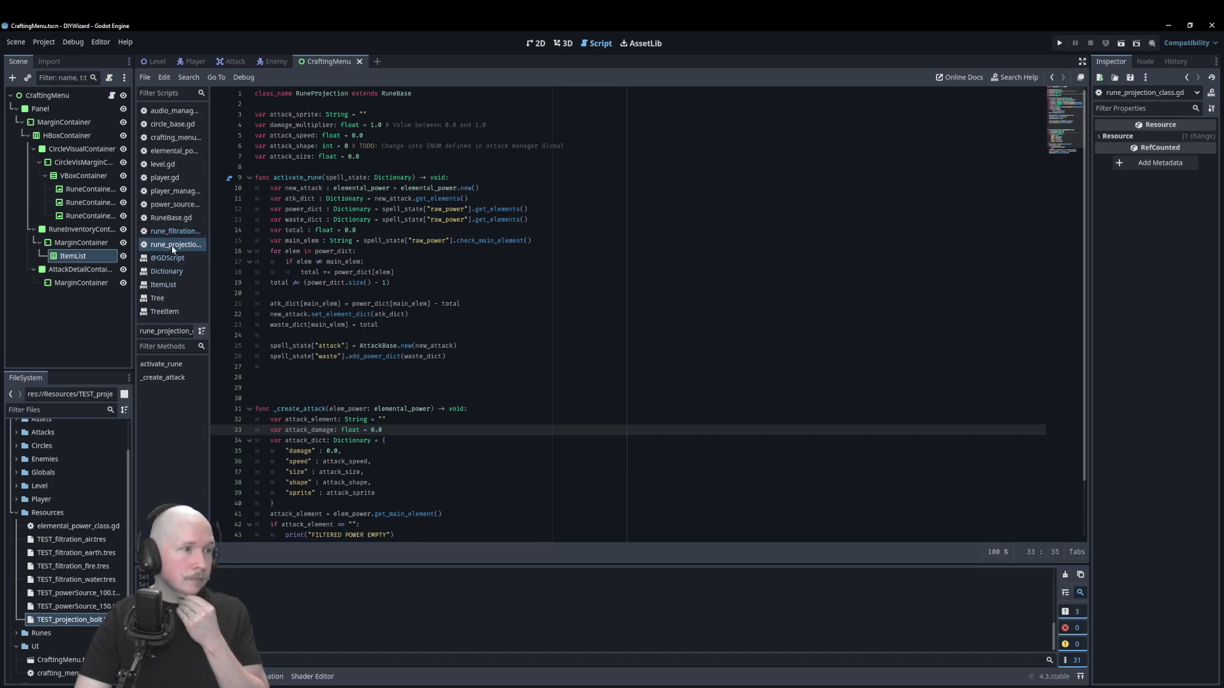
key("alt+Left")
key("alt+Left")
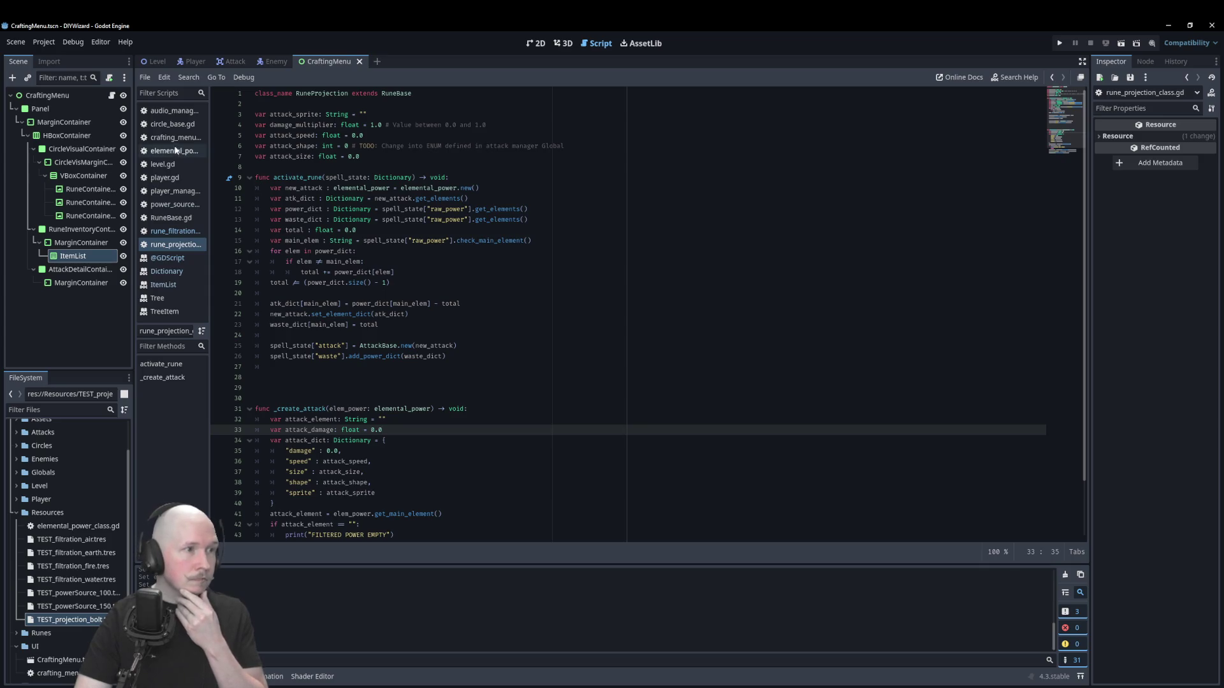
left_click(327, 125)
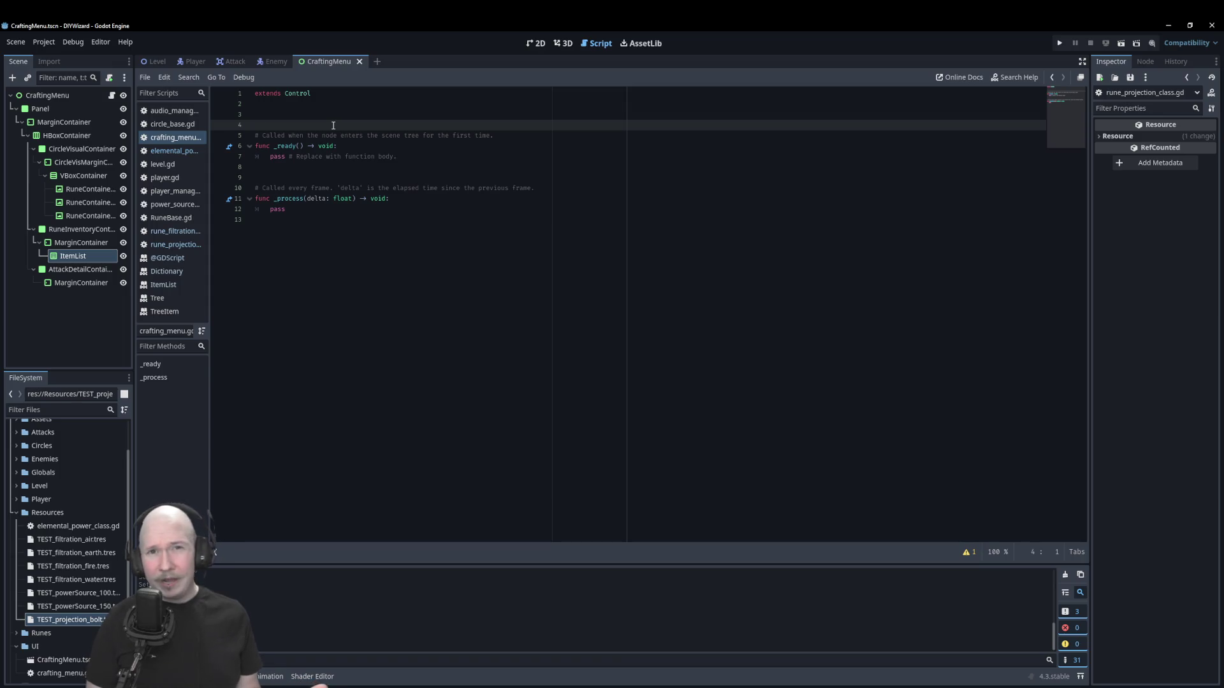
Write 'var runeList: Array = ResourceLoader' on line 4, taking ResourceLoader from autocomplete
type("var")
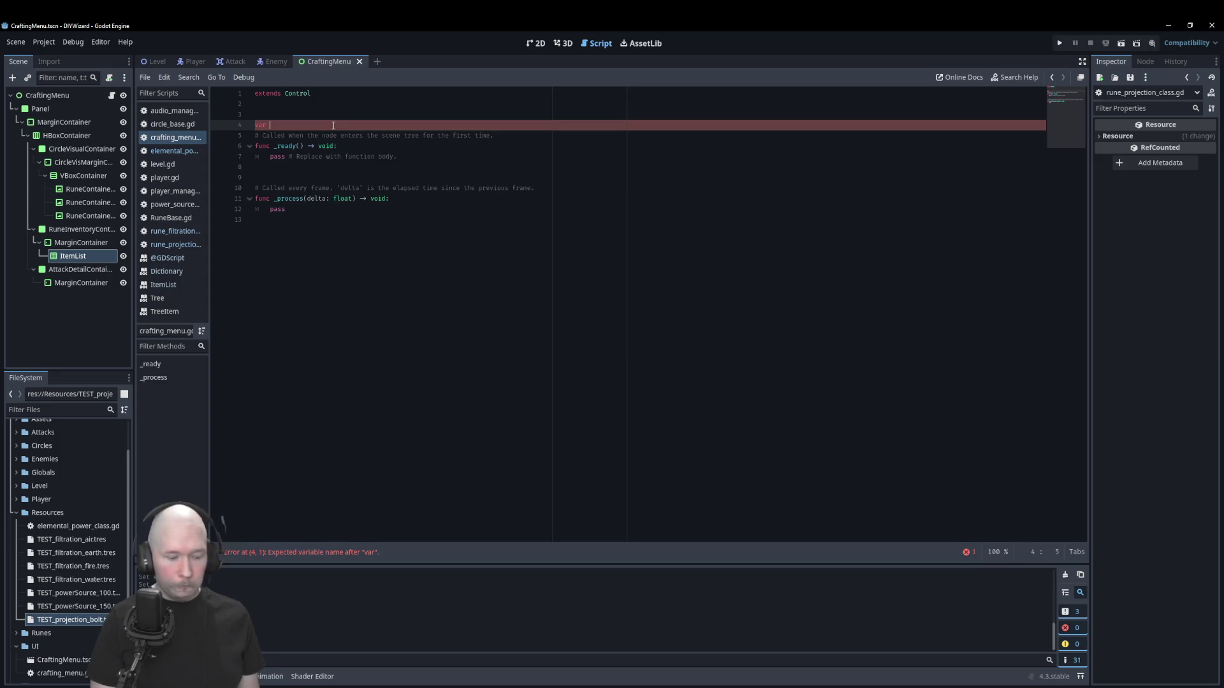
type("runeLi")
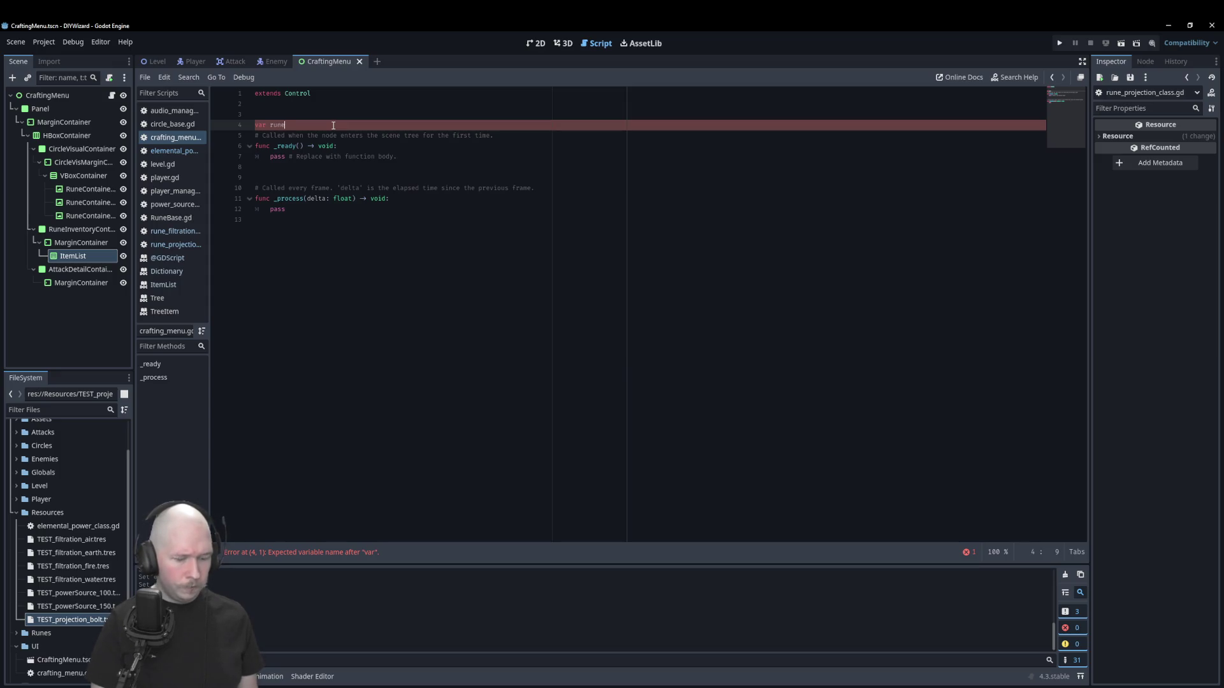
type("st: A")
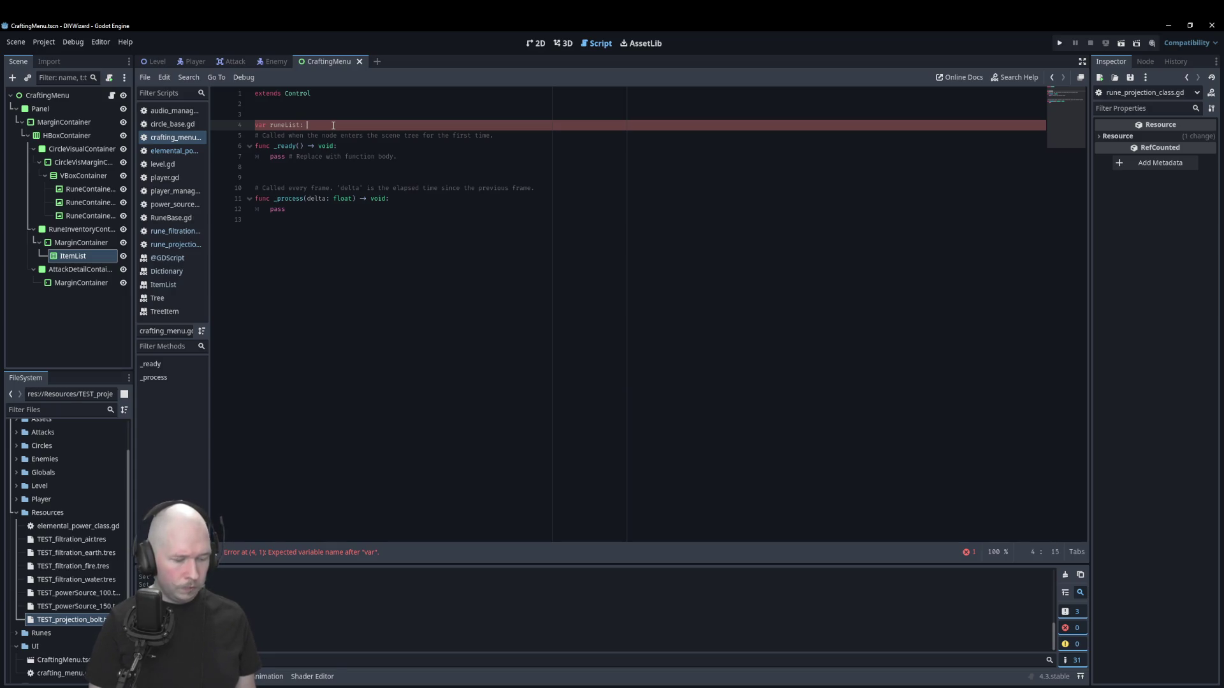
type("rray ")
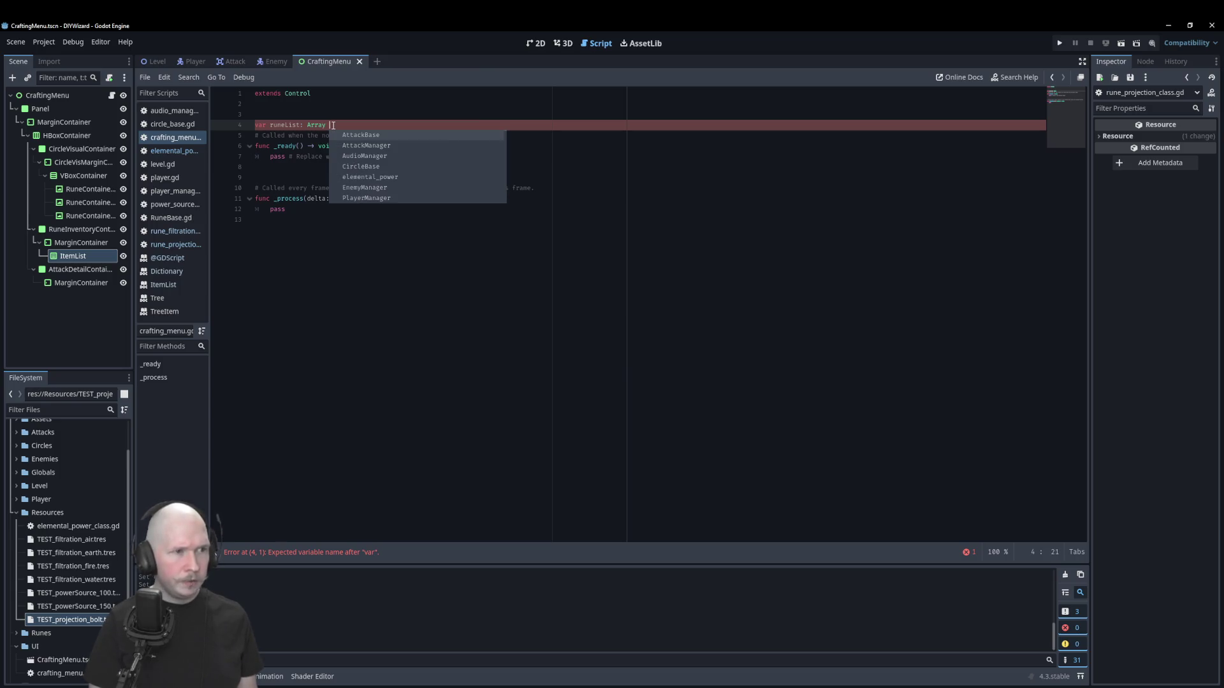
type("= load")
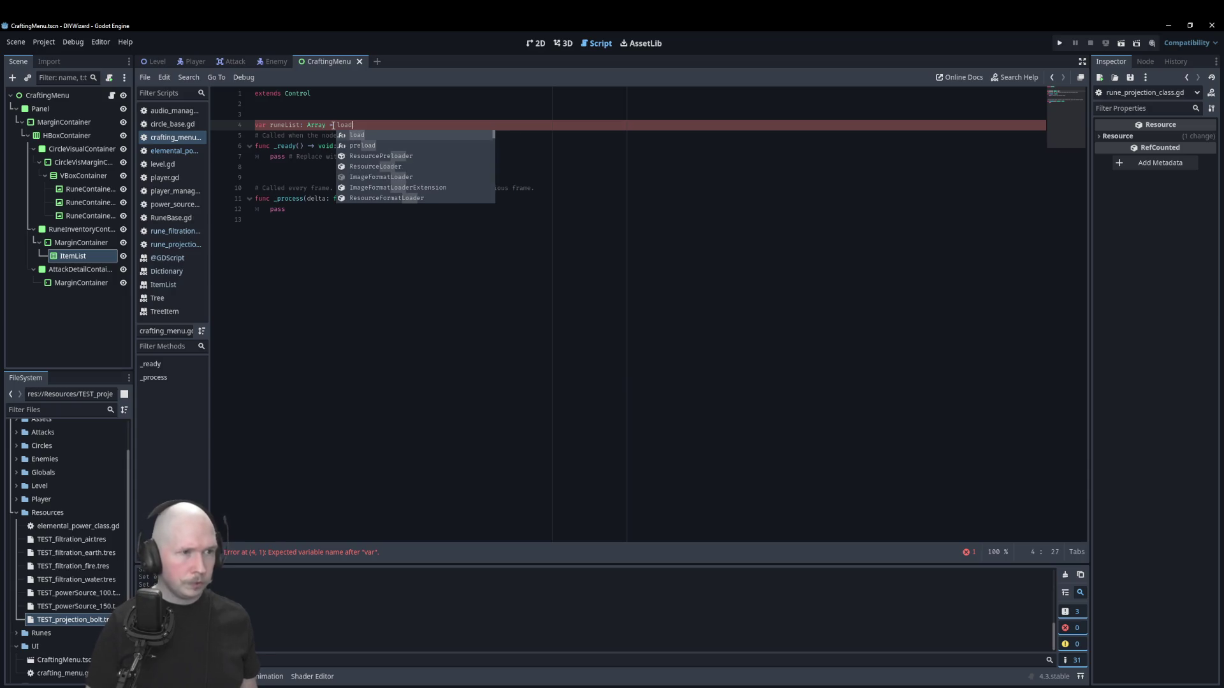
left_click(372, 167)
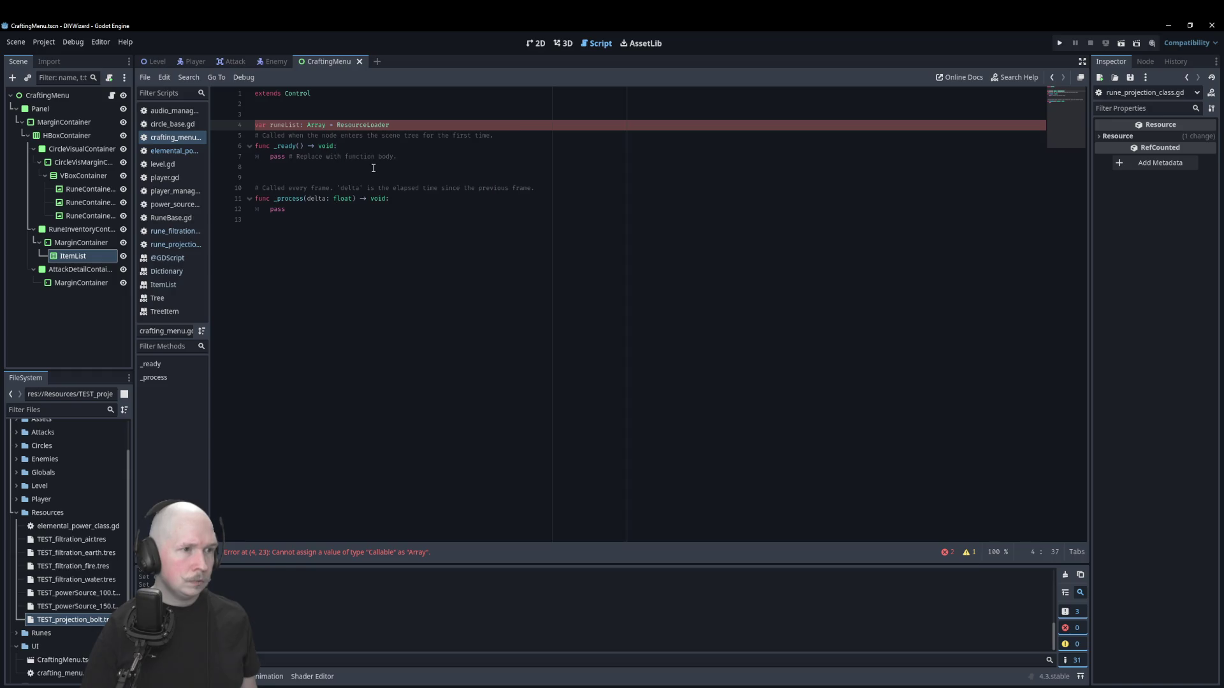
left_click(372, 126, "ctrl")
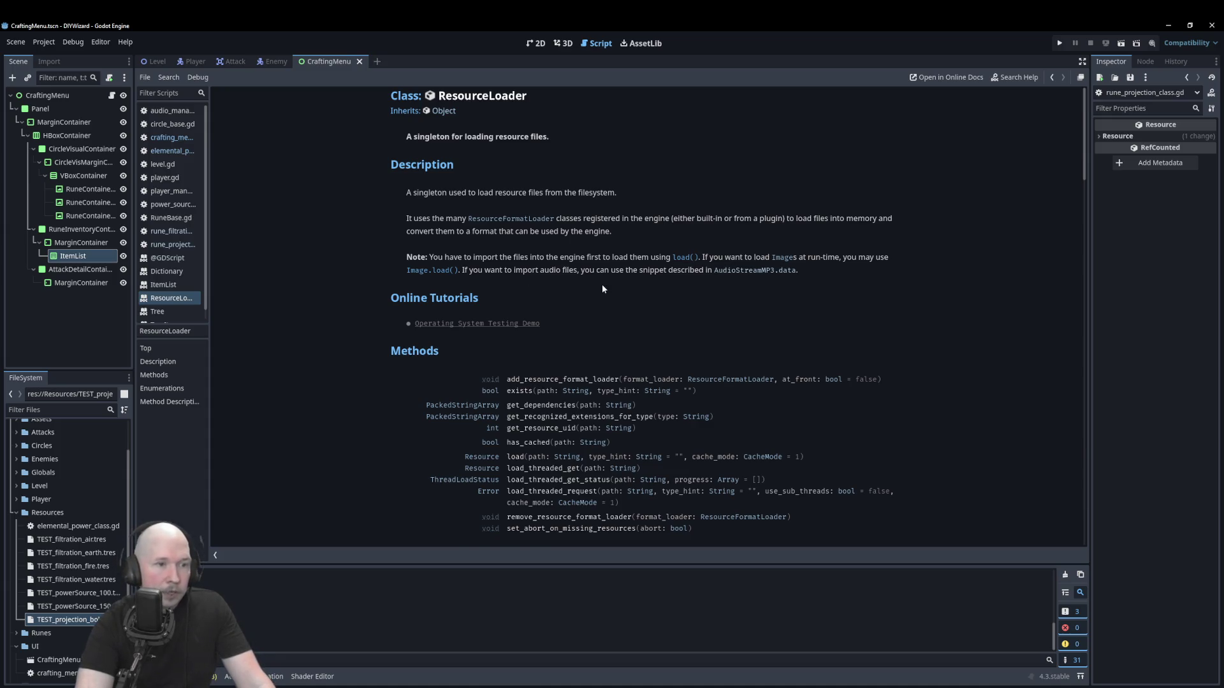
Scroll through the ResourceLoader reference's methods, enumerations and load, threaded-loading and exists descriptions
scroll(602, 289, "down", 3)
scroll(358, 243, "down", 3)
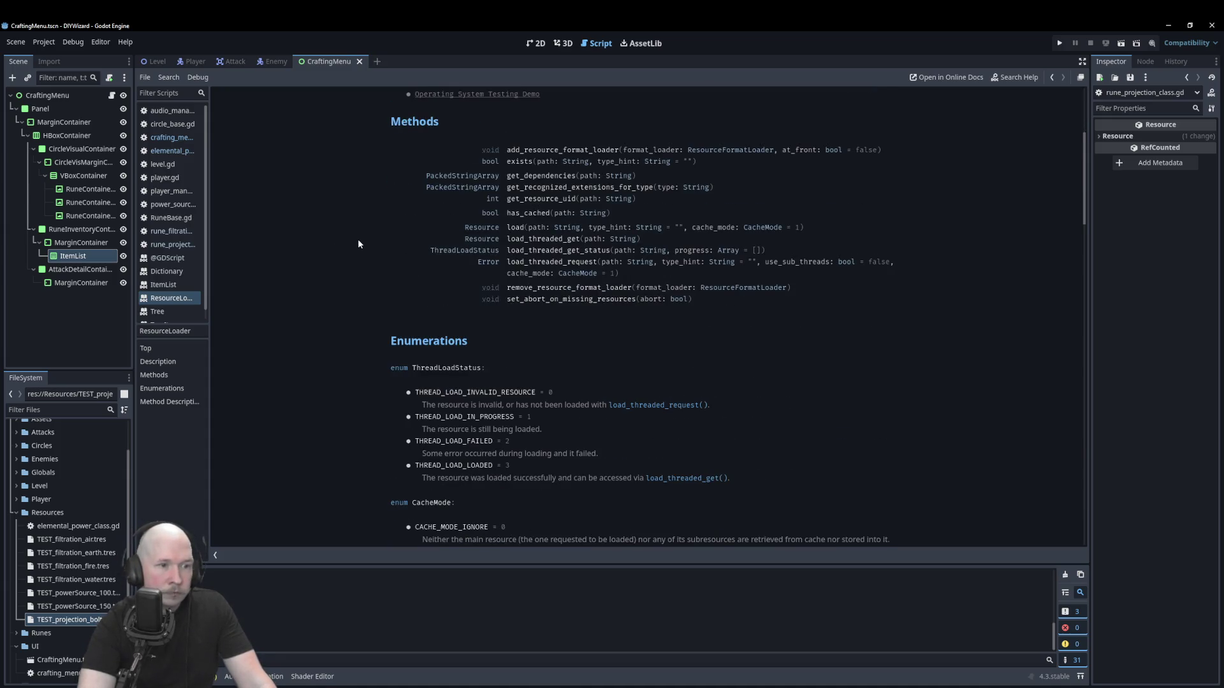
scroll(358, 245, "down", 5)
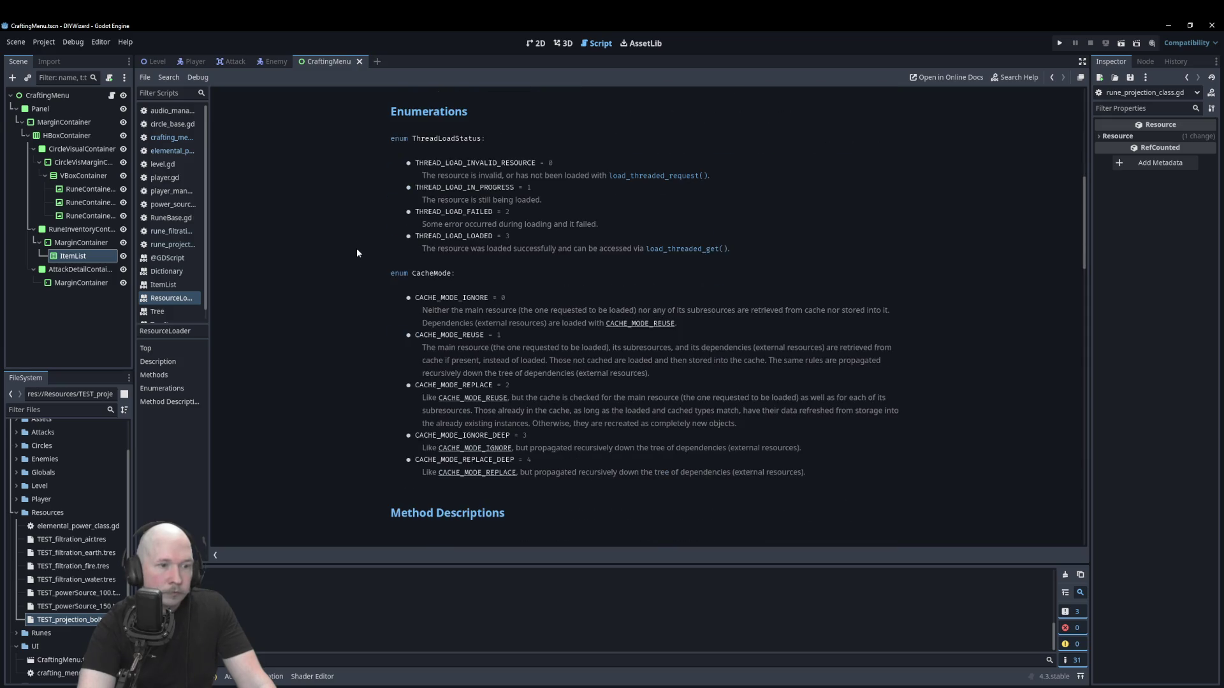
scroll(357, 248, "down", 3)
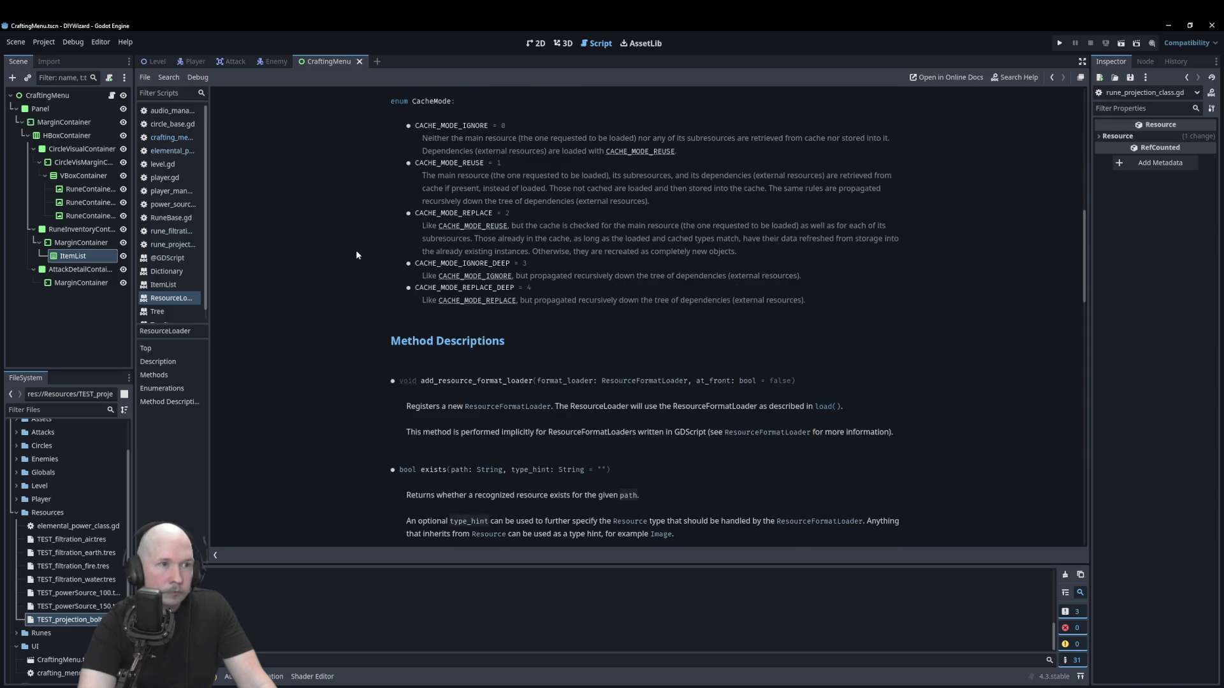
scroll(356, 255, "up", 12)
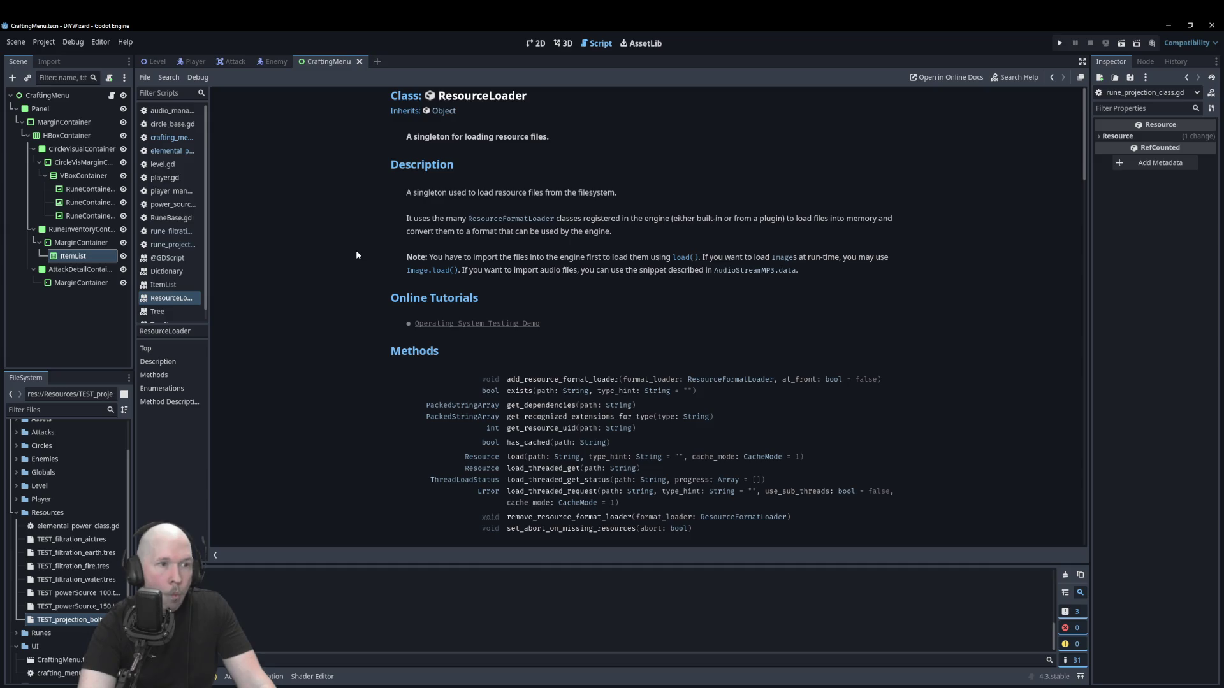
scroll(356, 255, "down", 4)
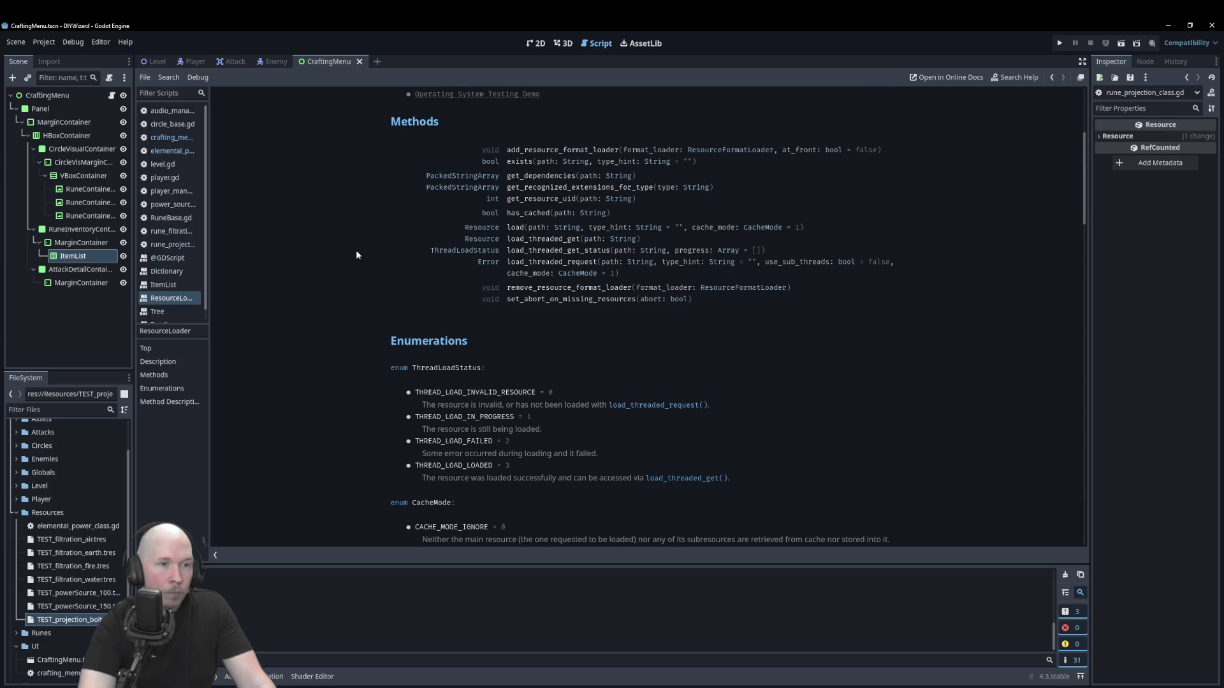
scroll(355, 250, "up", 4)
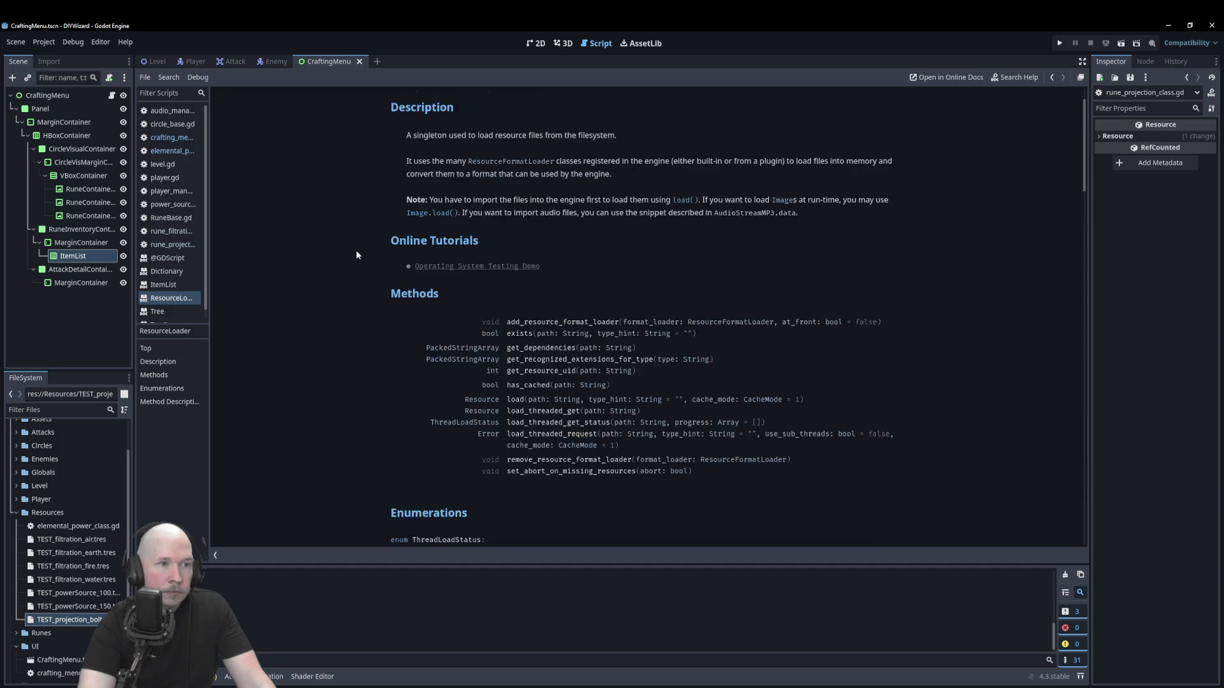
scroll(356, 250, "down", 9)
scroll(356, 255, "down", 8)
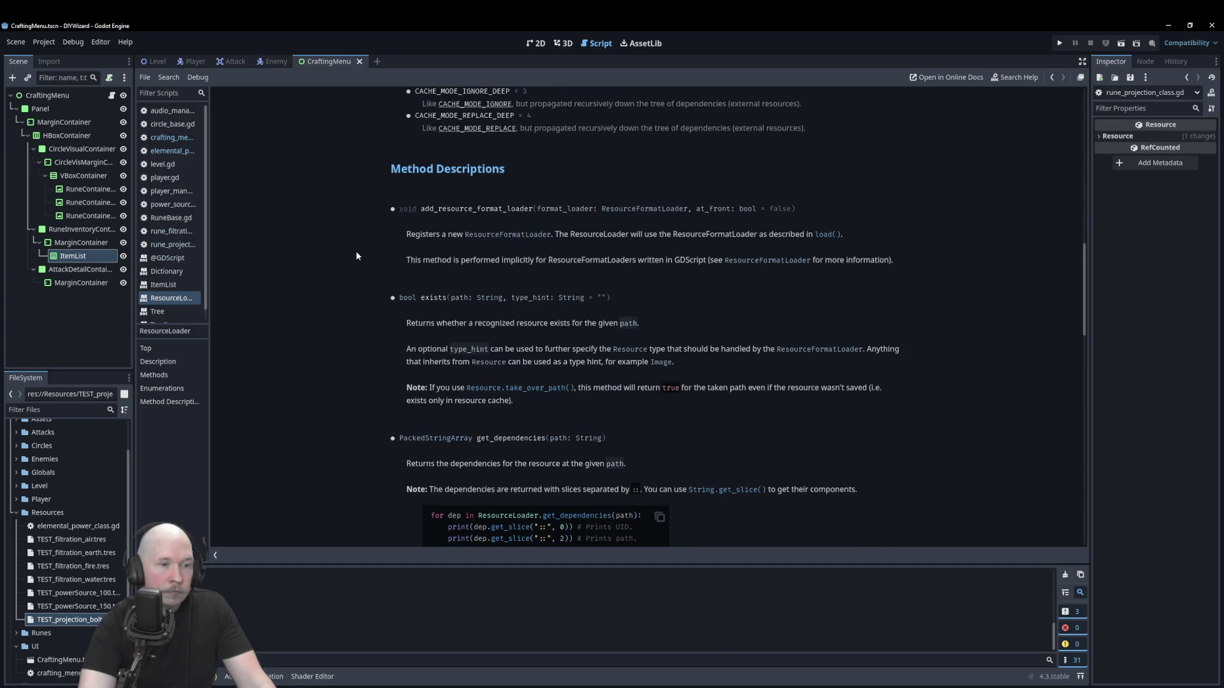
scroll(414, 330, "down", 1)
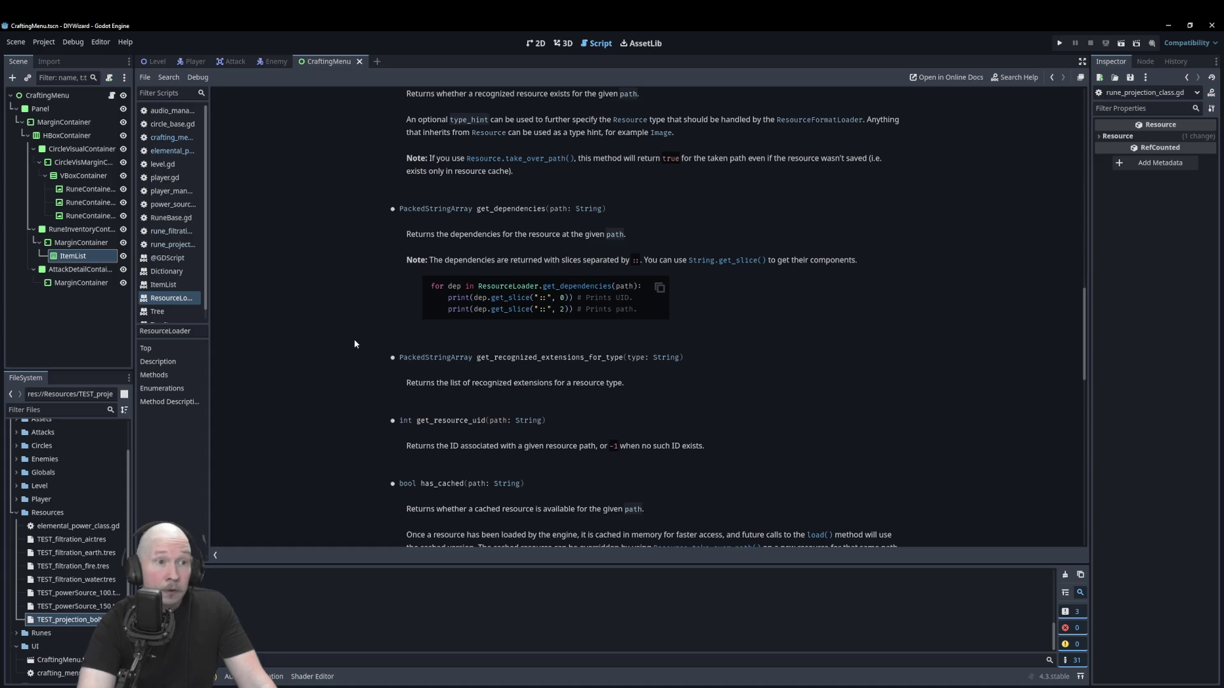
scroll(345, 337, "up", 3)
scroll(345, 336, "up", 15)
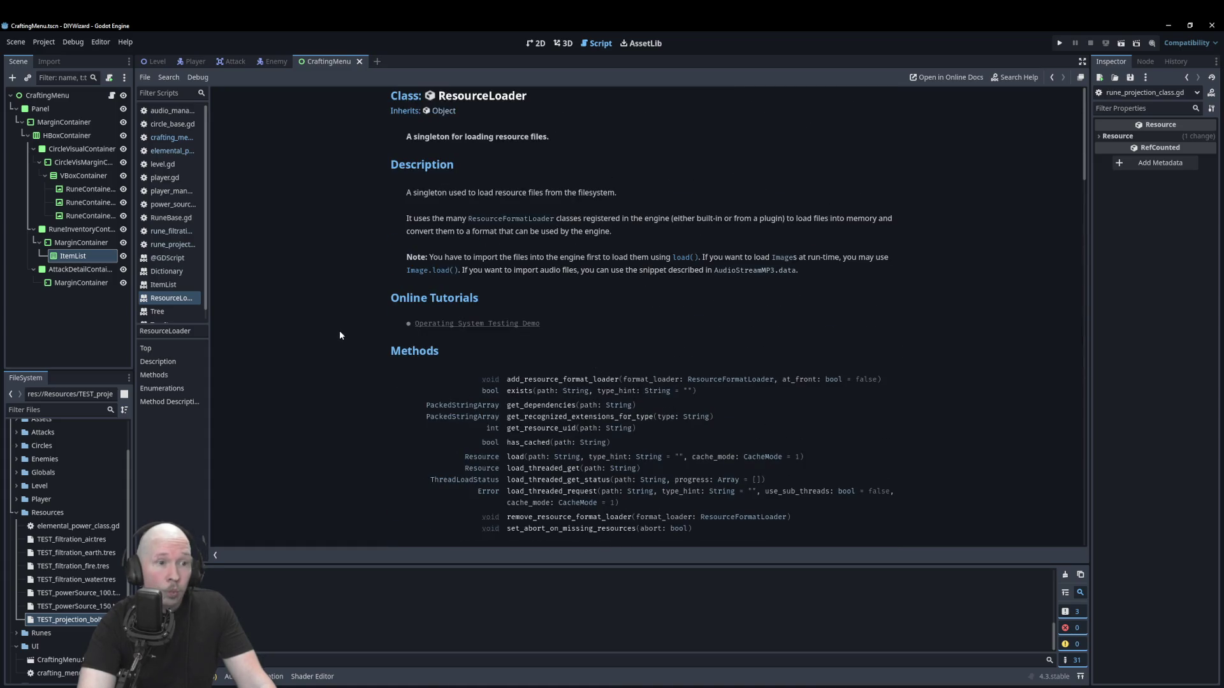
scroll(340, 286, "down", 15)
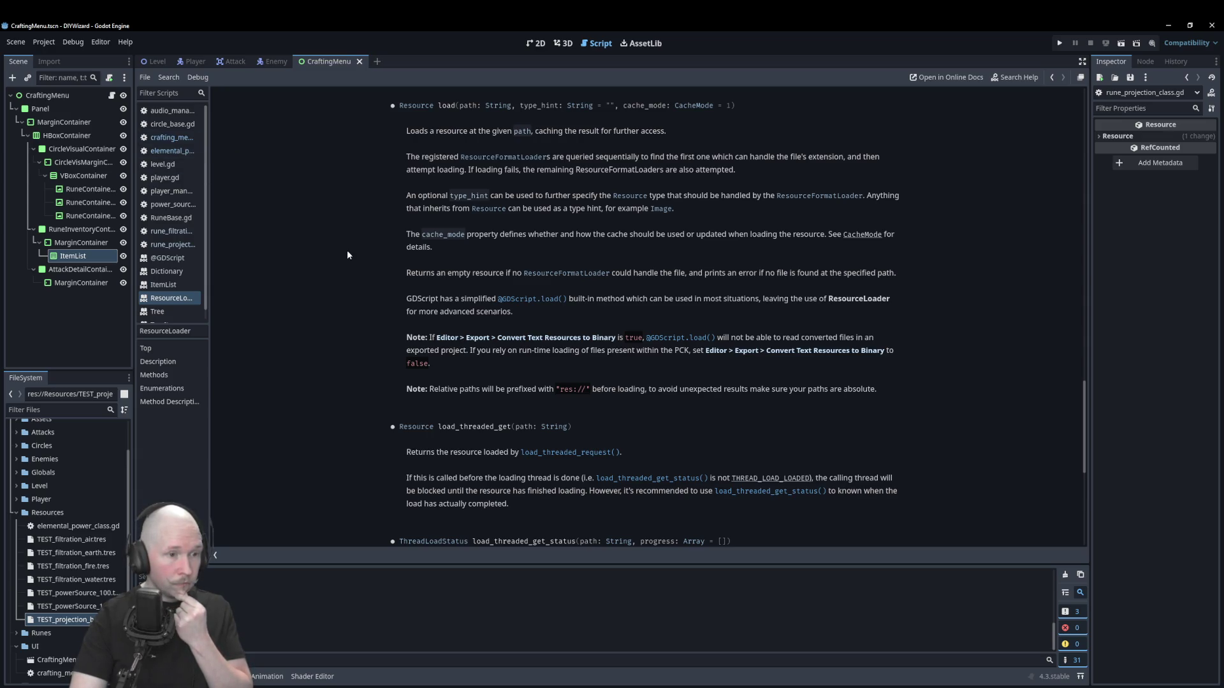
scroll(347, 255, "down", 3)
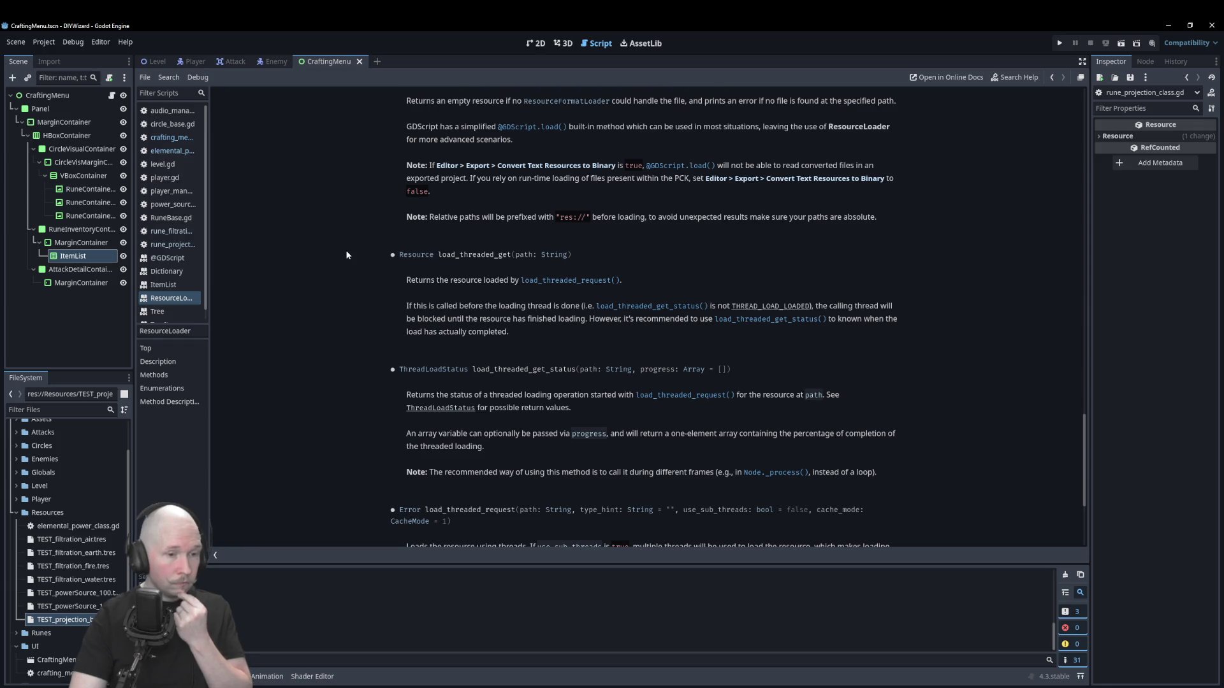
scroll(346, 255, "down", 2)
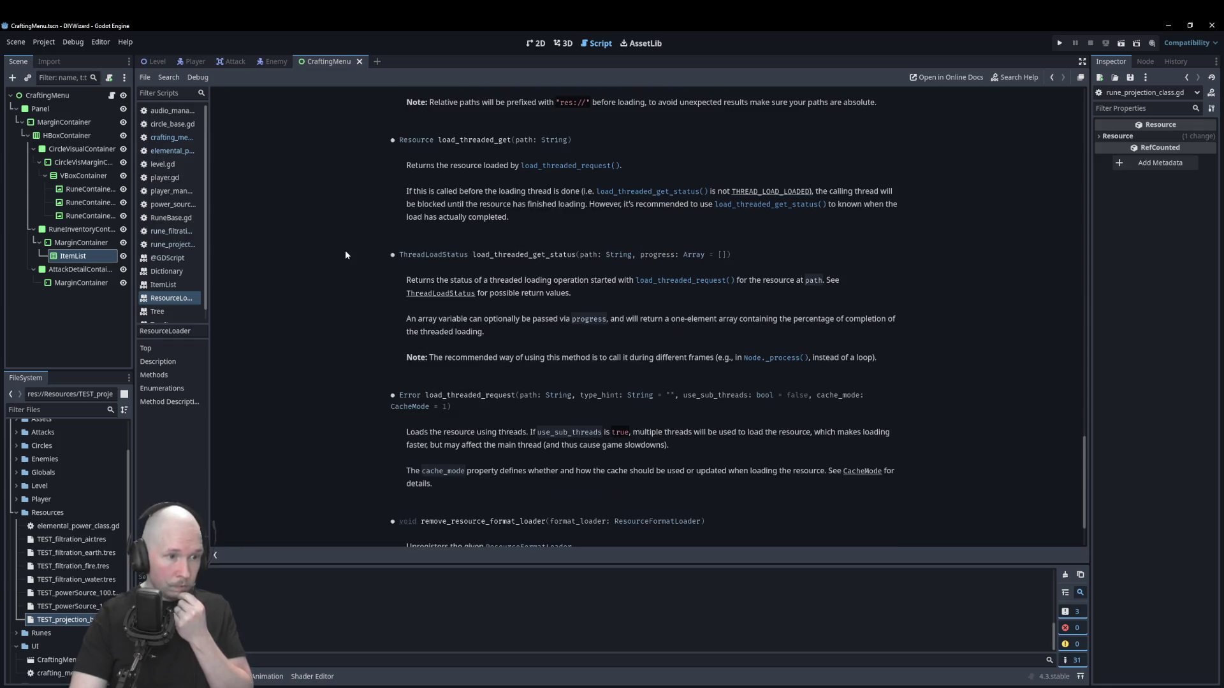
scroll(345, 255, "down", 2)
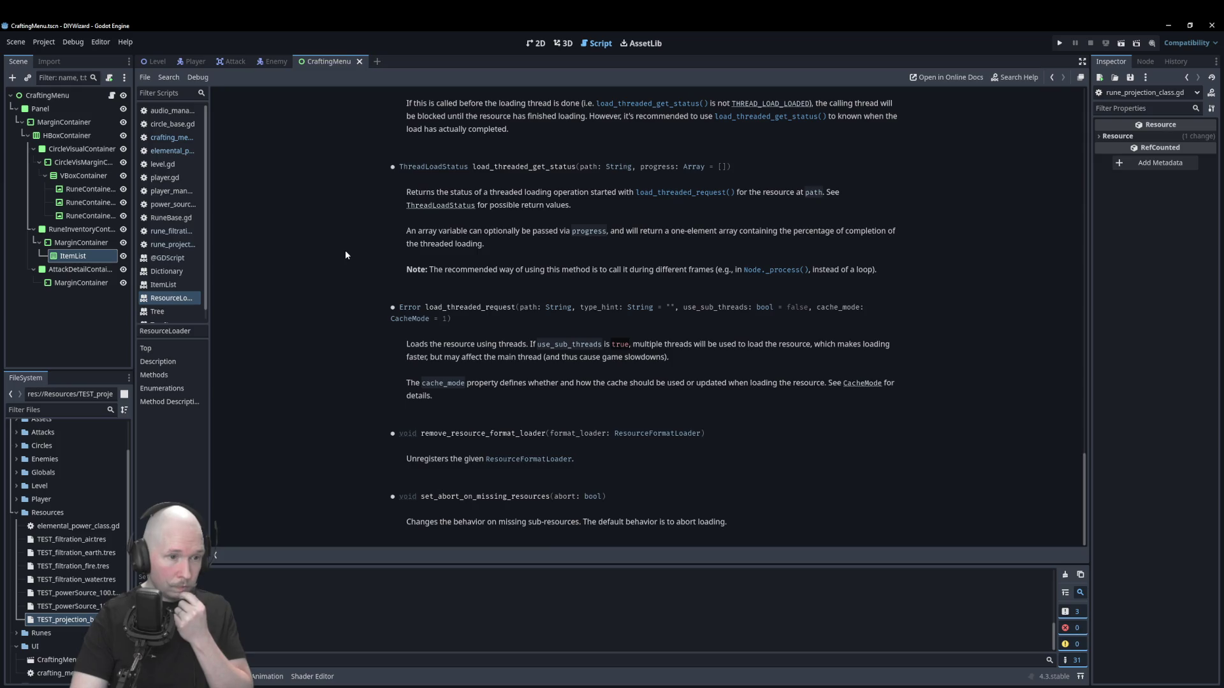
scroll(346, 255, "up", 10)
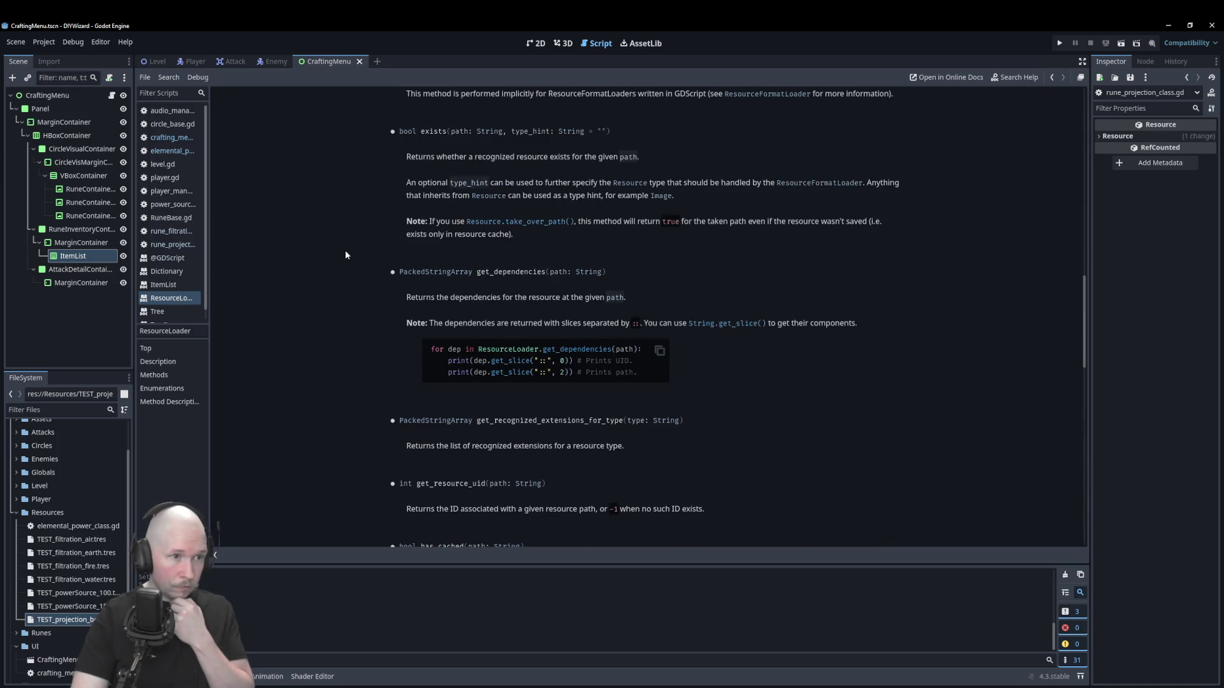
Drop '= ResourceLoader' and insert preload constants for the seven TEST resources above runeList
left_click(171, 137)
double_click(346, 126)
key("BackSpace")
key("BackSpace")
key("BackSpace")
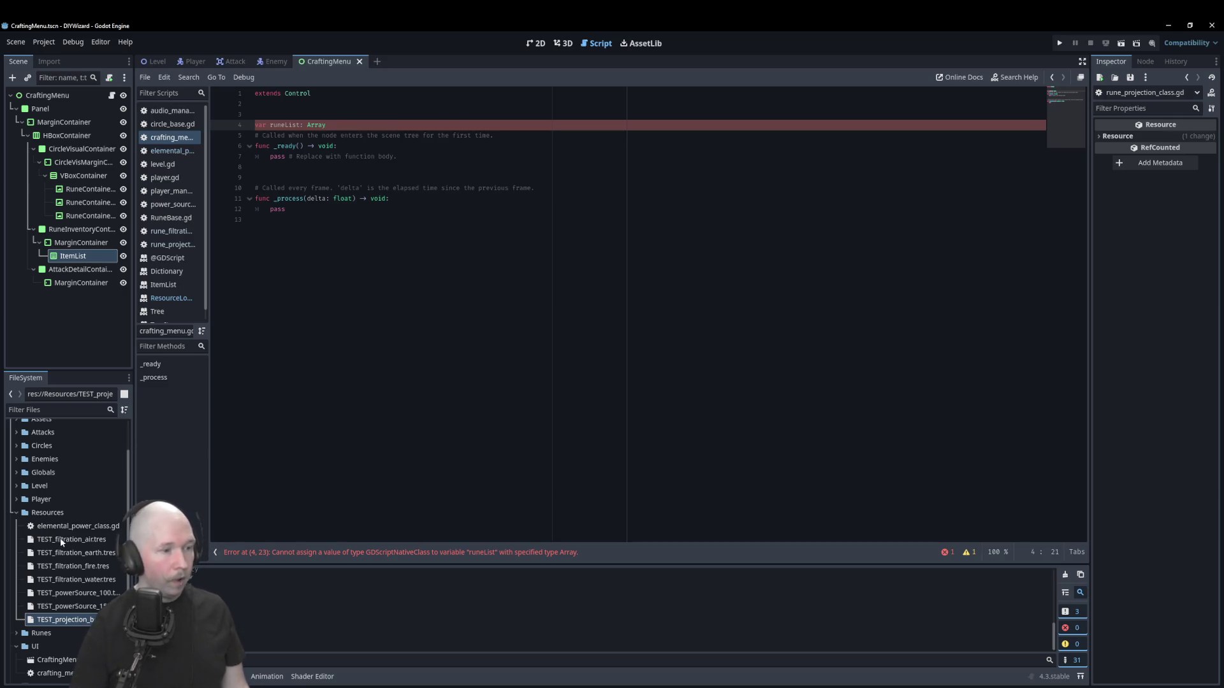
left_click(86, 540, "shift")
mouse_move(85, 539)
left_mouse_down()
mouse_move(179, 510)
mouse_move(273, 192)
mouse_move(274, 114)
left_mouse_up()
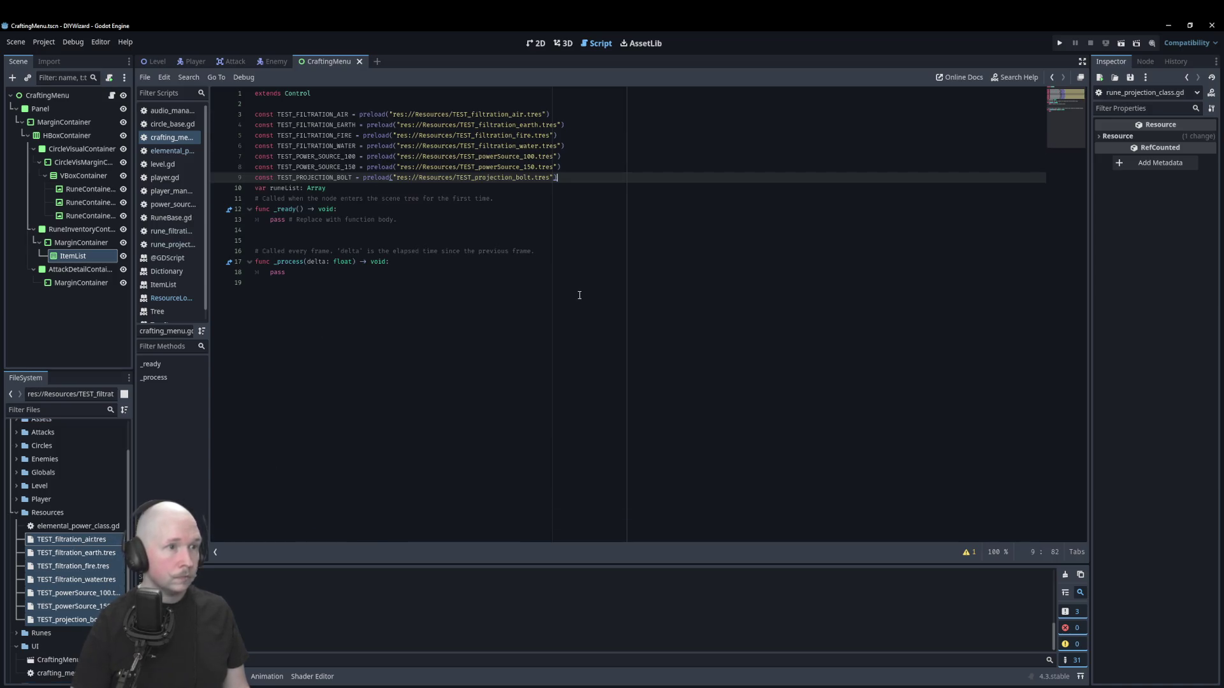
key("Return")
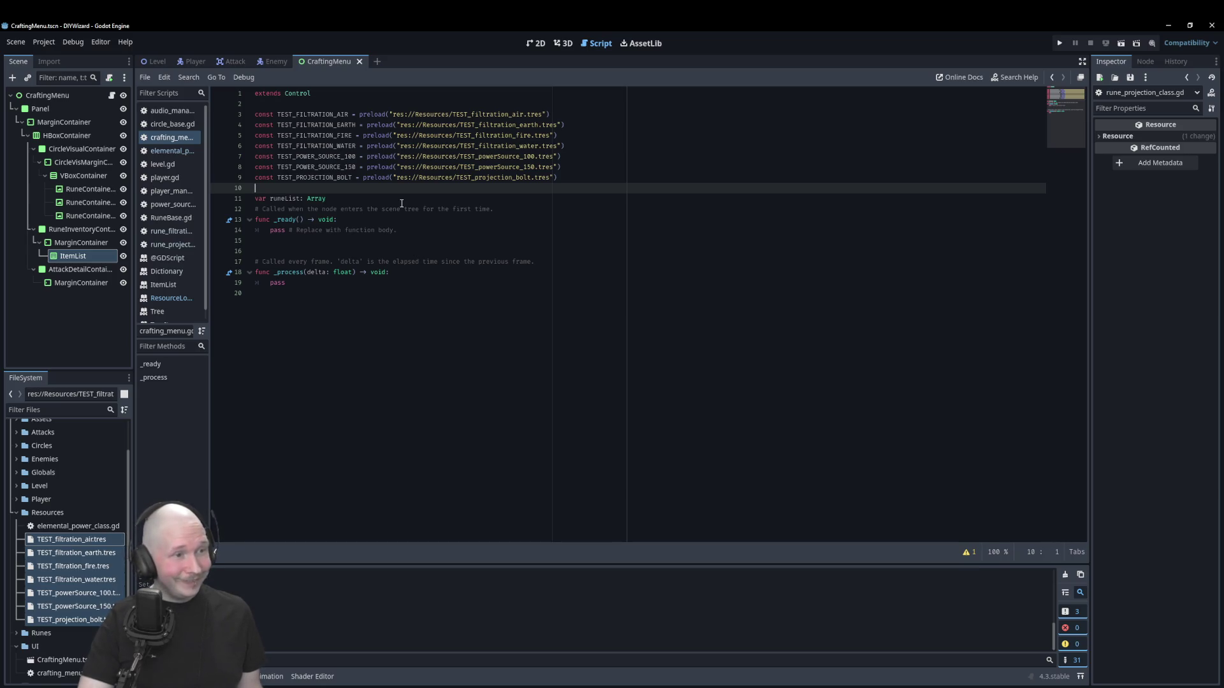
left_click(402, 202)
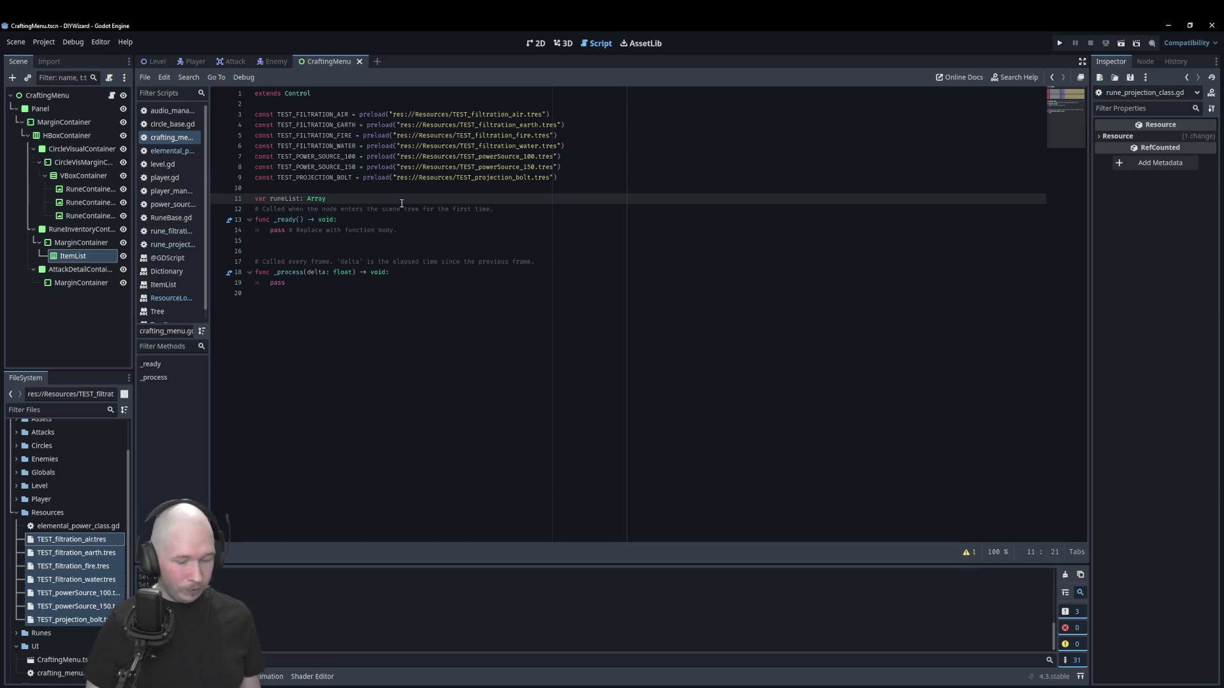
Fill runeList with TEST_FILTRATION_AIR, EARTH, FIRE and WATER, then add a new line
type("[")
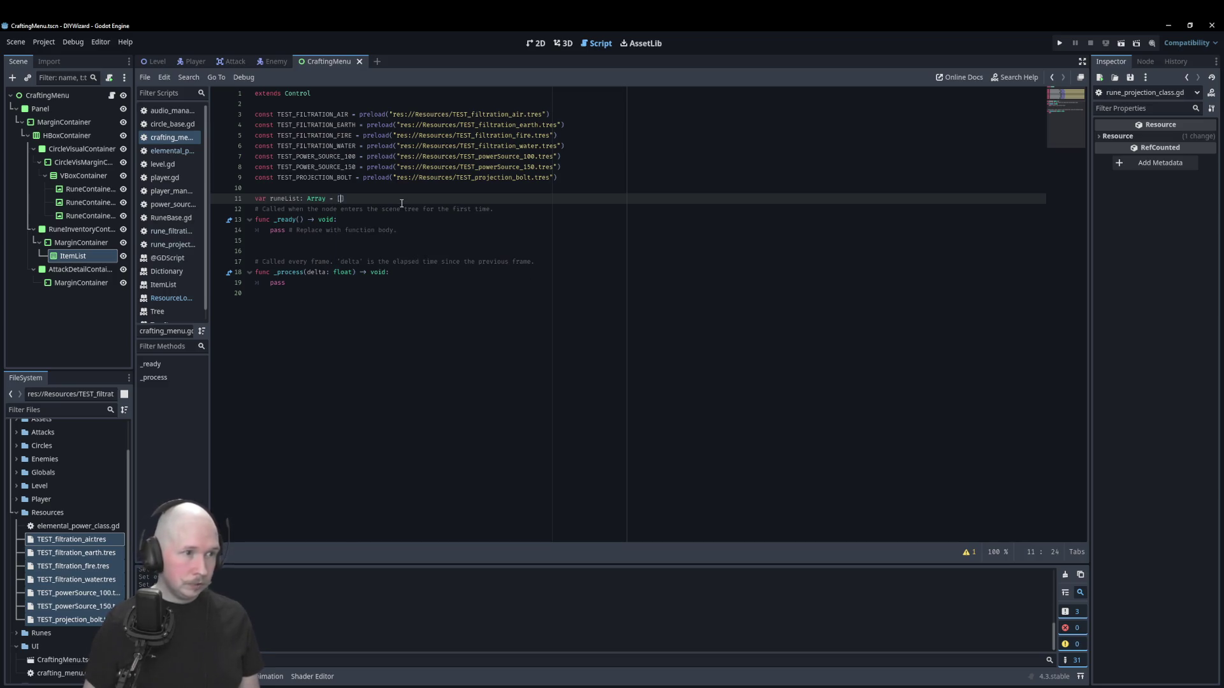
double_click(315, 114)
key("ctrl+c")
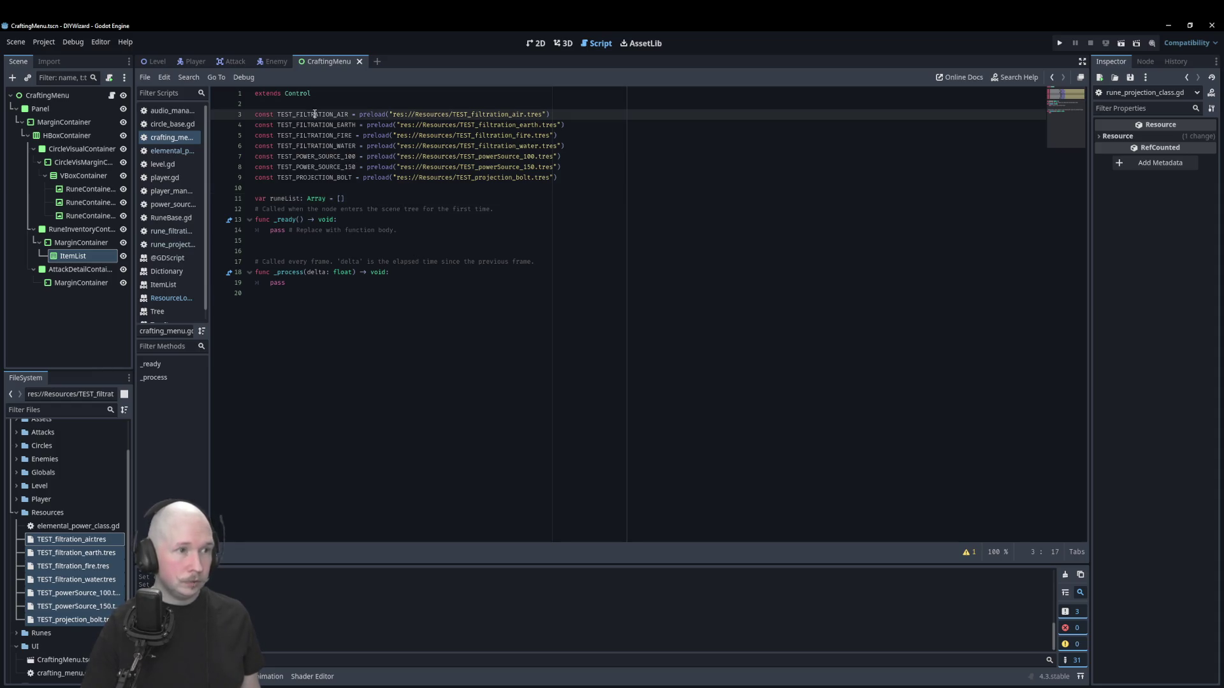
left_click(342, 199)
key("ctrl+v")
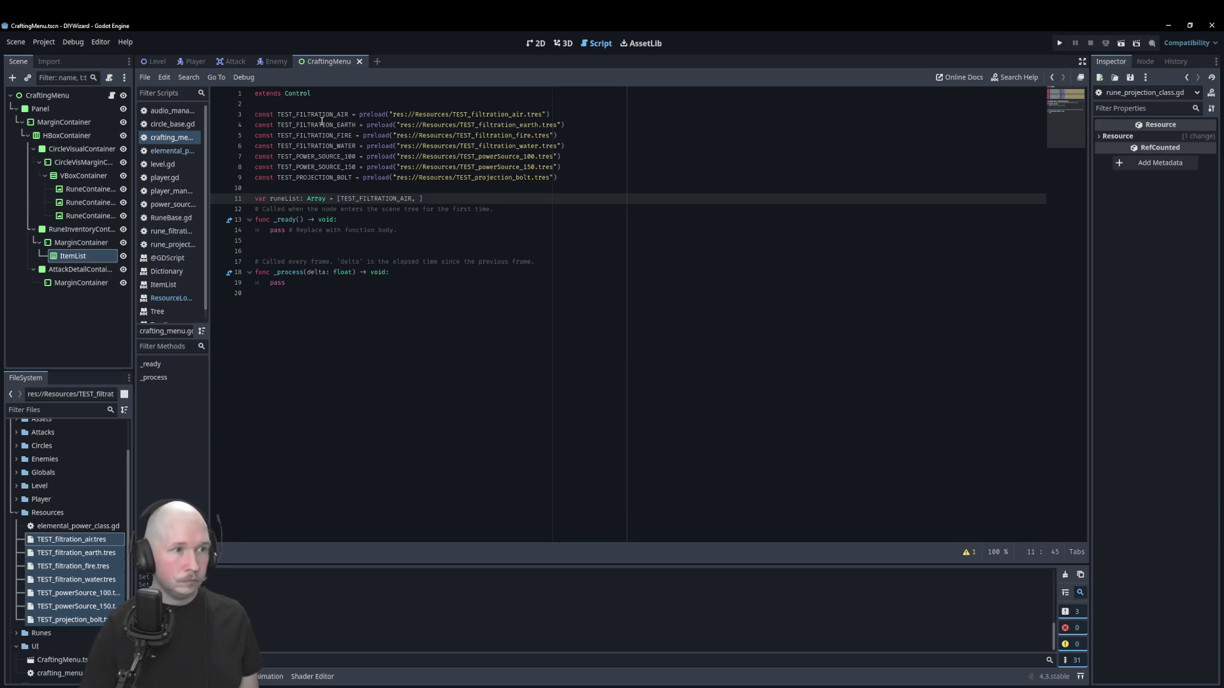
double_click(321, 124)
key("ctrl+c")
left_click(420, 199)
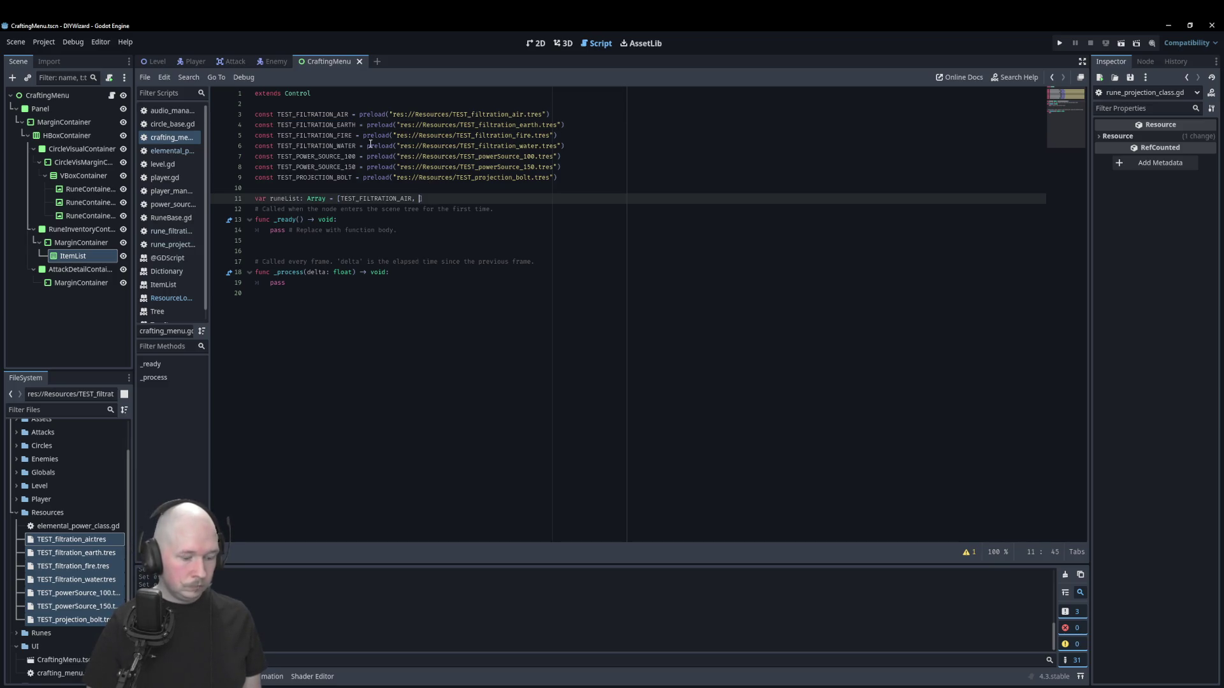
key("ctrl+v")
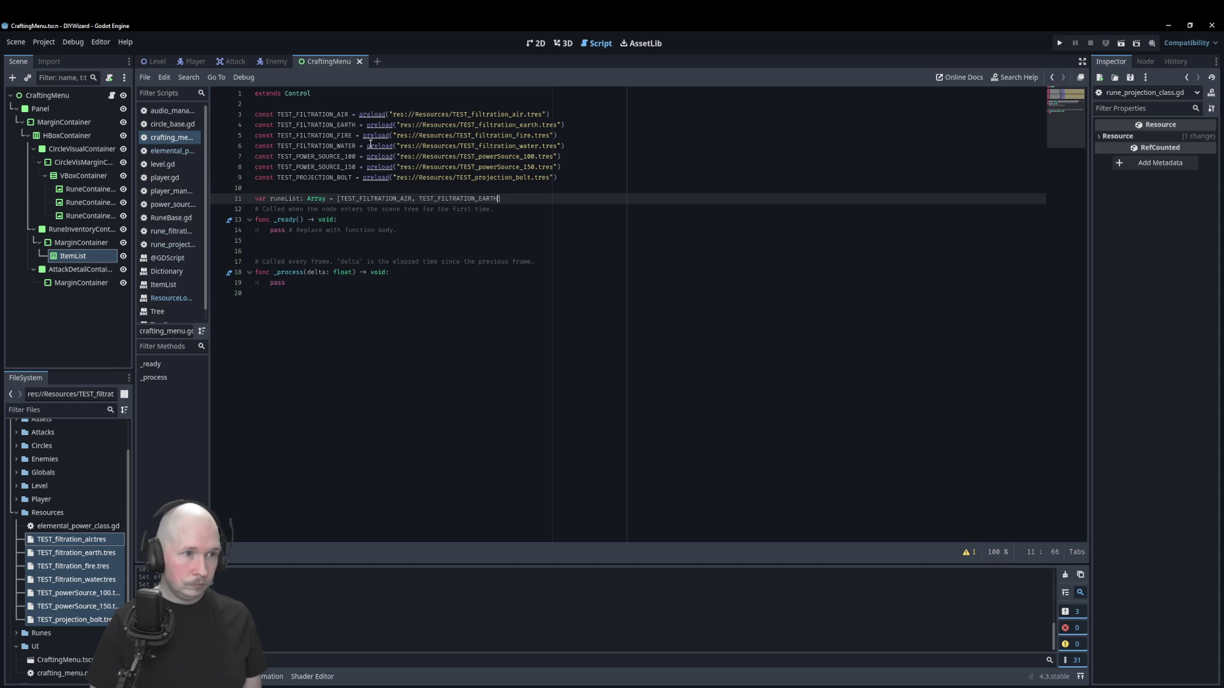
double_click(336, 134)
key("ctrl+c")
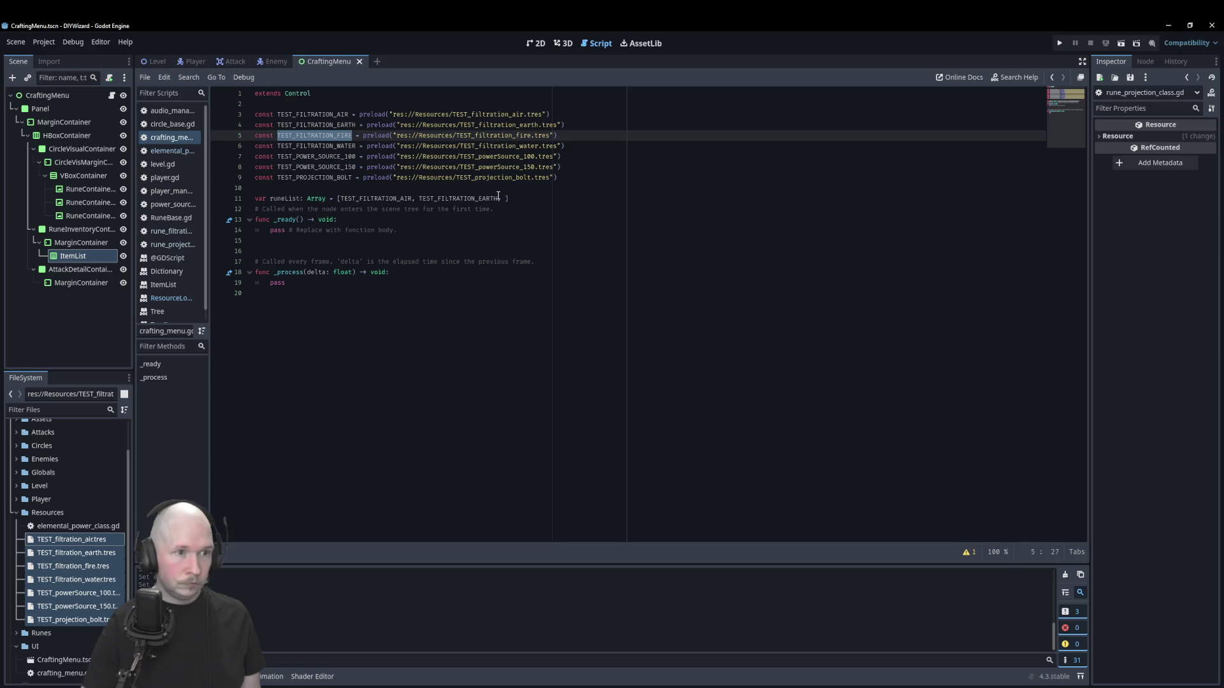
left_click(506, 199)
key("ctrl+v")
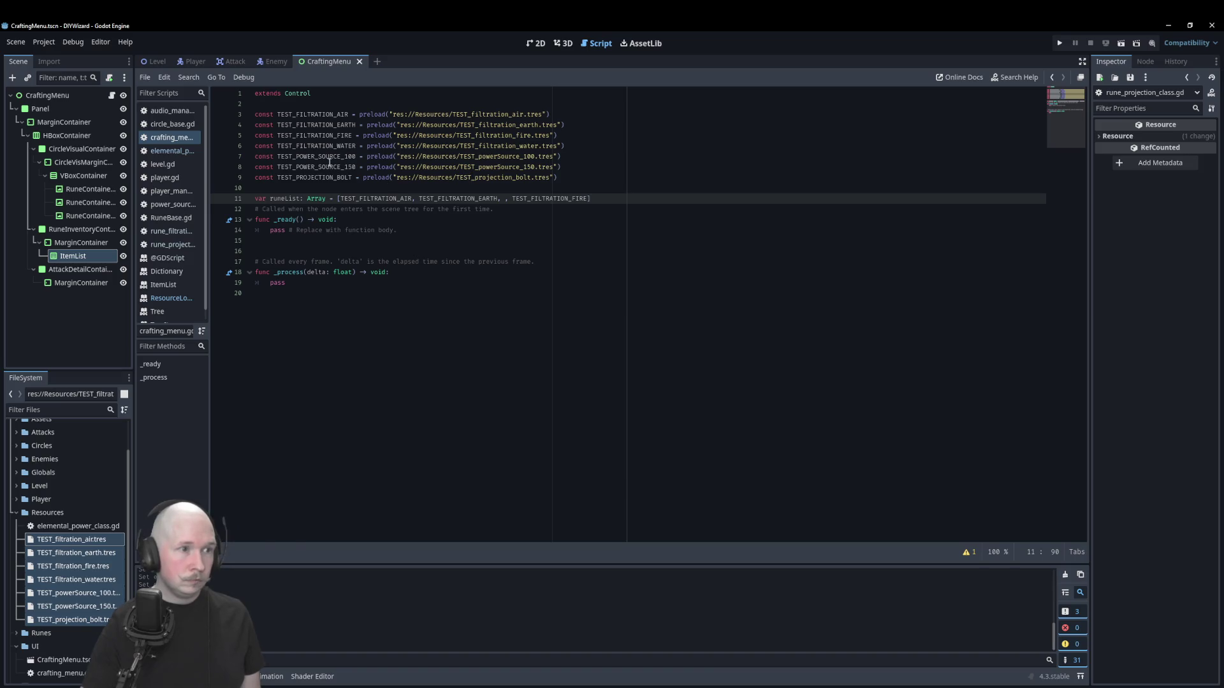
double_click(337, 146)
key("ctrl+c")
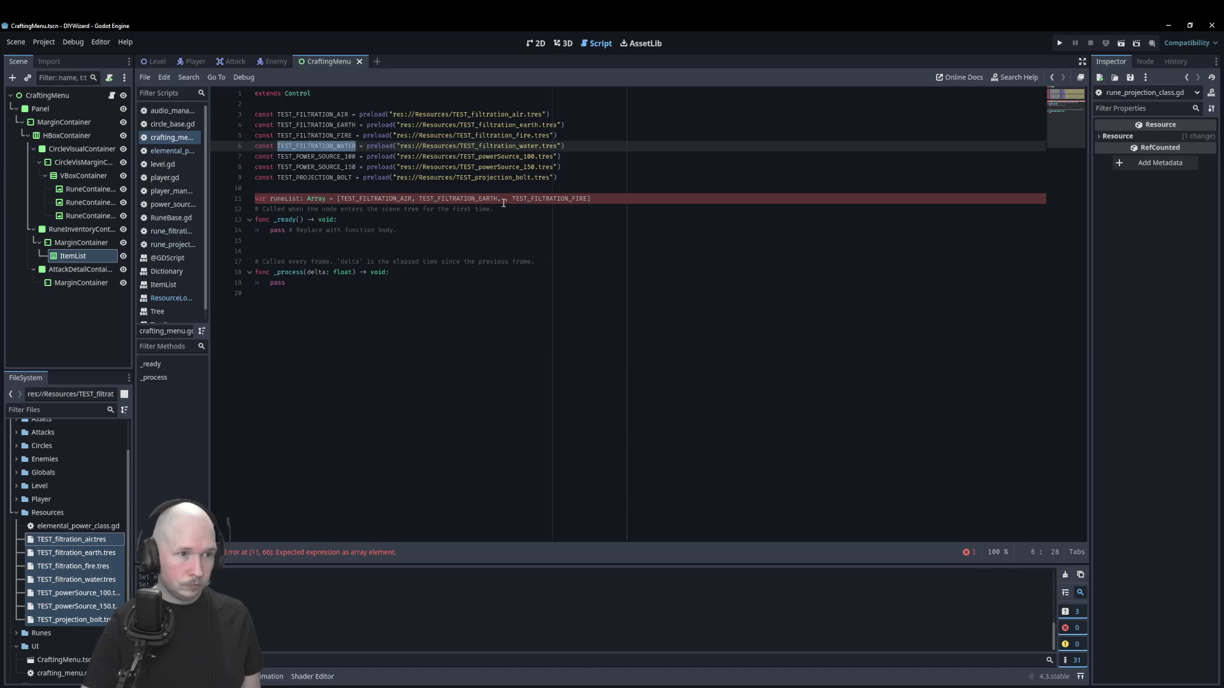
left_click(586, 199)
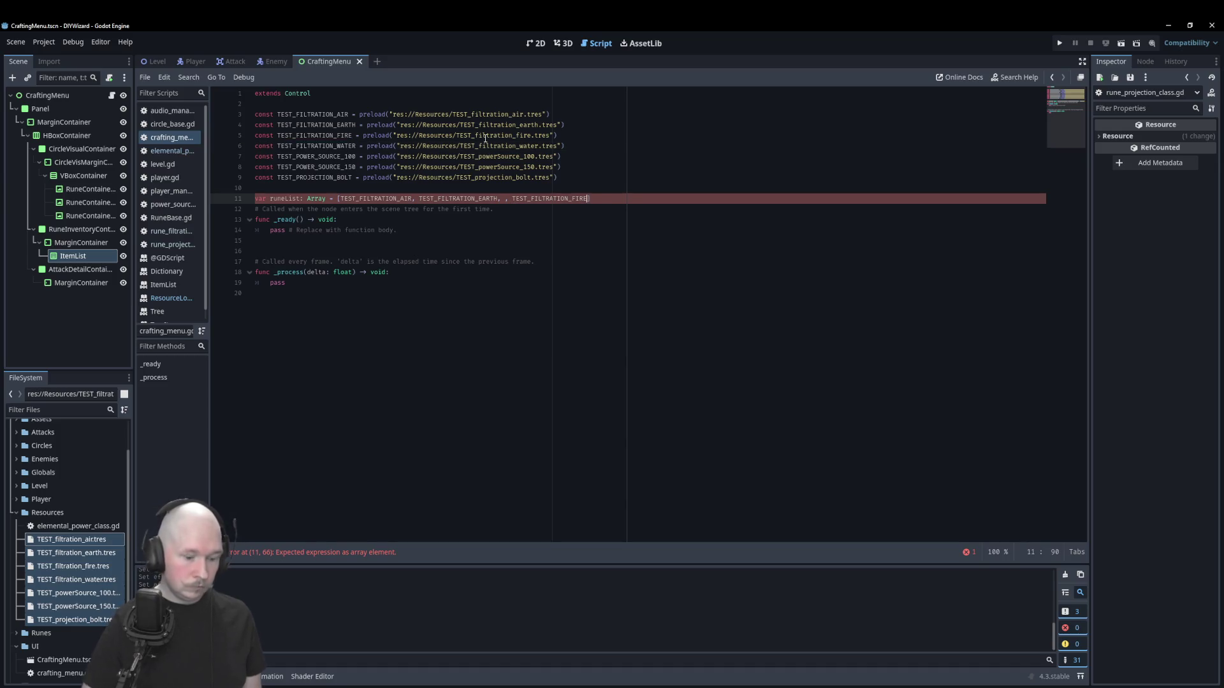
type(",")
key("ctrl+v")
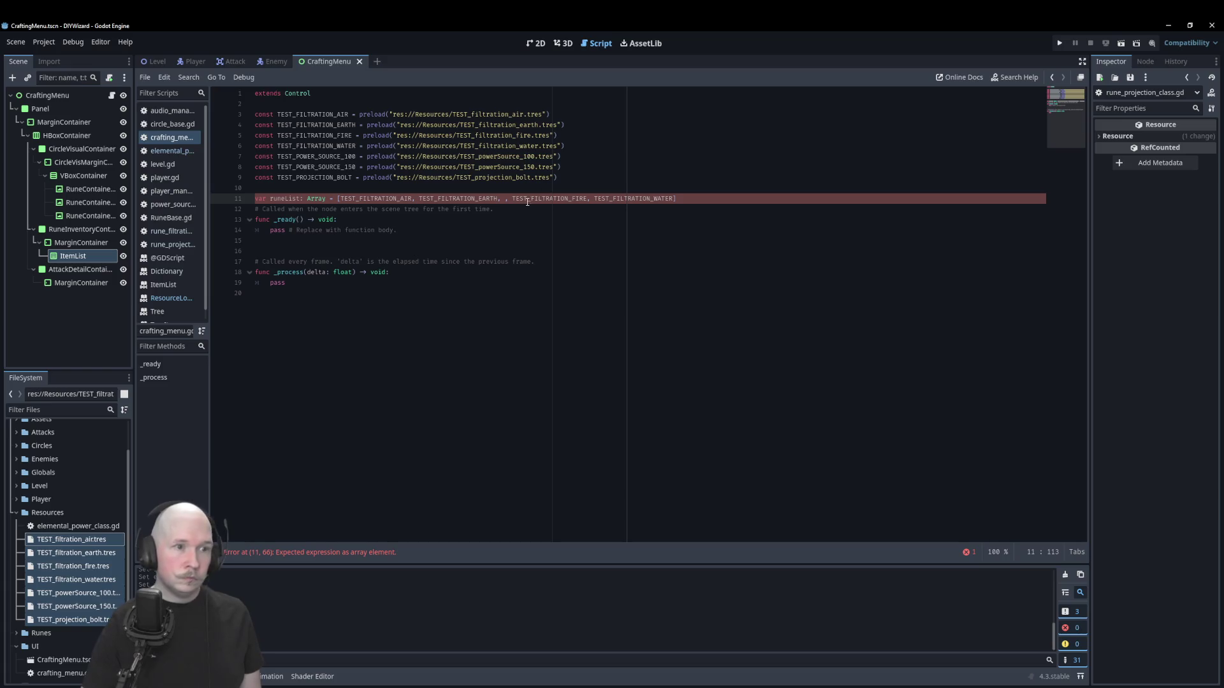
key("BackSpace")
key("BackSpace")
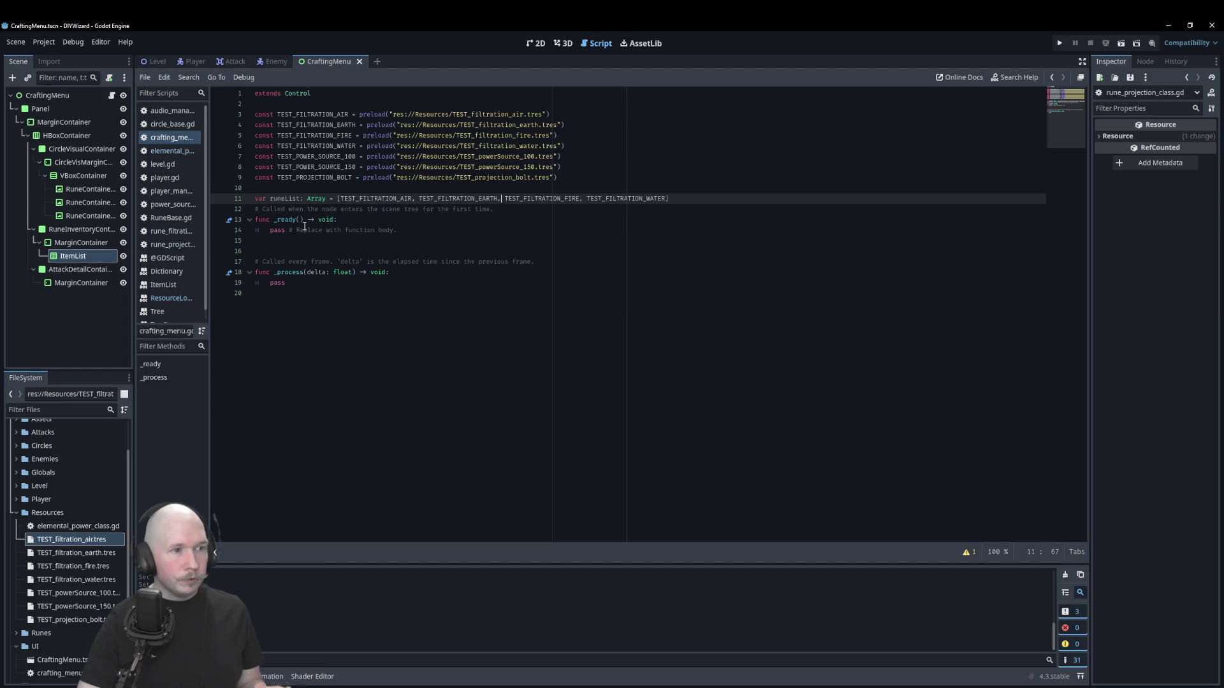
left_click(689, 200)
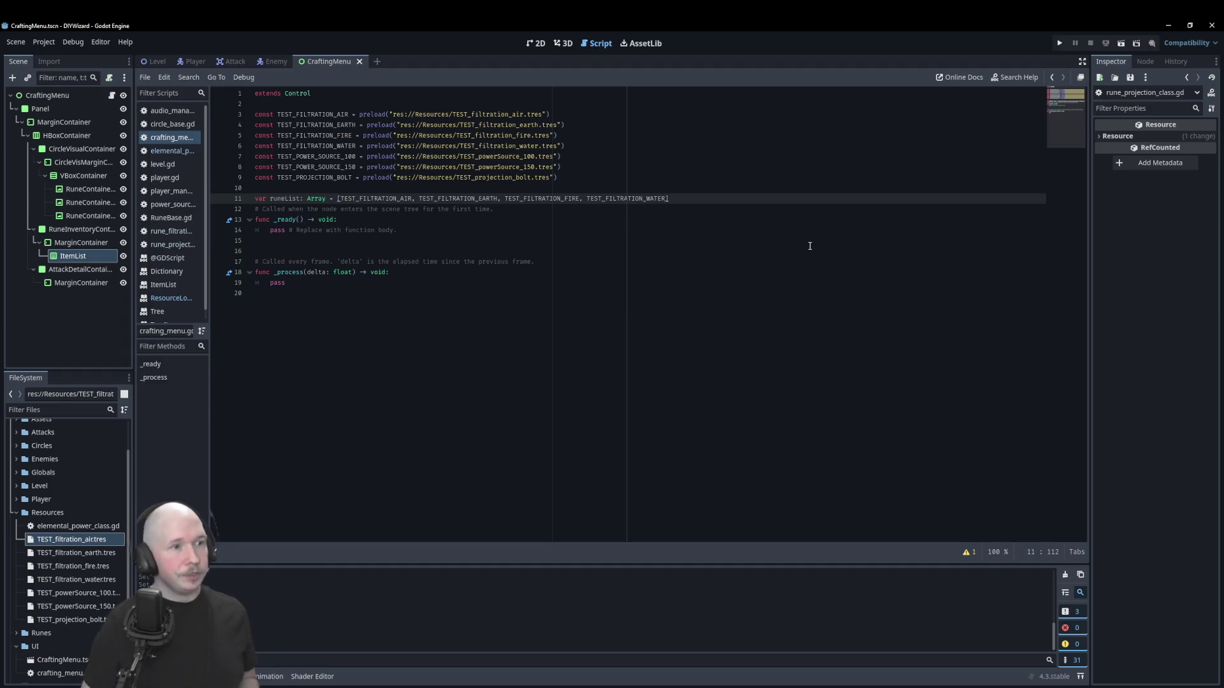
key("Return")
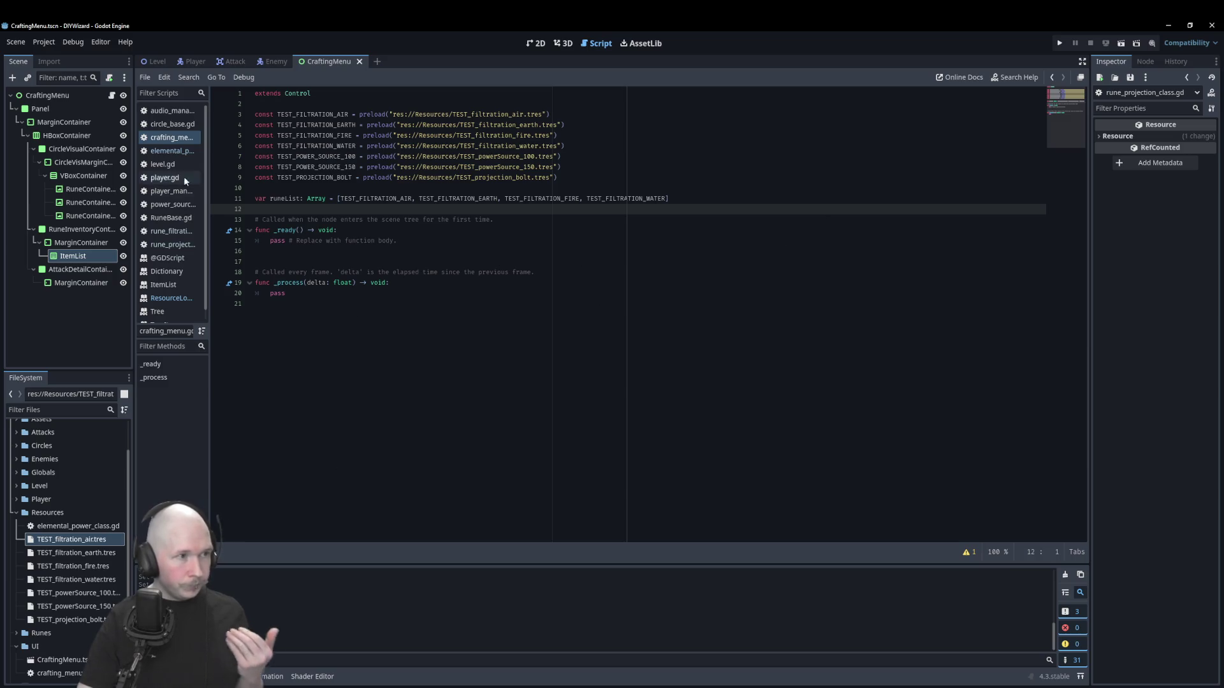
left_click(374, 231)
mouse_move(81, 261)
left_mouse_down()
mouse_move(305, 206)
mouse_move(305, 218)
mouse_move(309, 193)
left_mouse_up()
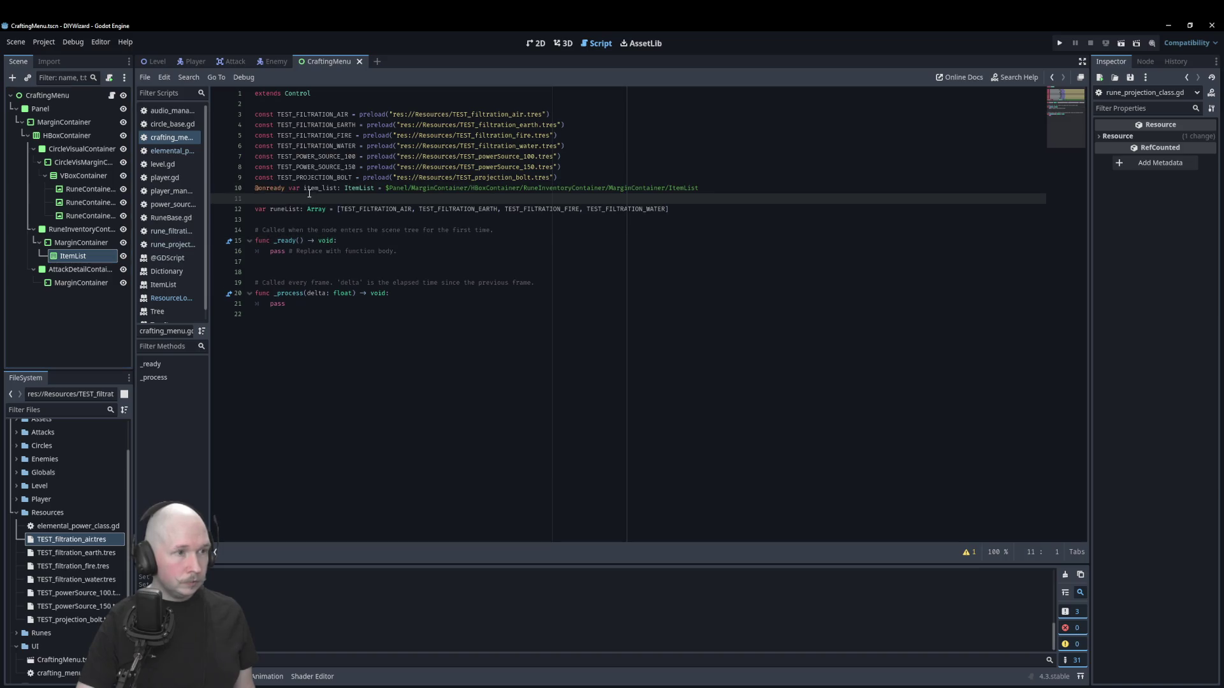
left_click(253, 189)
key("Return")
key("Return")
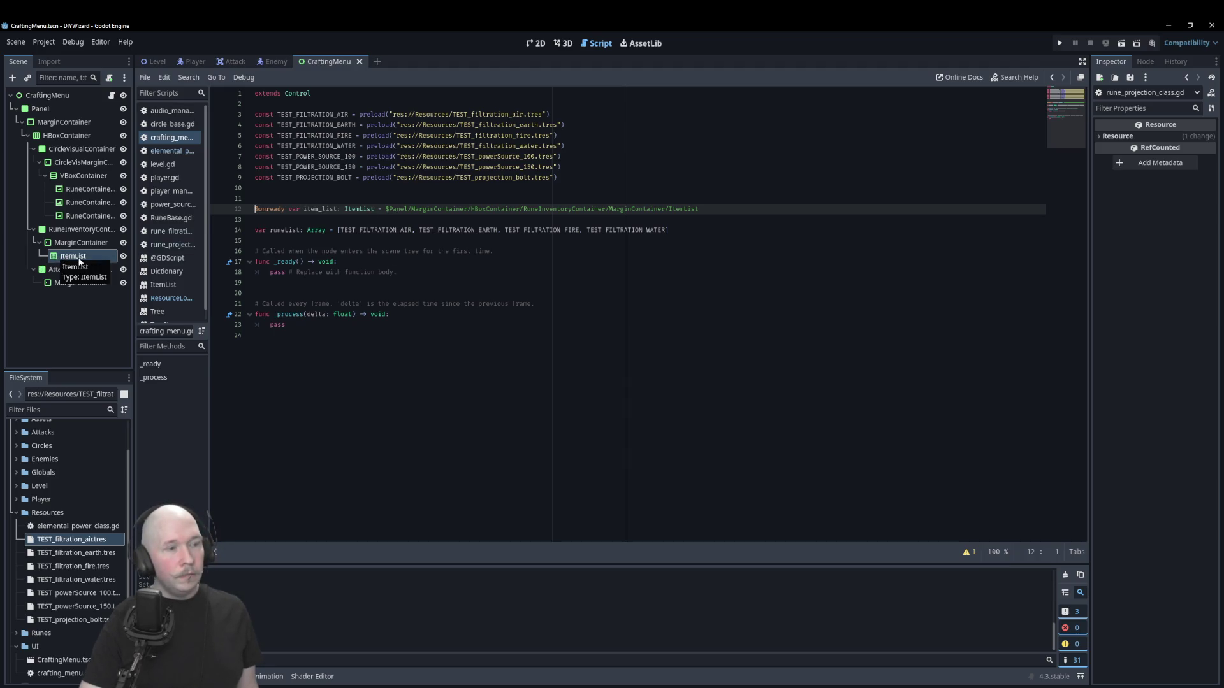
left_click(417, 262)
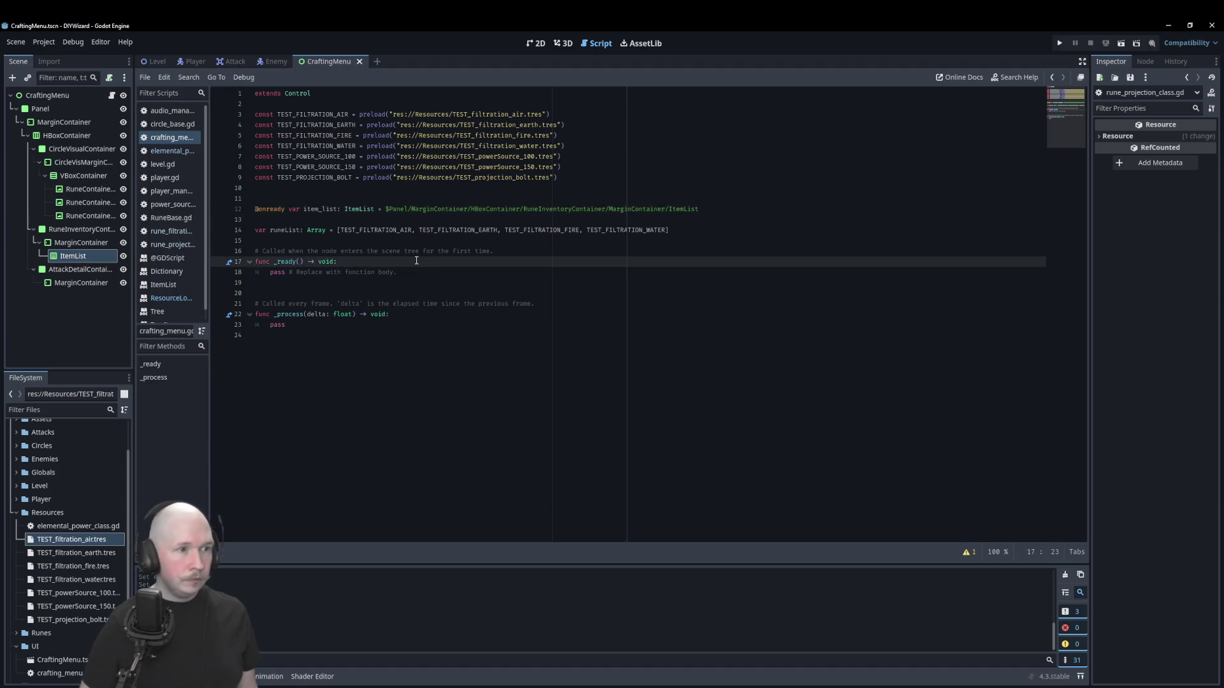
Add 'for rune in runeList:' calling item_list.add_item() inside _ready
key("Return")
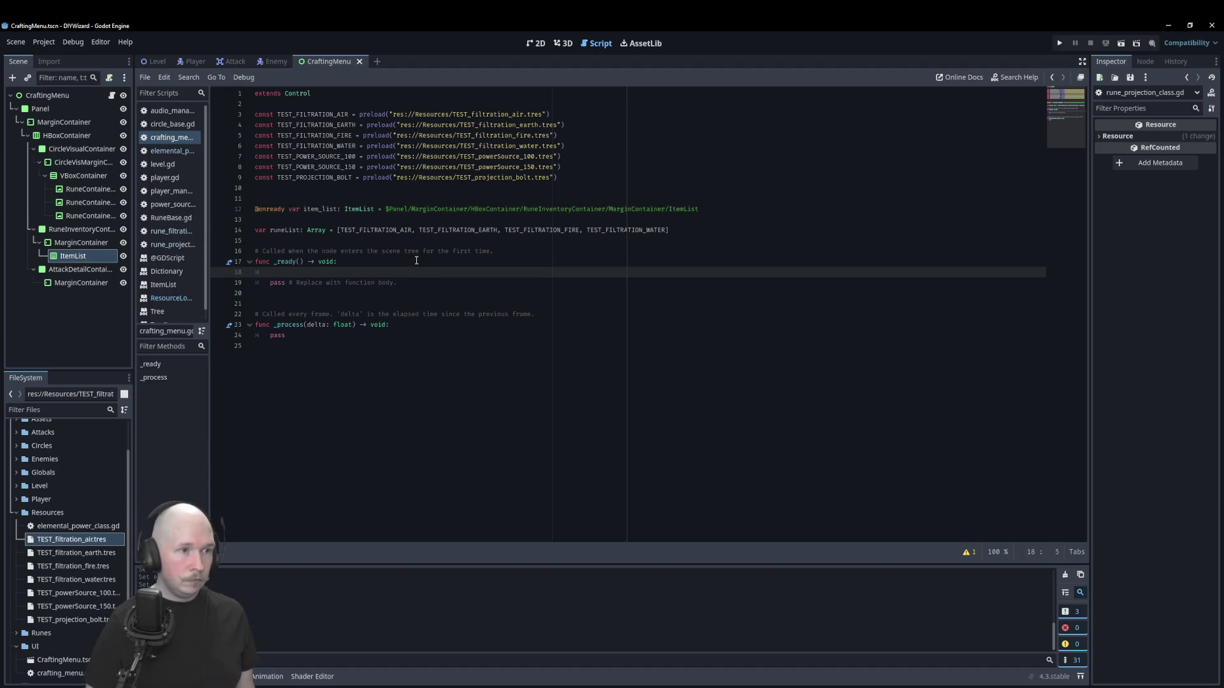
type("for run")
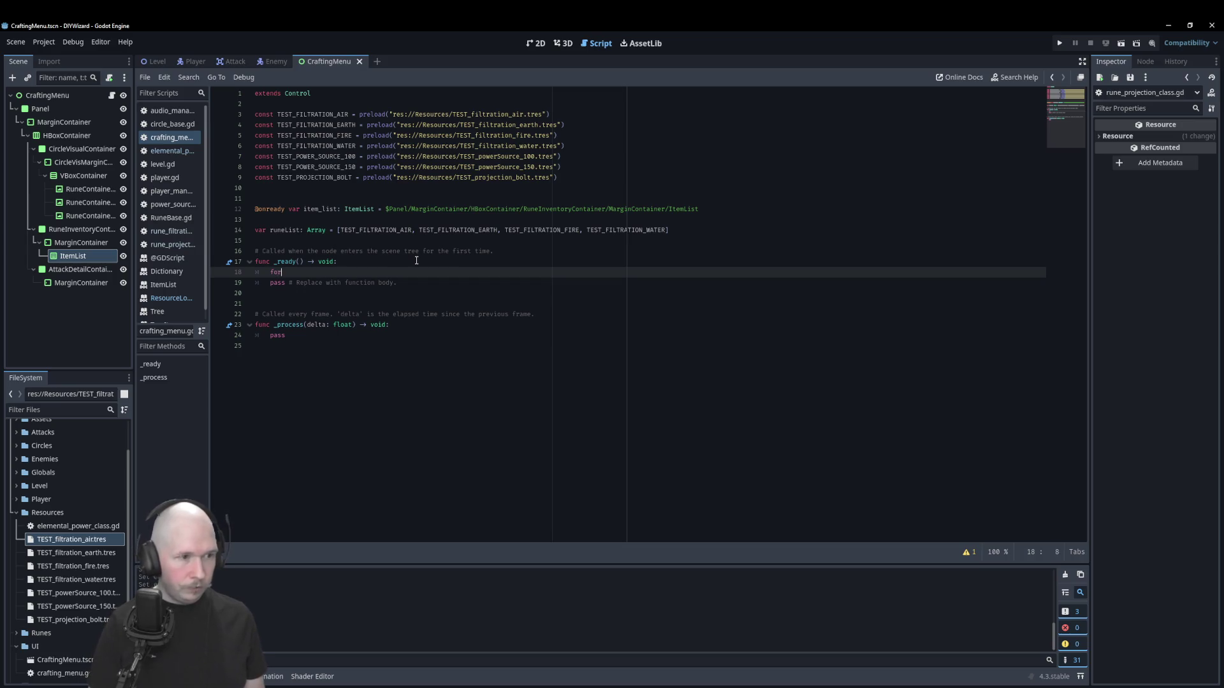
type("e in ")
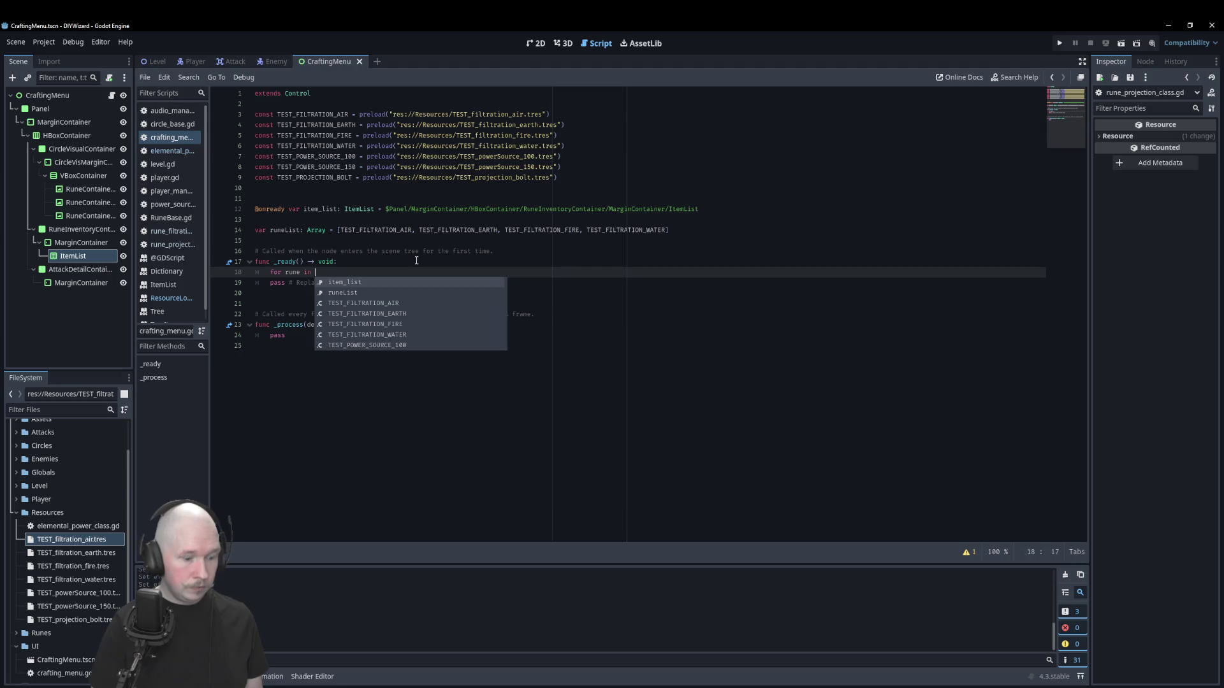
type("runwe")
key("BackSpace")
key("BackSpace")
key("Return")
key("Return")
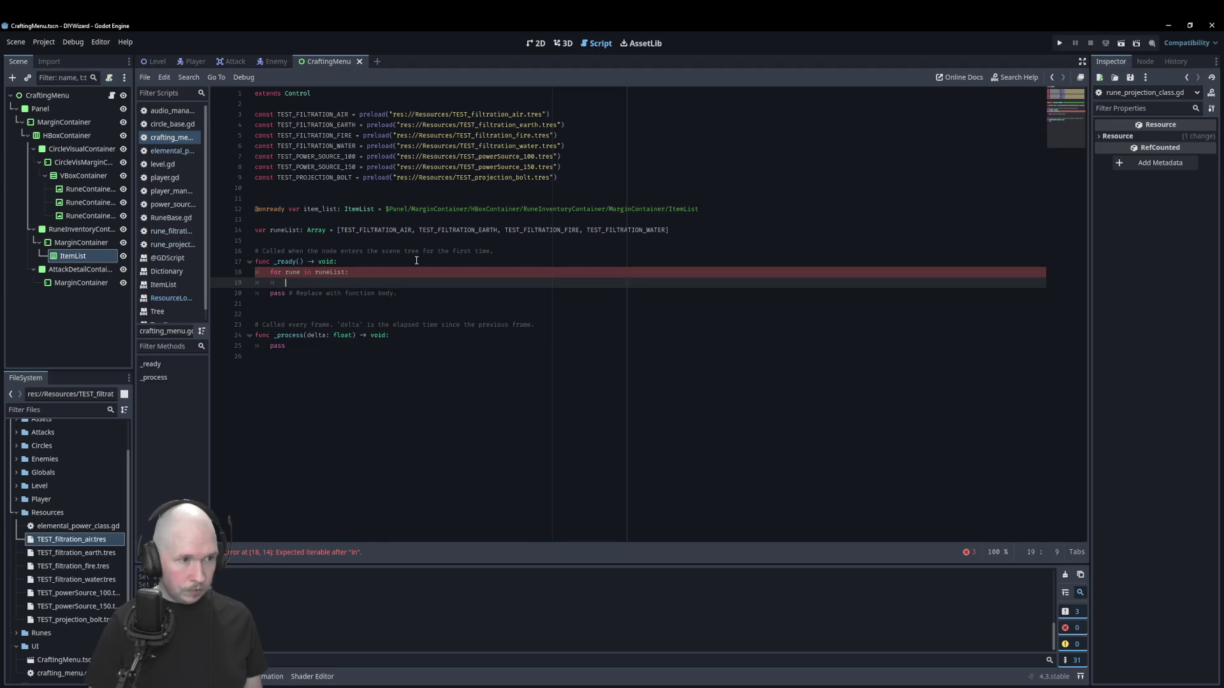
type("item_list.a")
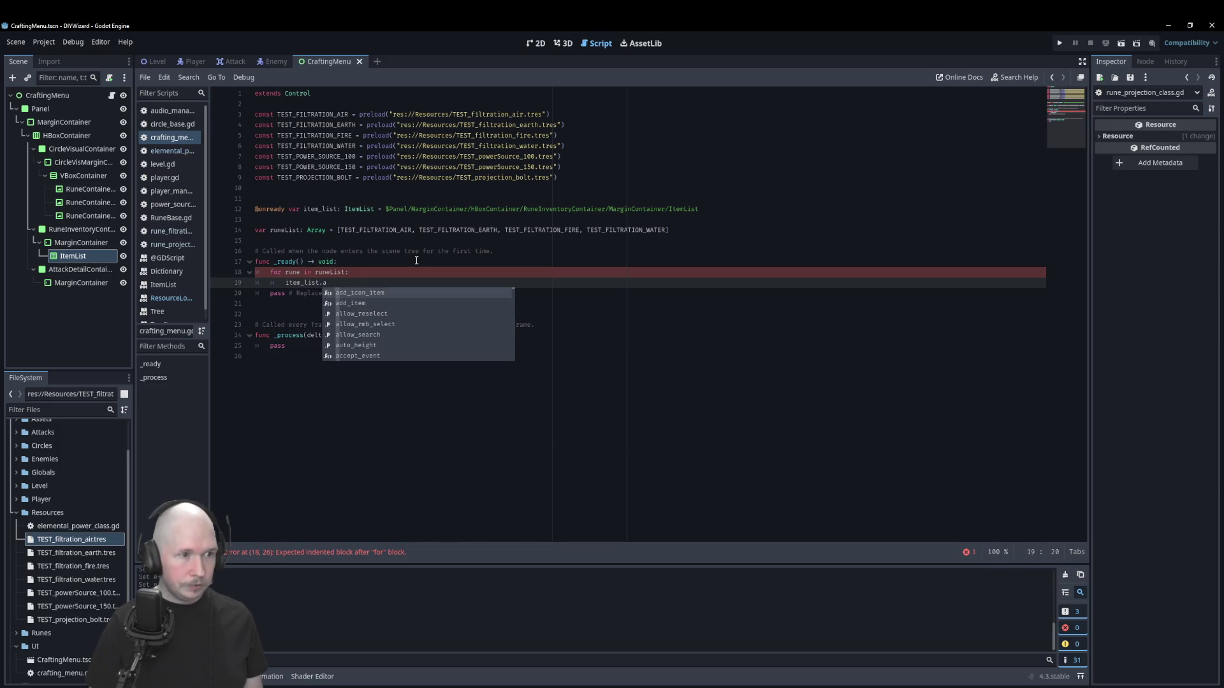
key("Down")
key("Return")
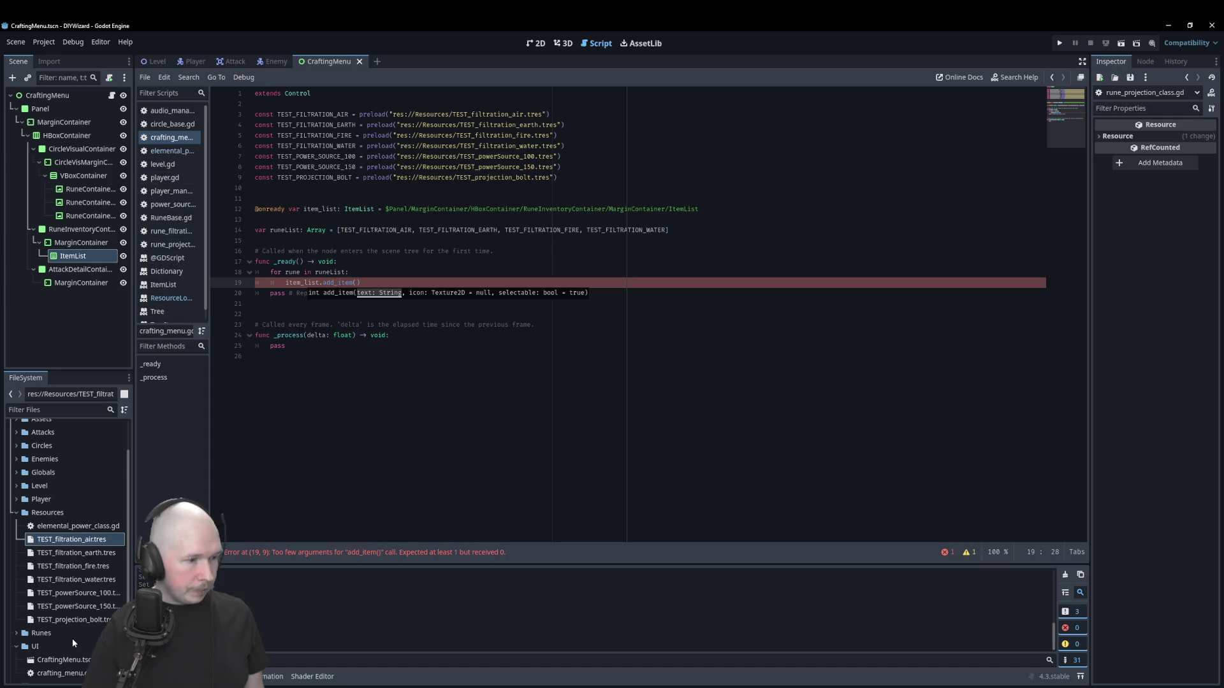
scroll(72, 637, "down", 1)
left_click(16, 620)
scroll(63, 599, "down", 3)
left_click(70, 595)
double_click(70, 594)
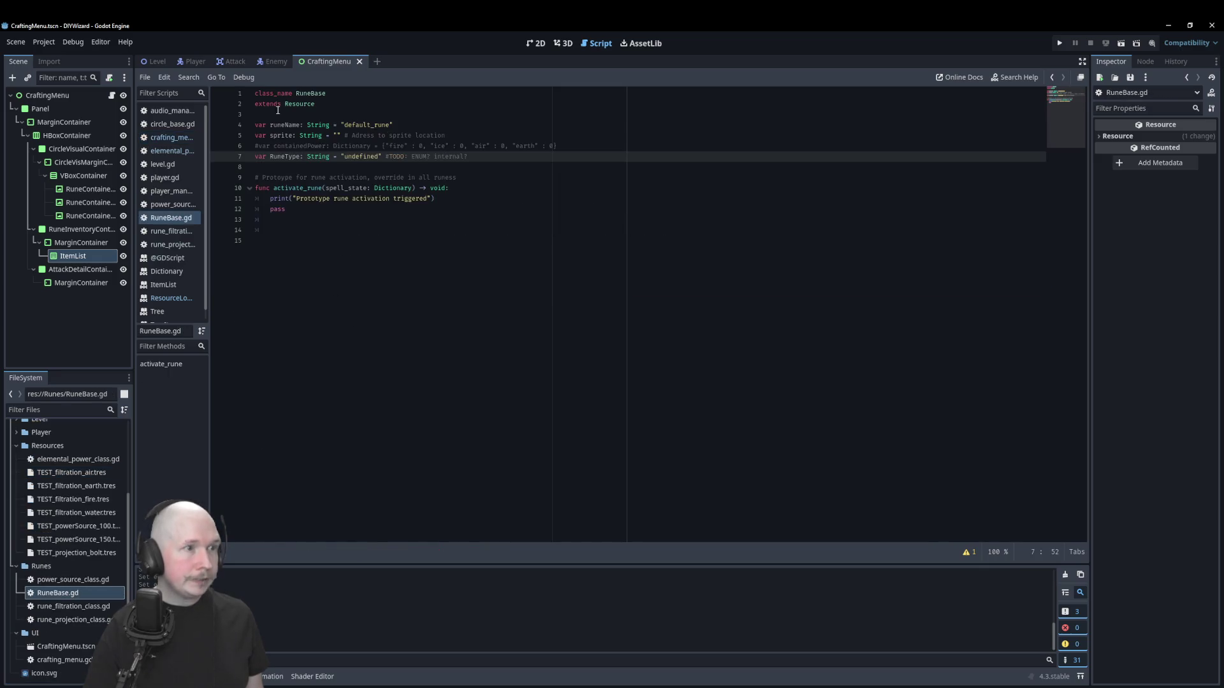
left_click(257, 127)
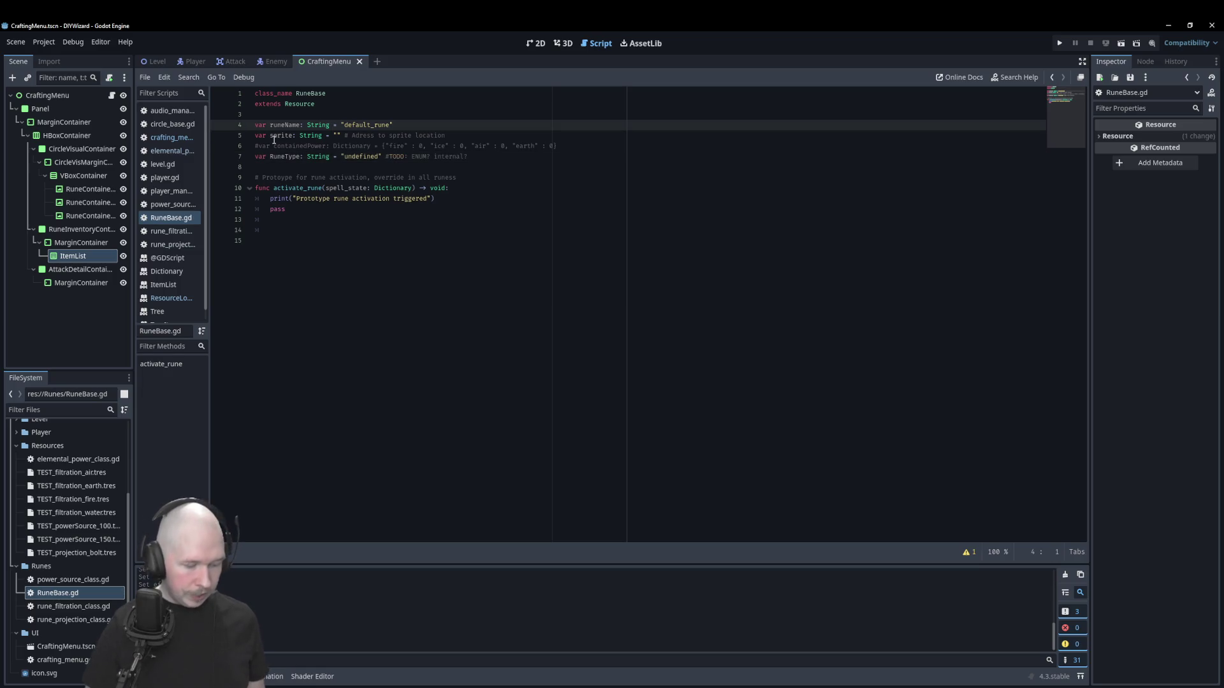
type("@export")
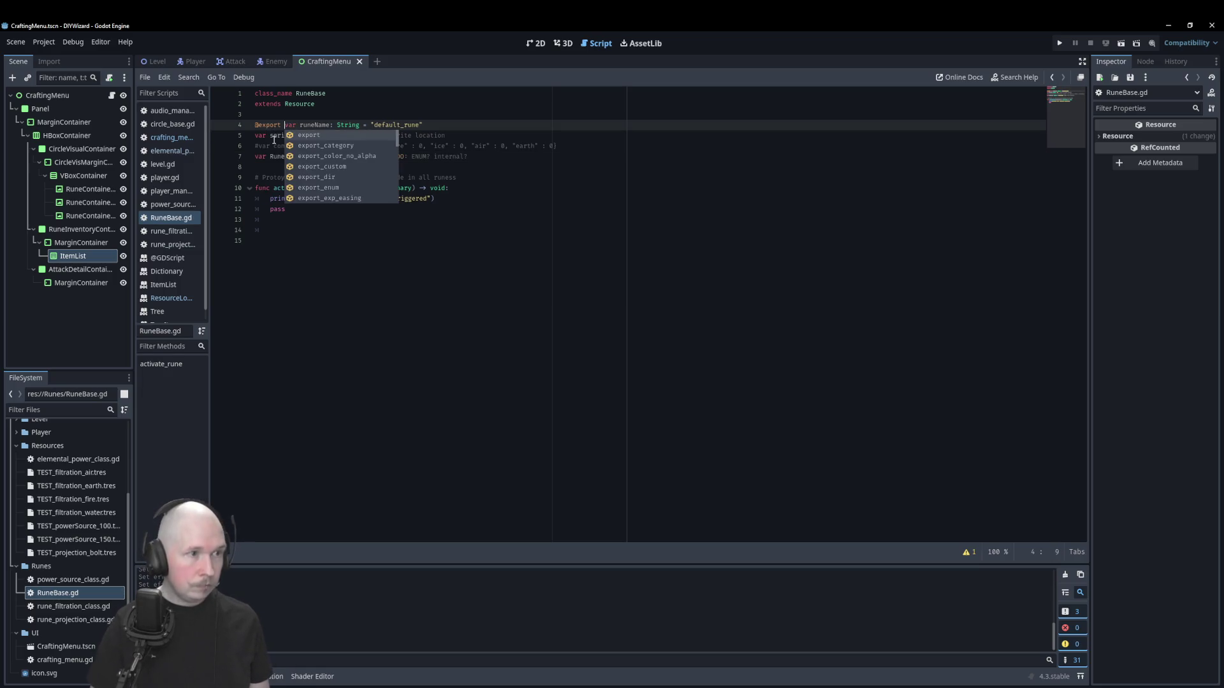
left_click(404, 373)
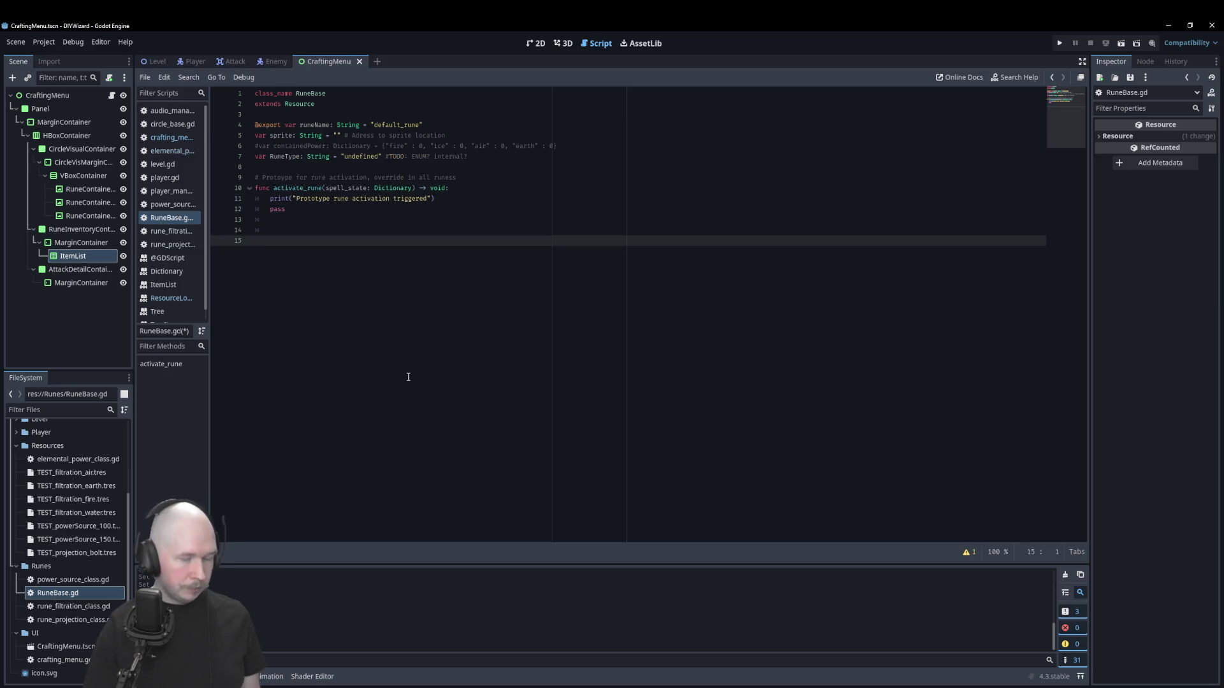
key("ctrl+s")
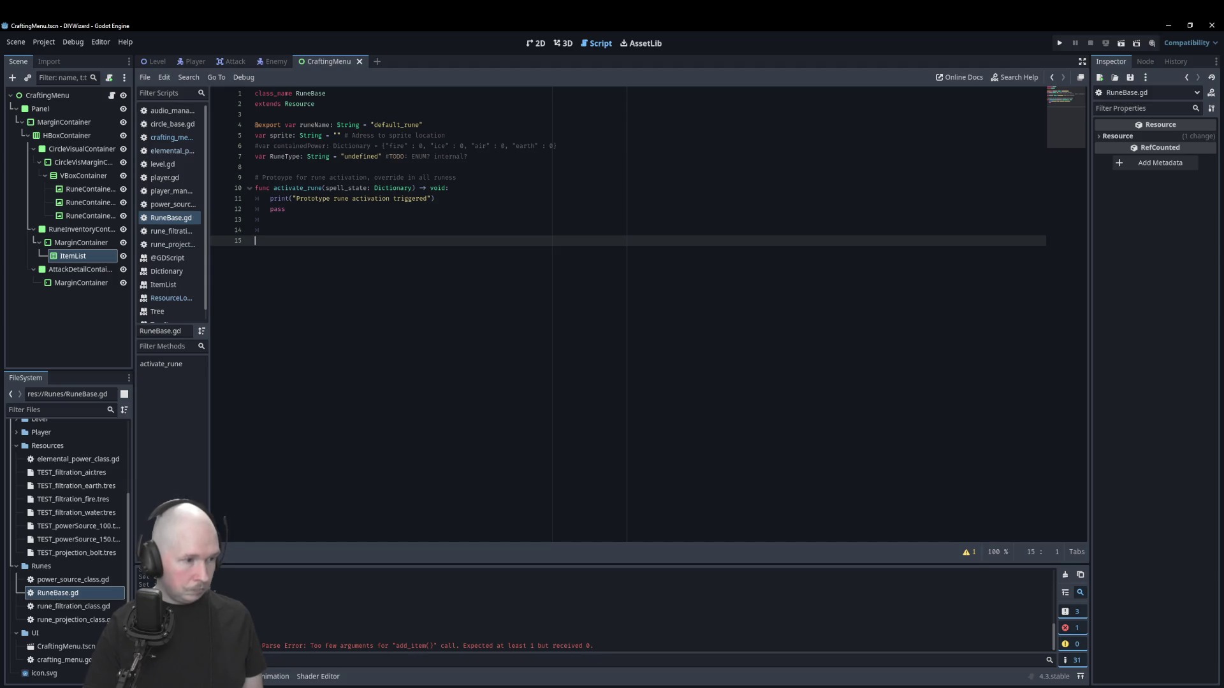
left_click(81, 475)
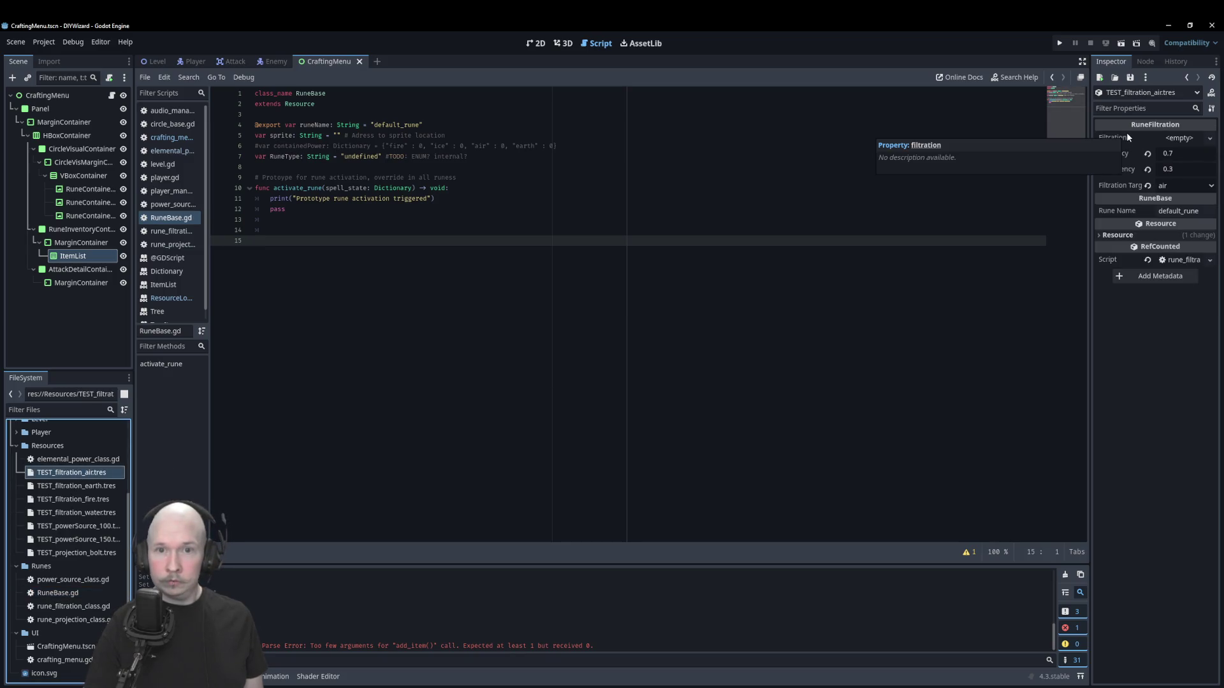
Set the Rune Name of the air and earth filtration resources to Air and Earth, saving after Air
left_click(1178, 211)
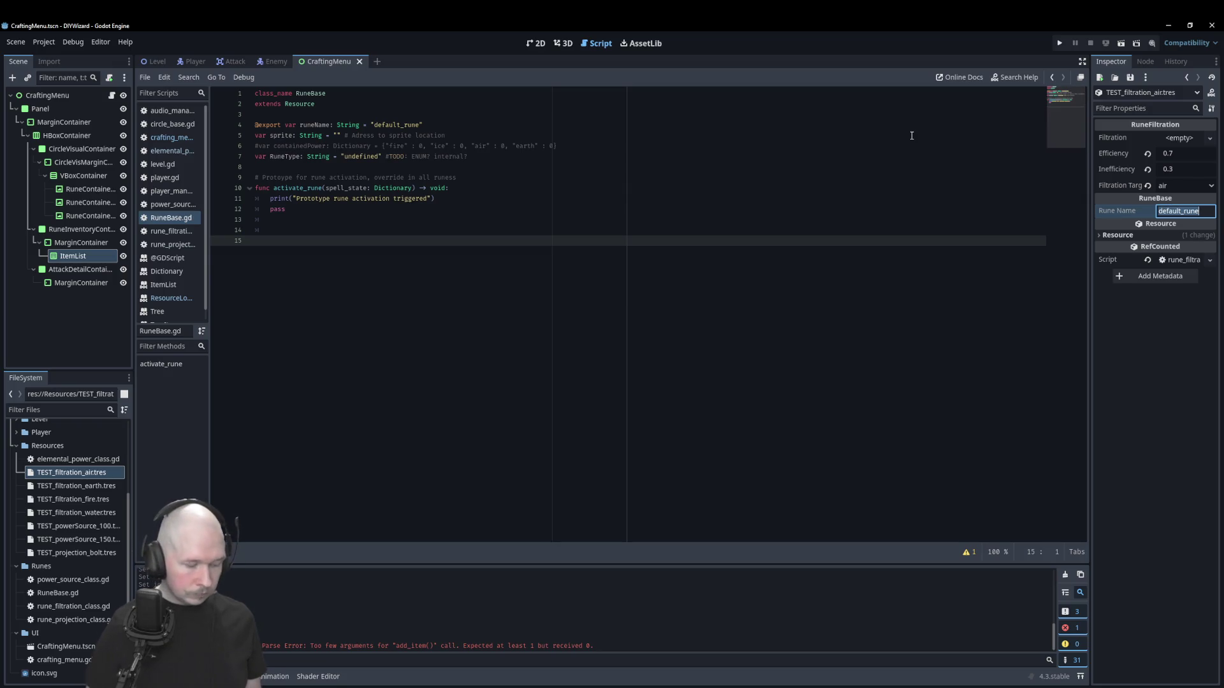
type("Air")
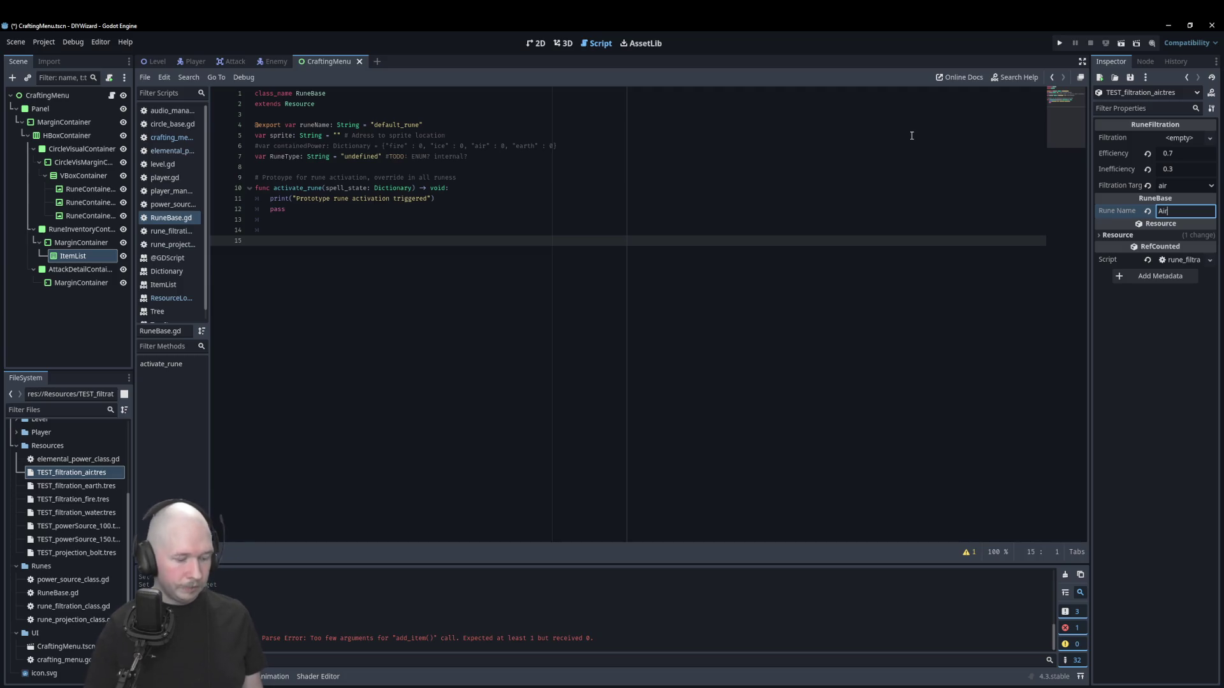
key("ctrl+s")
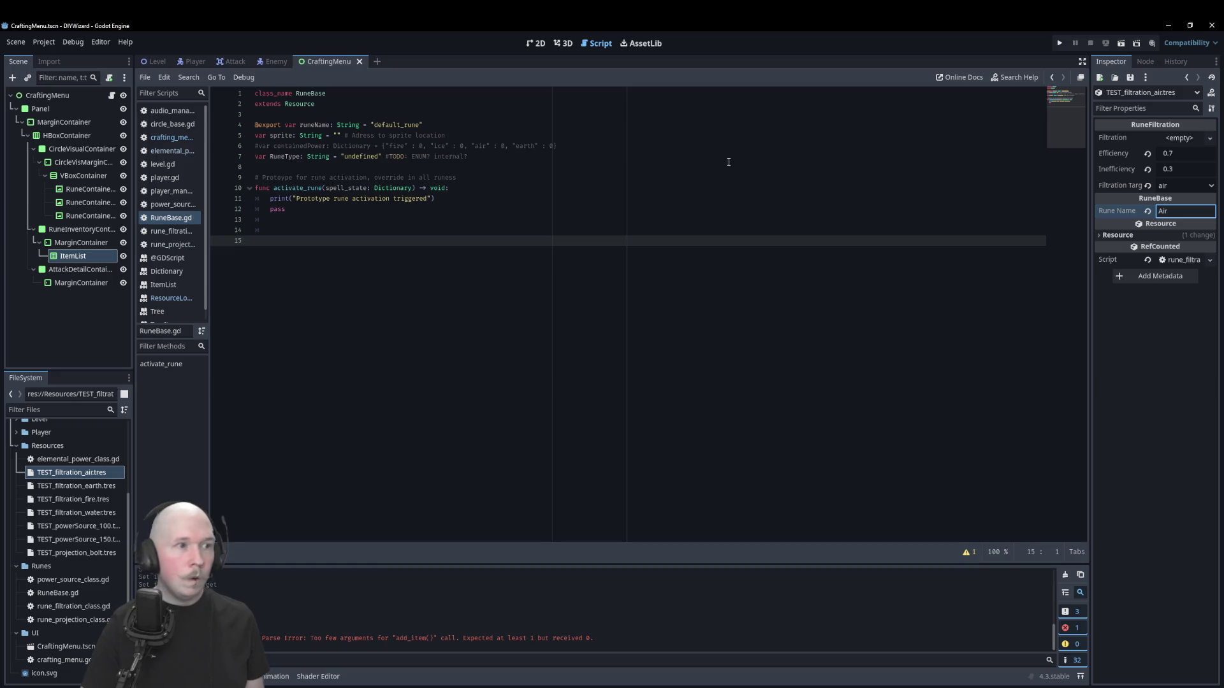
left_click(76, 486)
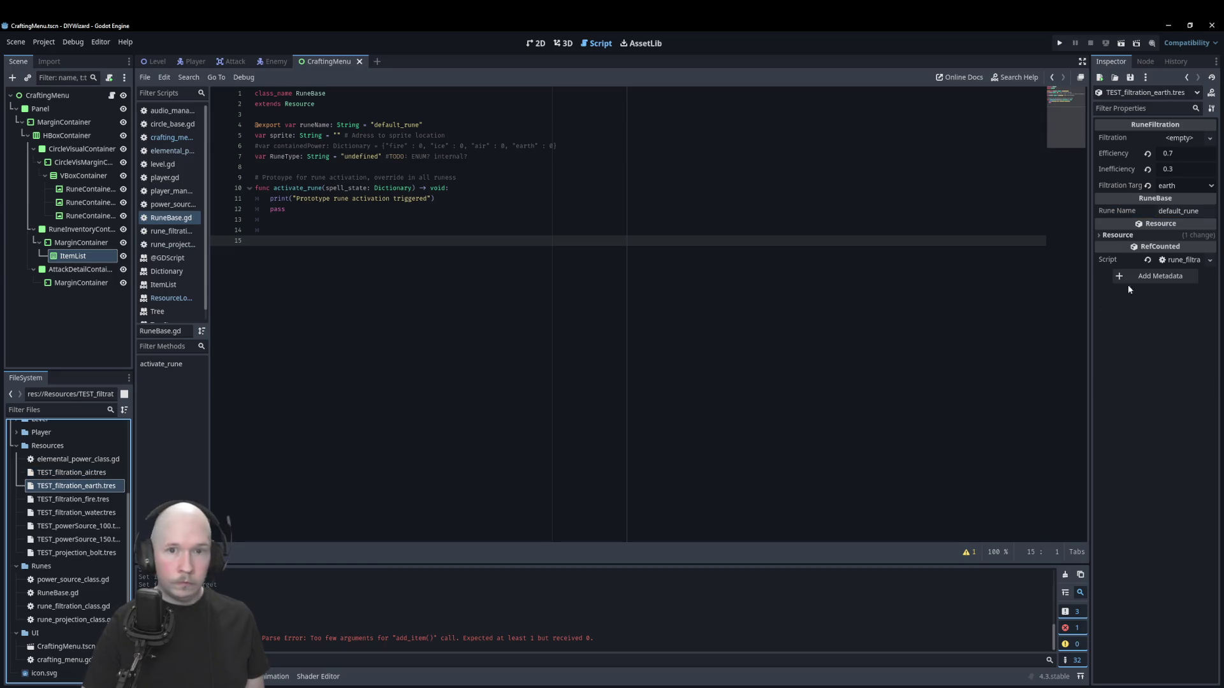
left_click(1179, 210)
type("Earth")
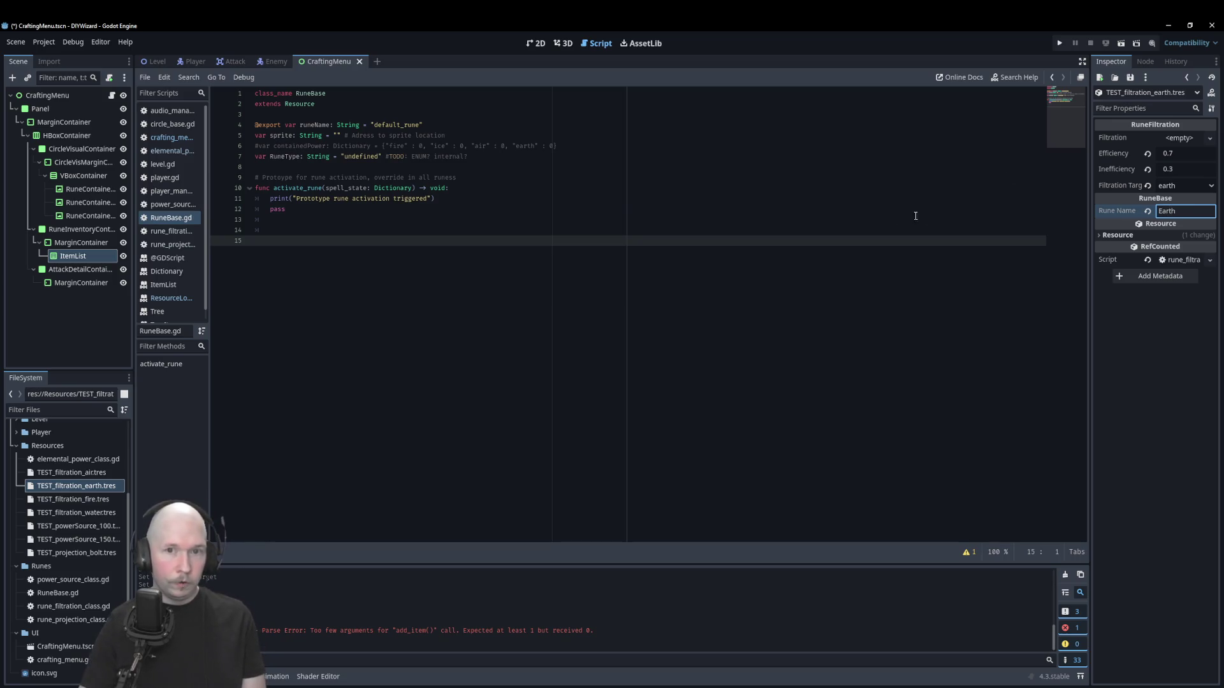
left_click(828, 199)
Set the fire and water resources' Rune Names to Fire and Water, then save
left_click(74, 500)
left_click(1179, 211)
type("Fire")
left_click(109, 513)
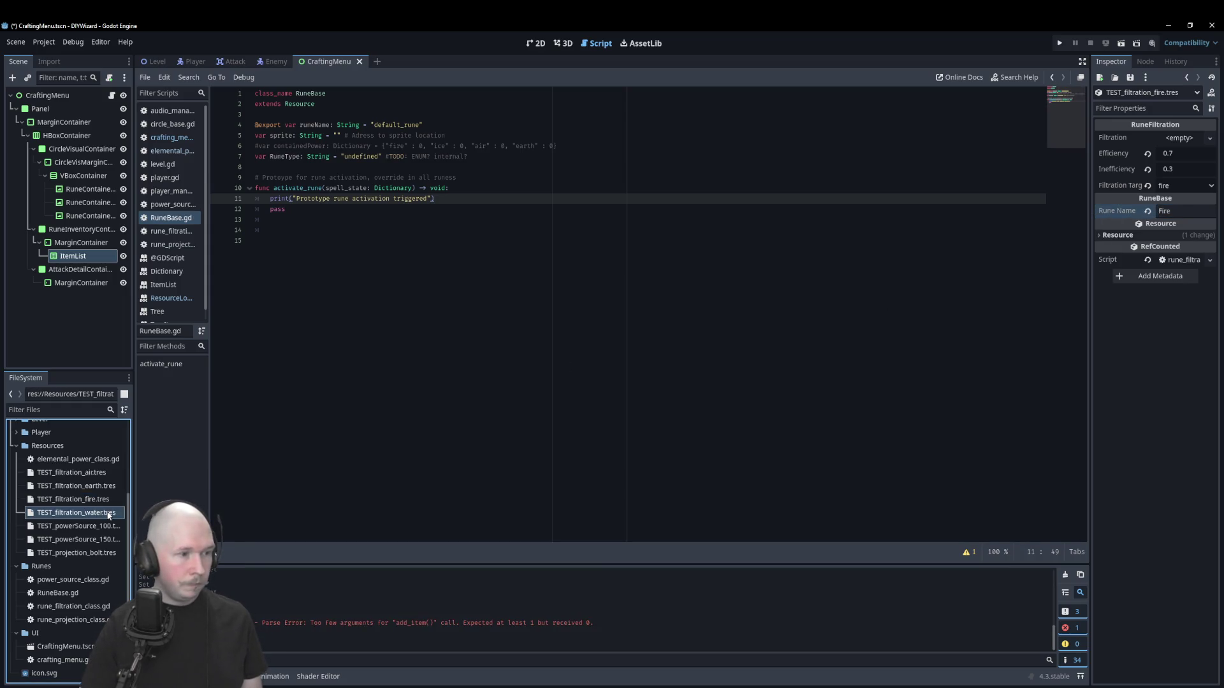
left_click(1182, 210)
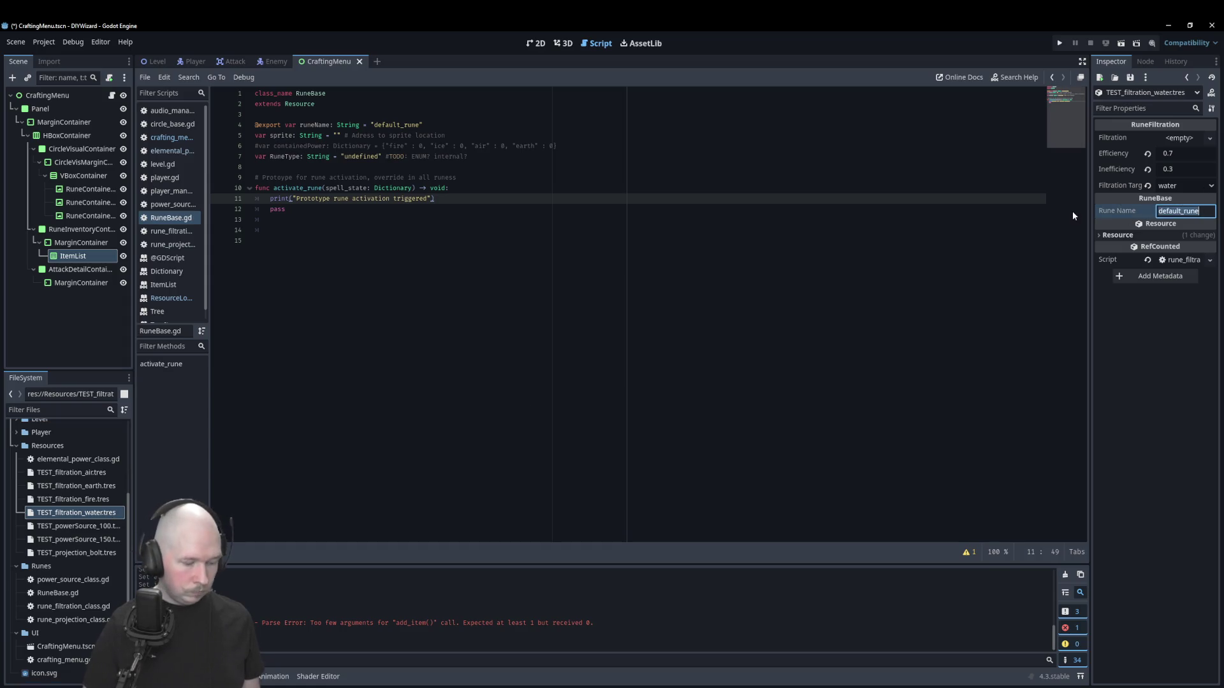
type("Wtaer")
key("BackSpace")
key("BackSpace")
key("BackSpace")
type("ater")
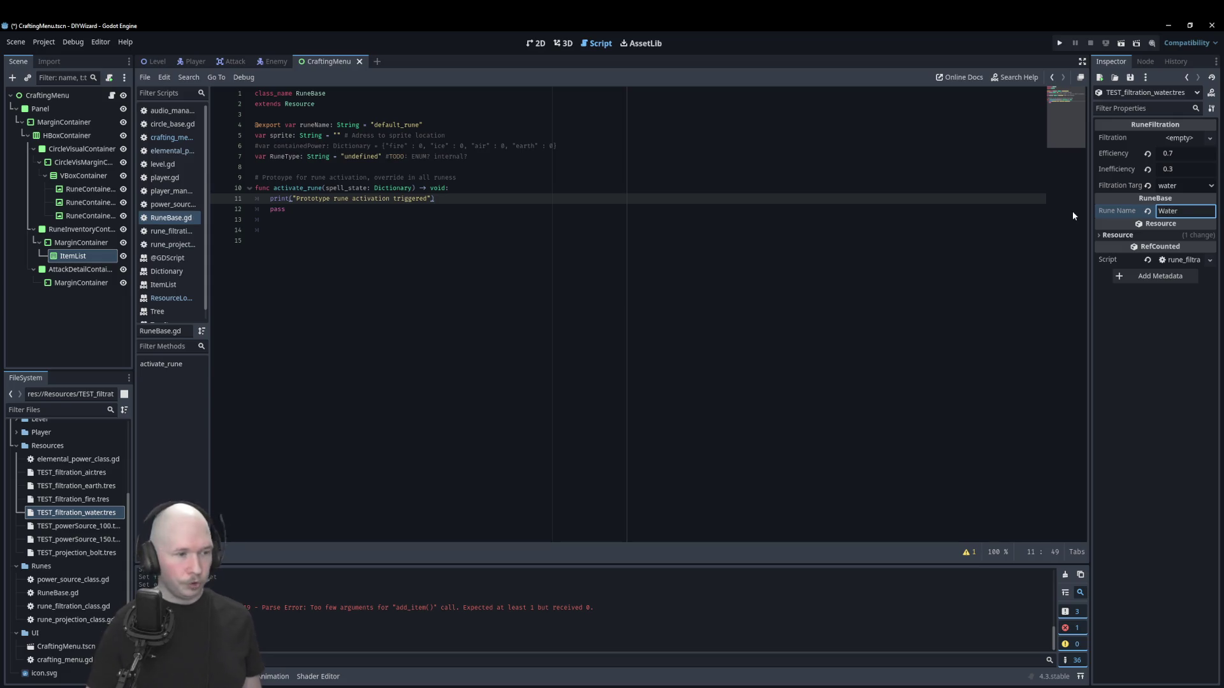
left_click(507, 384)
key("ctrl+s")
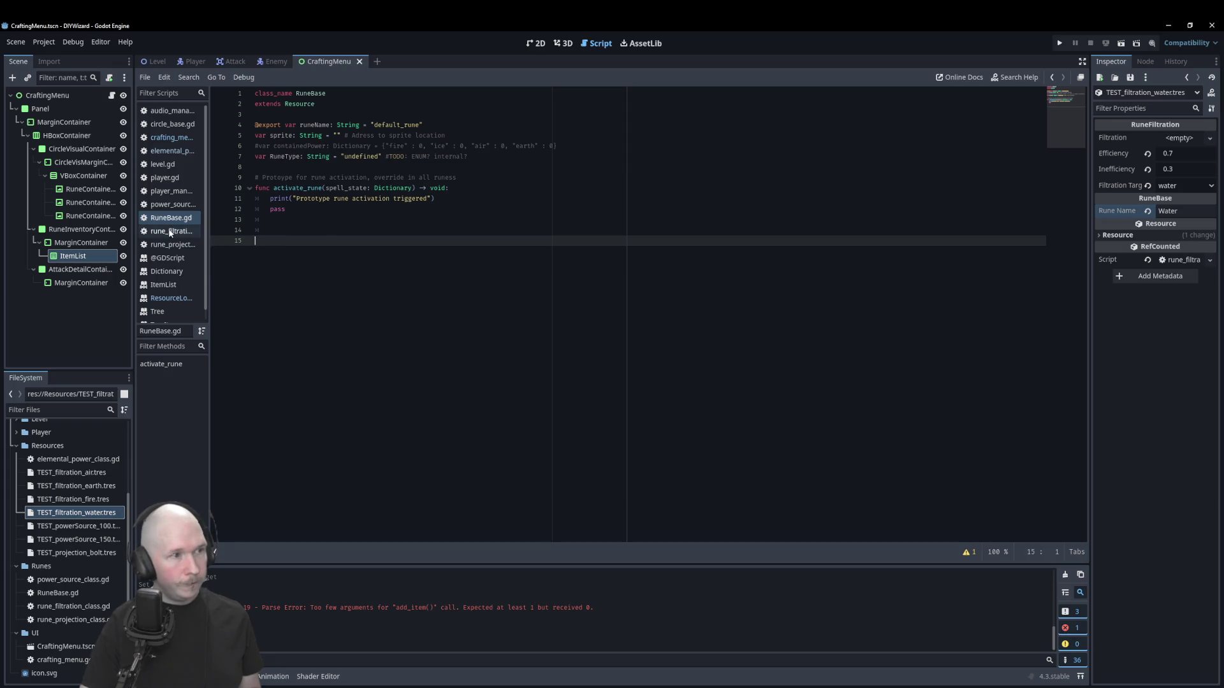
Change line 19 of crafting_menu.gd to item_list.add_item(rune.runeName) and run the project with F5
left_click(173, 138)
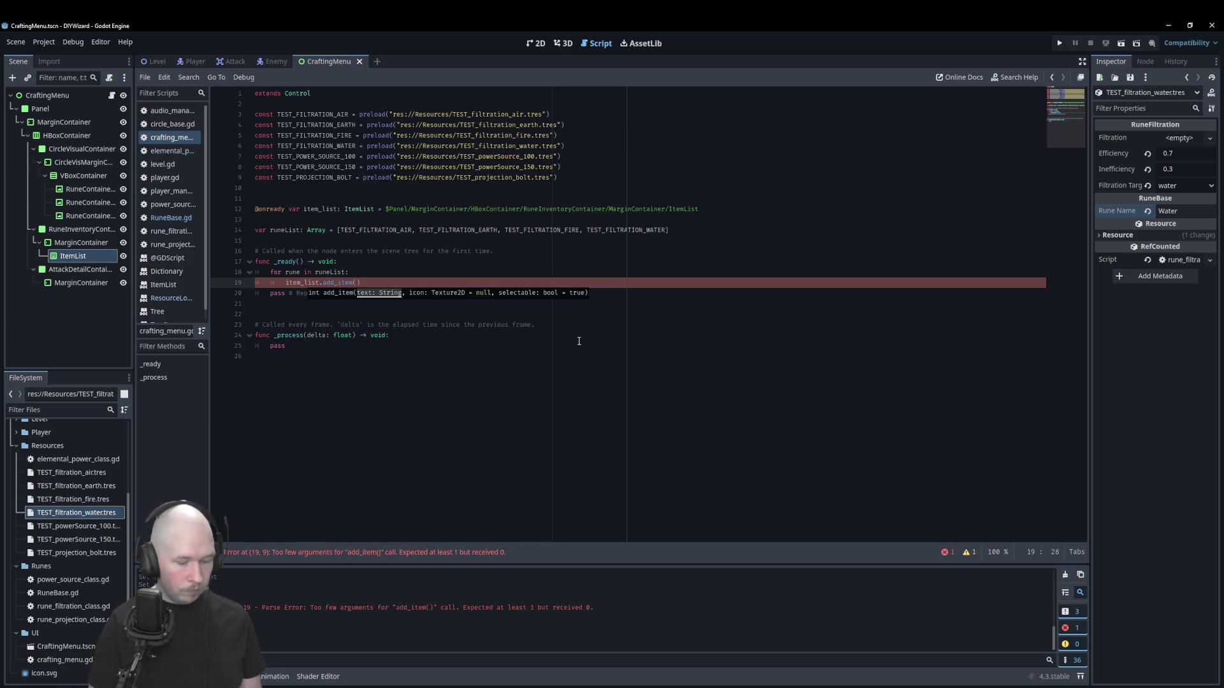
type("e")
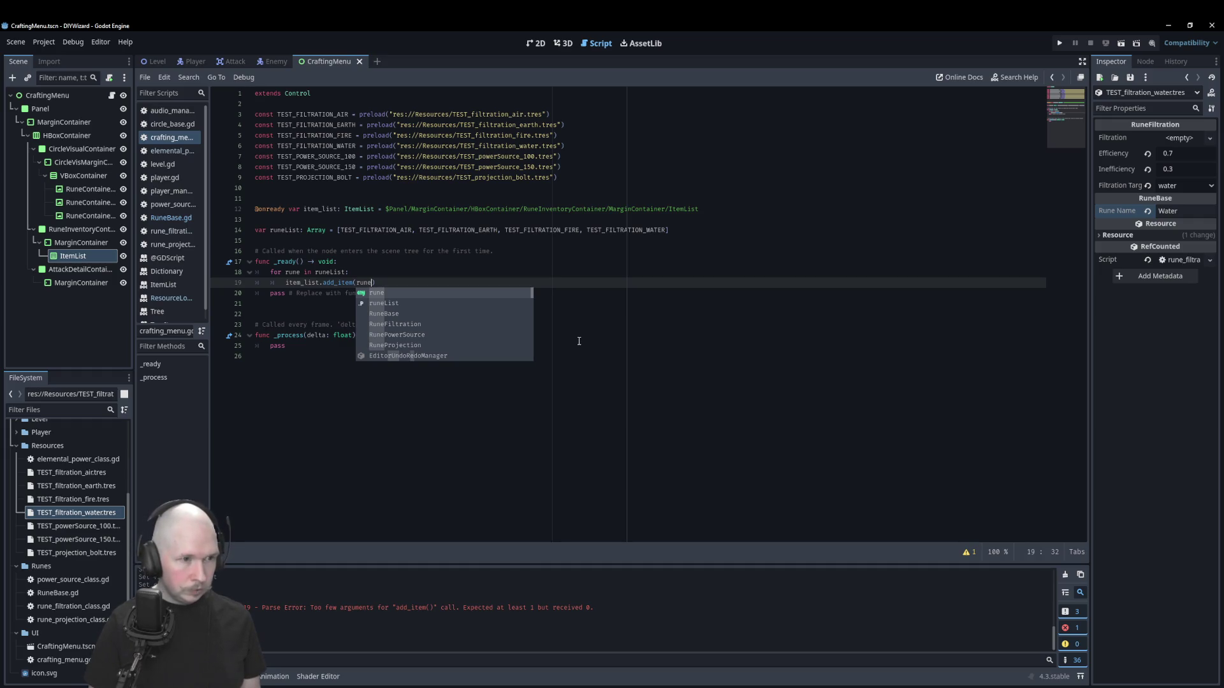
key("BackSpace")
key("BackSpace")
key("BackSpace")
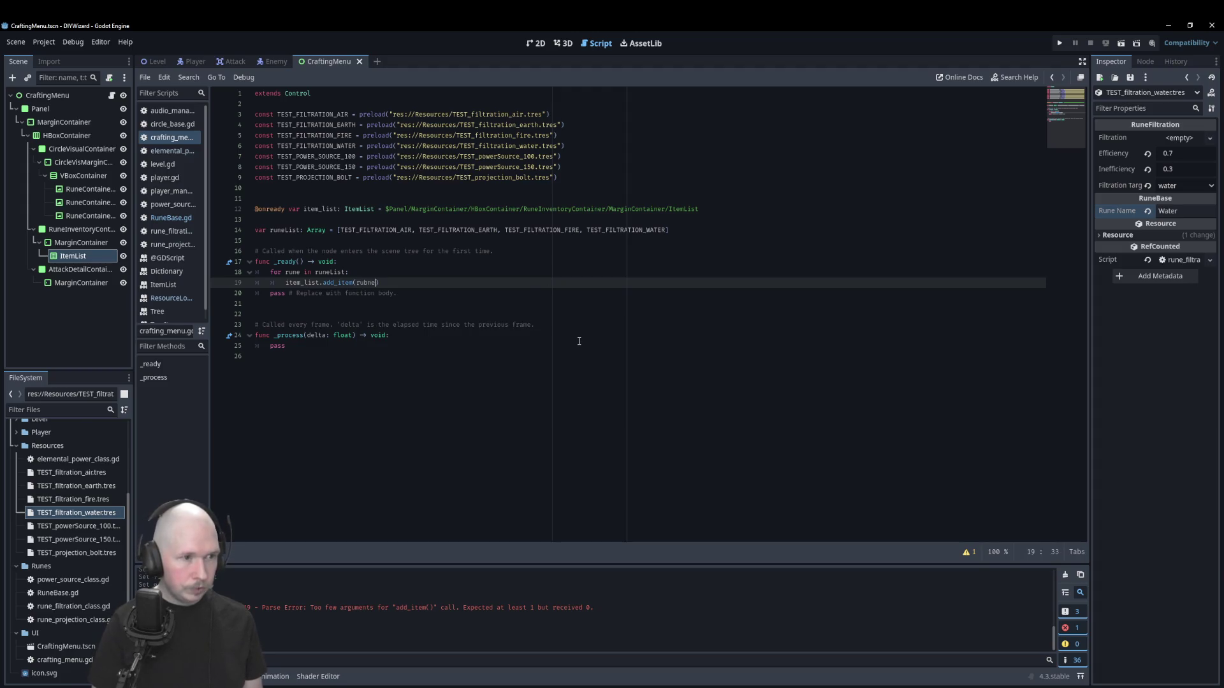
key("BackSpace")
key("BackSpace")
key("BackSpace")
type("ne")
type(".run")
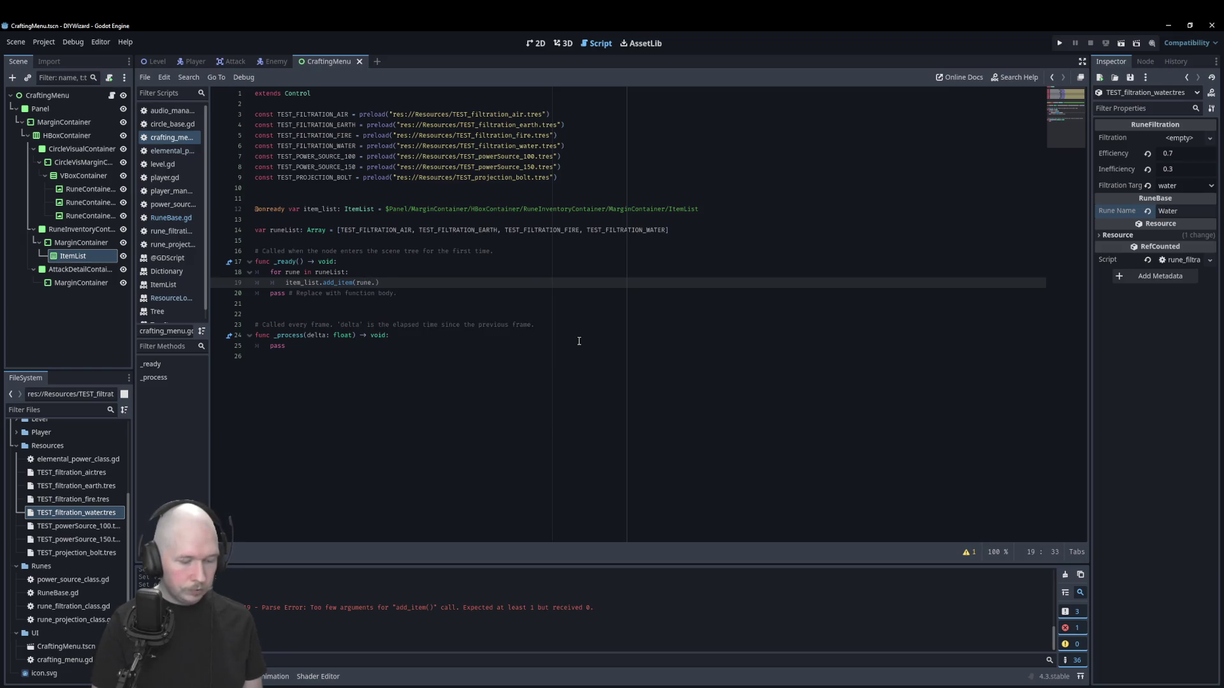
type("eName")
left_click(499, 318)
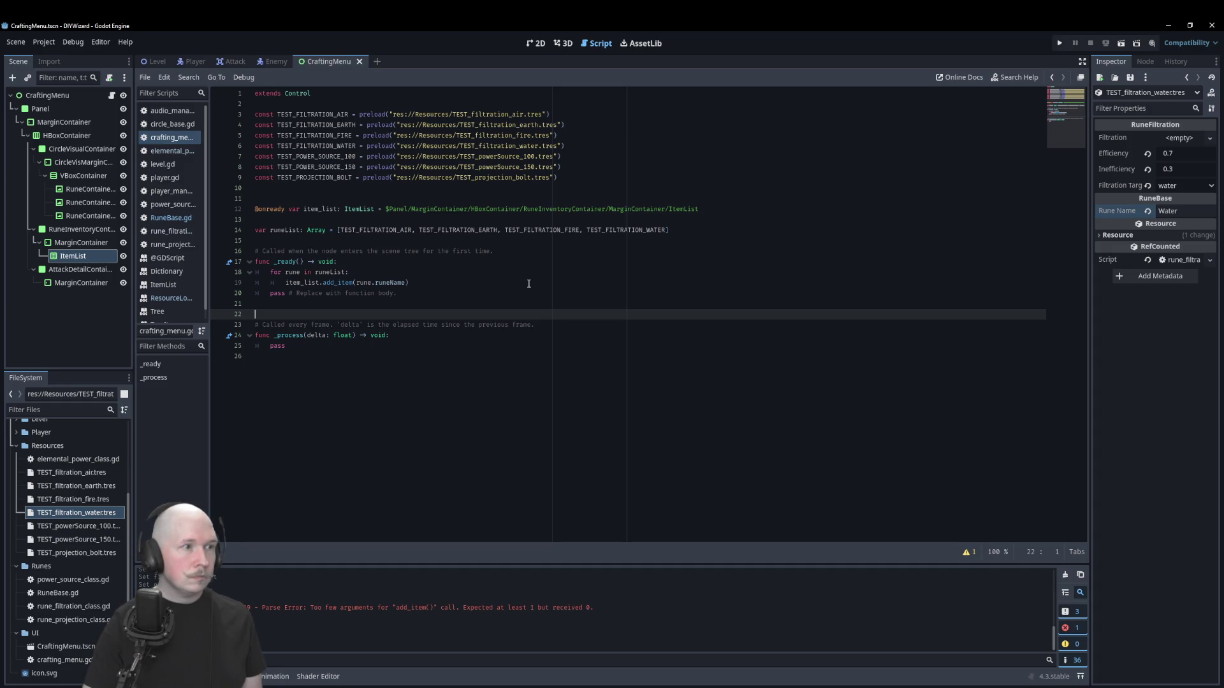
key("F5")
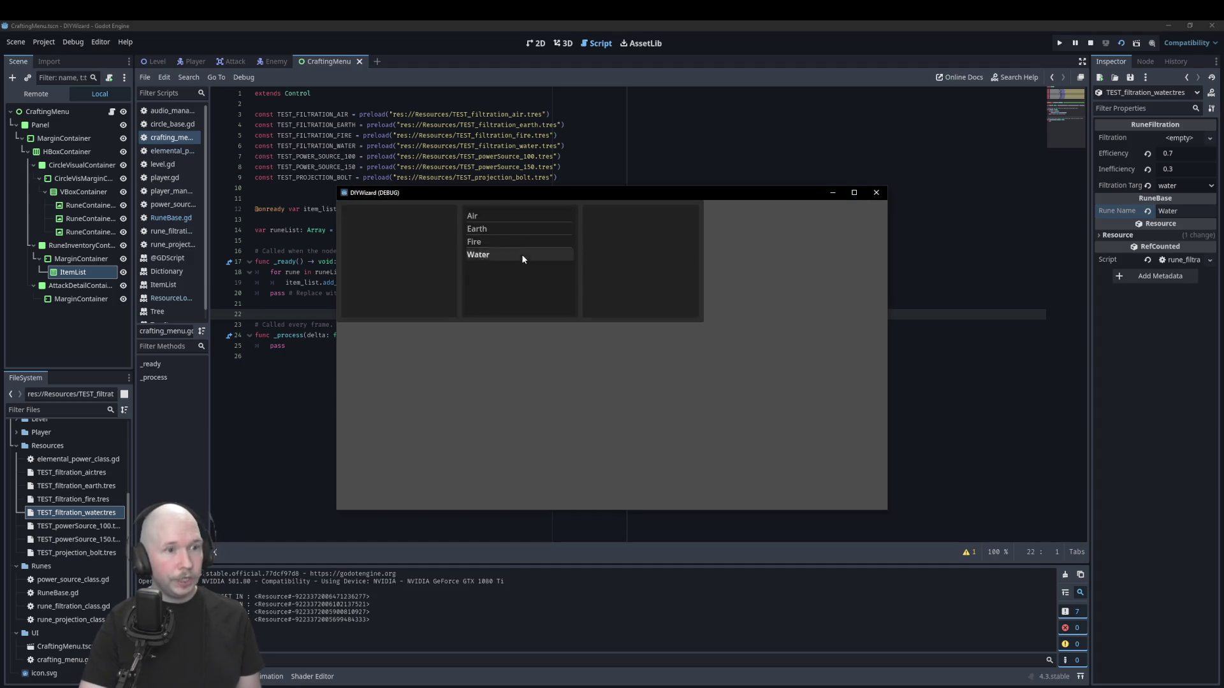
Select Air, Water, Fire and Earth in the running game's rune list, then close the game window
left_click(523, 218)
left_click_drag(522, 221, 508, 262)
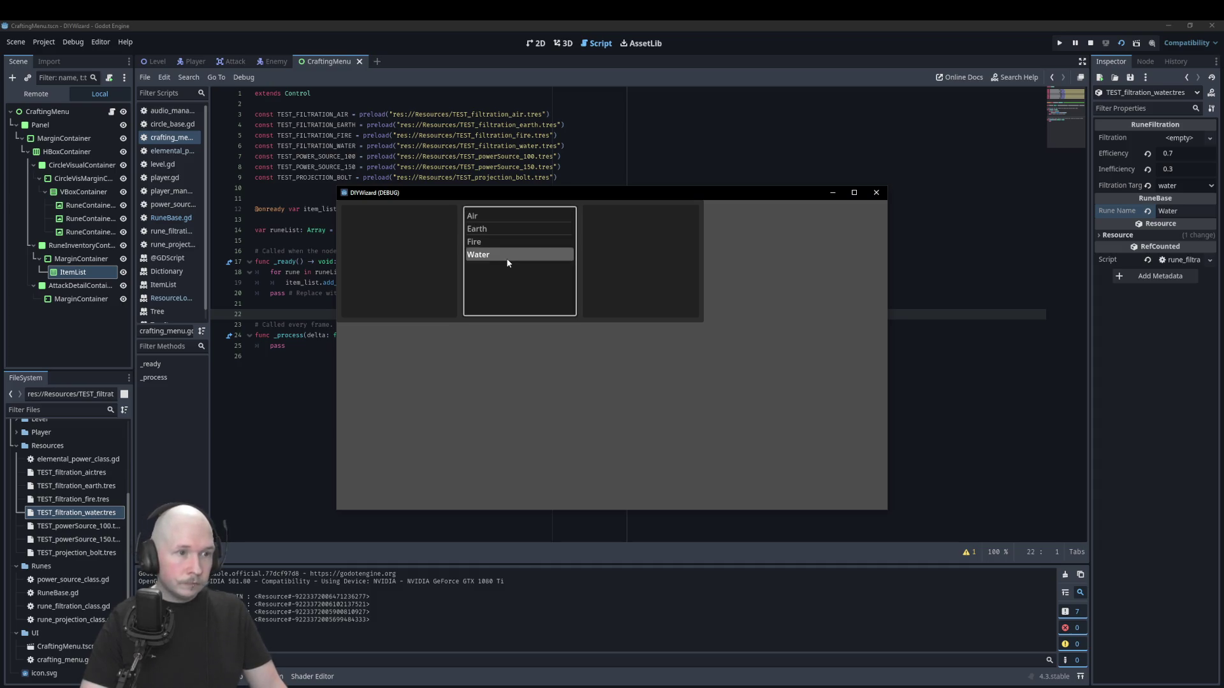
left_click(561, 215)
left_click(508, 245)
left_click(535, 254)
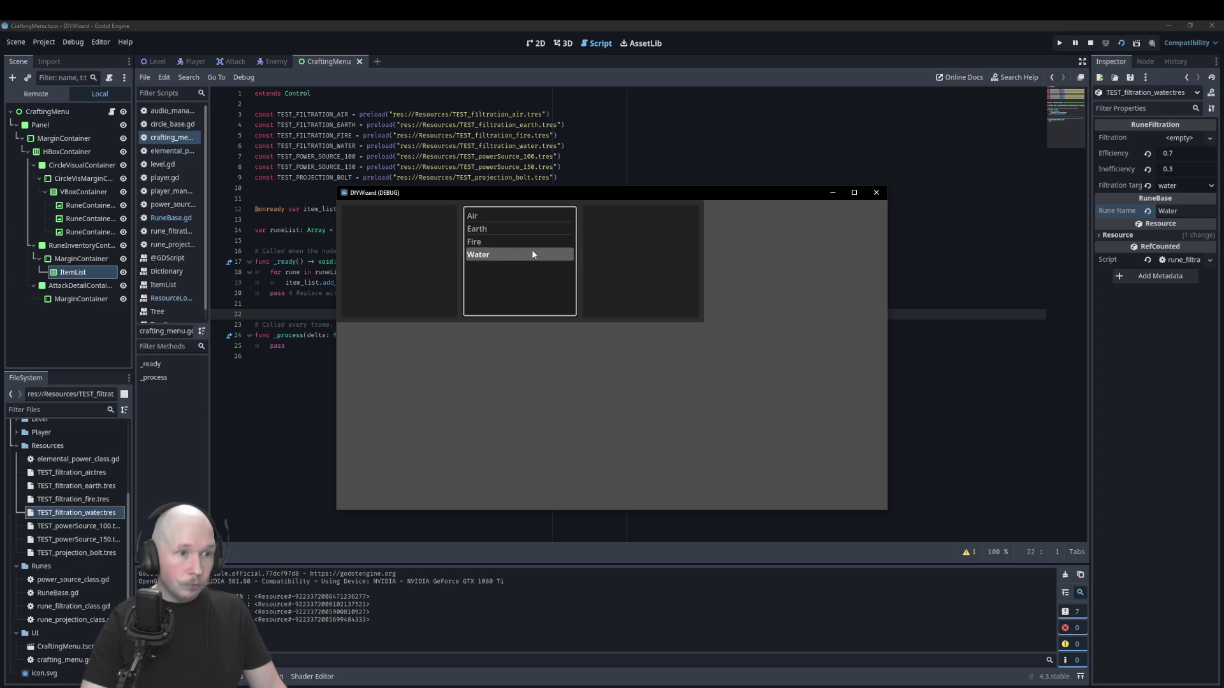
left_click(534, 241)
left_click(536, 234)
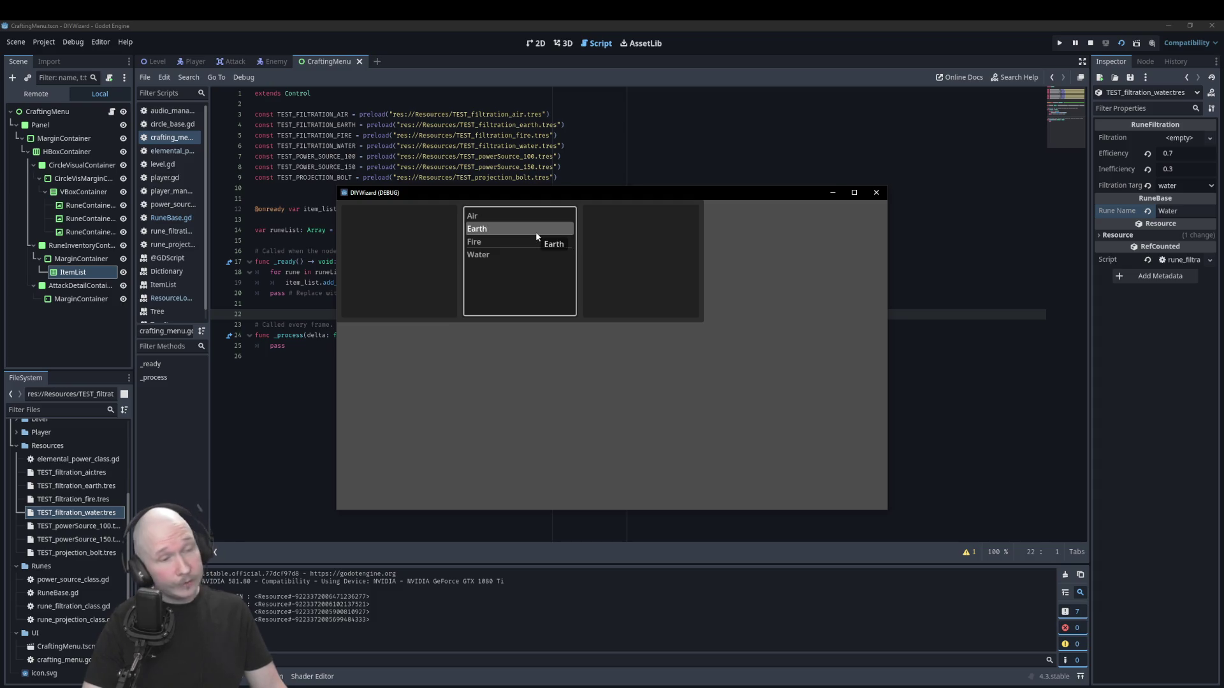
left_click(543, 255)
left_click(540, 242)
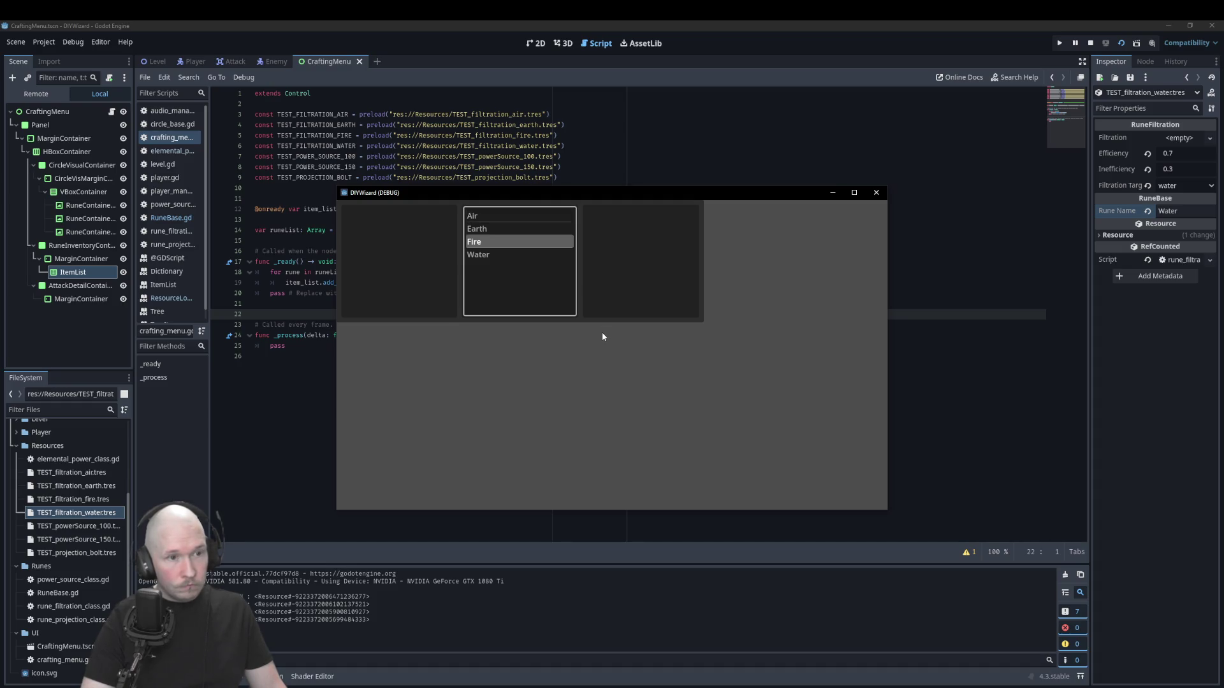
left_click(877, 192)
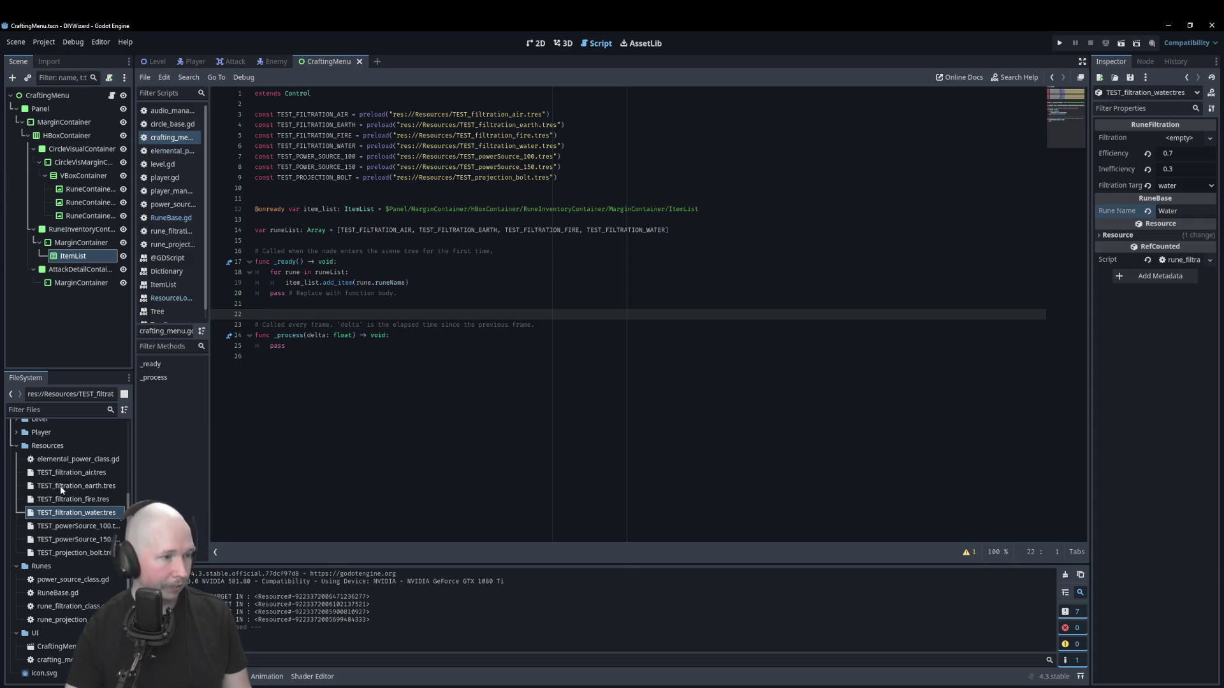
Comment out lines 16–17 of rune_filtration_class.gd that default filtration_target to to_filter
double_click(61, 609)
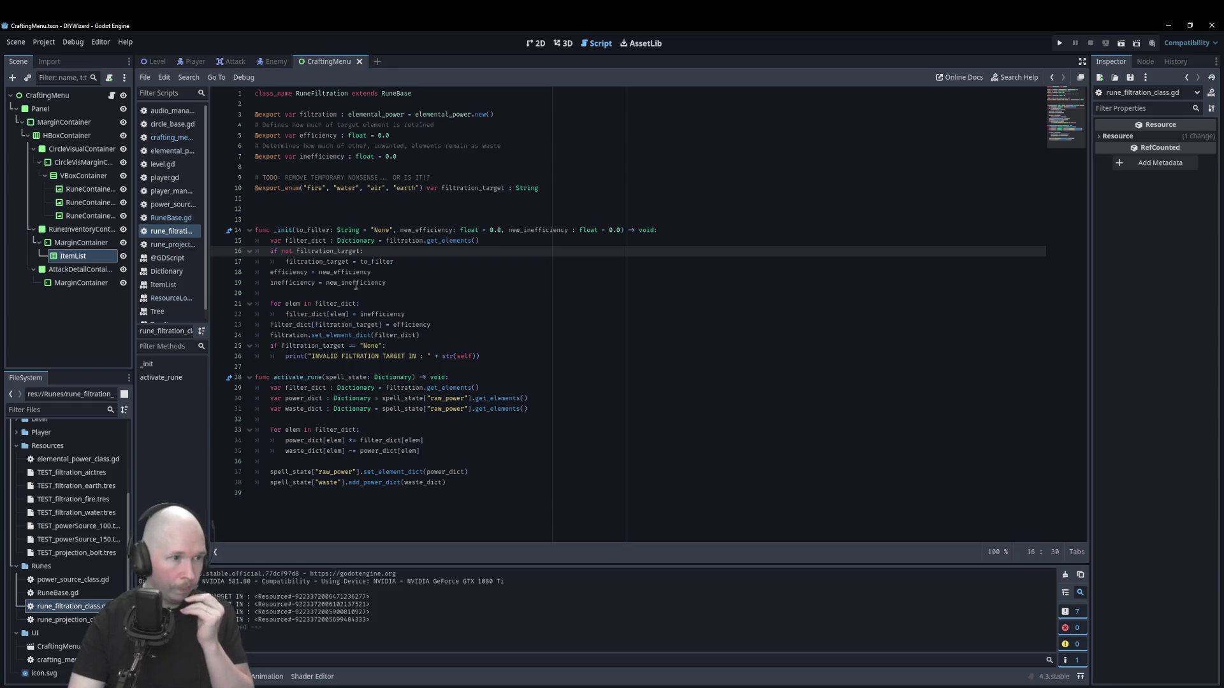
key("Home")
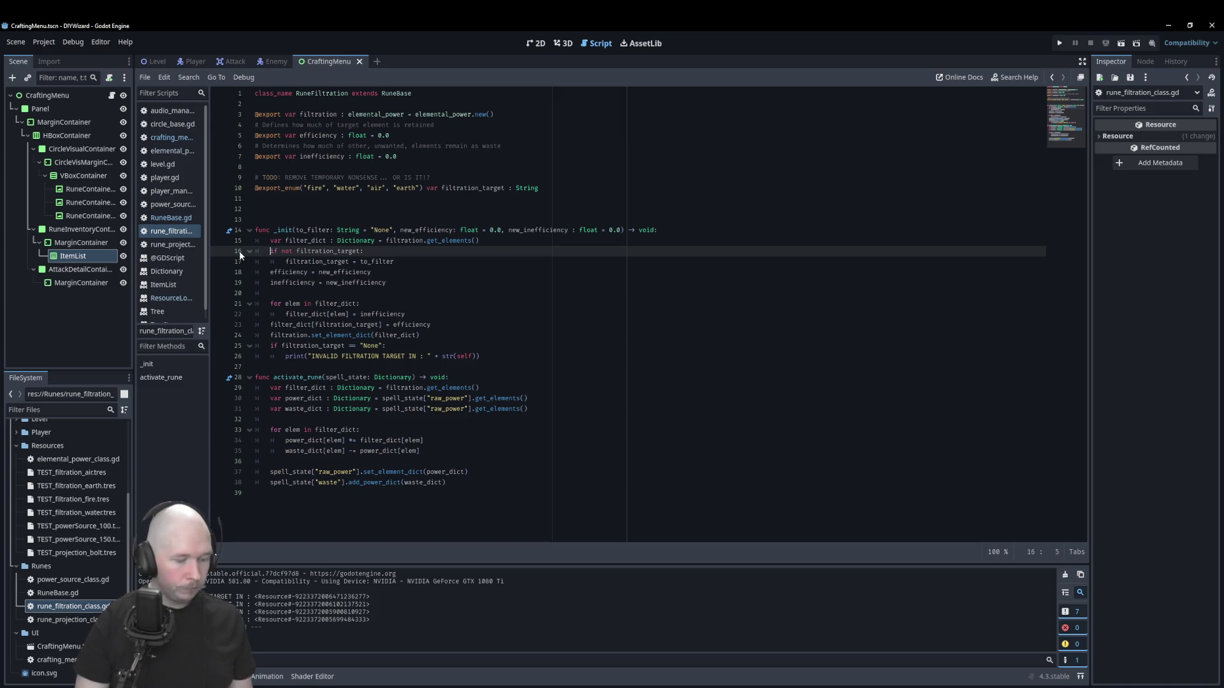
type("#")
key("Down")
type("#")
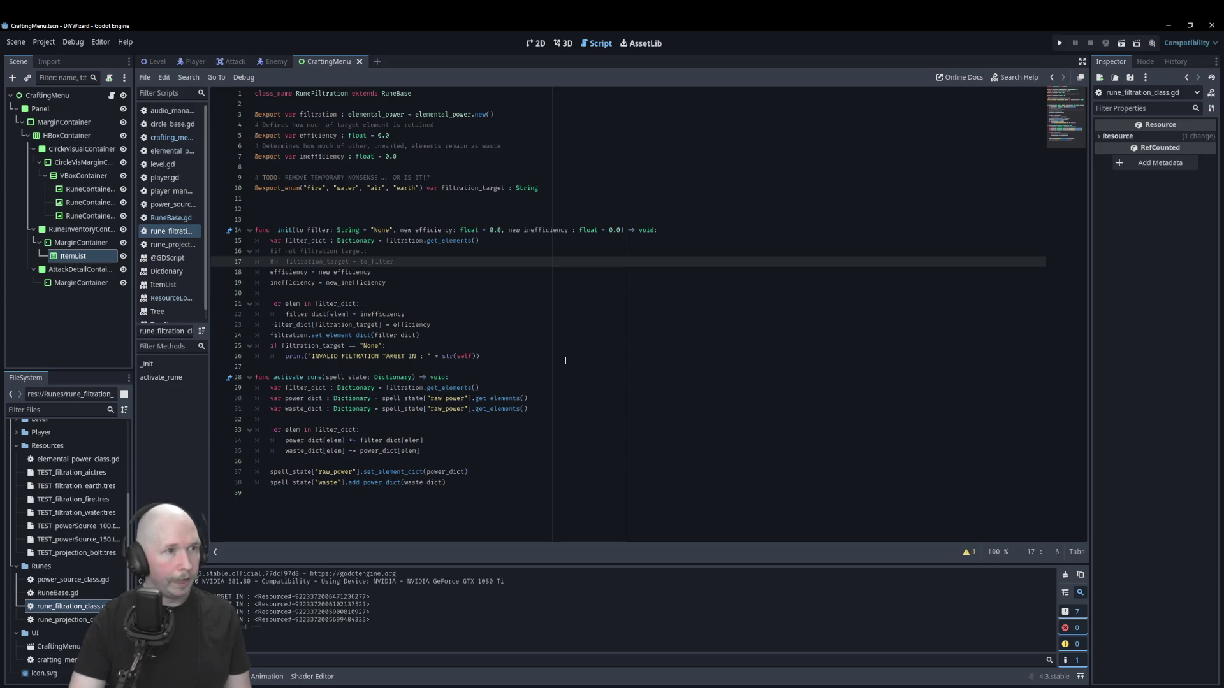
Test-run the scene with F6, select Air in the list, close the game, and run again with F5
key("F6")
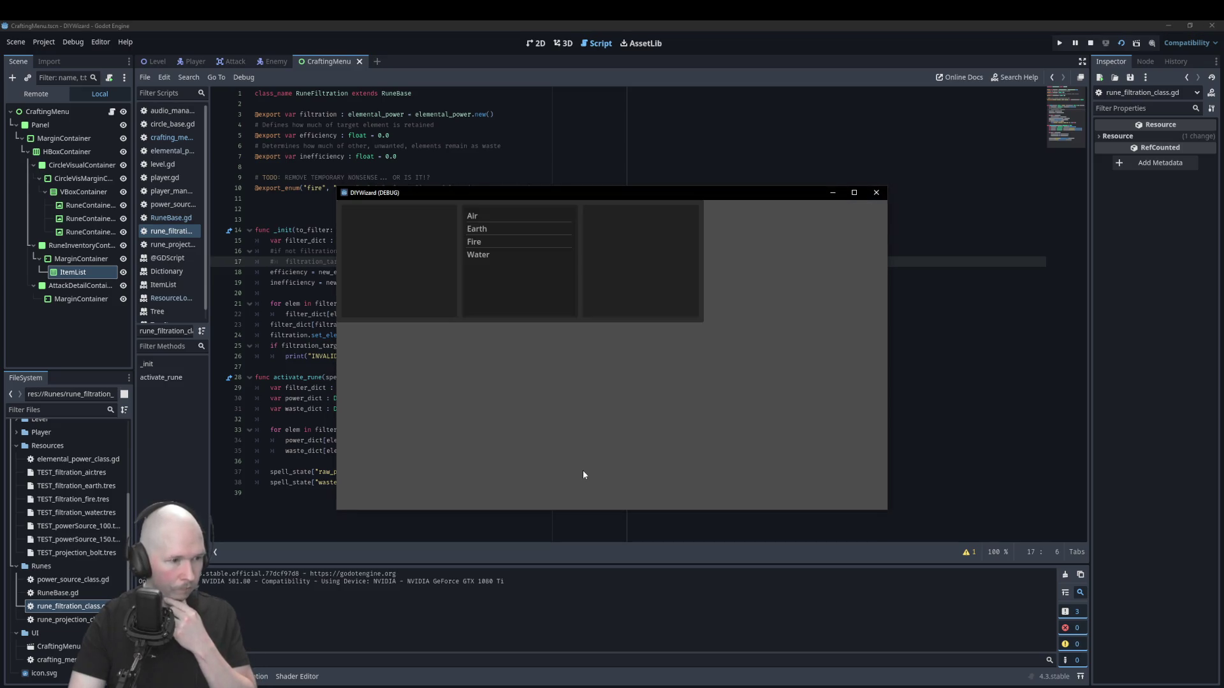
left_click(534, 274)
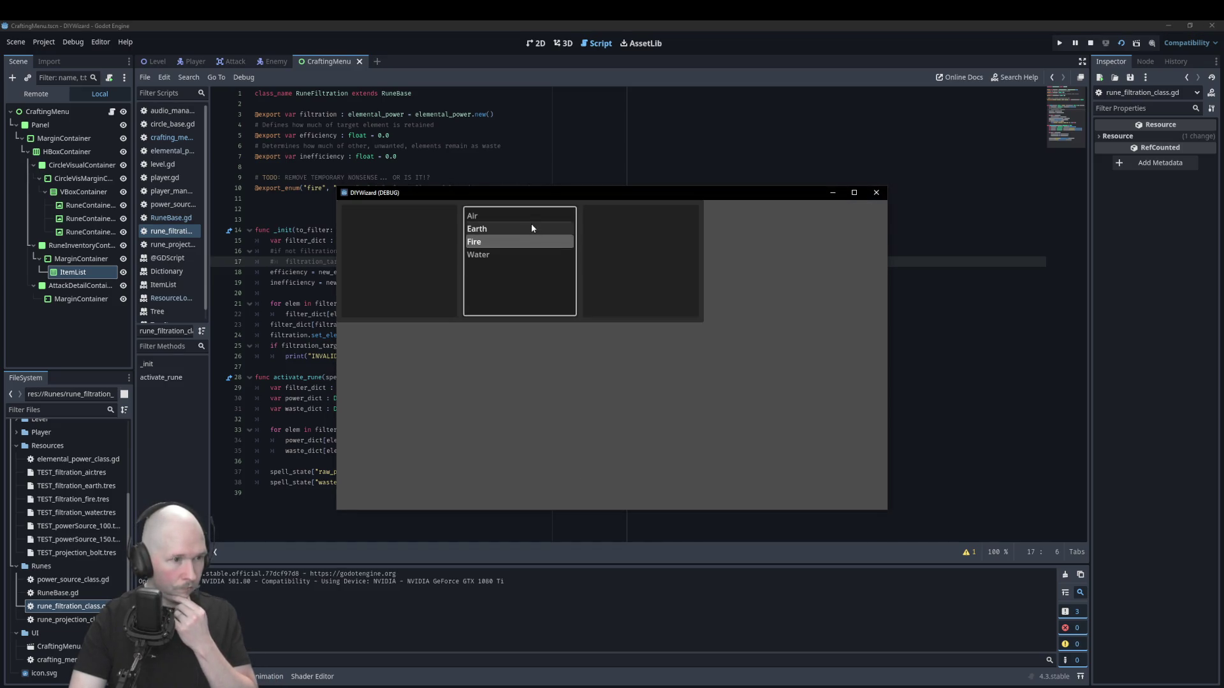
left_click(532, 217)
left_click(875, 193)
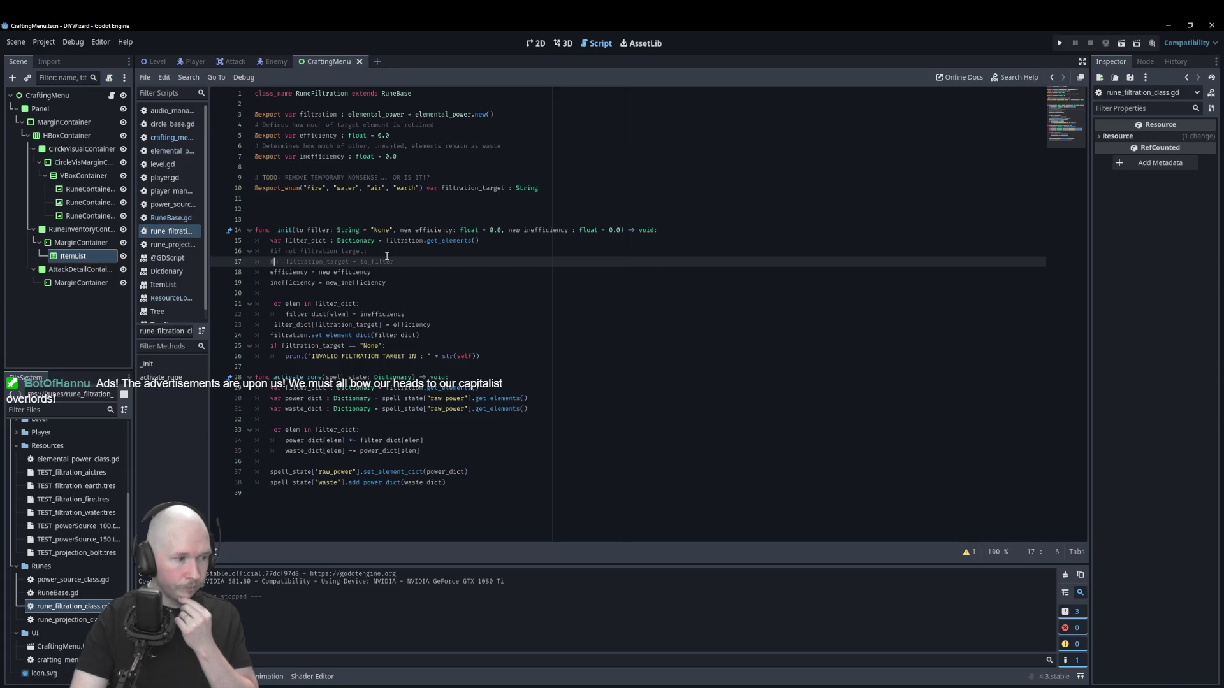
key("F5")
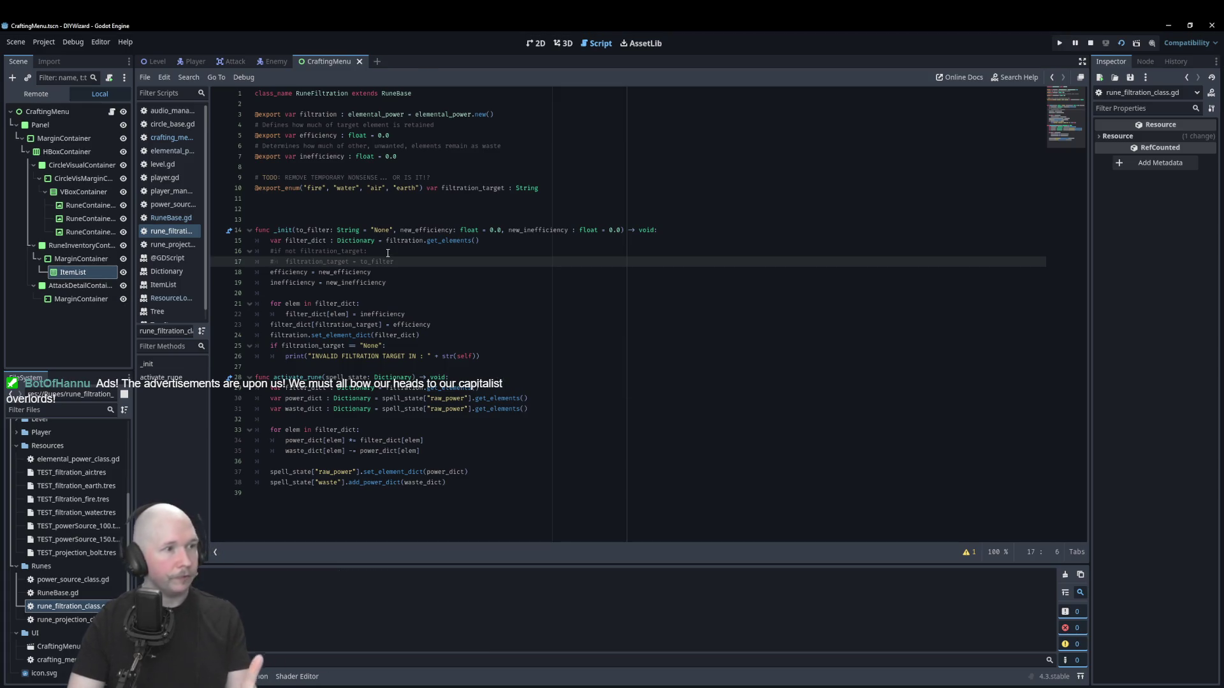
Stop the game and connect the ItemList's item_activated signal to a new _on_item_list_item_activated method
key("F8")
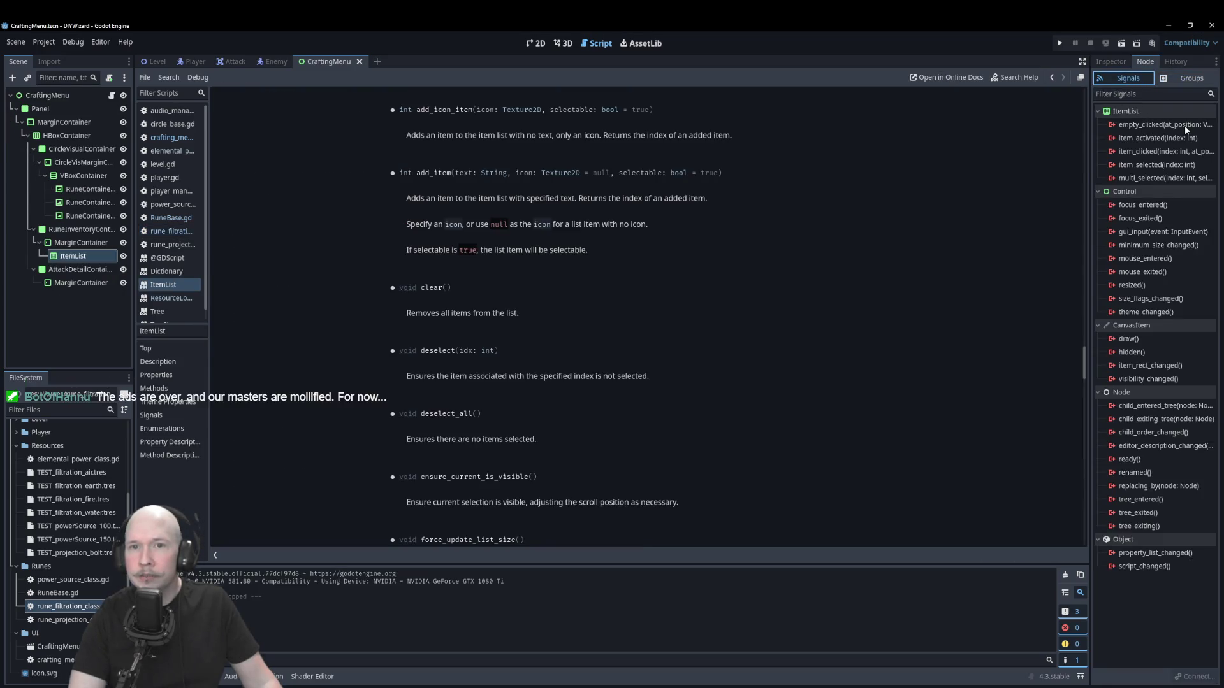
mouse_move(1186, 130)
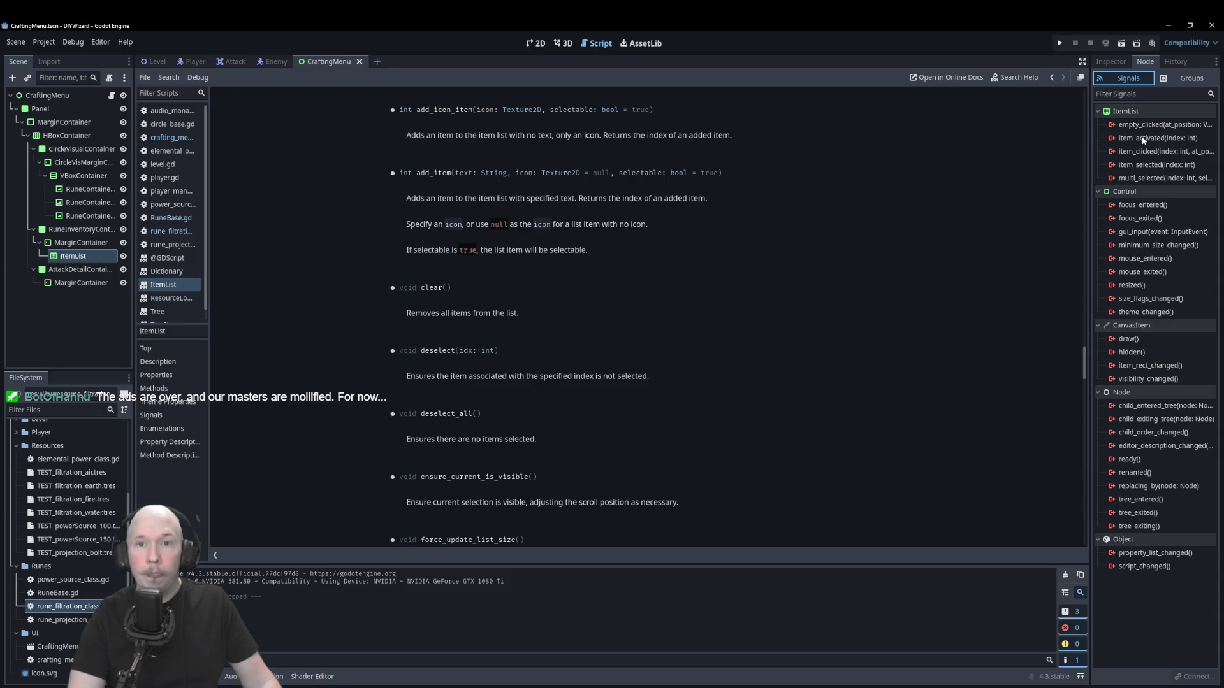
mouse_move(1143, 140)
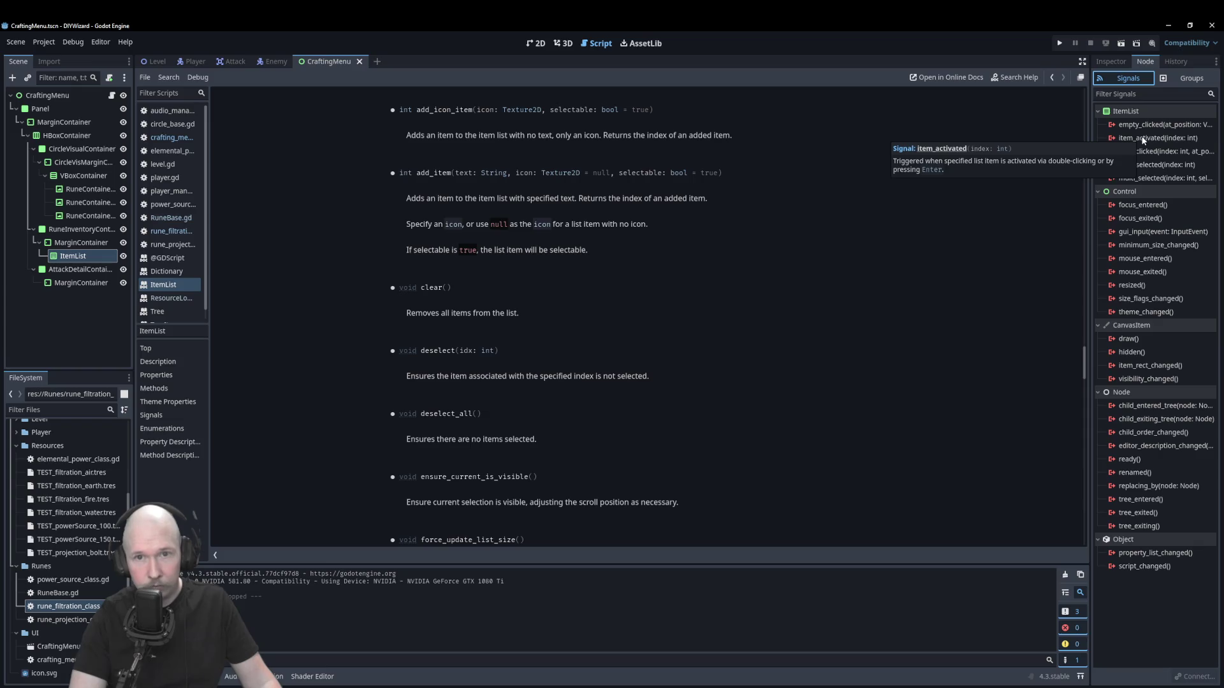
left_click(1142, 139)
double_click(1143, 139)
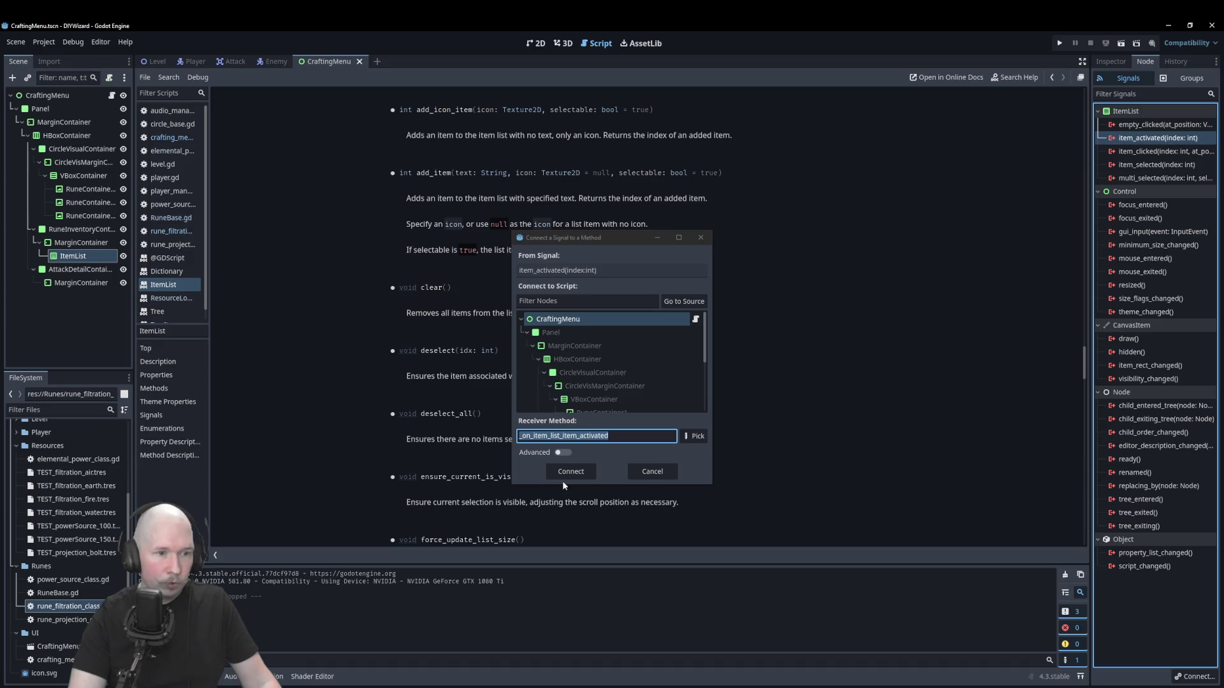
left_click(564, 473)
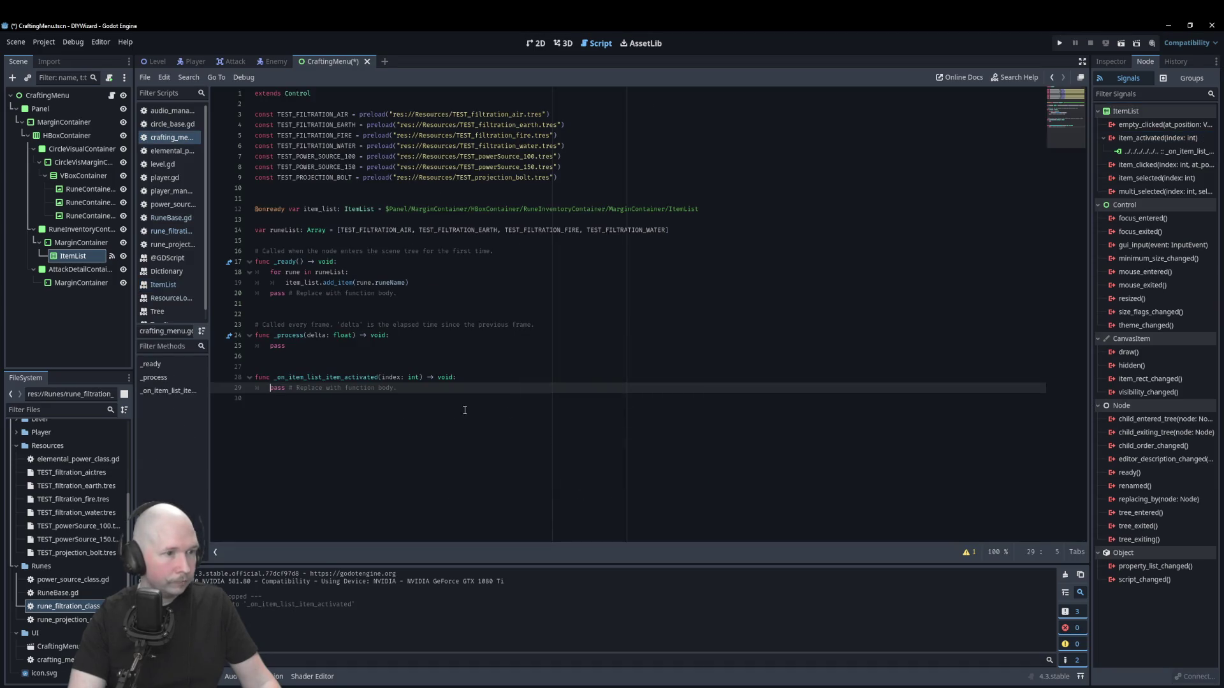
left_click(536, 377)
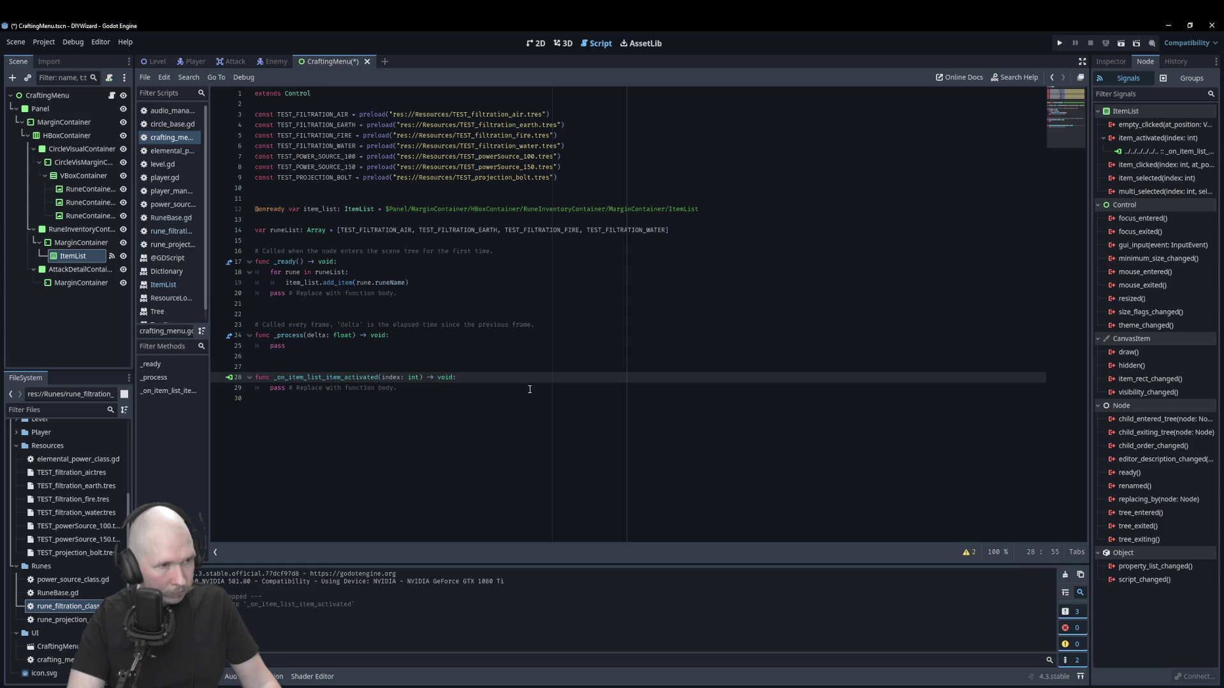
Copy the seven TEST preload constants into the top of player_manager.gd
mouse_move(566, 182)
left_mouse_down()
mouse_move(184, 141)
mouse_move(172, 118)
left_mouse_up()
key("ctrl+c")
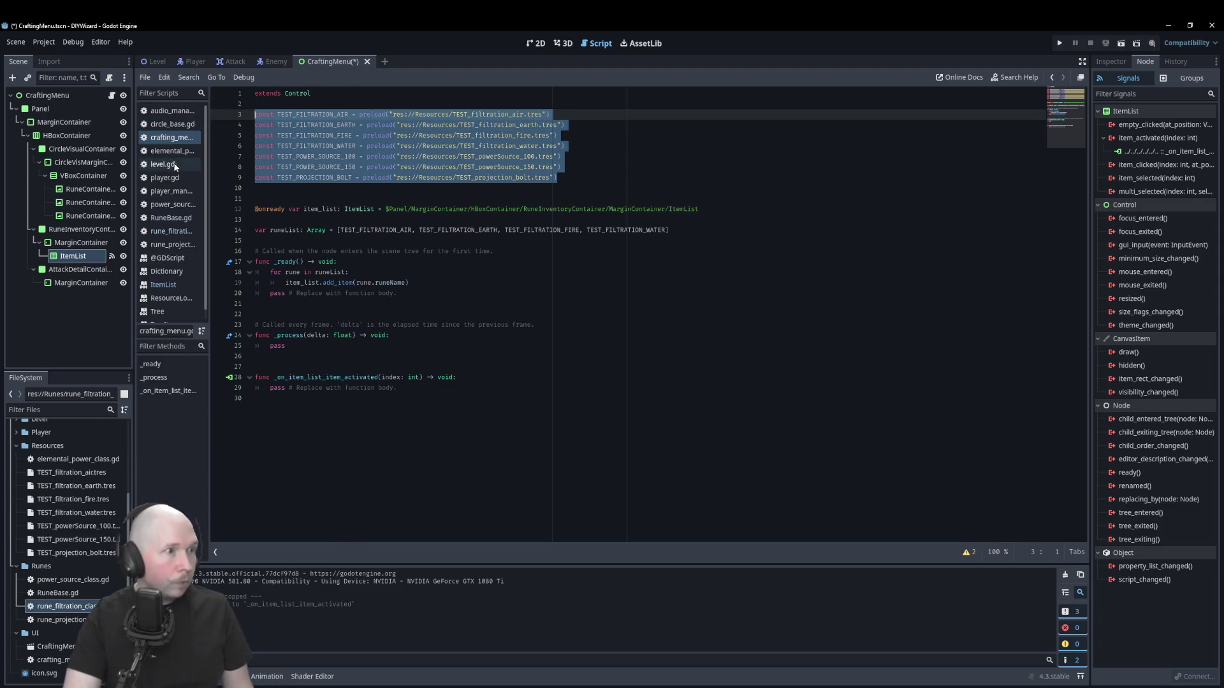
left_click(169, 190)
left_click(321, 131)
left_click(264, 105)
key("Return")
key("Return")
key("Up")
key("ctrl+v")
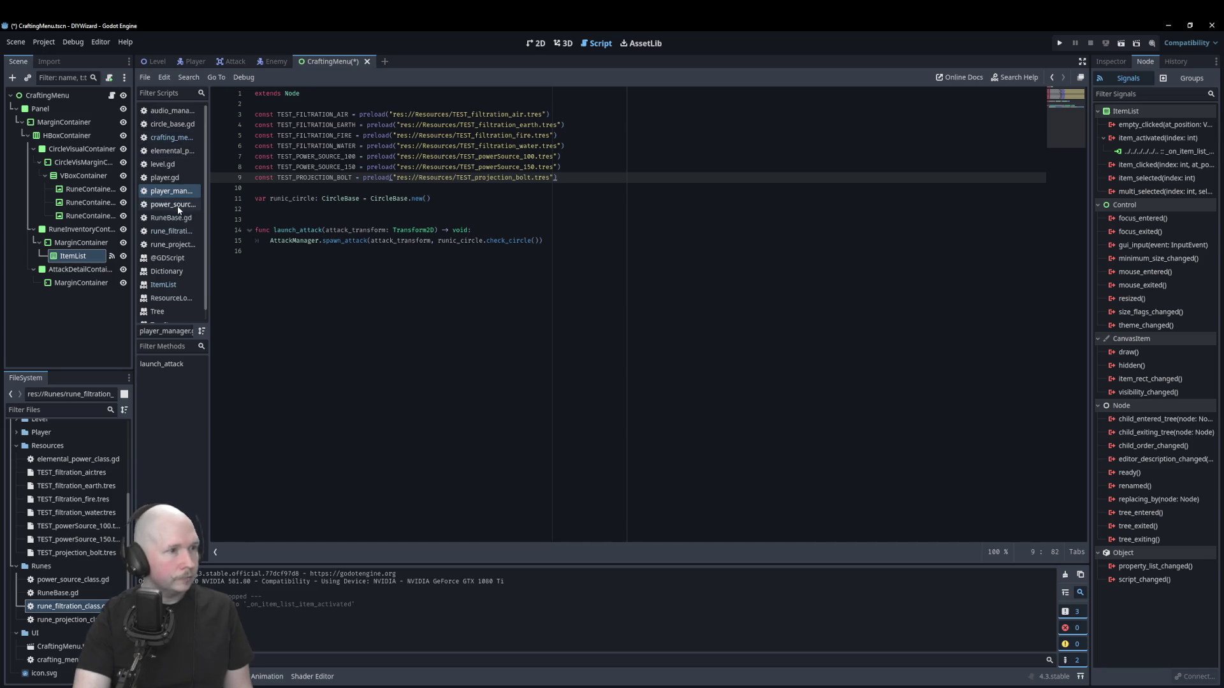
Copy the runeList array line from crafting_menu.gd into player_manager.gd below the constants
left_click(172, 137)
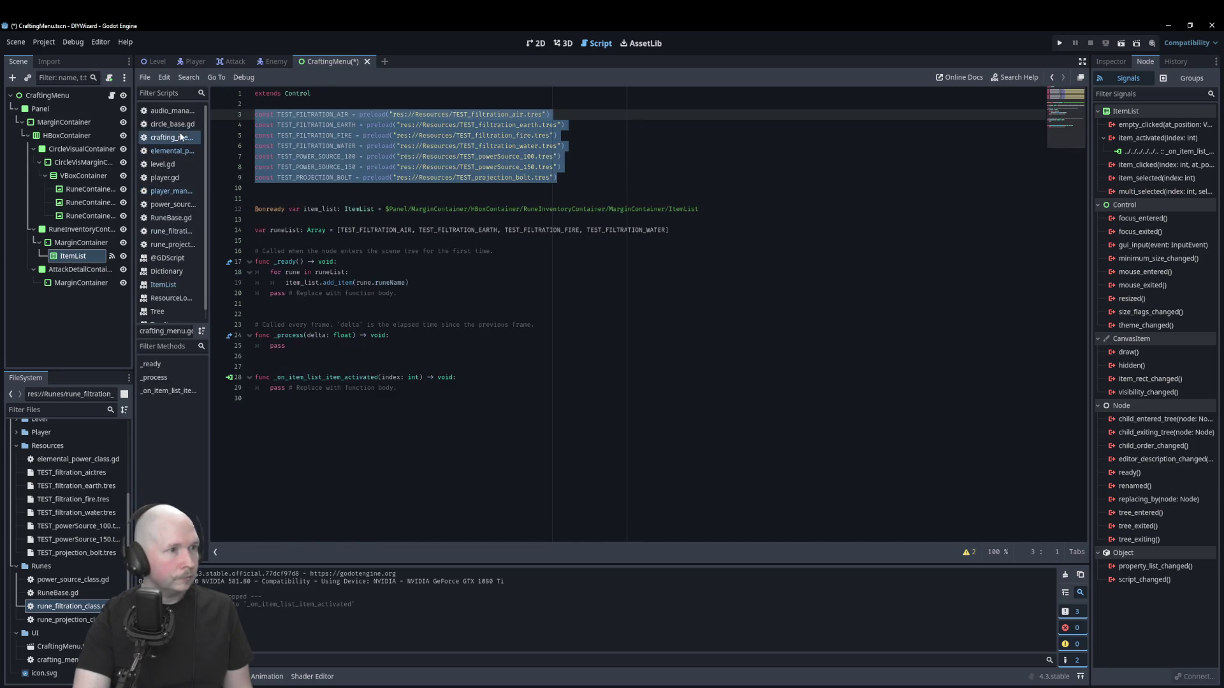
left_click(353, 196)
left_click_drag(677, 233, 237, 234)
key("ctrl+c")
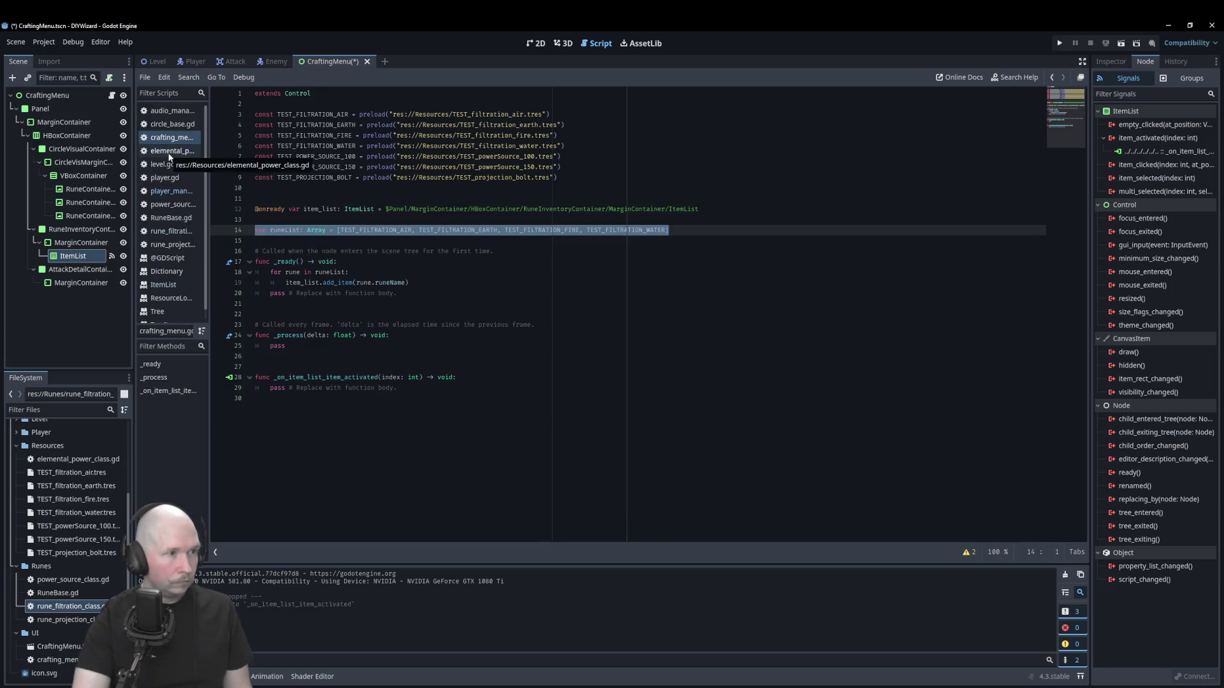
left_click(174, 191)
left_click(302, 211)
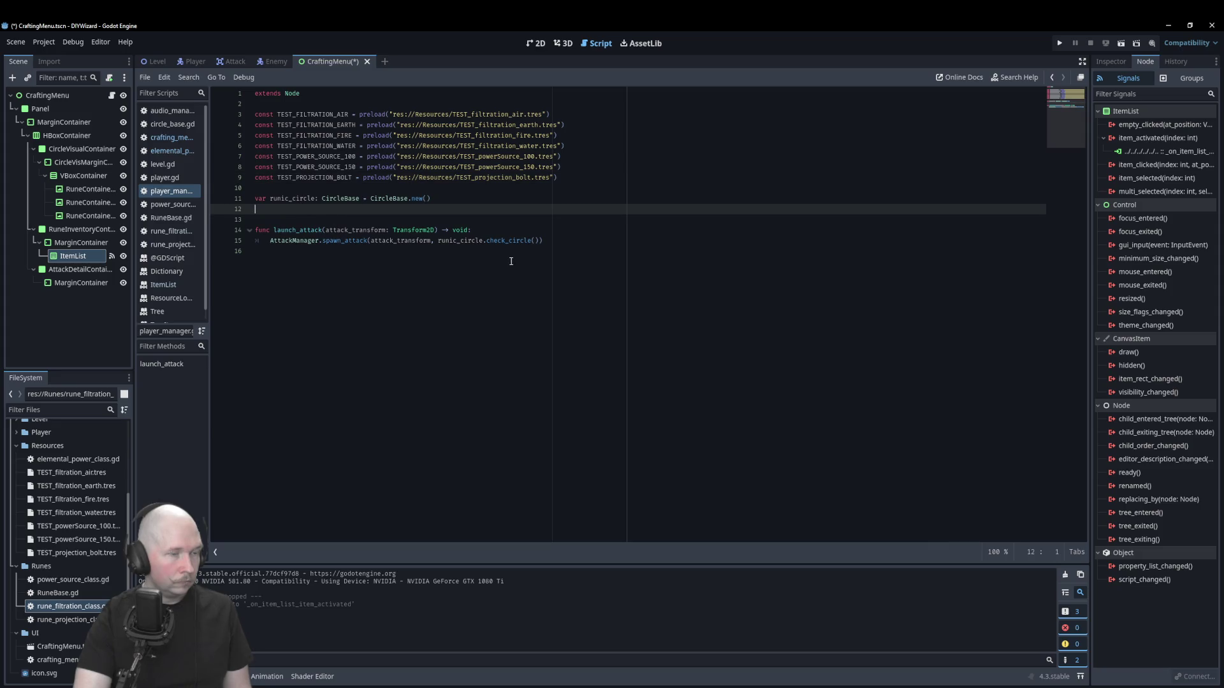
key("Up")
key("Up")
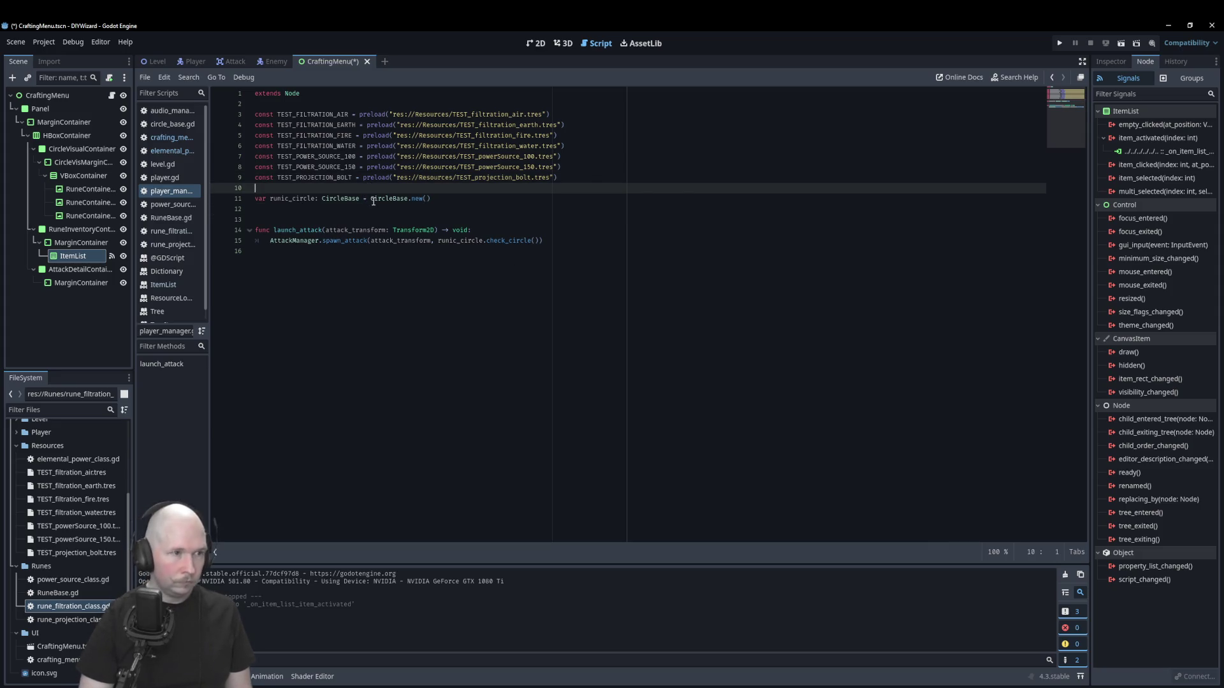
key("Return")
key("Return")
key("Return")
key("ctrl+v")
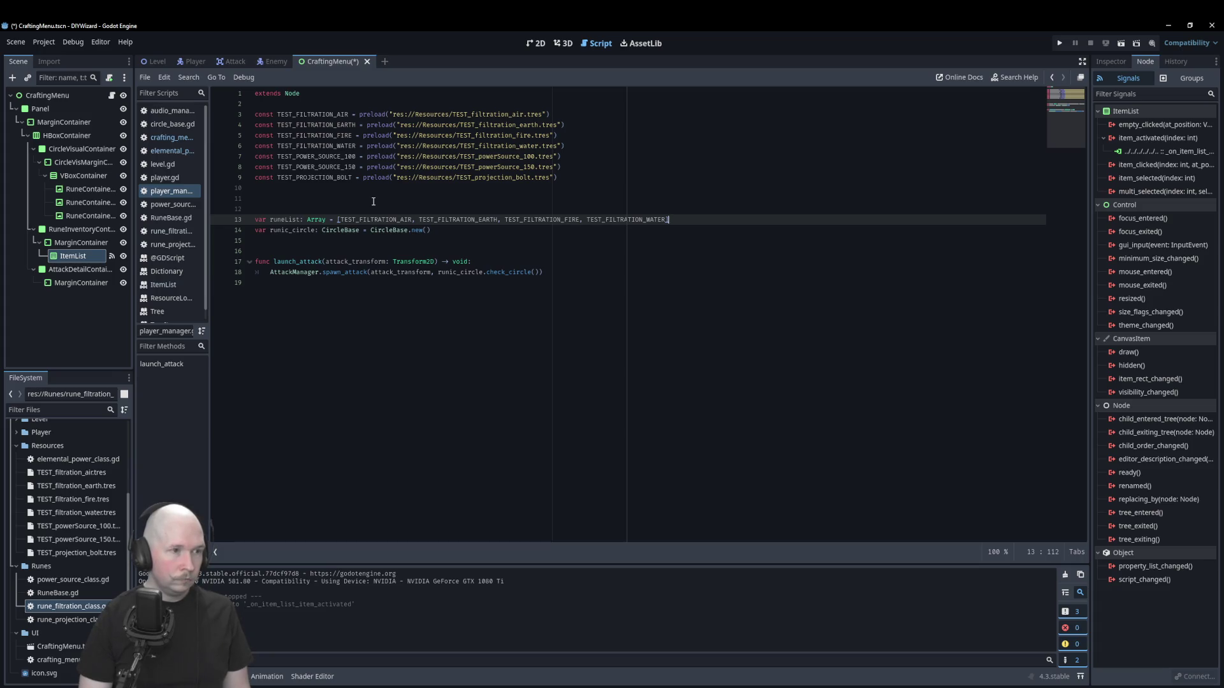
Rename the runeList variable to filterRuneList and save
key("BackSpace")
type("Filter")
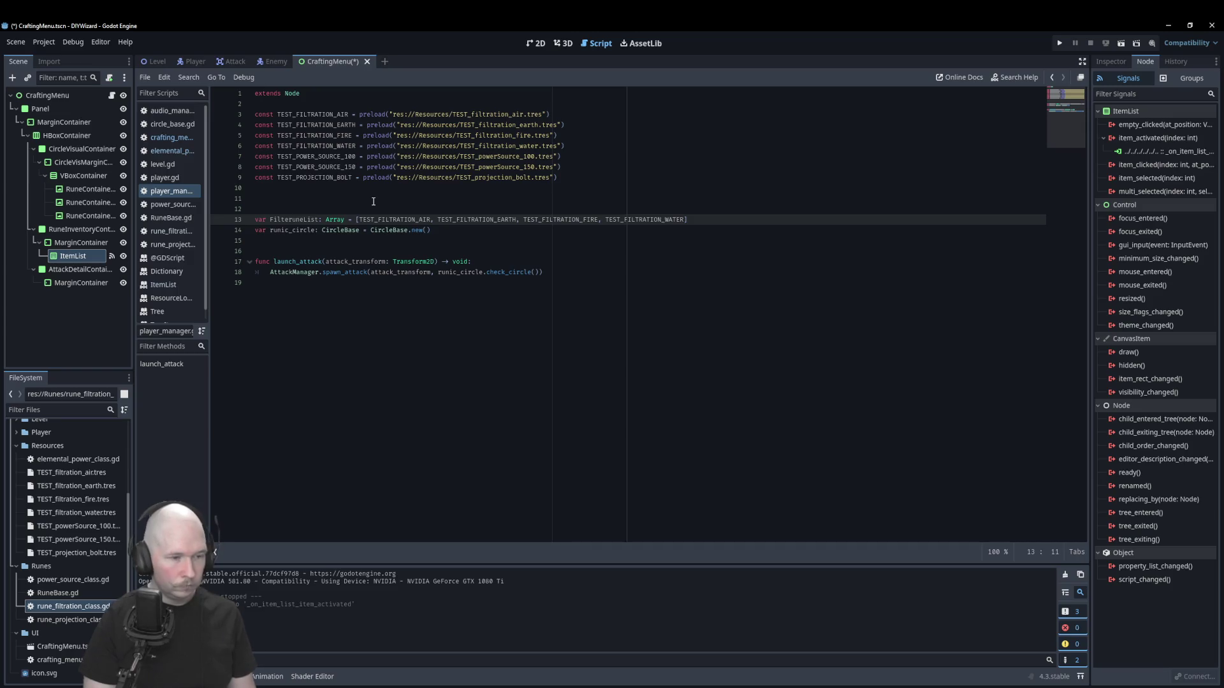
type("R")
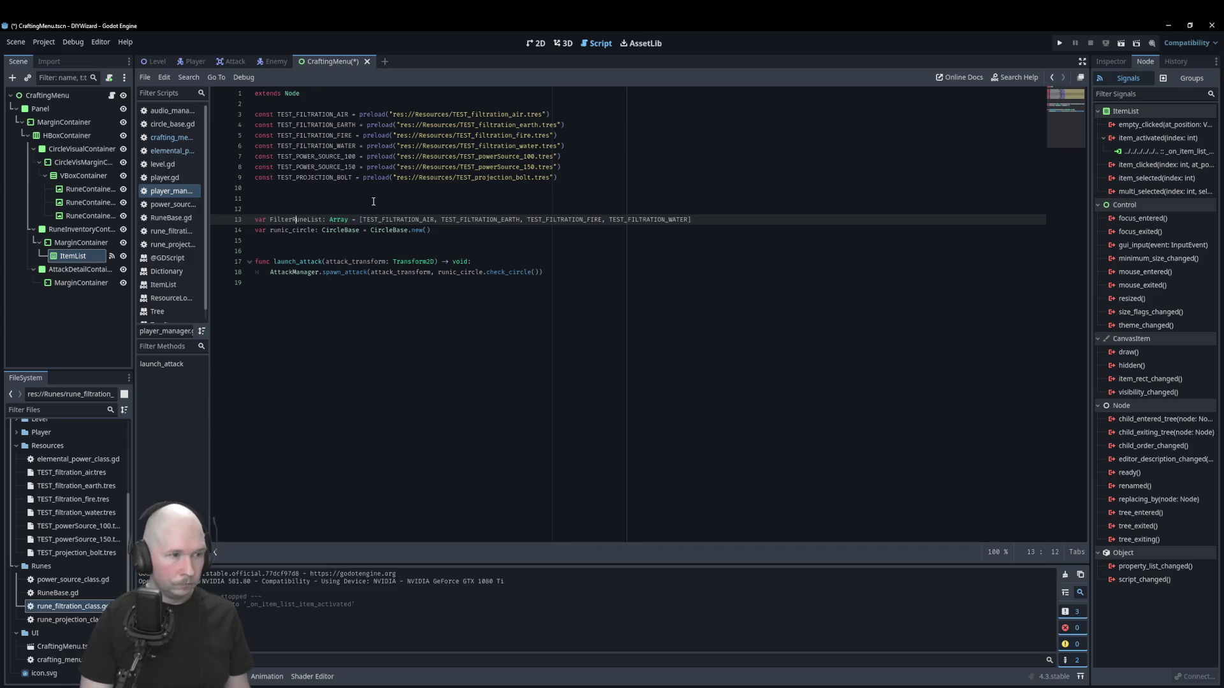
key("Delete")
type("f")
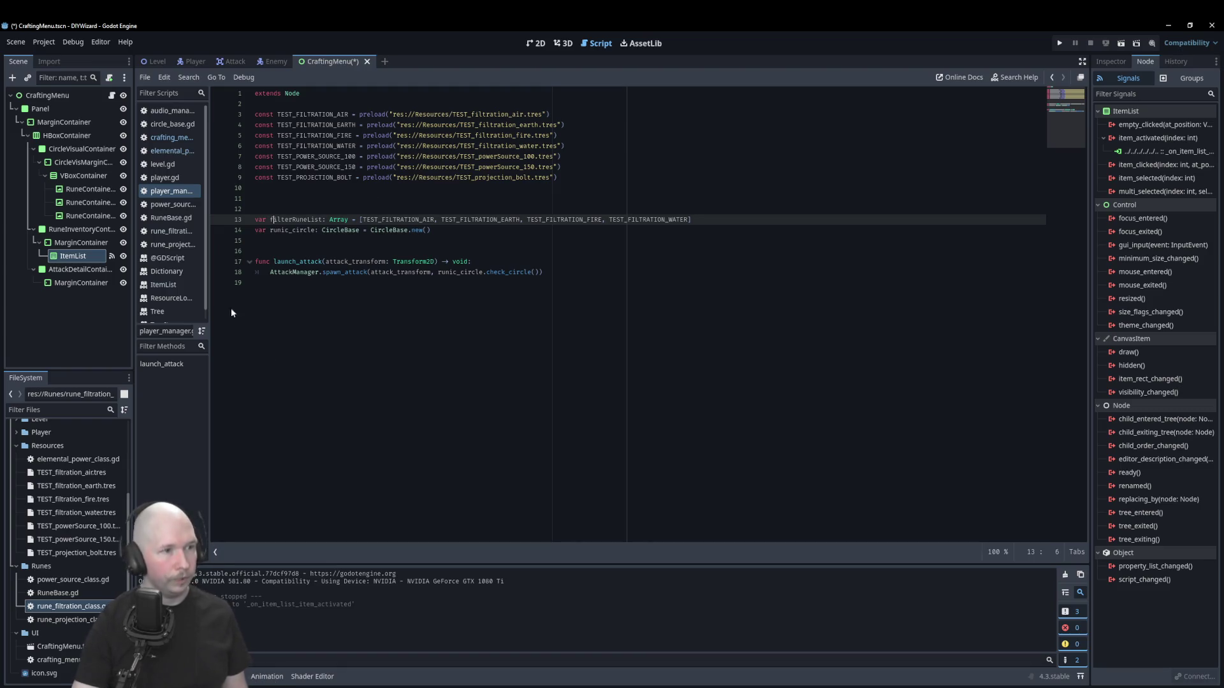
left_click(364, 349)
key("ctrl+s")
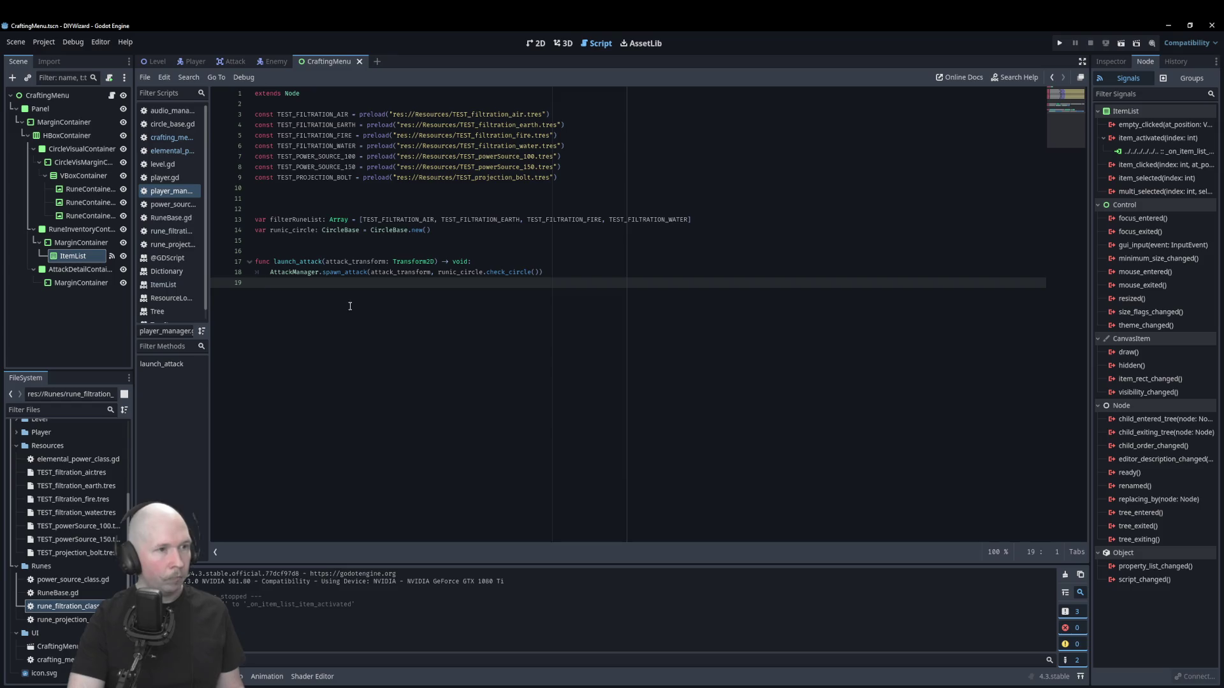
Change the variable name to filter_rune_list, save, and start a new line at the script end
left_click(297, 219)
key("BackSpace")
type("_r")
key("BackSpace")
type("_l")
key("ctrl+s")
left_click(369, 316)
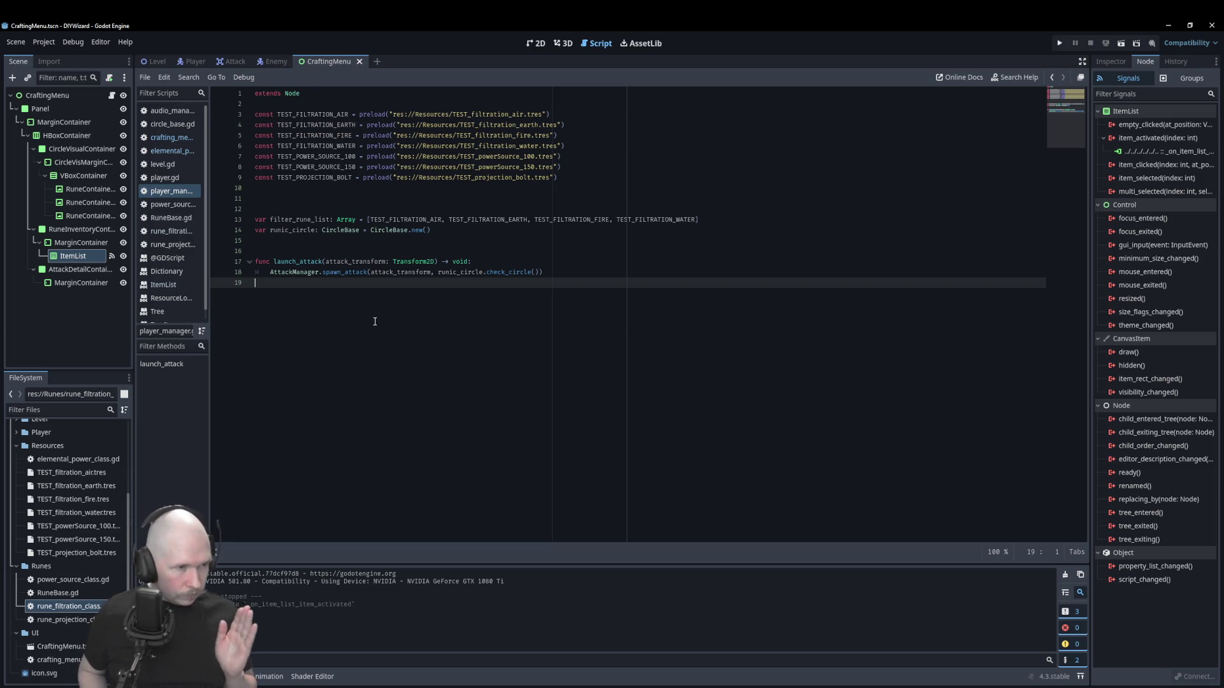
key("Return")
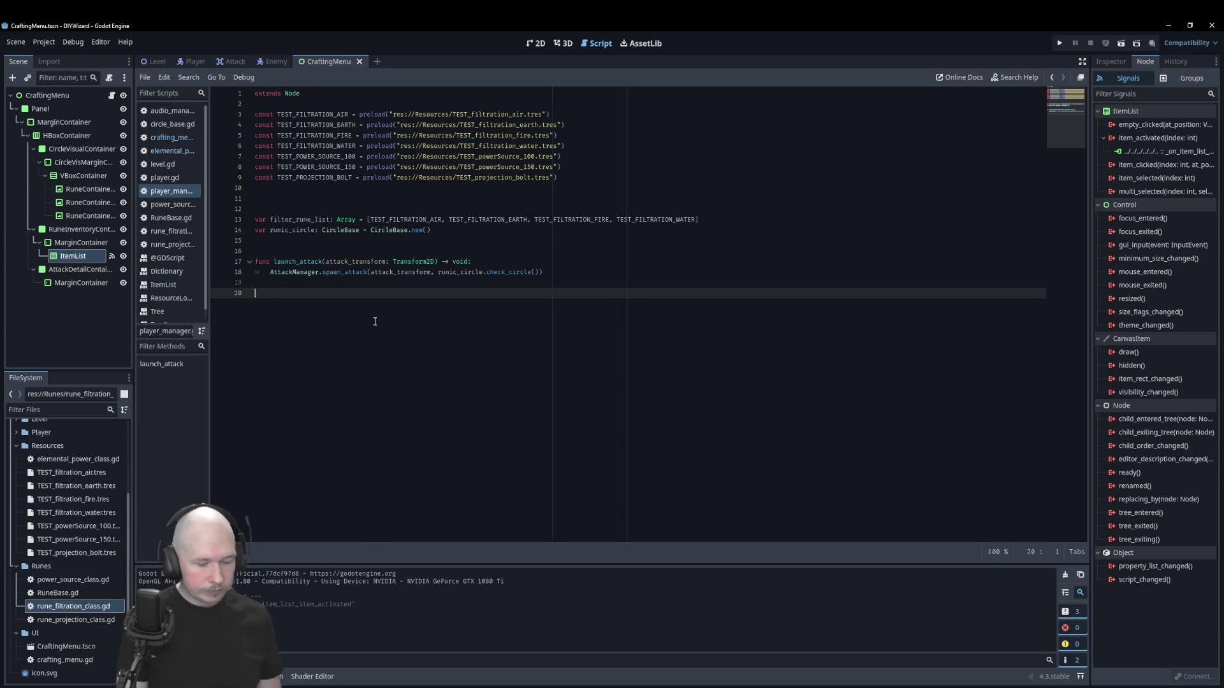
Add func get_filter_rune_list() -> Array: returning filter_rune_list, plus blank lines above runic_circle
type("func get")
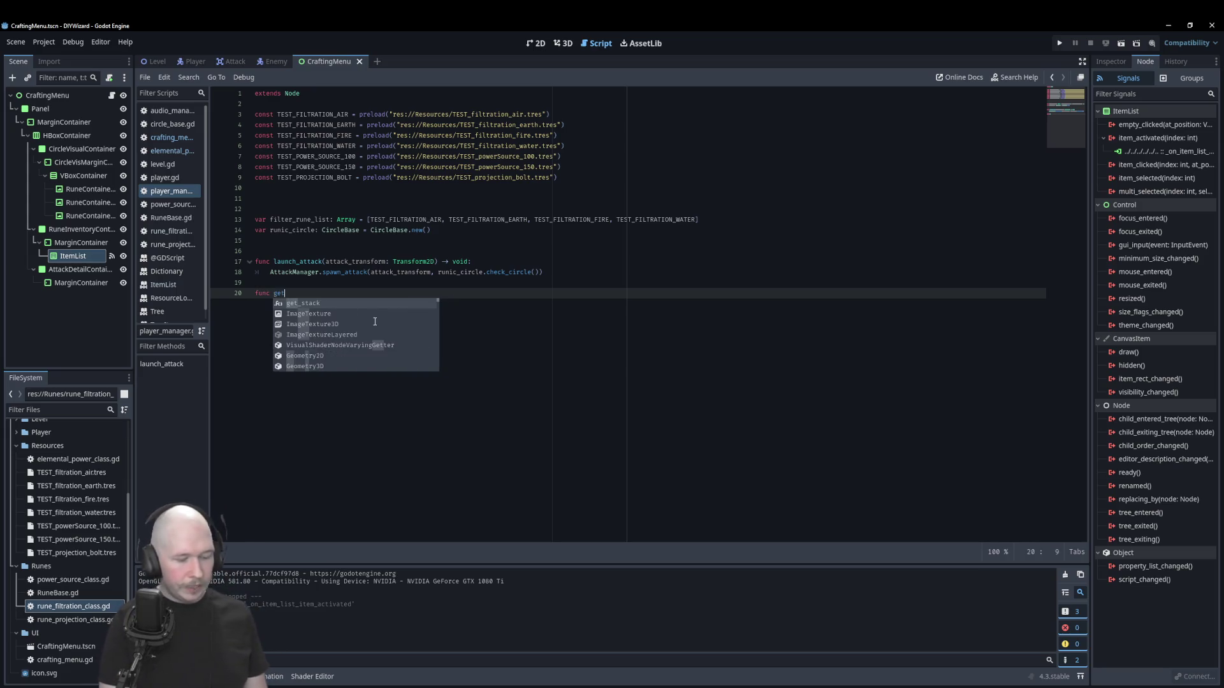
key("BackSpace")
type("_filter_")
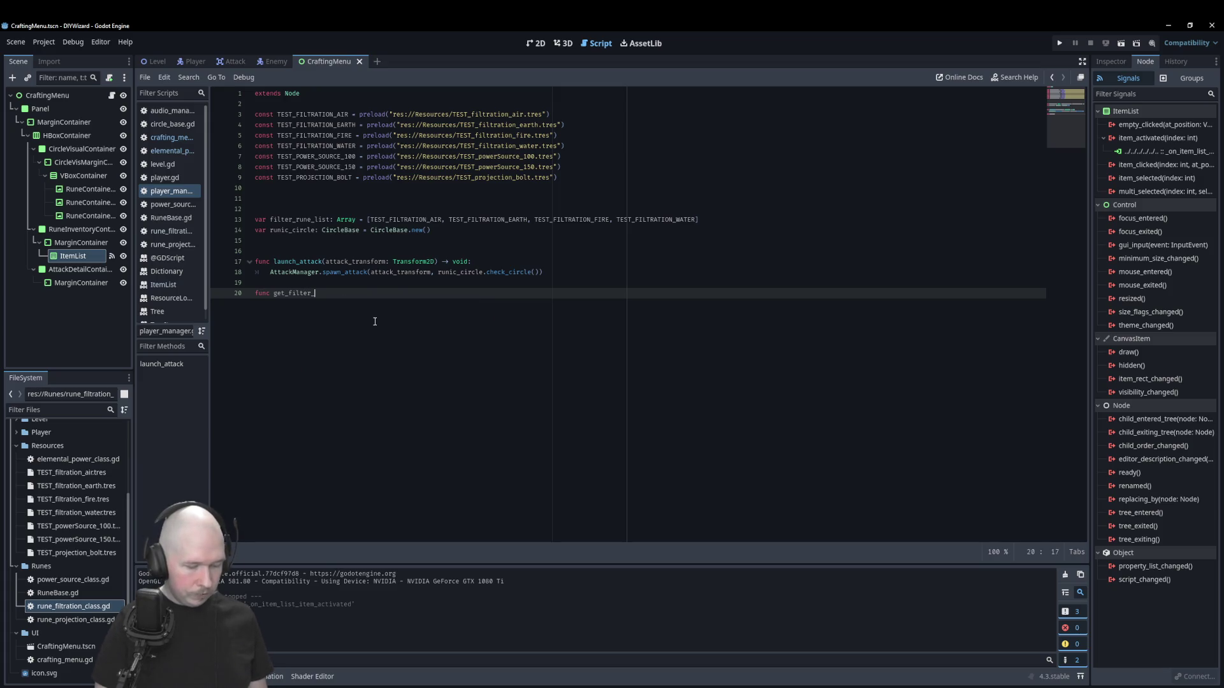
type("rune_list")
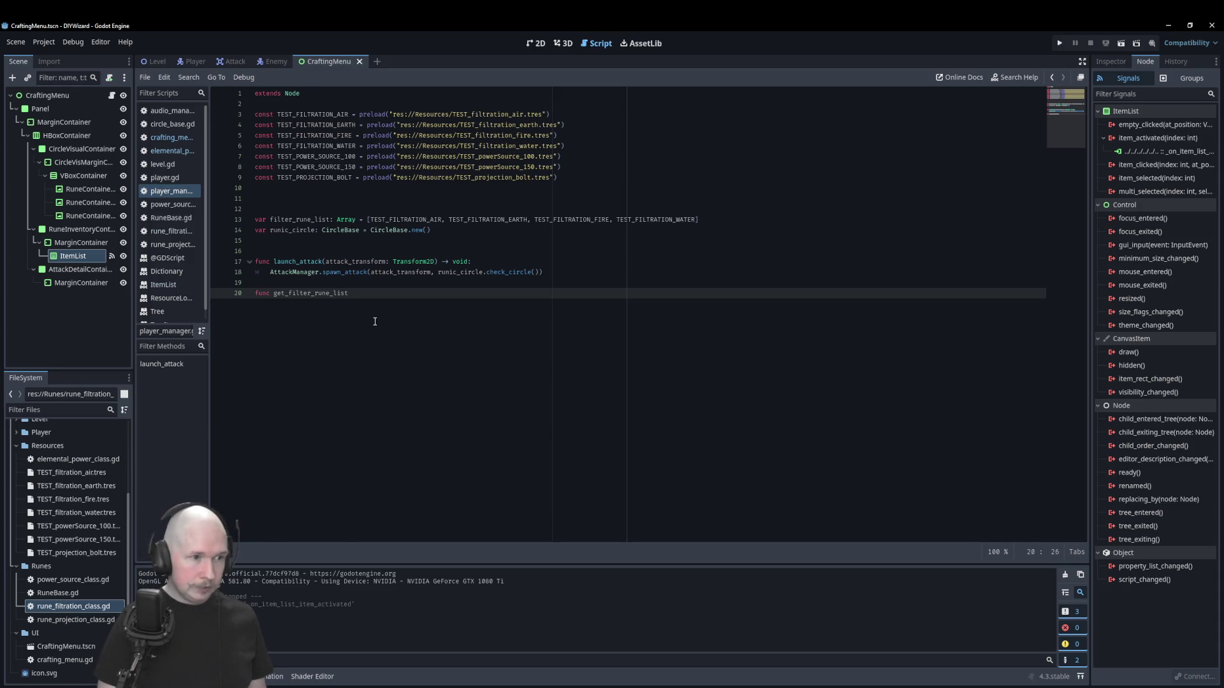
type("() -> Ar")
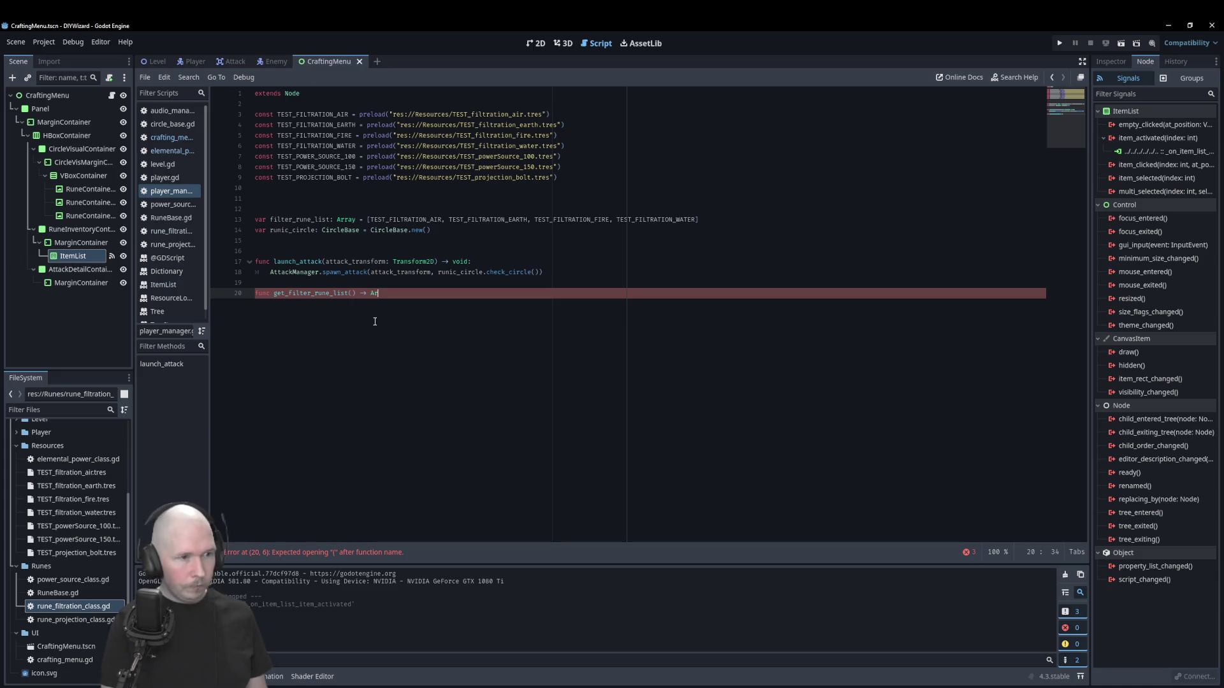
type("ray:")
key("Return")
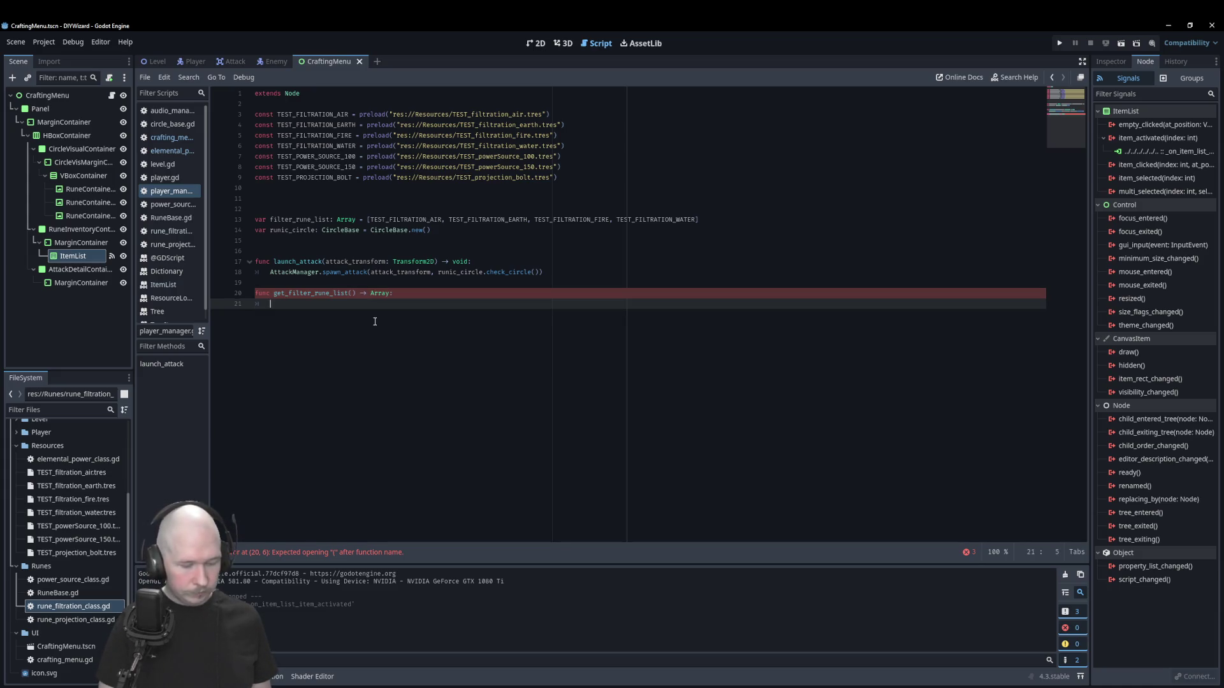
type("return ")
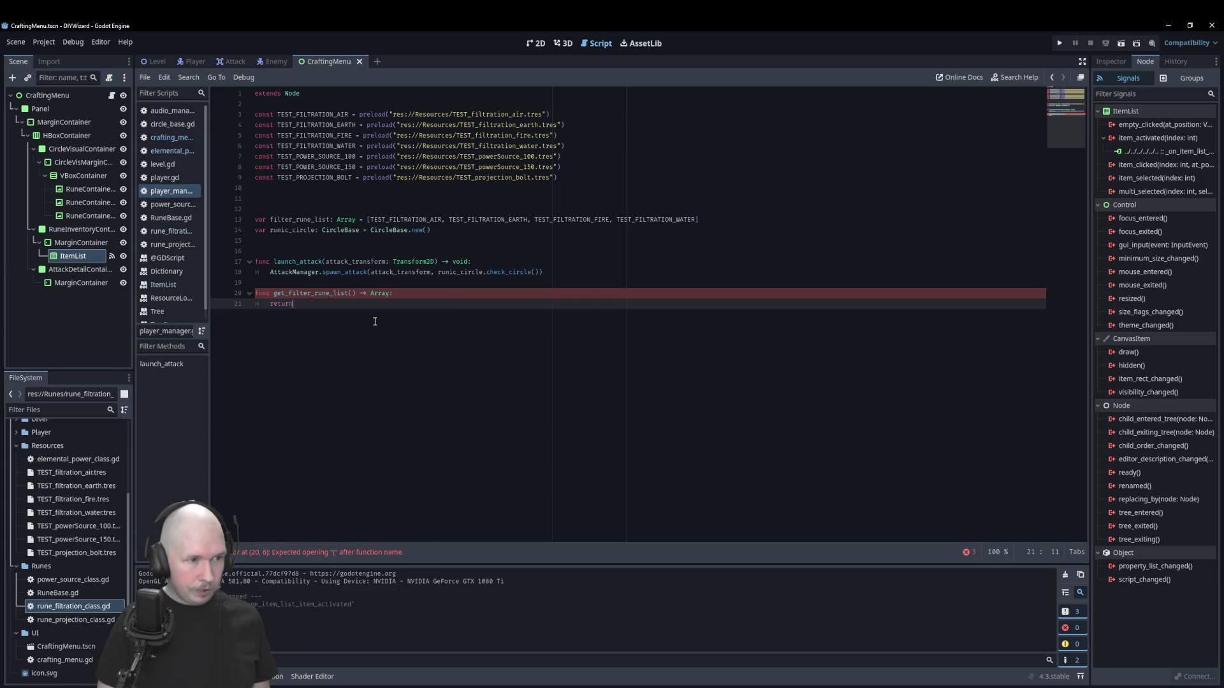
type("filter_rune_list")
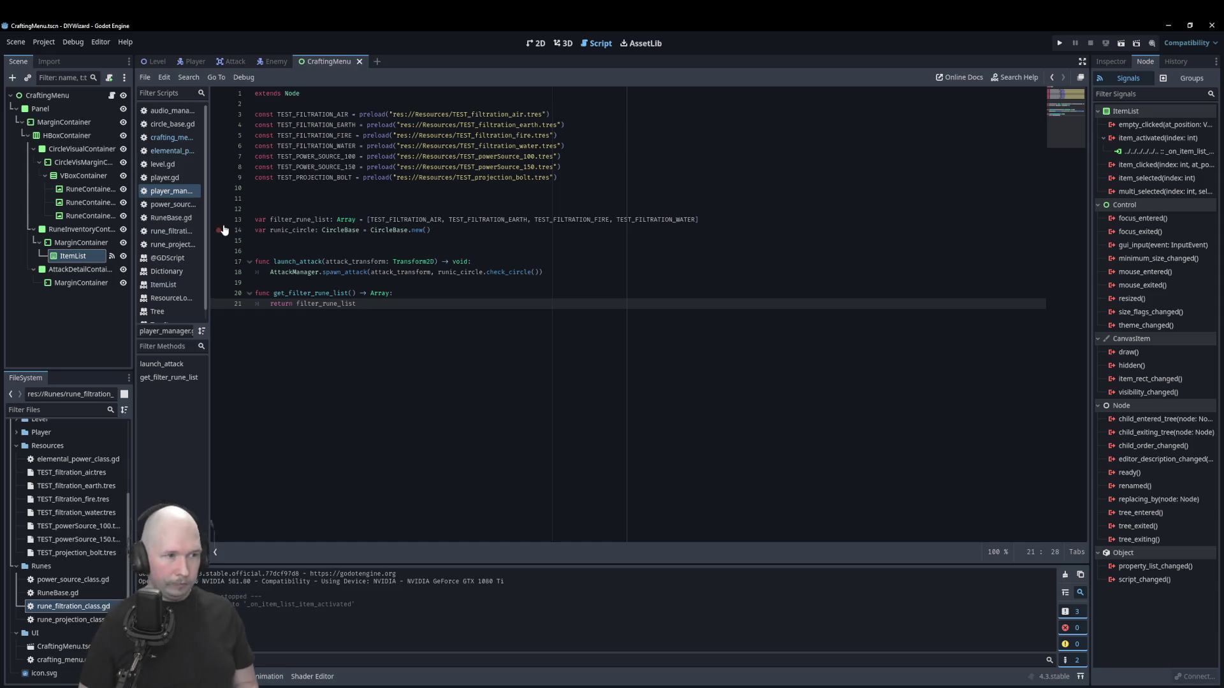
left_click(436, 230)
key("Home")
key("Return")
key("Return")
Add a new function header set_new_filter(filter_index: int) -> void: below get_filter_rune_list
left_click(412, 387)
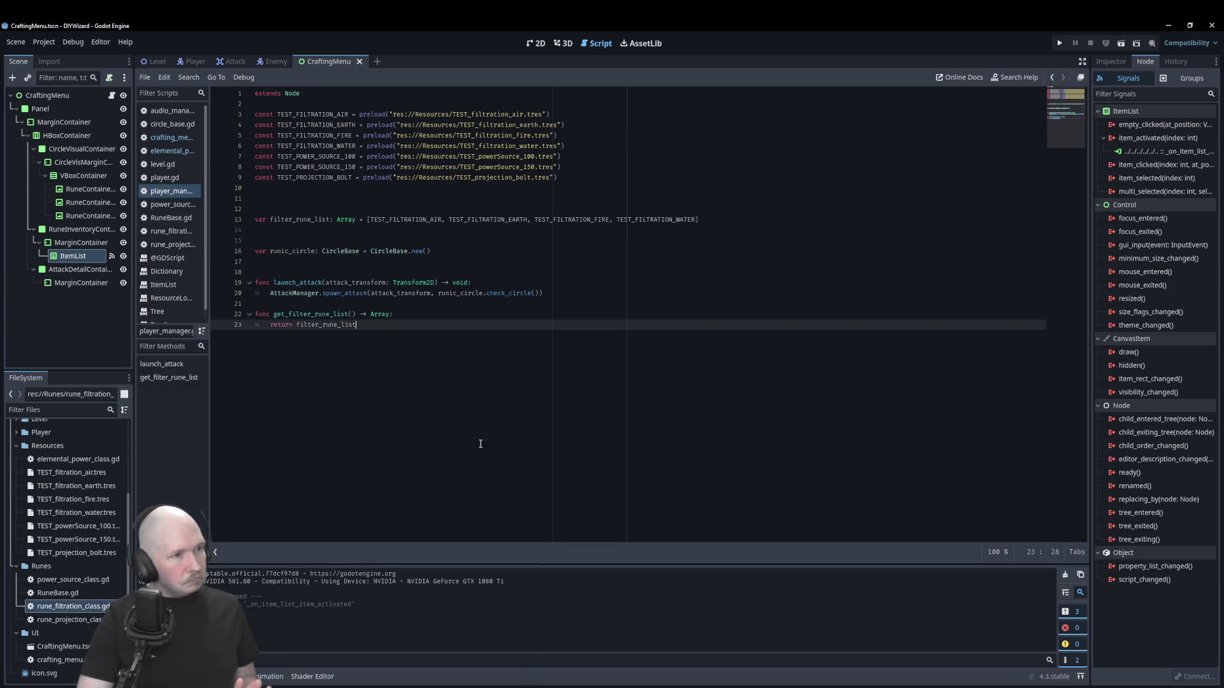
key("Return")
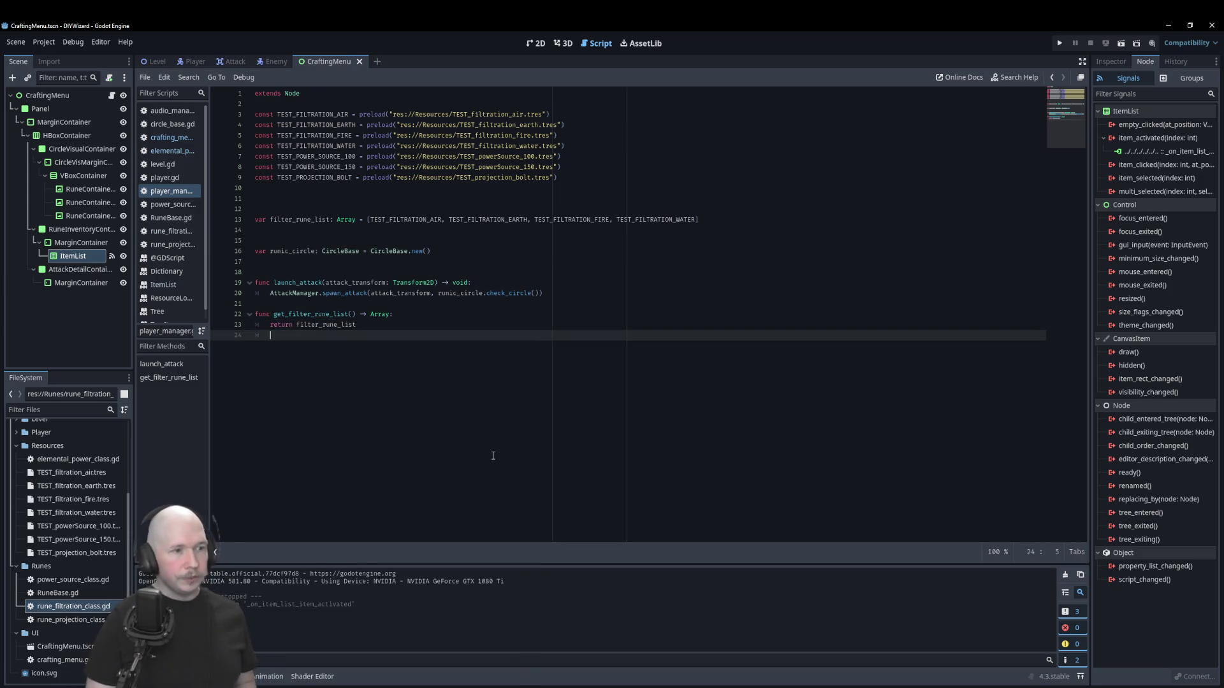
key("BackSpace")
key("Return")
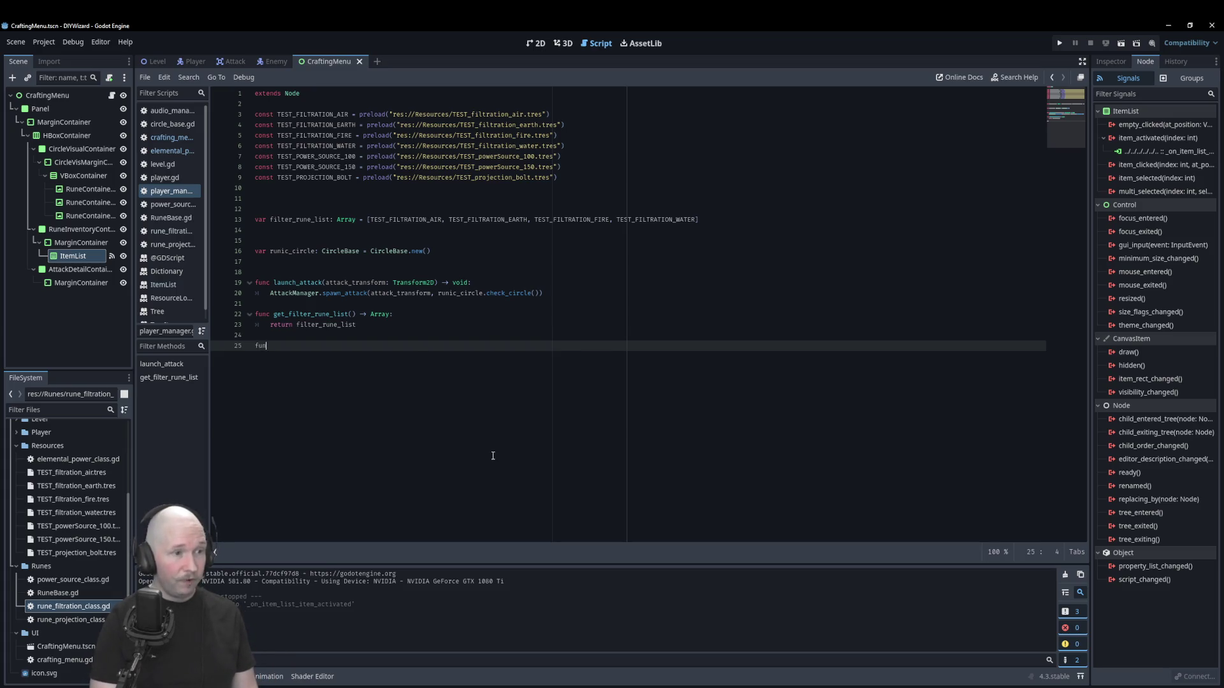
type("c")
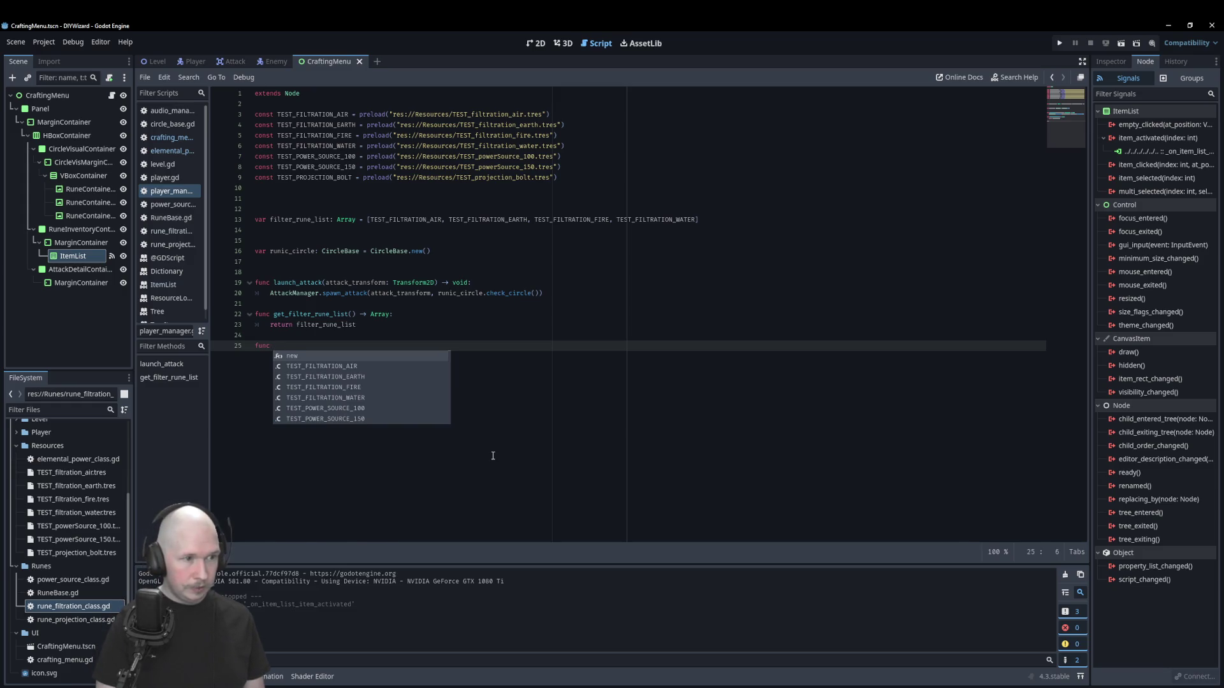
type(" set_new_f")
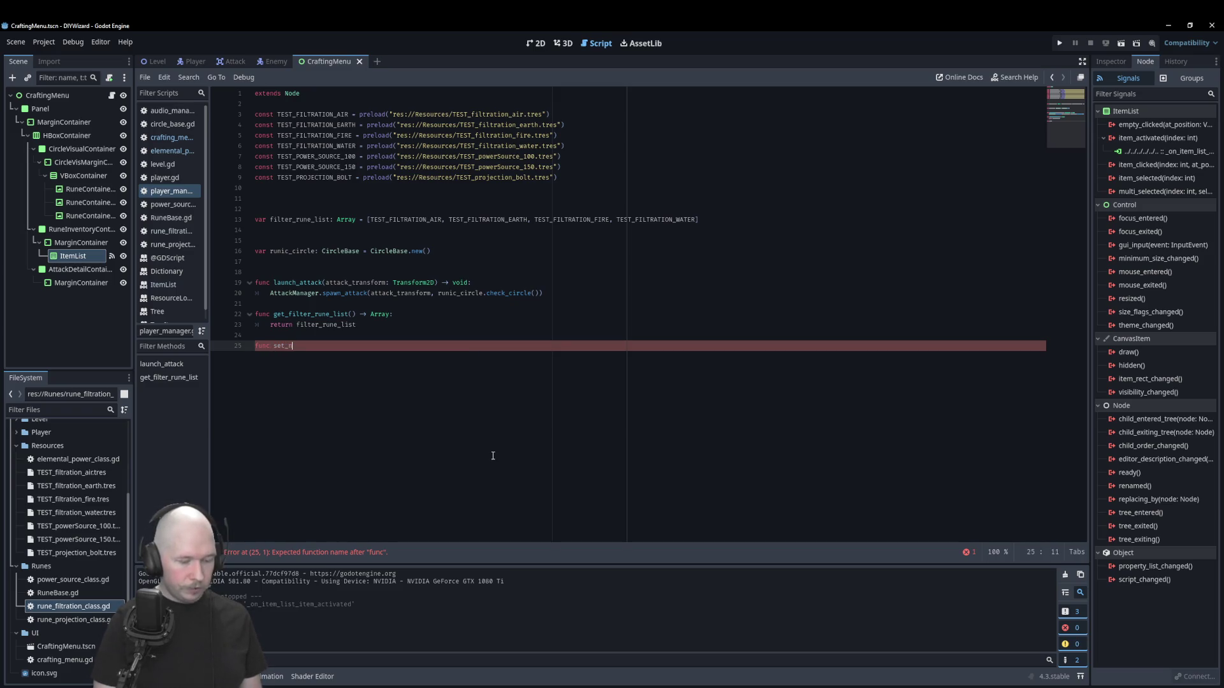
type("ilter(")
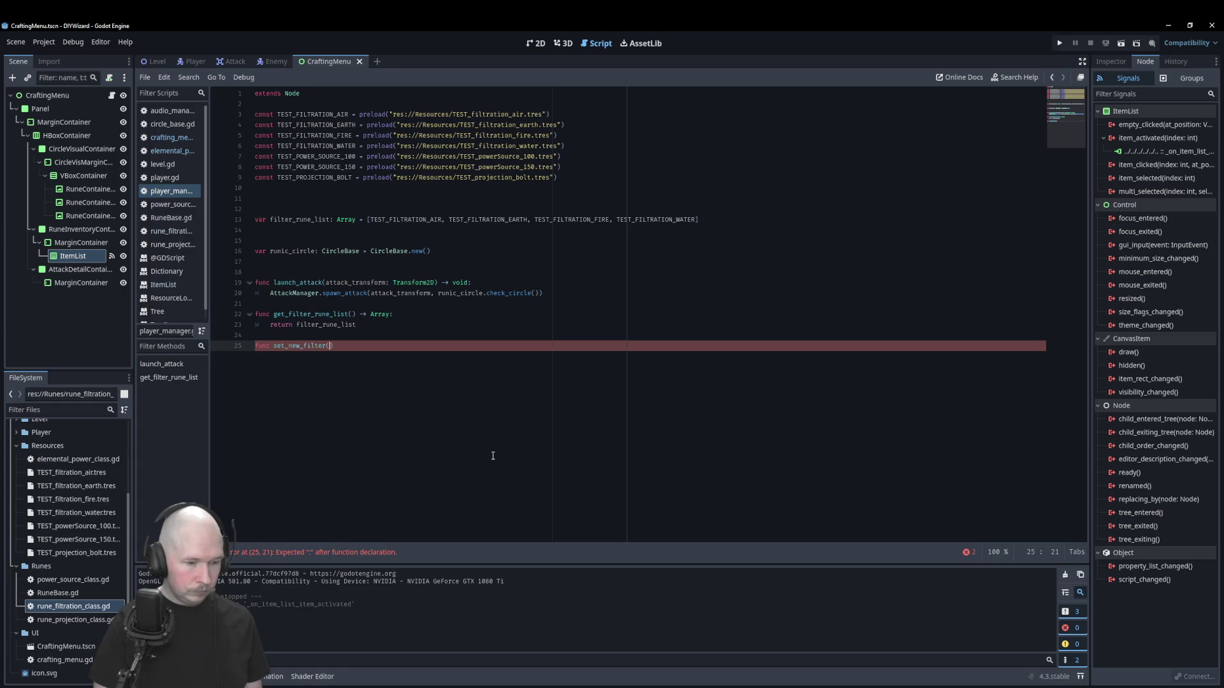
type("filter_ind")
type("ex: int) -> v")
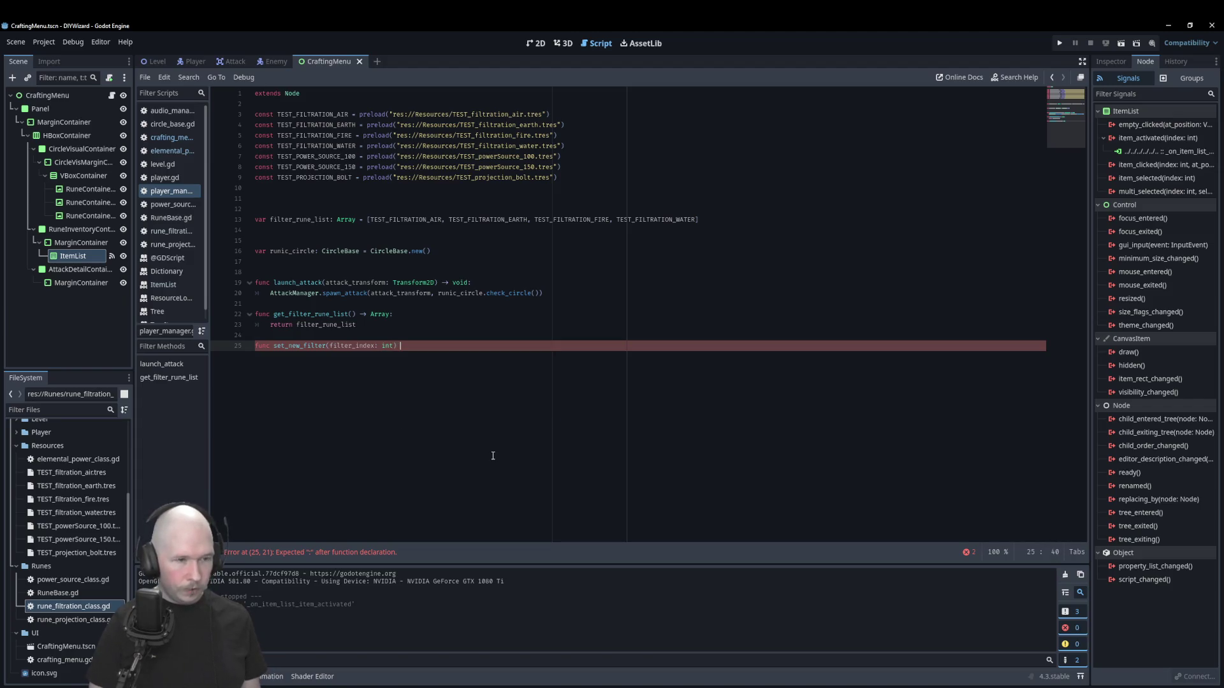
type("oid:")
key("Return")
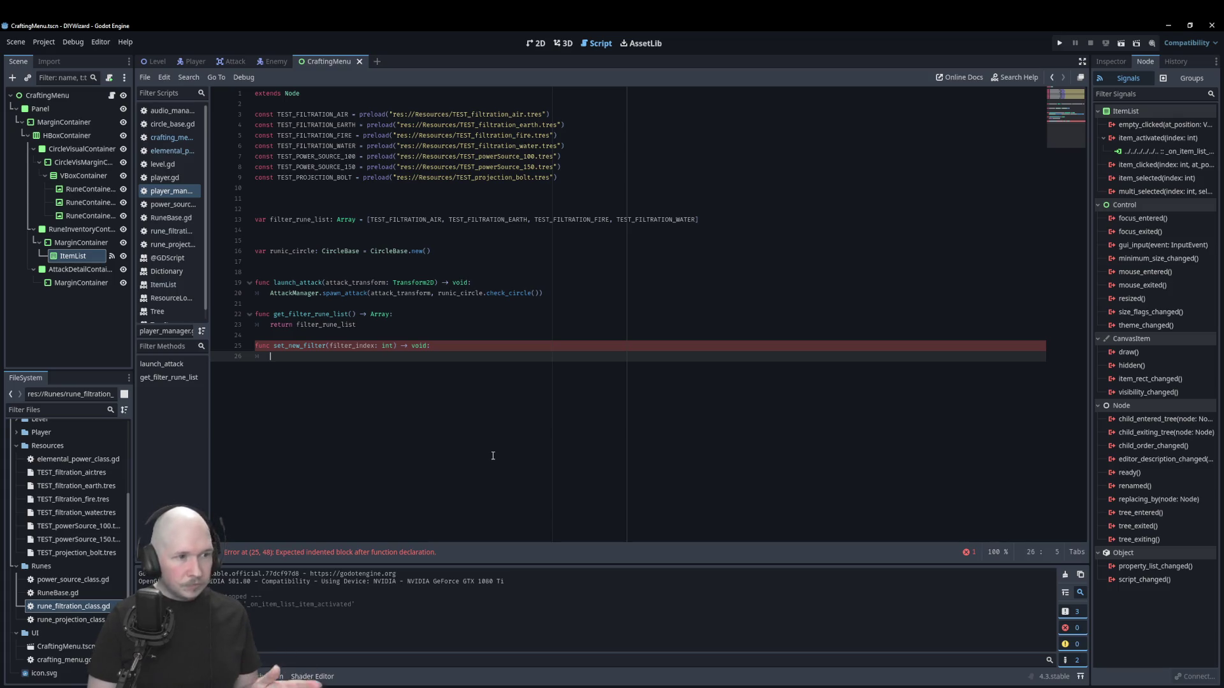
Write its body runic_circle.change_filter(filter_rune_list[filter_index]) using autocomplete
type("runic")
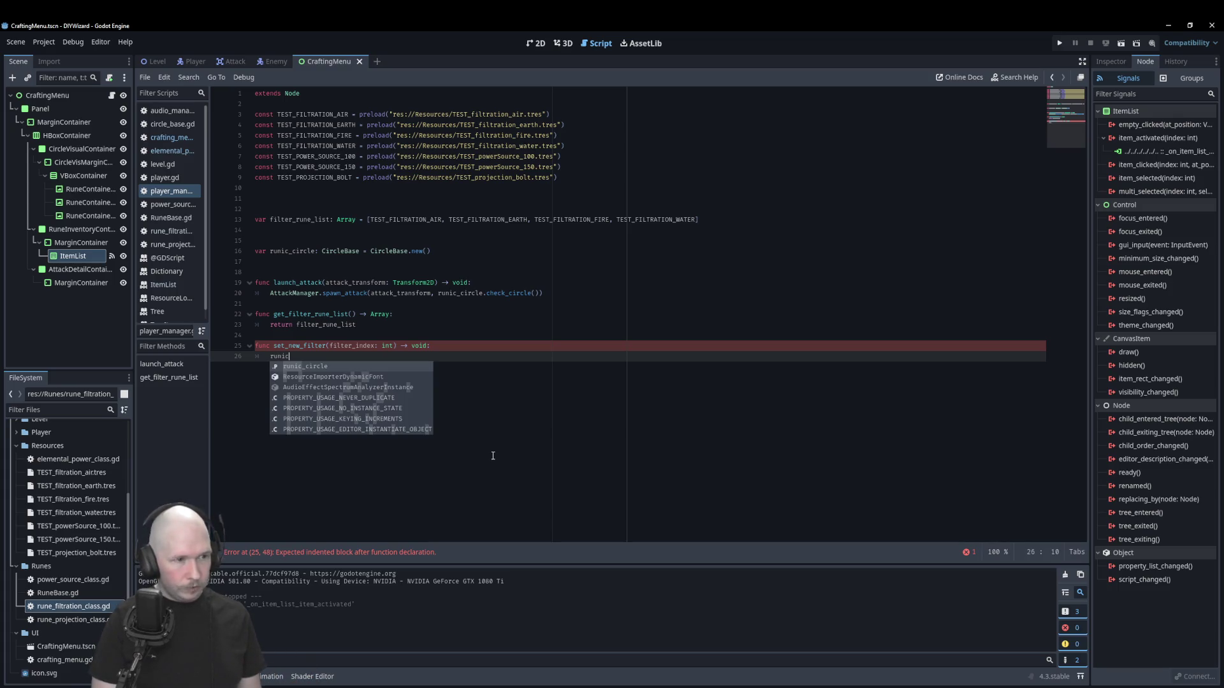
key("Return")
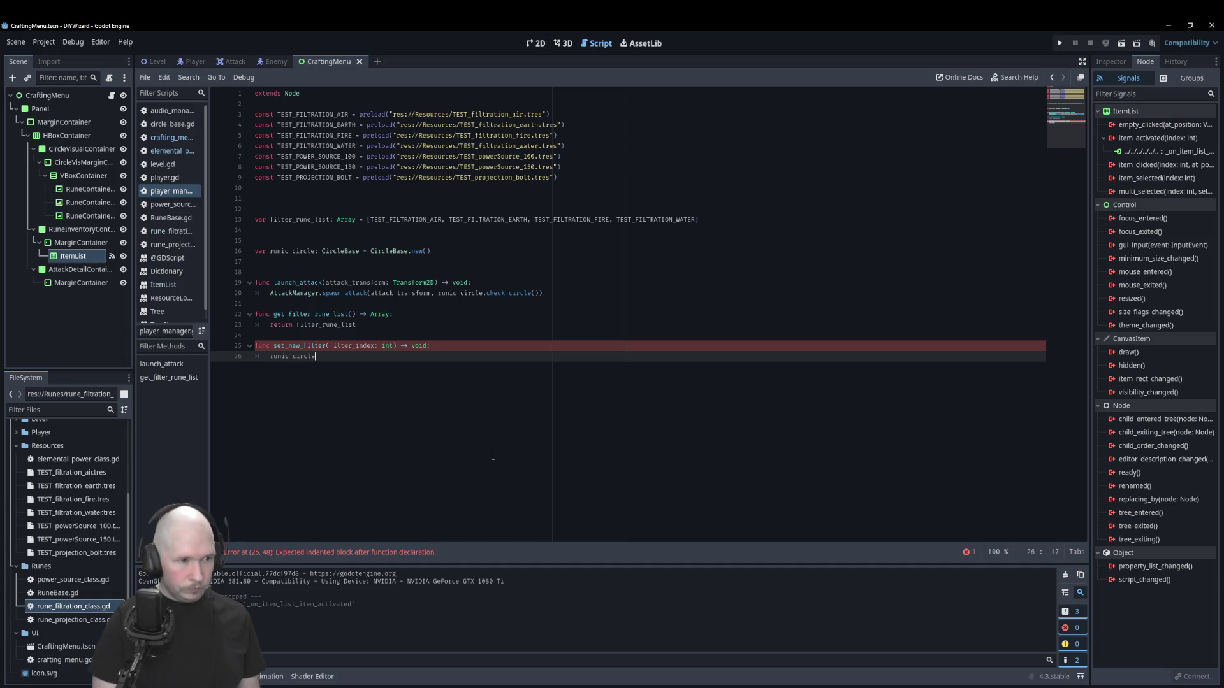
type(".")
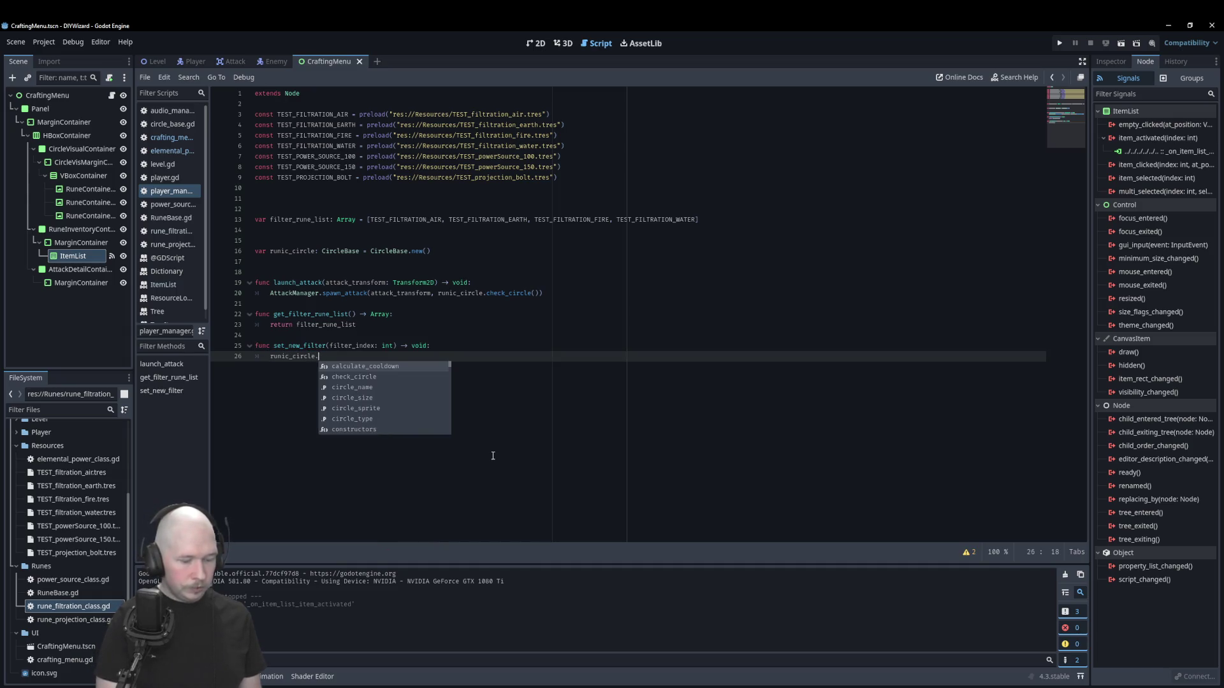
type("change_f")
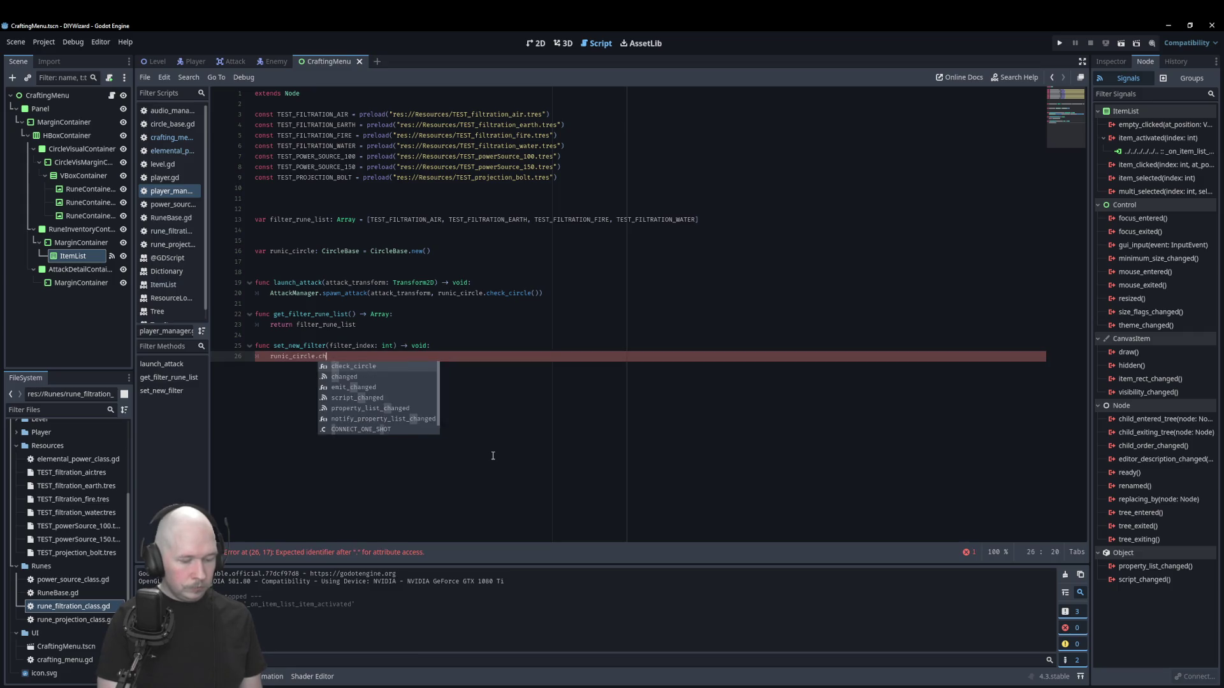
type("ilter")
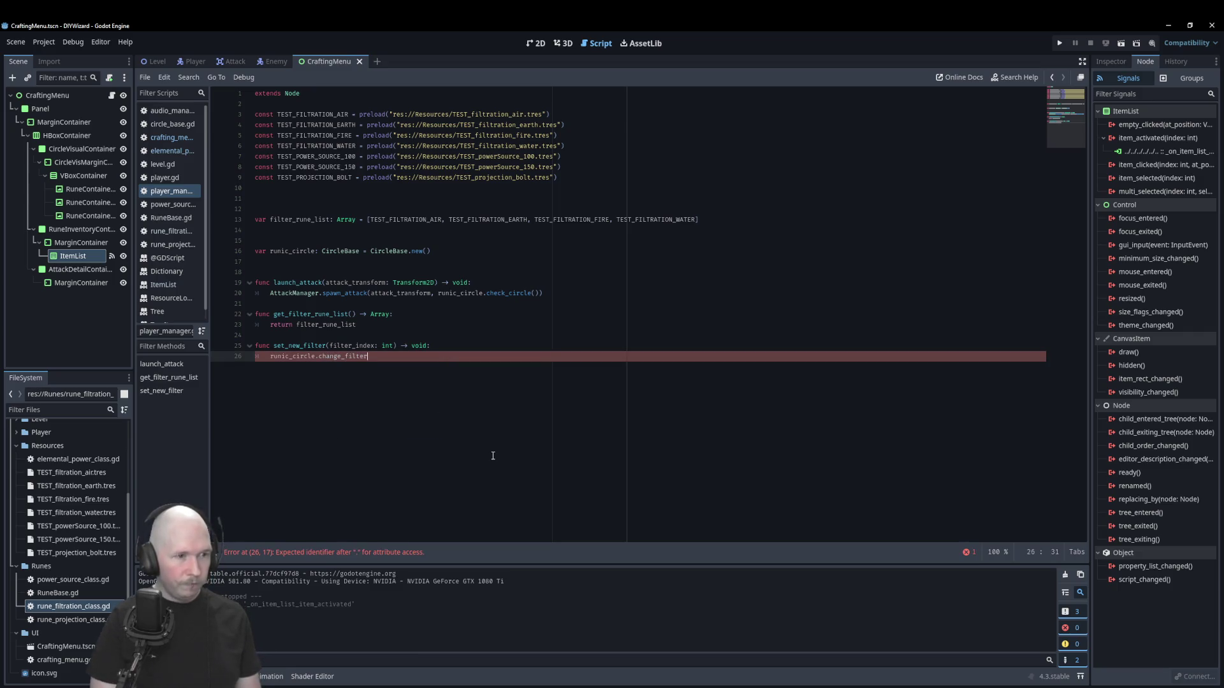
type("(")
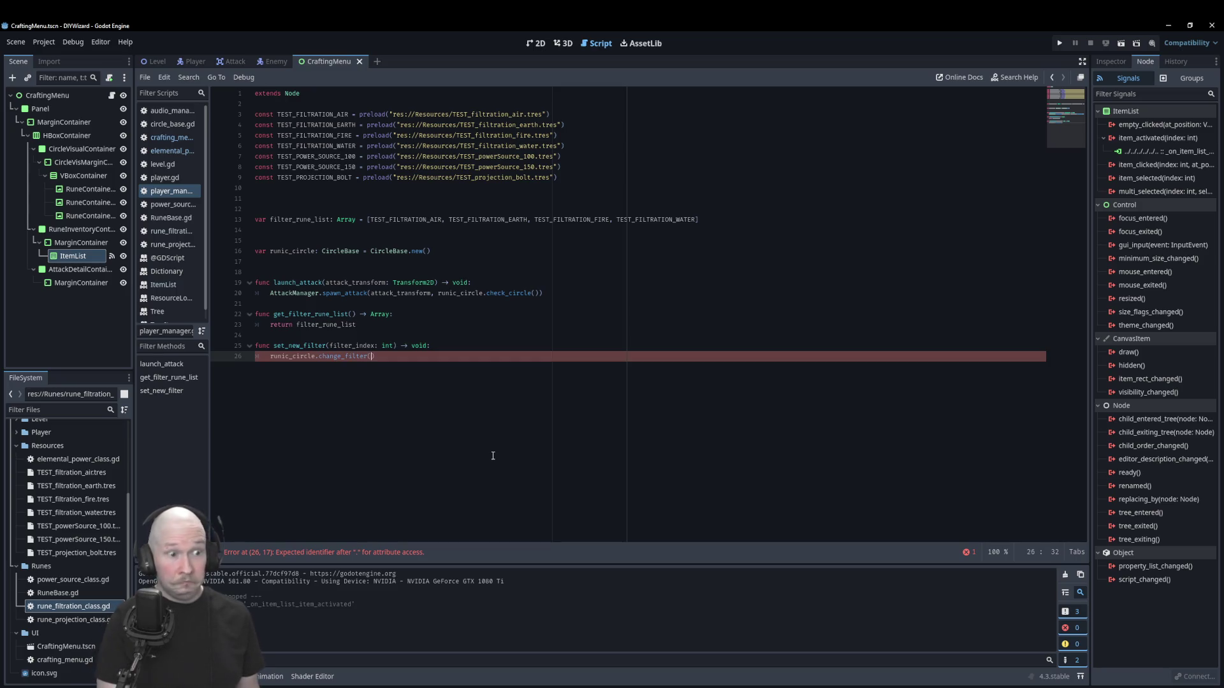
type("fil")
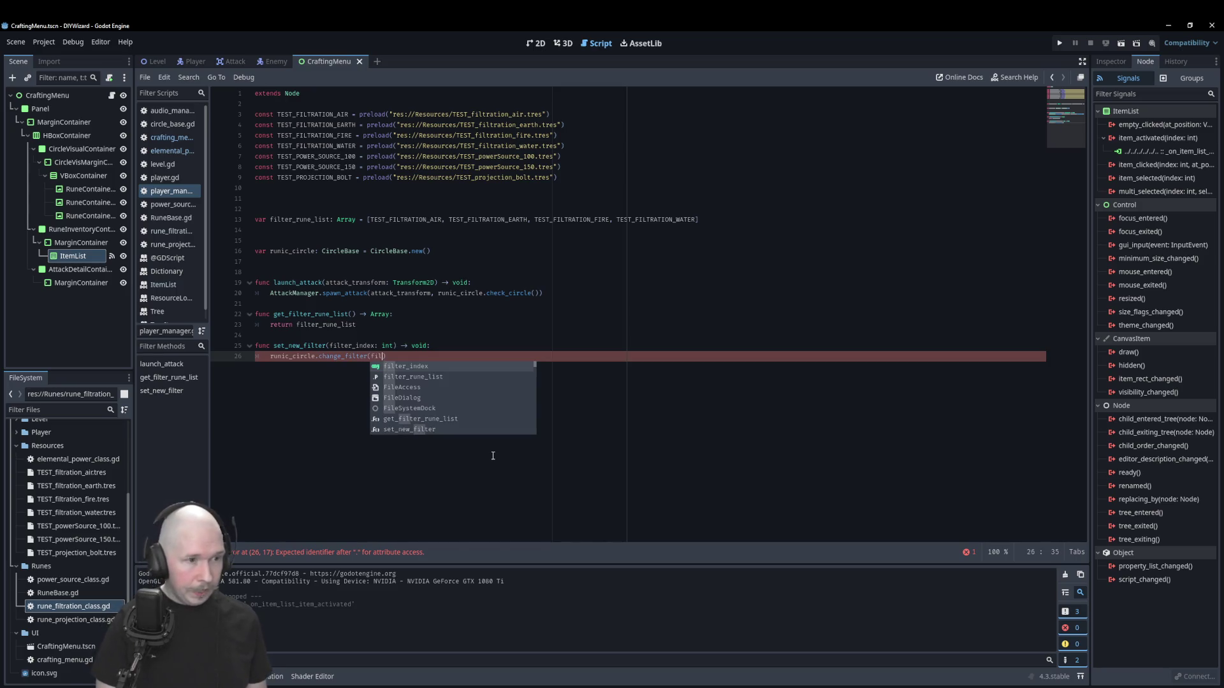
key("BackSpace")
key("BackSpace")
key("BackSpace")
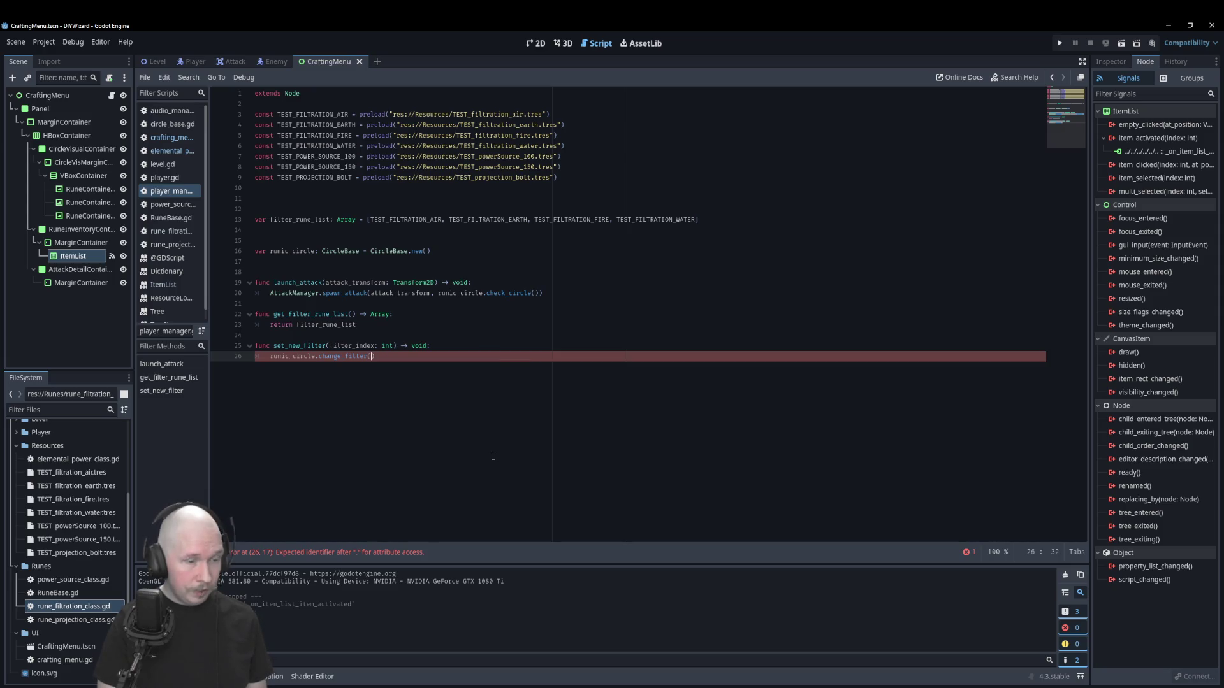
type("filter")
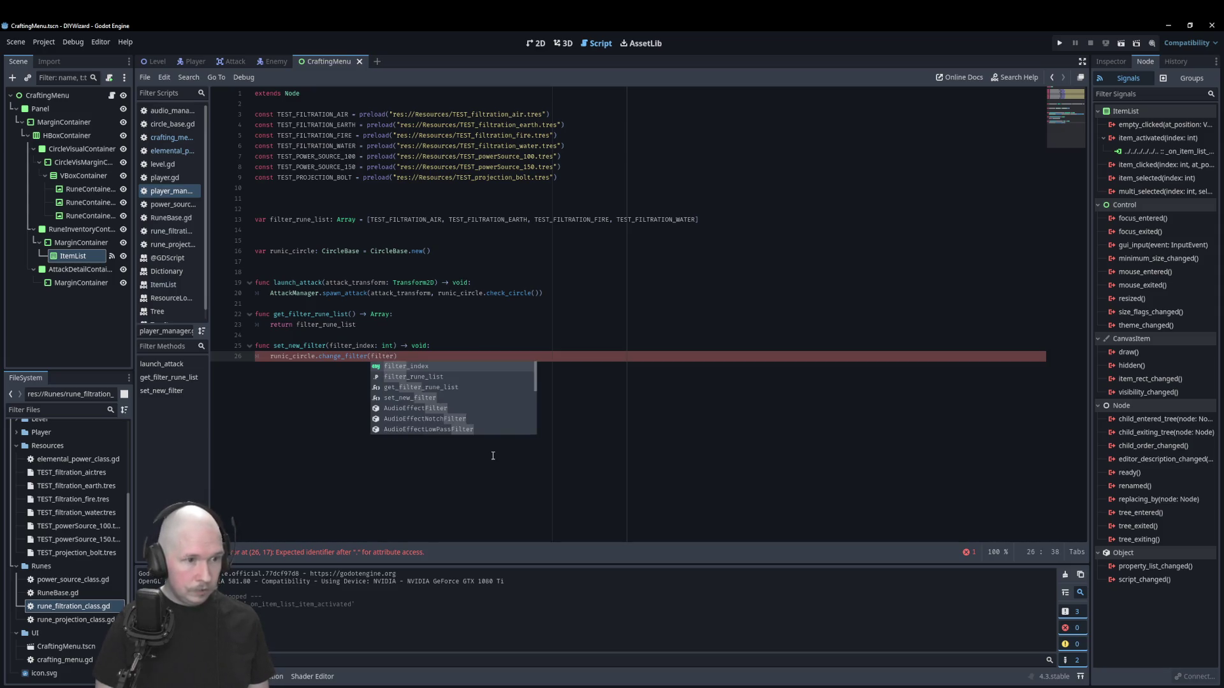
key("Return")
type(".")
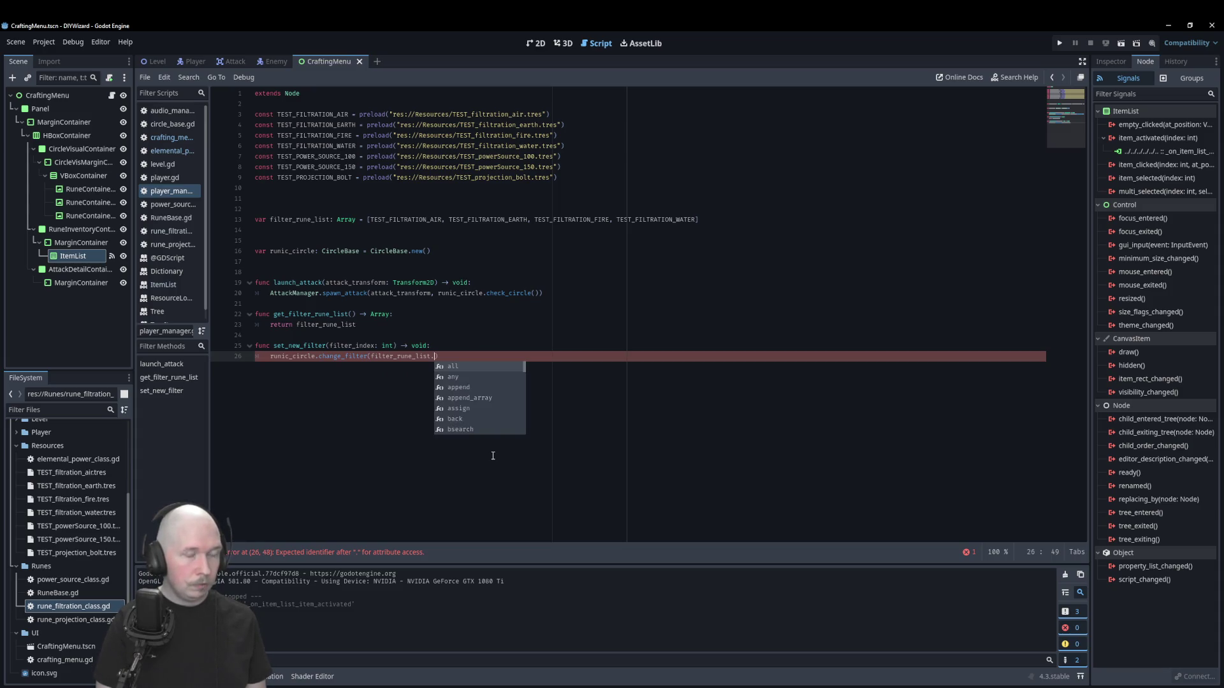
key("BackSpace")
type("[filter")
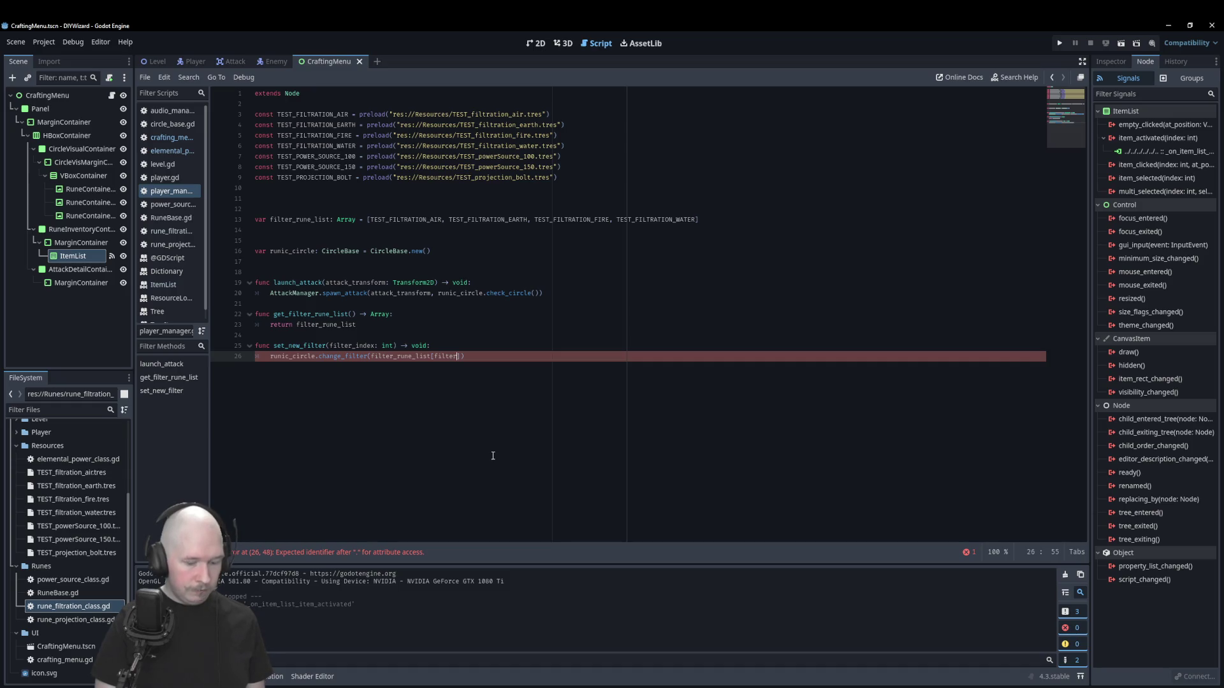
type("_index")
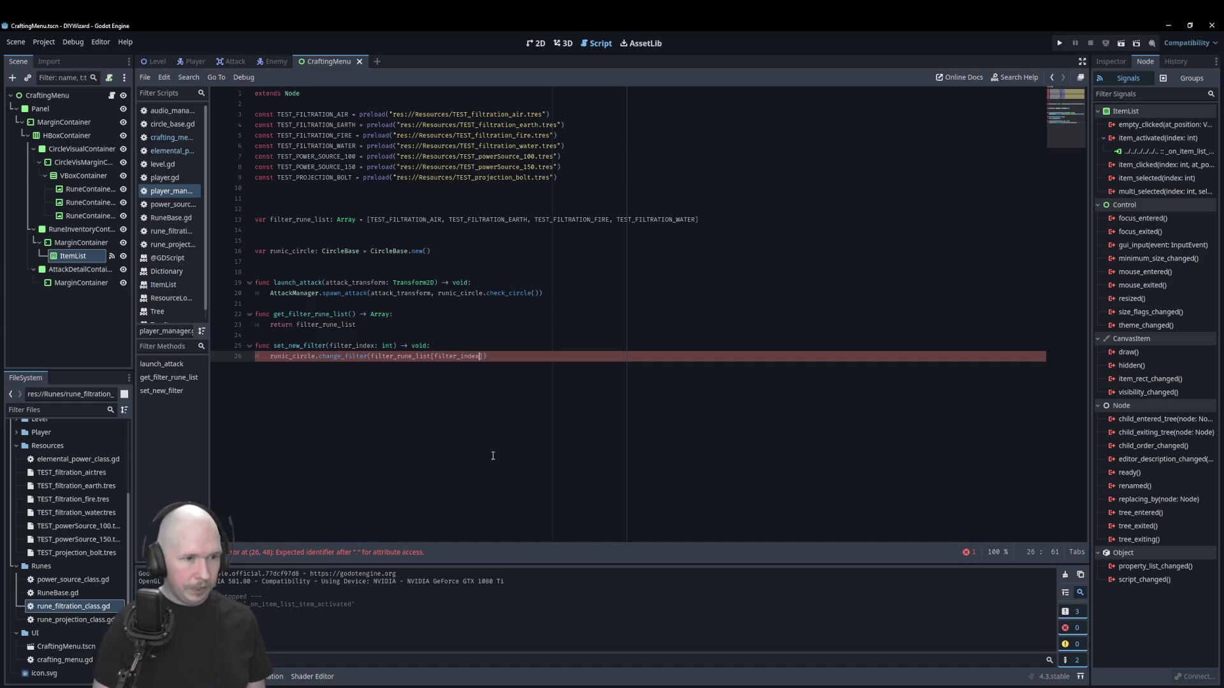
key("End")
key("Return")
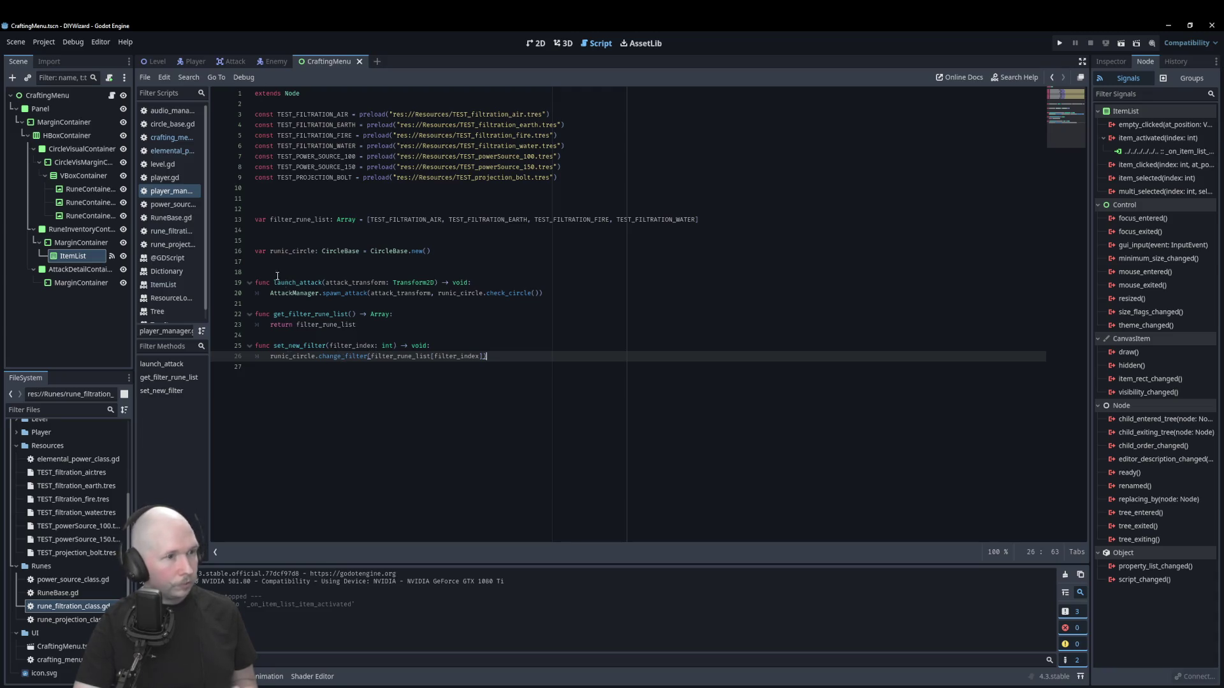
left_click(341, 251, "ctrl")
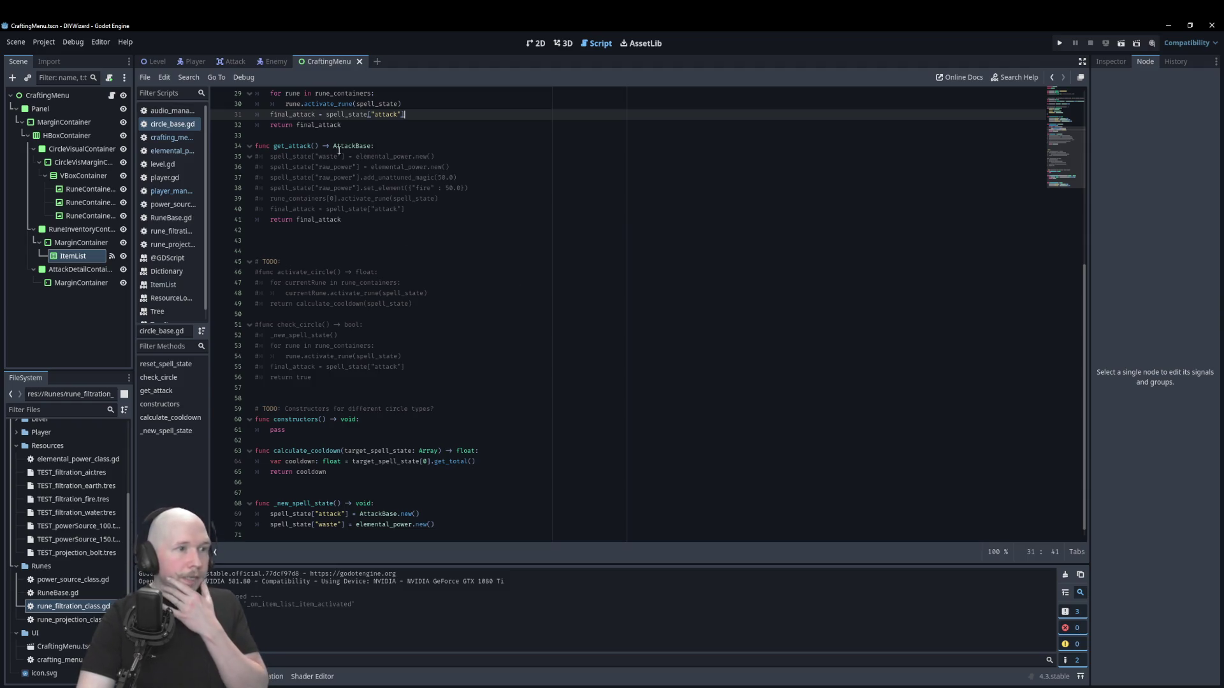
Scroll through circle_base.gd, check crafting_menu.gd and player_manager.gd, then return to circle_base.gd
scroll(437, 331, "up", 4)
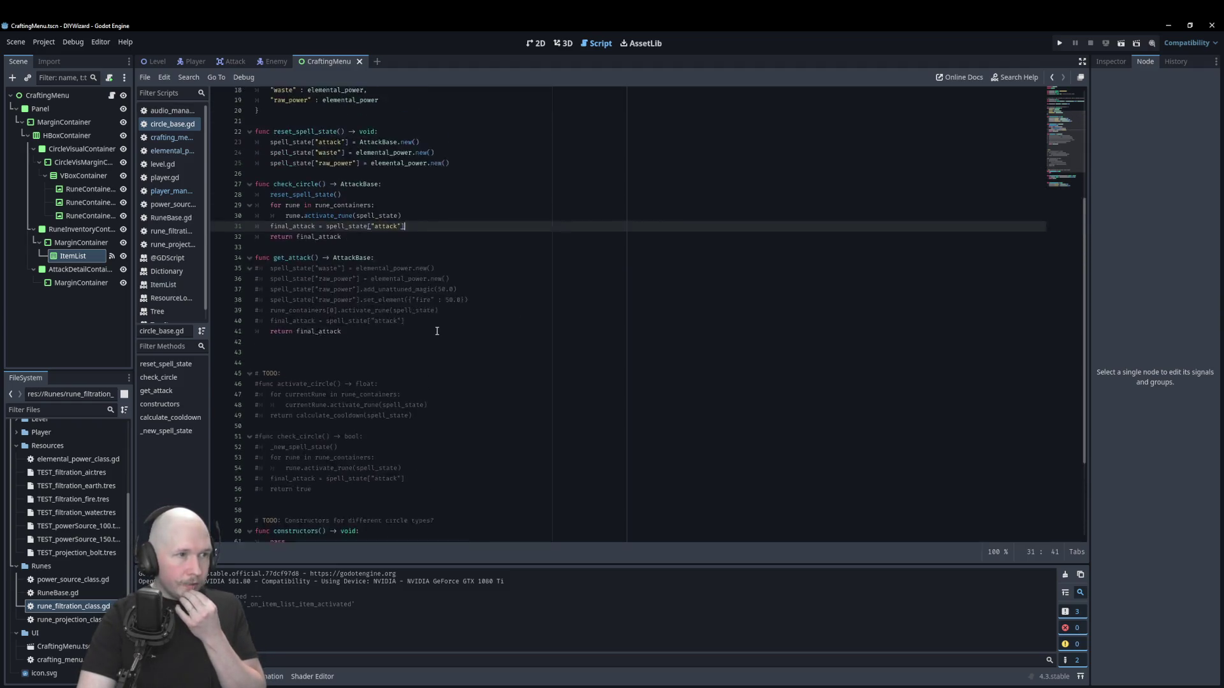
scroll(437, 331, "up", 3)
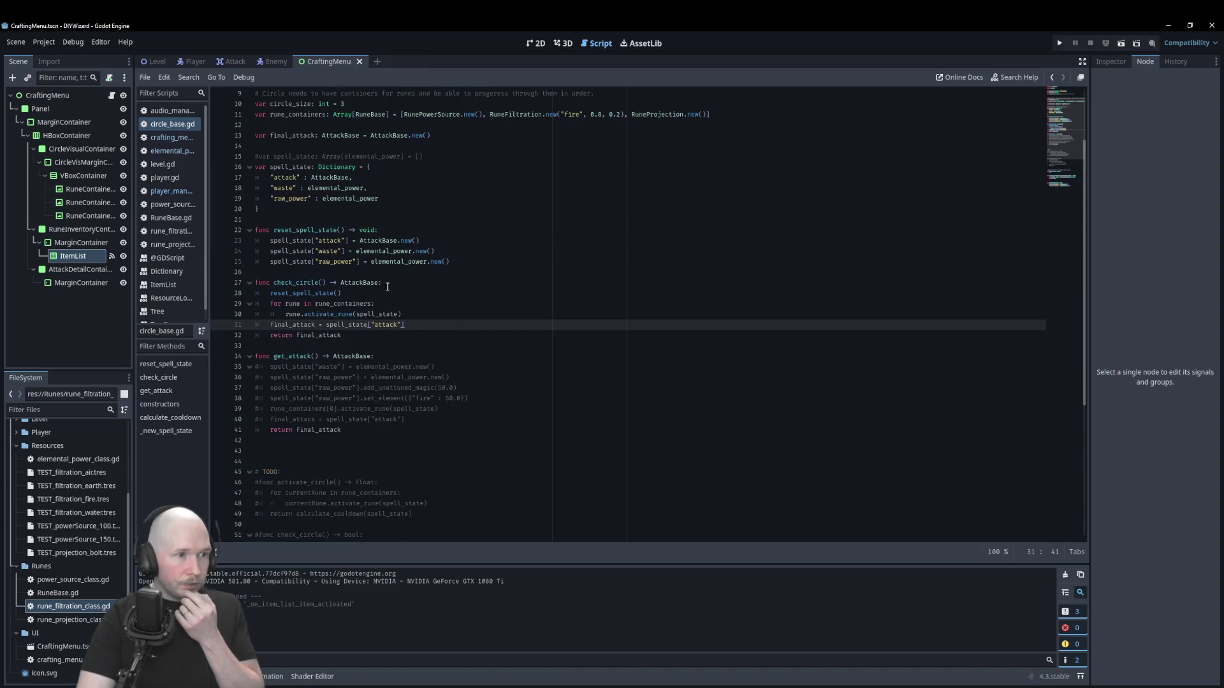
scroll(451, 322, "down", 4)
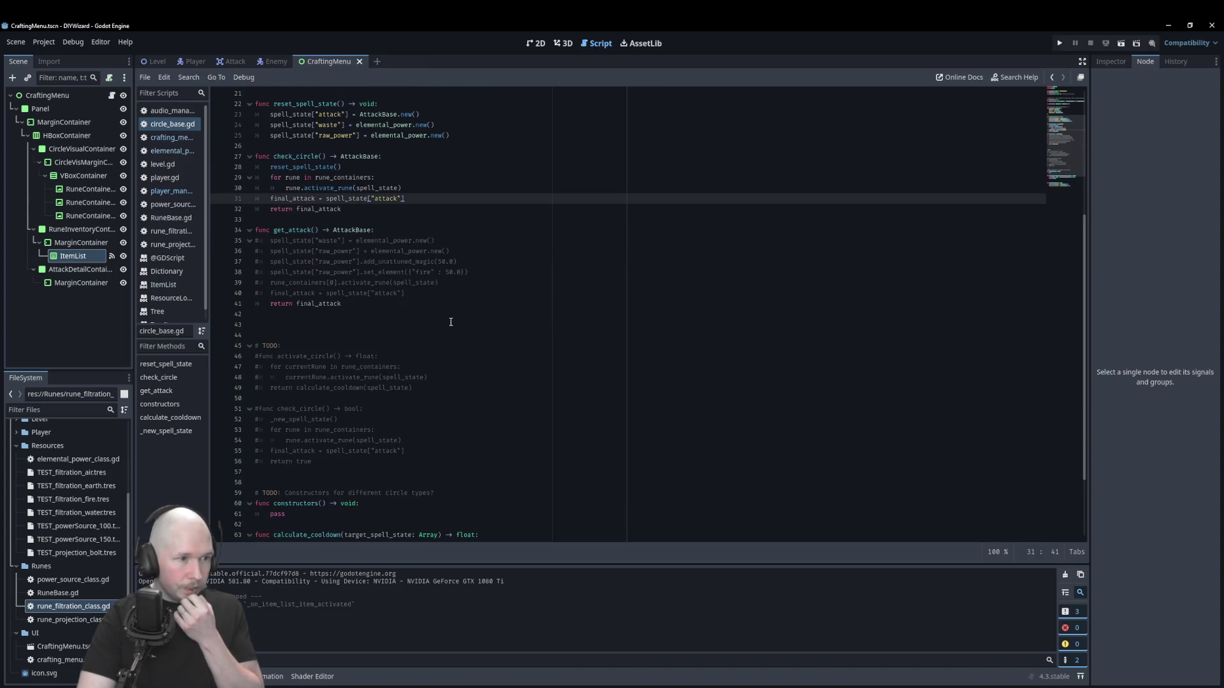
left_click(178, 140)
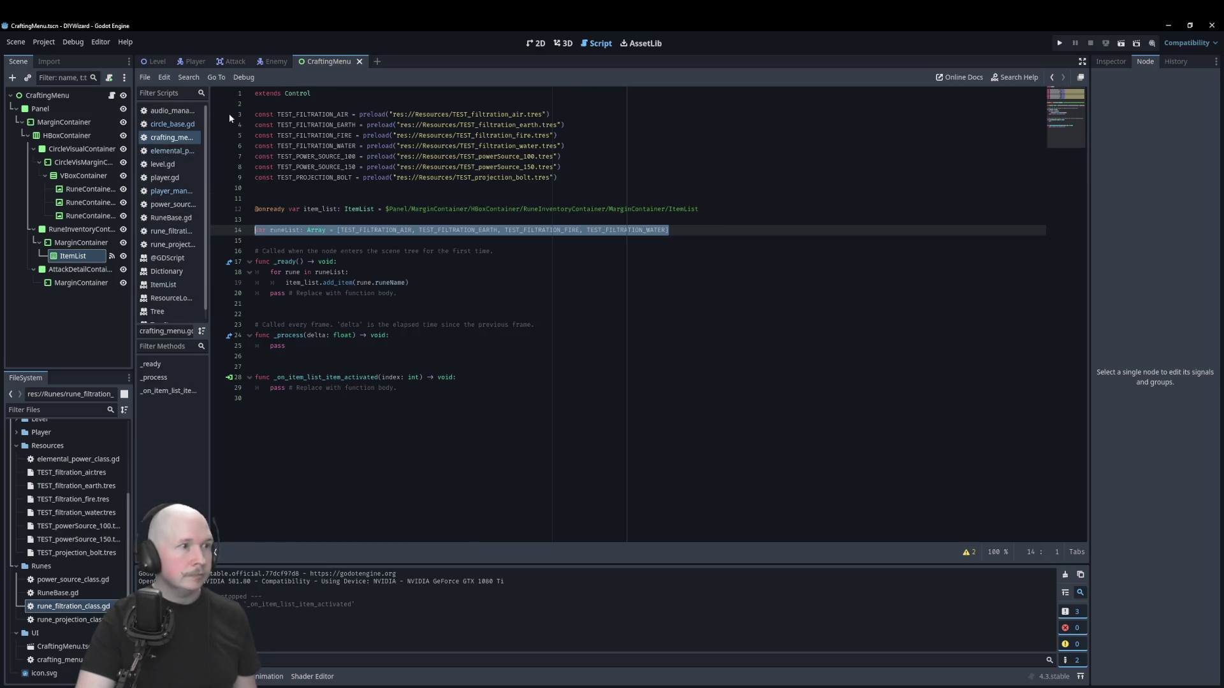
left_click(172, 124)
left_click(170, 191)
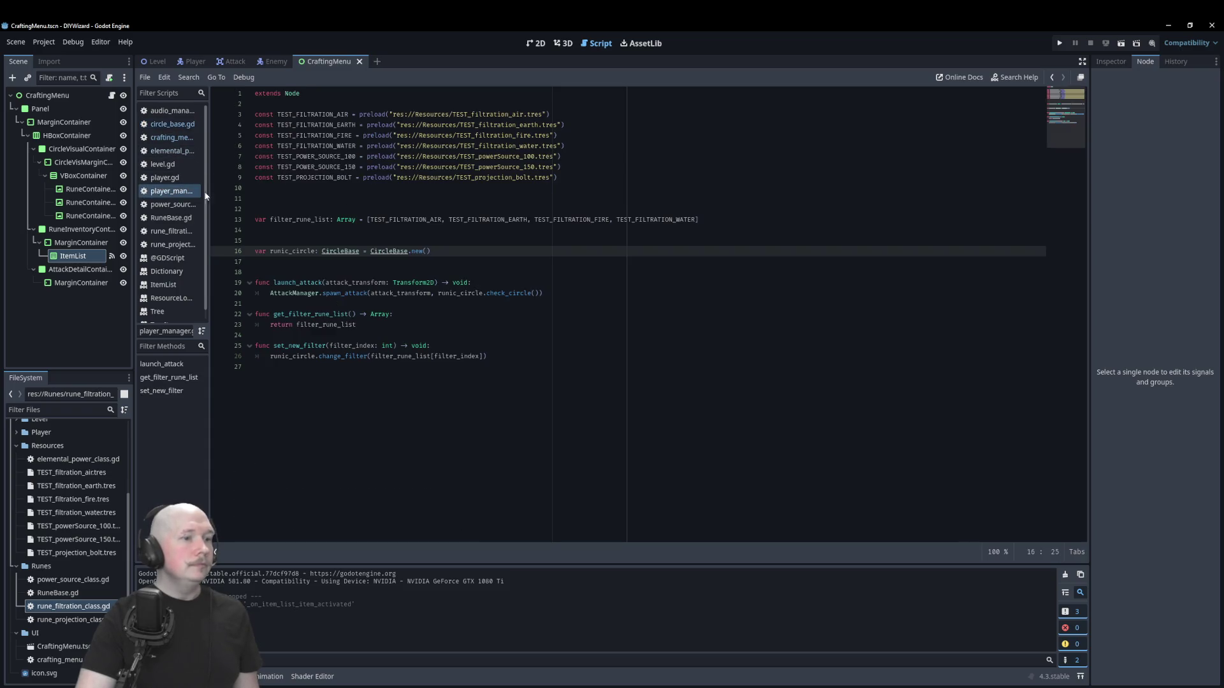
double_click(357, 357)
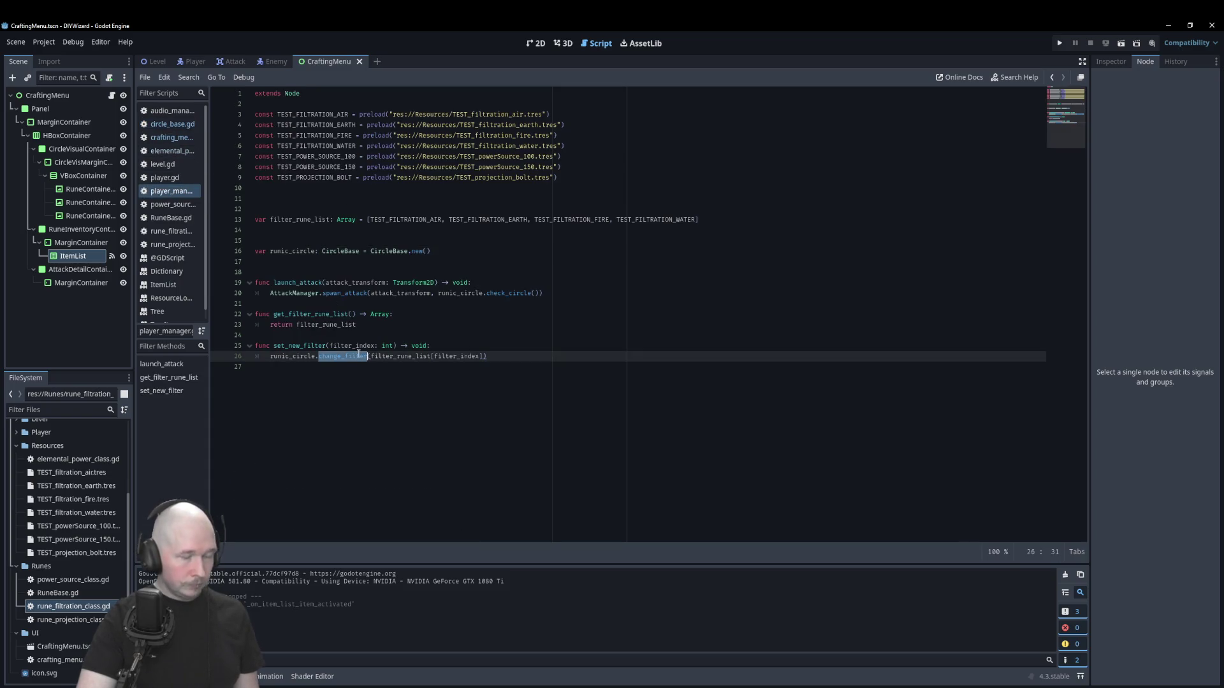
left_click(172, 124)
Delete the commented-out lines in get_attack and the commented TODO block, removing leftover blank lines
mouse_move(404, 294)
left_mouse_down()
mouse_move(249, 259)
mouse_move(235, 242)
left_mouse_up()
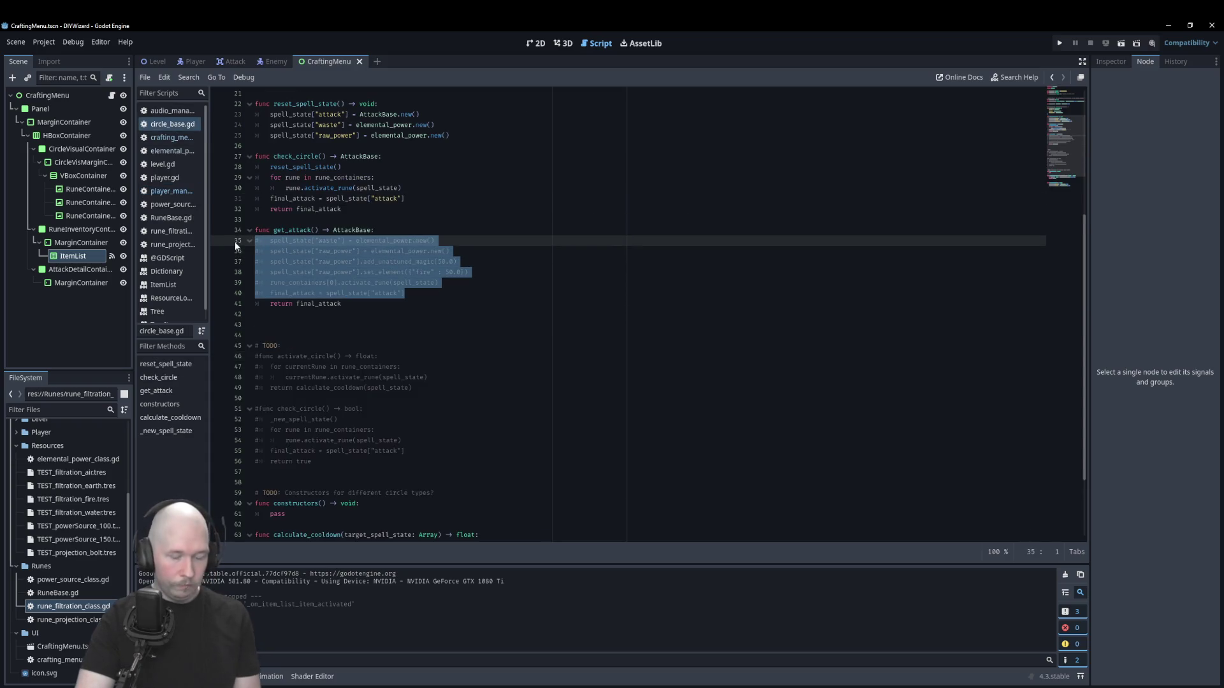
key("Delete")
key("BackSpace")
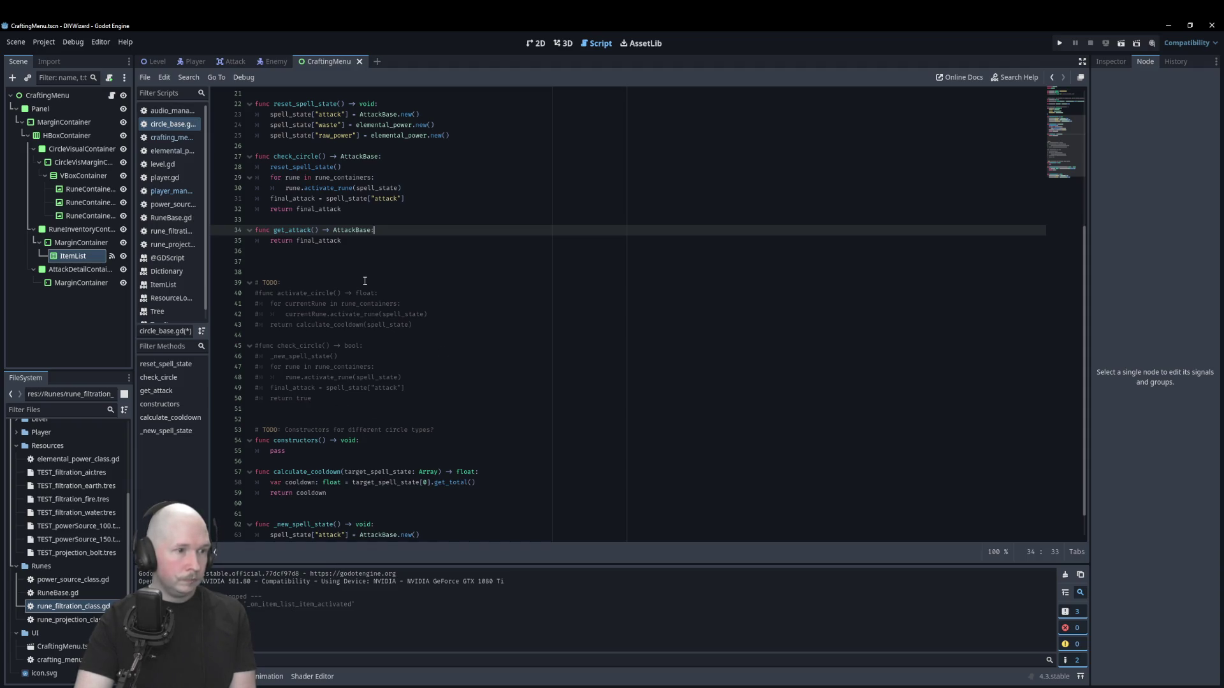
mouse_move(381, 414)
left_mouse_down()
mouse_move(210, 319)
mouse_move(210, 268)
mouse_move(255, 258)
left_mouse_up()
key("Delete")
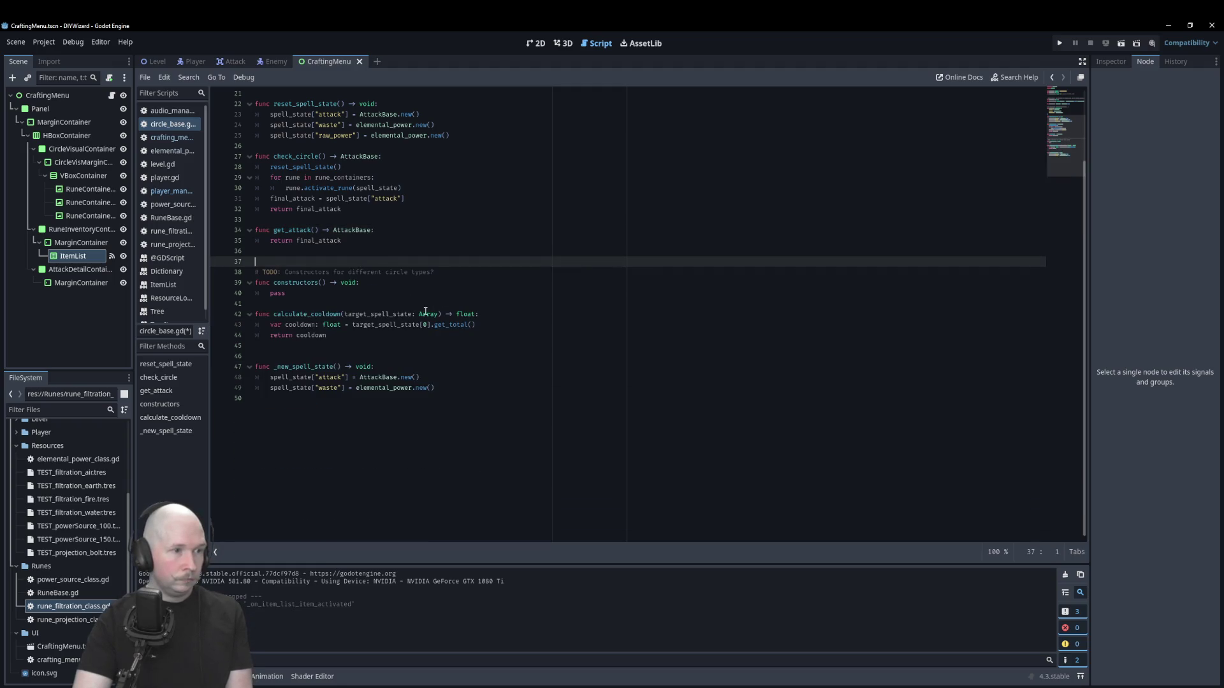
key("BackSpace")
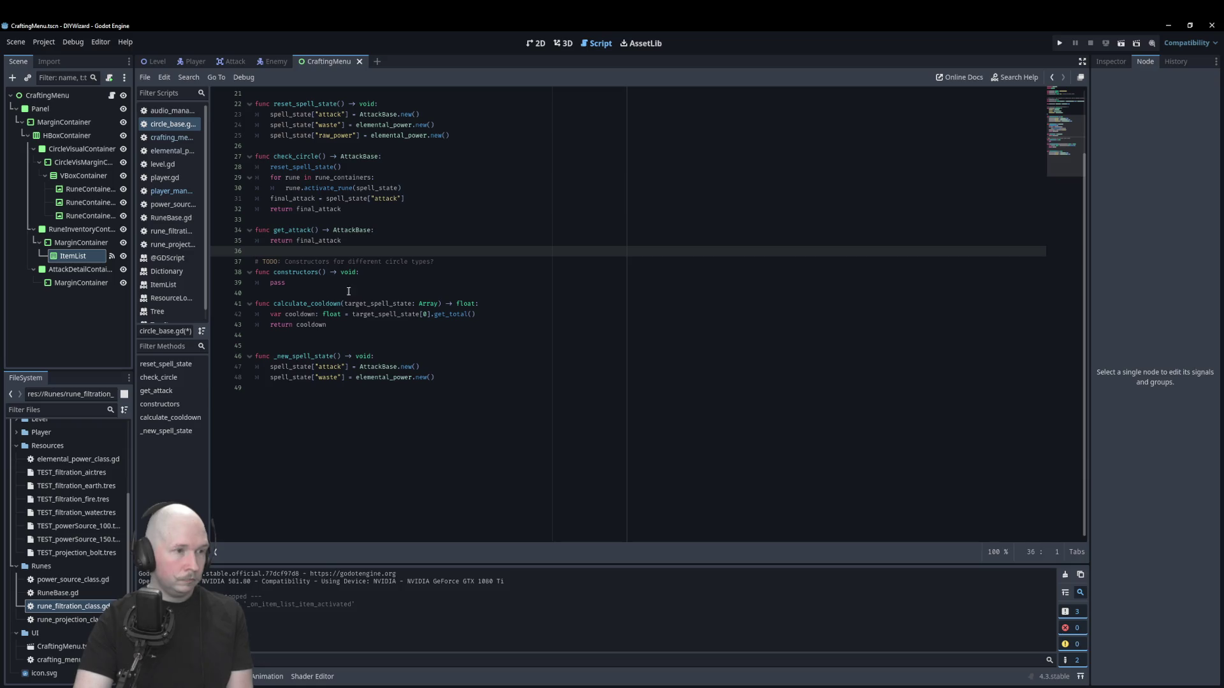
Delete the constructors() function with its TODO comment and the blank line after get_attack
scroll(404, 451, "up", 4)
left_click_drag(357, 492, 225, 459)
key("Delete")
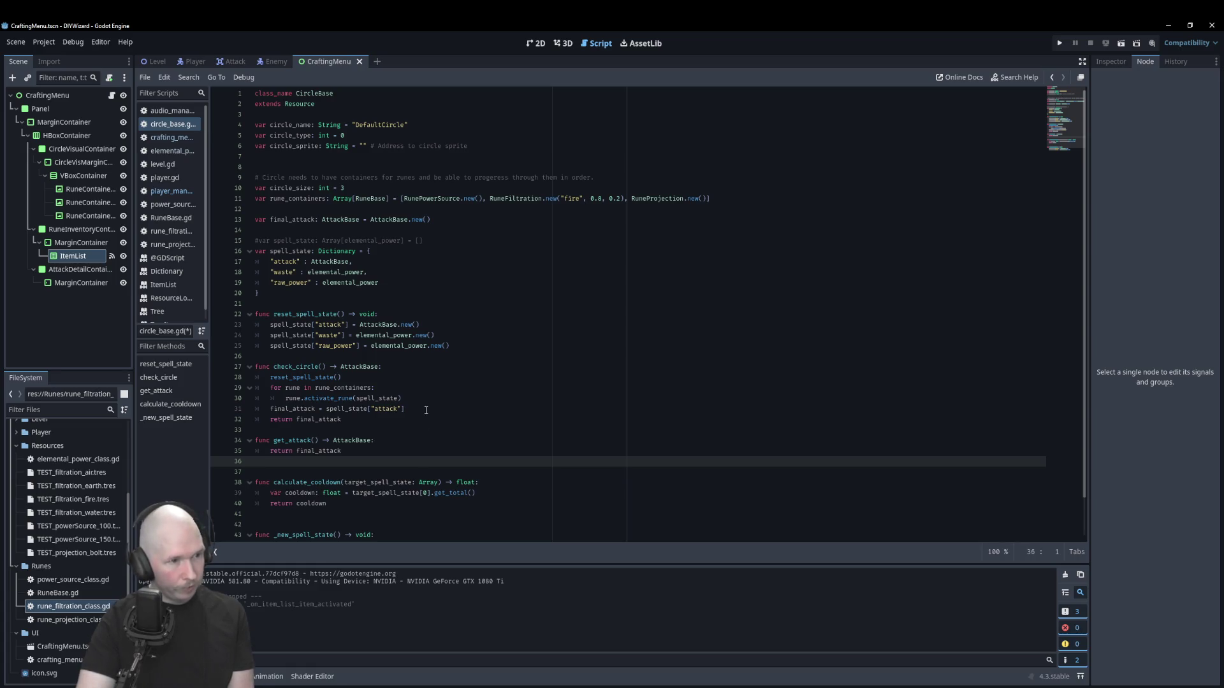
scroll(426, 409, "down", 2)
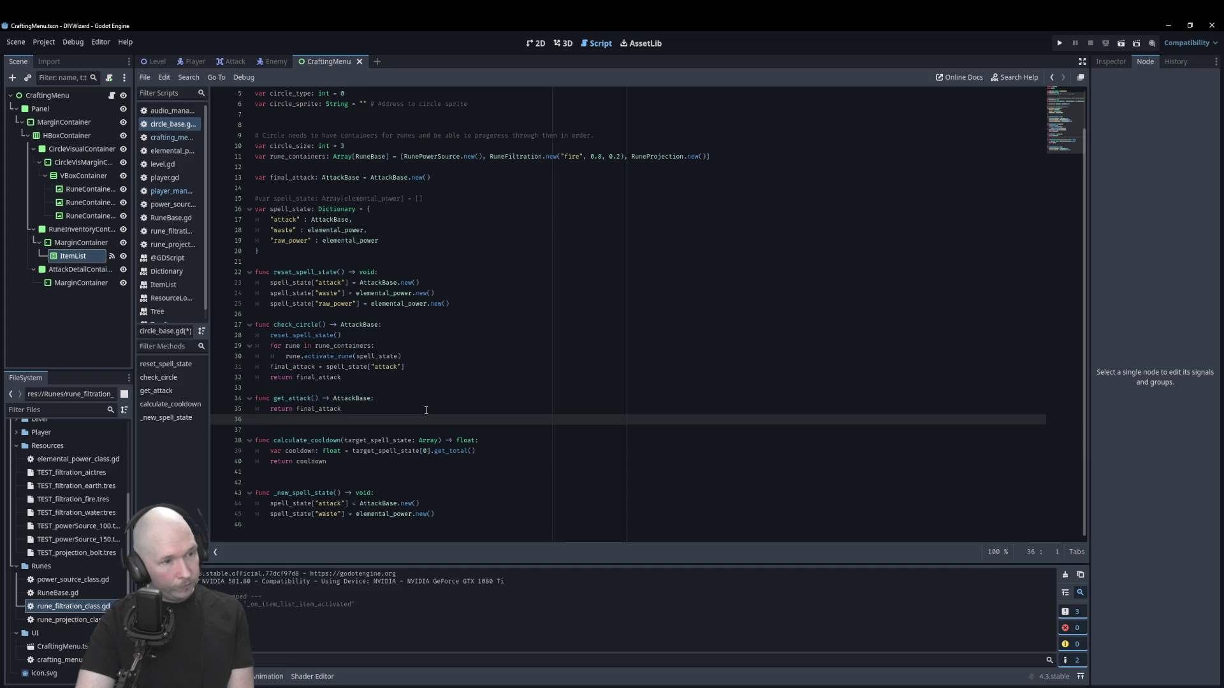
key("BackSpace")
left_click(453, 461)
Add a change_filter(new_filter: RuneFiltration) function header after confirming the class name in rune_filtration_class.gd
key("Return")
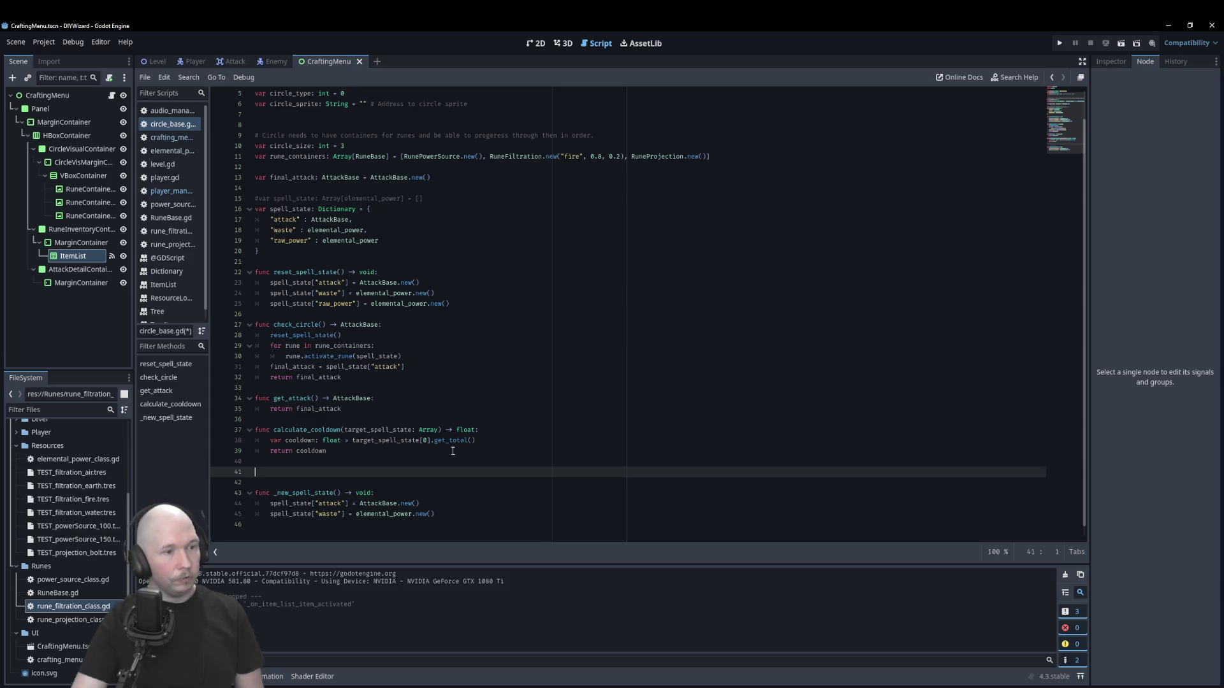
type("func change_filter(")
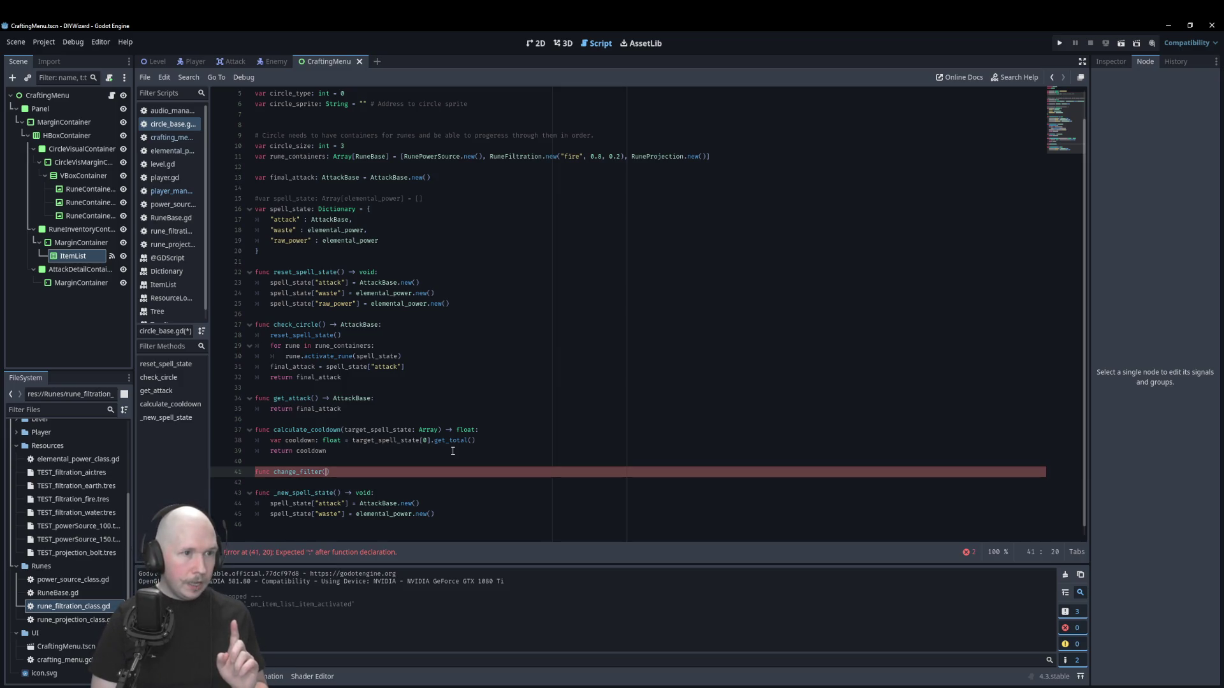
type("Run")
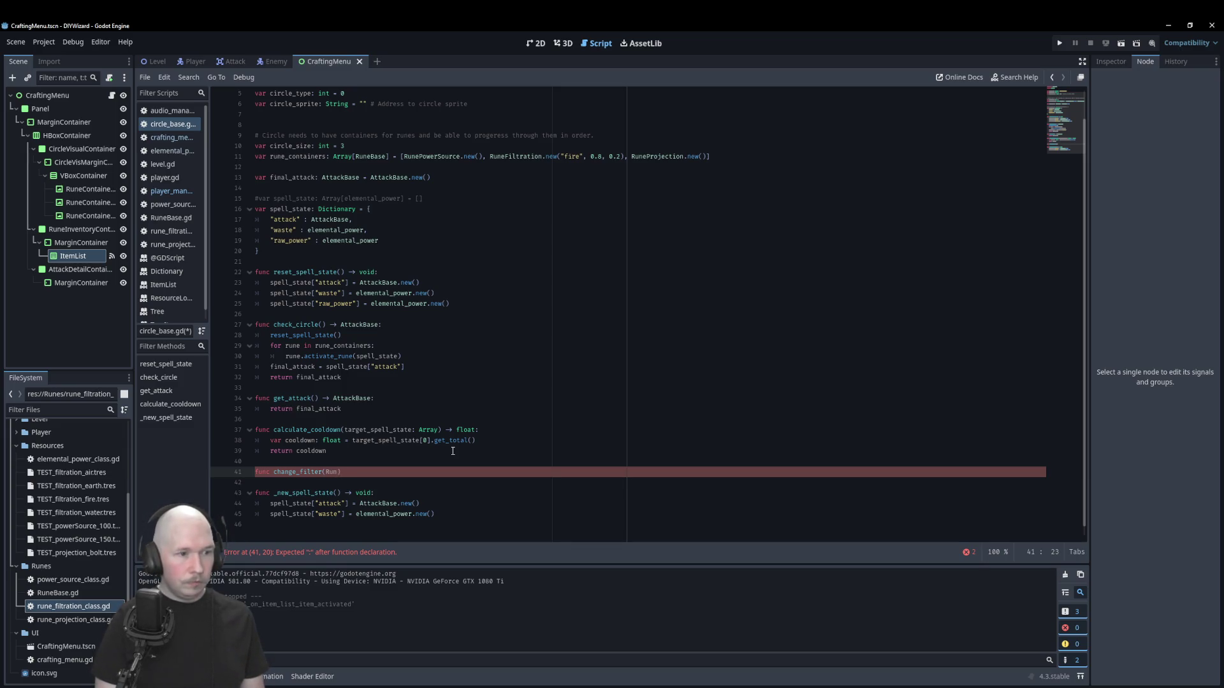
key("BackSpace")
key("BackSpace")
key("BackSpace")
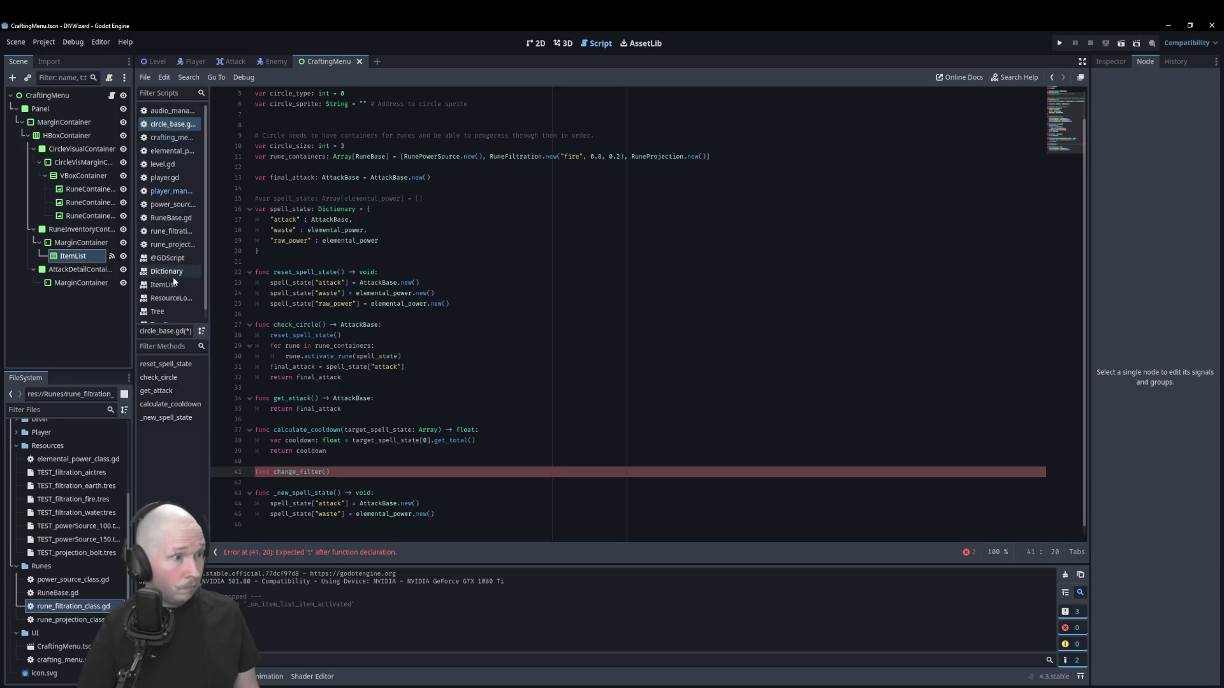
left_click(171, 231)
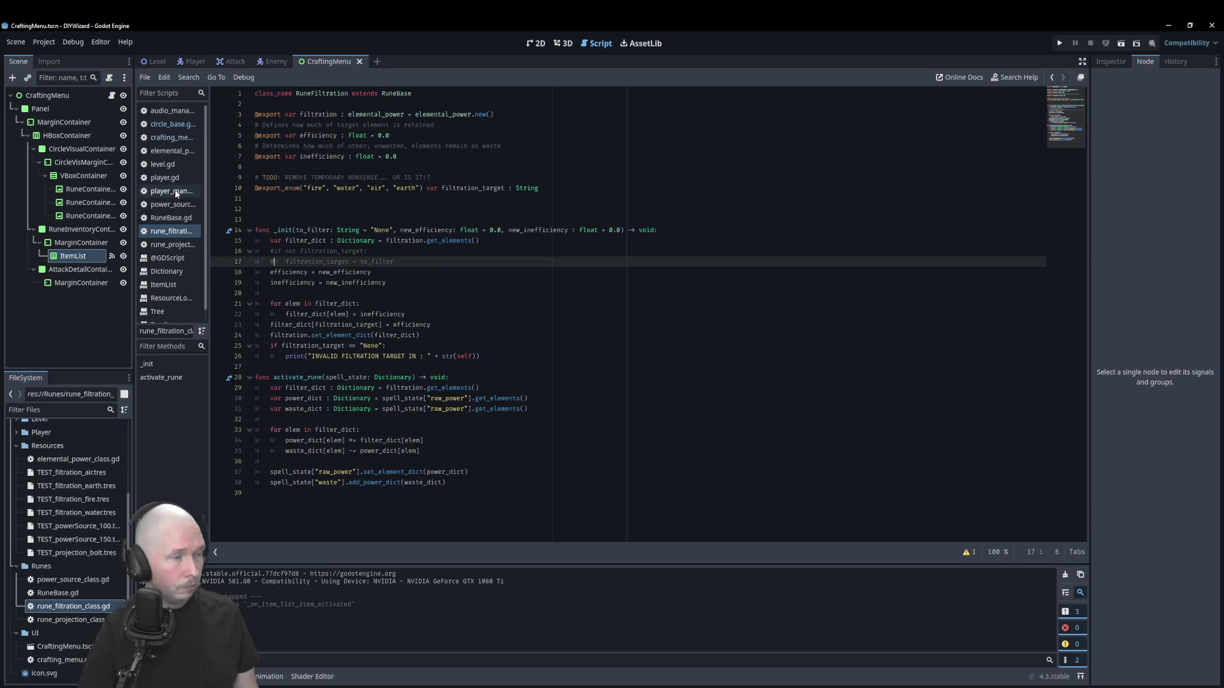
left_click(174, 125)
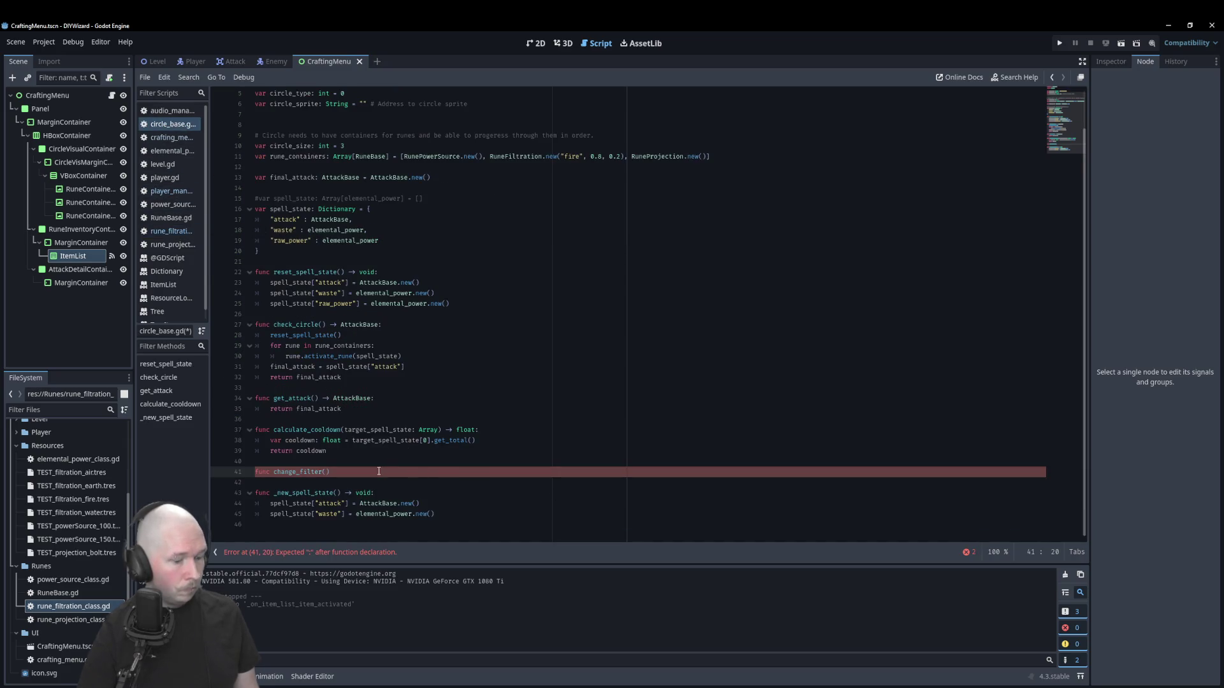
type("new_filter")
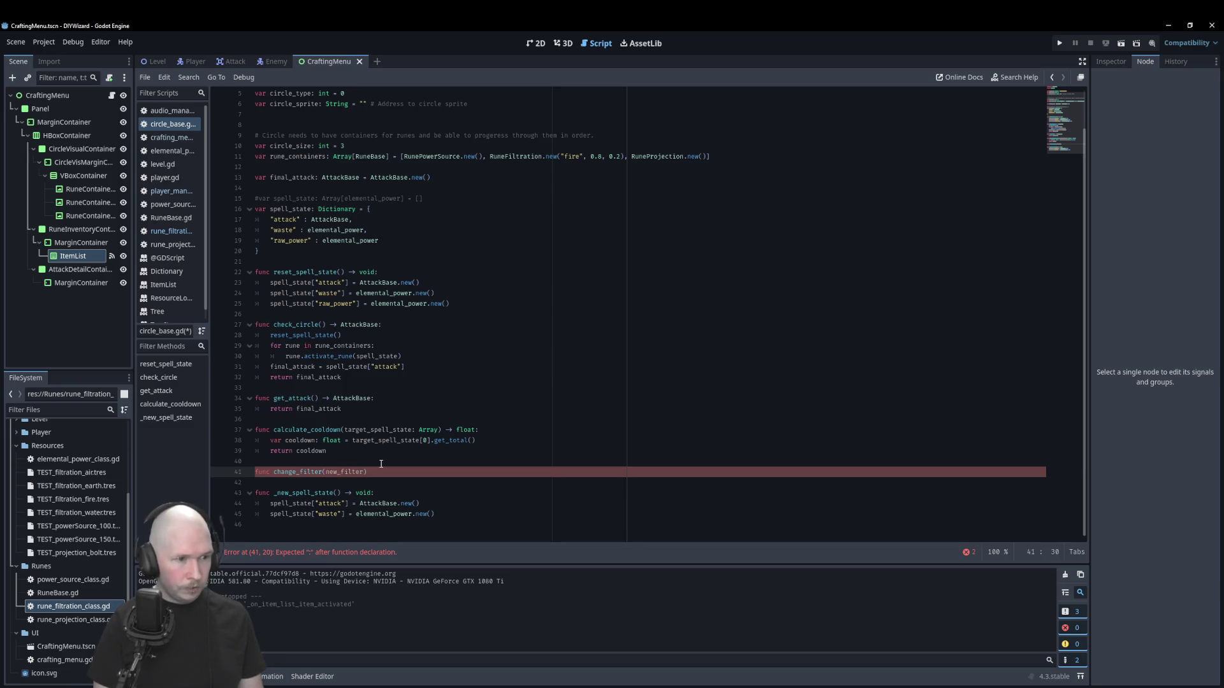
type(": Rune")
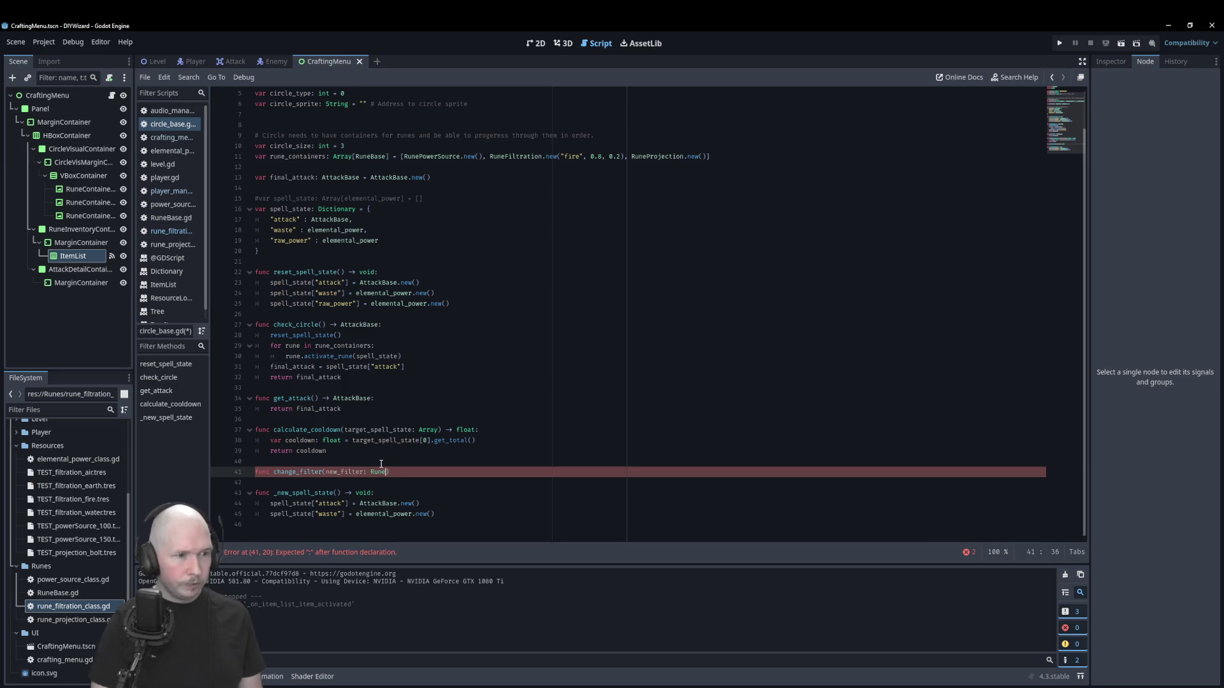
key("Down")
key("Return")
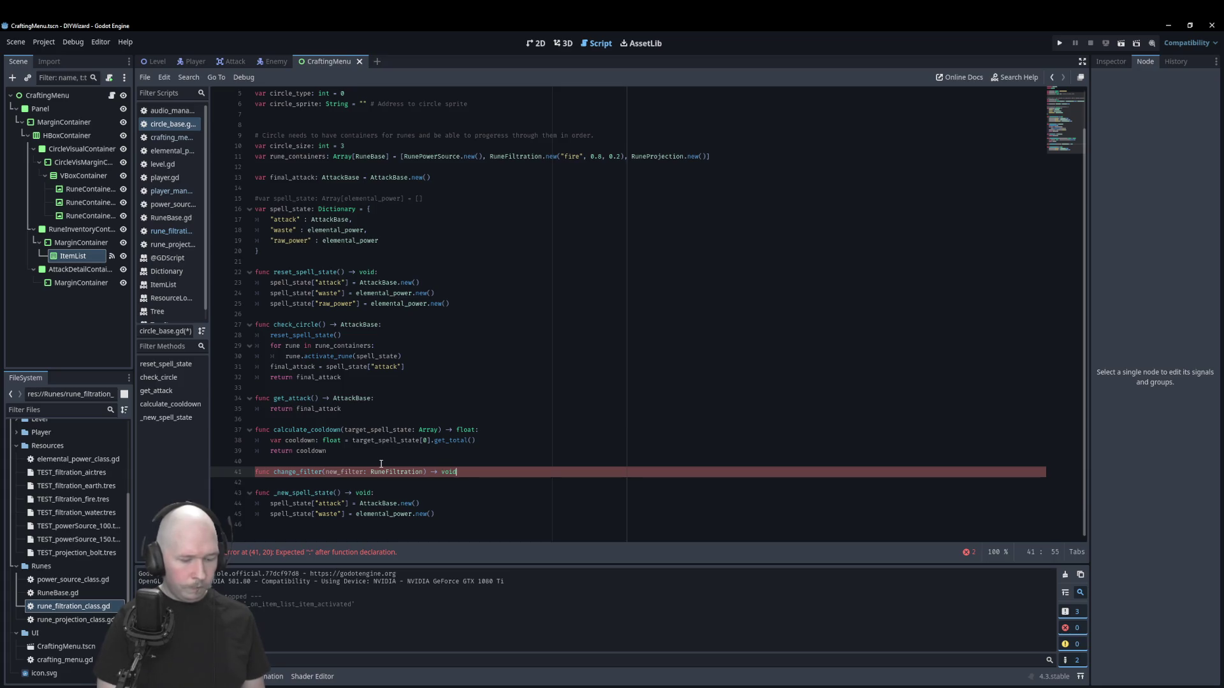
Write the body assigning new_filter to rune_containers[1] and save circle_base.gd
key("Return")
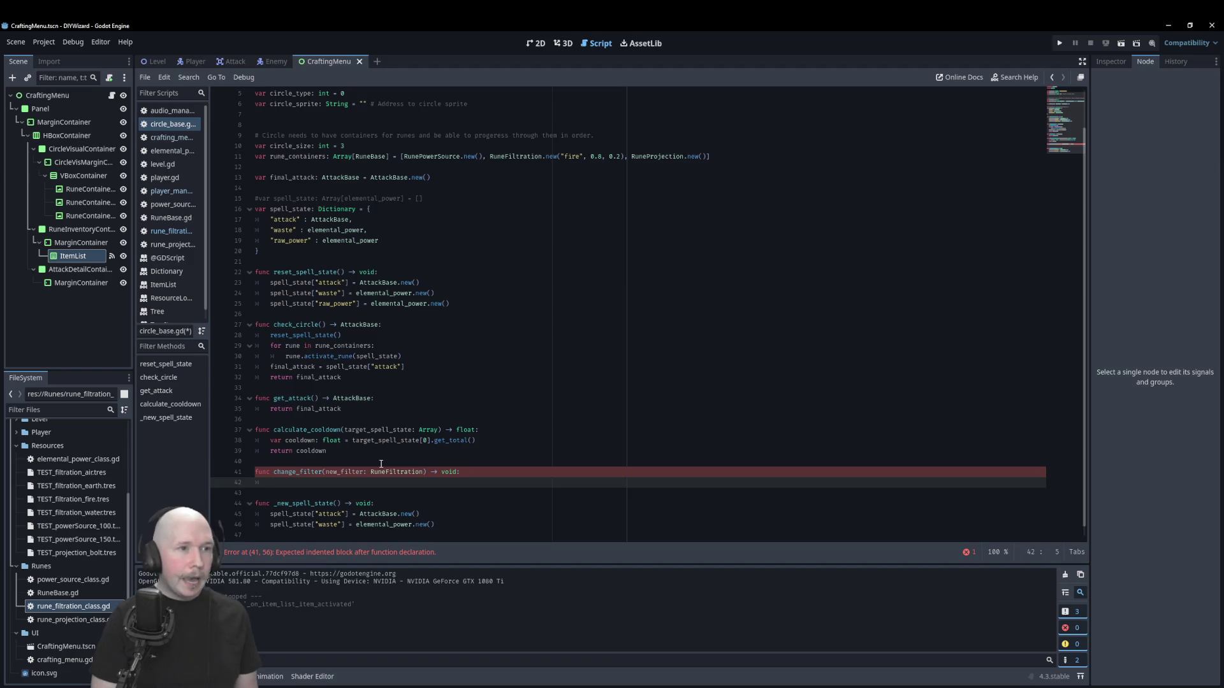
type("rune")
key("Return")
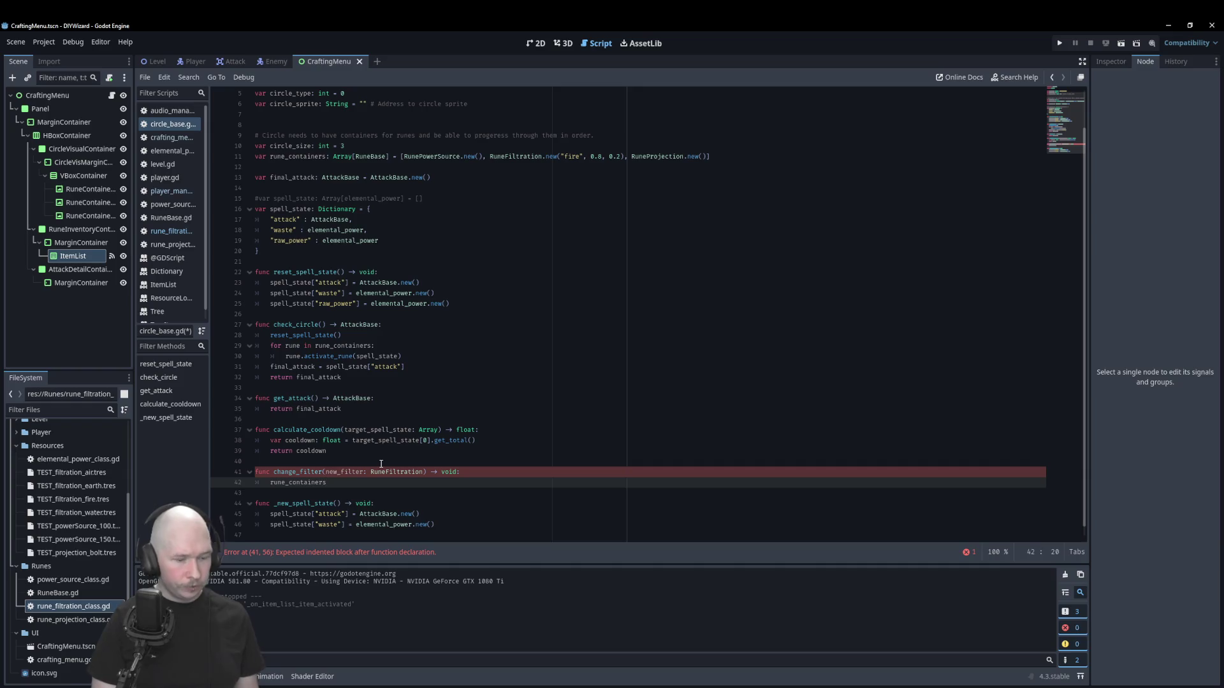
type("[")
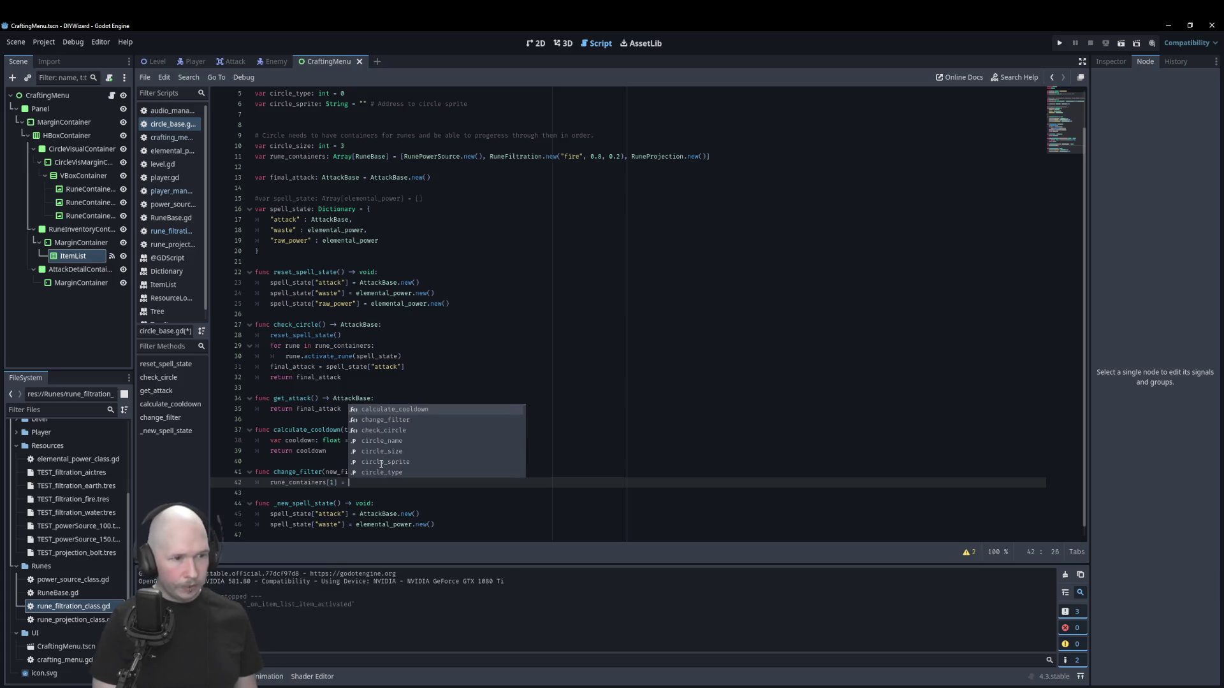
type("new_filter")
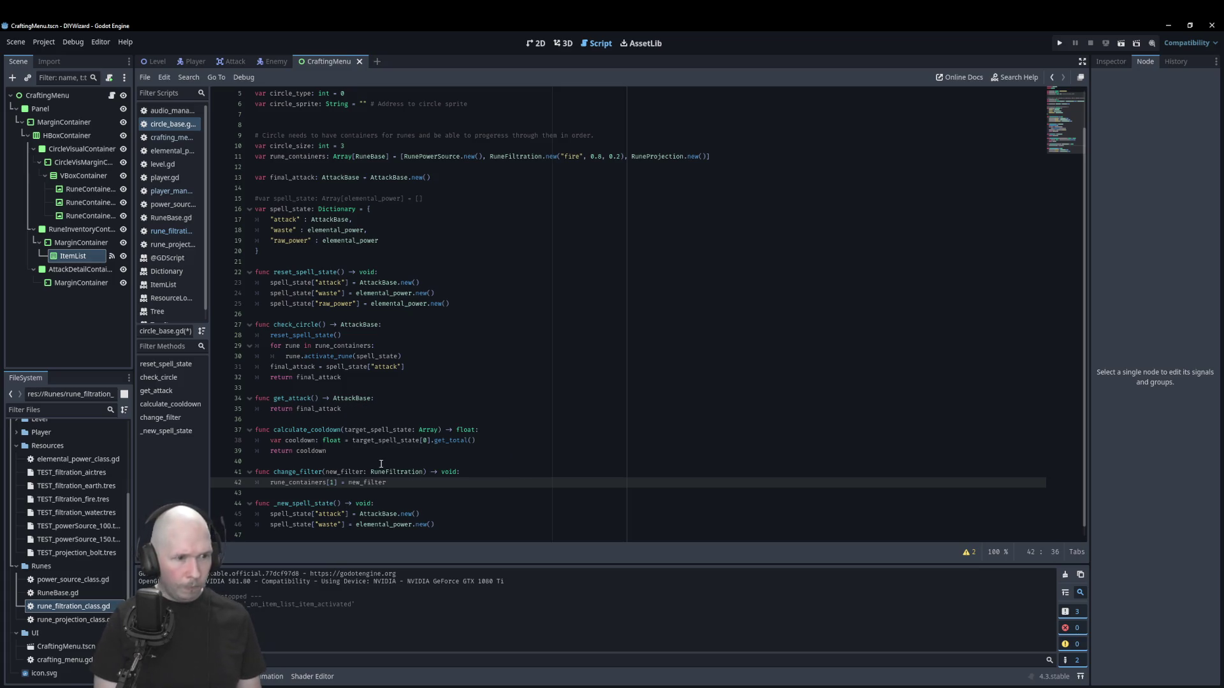
key("ctrl+s")
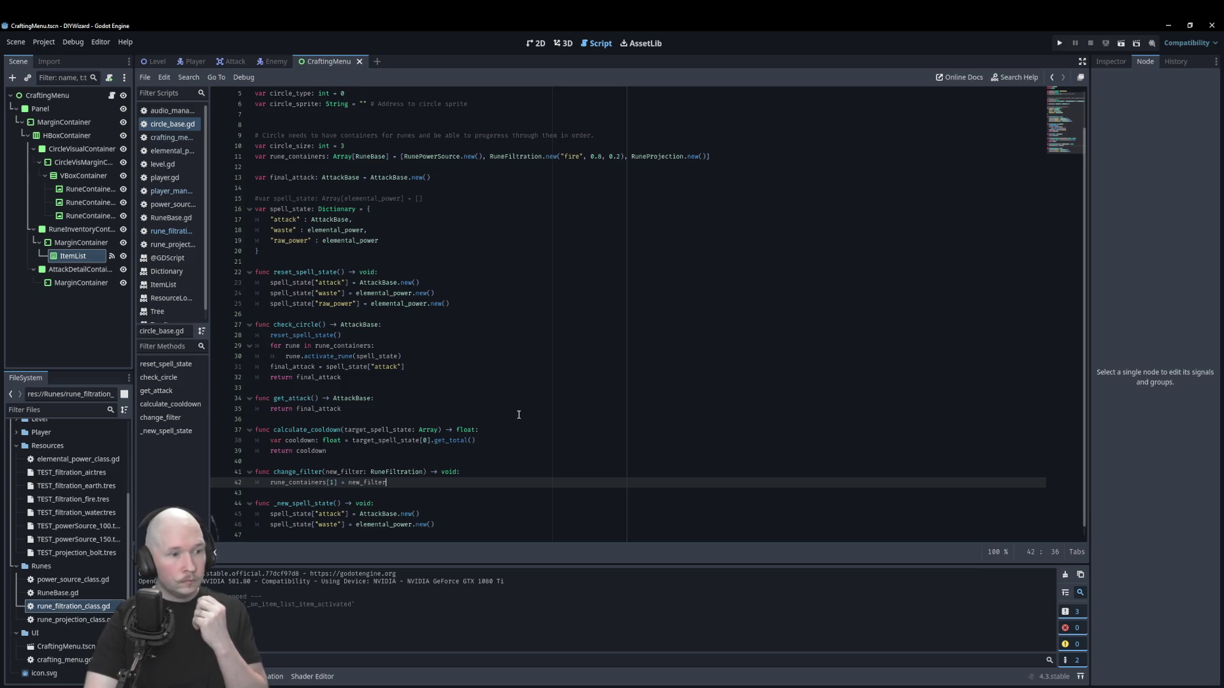
scroll(497, 446, "down", 1)
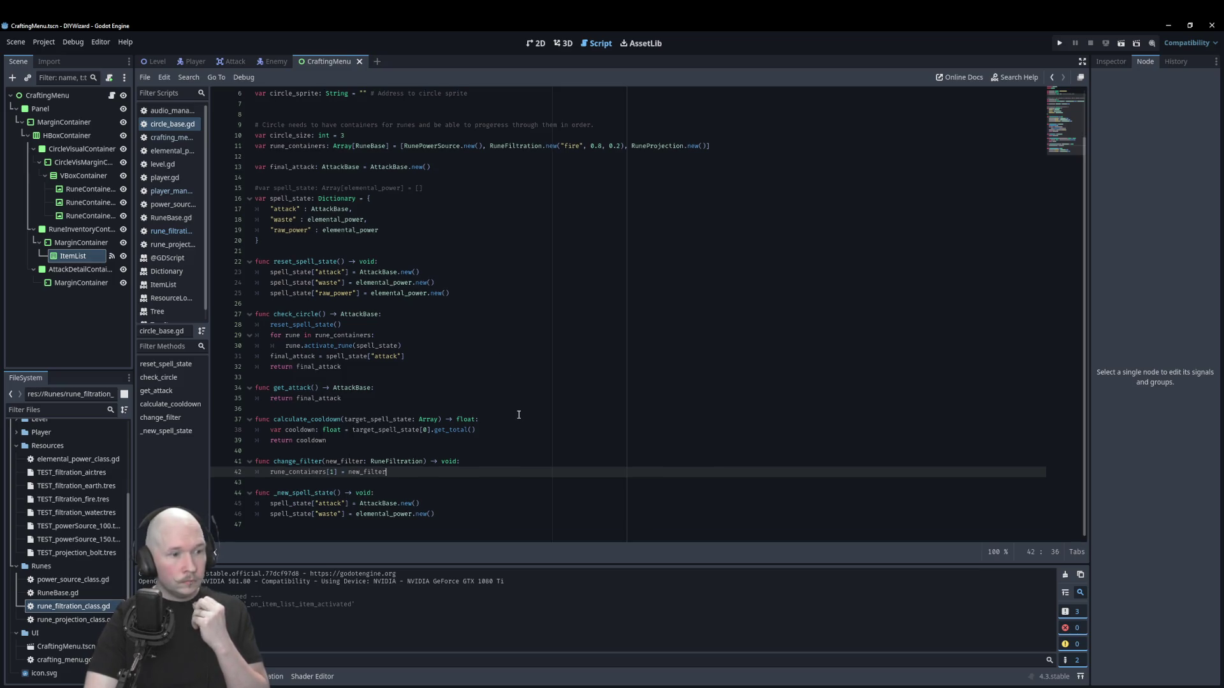
Move the get_attack function to the end of the script with a blank line above it
left_click(441, 517)
key("Up")
key("Up")
key("Up")
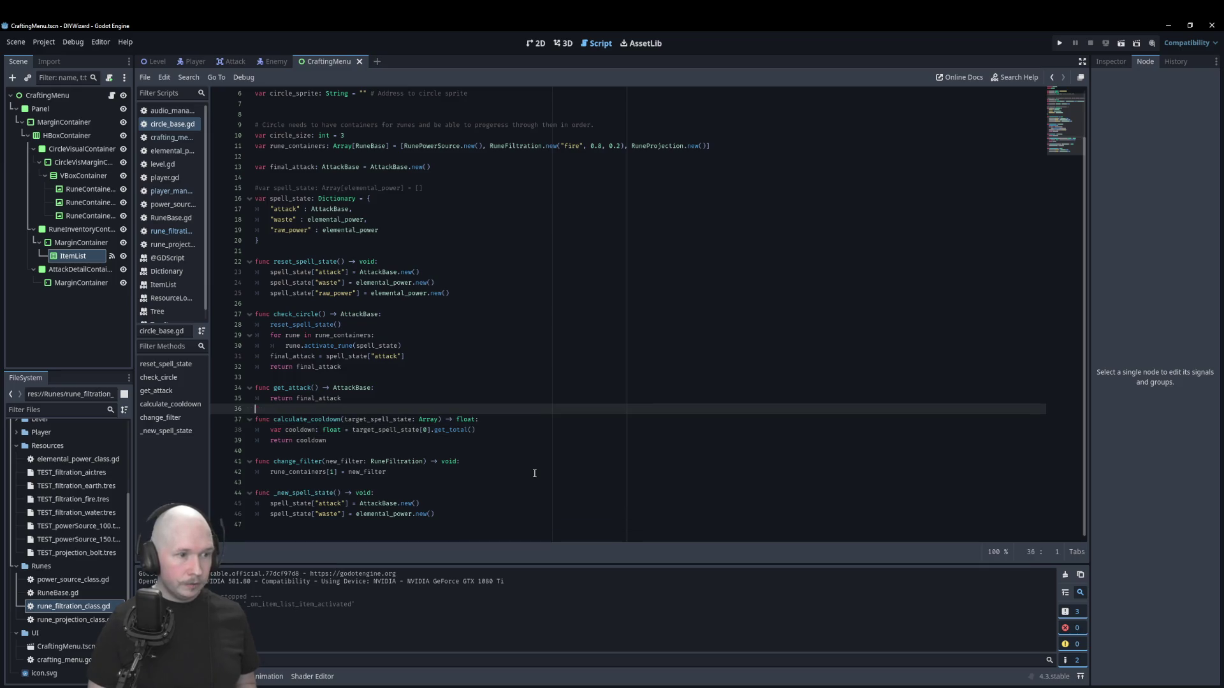
key("Down")
key("Down")
key("Down")
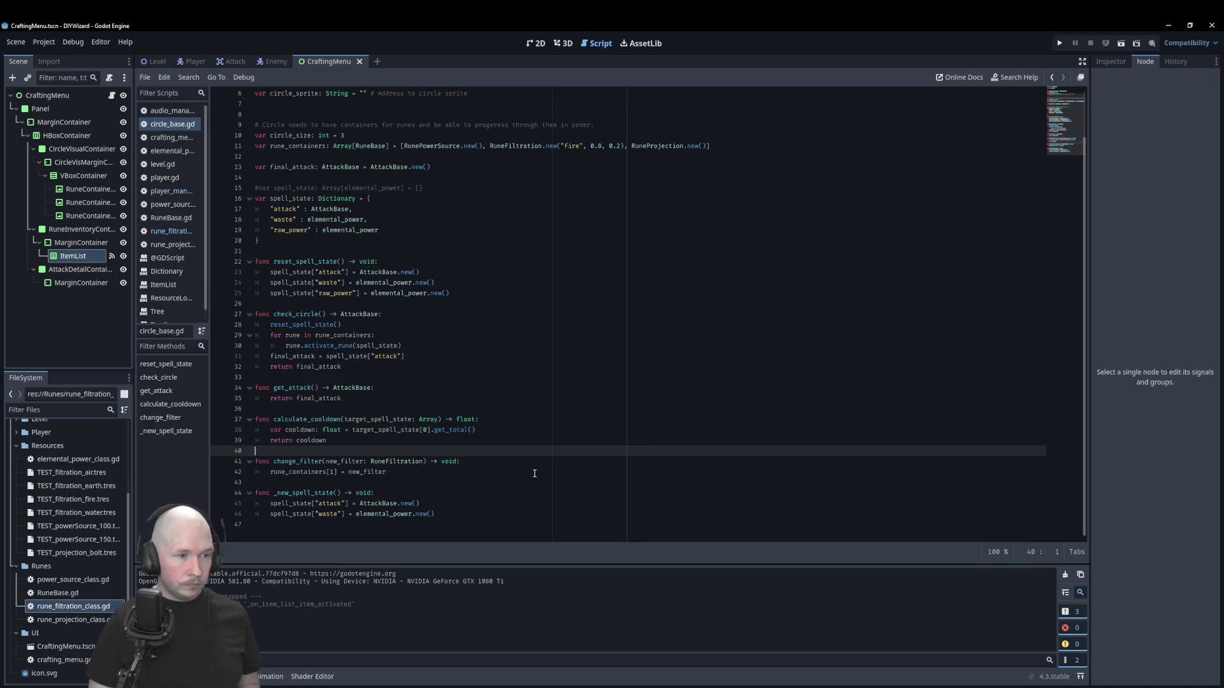
key("Up")
key("Up")
key("Up")
key("shift+Up")
key("Down")
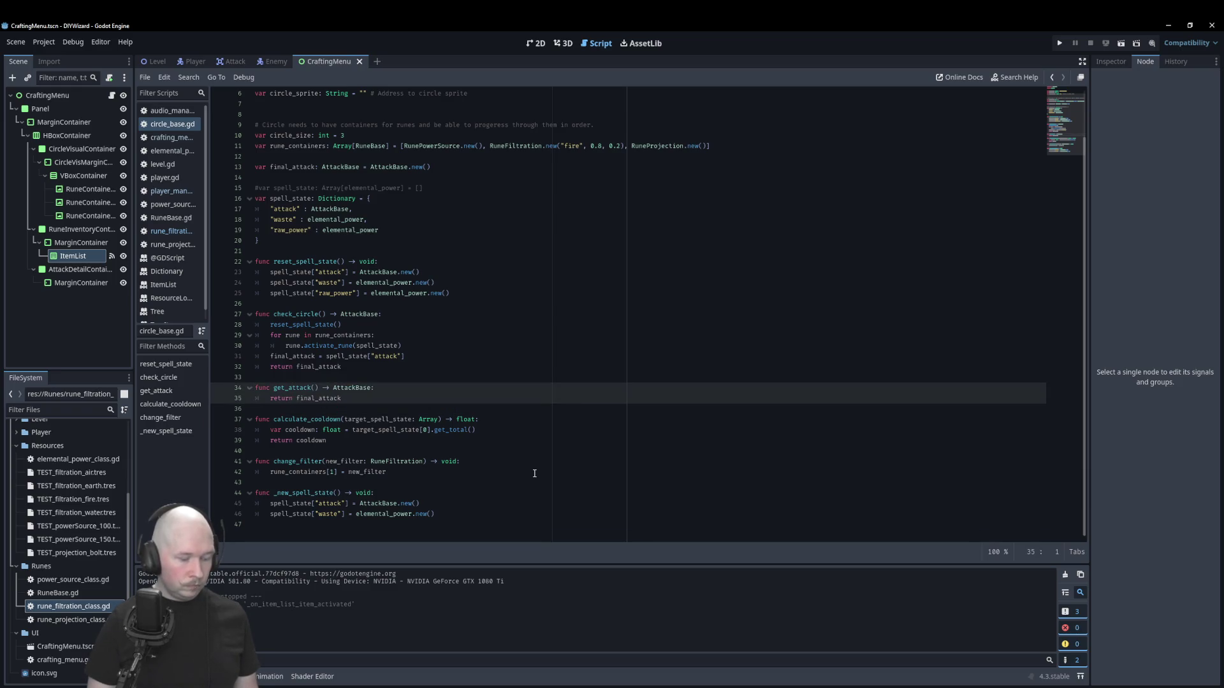
key("alt+Down")
key("alt+Down")
key("alt+Down")
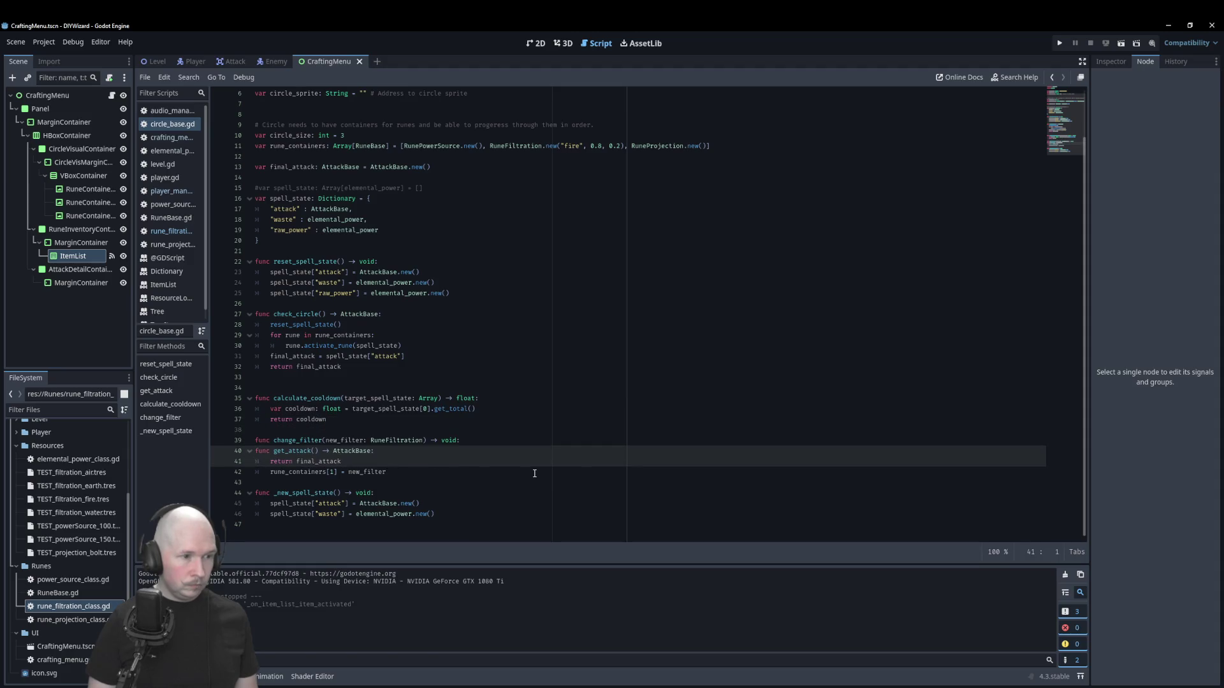
key("alt+Down")
key("alt+Down")
key("alt+Down")
key("Up")
key("Up")
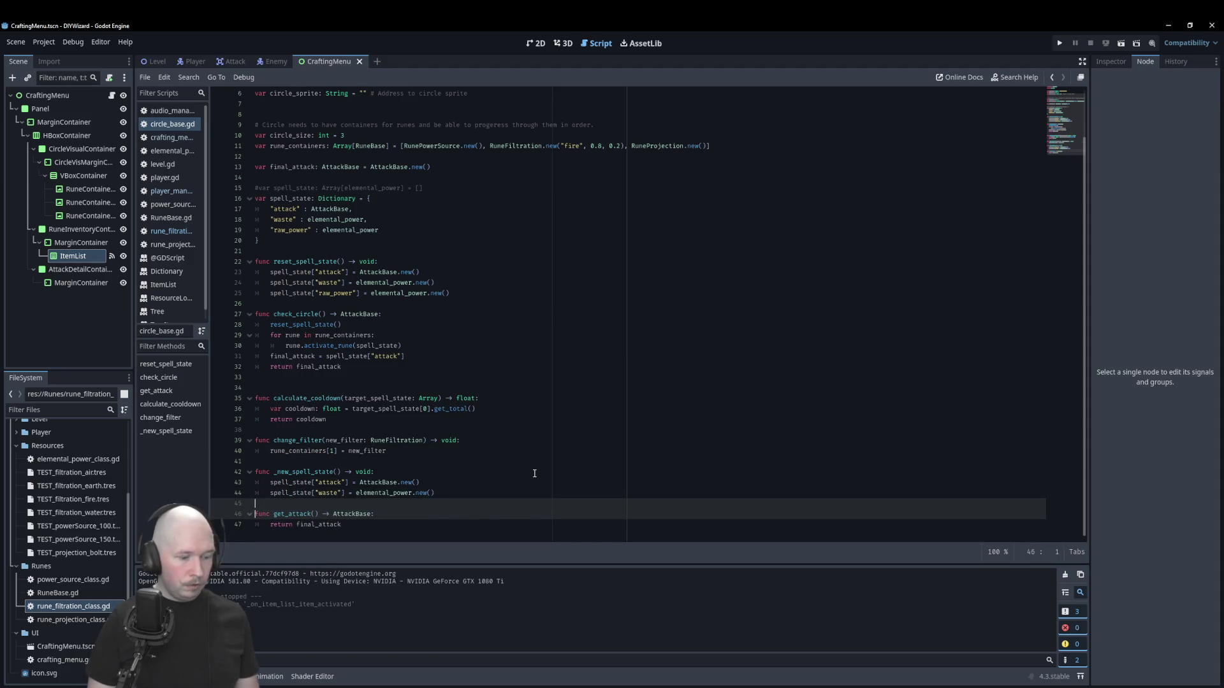
key("Return")
key("Return")
Move change_filter below _new_spell_state
key("Up")
key("Up")
key("Up")
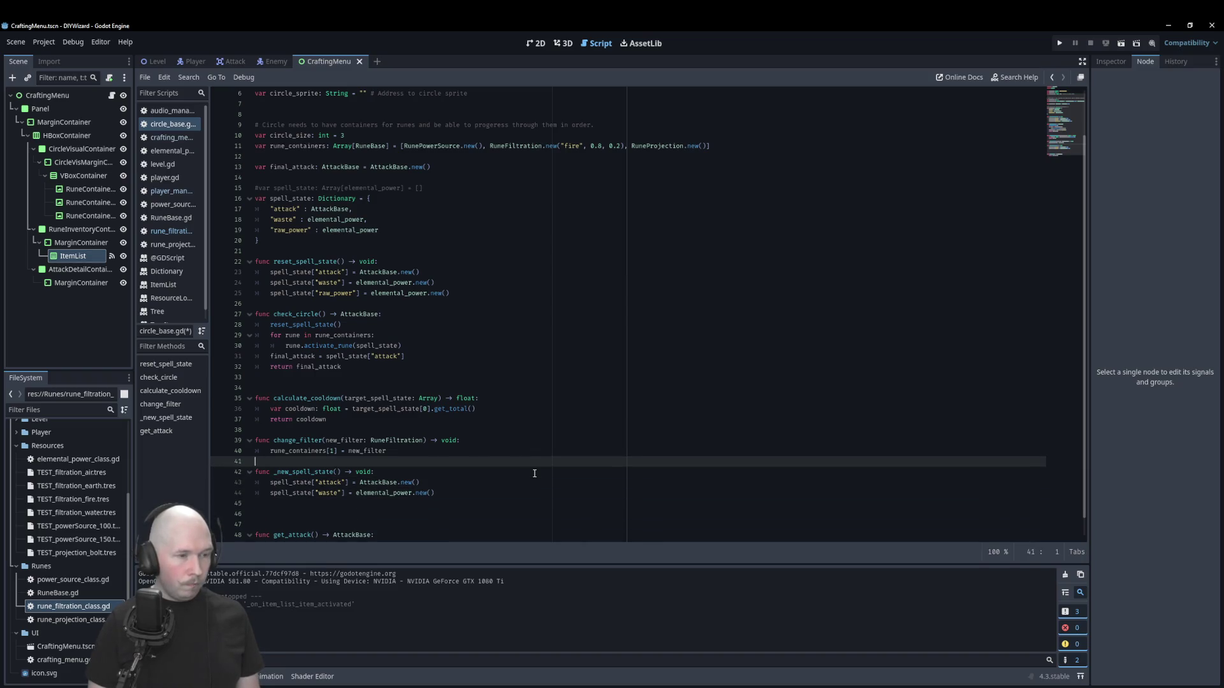
key("Up")
key("shift+Up")
key("shift+Up")
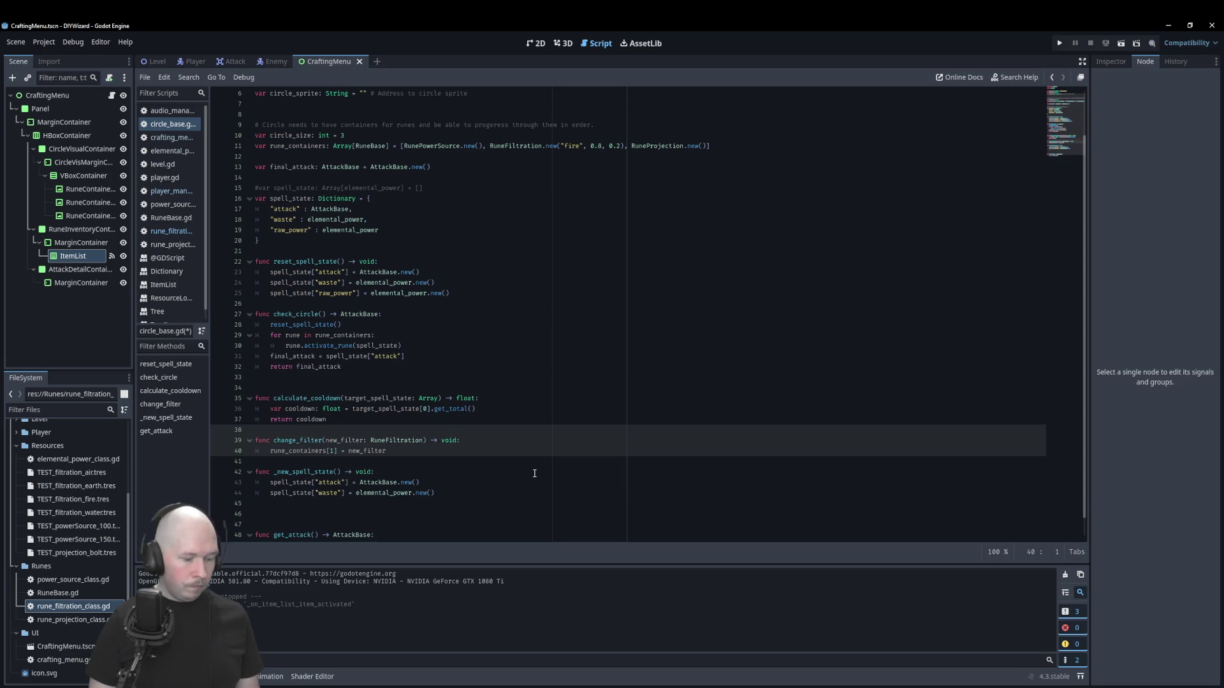
key("alt+Down")
key("alt+Down")
key("alt+Down")
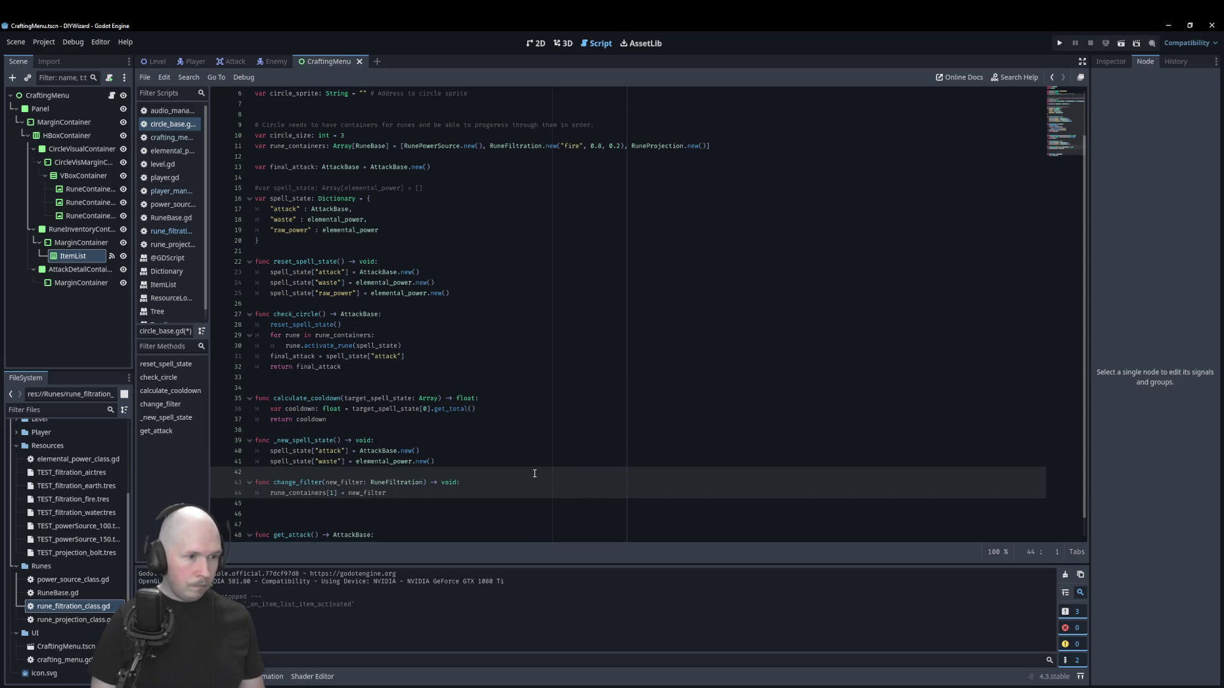
key("Escape")
key("Down")
key("Down")
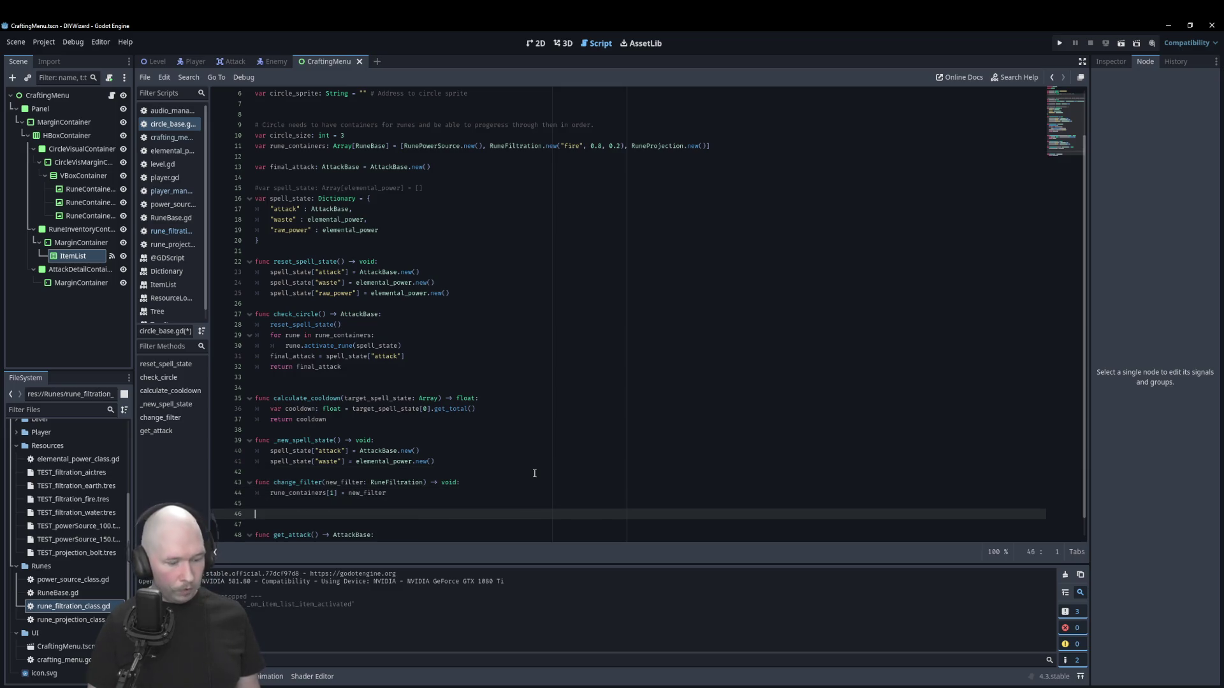
Write a function get_filters() -> Array that returns rune_containers
type("unc get")
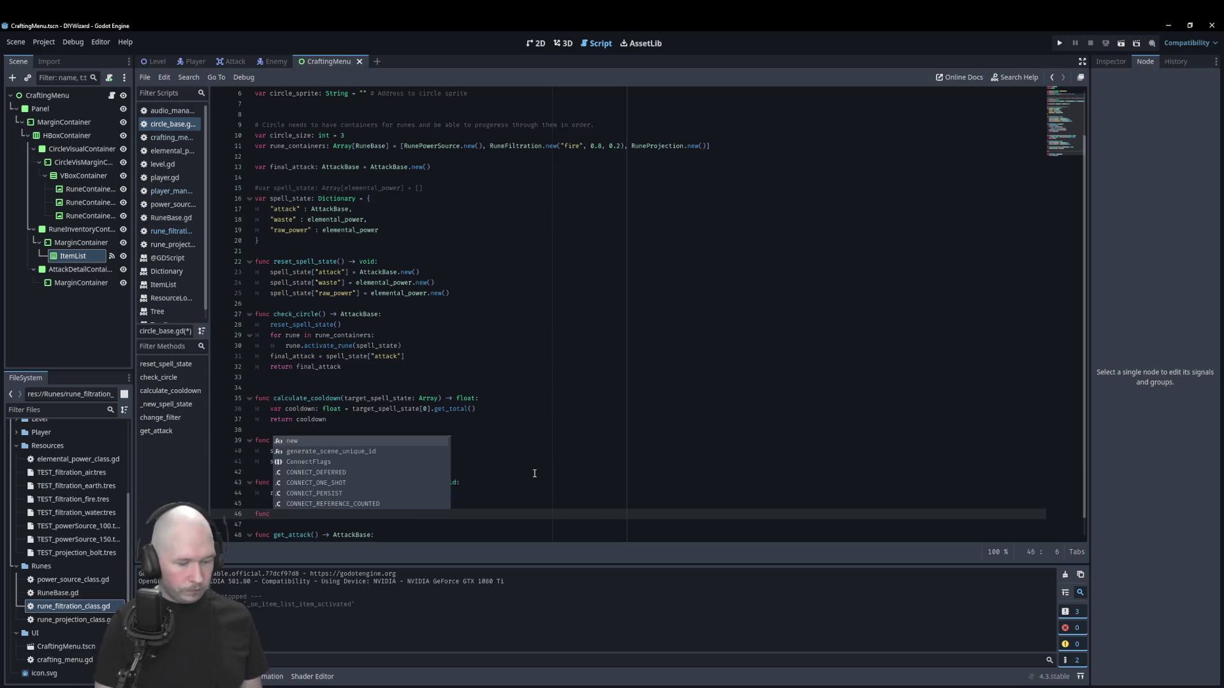
type("_filters")
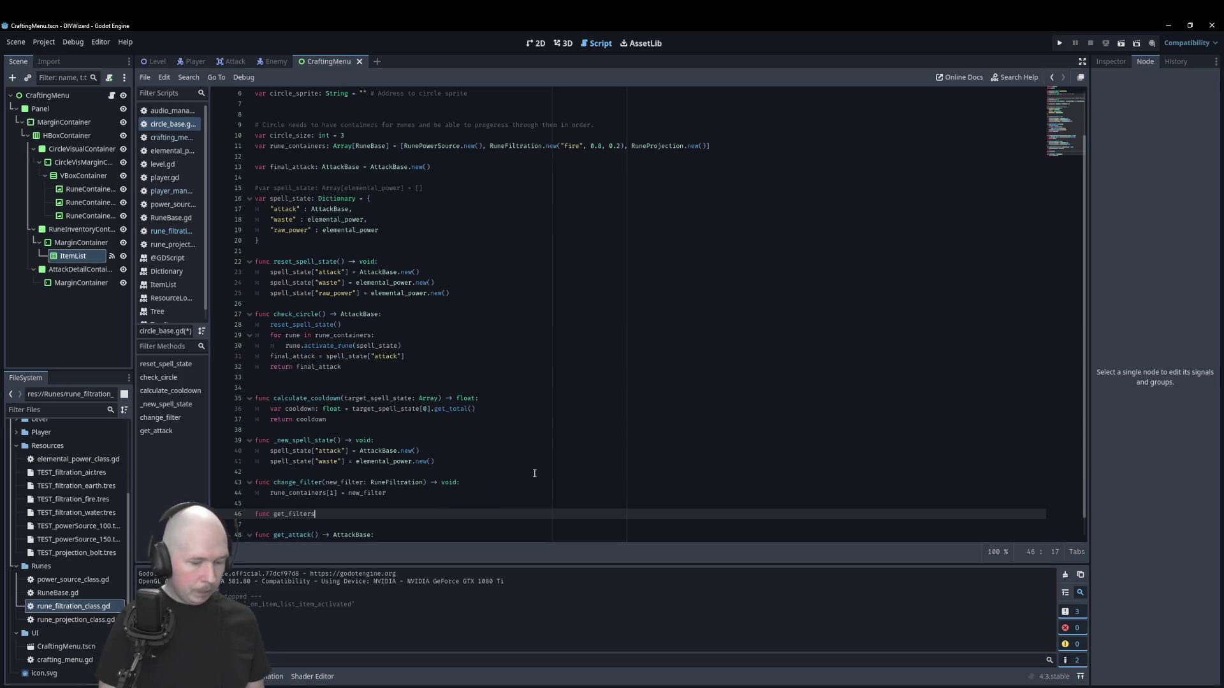
type("() -> Arra")
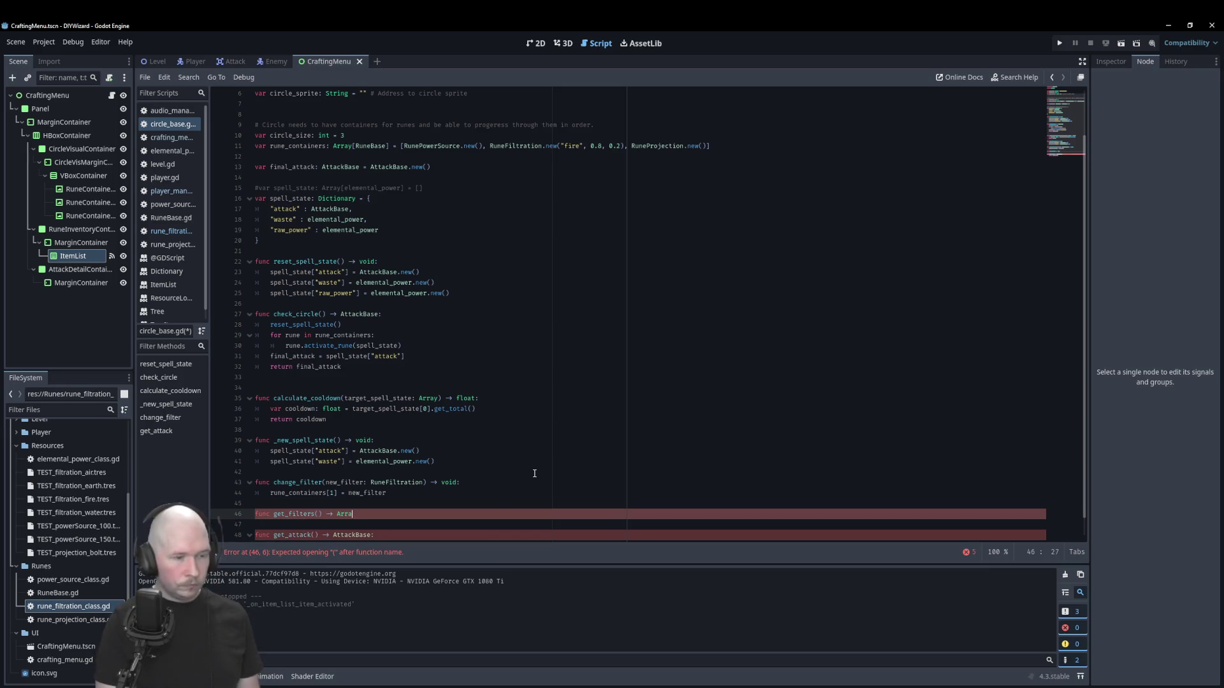
type("y:")
key("Return")
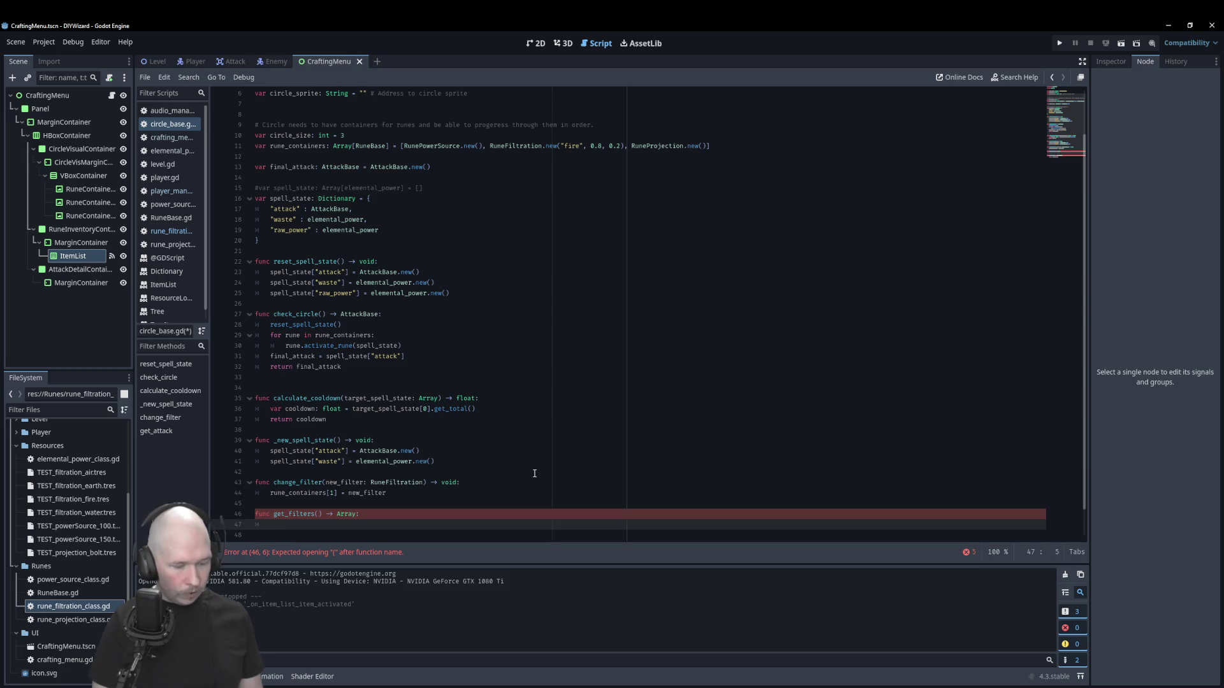
type("METHOD_FLAG_VIRTUAL")
key("BackSpace")
key("BackSpace")
key("BackSpace")
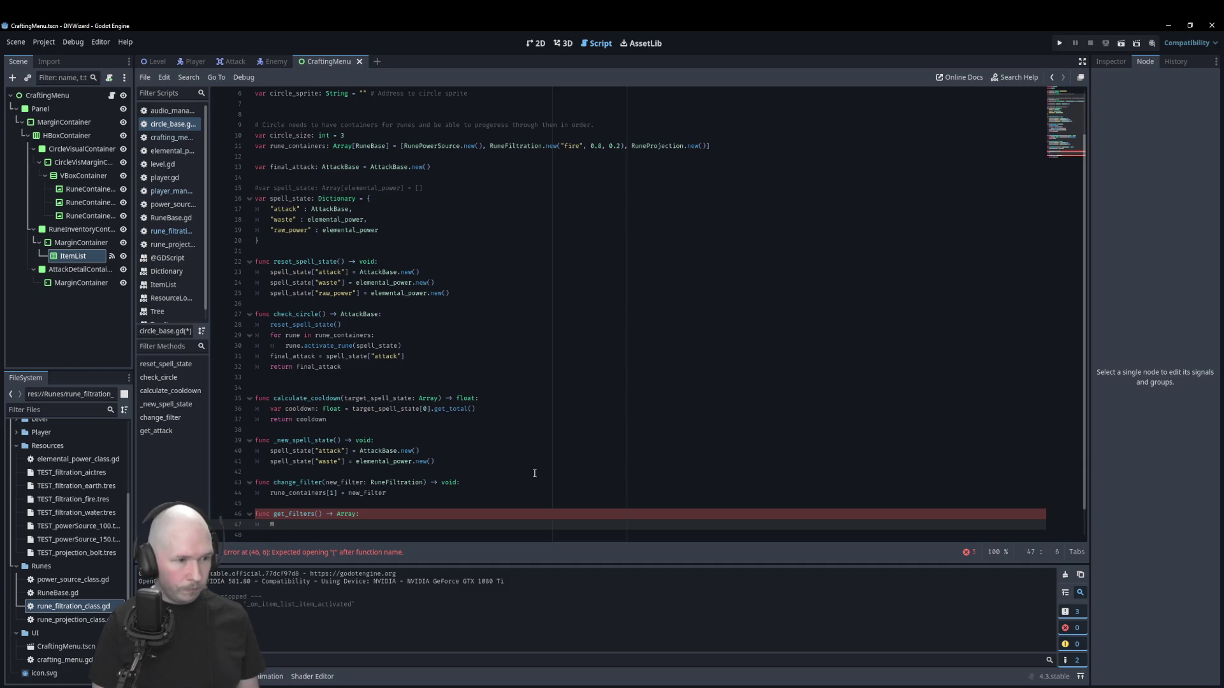
type("eturn ")
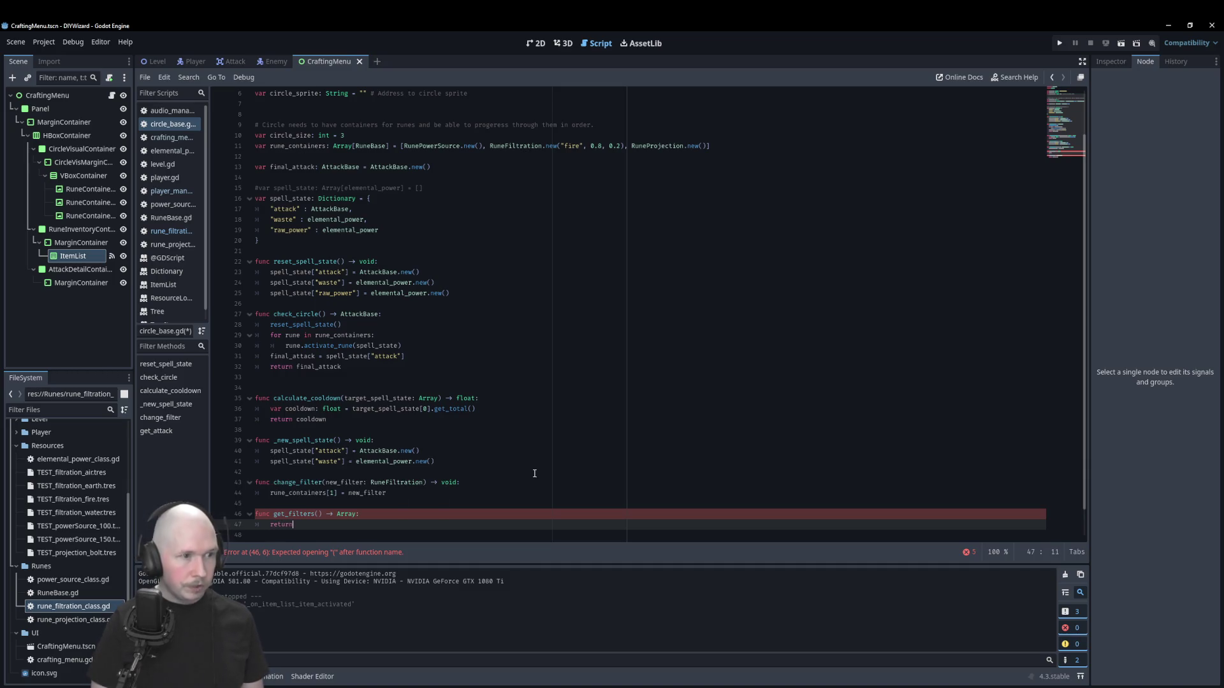
type("rune")
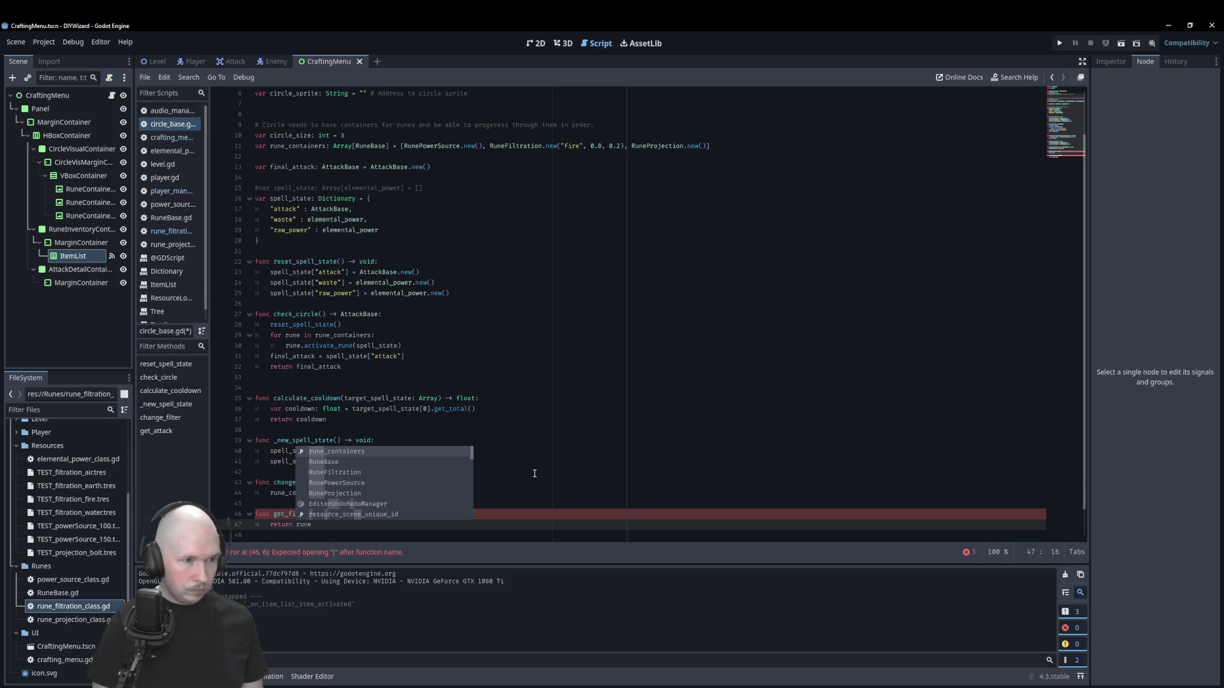
key("Return")
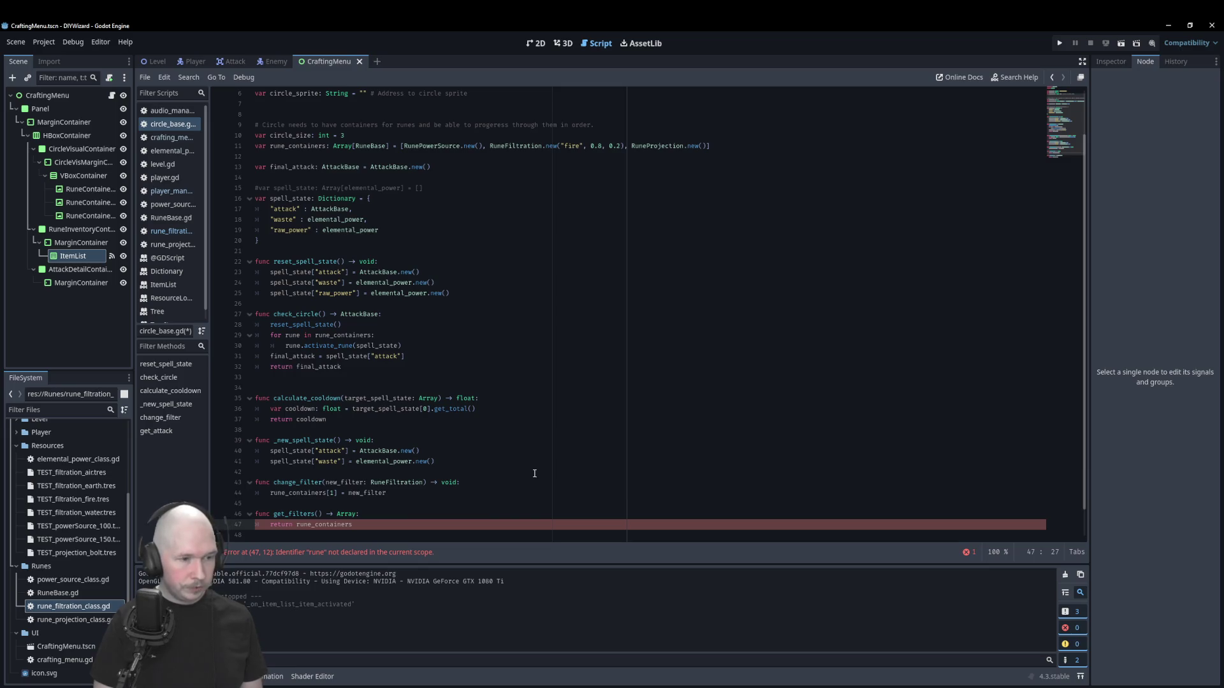
Rename the function to get_runes and save circle_base.gd
key("Up")
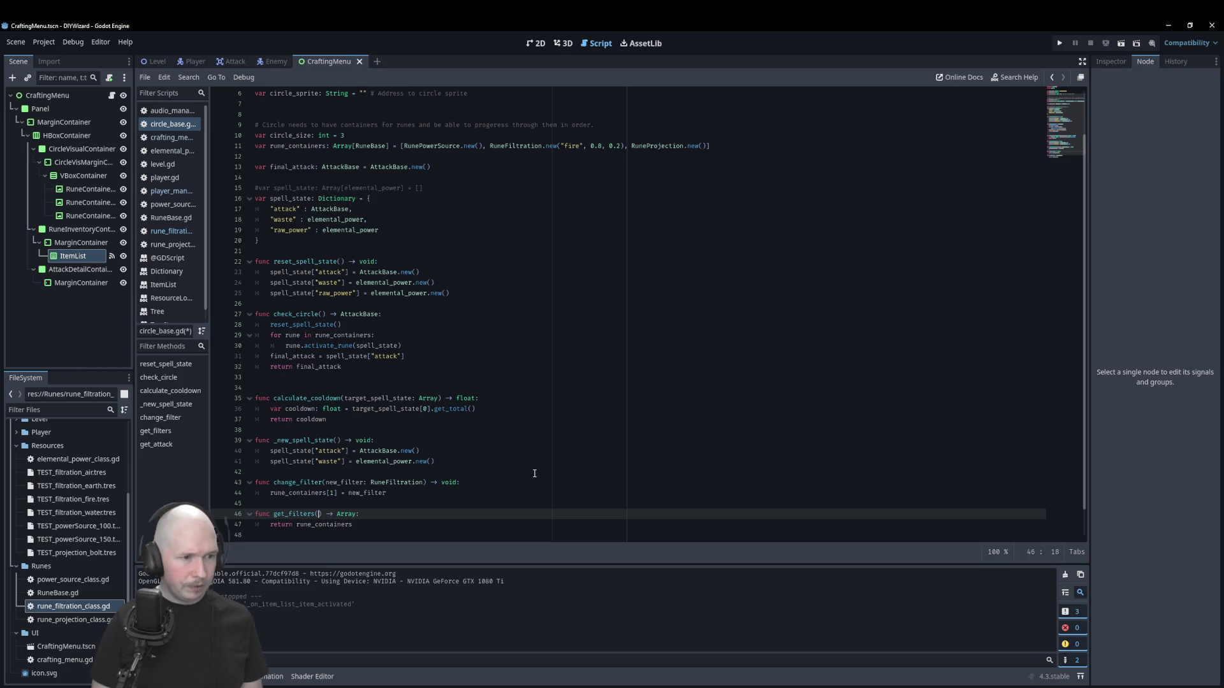
key("Left")
key("BackSpace")
key("BackSpace")
key("BackSpace")
type("runes")
key("ctrl+s")
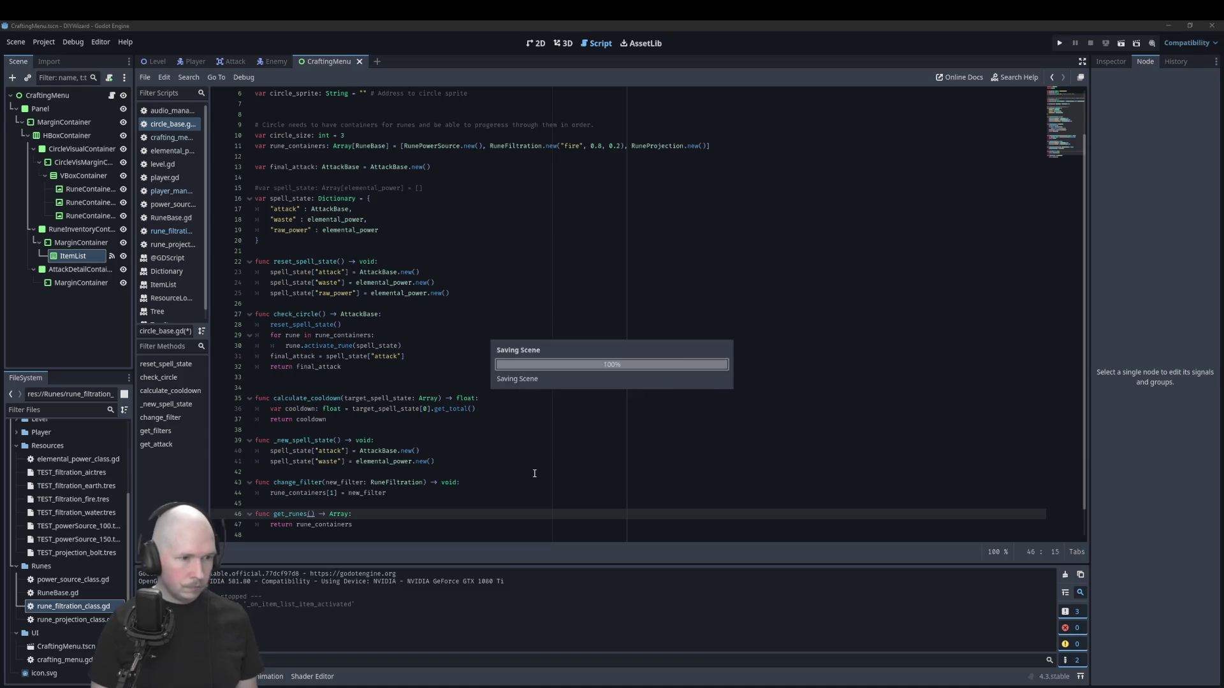
scroll(548, 484, "down", 1)
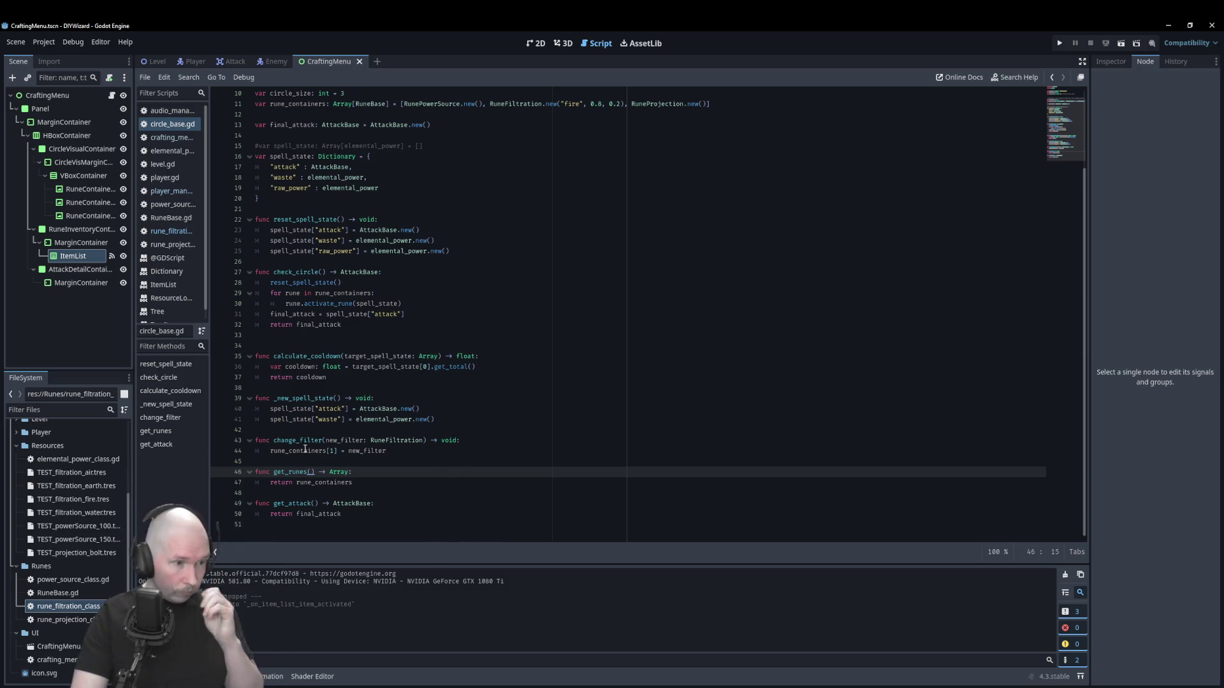
double_click(331, 451)
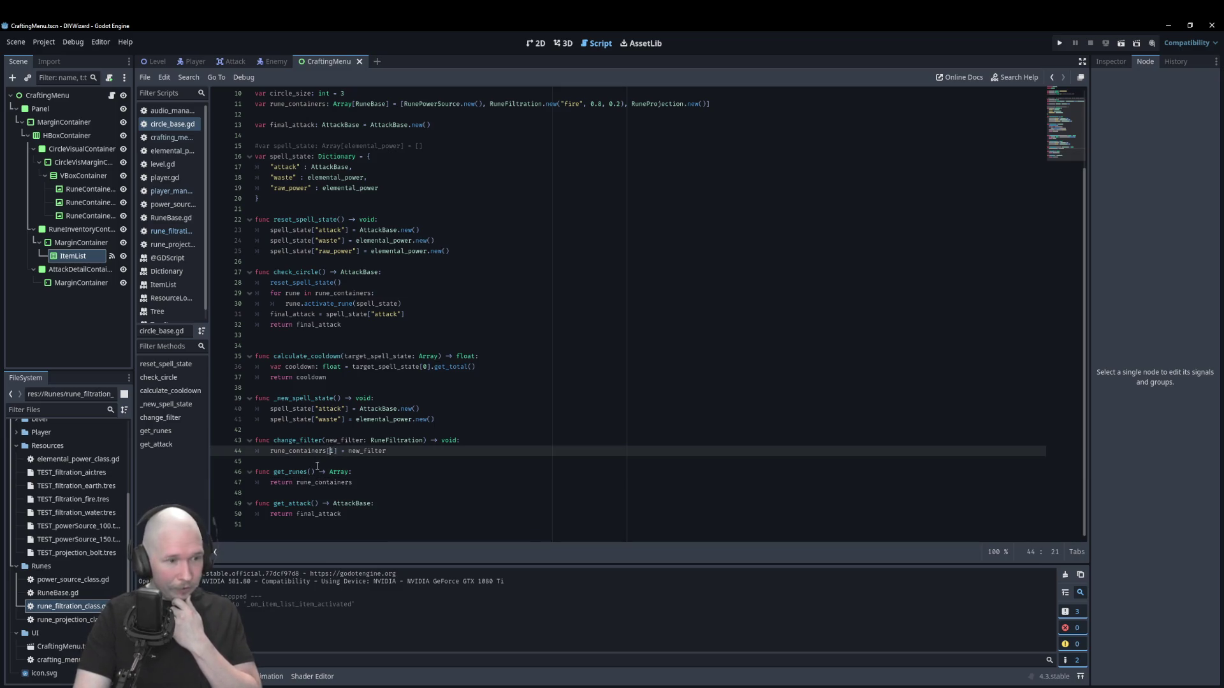
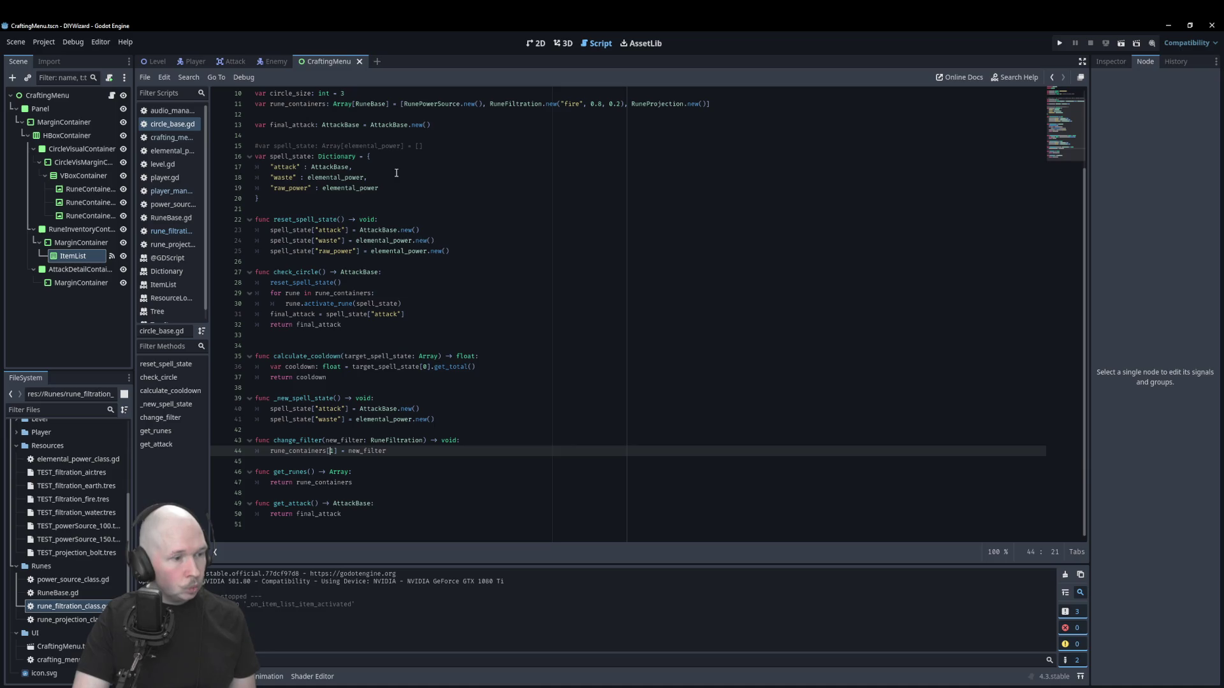
Set the projection bolt test resource's Rune Name to Bolt
left_click(88, 554)
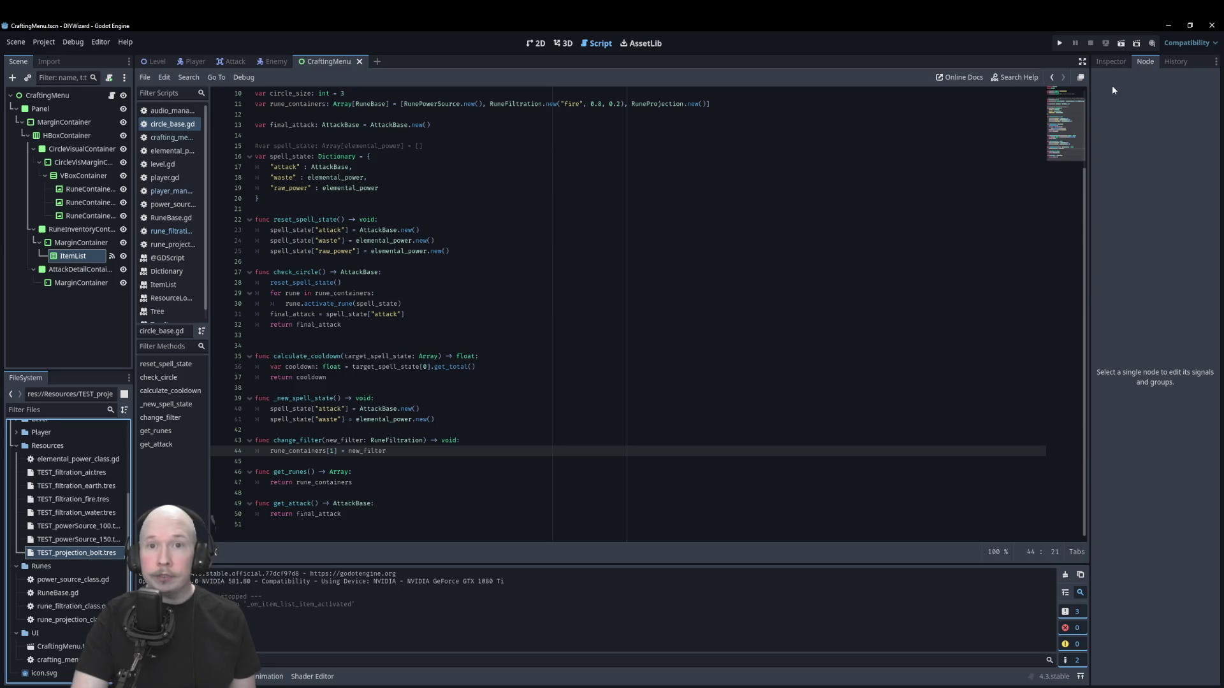
left_click(1111, 62)
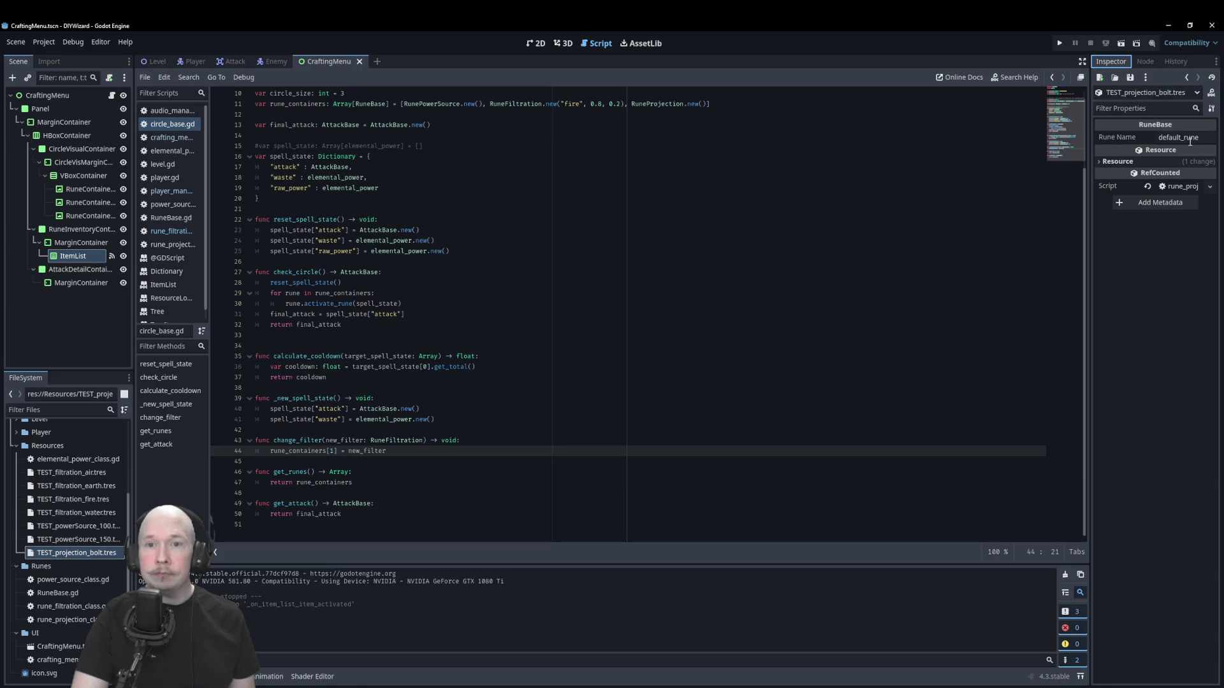
left_click(1187, 138)
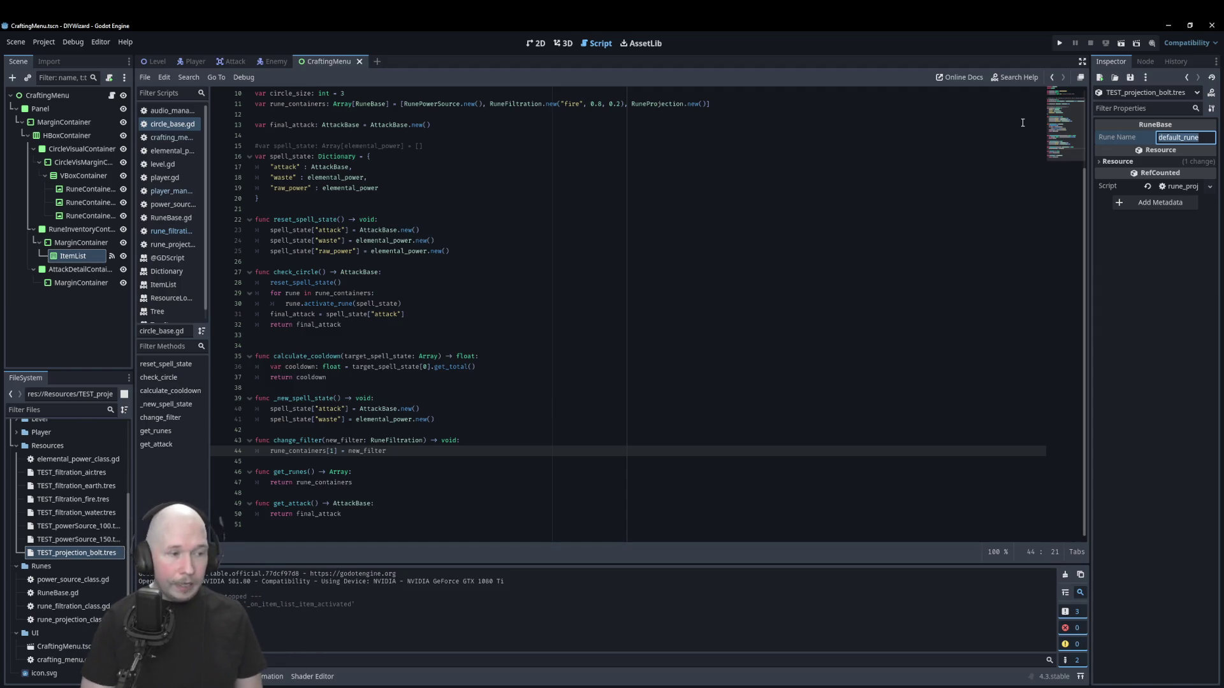
type("Bolt")
key("Return")
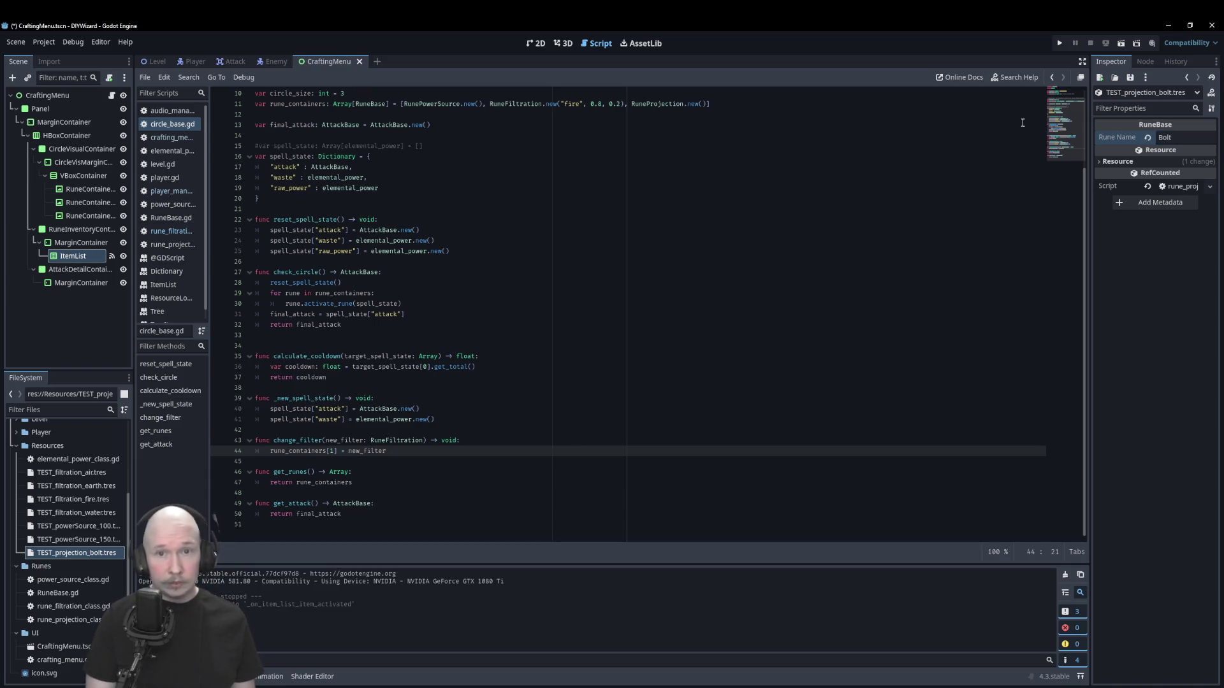
Set TEST_powerSource_100's Rune Name to Power_100
key("Up")
key("Up")
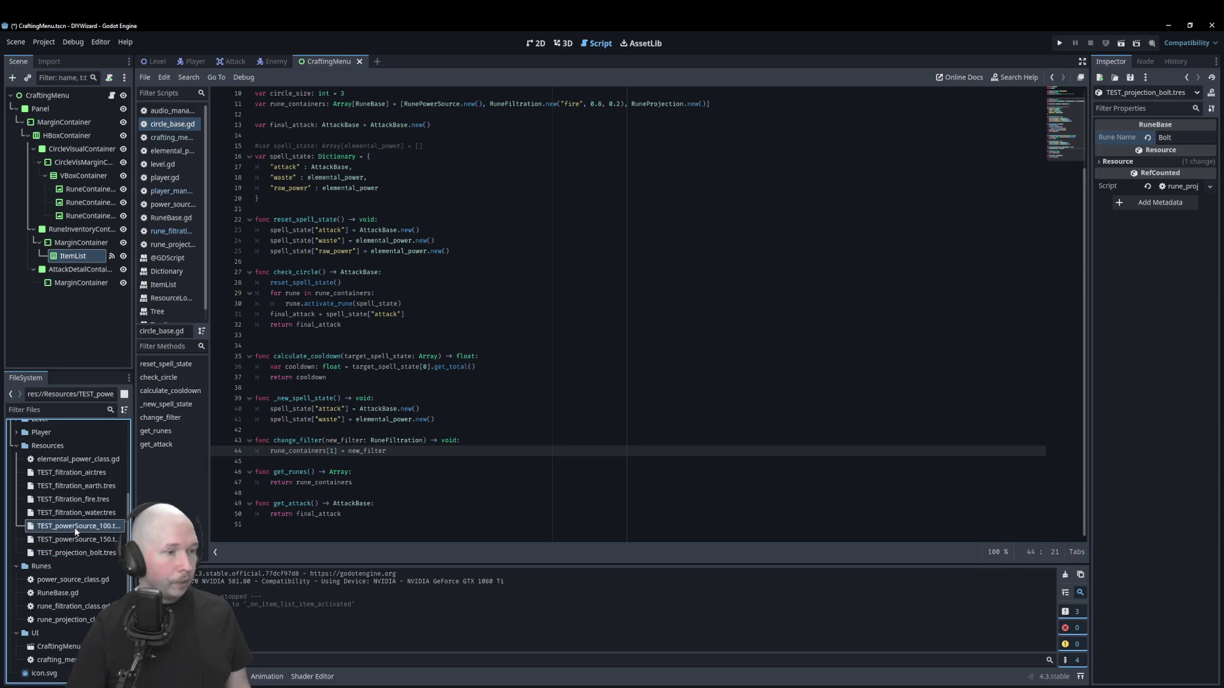
left_click(1175, 137)
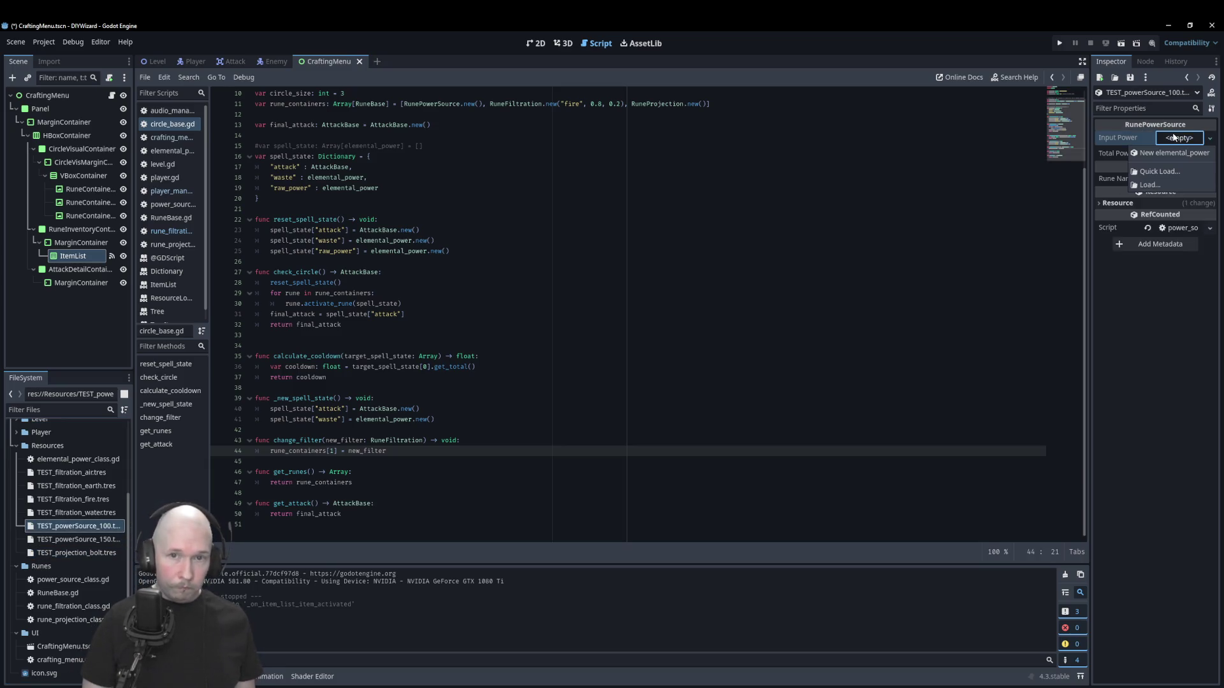
left_click(1076, 342)
left_click(1179, 179)
type("Power_")
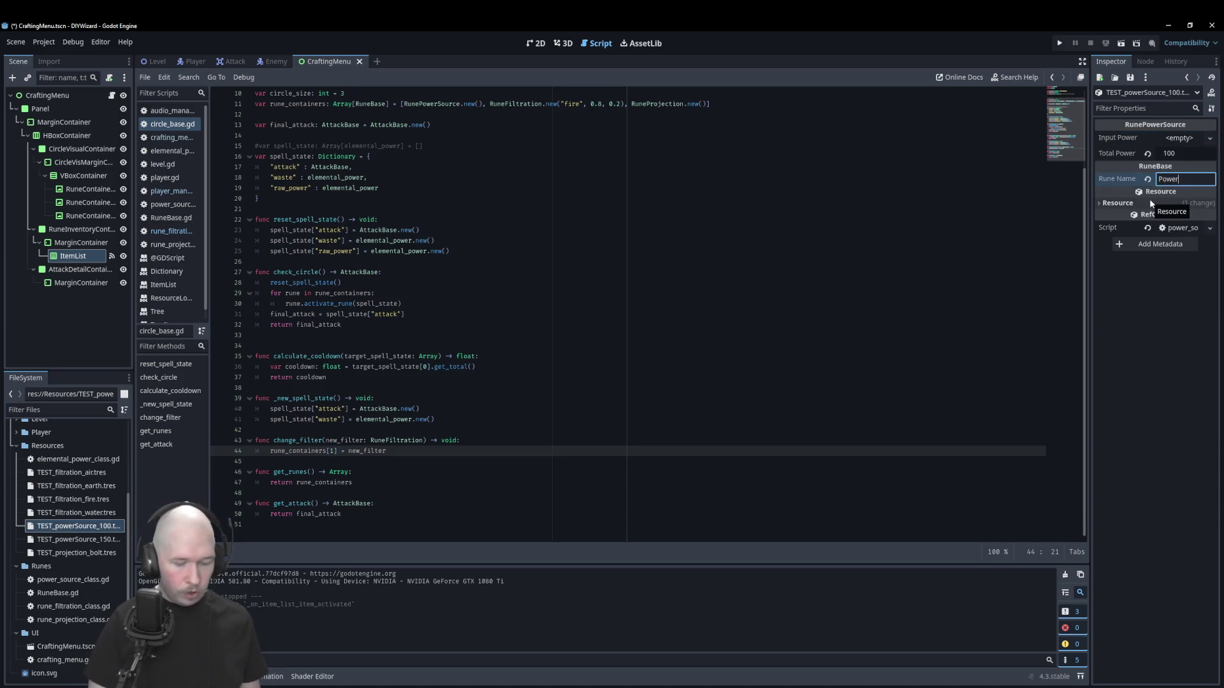
type("100")
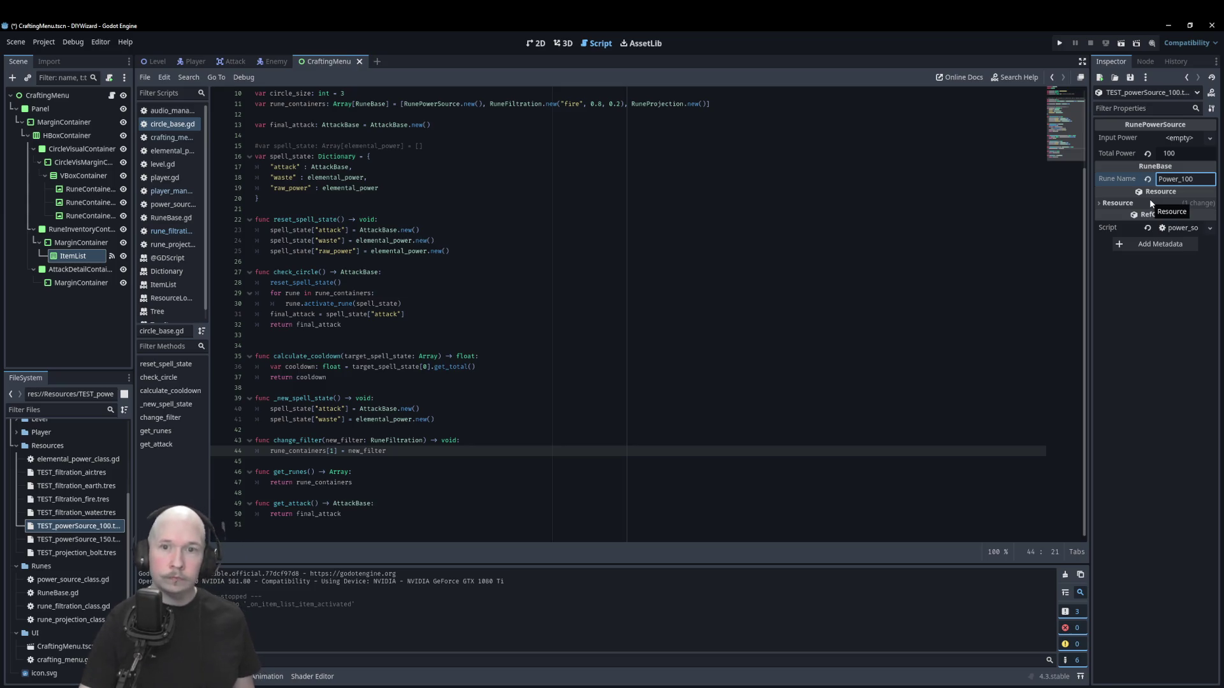
left_click(446, 304)
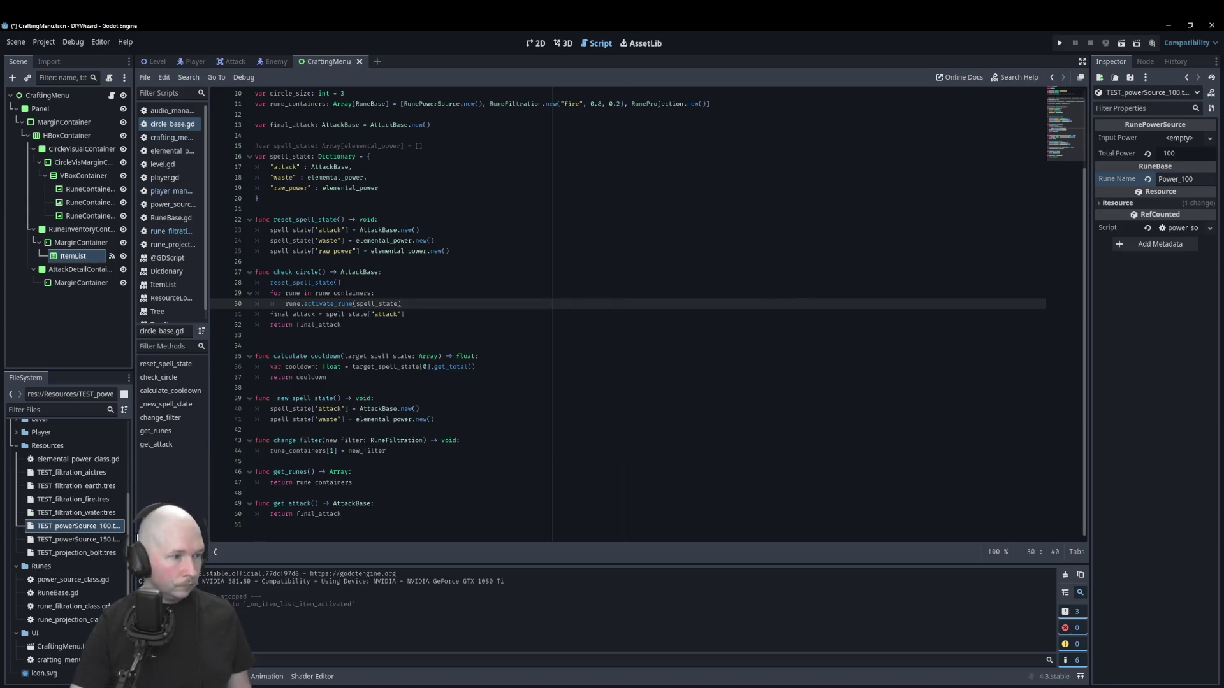
Set TEST_powerSource_150's Rune Name to Power_150 and save
left_click(84, 541)
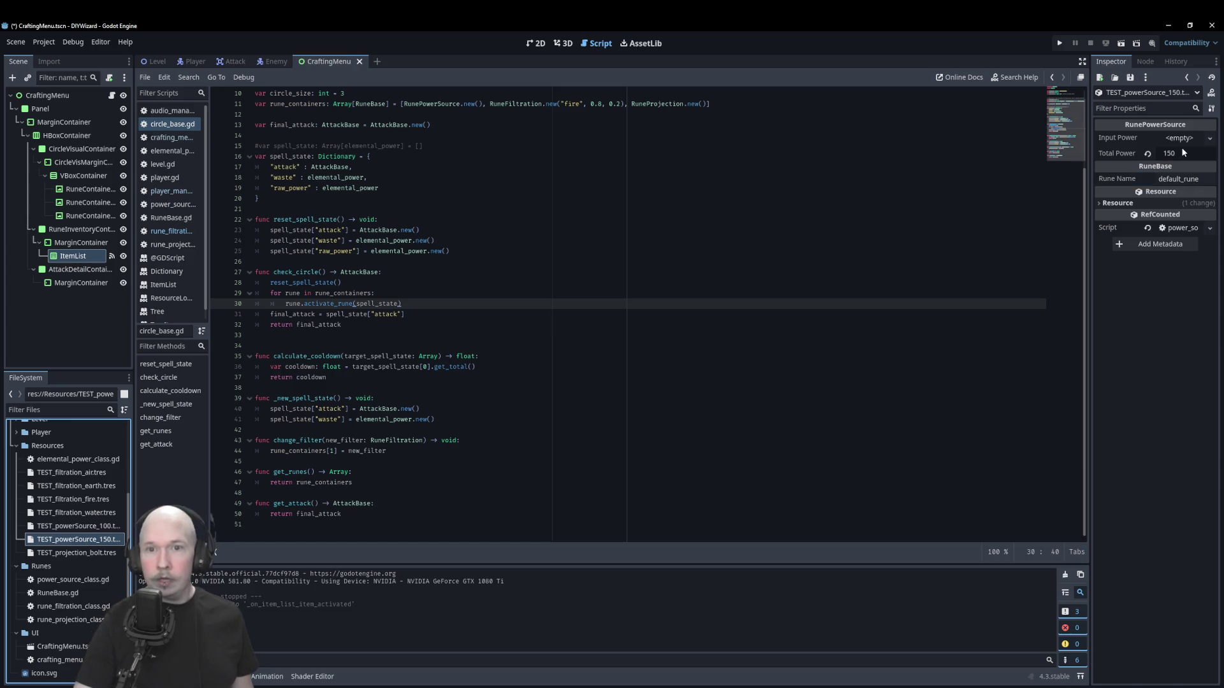
left_click(1162, 177)
type("Power_")
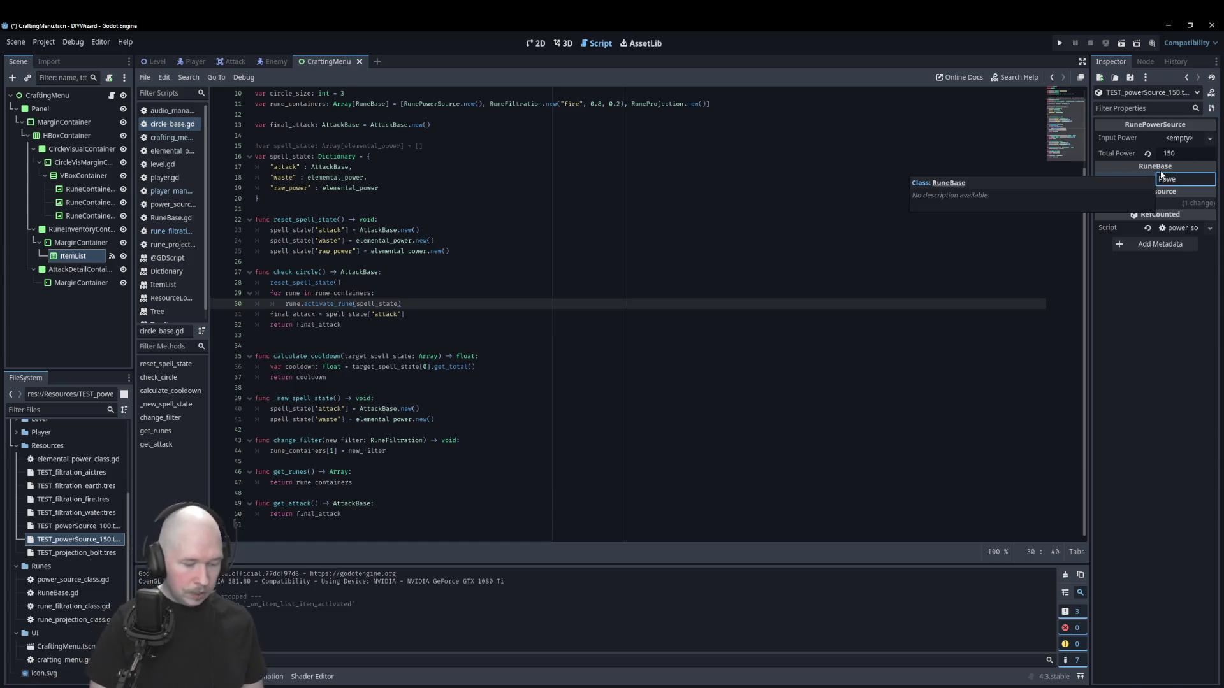
type("150")
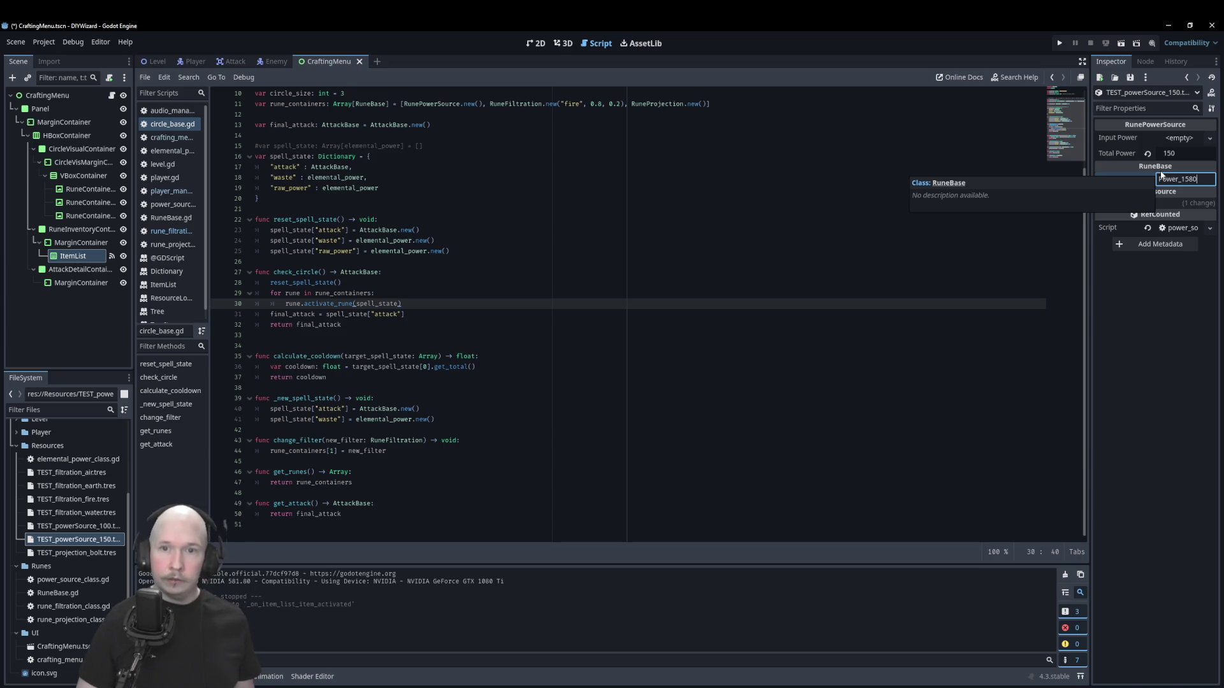
left_click(745, 206)
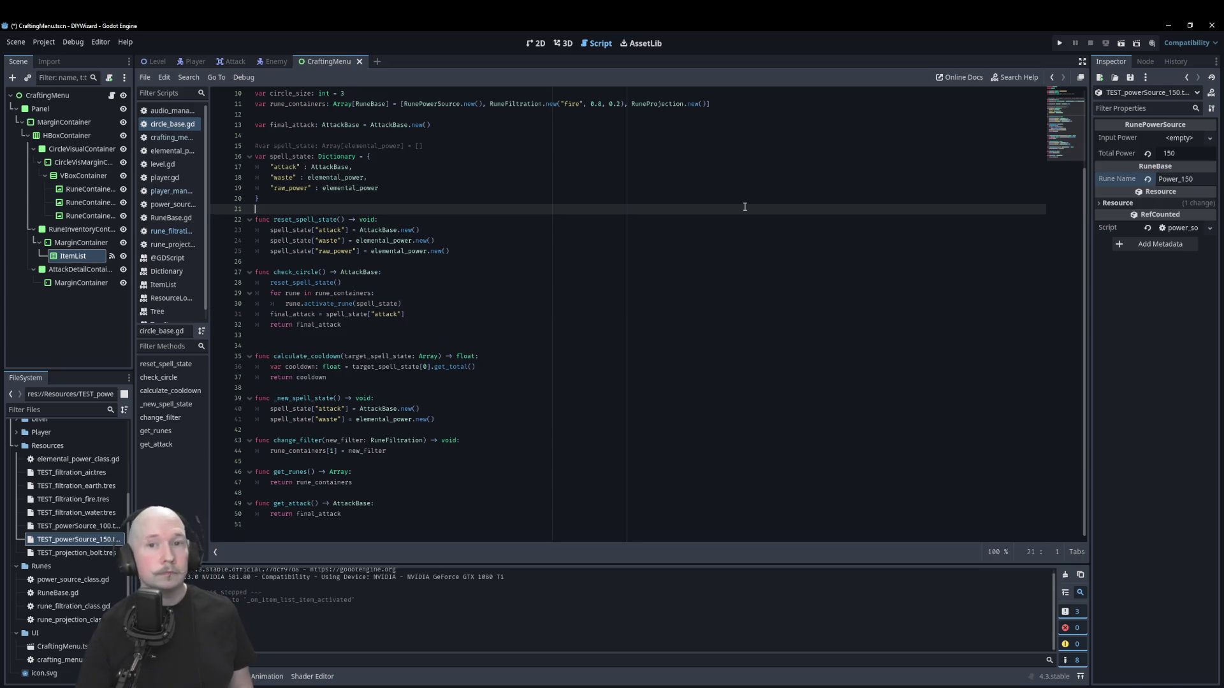
key("ctrl+s")
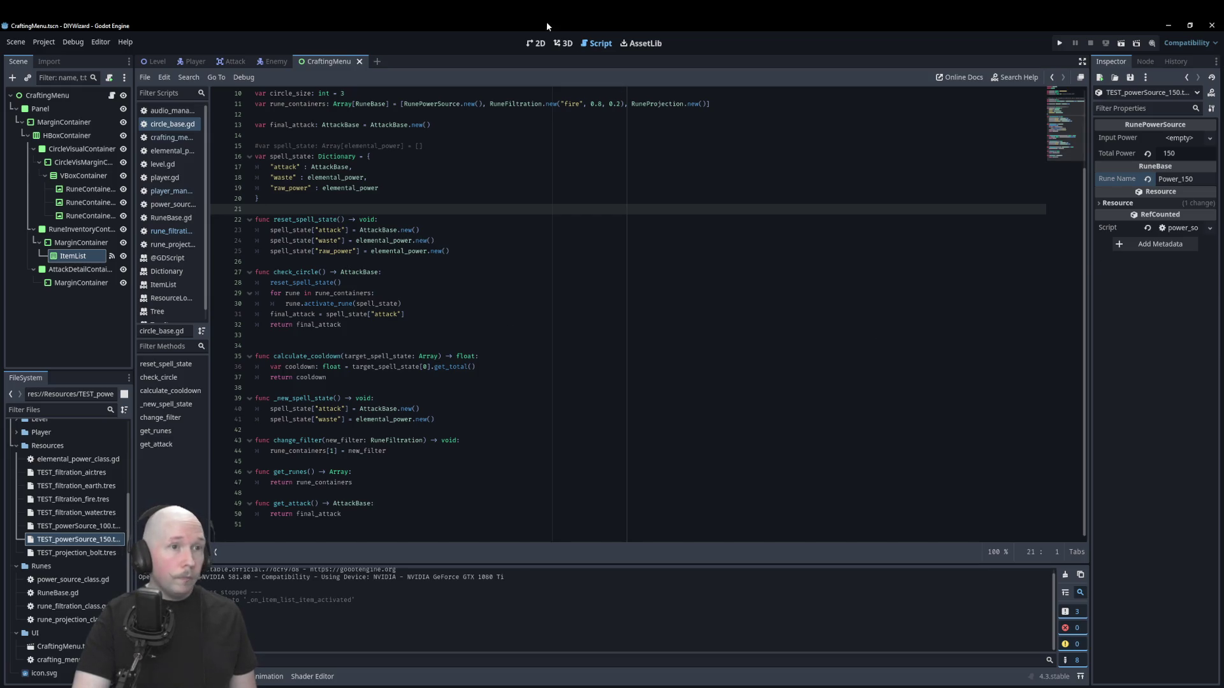
In the 2D scene tree, rename the circle visual's VBoxContainer to CircleVisVBoxContainer and save
left_click(541, 43)
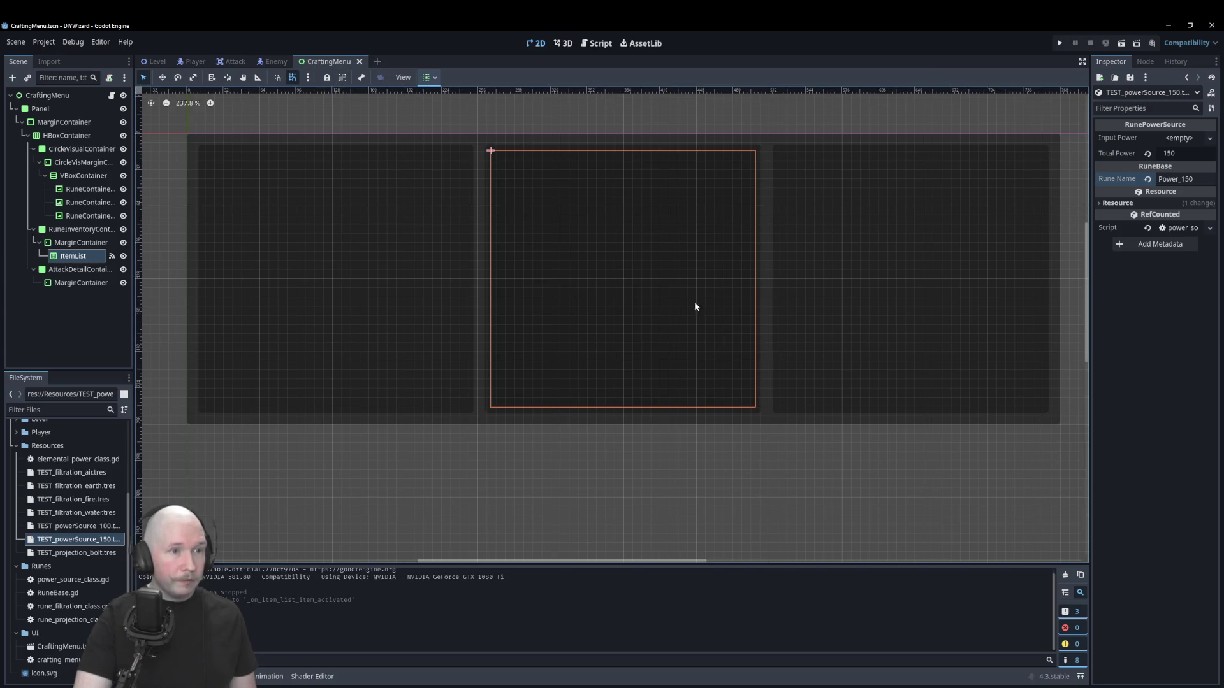
left_click(330, 262)
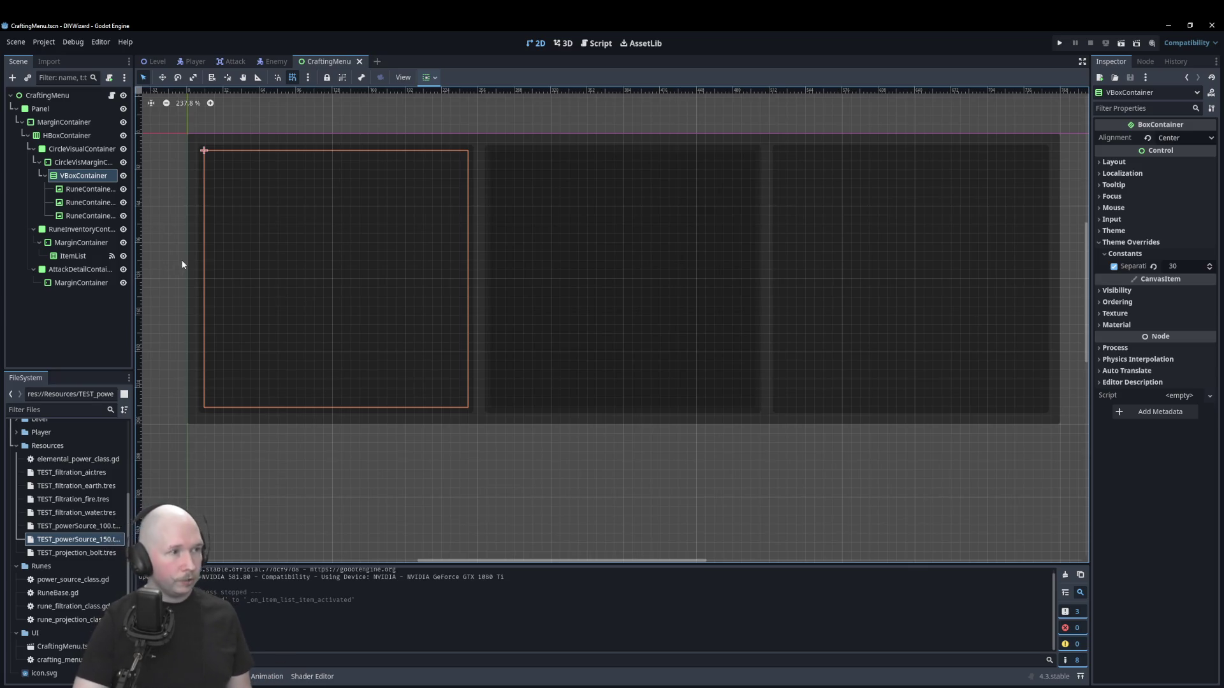
left_click(99, 181)
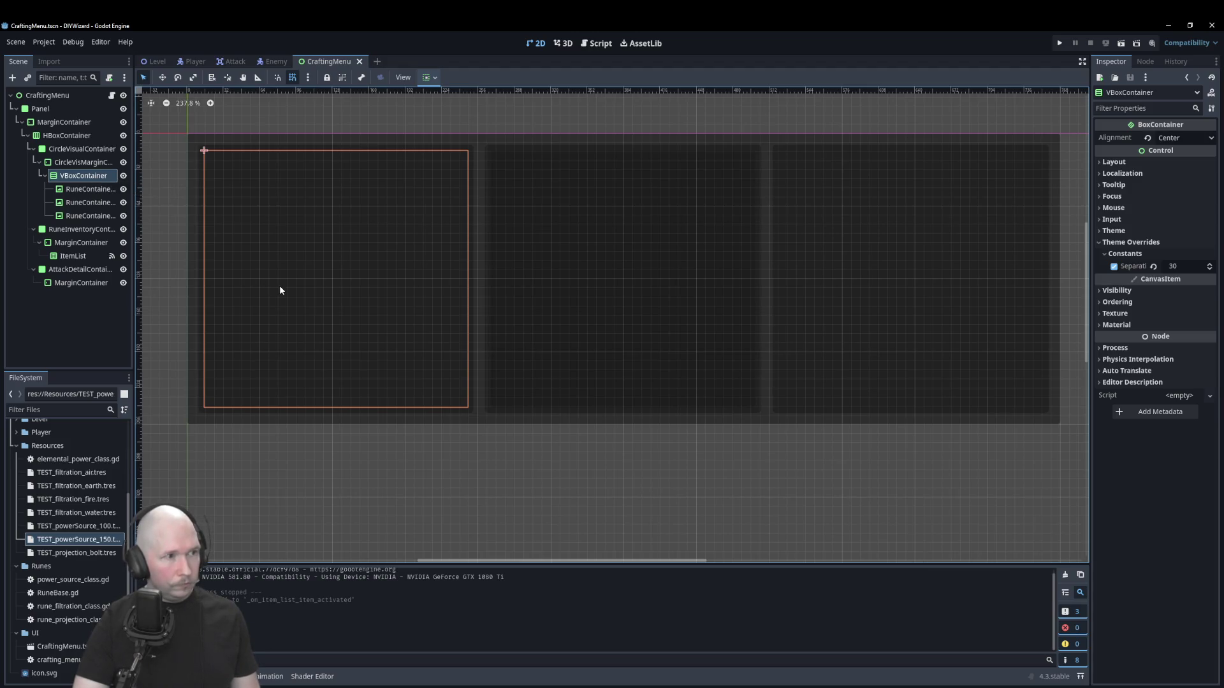
key("F2")
type("RuneVis")
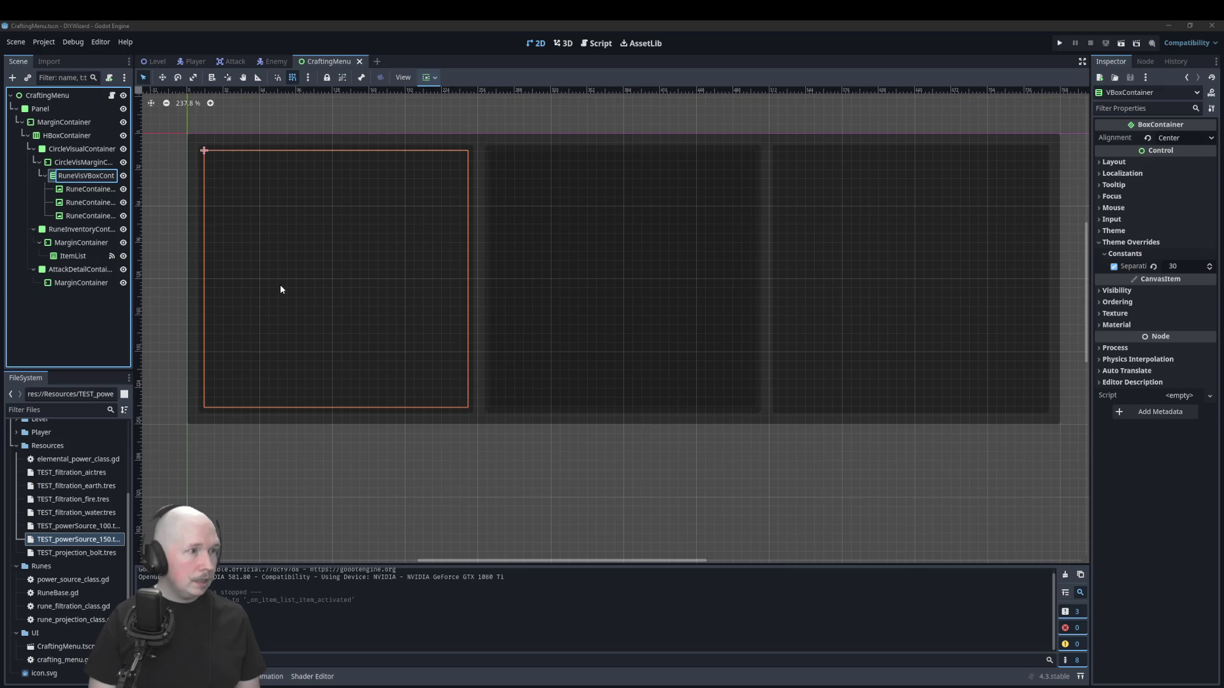
key("BackSpace")
key("BackSpace")
key("BackSpace")
type("Circle")
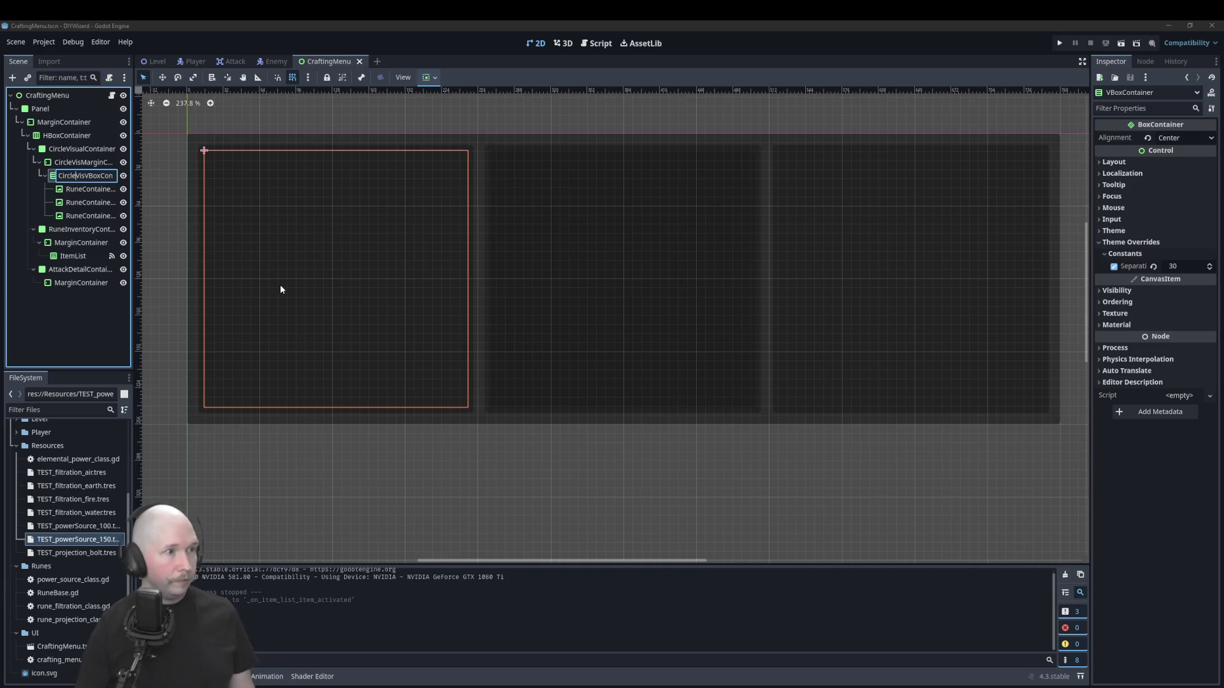
key("Return")
key("ctrl+s")
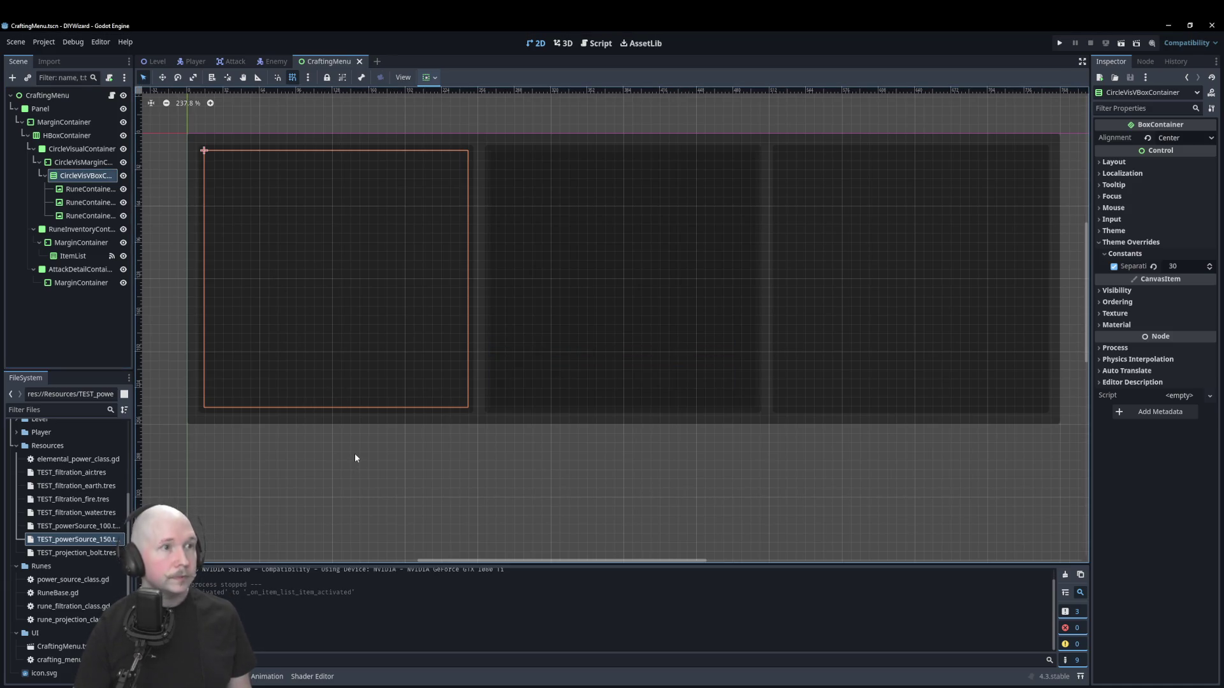
left_click(597, 43)
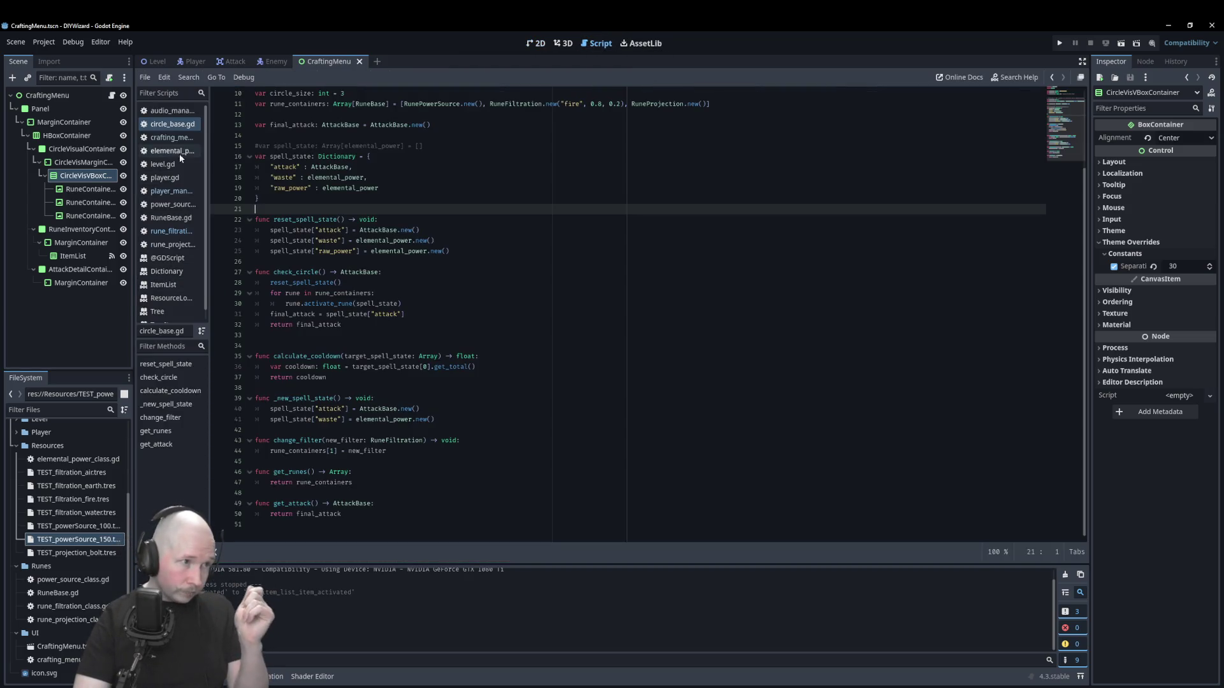
left_click(176, 137)
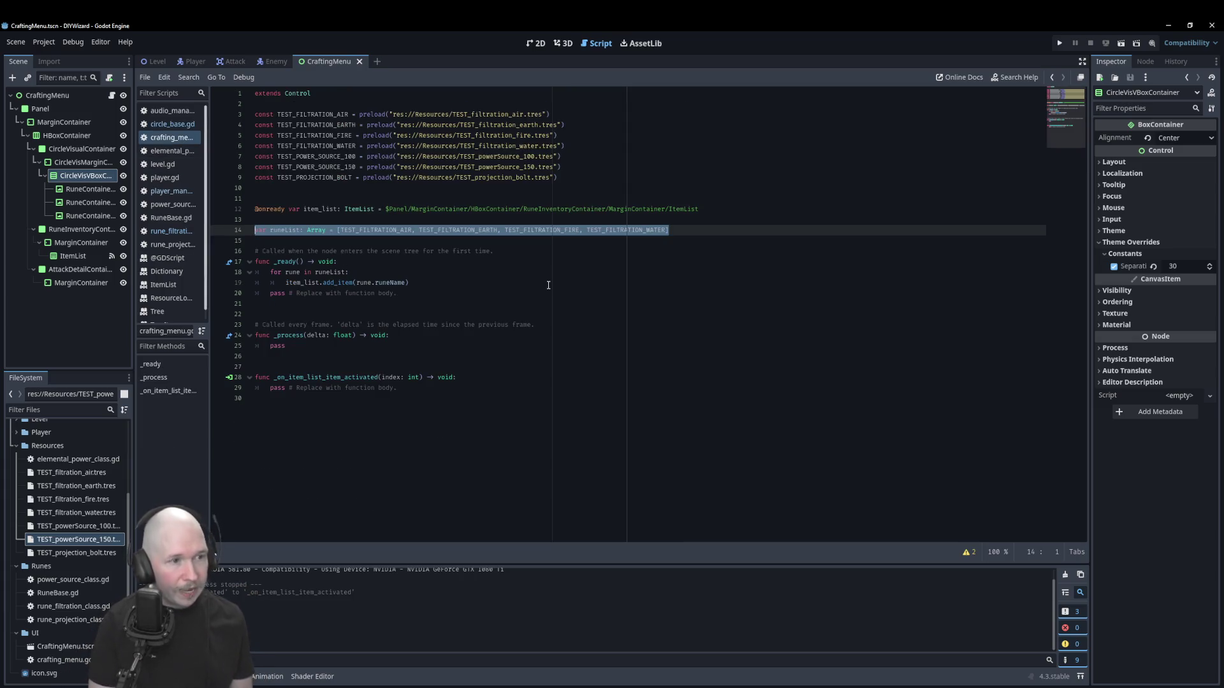
left_click(425, 434)
key("Return")
type("fun")
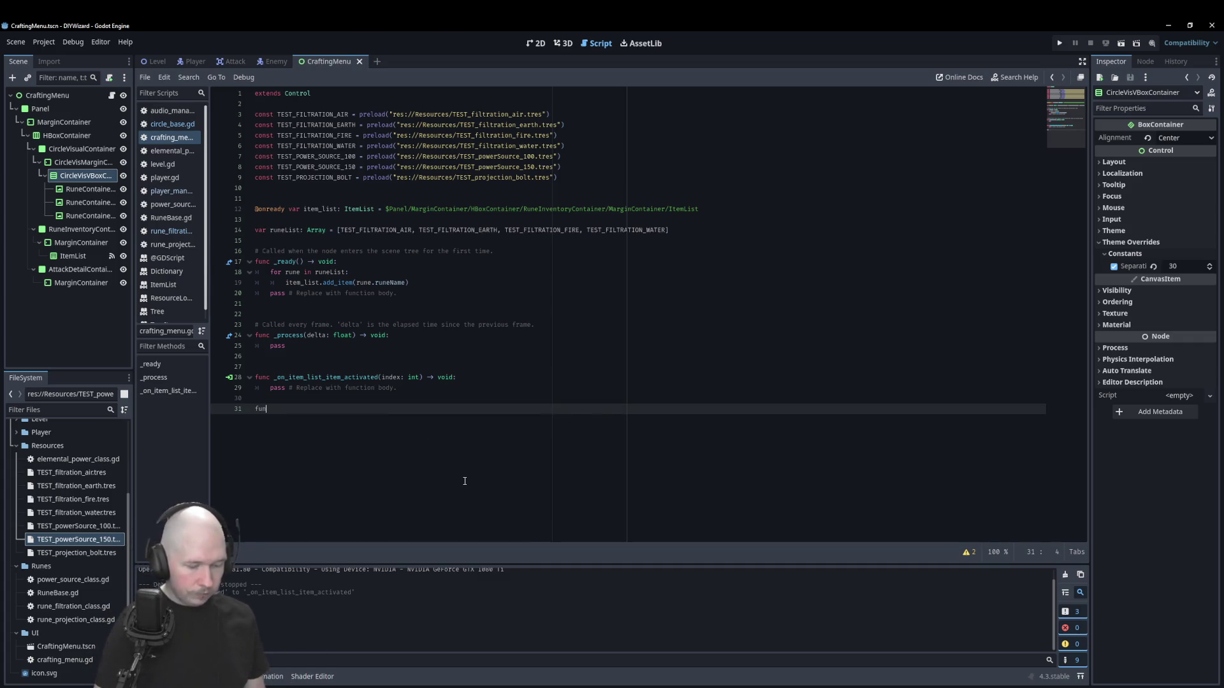
type("c up")
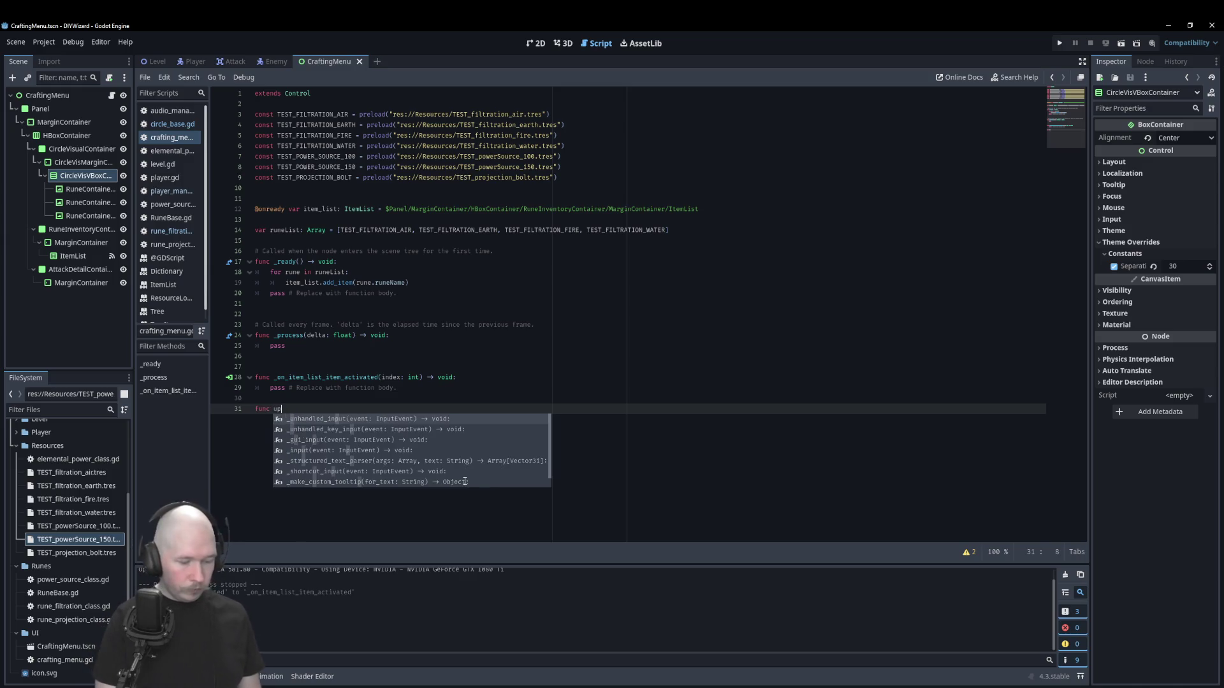
type("date_circl")
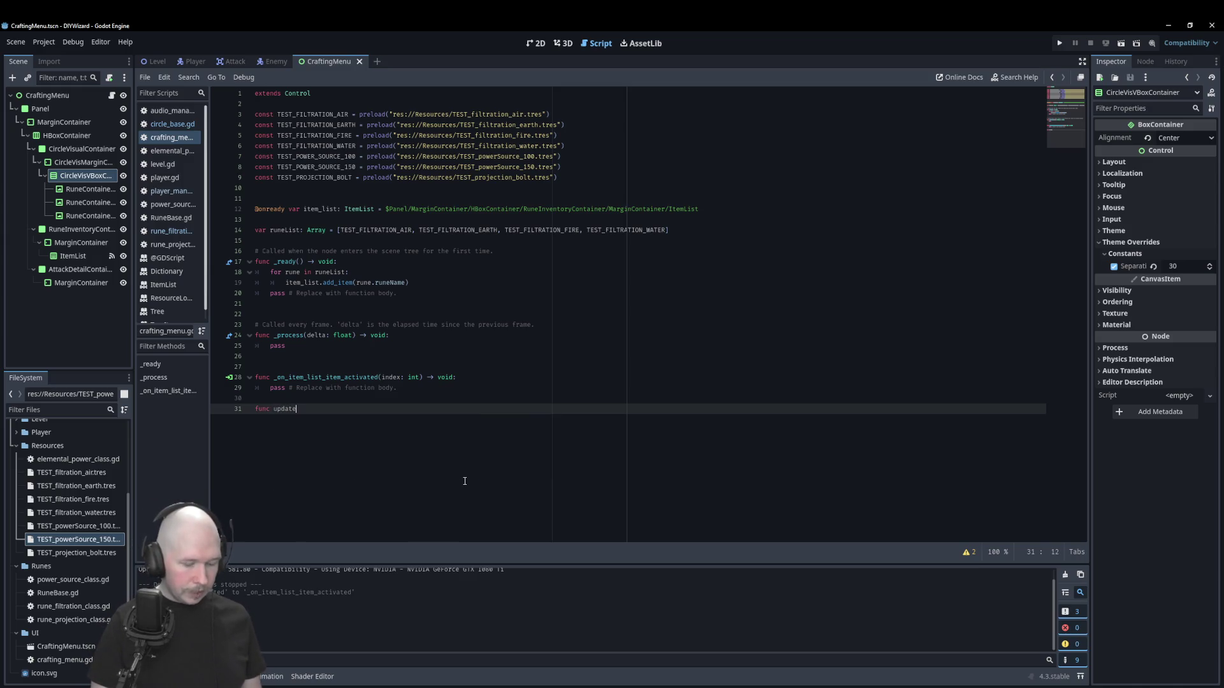
type("e_visual() -> void")
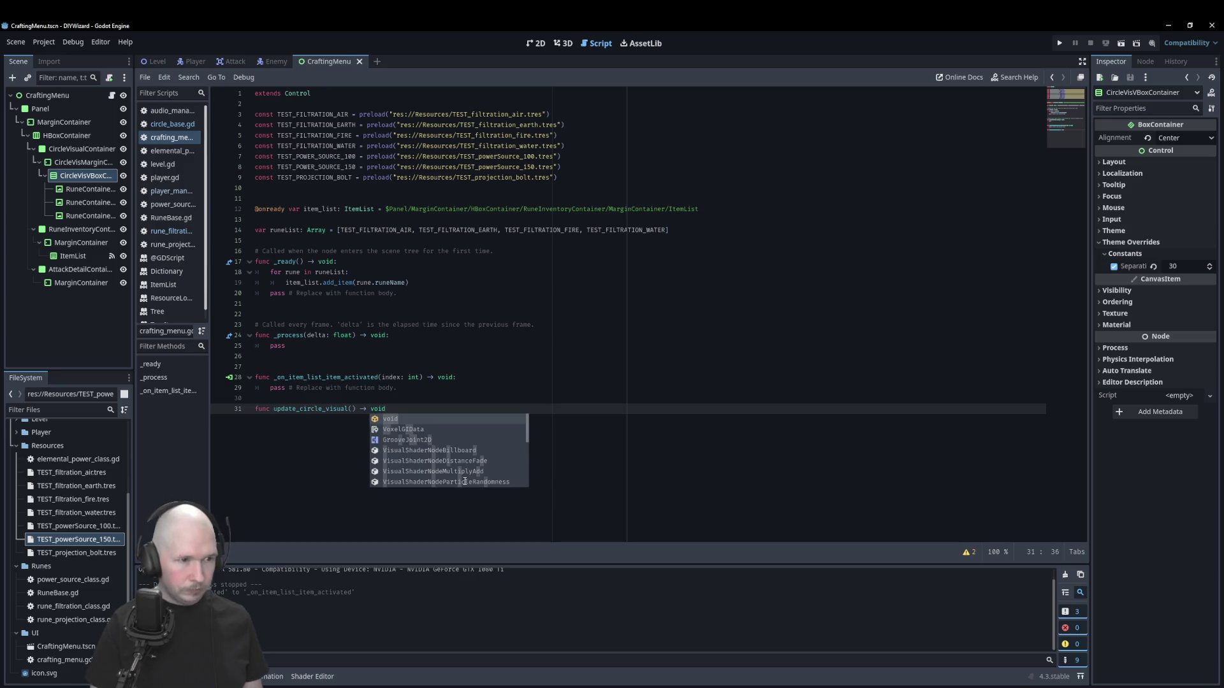
type(":")
key("Return")
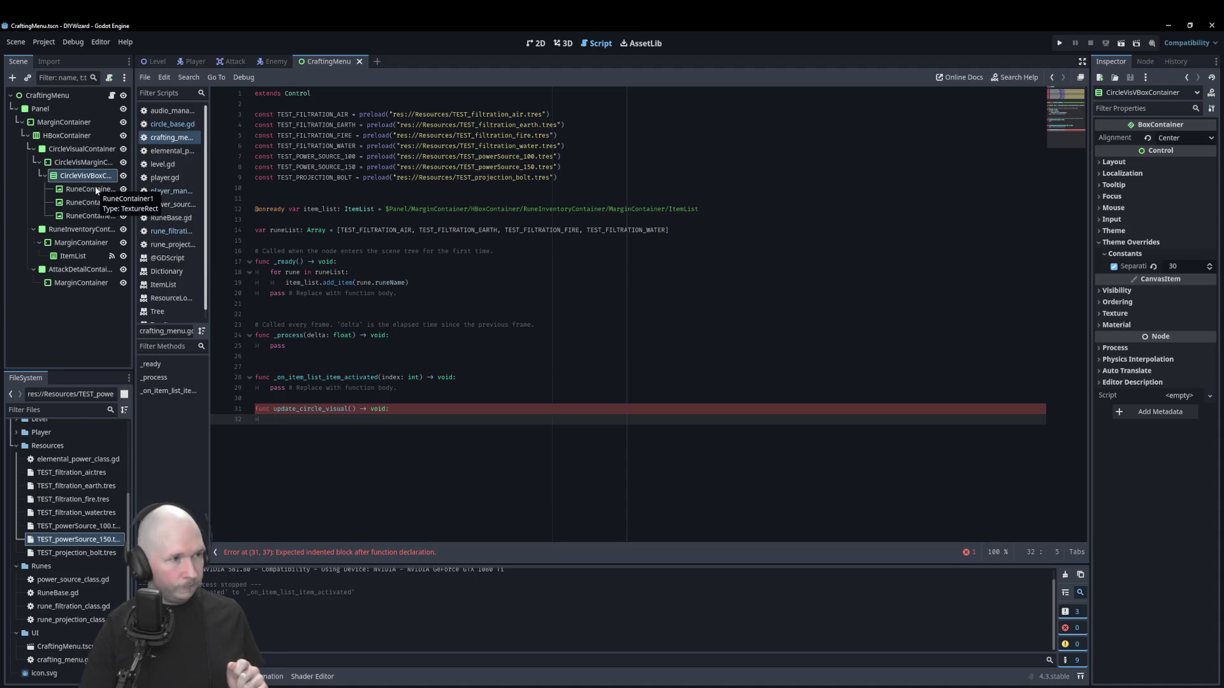
mouse_move(88, 176)
left_mouse_down()
mouse_move(392, 210)
mouse_move(341, 221)
left_mouse_up()
left_click(374, 222)
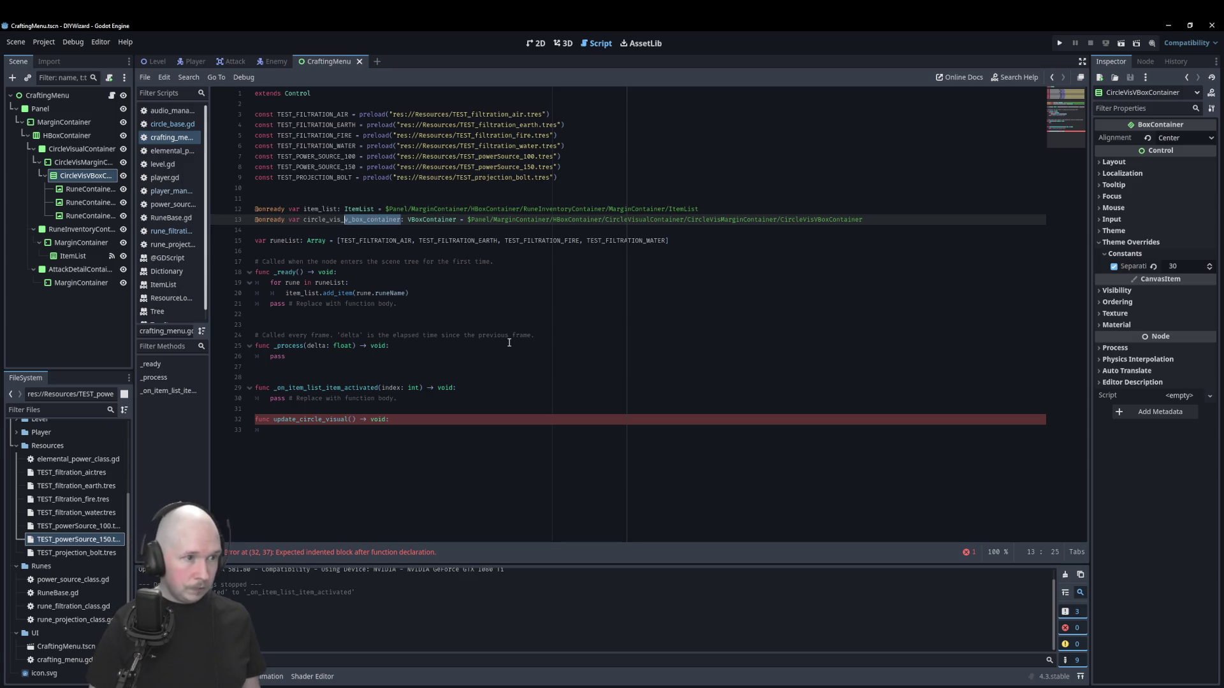
type("cont")
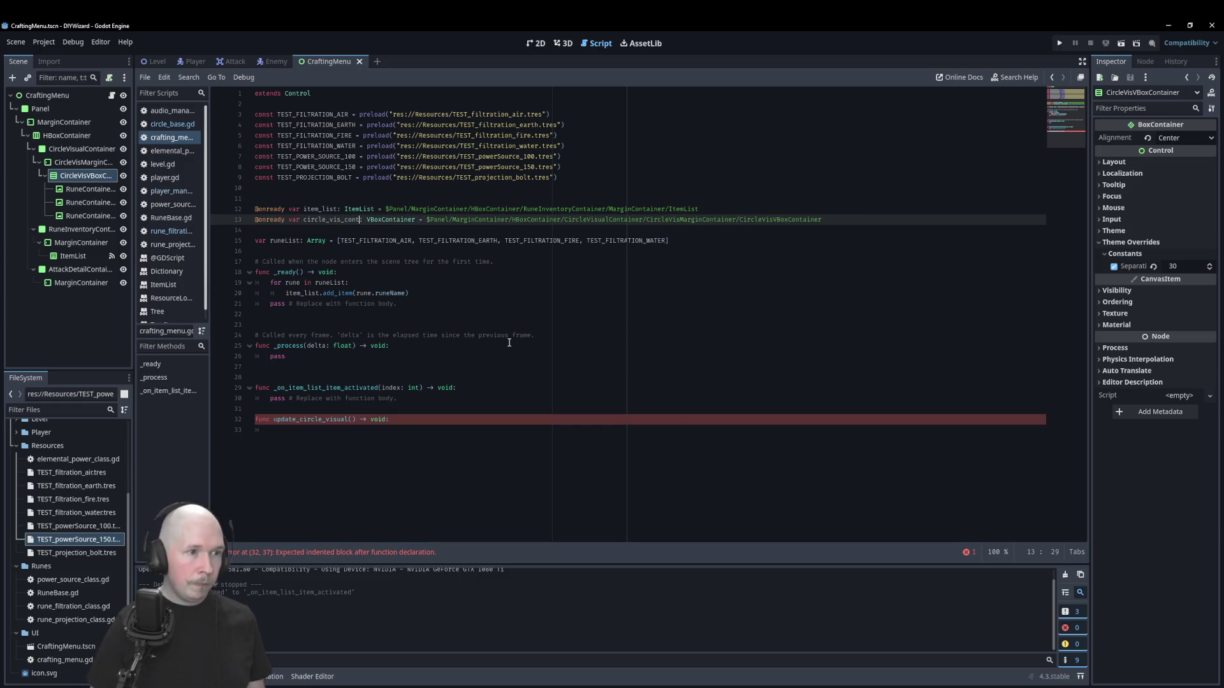
type("ainer")
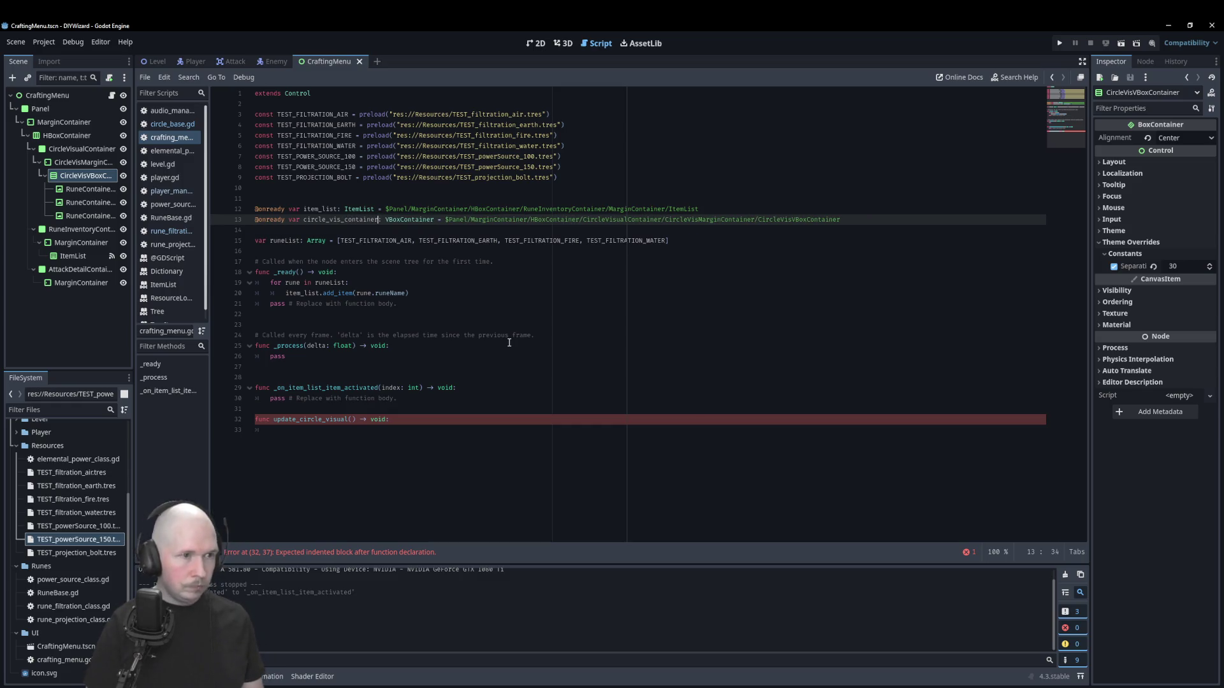
double_click(334, 220)
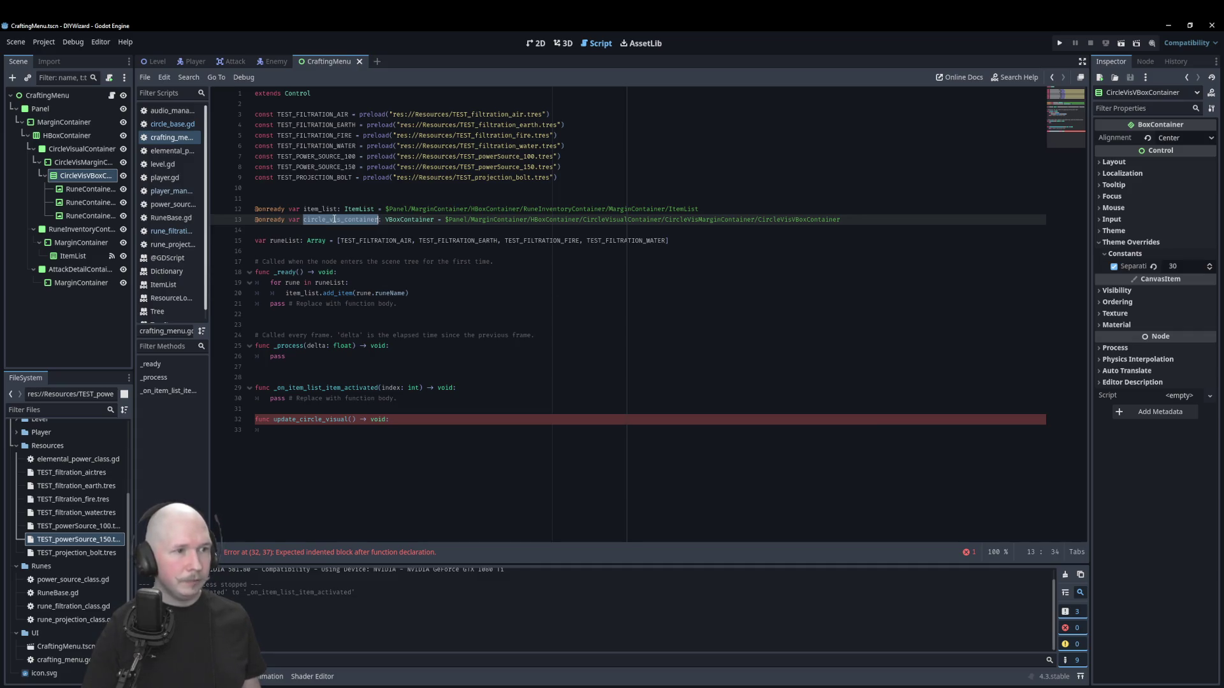
left_click(402, 428)
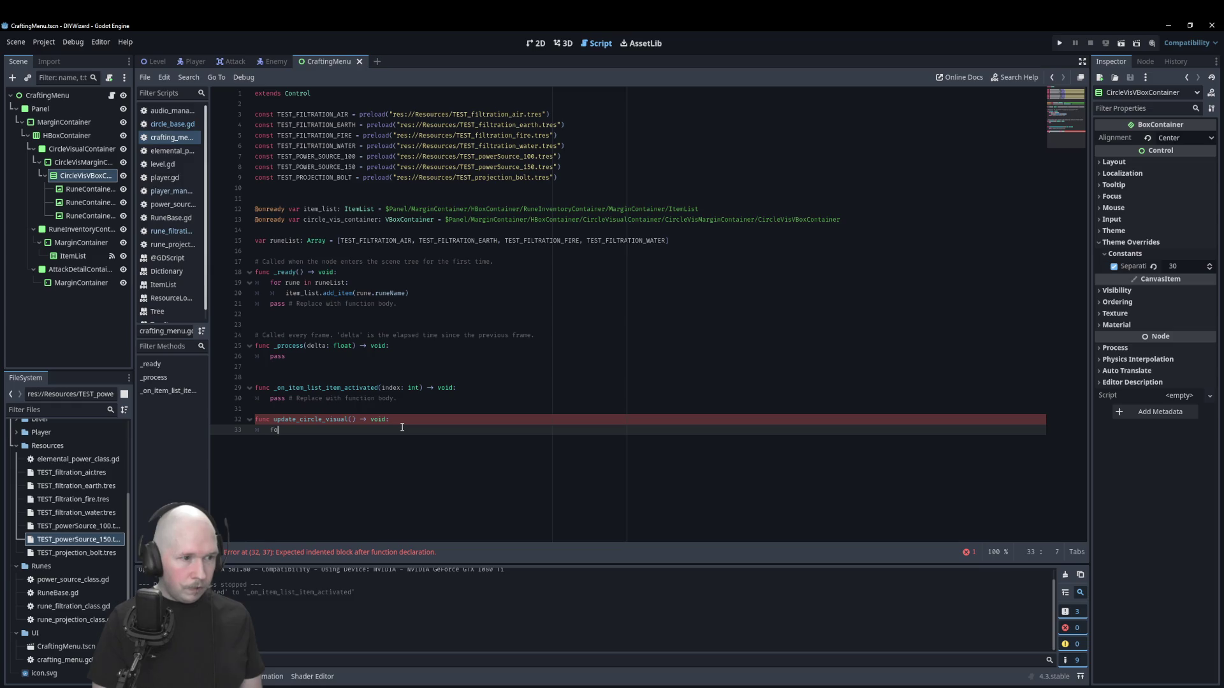
Write 'for rune_container in circle_vis_container.get_children()' on line 33
type("r con")
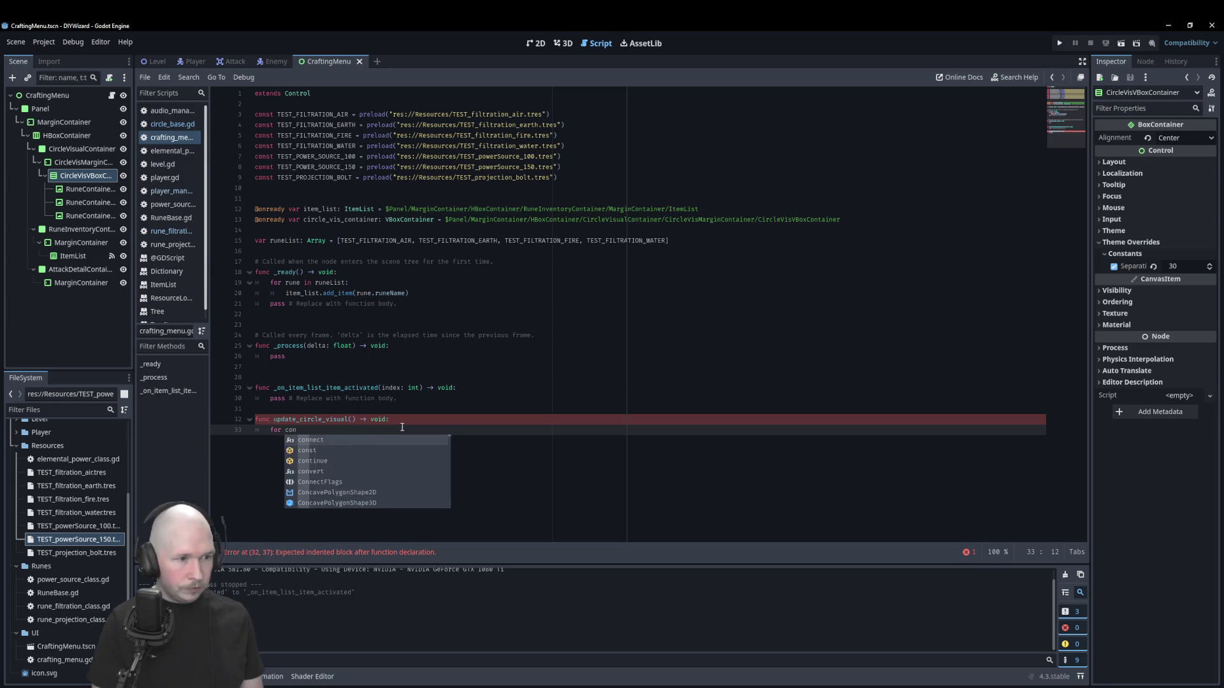
type("t")
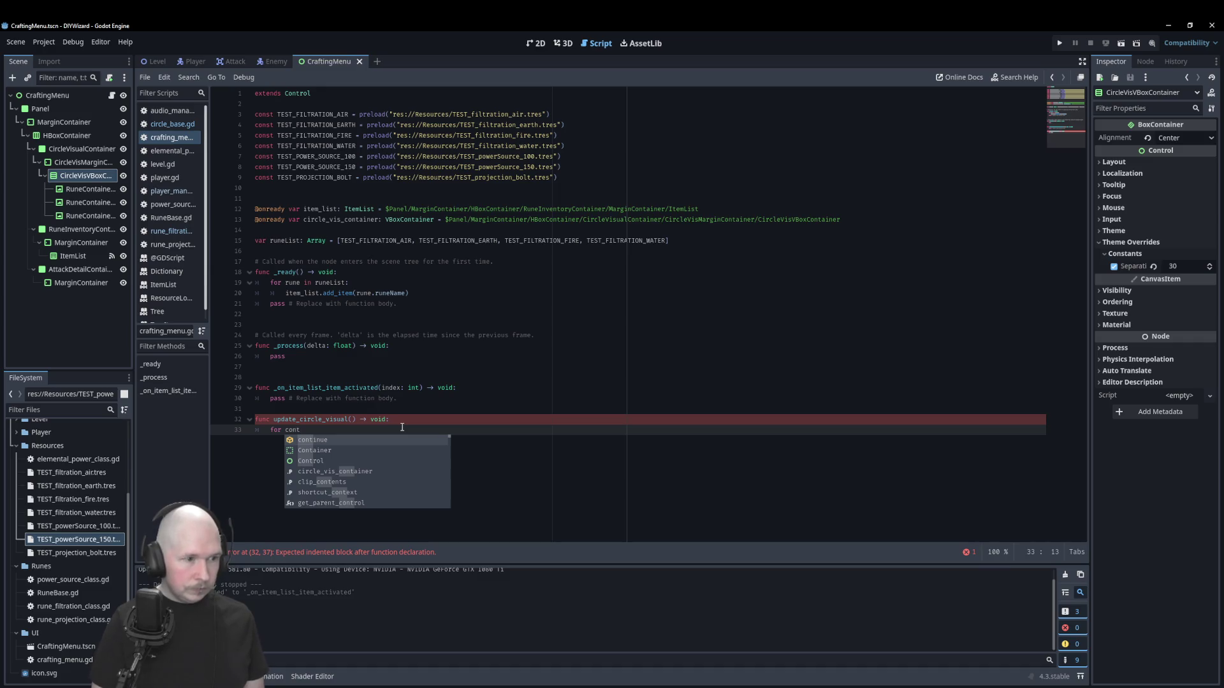
type("a")
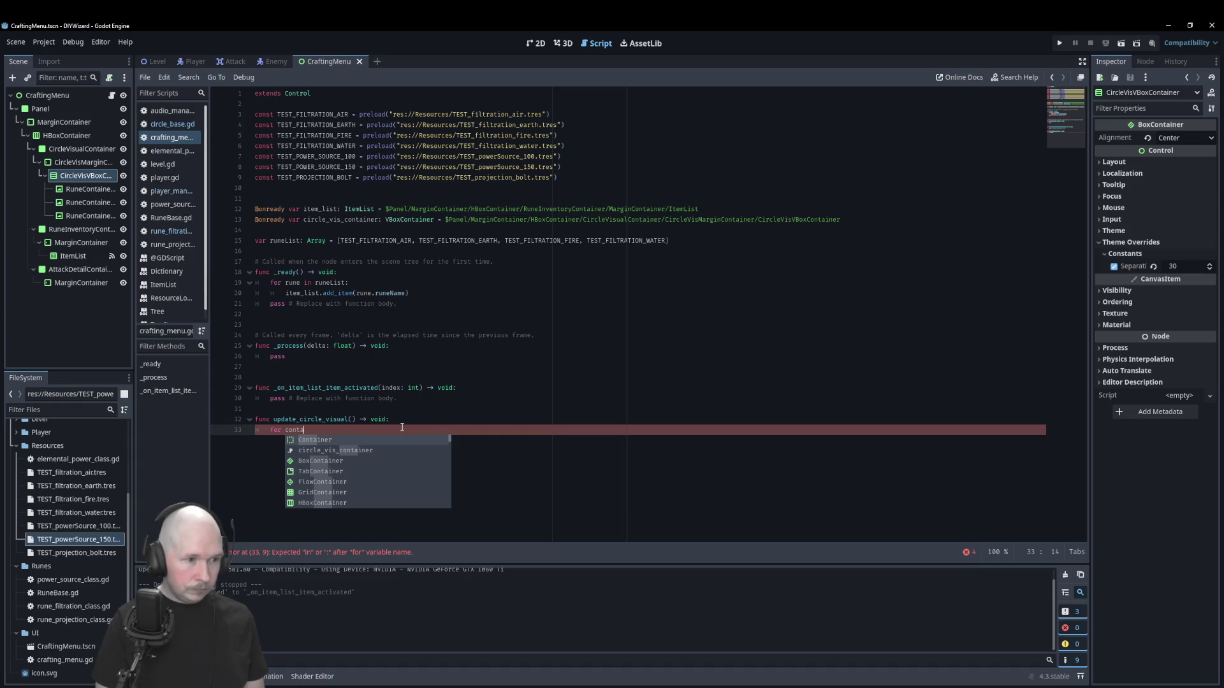
key("BackSpace")
key("BackSpace")
key("BackSpace")
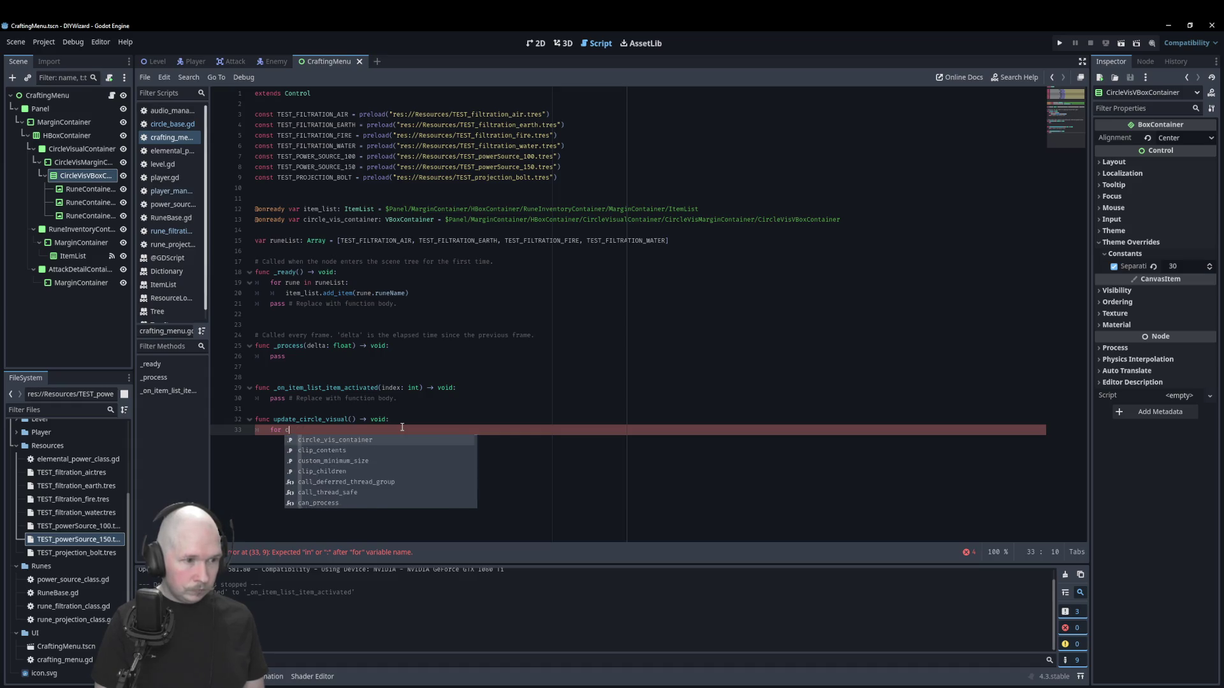
type("rune_container in ")
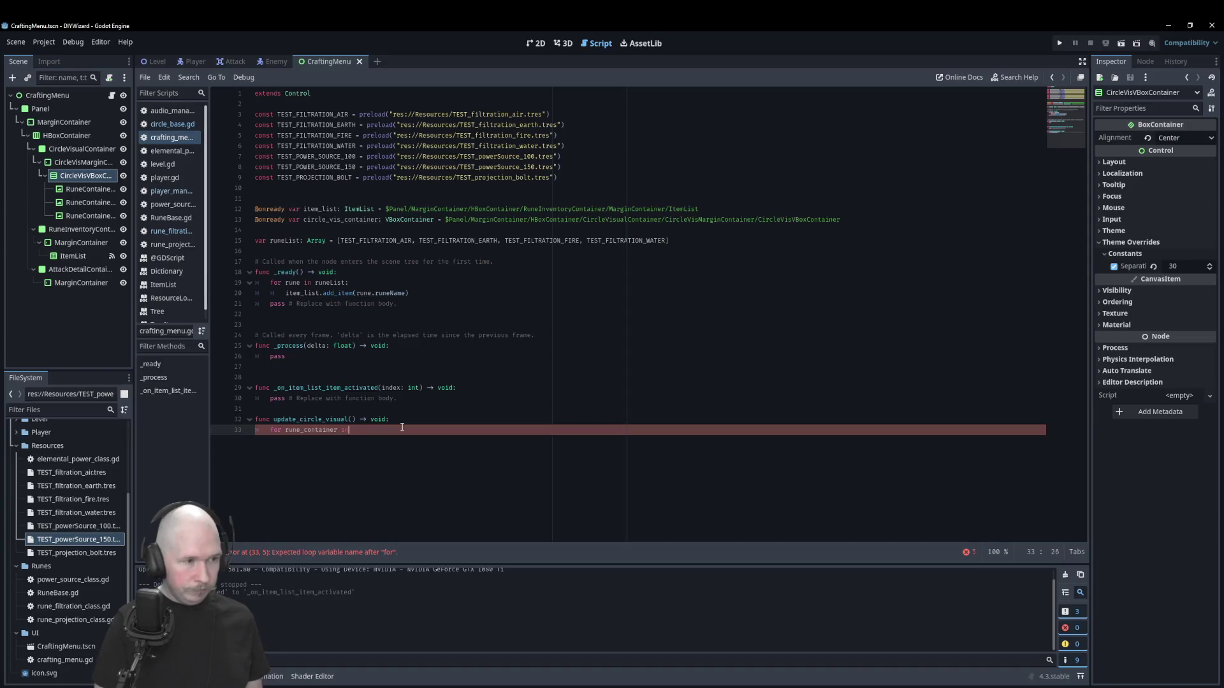
type("circle_vis_container.get")
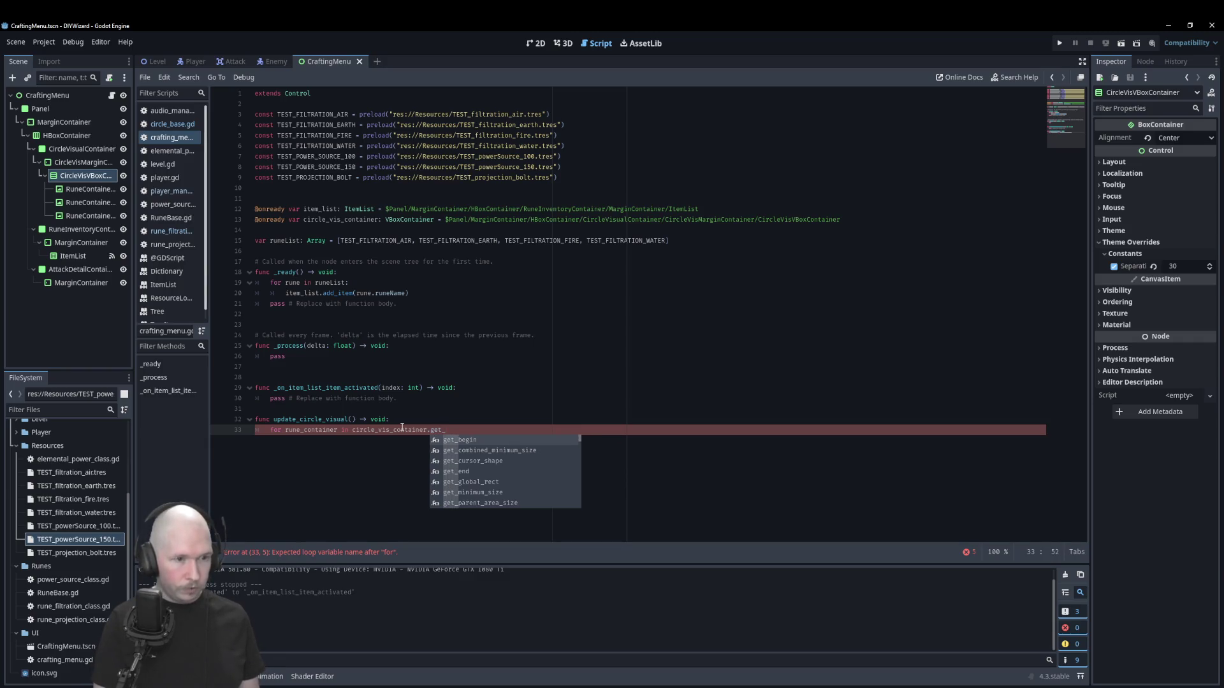
type("_ch")
key("Down")
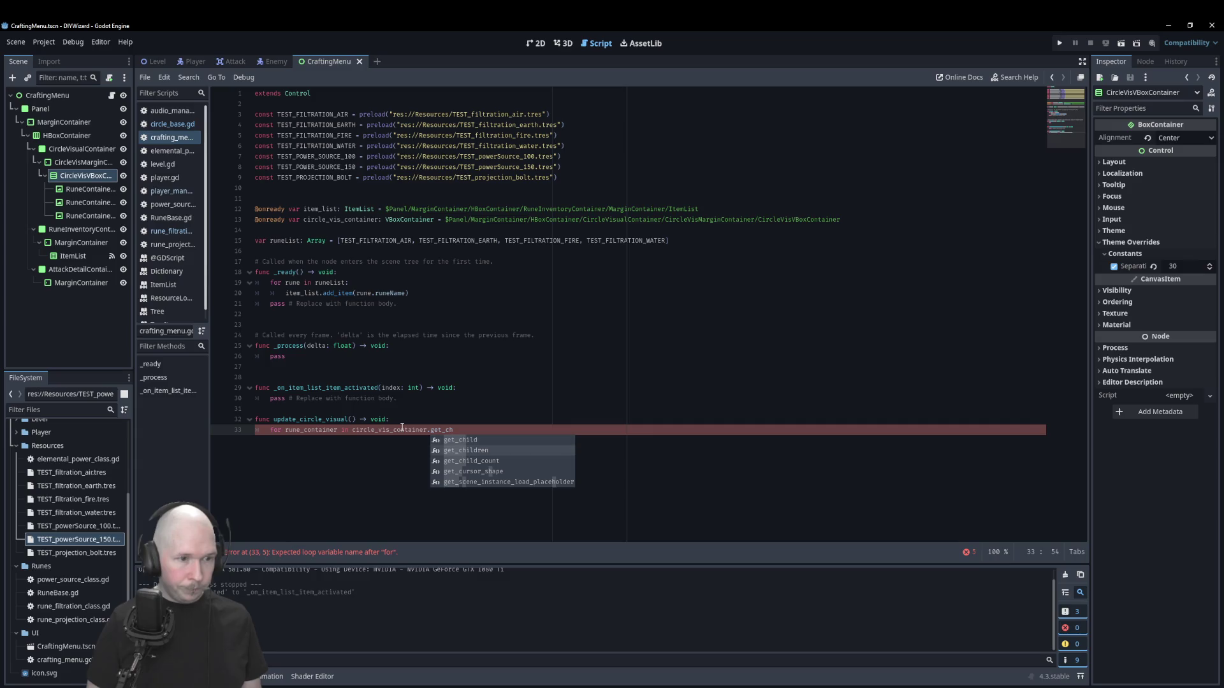
key("Return")
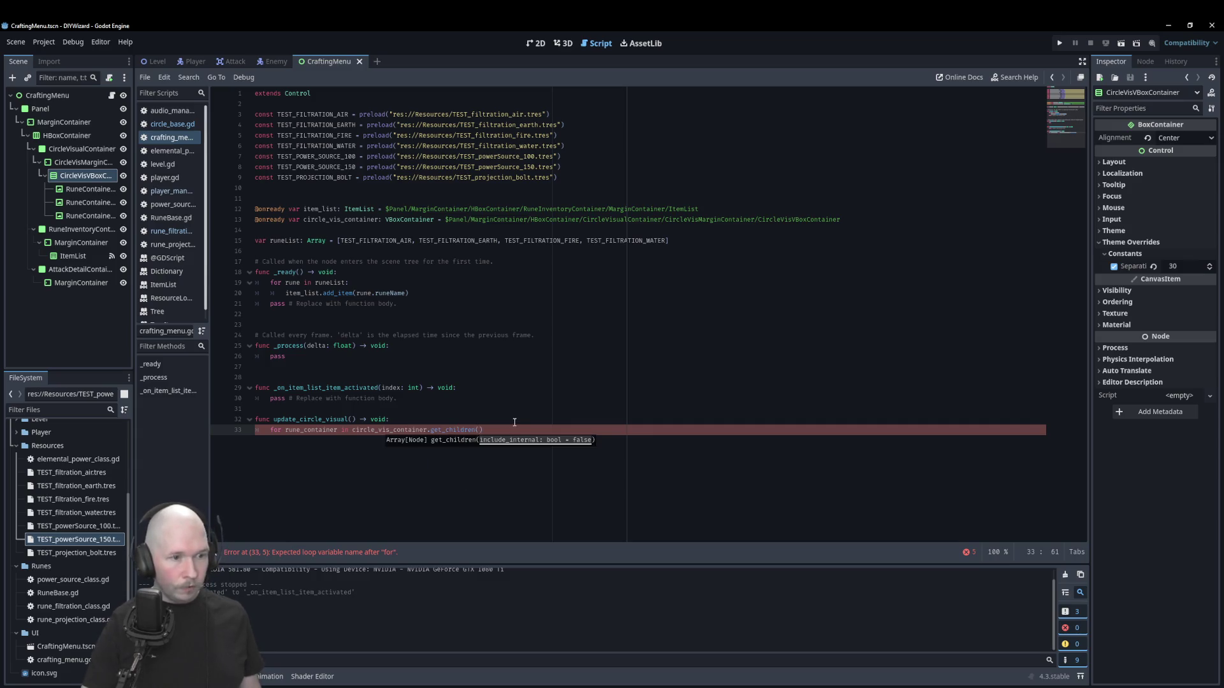
left_click(515, 422)
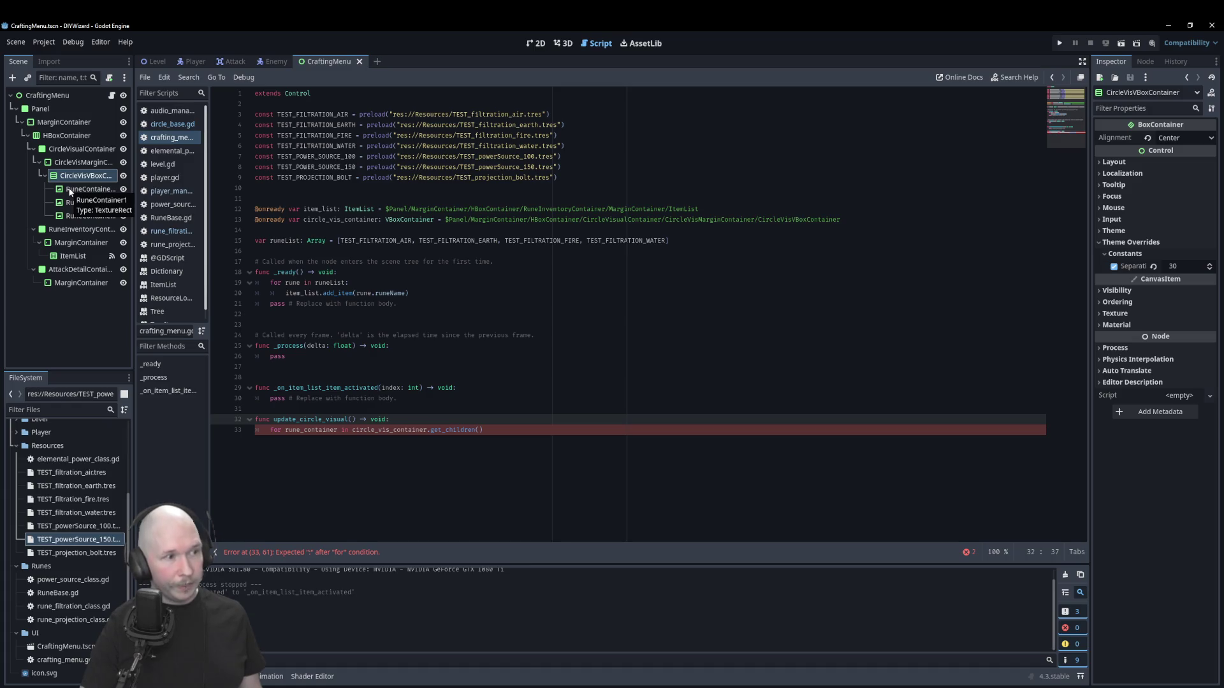
Change RuneContainer1, RuneContainer2 and RuneContainer3 from TextureRect to Label
right_click(70, 189)
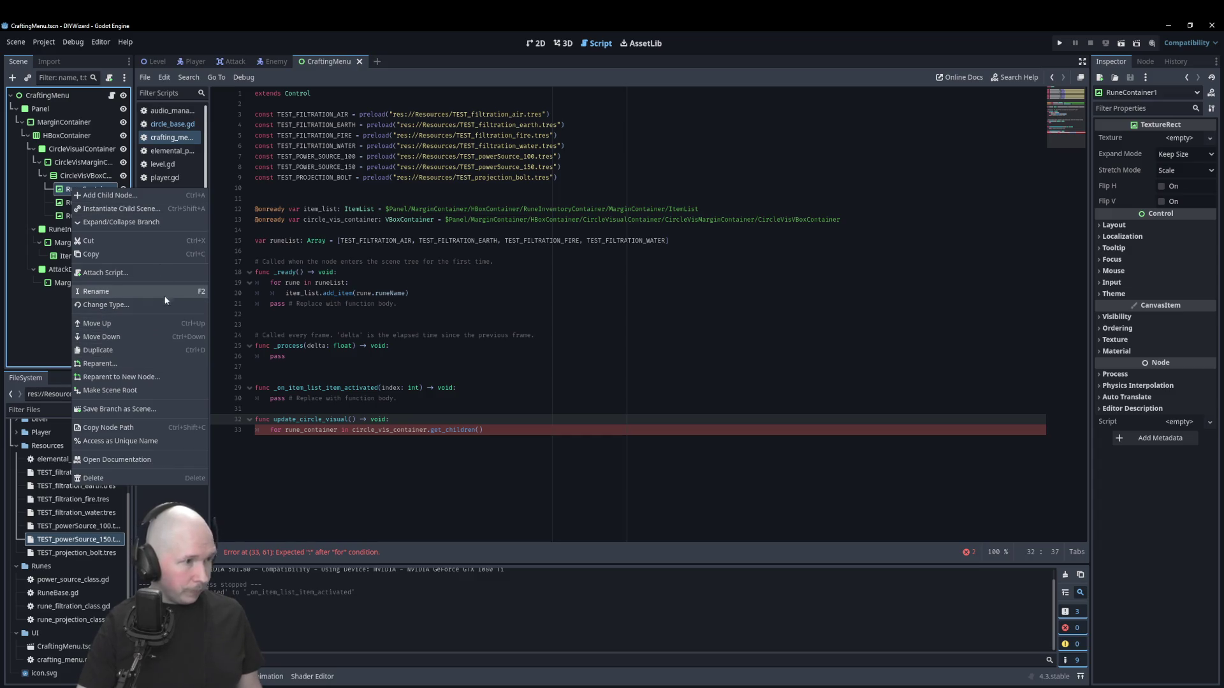
left_click(158, 306)
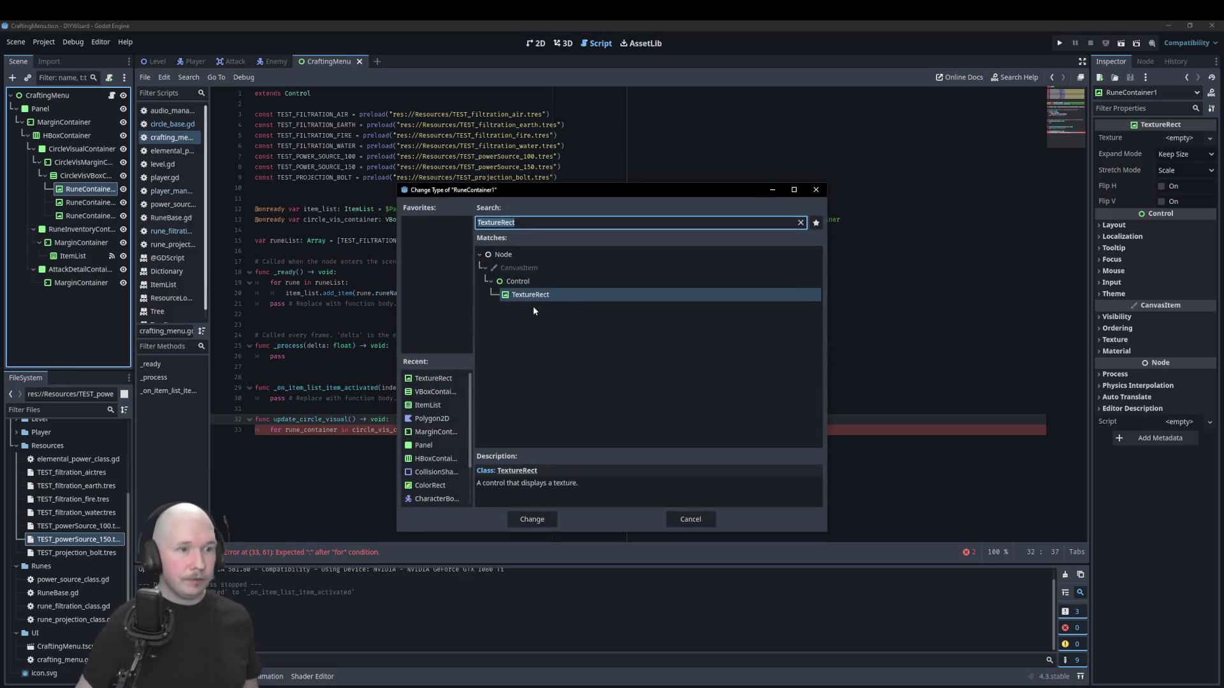
type("lab")
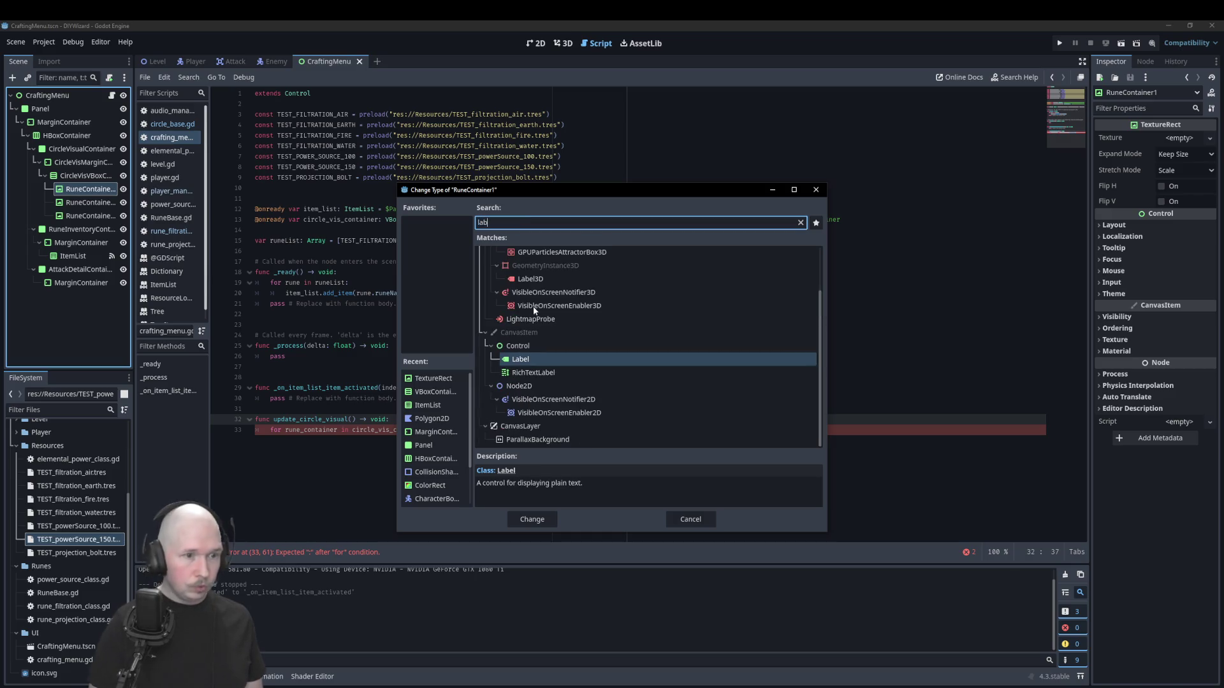
left_click(543, 516)
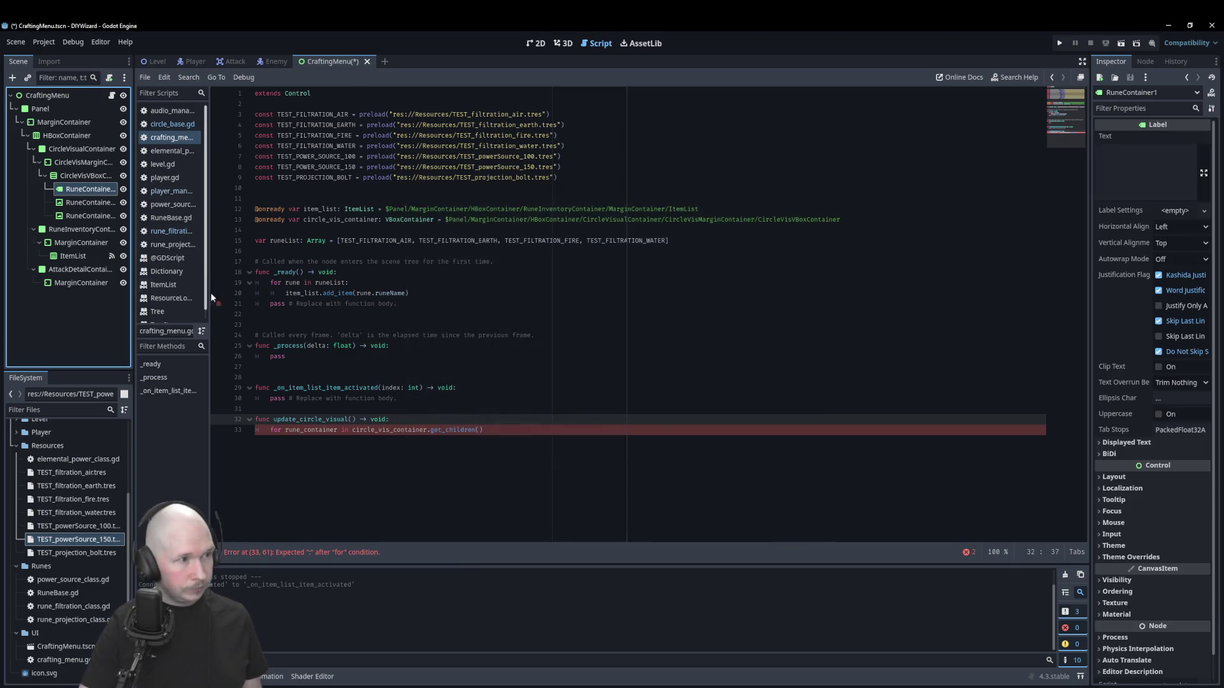
right_click(92, 203)
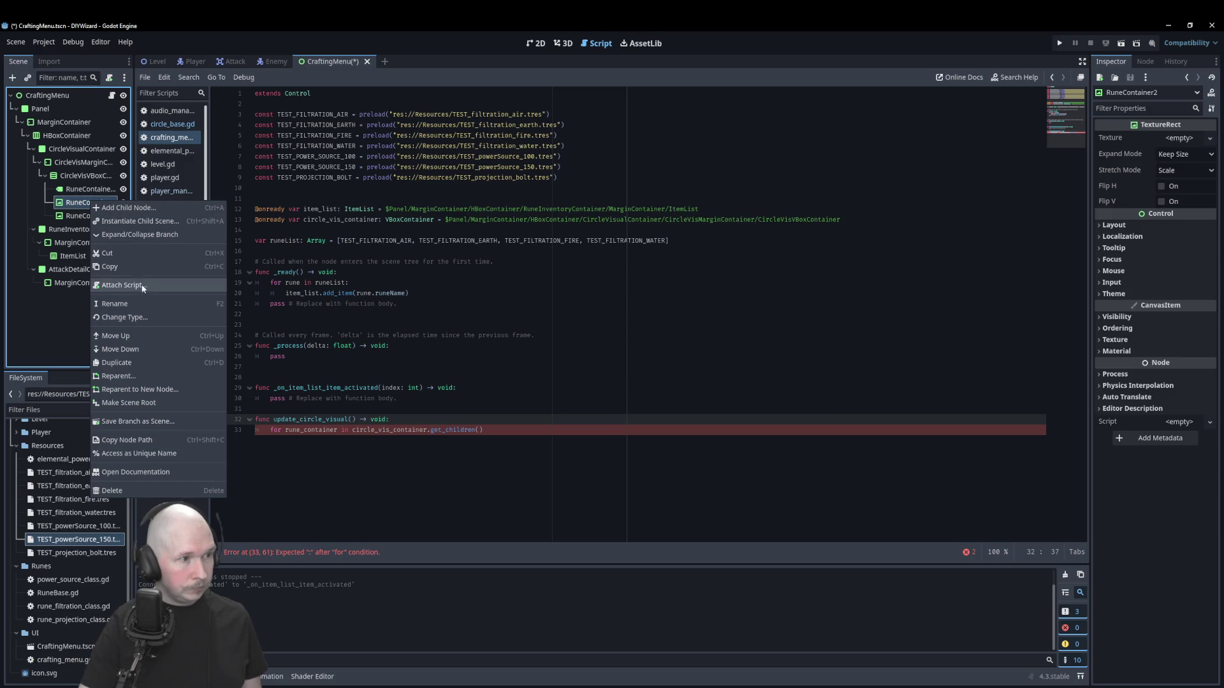
left_click(139, 316)
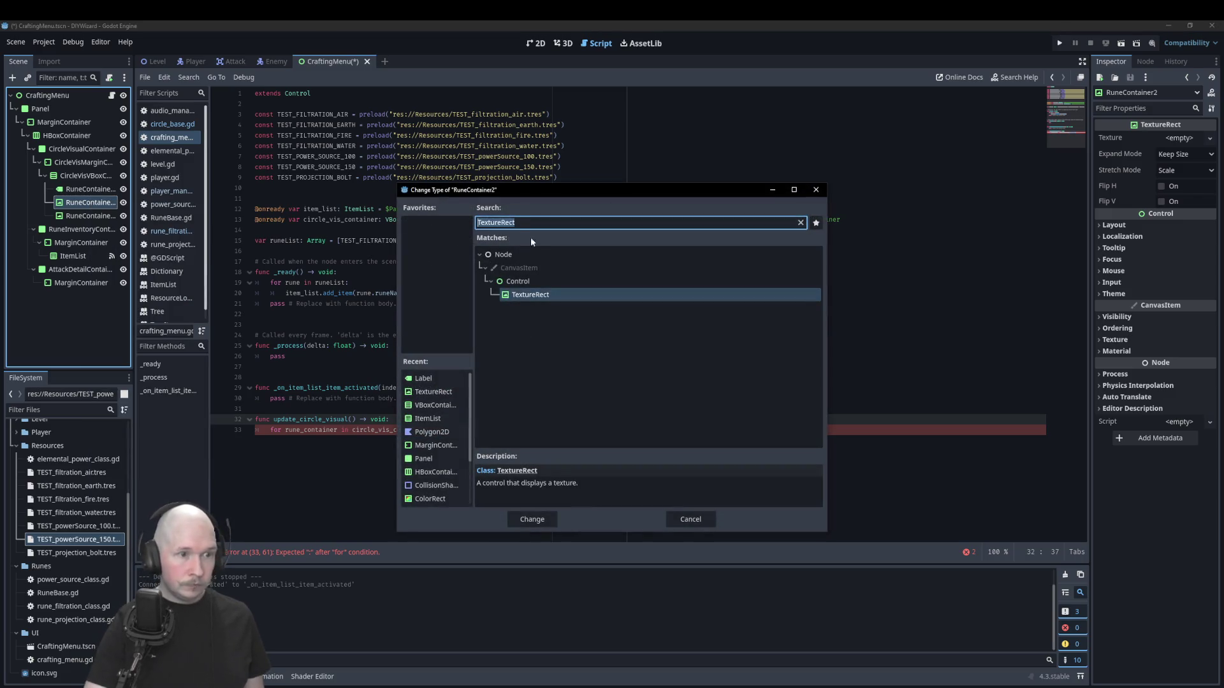
type("labe")
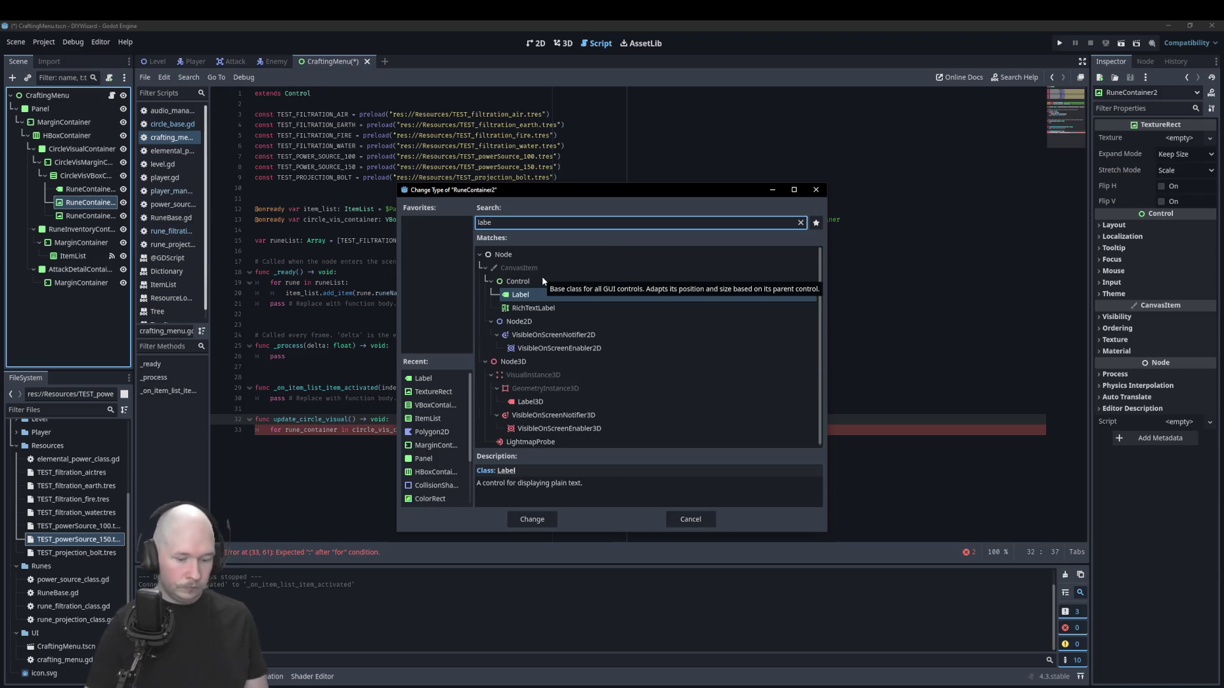
key("Return")
right_click(106, 216)
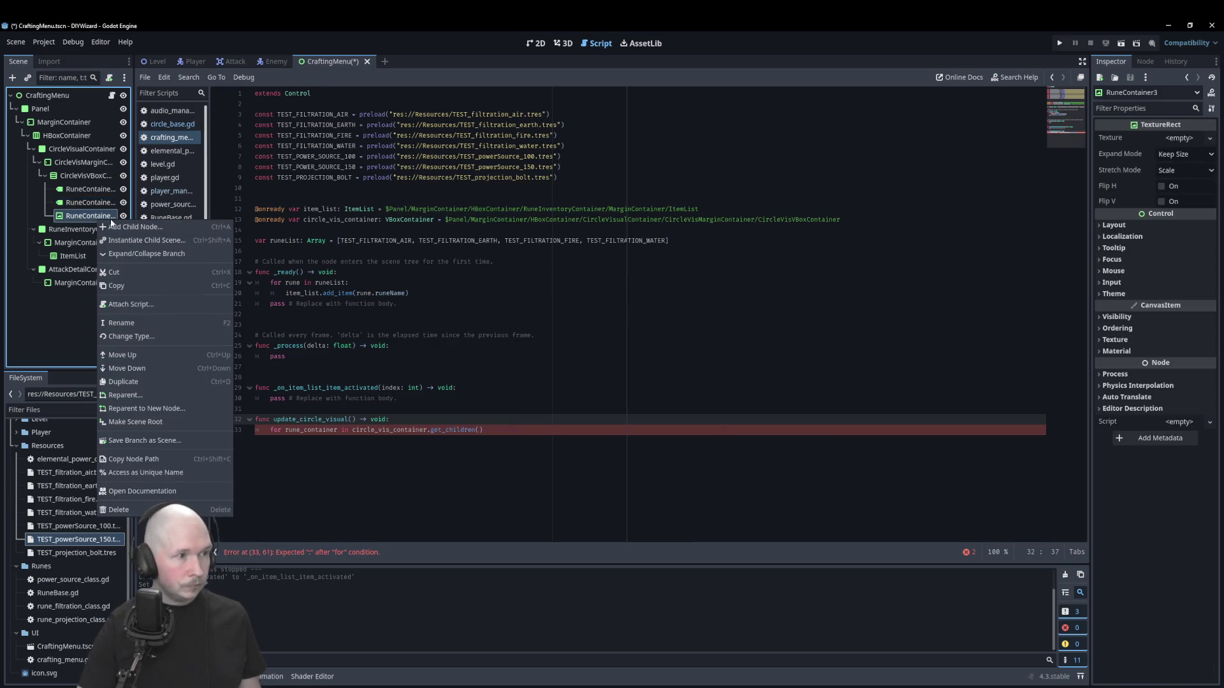
left_click(131, 336)
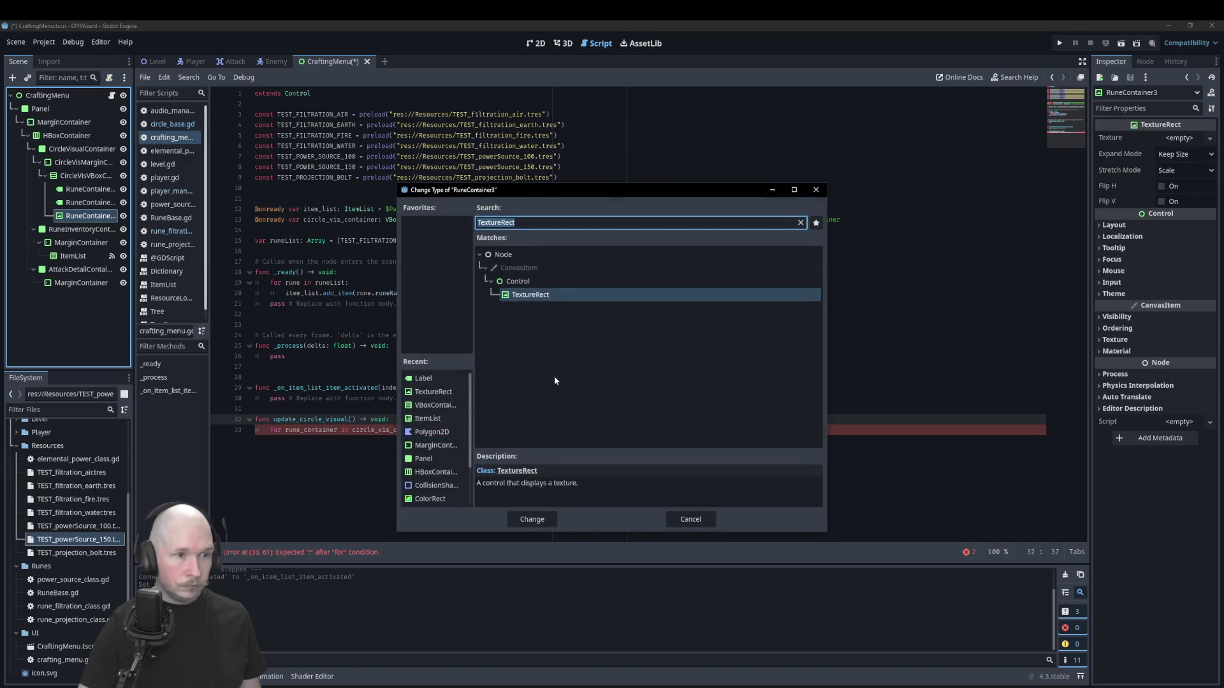
type("labe")
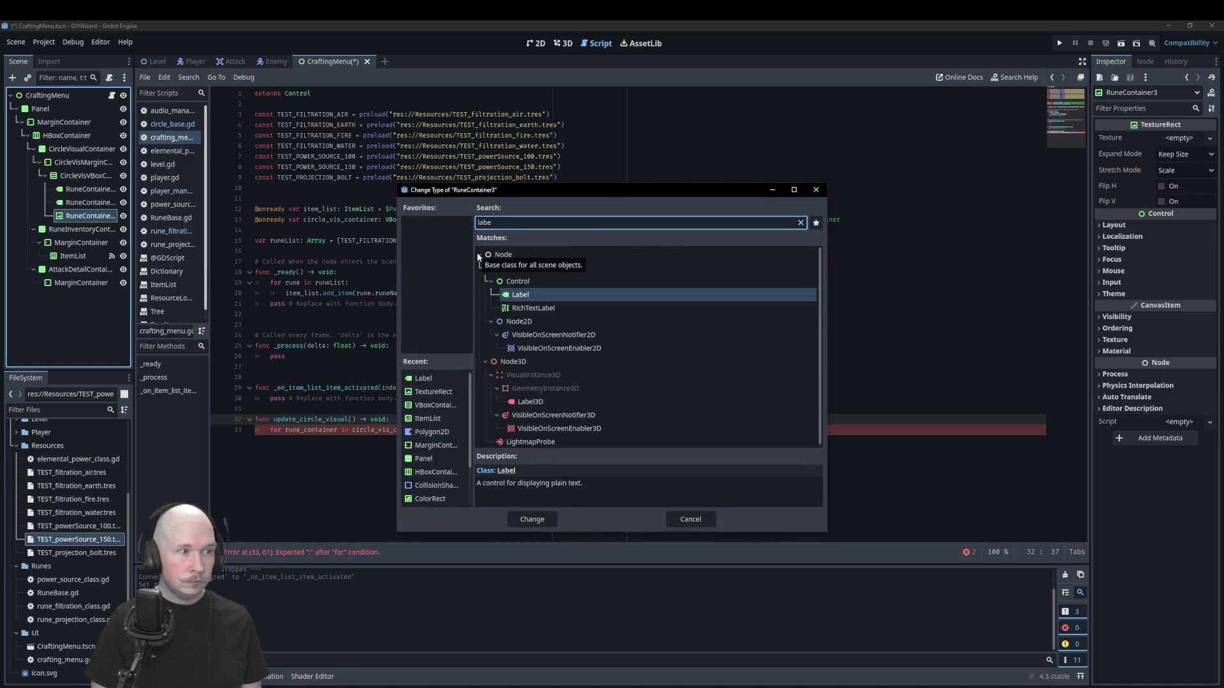
key("Return")
left_click(426, 303)
Save, end the for line with ':', begin 'rune_container.text =', and add a blank line under func
key("ctrl+s")
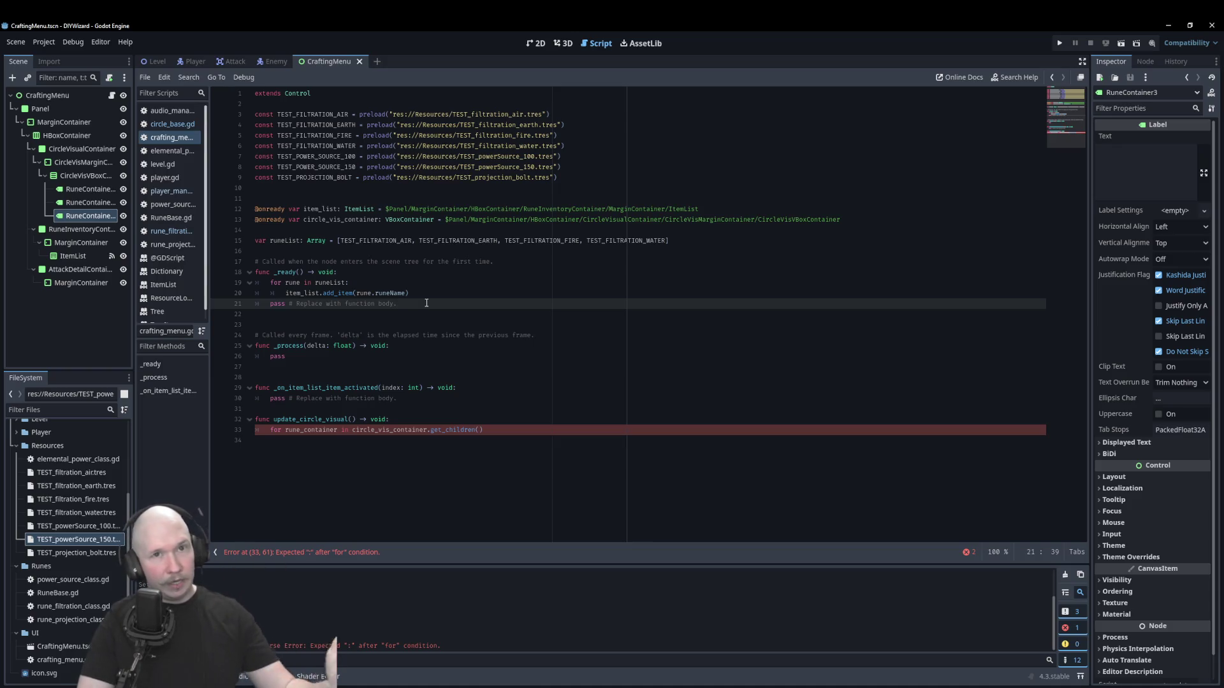
left_click(547, 428)
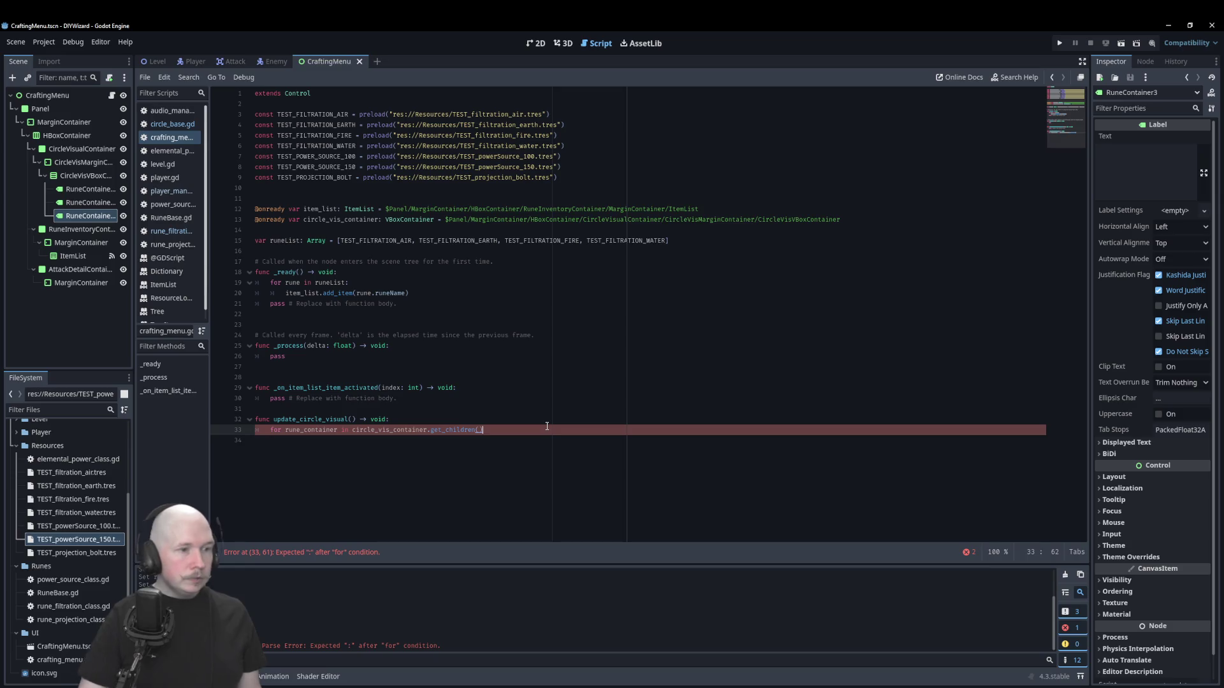
type(":")
key("Return")
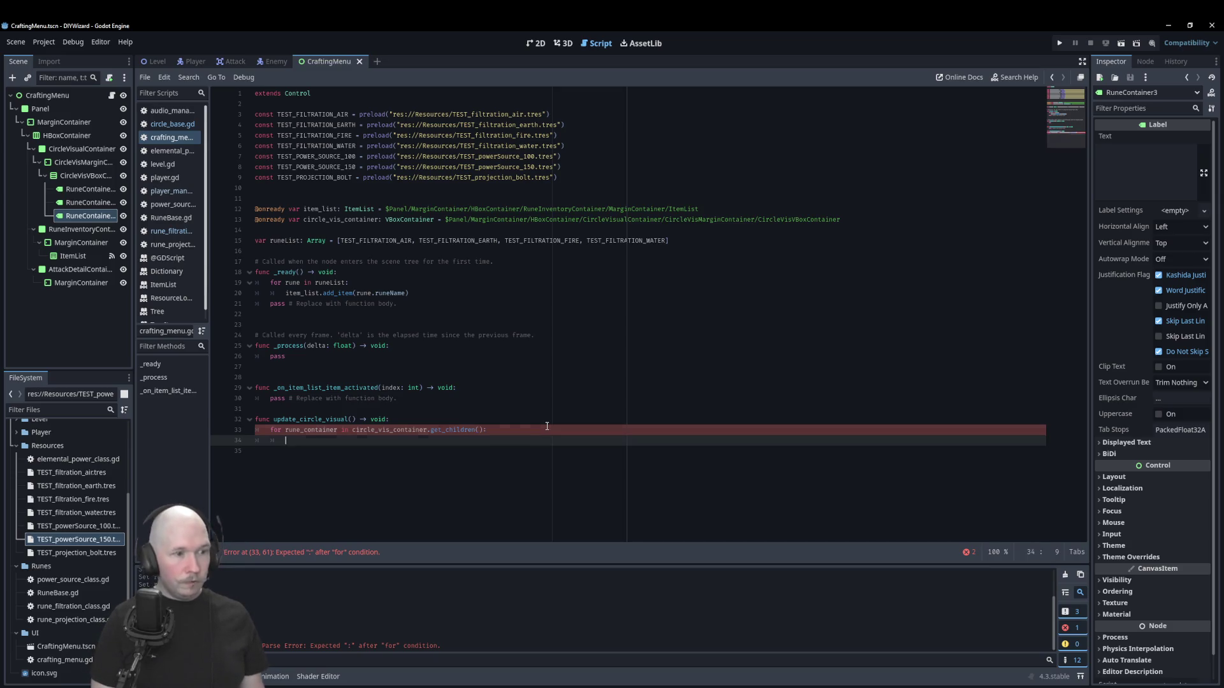
type("rune")
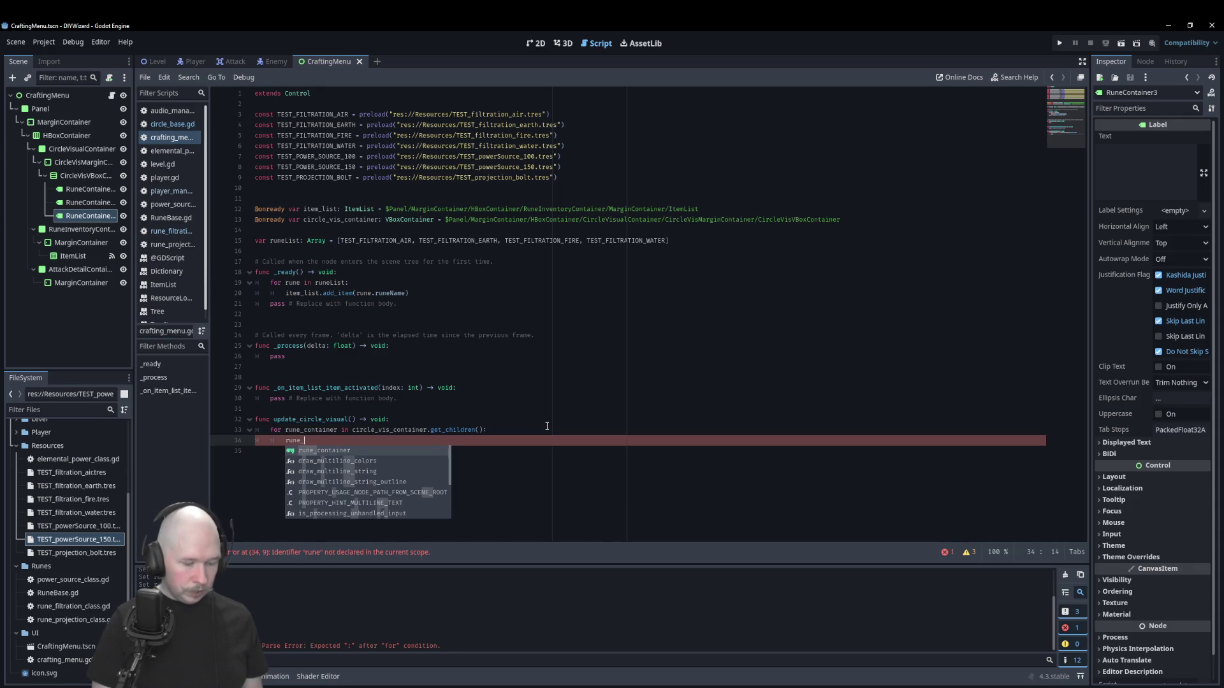
type("_cont")
key("Return")
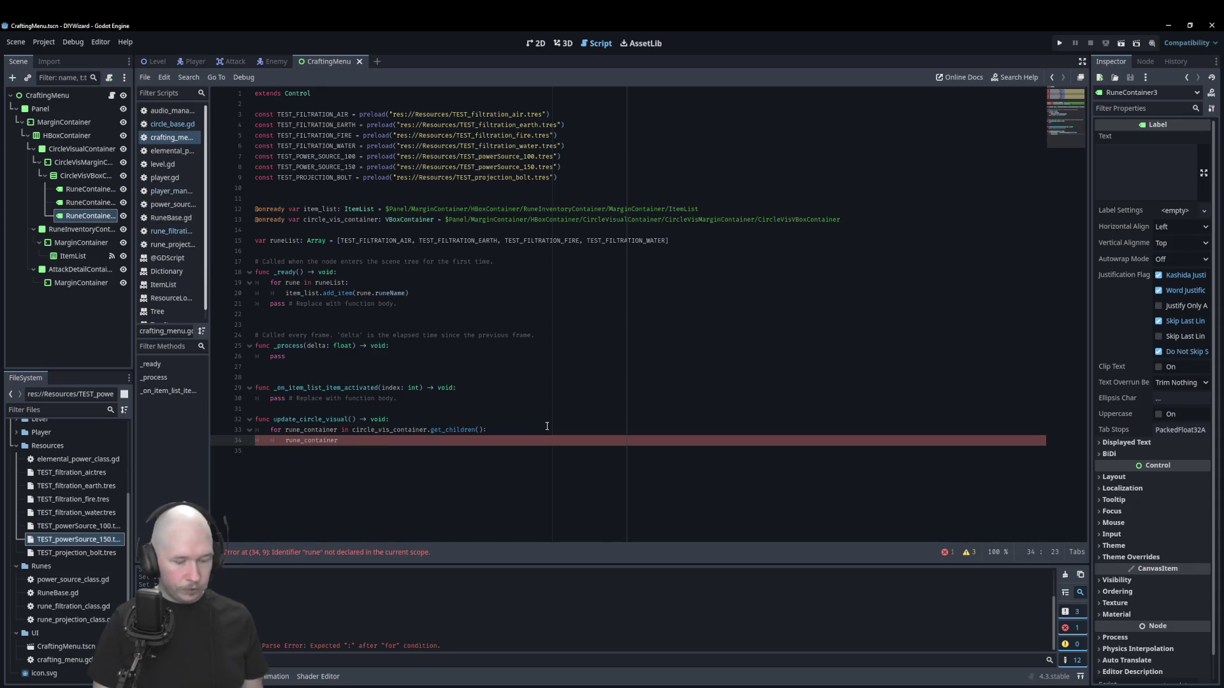
type(".")
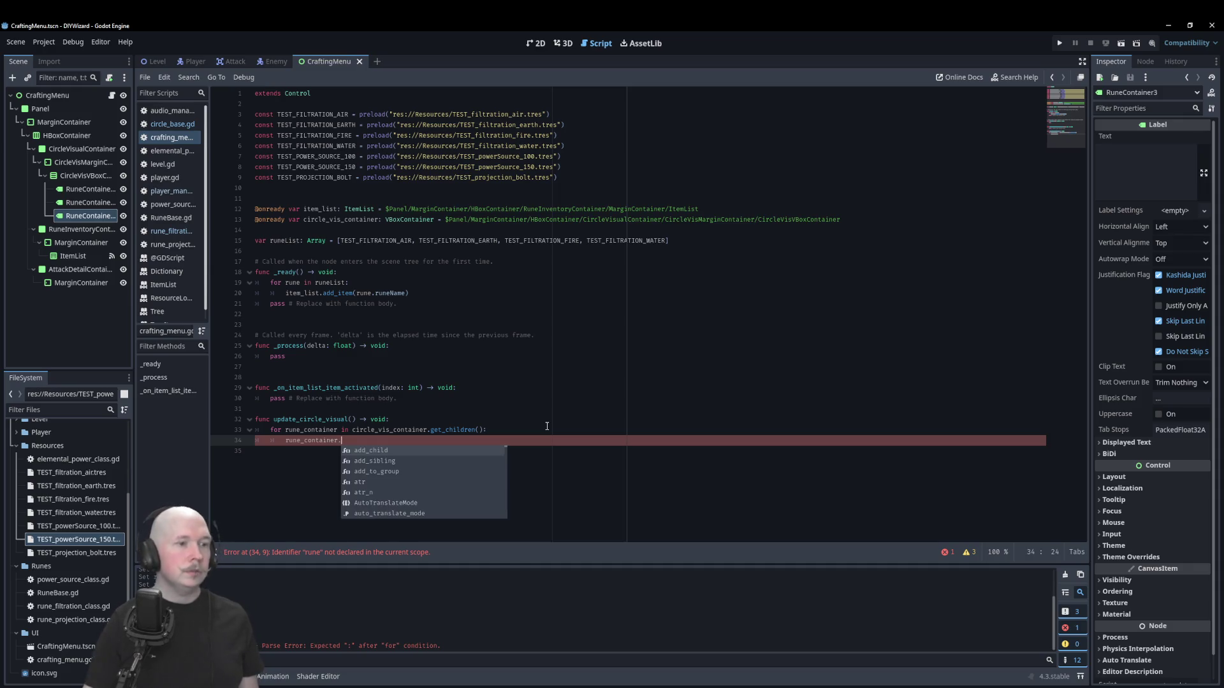
type("text")
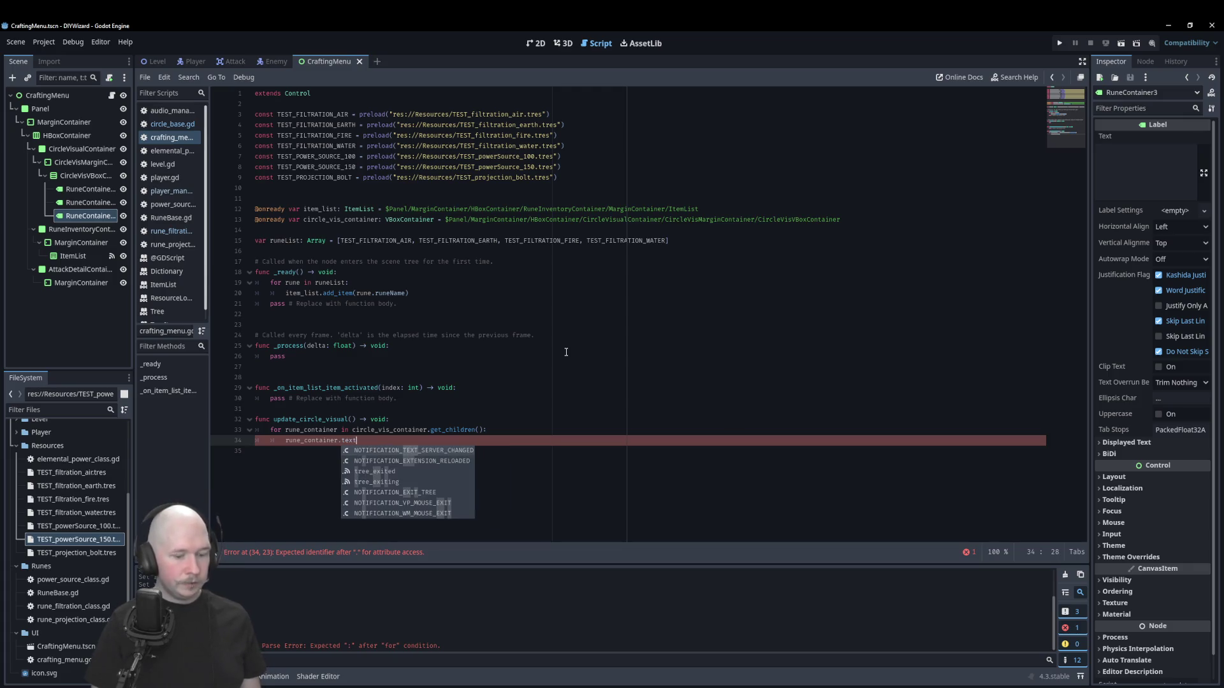
type(" =")
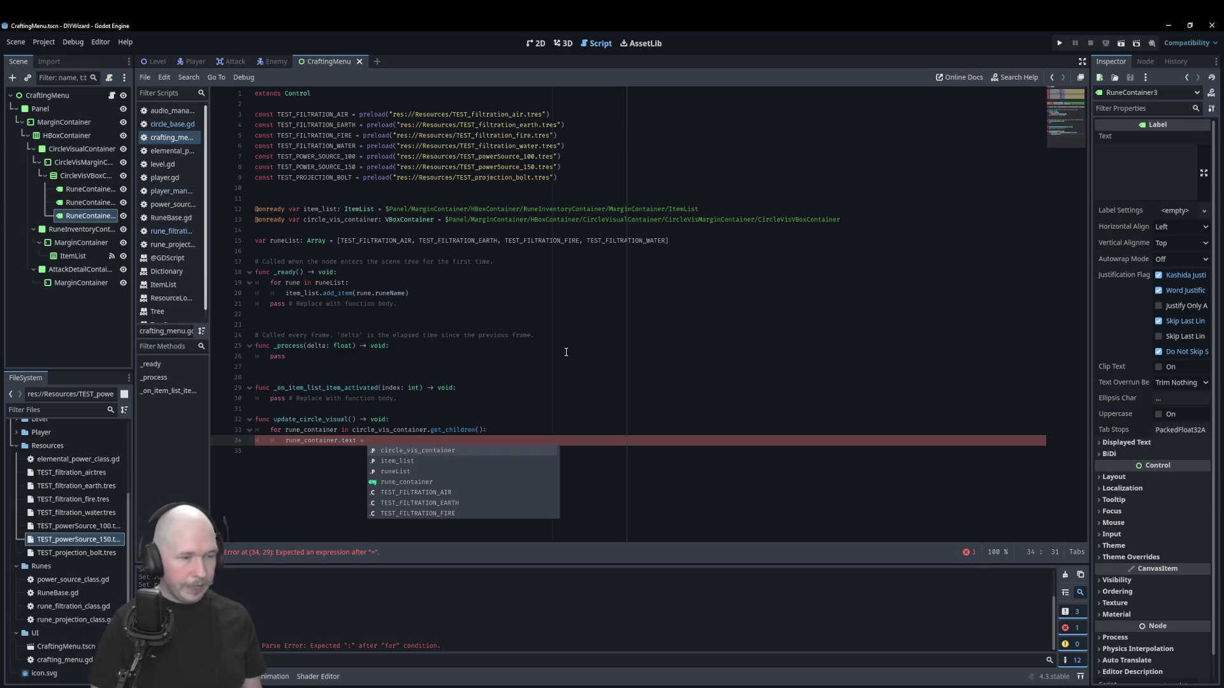
left_click(488, 417)
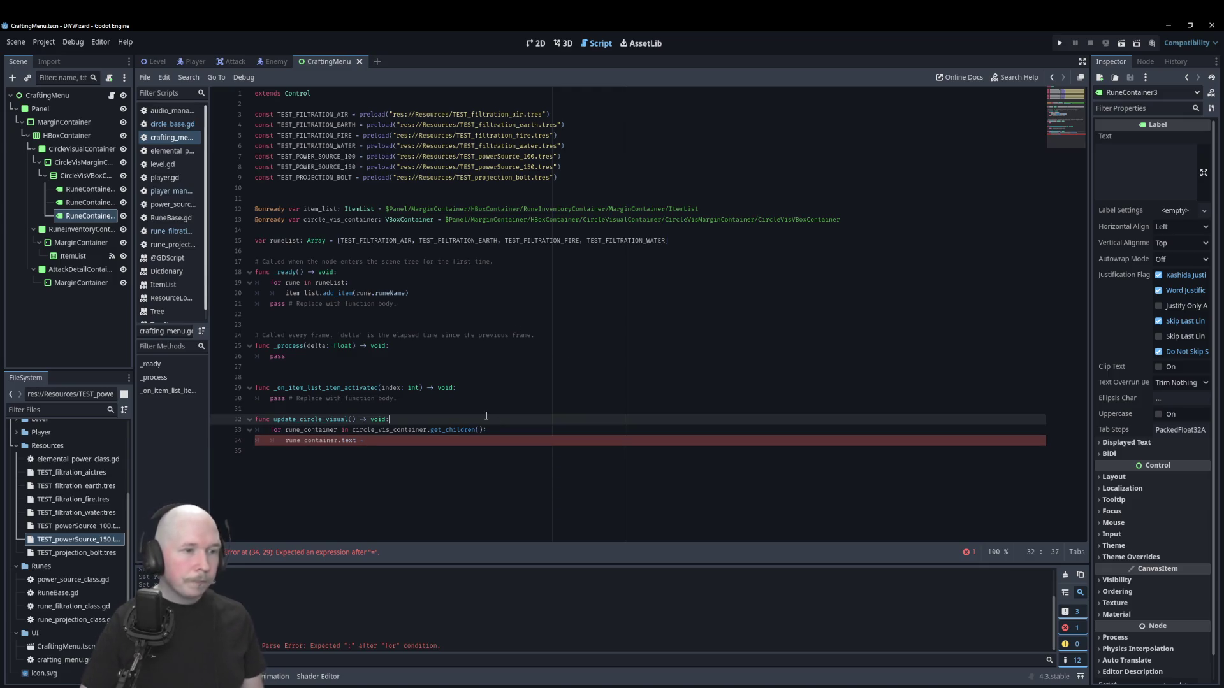
key("Return")
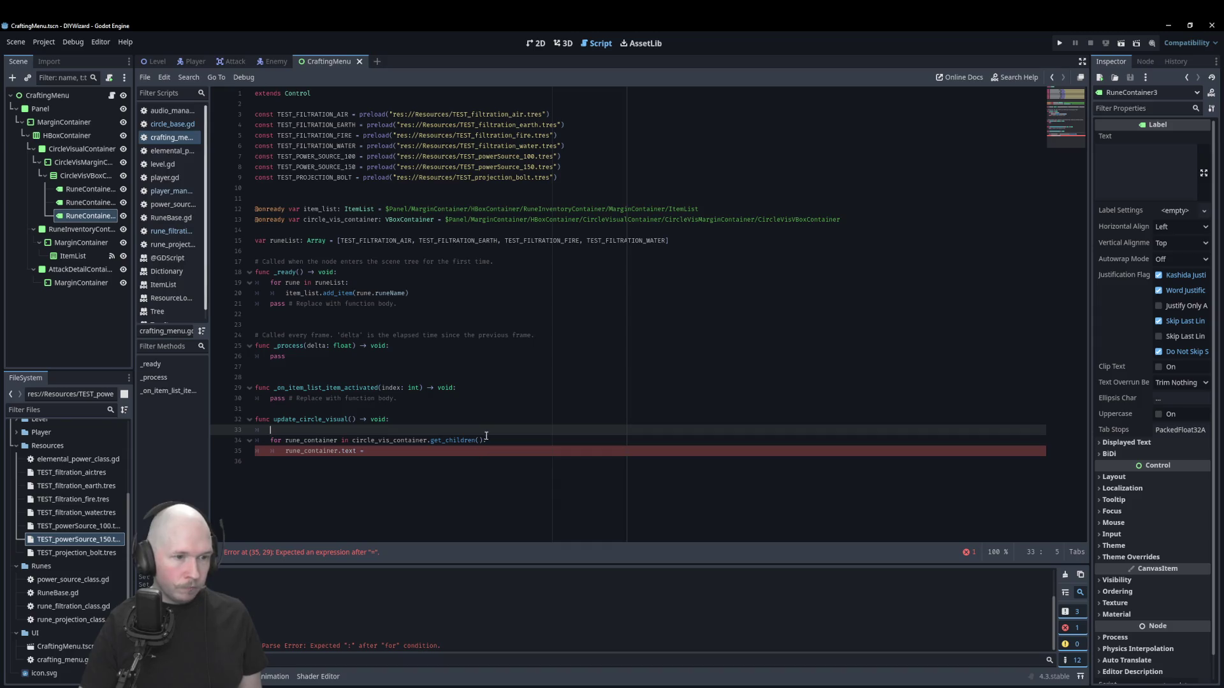
Rename the loop variable to rune_container_index, loop over get_children_count(), and delete the unfinished text line
left_click(339, 440)
type("_ind")
type("ex")
key("End")
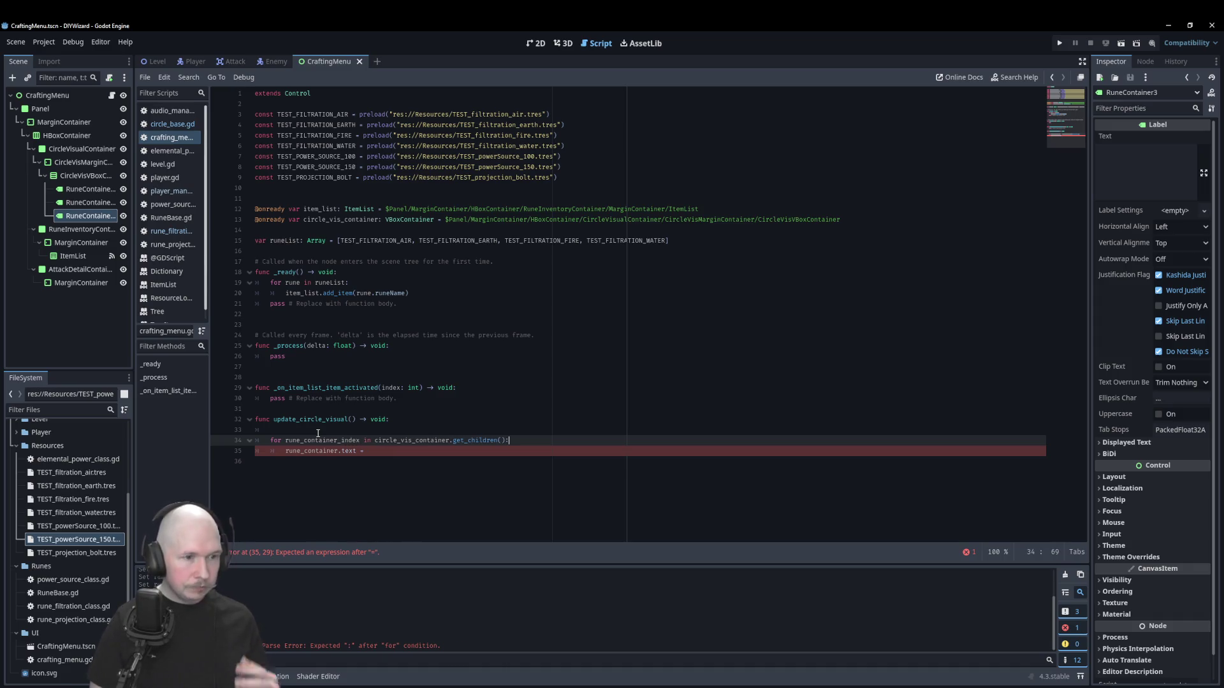
type("_count")
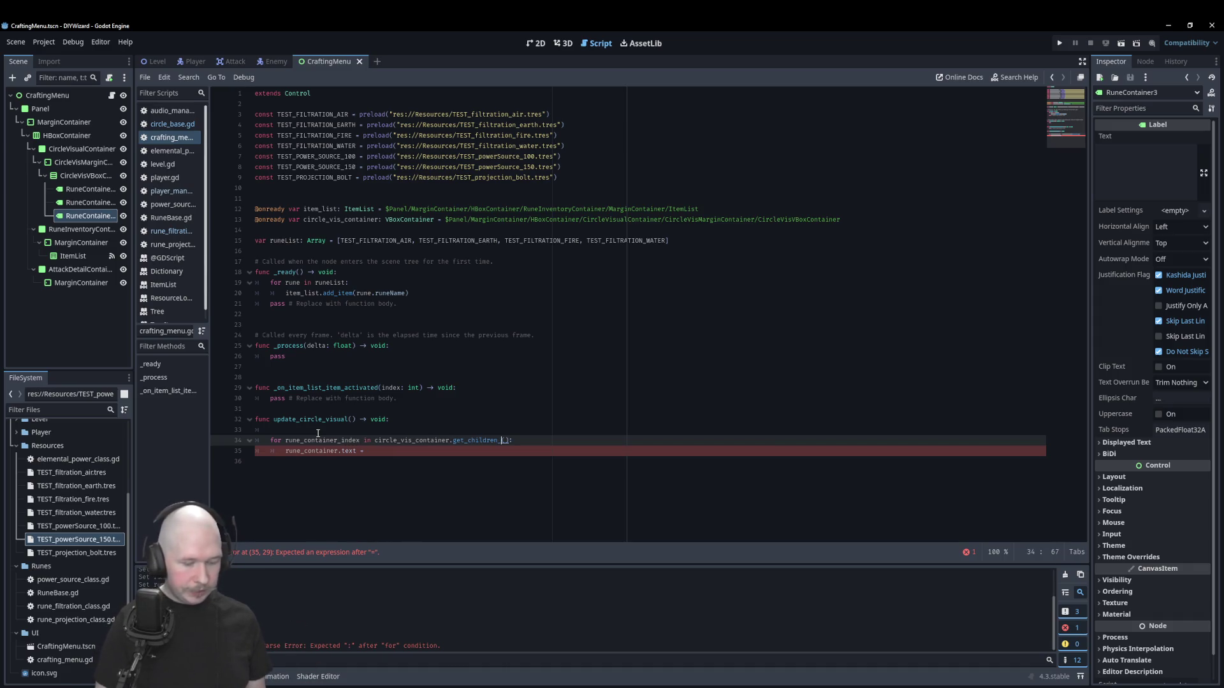
key("Up")
key("Up")
left_click_drag(369, 451, 288, 453)
key("BackSpace")
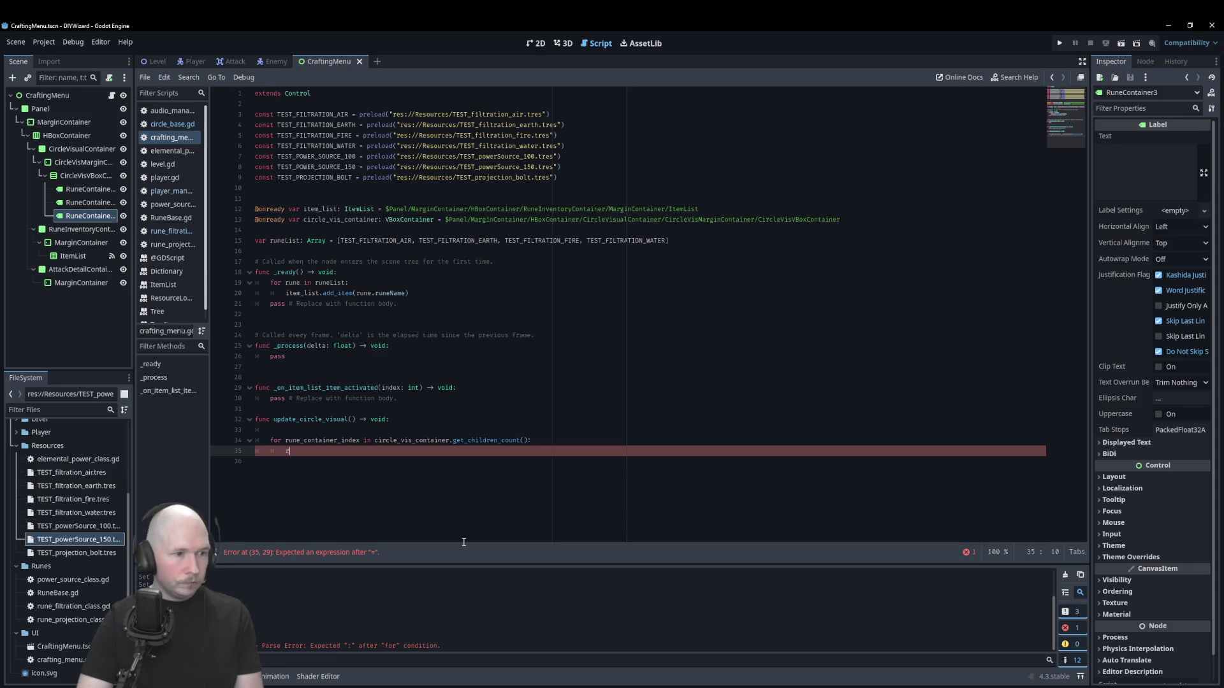
Add 'var current_runes: Array = PlayerManager.runic_circle.get_runes()' above the loop
left_click(339, 433)
type("var")
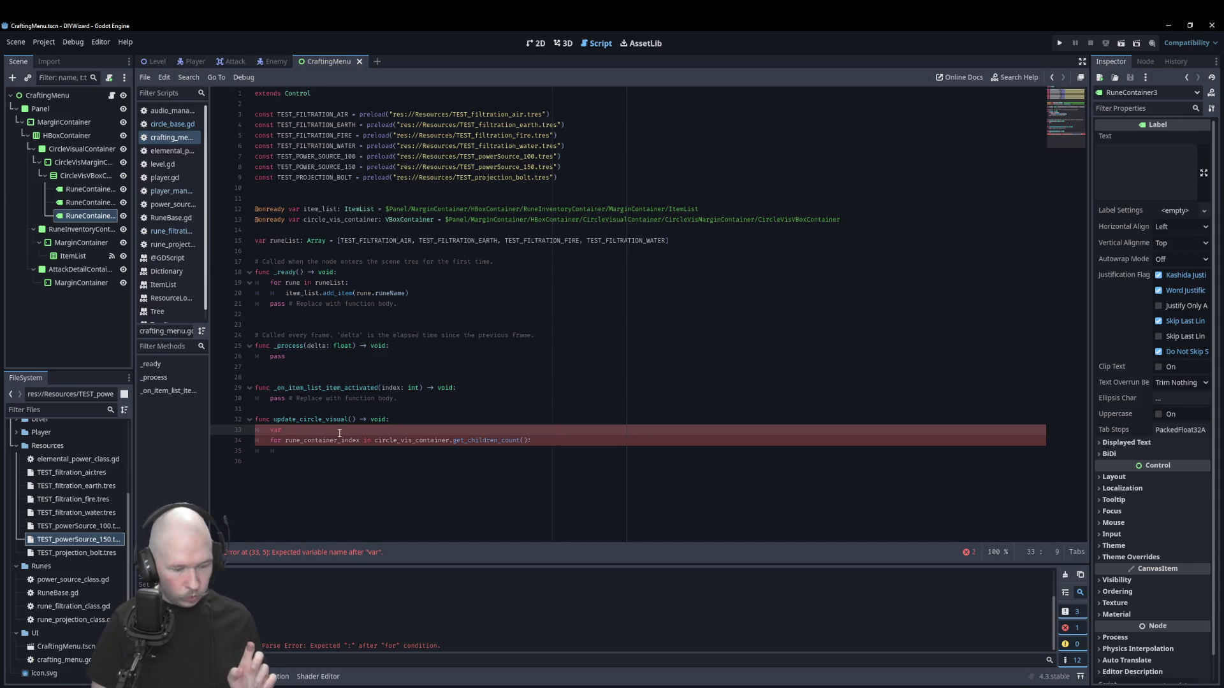
type("curre")
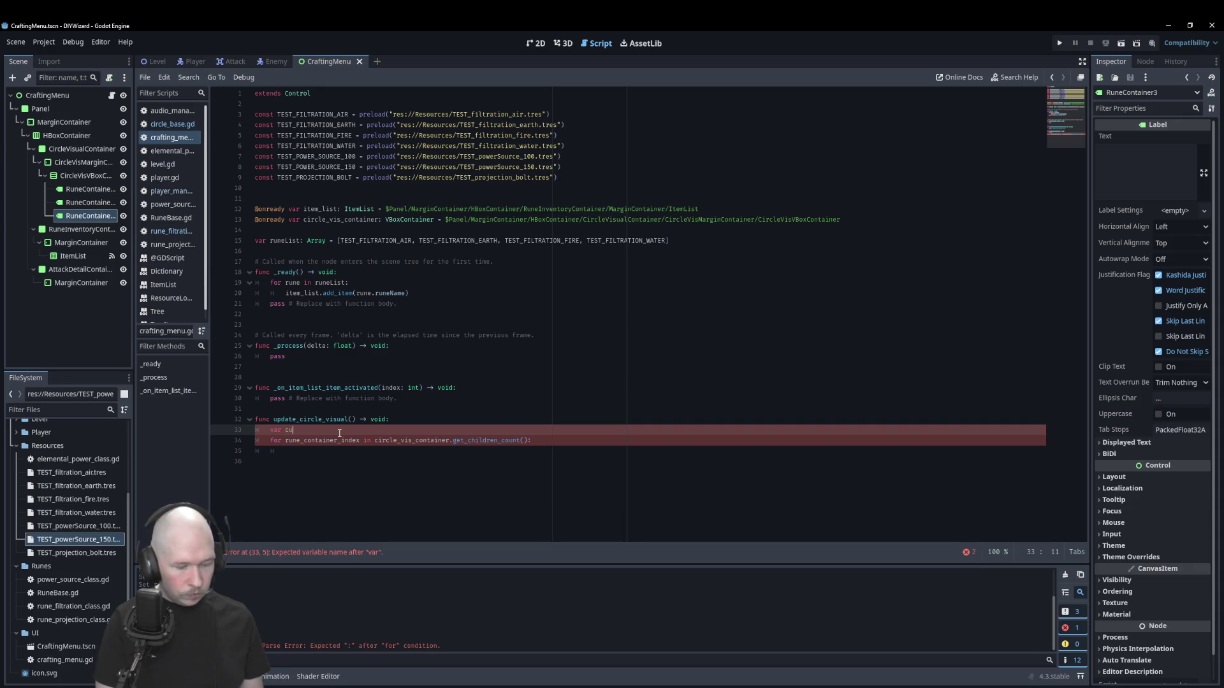
type("nt_")
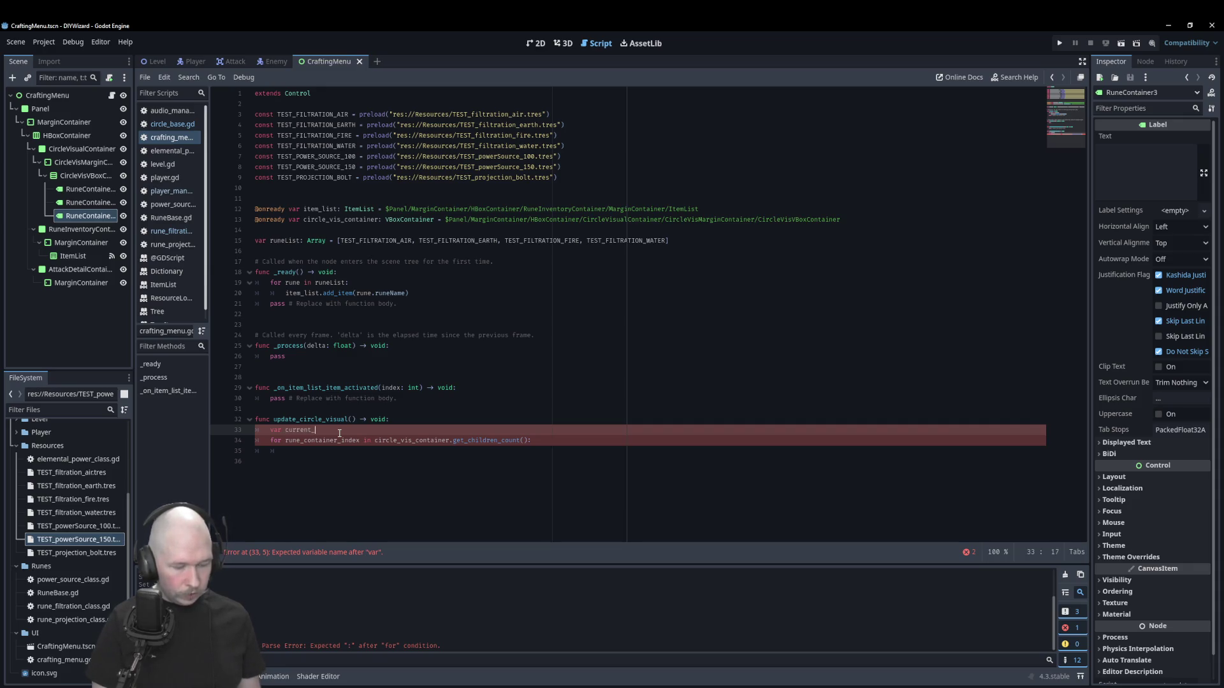
type("runes: ")
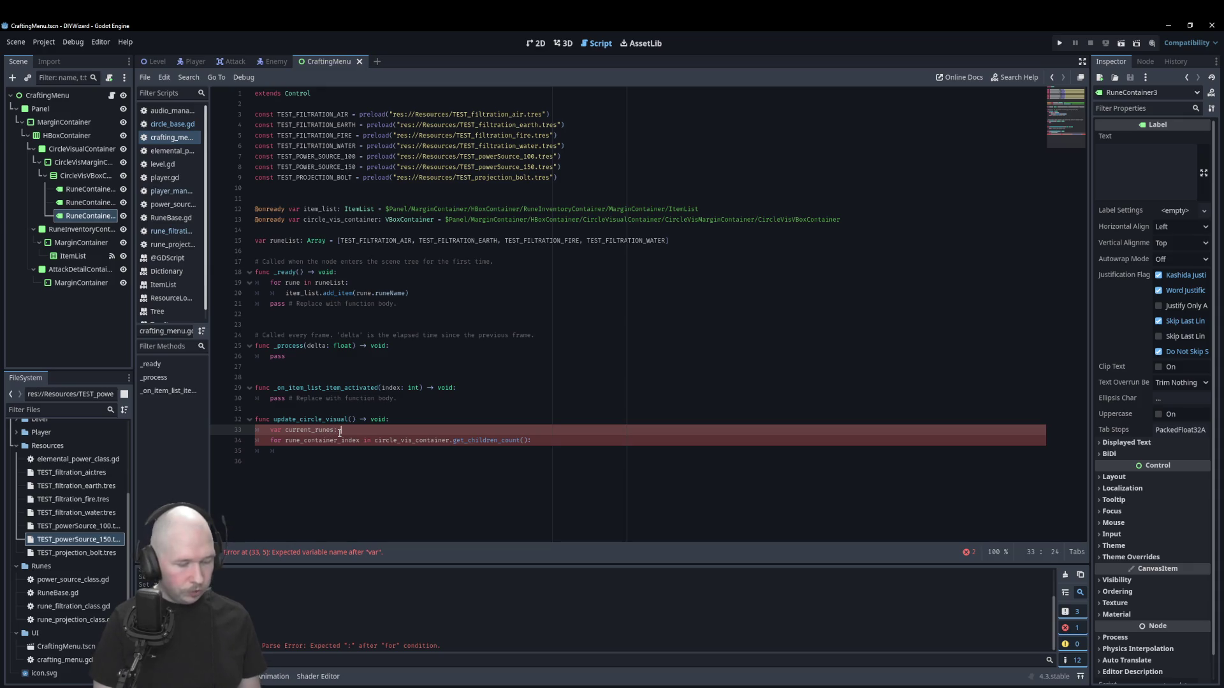
type("Array =")
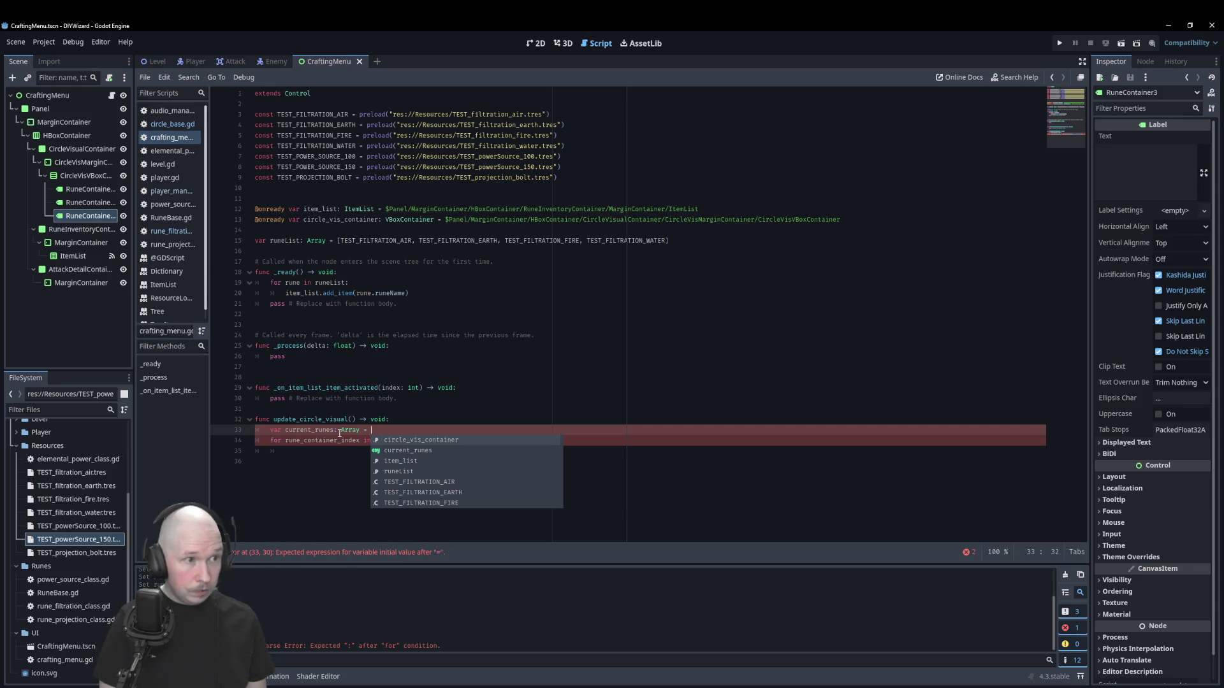
type(" PlayerManager")
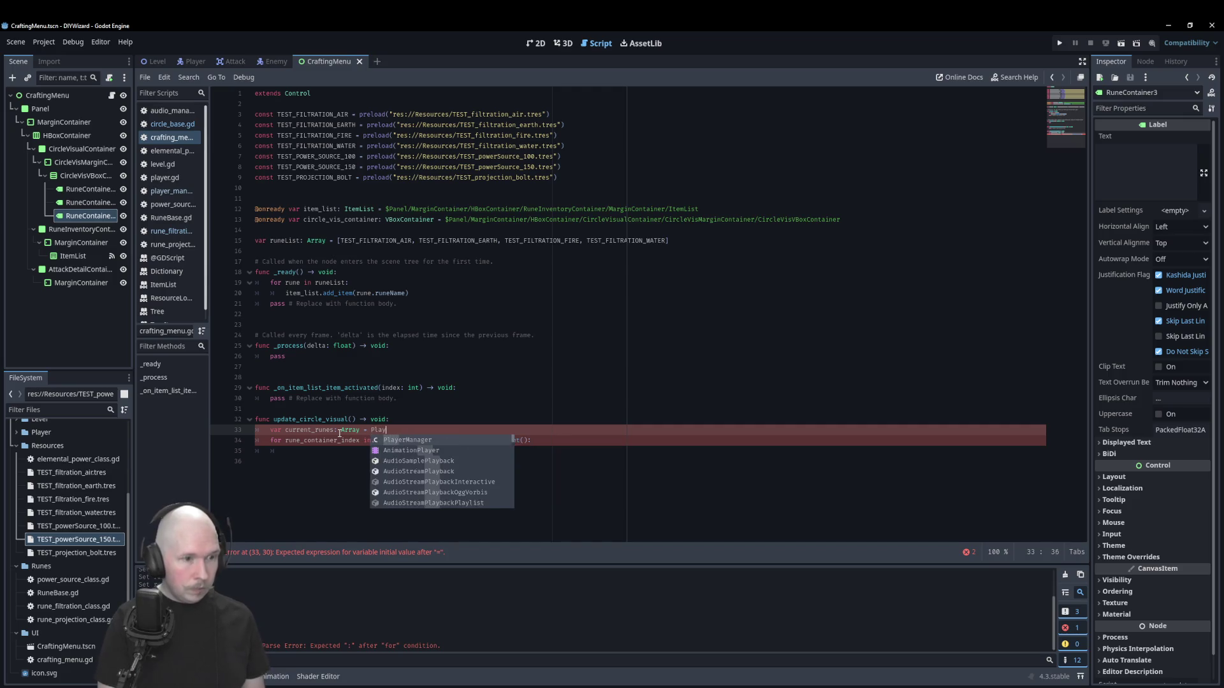
type(".ci")
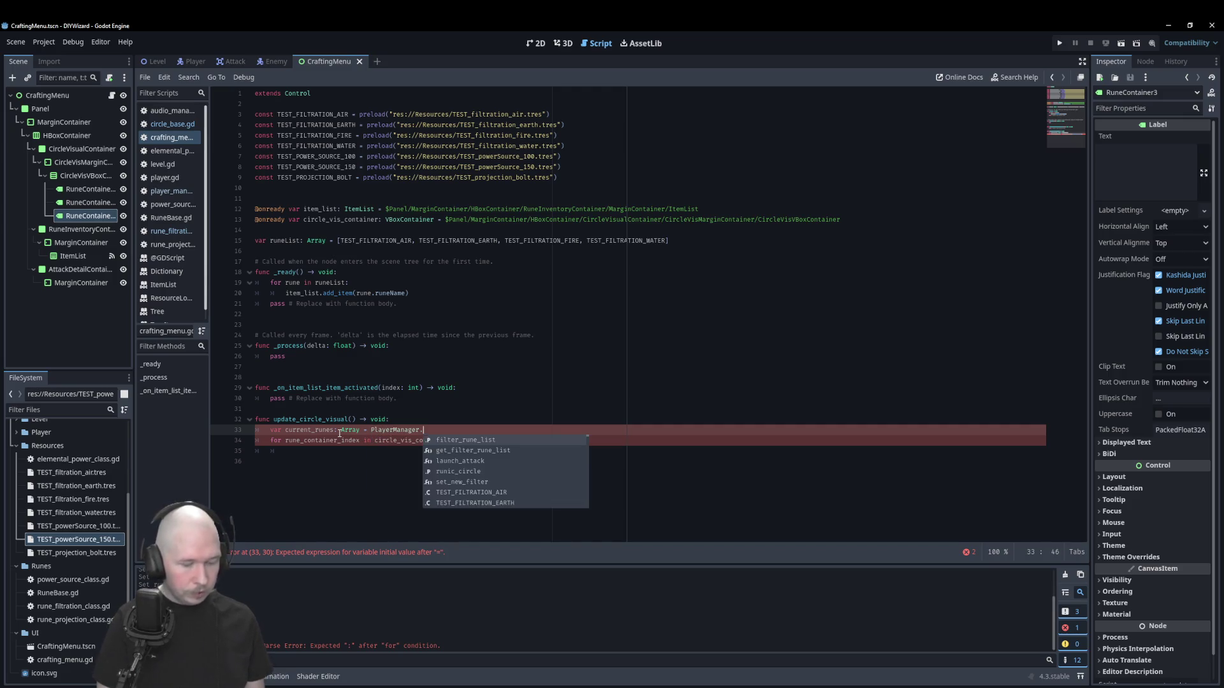
key("Return")
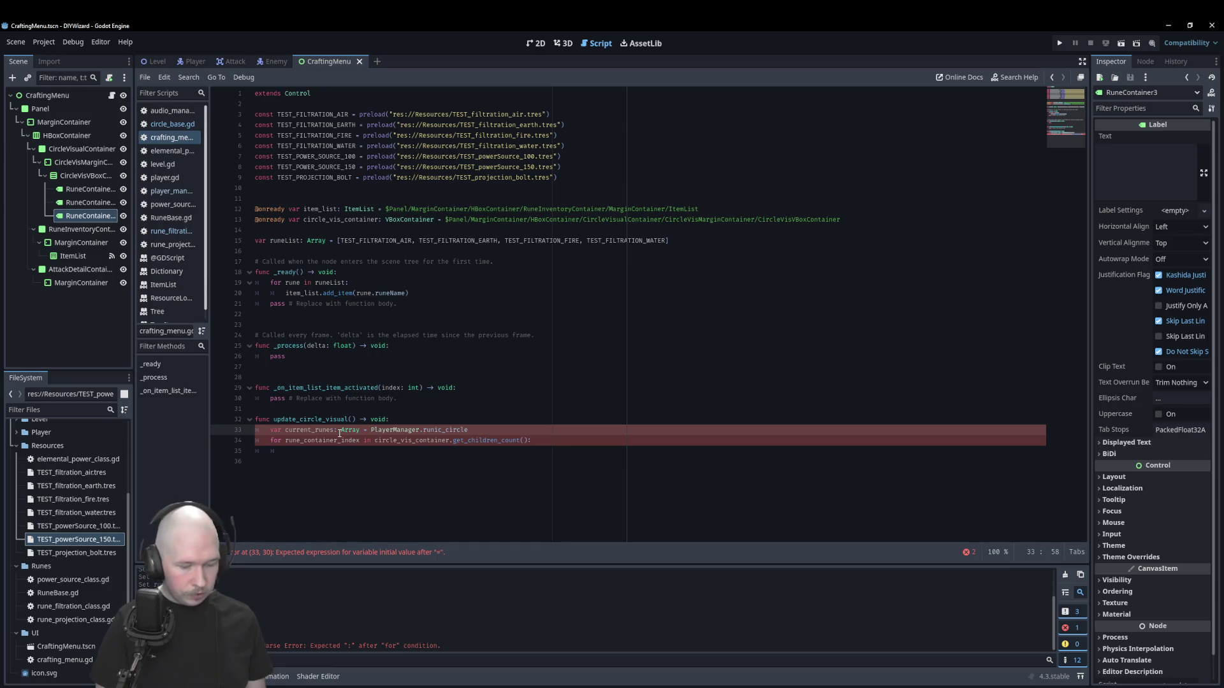
type(".get")
key("Down")
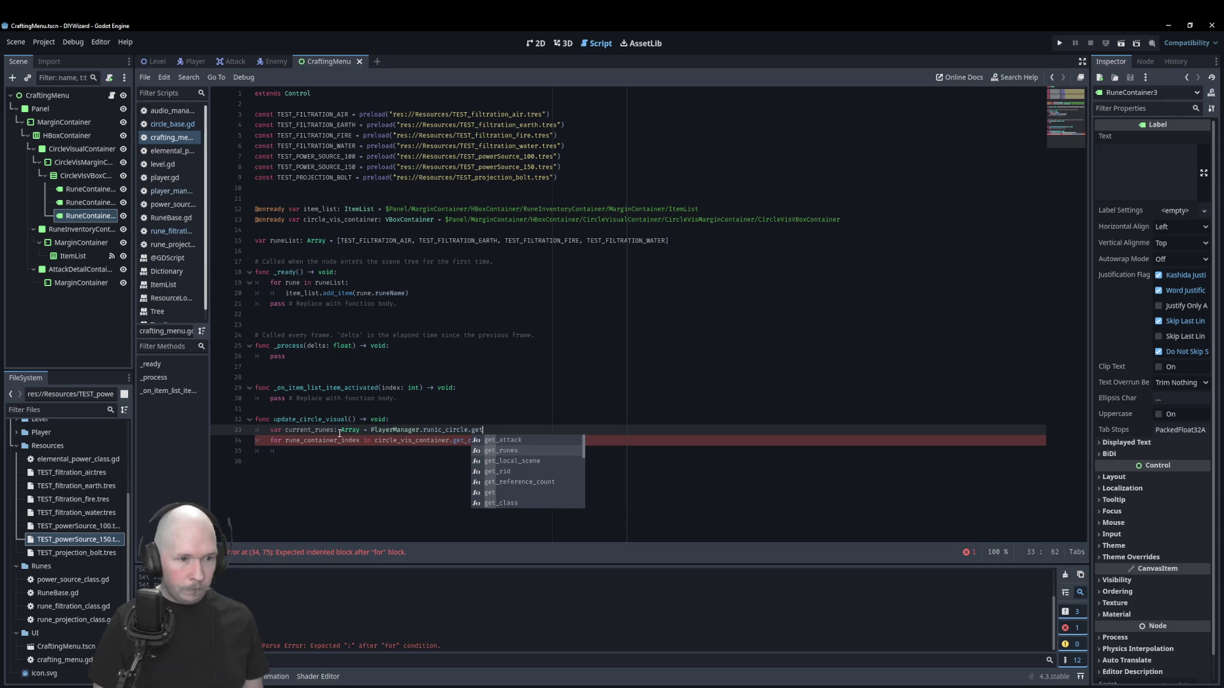
key("Return")
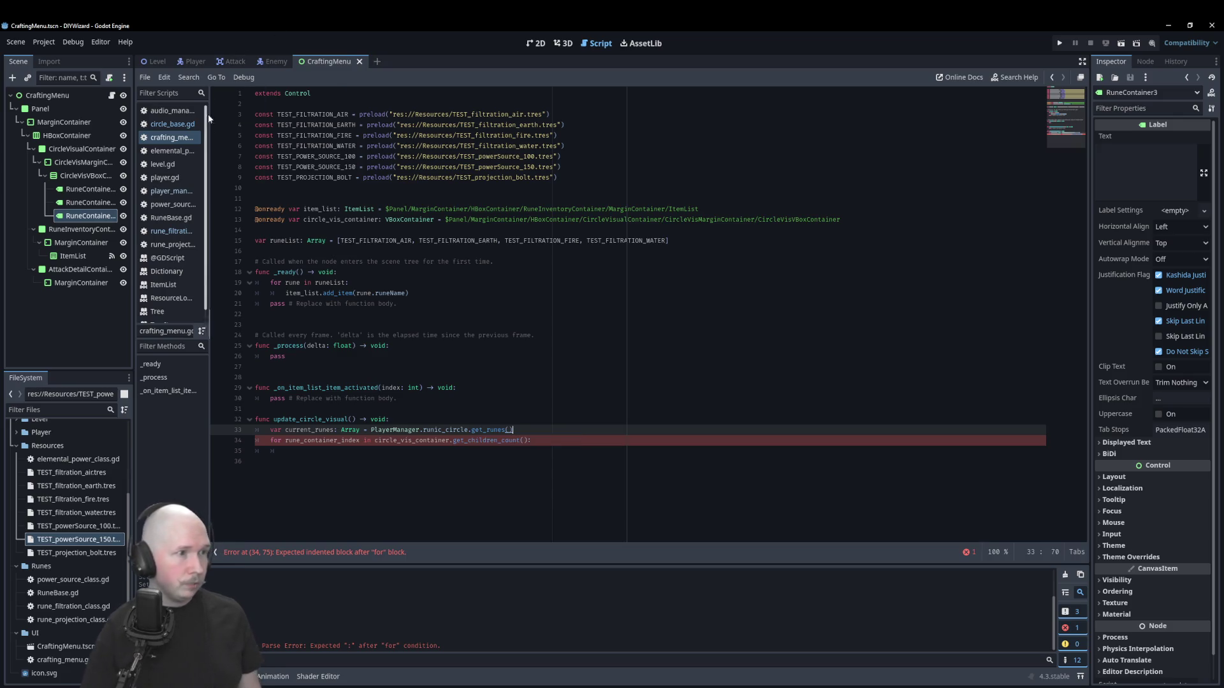
left_click(170, 231)
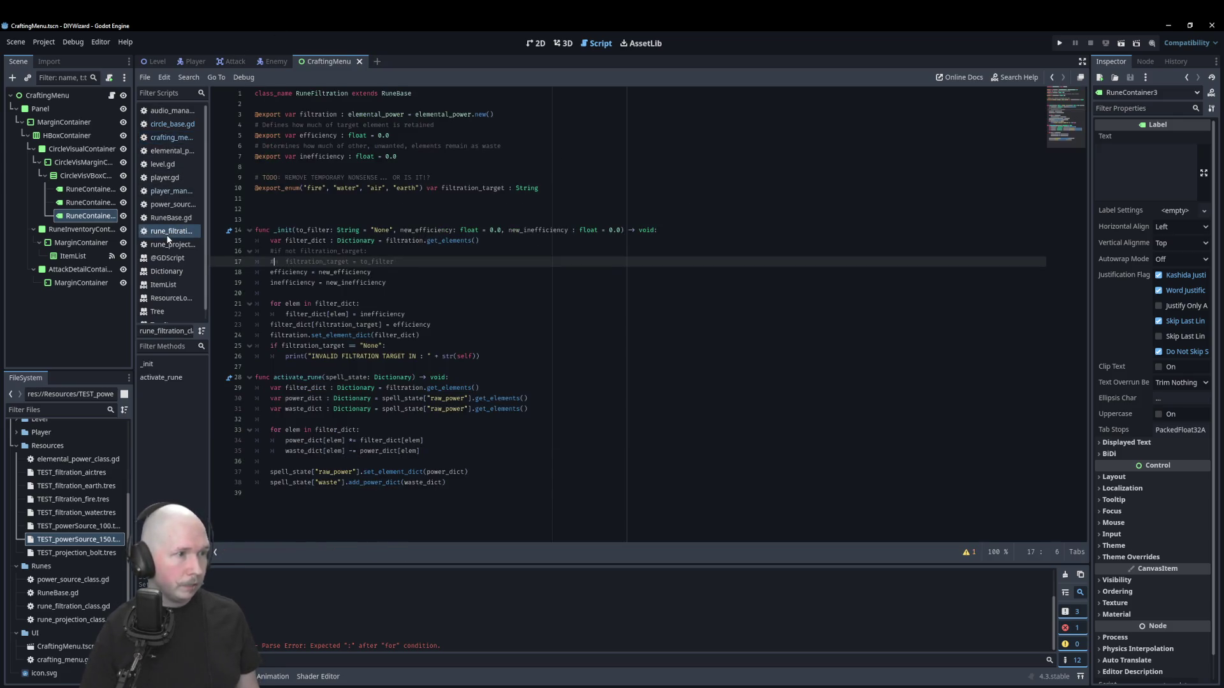
Rename circle_base.gd's get_runes() to get_rune_array(), copy the name, and select the old call in crafting_menu.gd
left_click(171, 123)
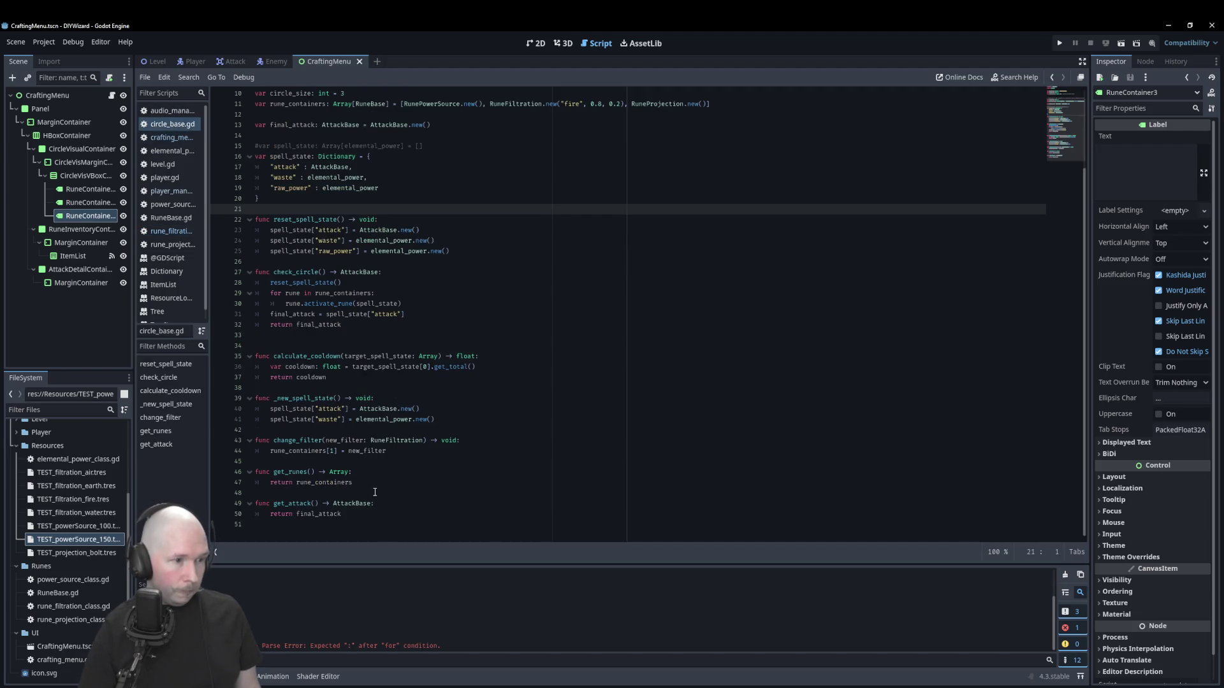
left_click(307, 473)
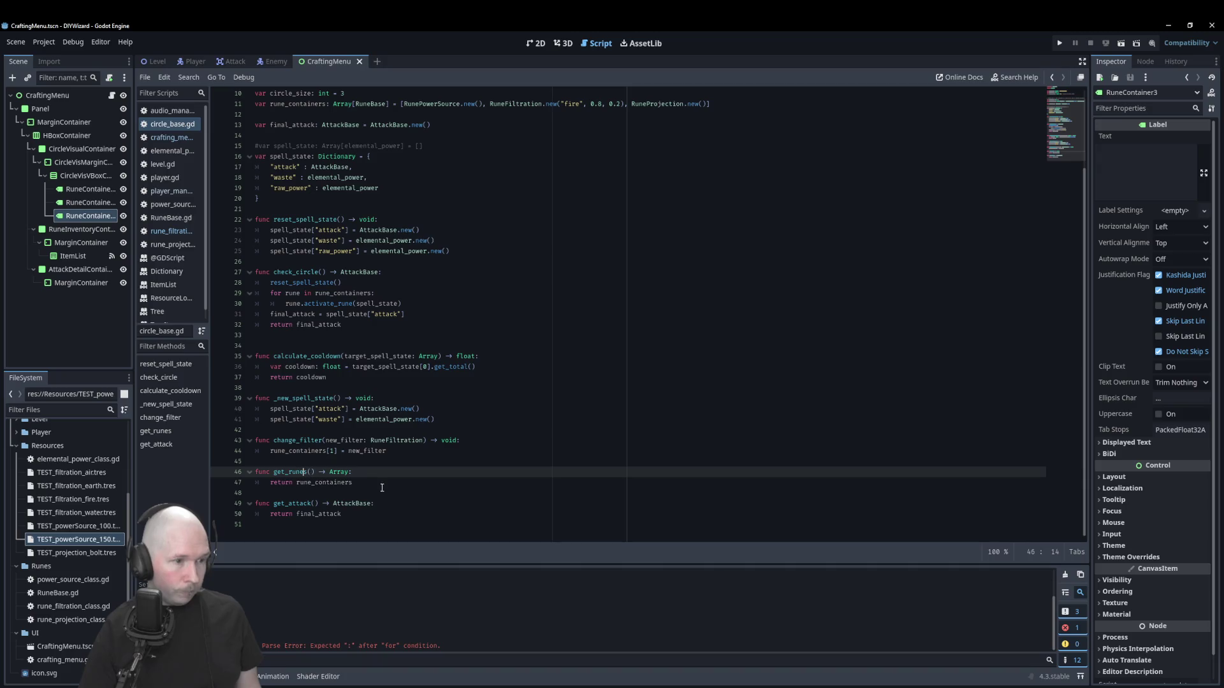
key("Delete")
type("_array")
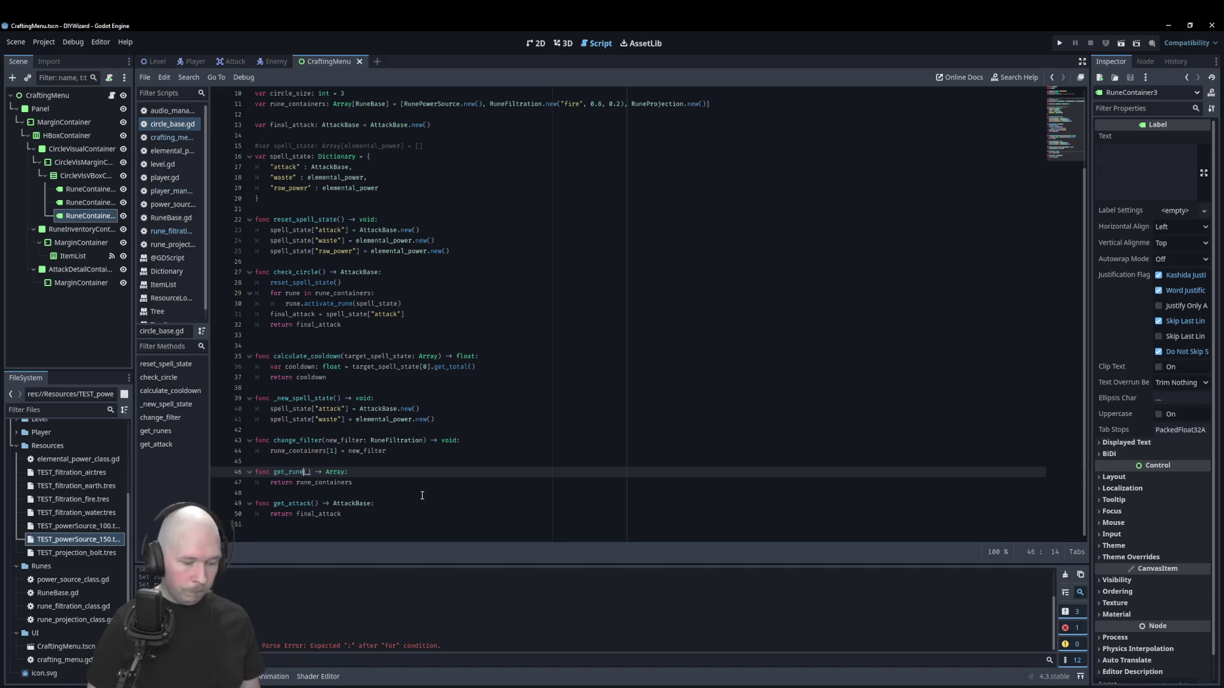
left_click(376, 451)
double_click(303, 473)
key("ctrl+c")
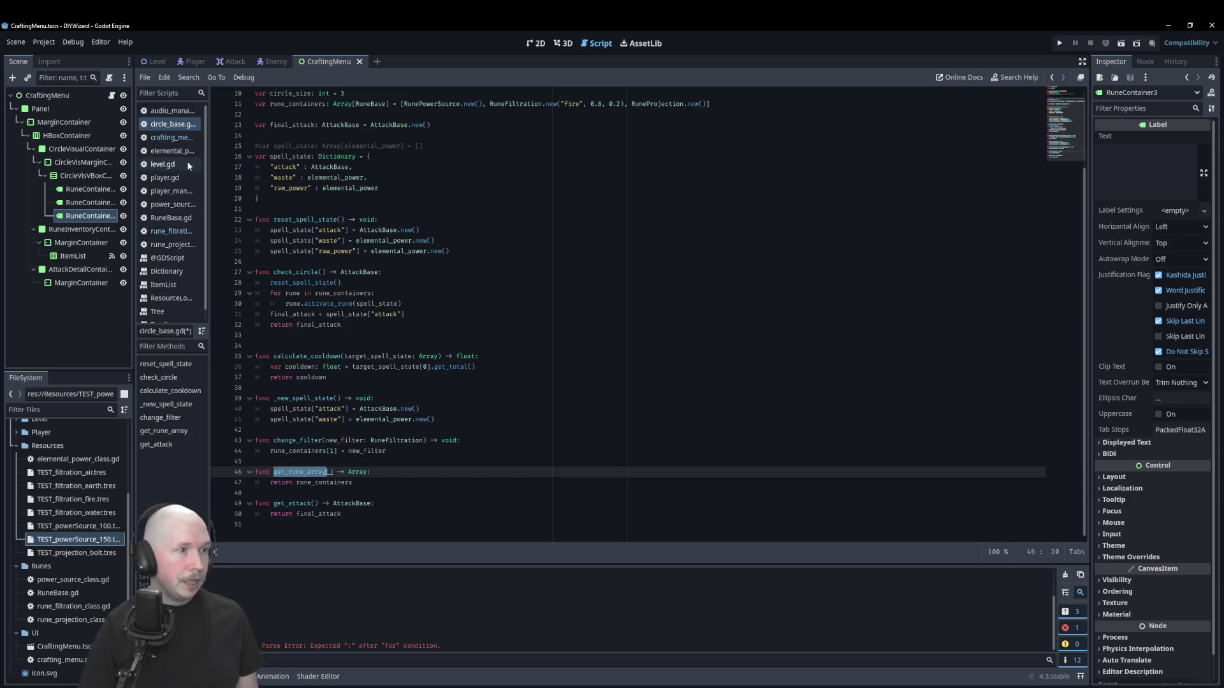
left_click(170, 137)
double_click(493, 429)
Paste get_rune_array over the get_runes call, save, and add blank lines around the function
key("ctrl+v")
left_click(536, 411)
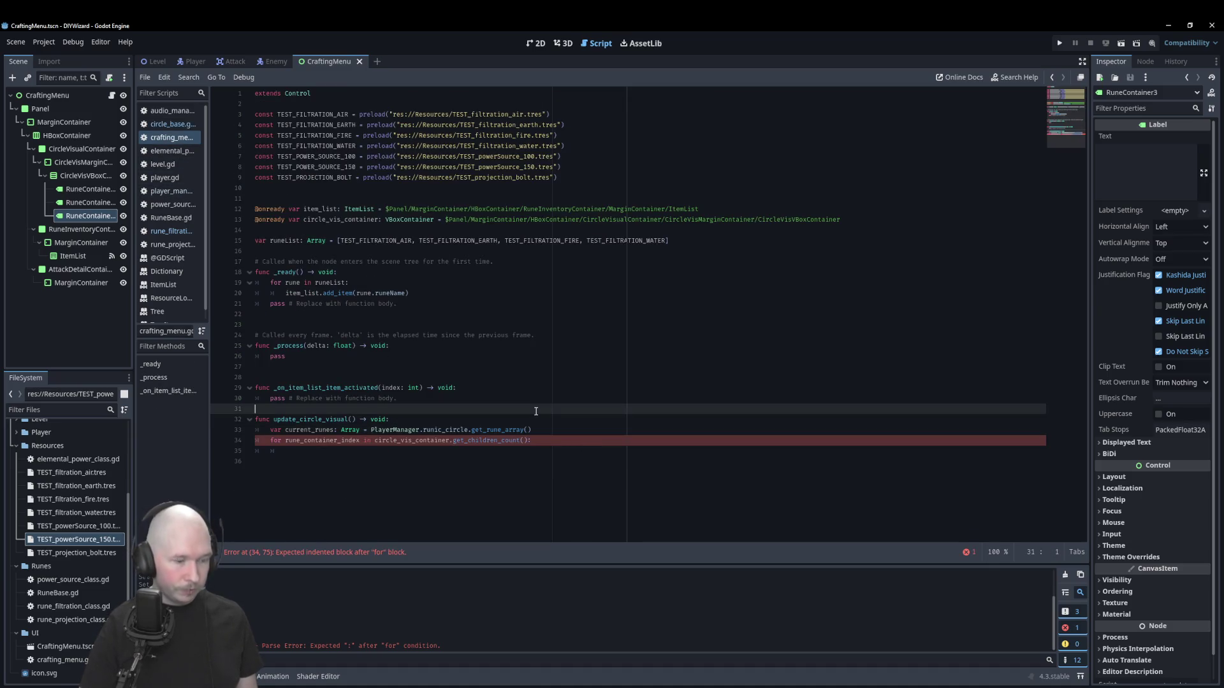
key("ctrl+s")
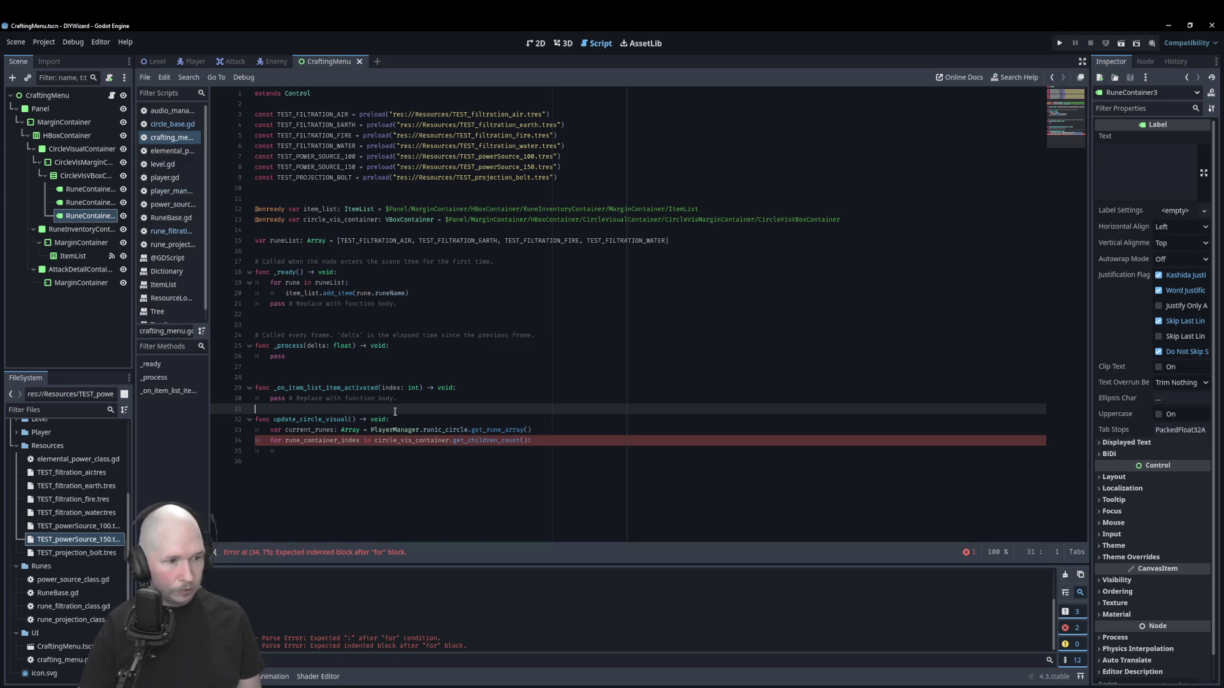
key("Return")
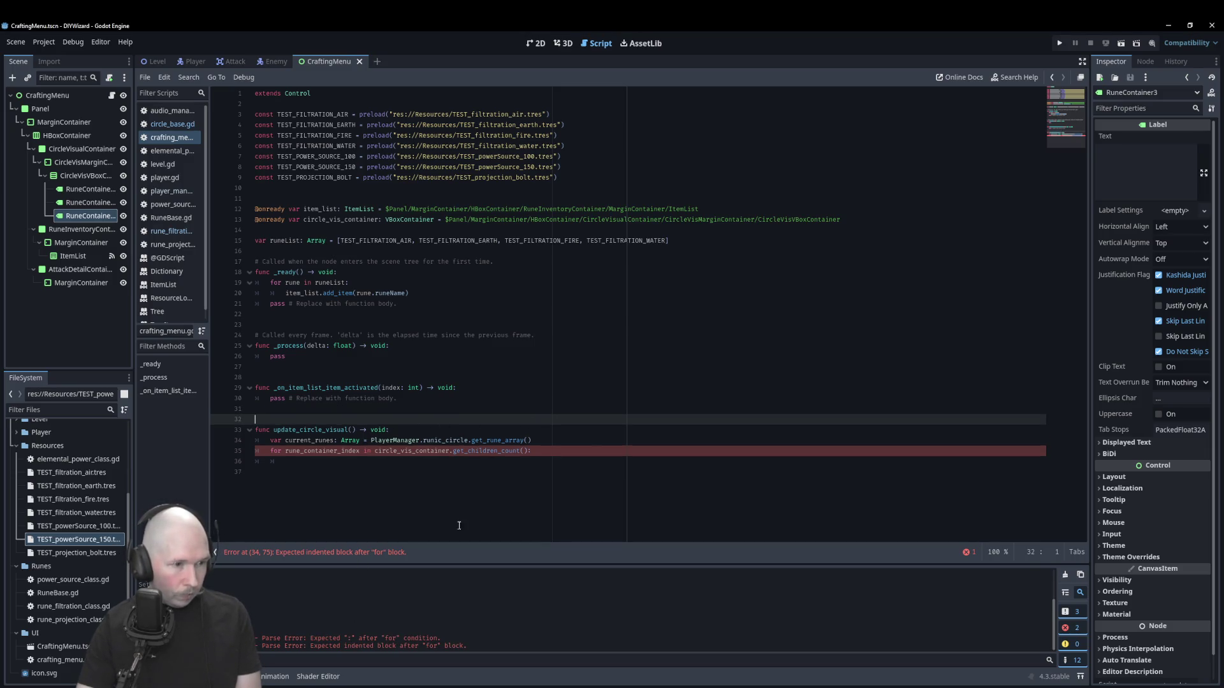
left_click(544, 450)
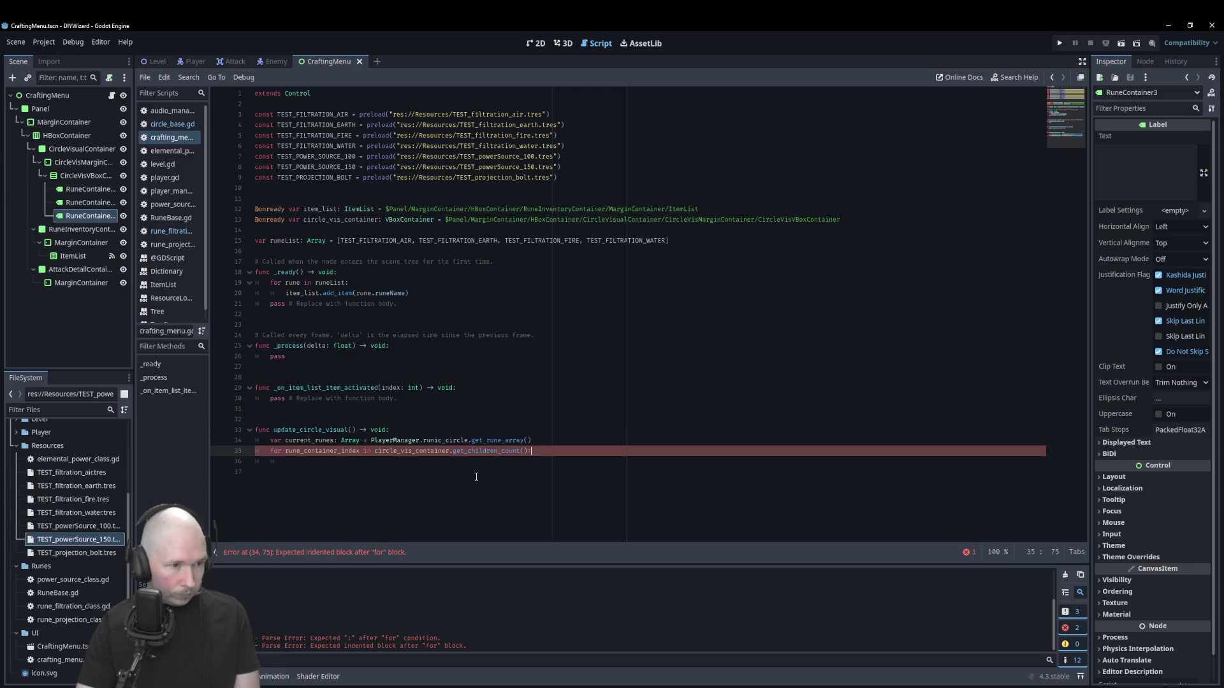
left_click(535, 440)
key("ctrl+shift+Return")
Add 'var rune_labels: Array = circle_vis_container.get_children()' after current_runes
left_click(543, 450)
key("Return")
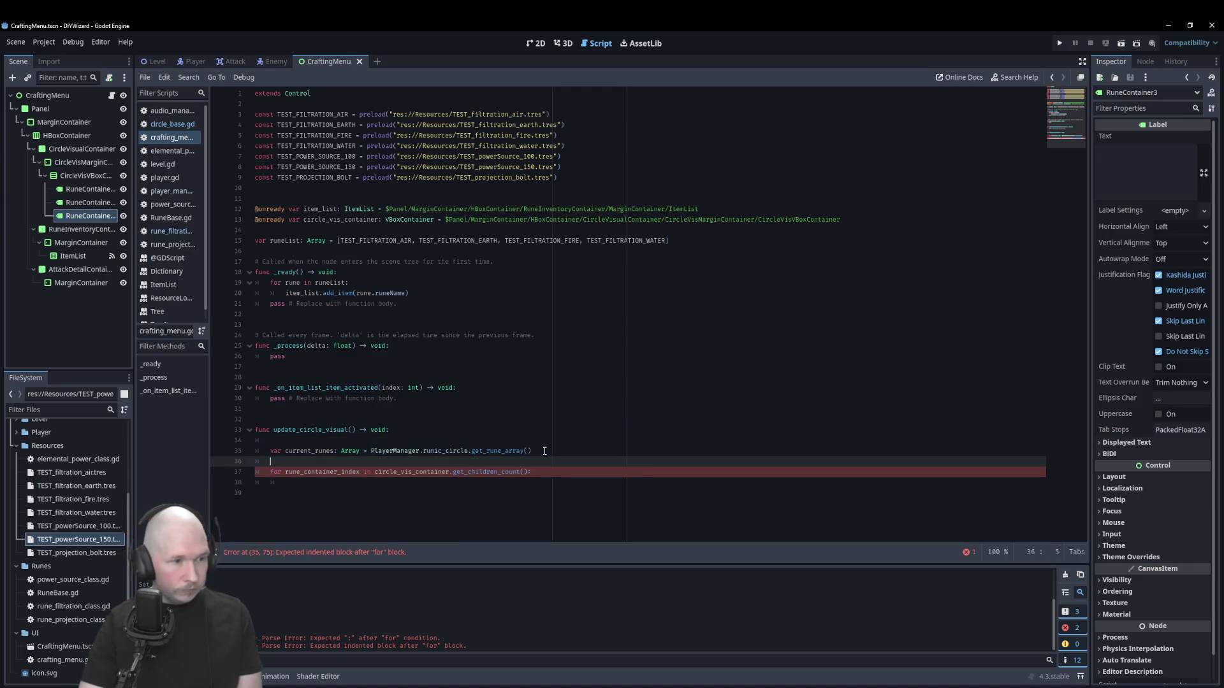
type("var")
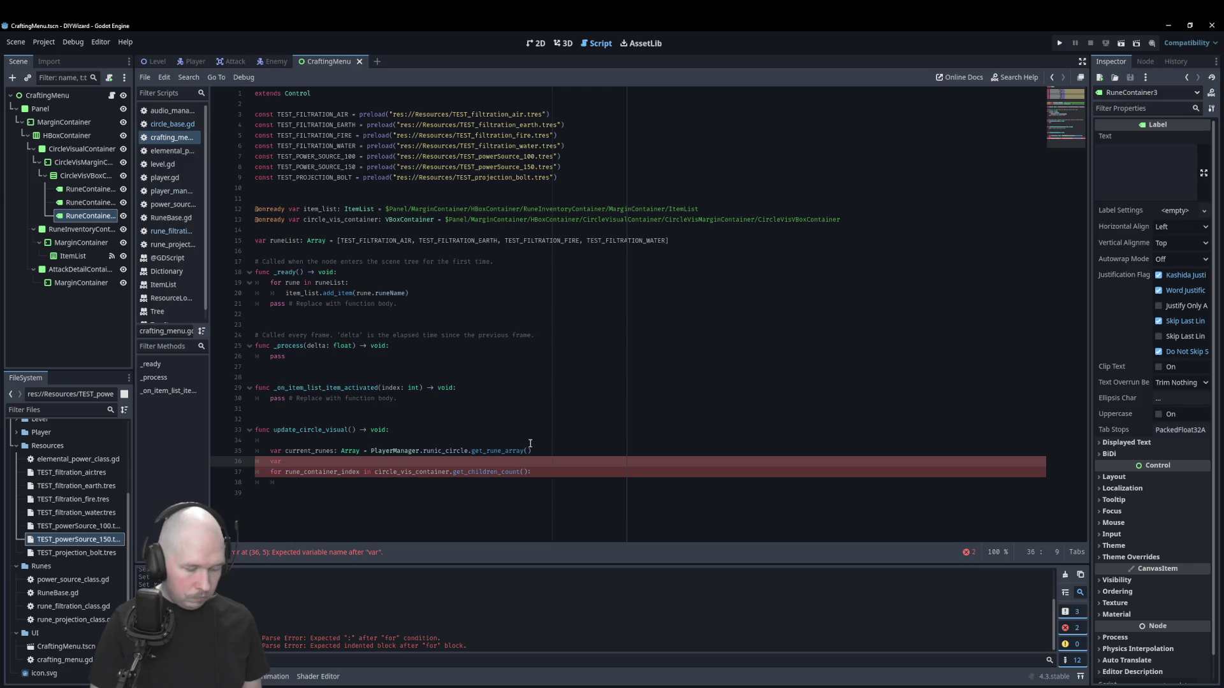
type("rune")
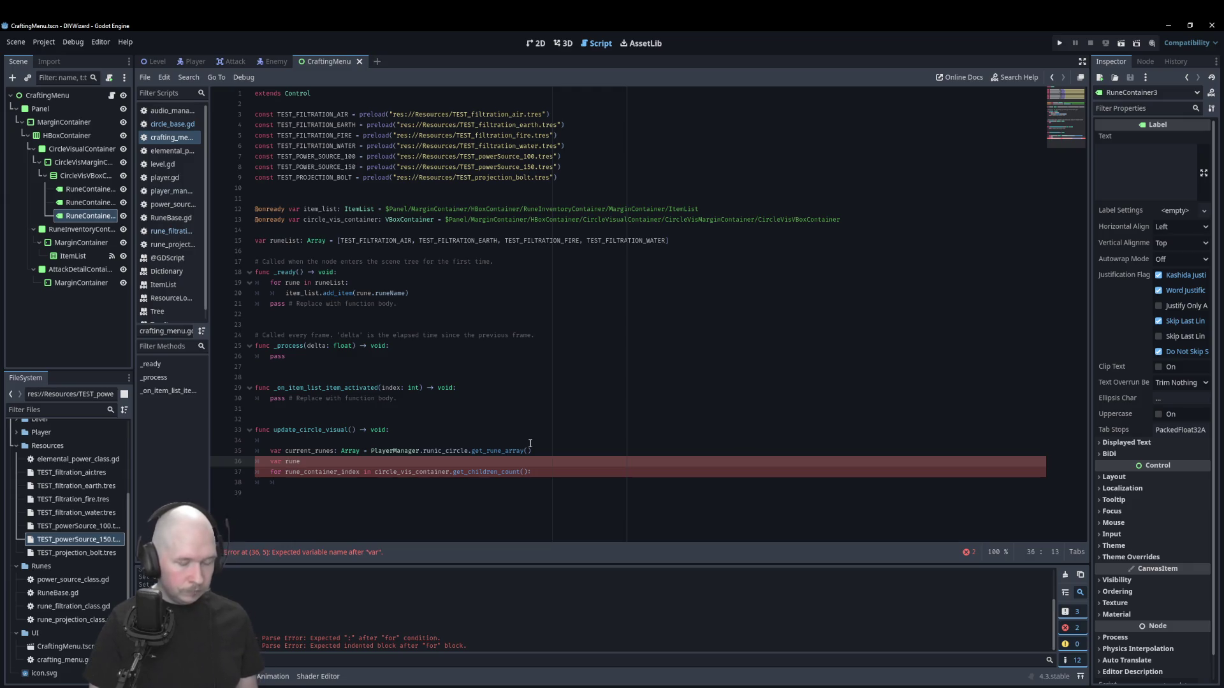
type("_labels")
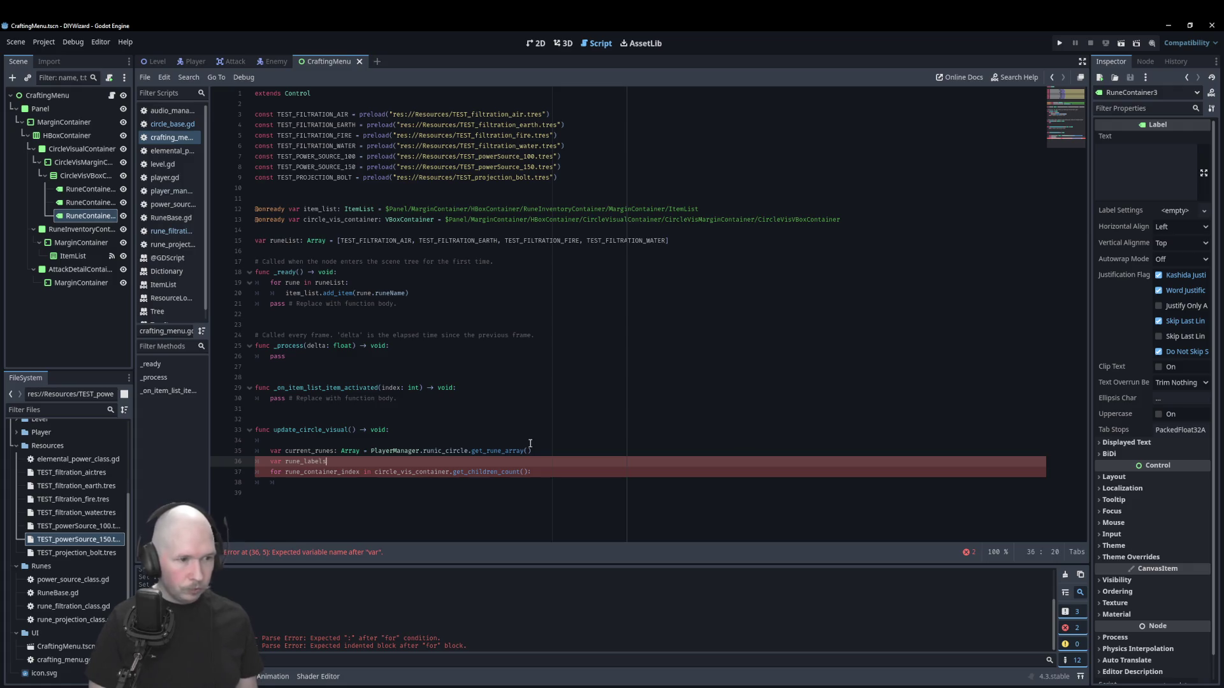
type(": Arra")
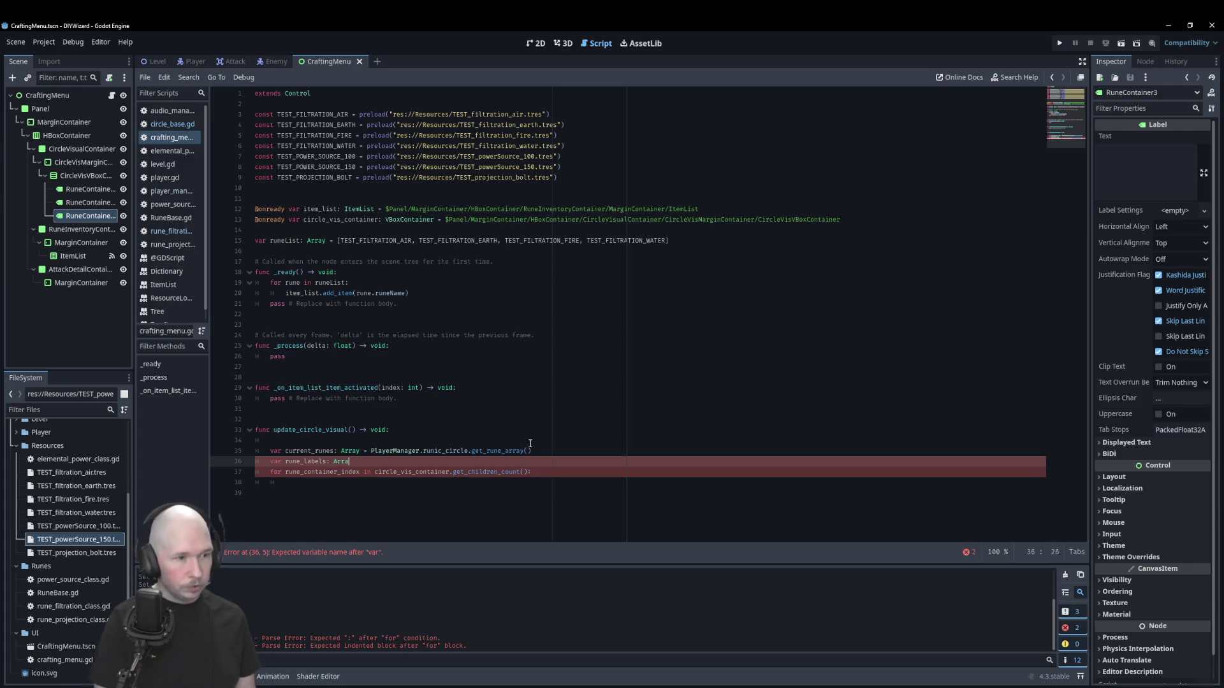
key("Return")
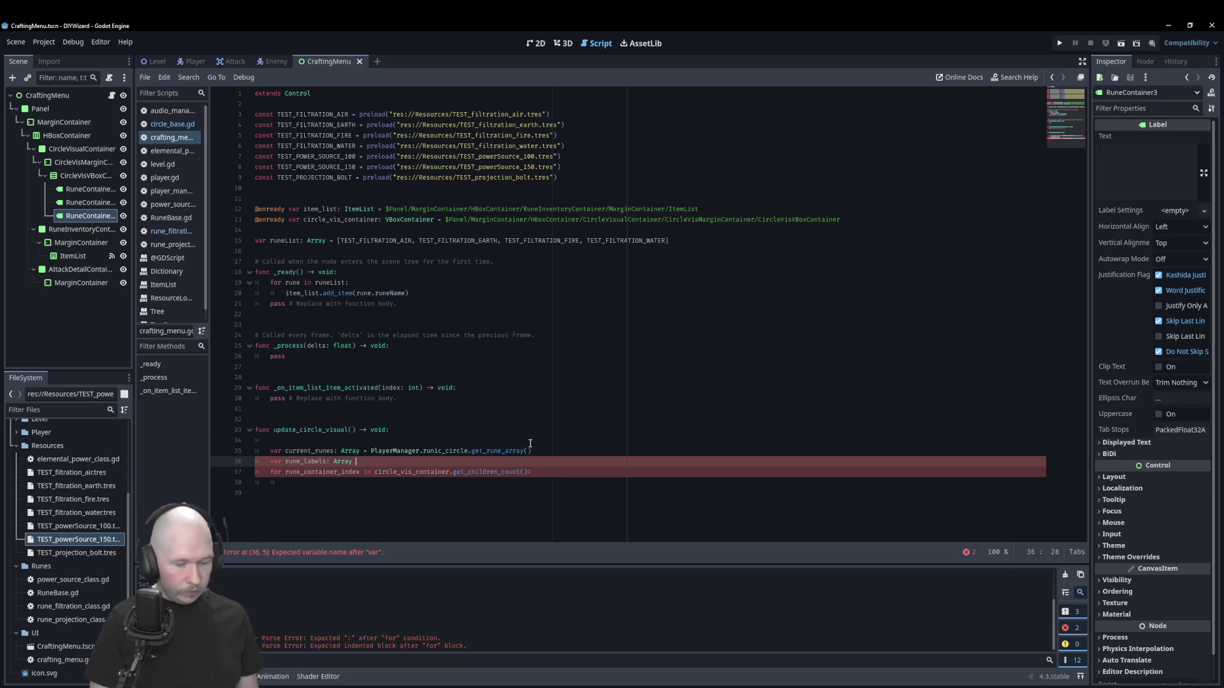
type("=")
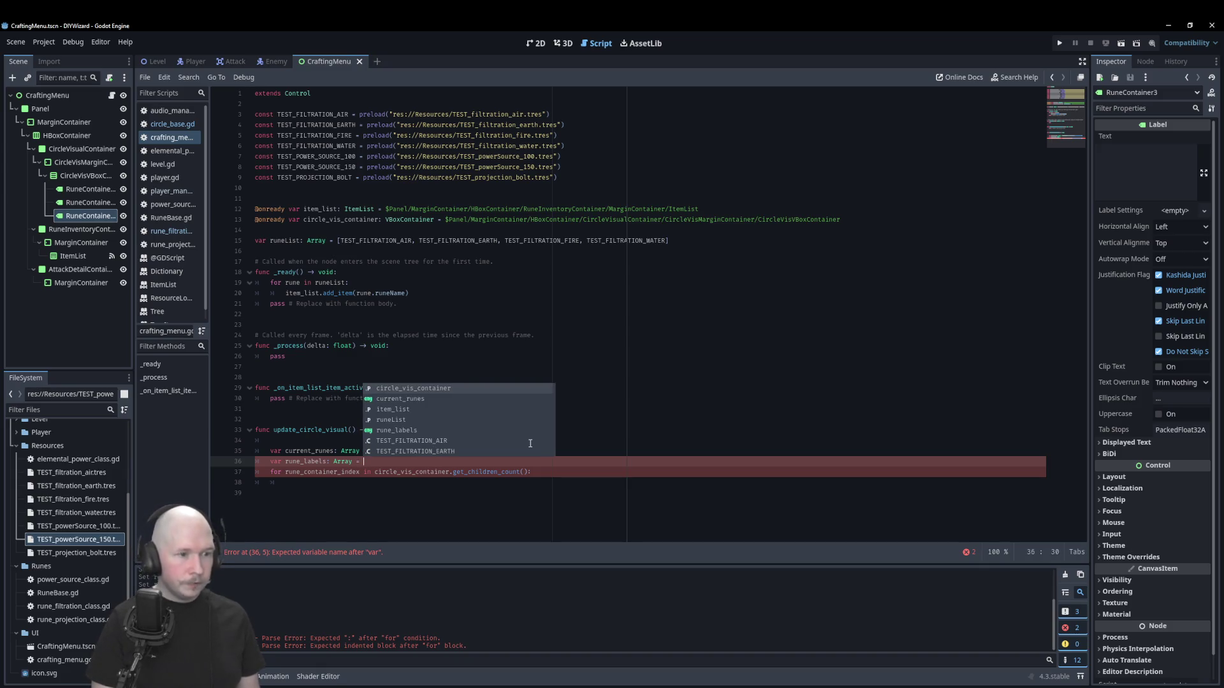
type("circle_vis_container")
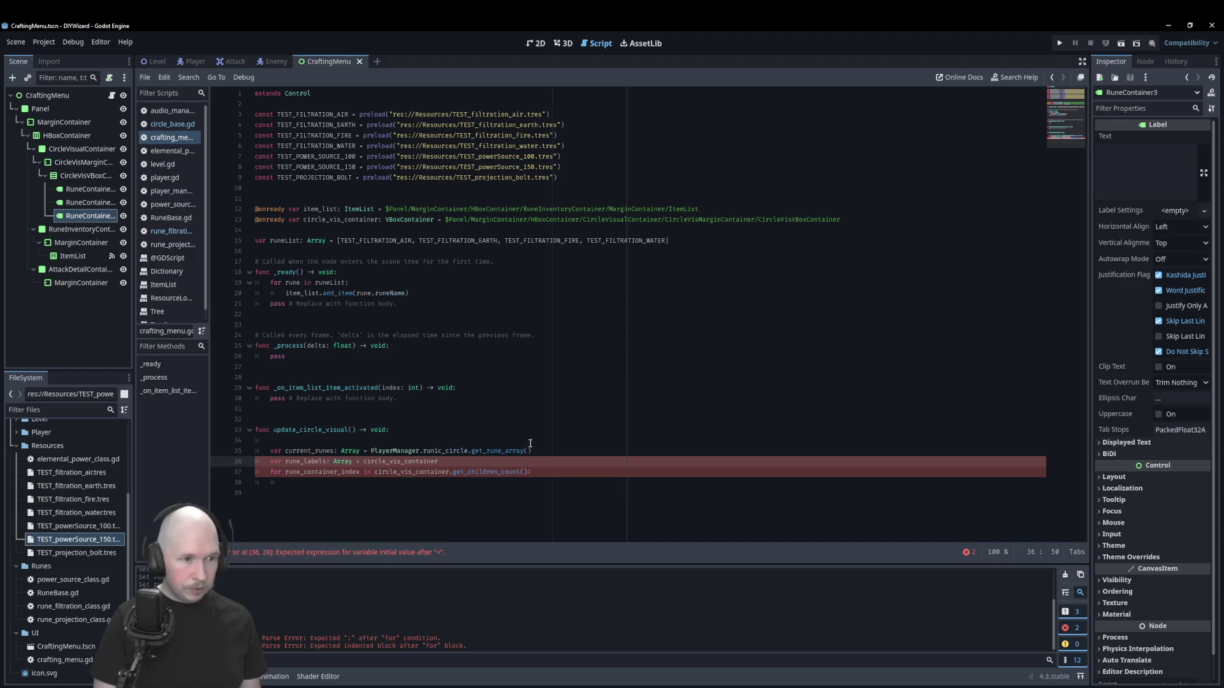
type(".")
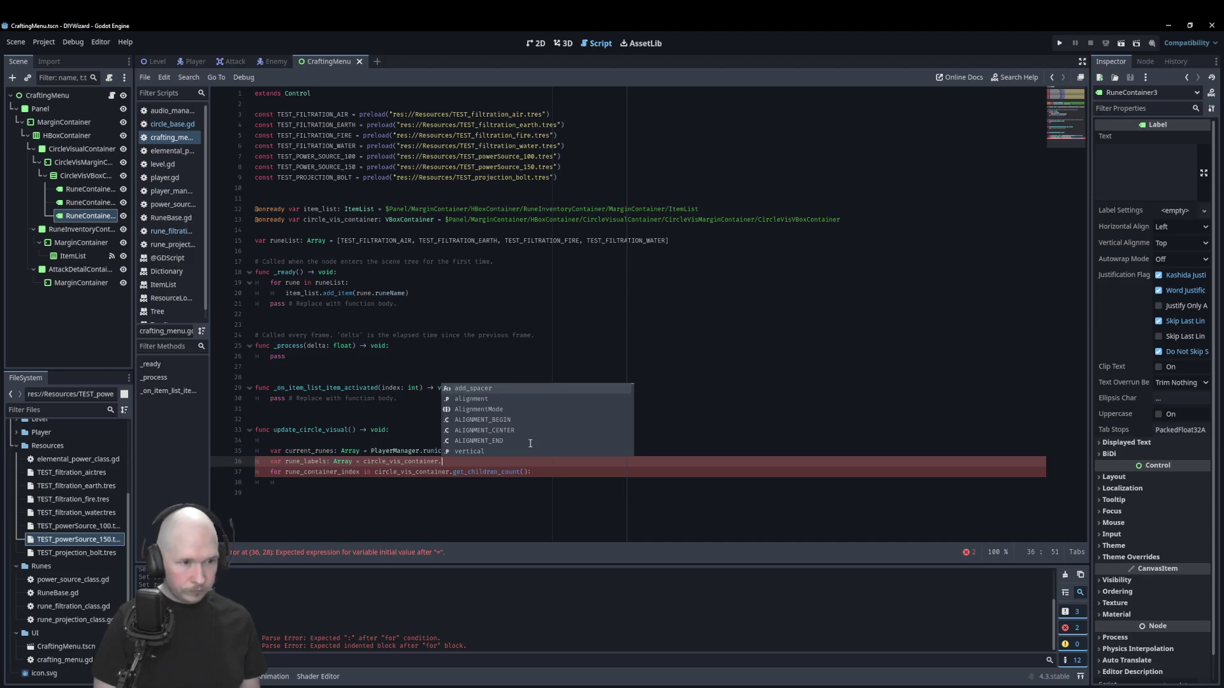
type("get_chil")
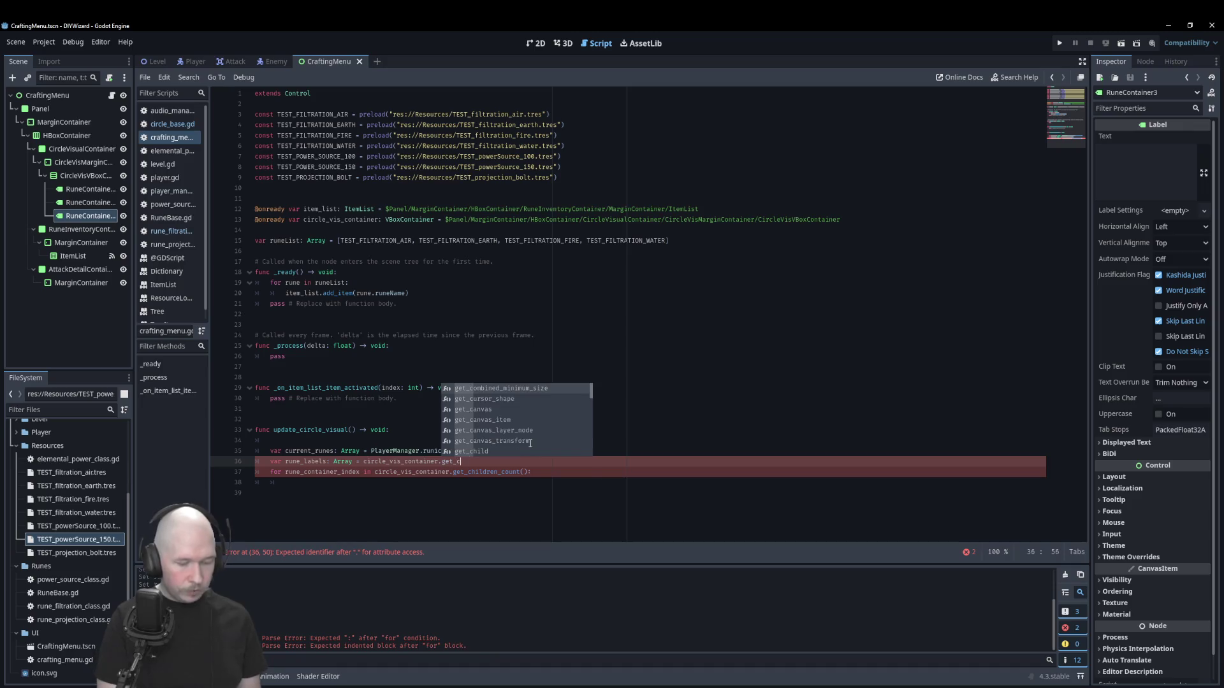
type("dren")
key("Return")
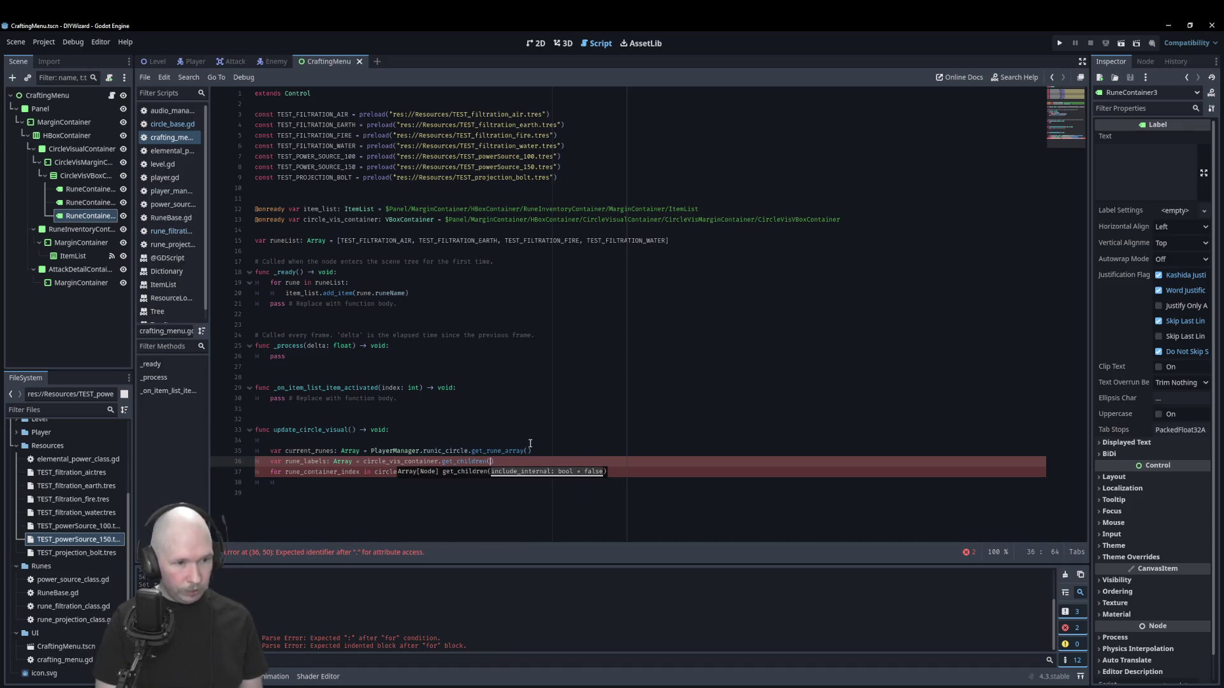
Tidy the empty lines around the for loop and begin a rune_labels line in its body
left_click(530, 443)
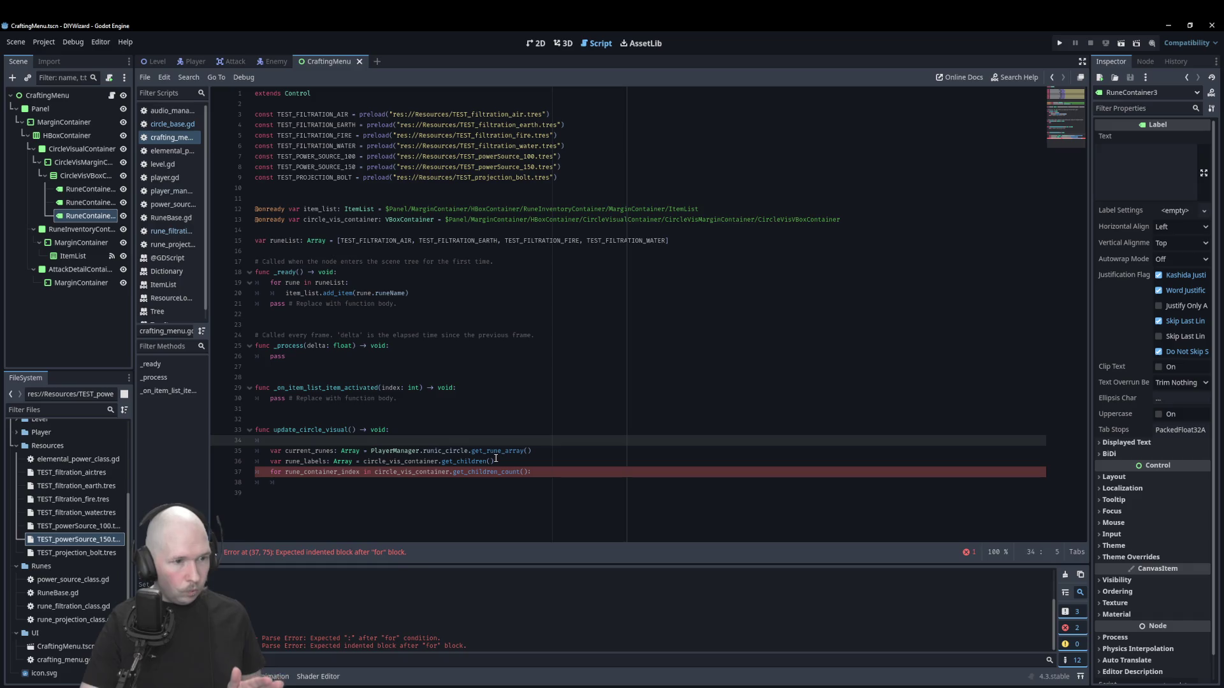
left_click(268, 472)
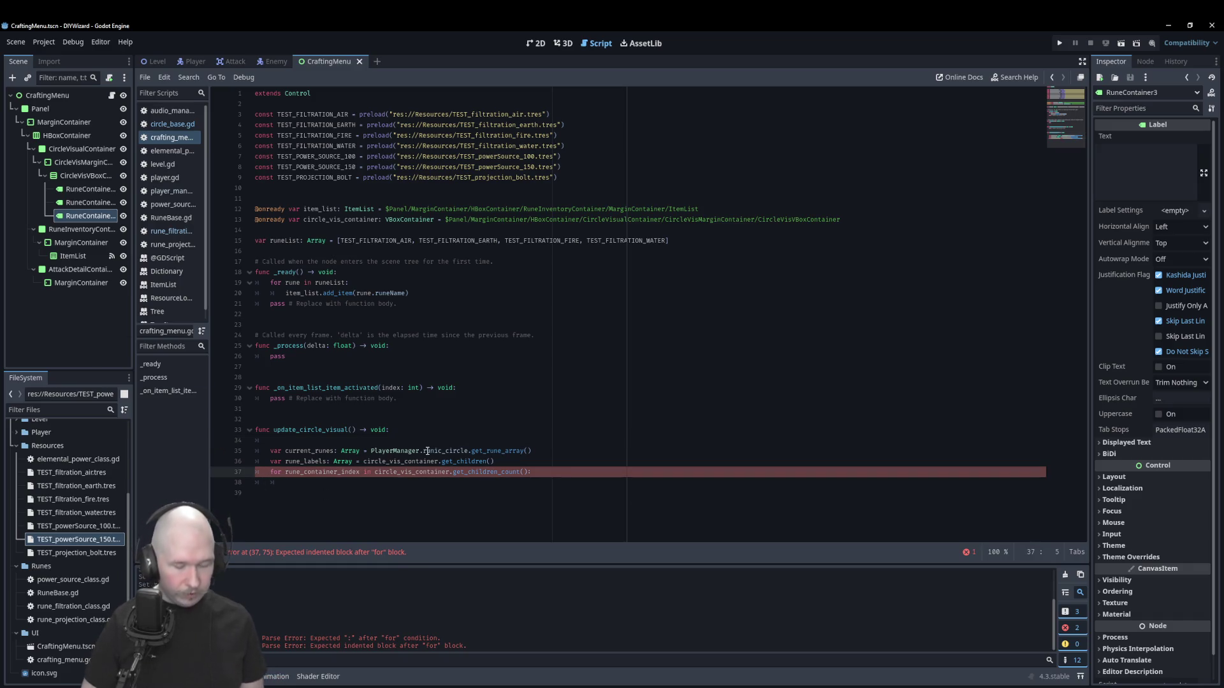
key("Return")
key("Up")
key("Up")
key("Up")
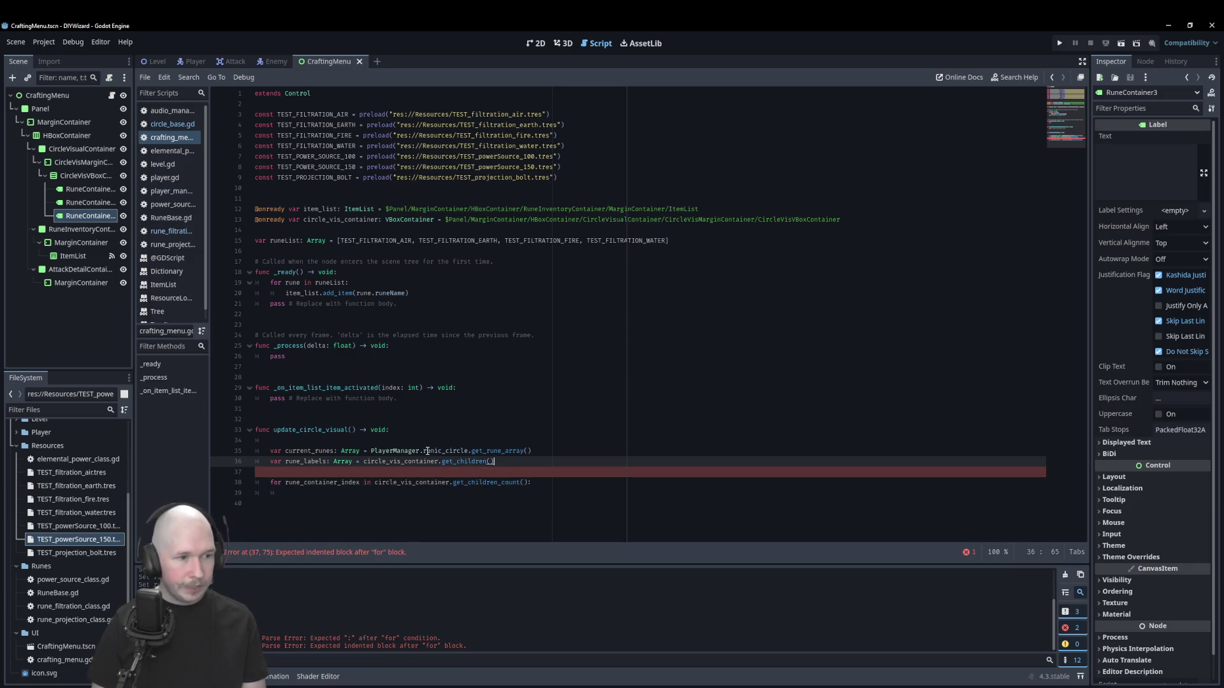
key("BackSpace")
key("Down")
key("Down")
key("Down")
key("Return")
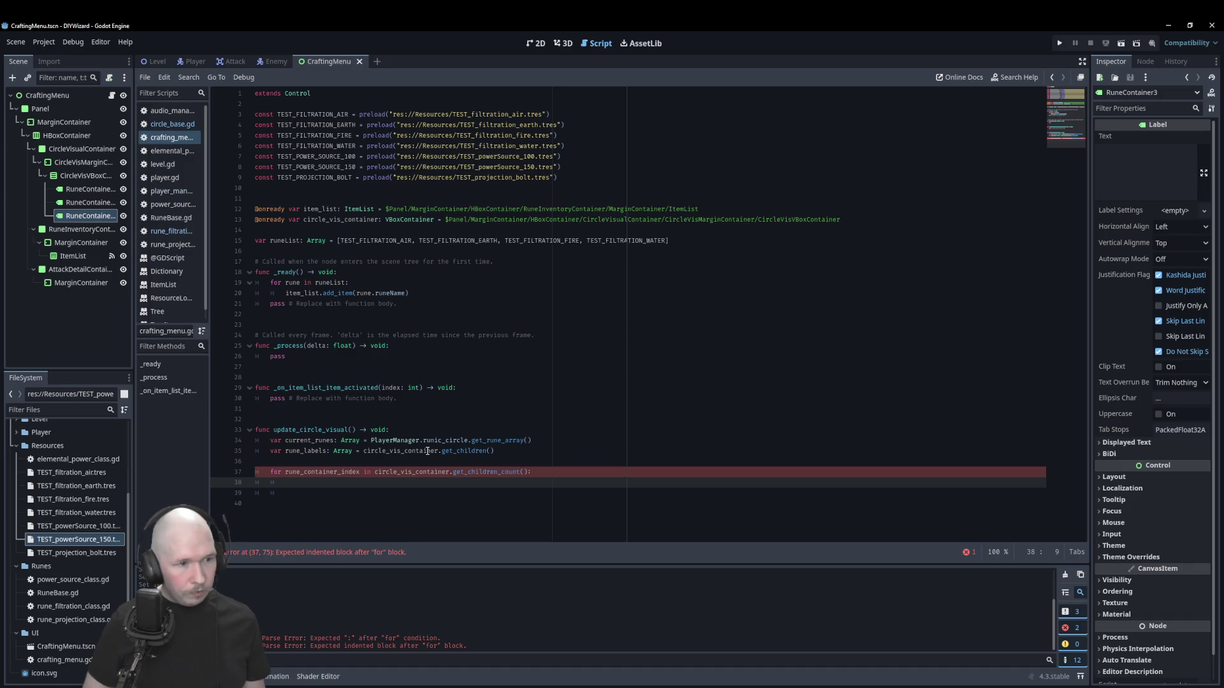
type("rune")
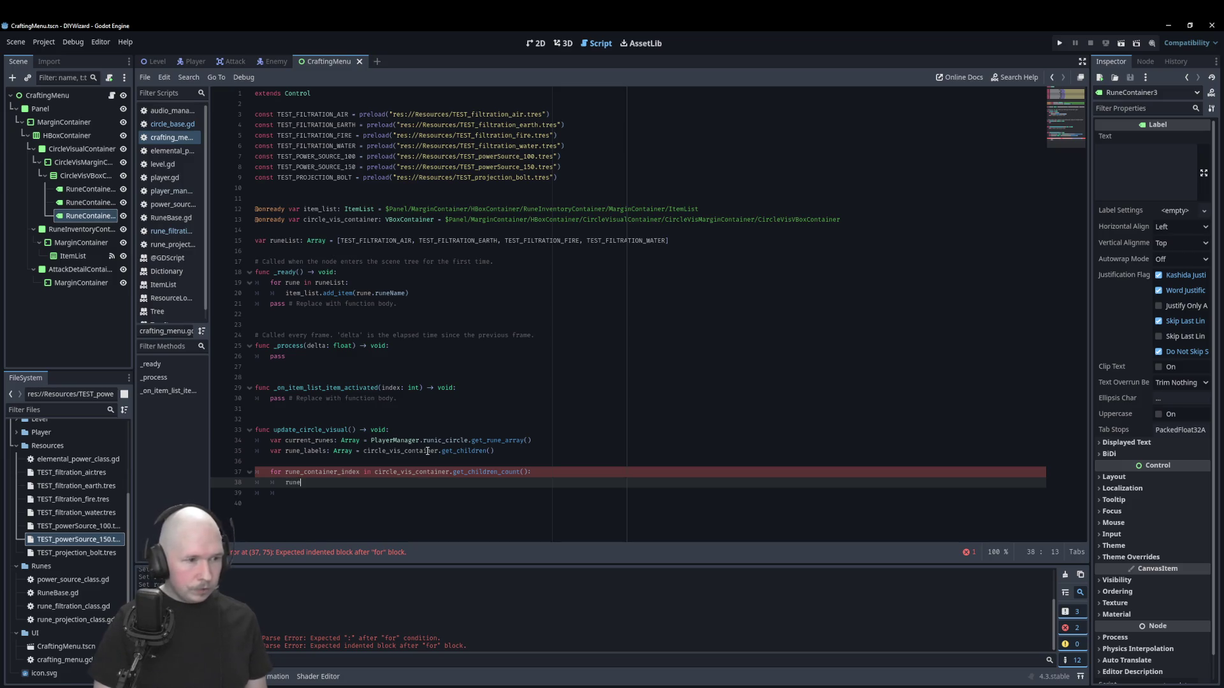
type("_la")
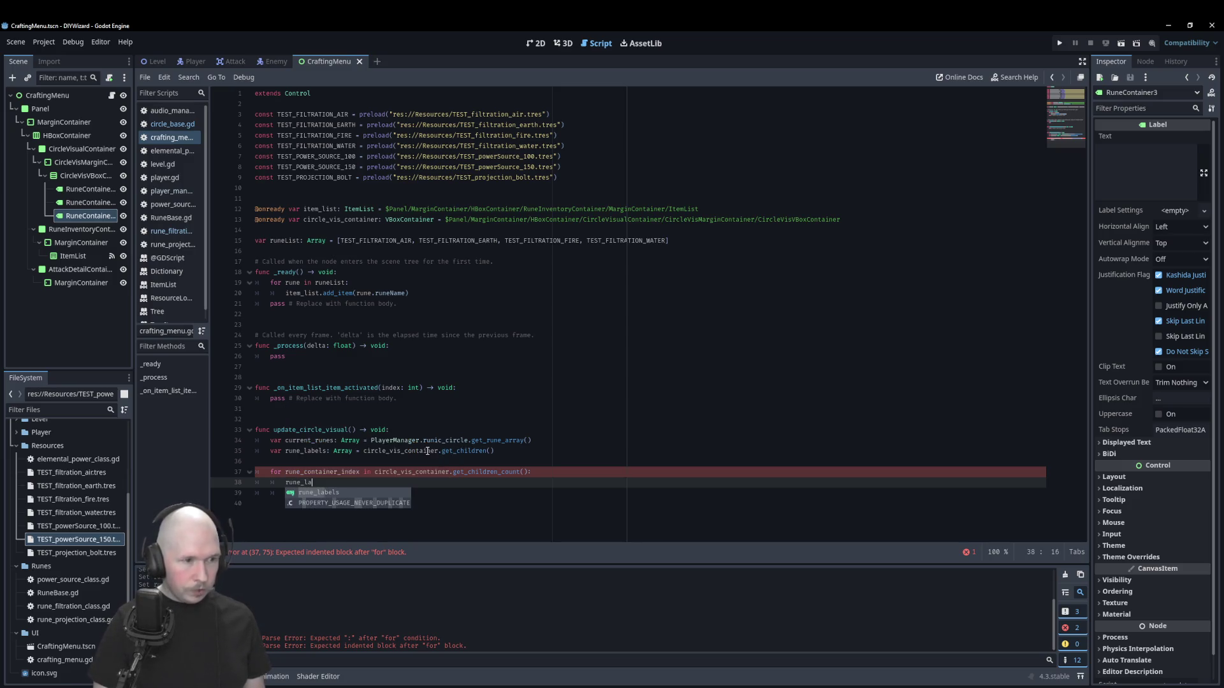
Rename the loop variable to index, write rune_labels[index].text = current_runes[index].runeName, and save
key("Return")
type("[")
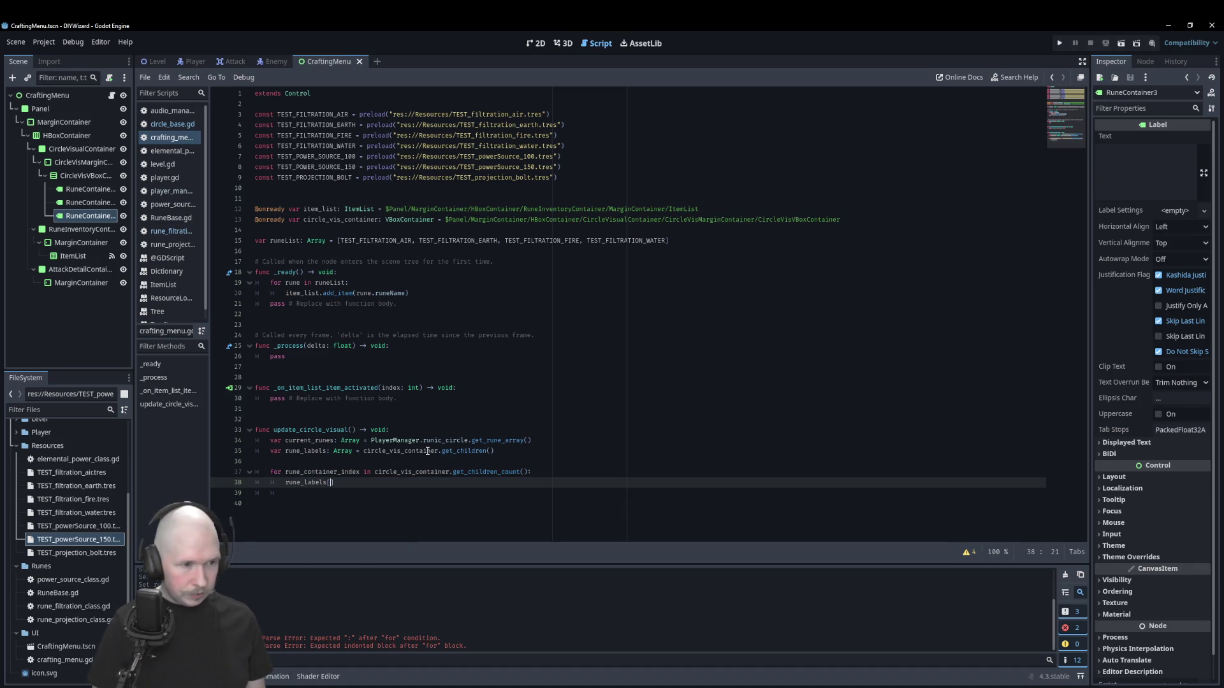
type("rune")
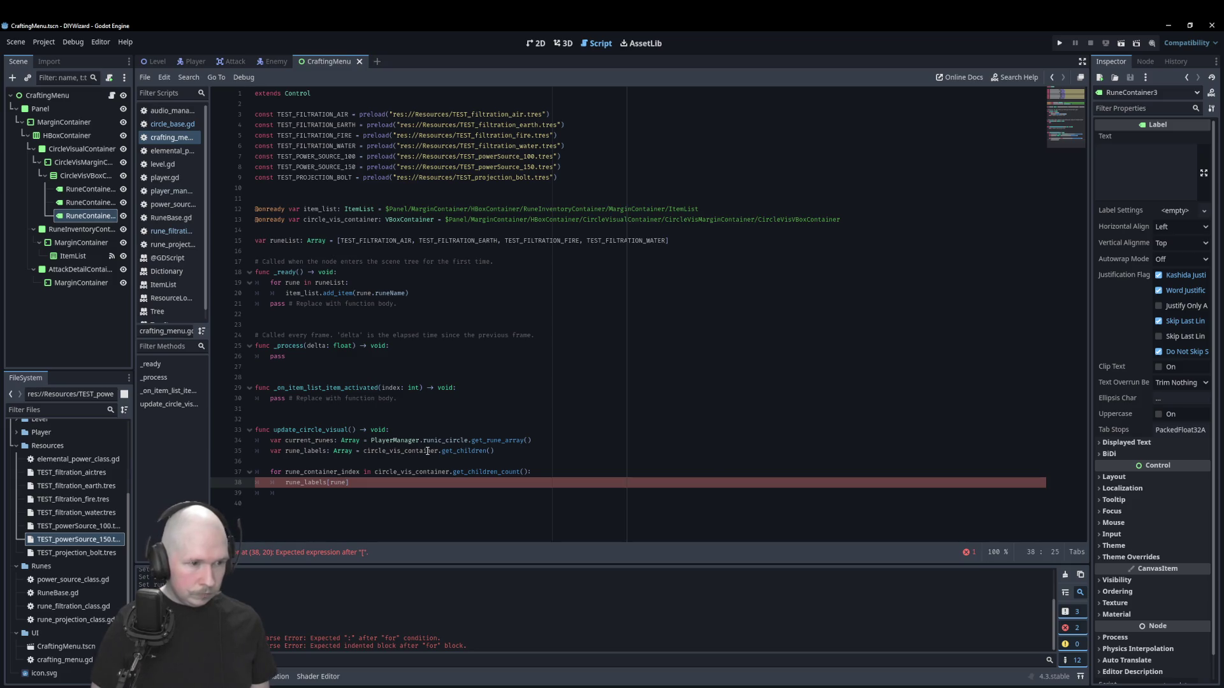
type("dex")
key("Up")
key("BackSpace")
key("BackSpace")
key("BackSpace")
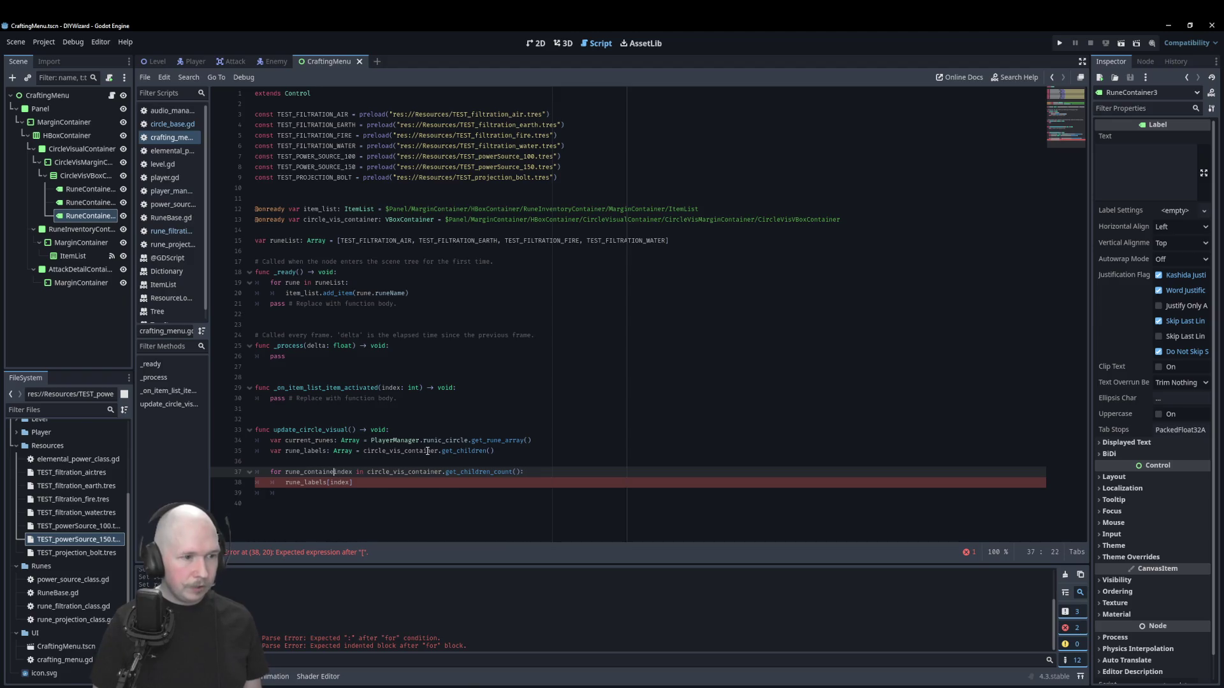
key("BackSpace")
key("Down")
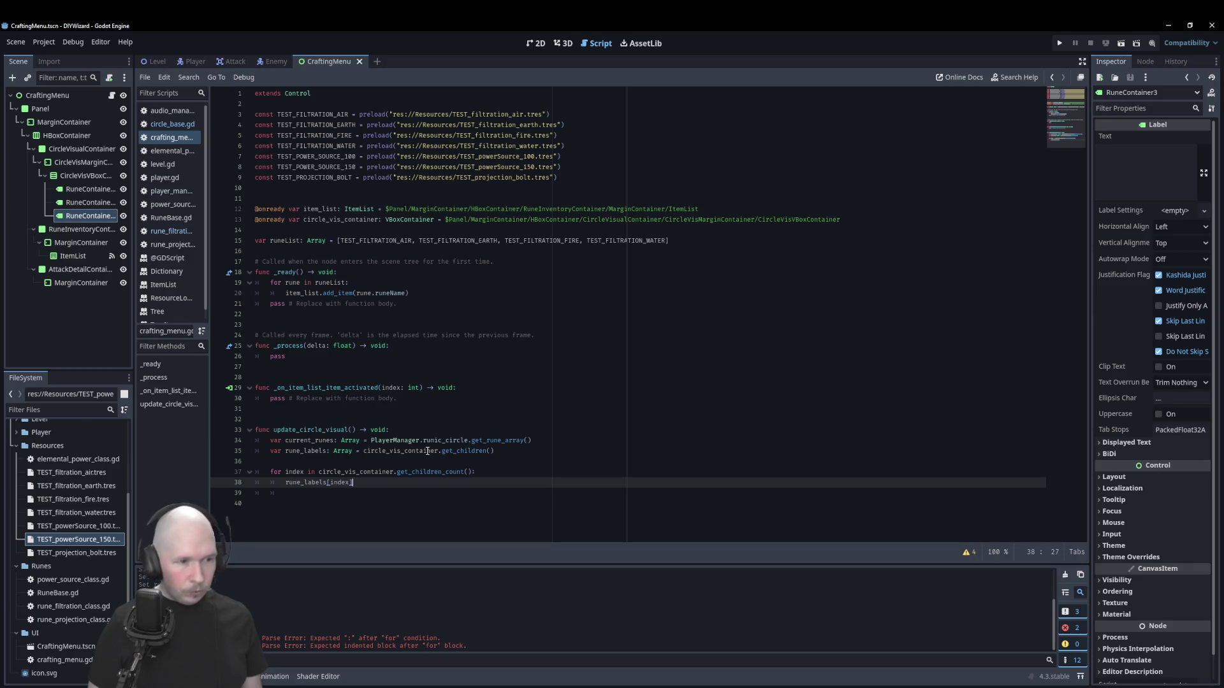
type("text ")
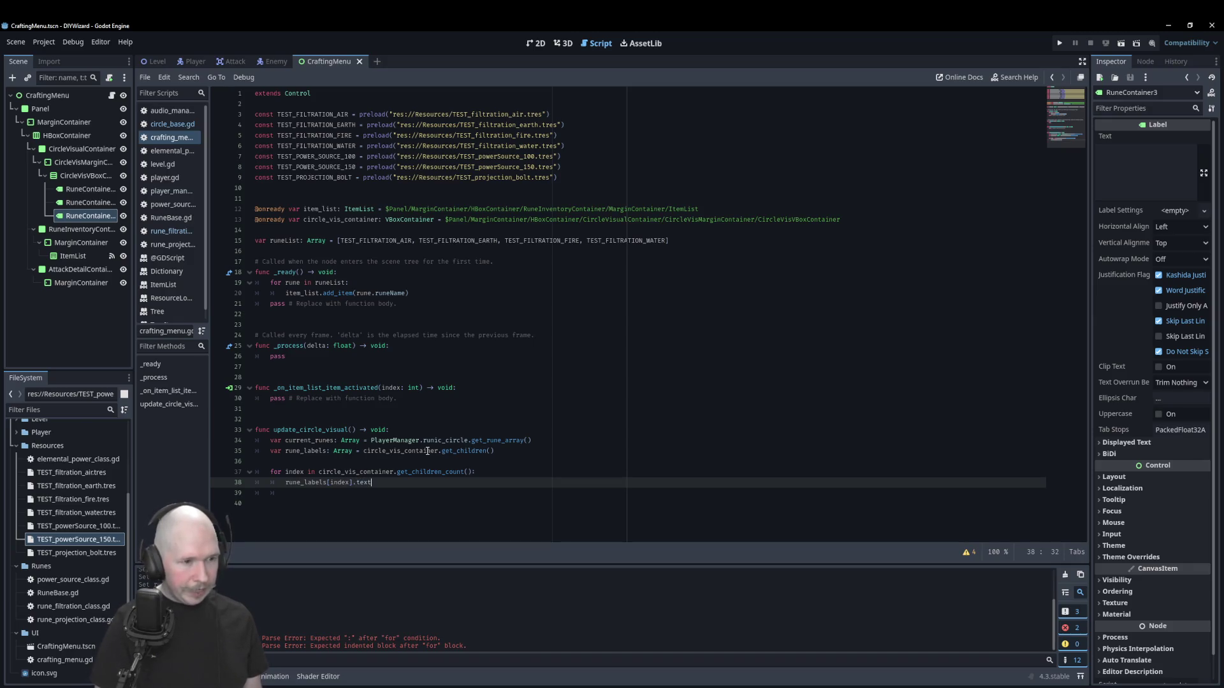
type("= ")
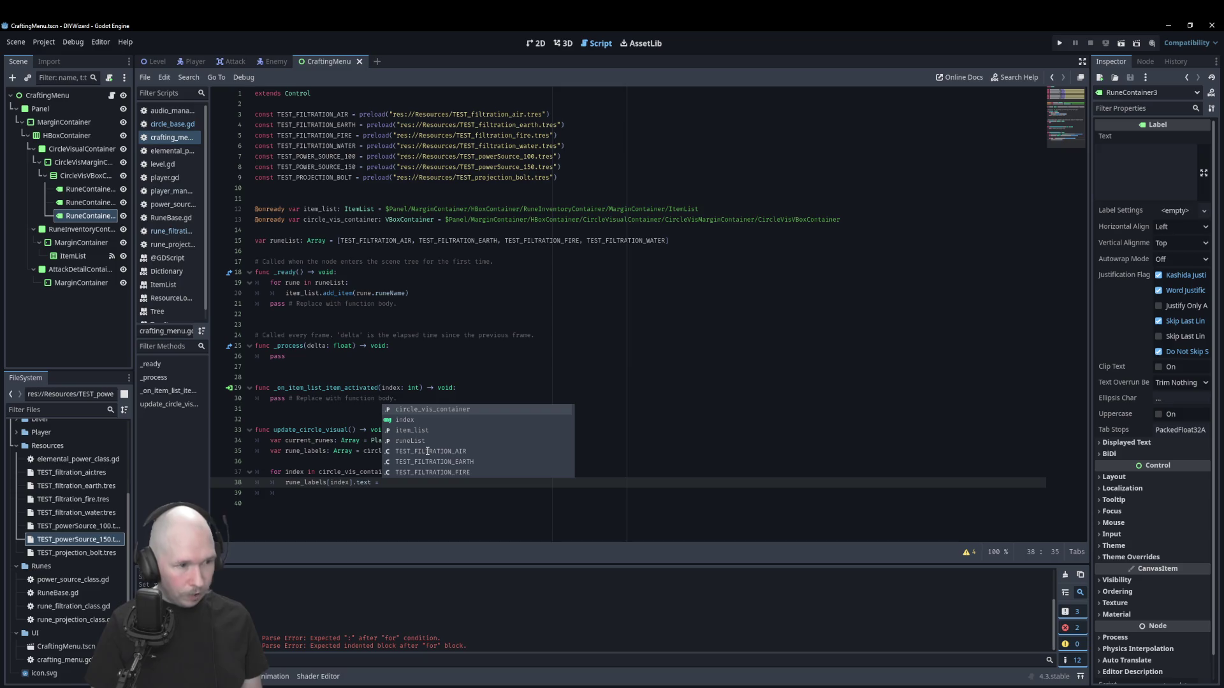
type("current_runes")
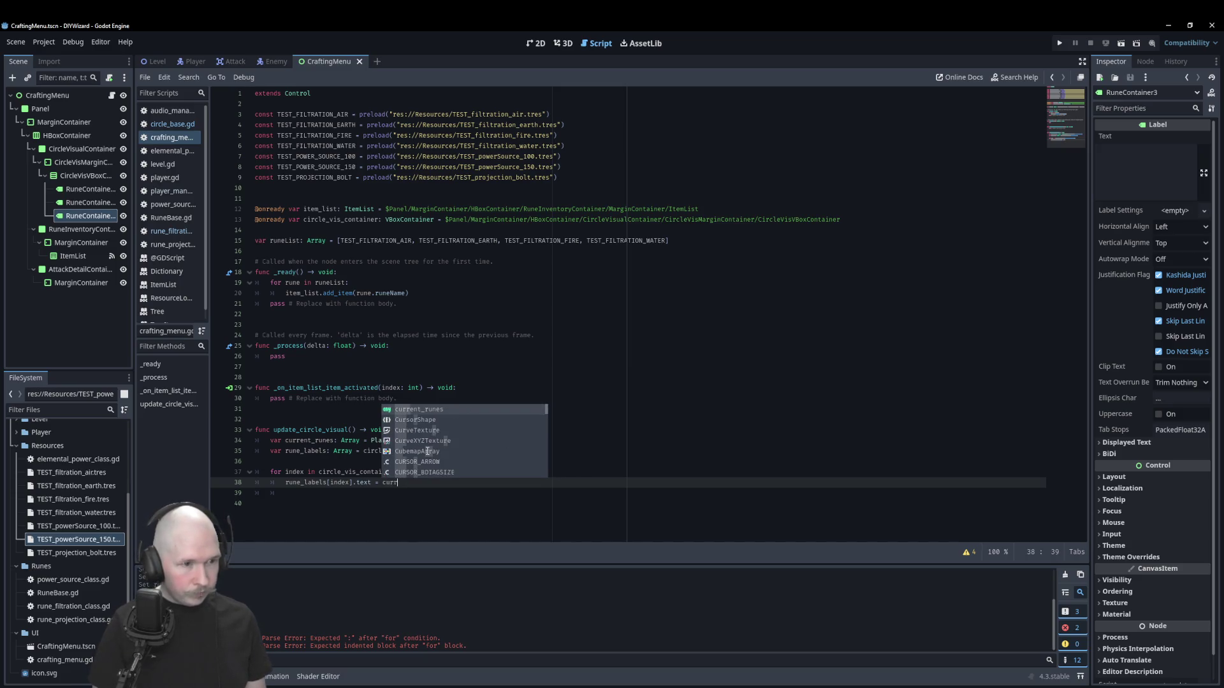
type("[index")
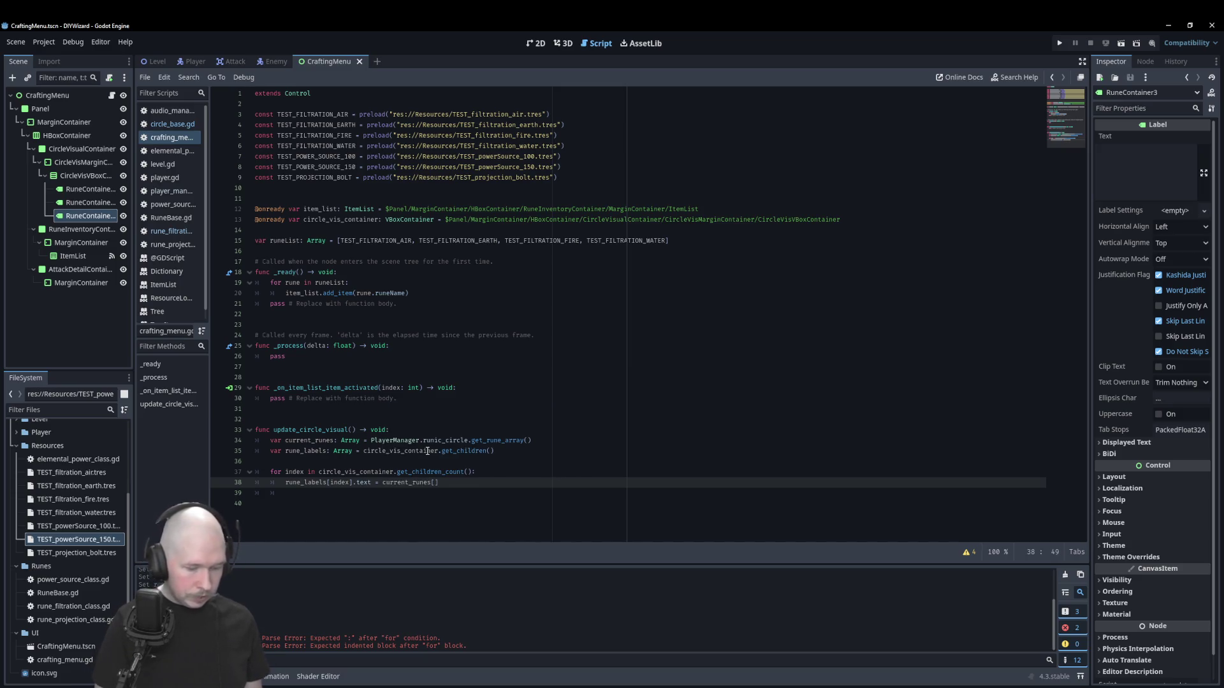
type("].get")
key("BackSpace")
key("BackSpace")
key("BackSpace")
type("rune")
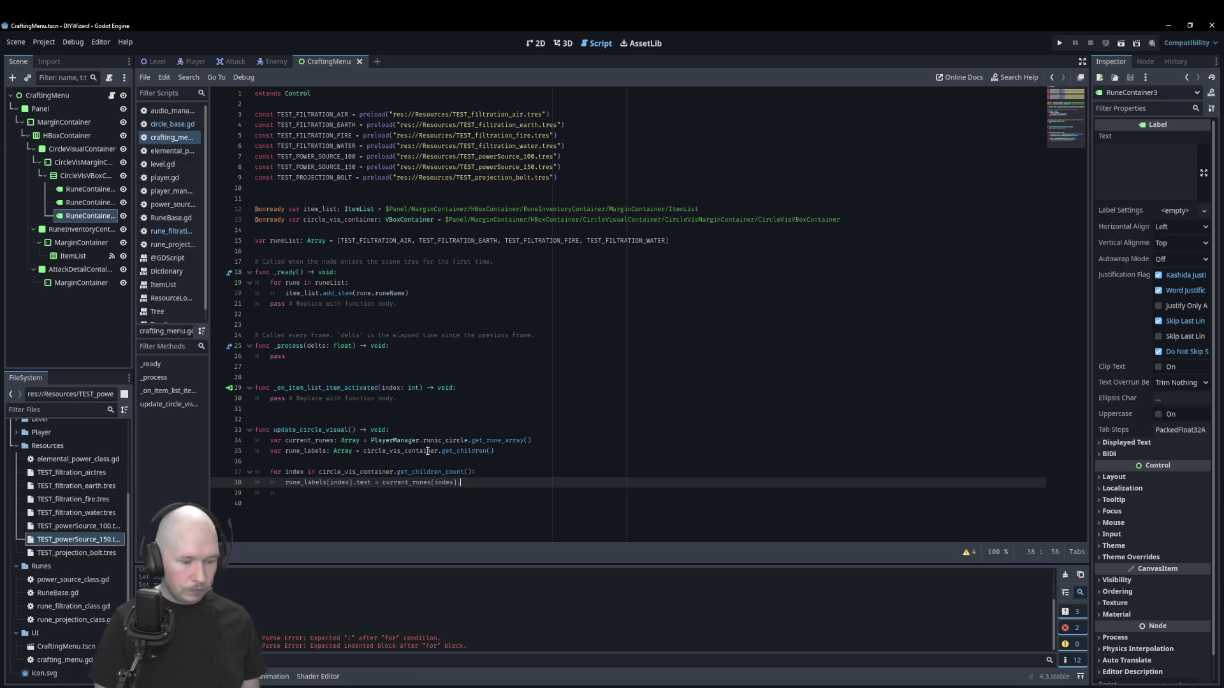
type("Name")
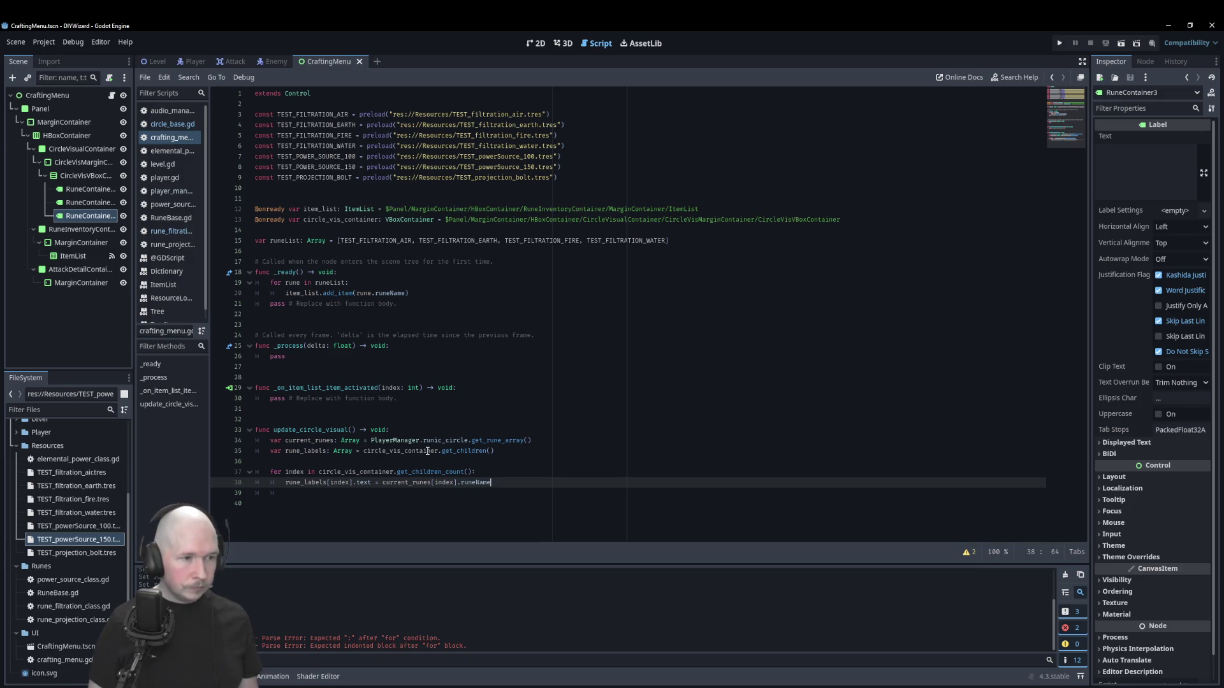
key("ctrl+s")
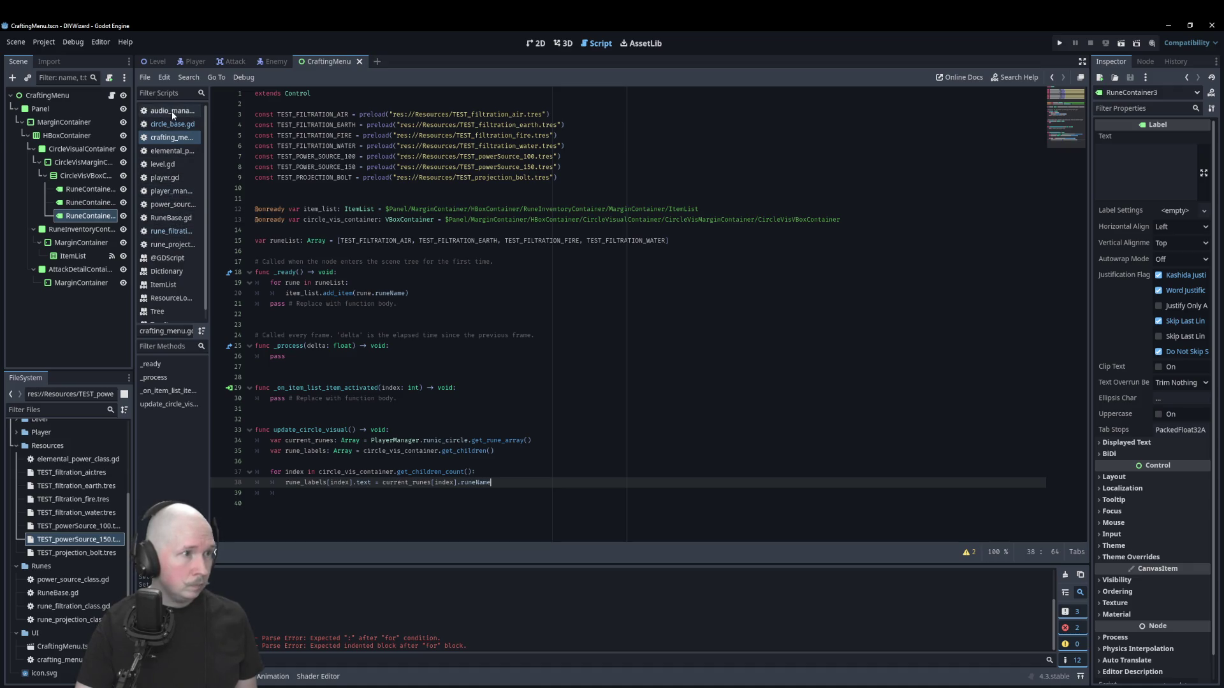
Replace the runeList array with PlayerManager.filter_rune_list, checking the variable name in player_manager.gd
left_click(172, 191)
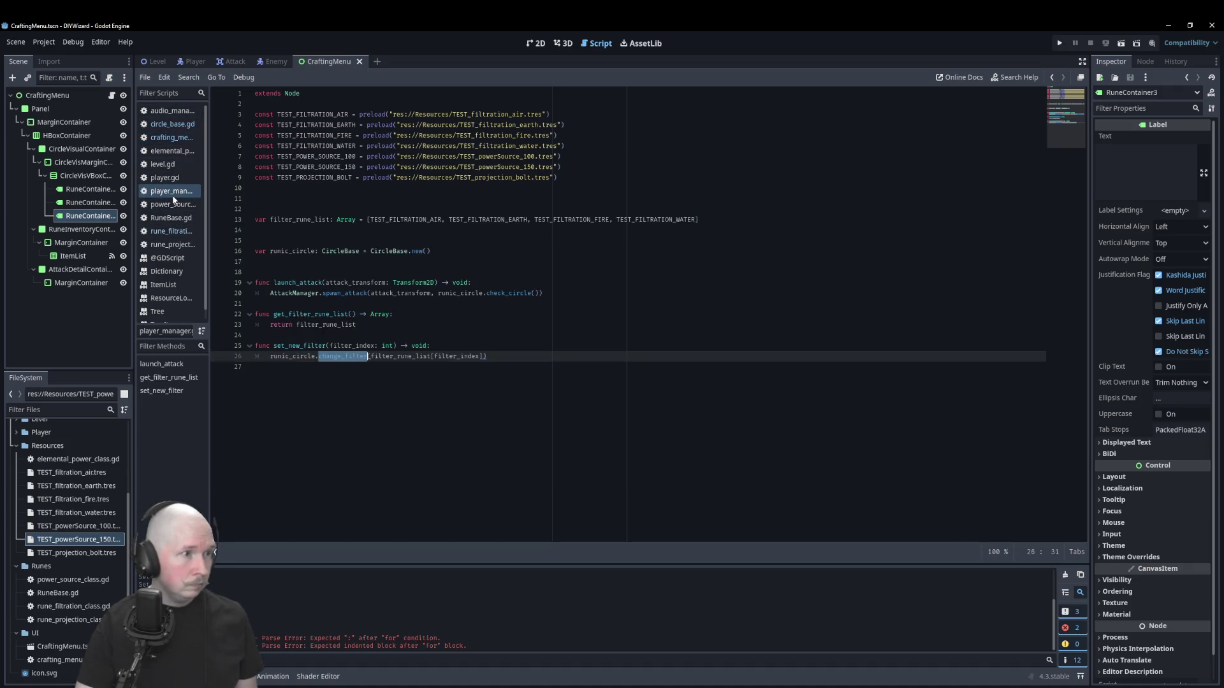
double_click(292, 220)
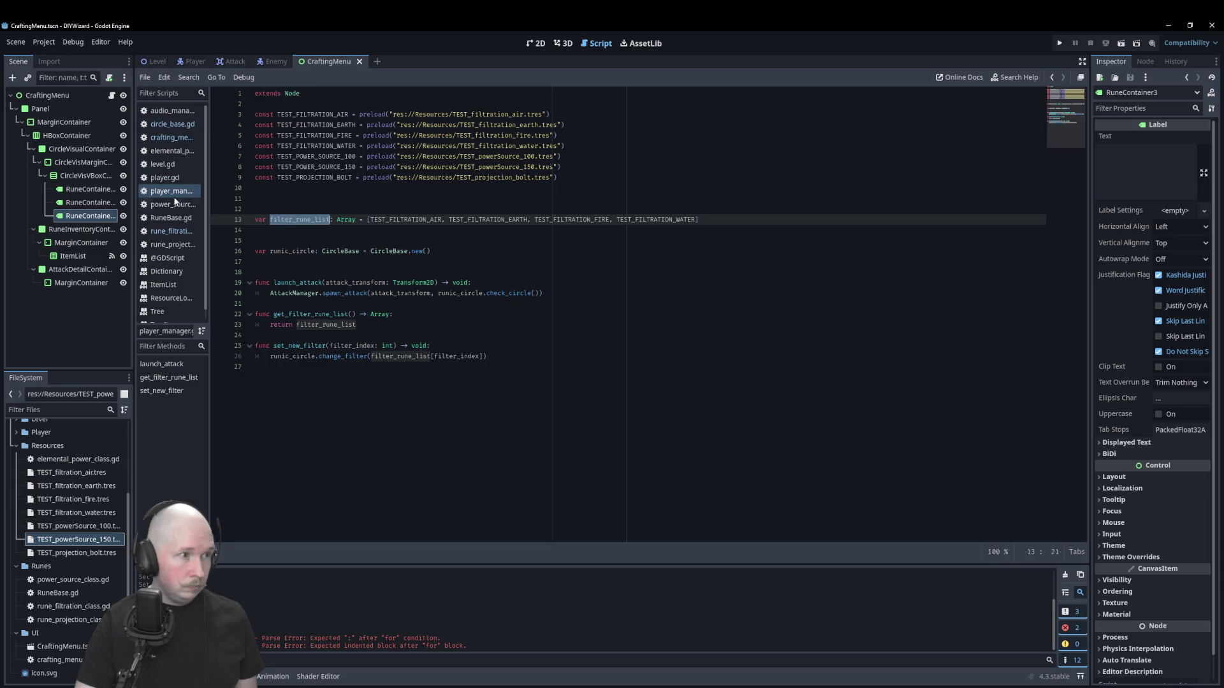
left_click(171, 137)
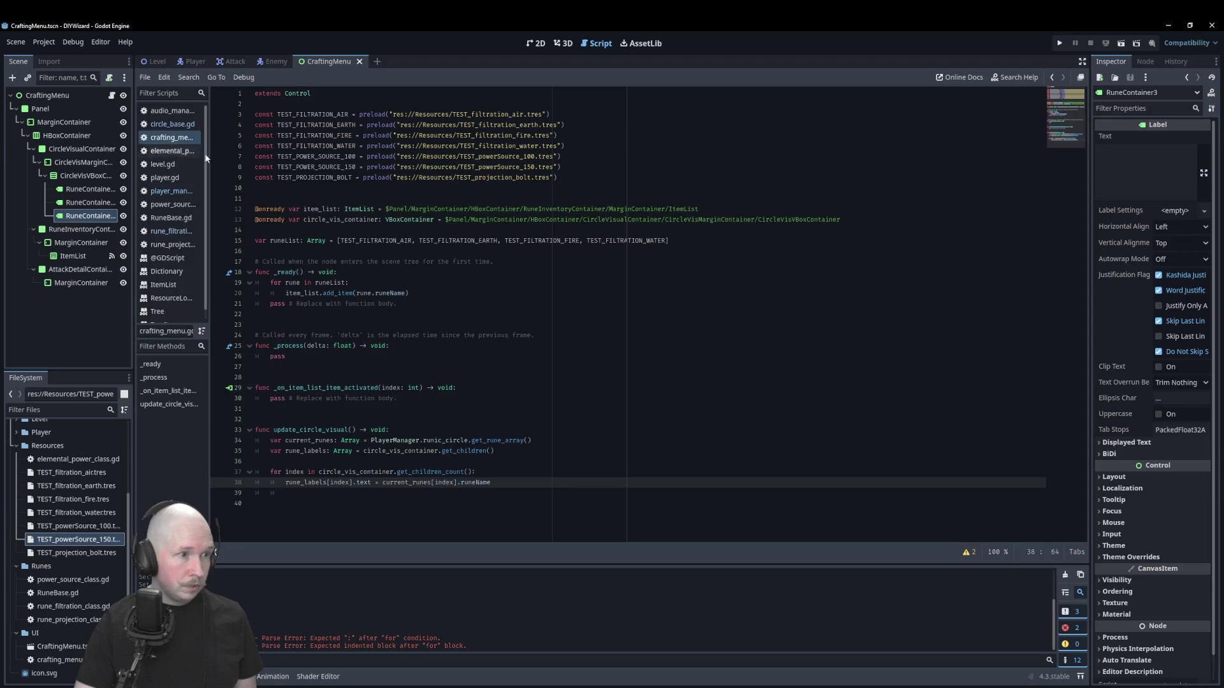
left_click(340, 242)
key("shift+End")
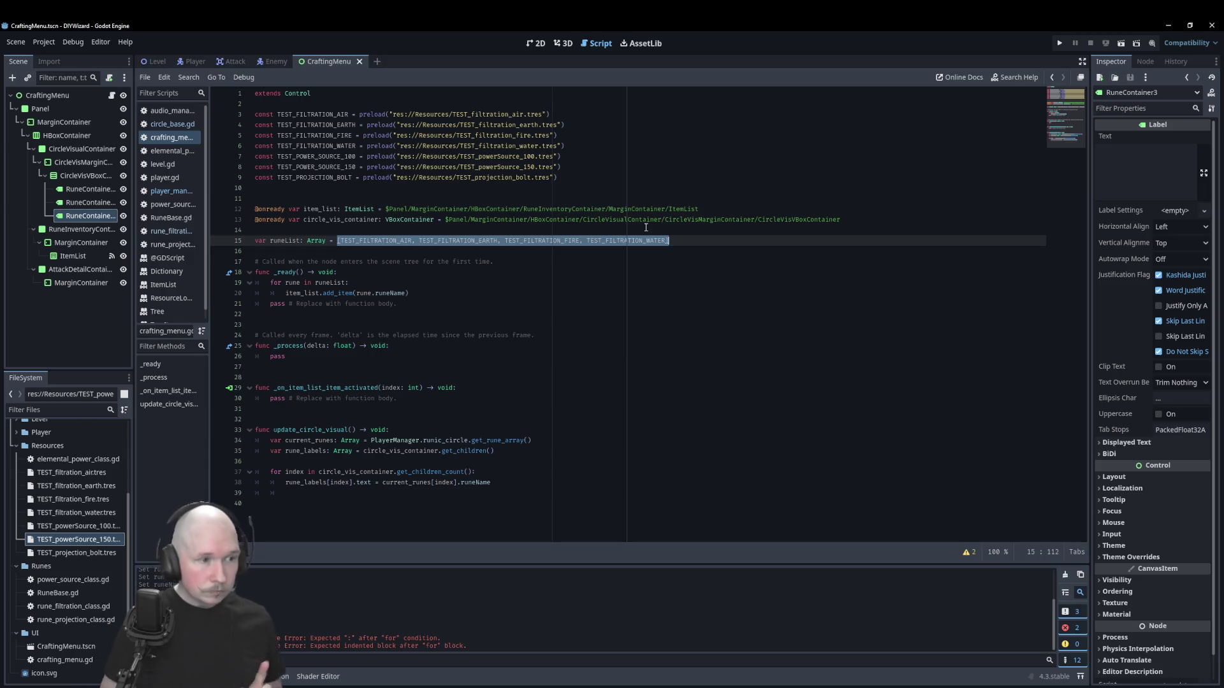
type("Play")
key("Return")
type("filter_rune_list")
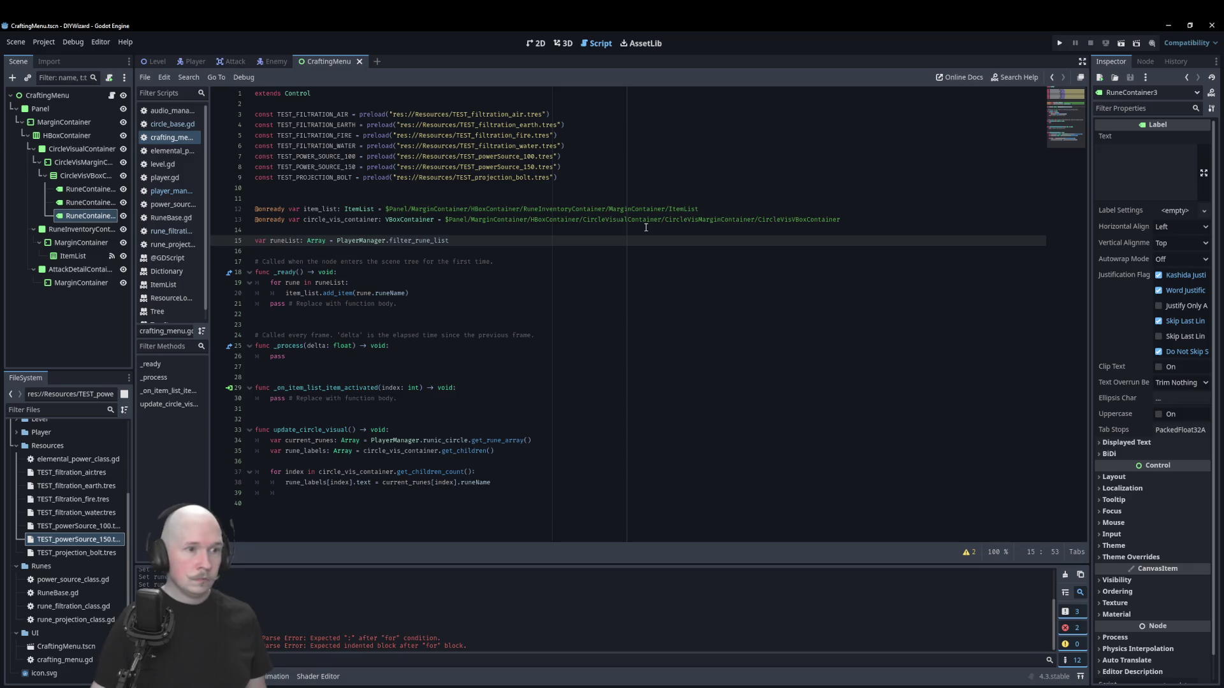
Delete the test const preload lines 3–9 and save crafting_menu.gd
left_click_drag(565, 178, 238, 117)
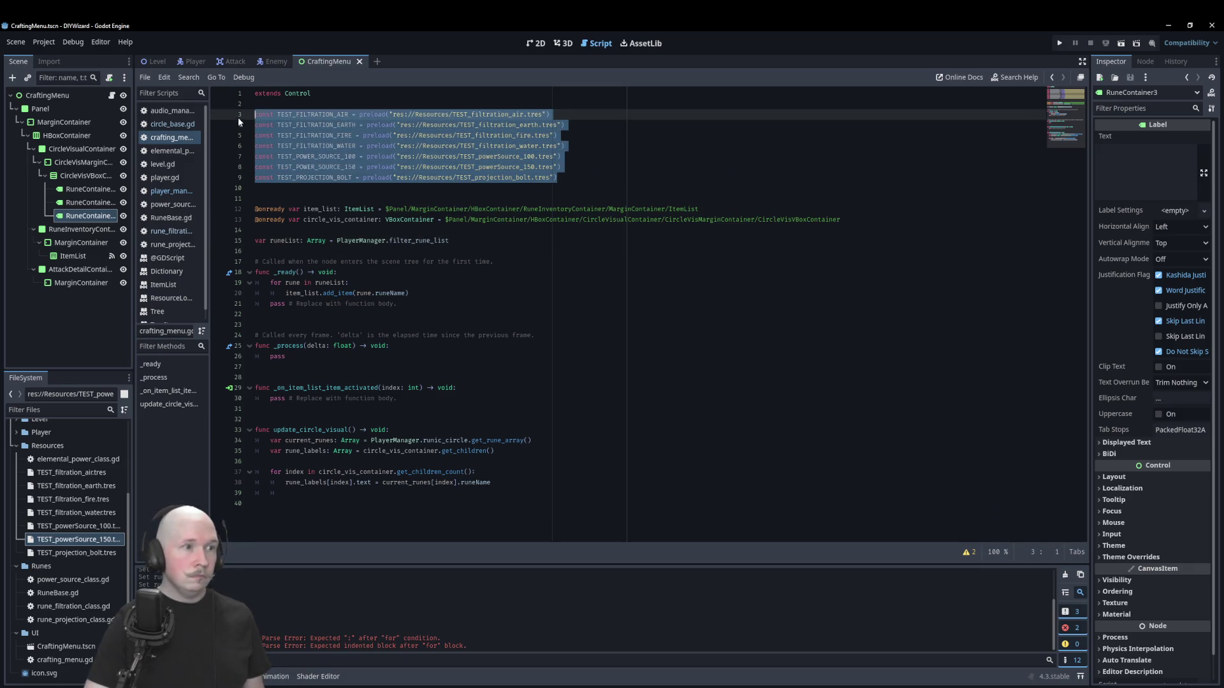
key("Delete")
key("Delete")
key("Delete")
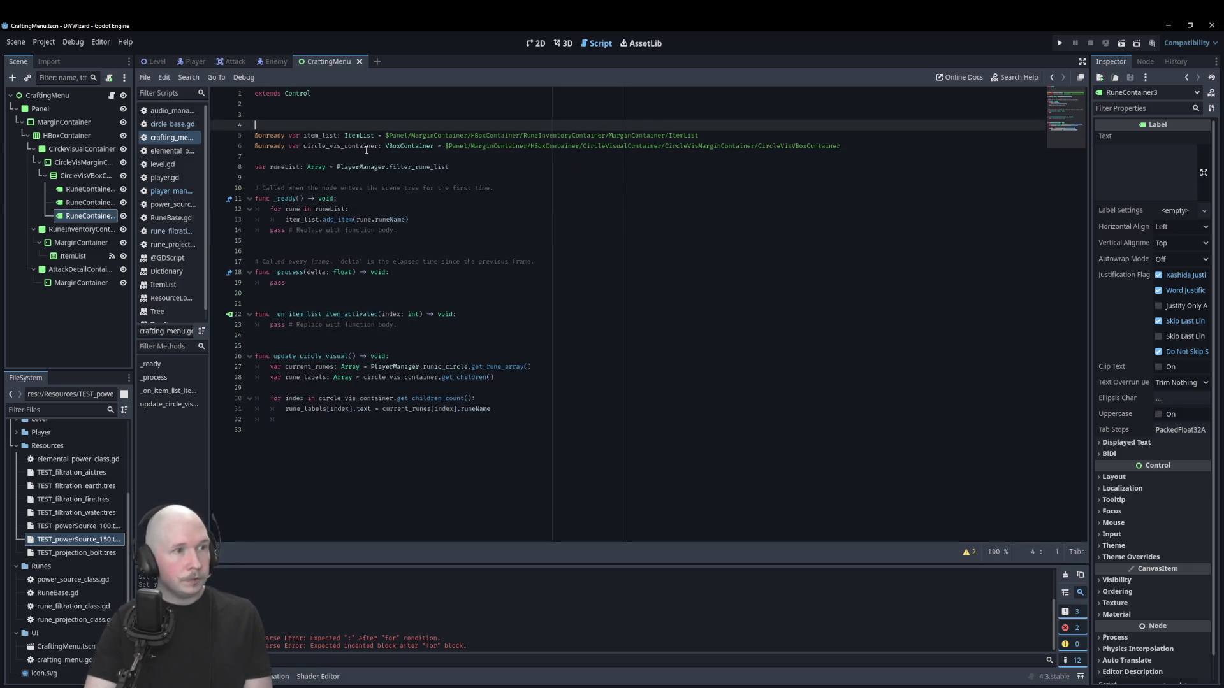
key("ctrl+s")
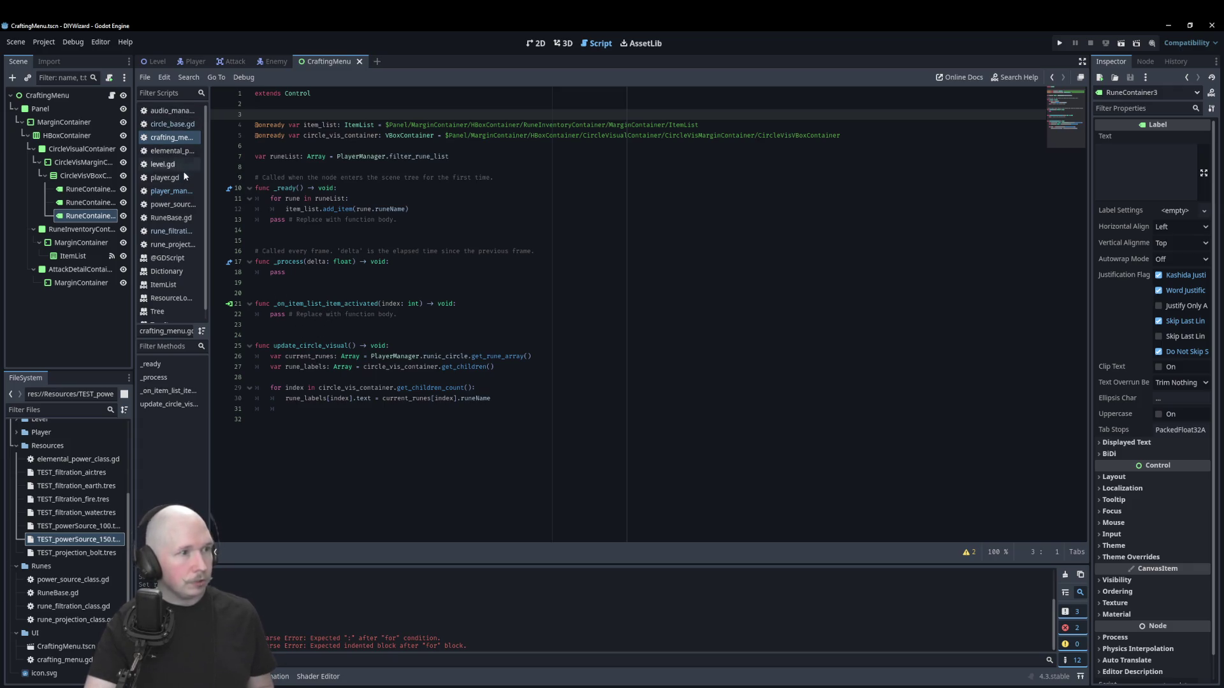
left_click(172, 123)
Assign PlayerManager.filter_rune_list[index] to rune_containers[1] in change_filter on line 44
left_click(495, 399)
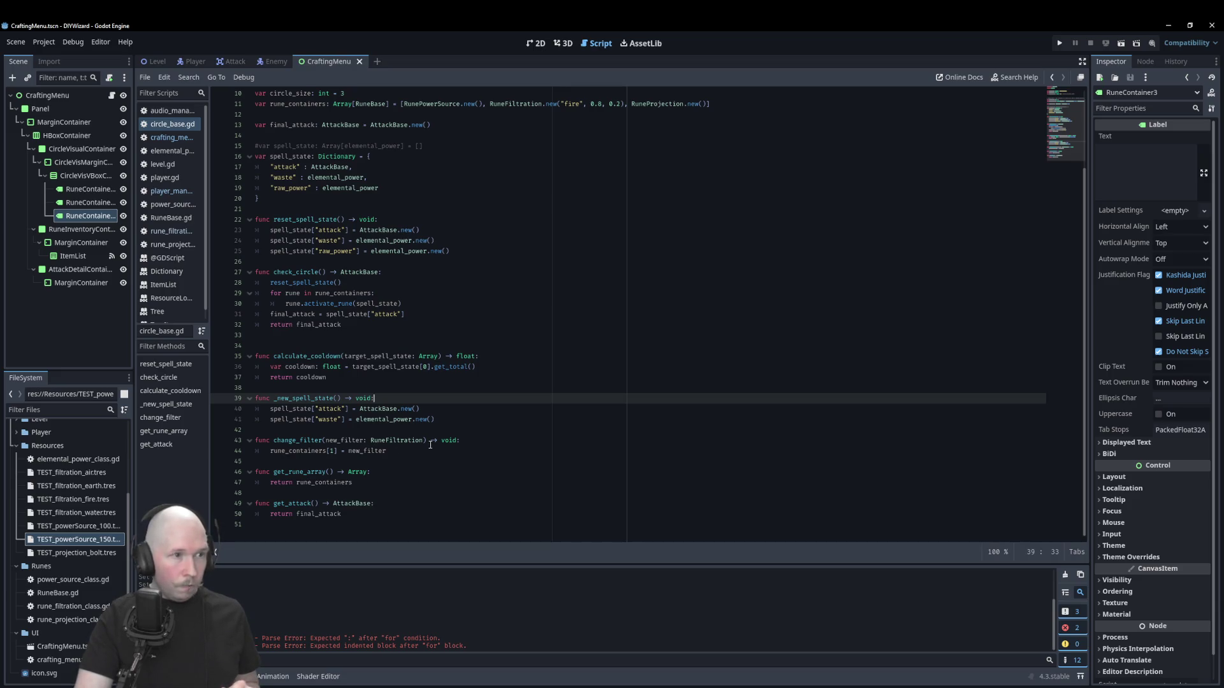
scroll(432, 444, "up", 3)
scroll(431, 445, "down", 3)
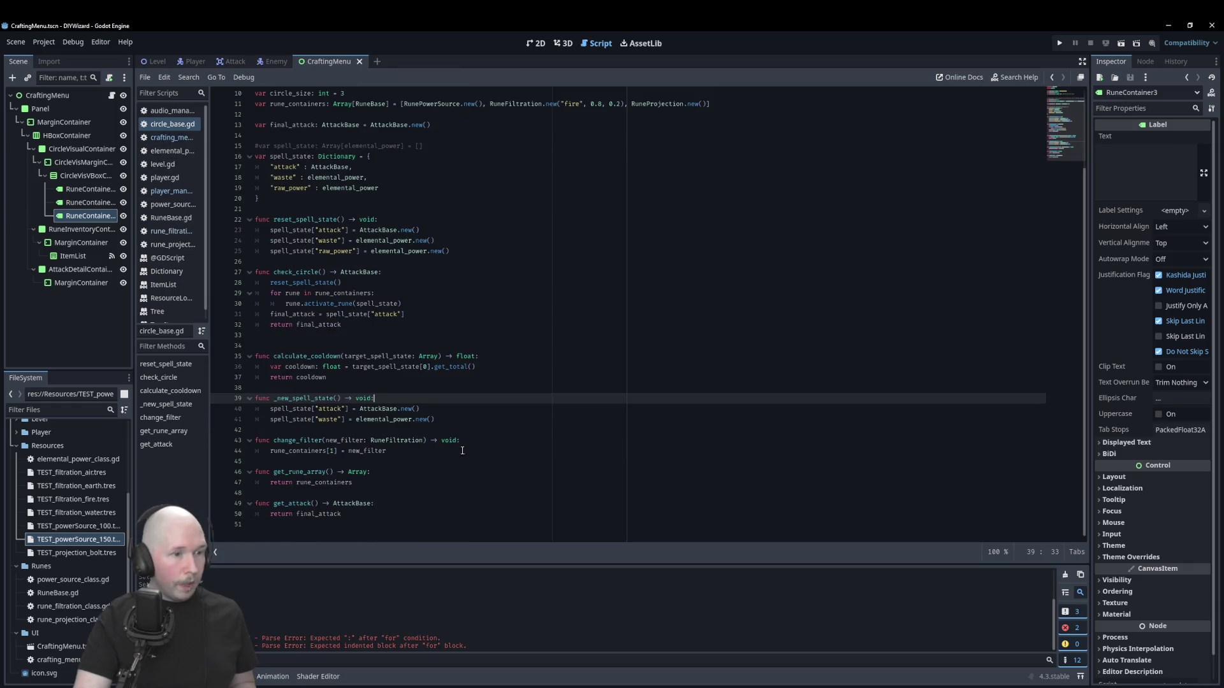
left_click(391, 451)
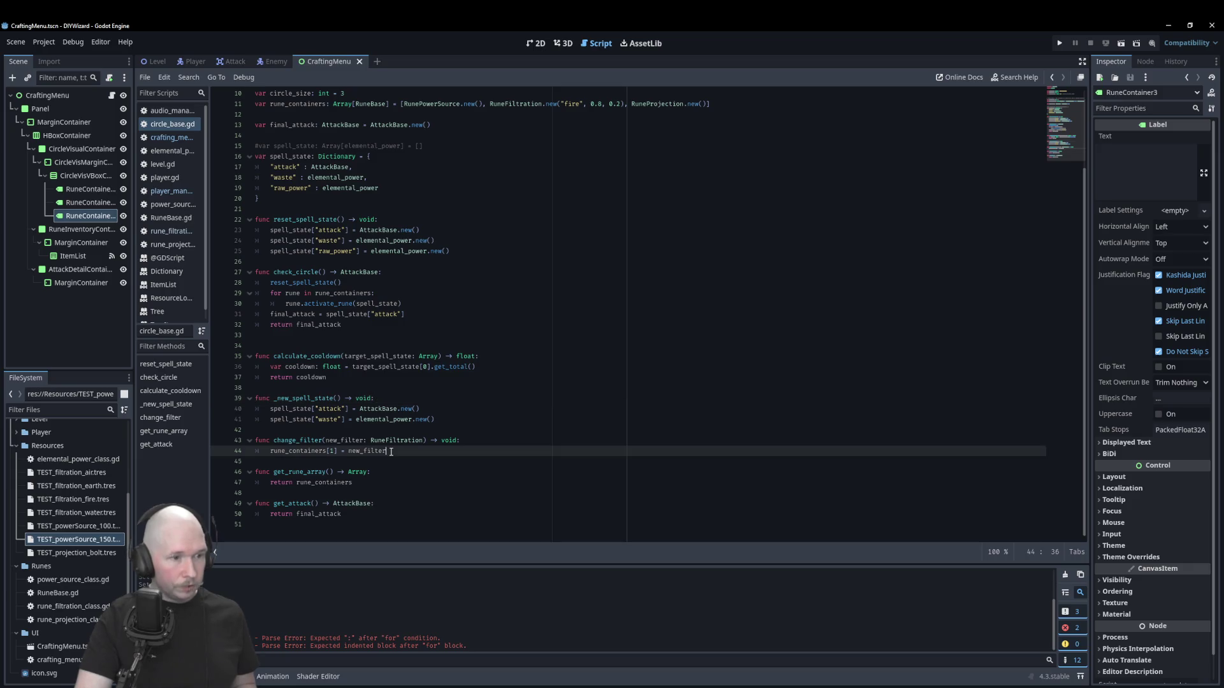
key("BackSpace")
key("BackSpace")
key("BackSpace")
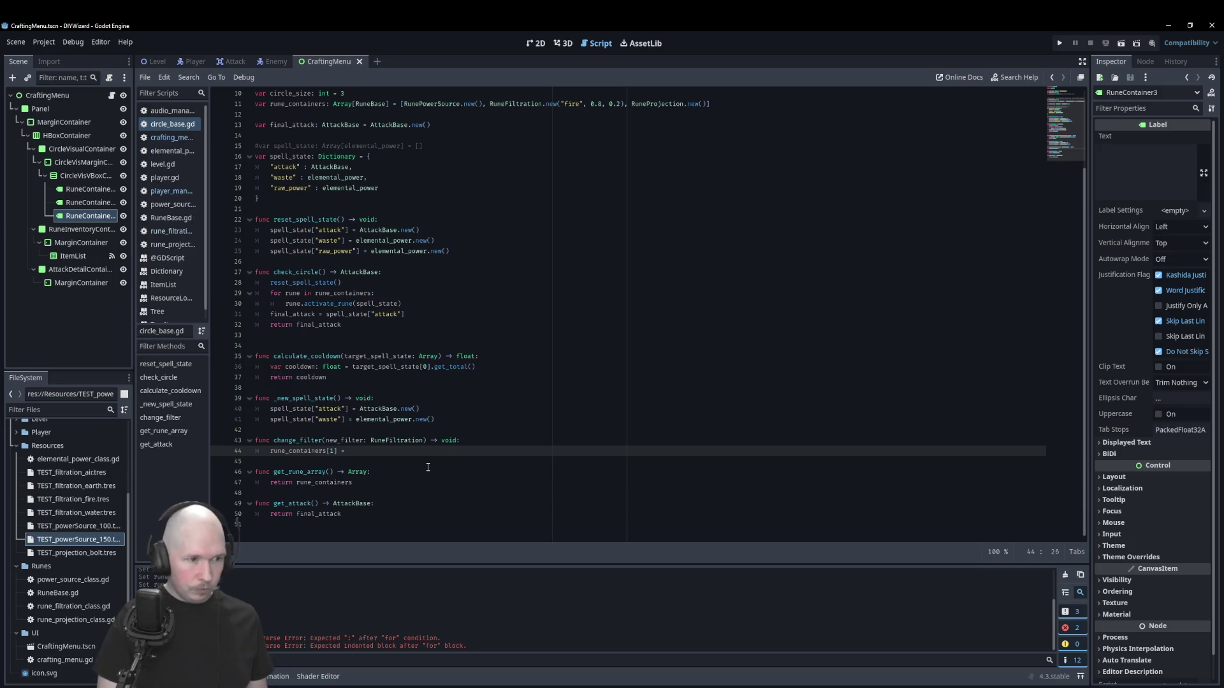
type("l")
key("BackSpace")
key("BackSpace")
type("Pla")
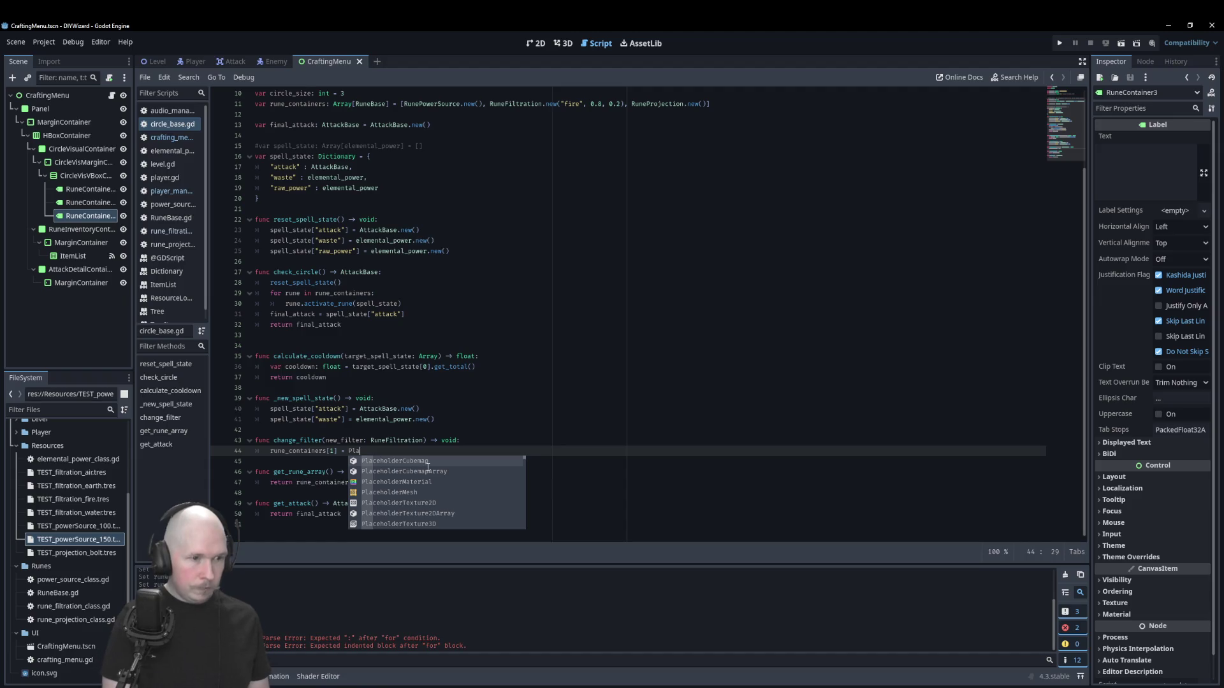
type("yer")
key("Return")
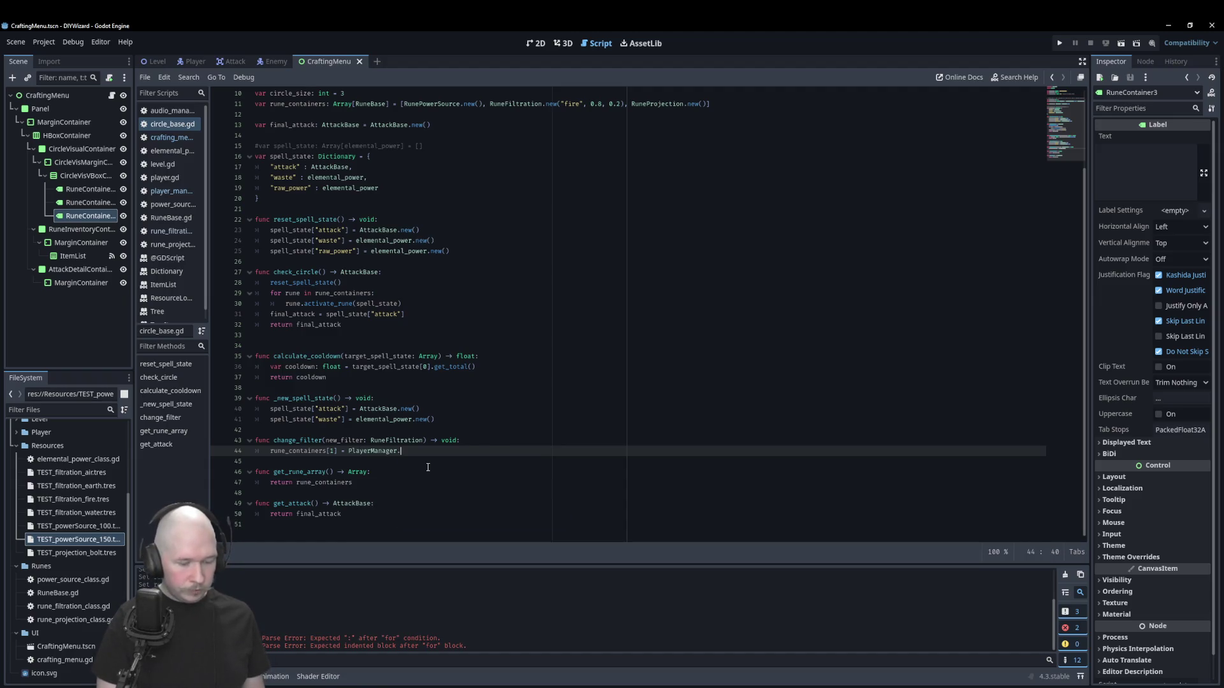
key("Return")
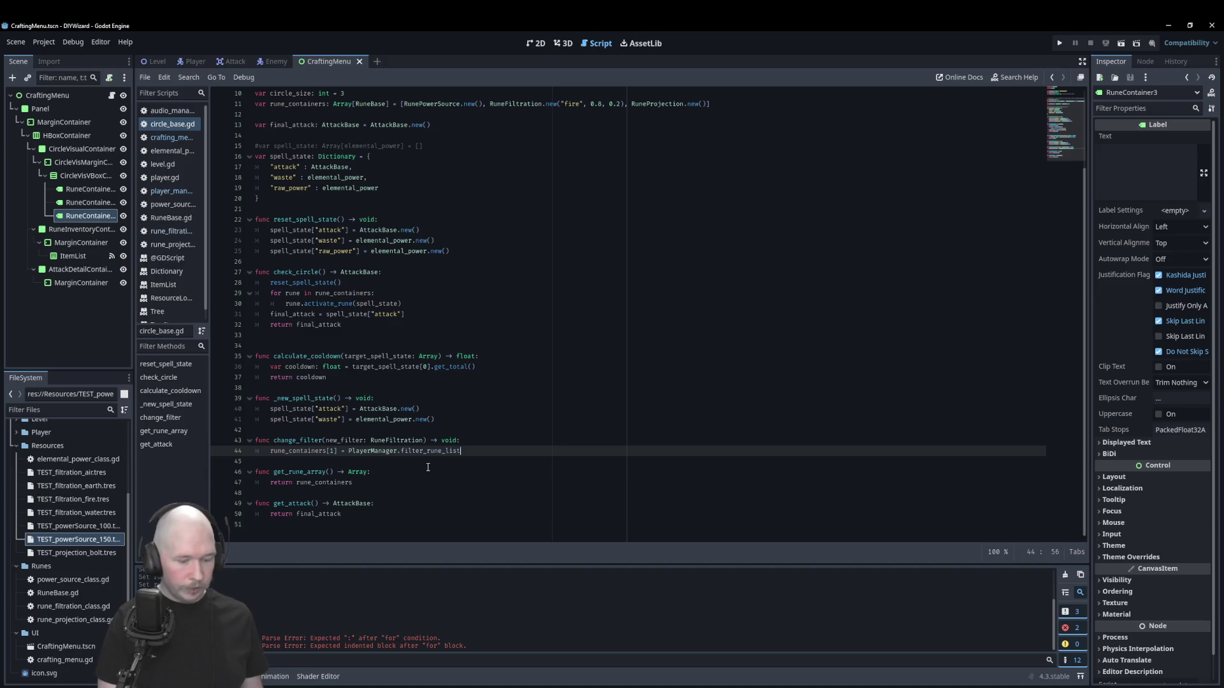
type("[in")
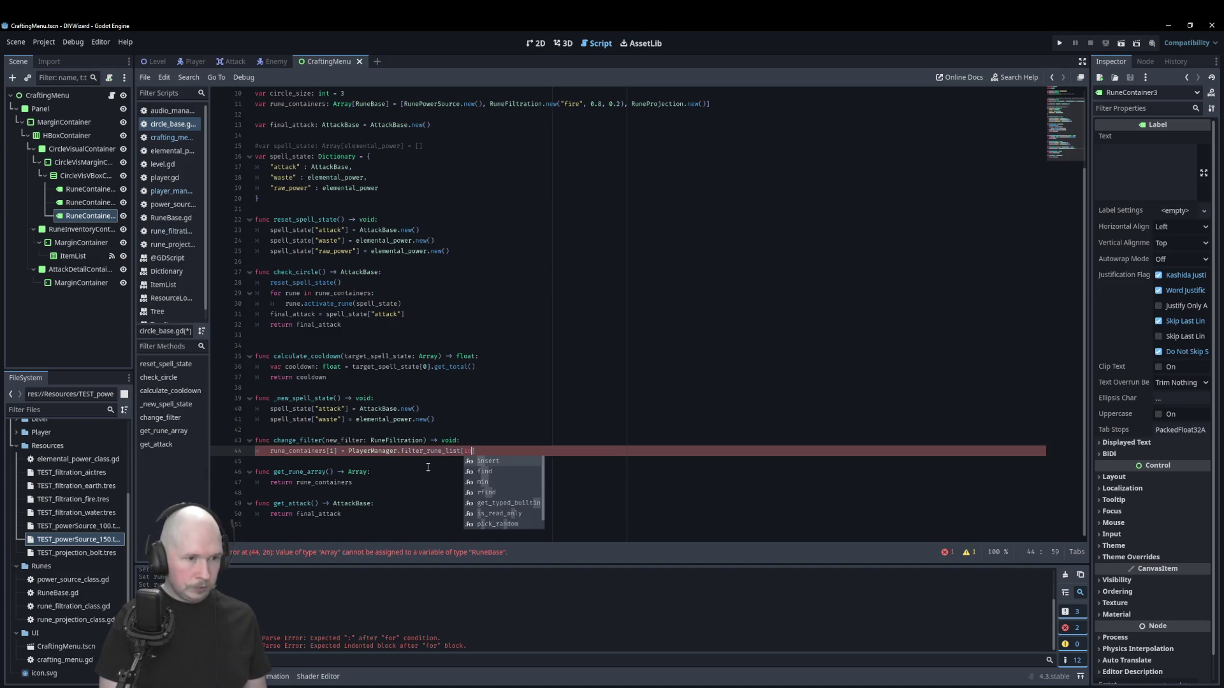
type("de")
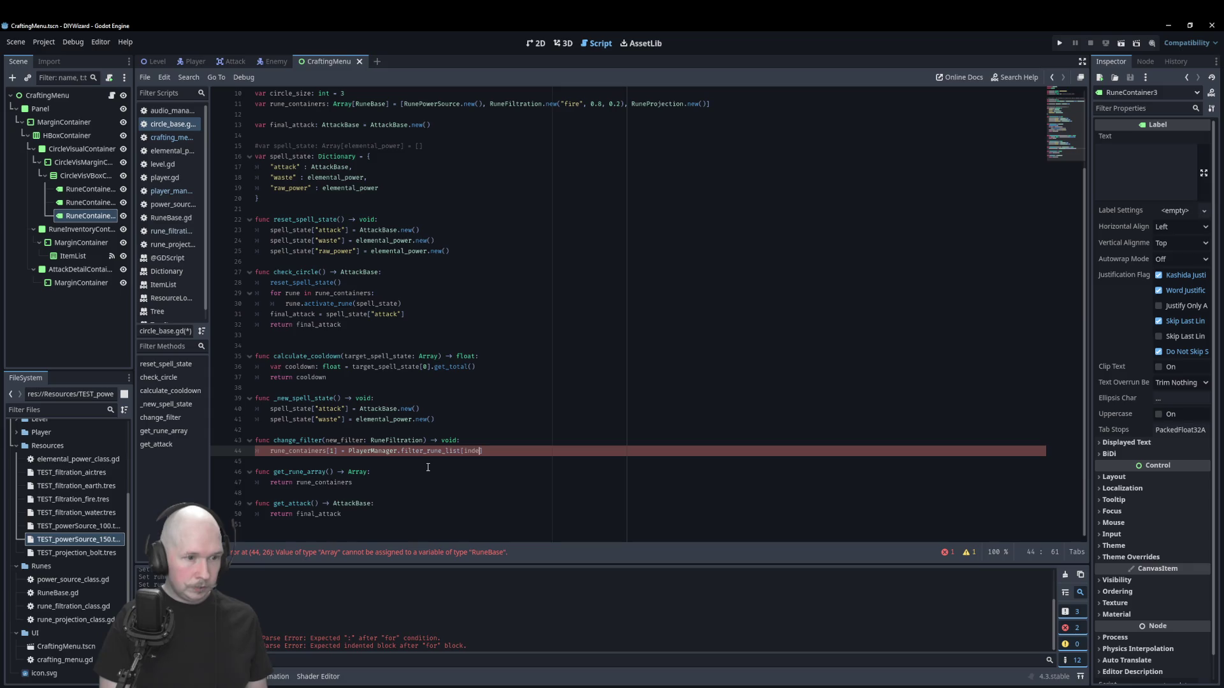
type("x")
Change change_filter's RuneFiltration parameter to index: int
key("Up")
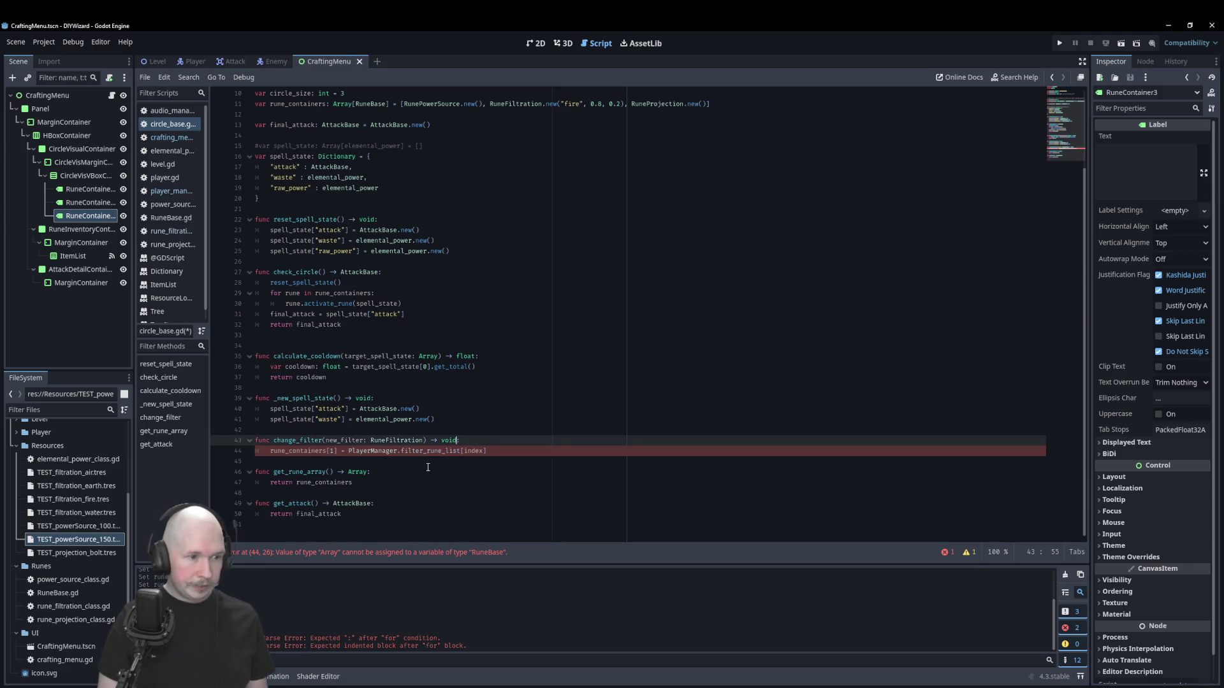
key("Left")
key("Left")
key("Left")
key("BackSpace")
key("BackSpace")
key("BackSpace")
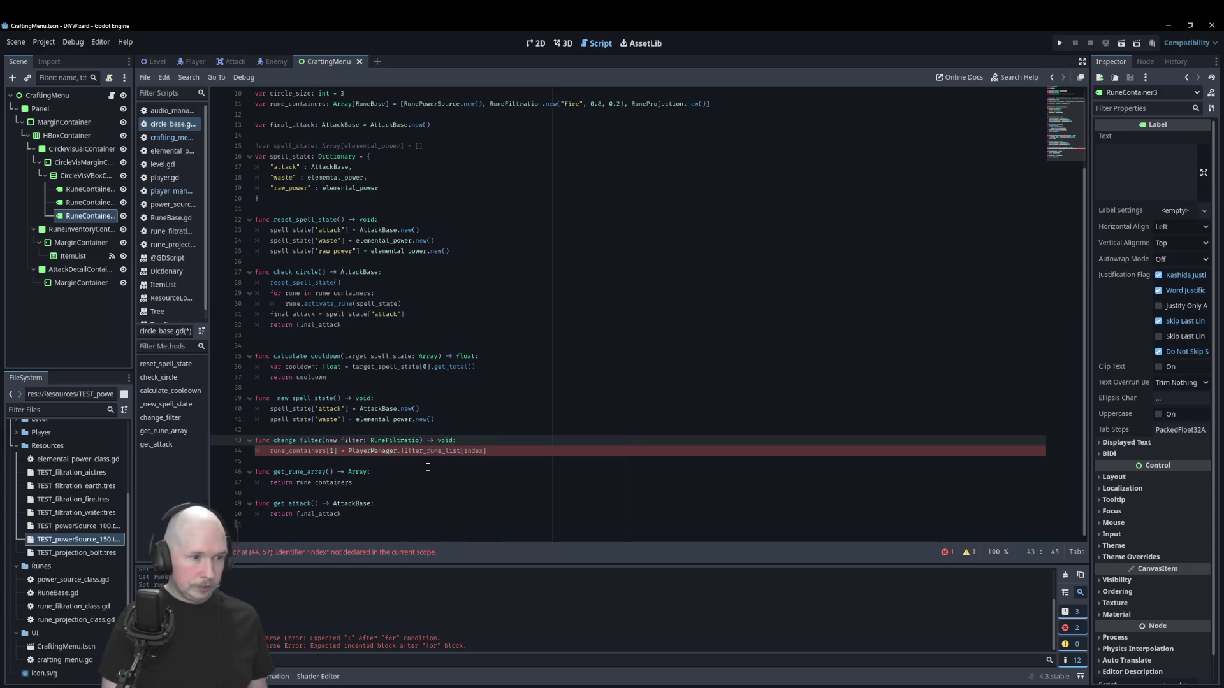
key("BackSpace")
key("BackSpace")
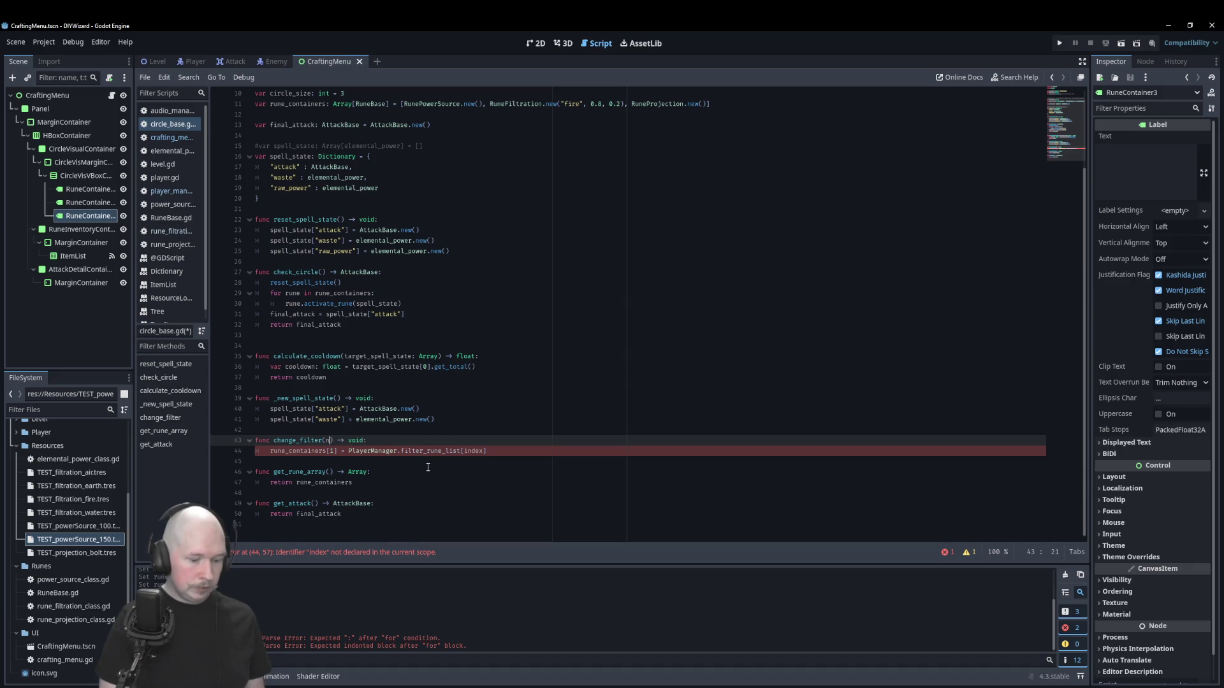
type("index")
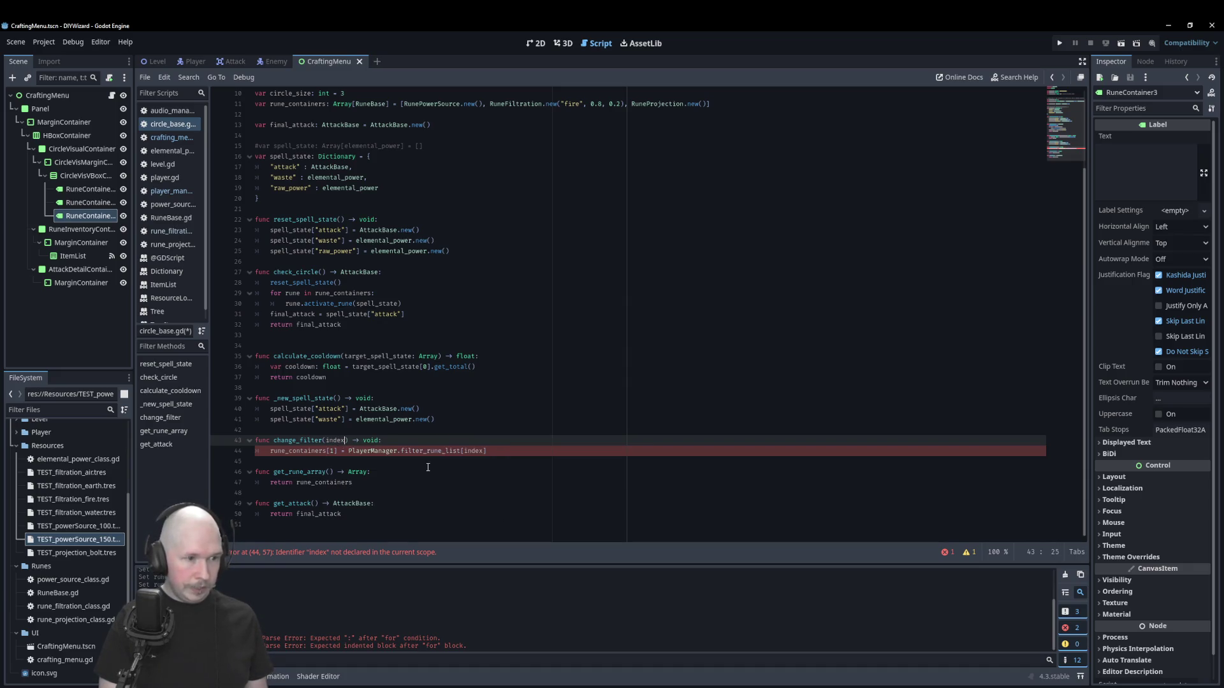
type(": int")
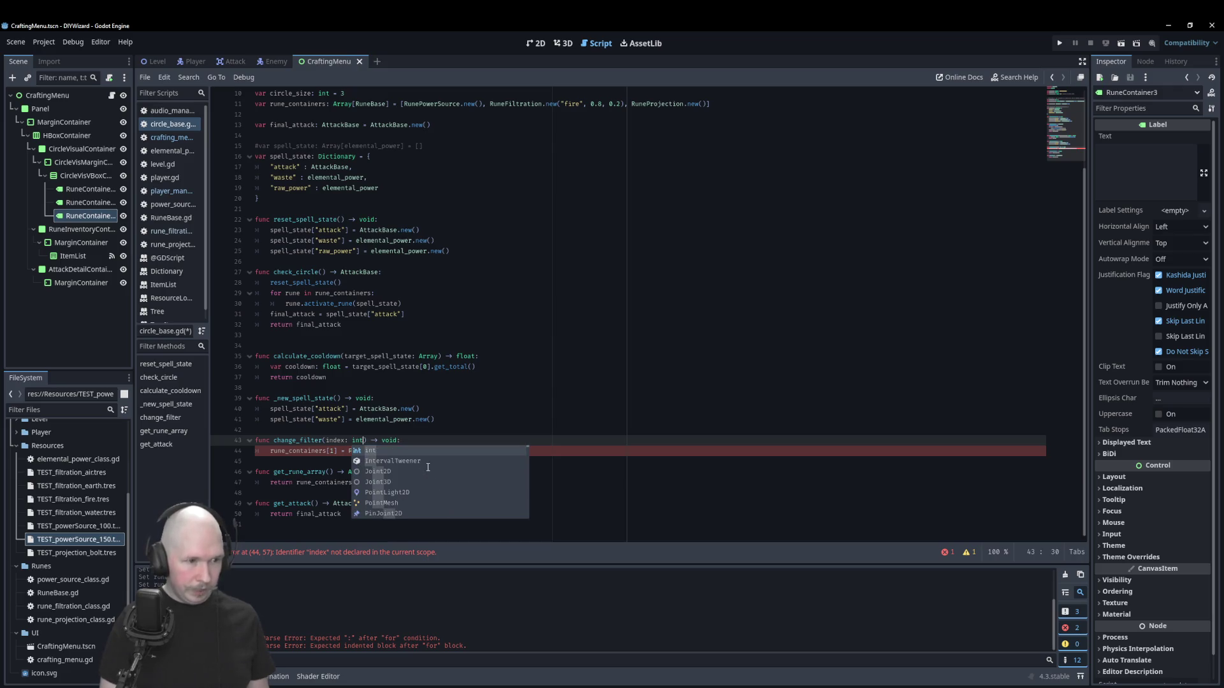
left_click(564, 390)
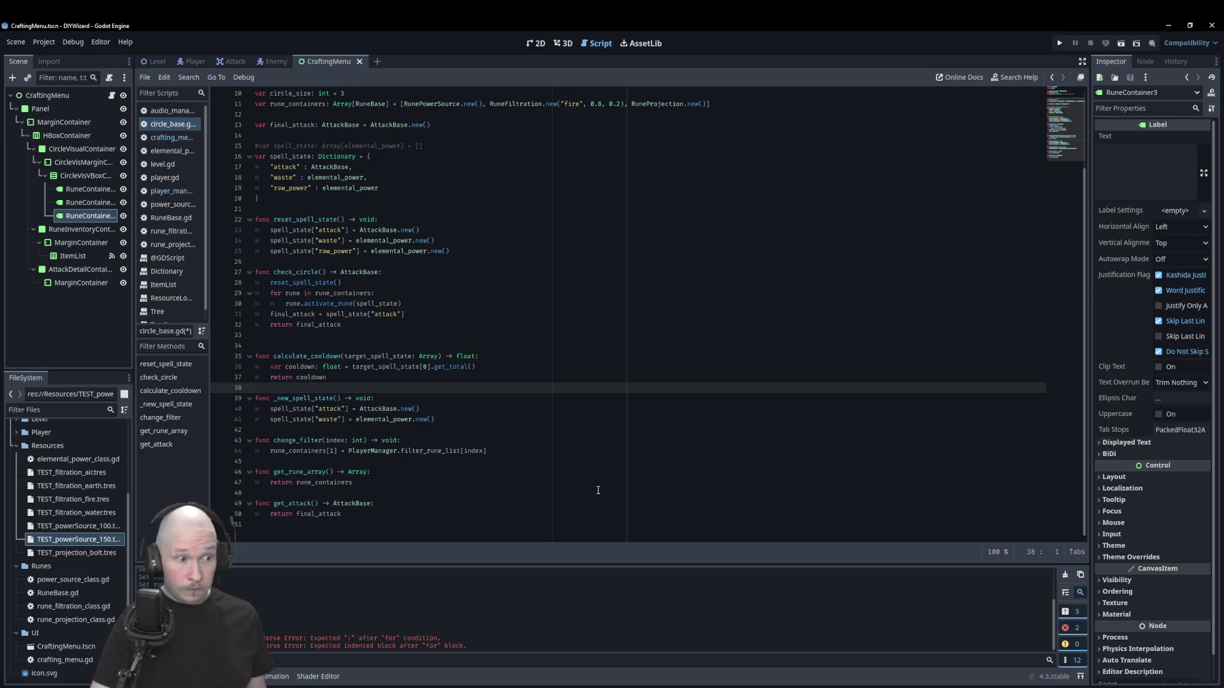
Restore change_filter to take new_filter: RuneFiltration and assign new_filter to rune_containers[1]
key("ctrl+s")
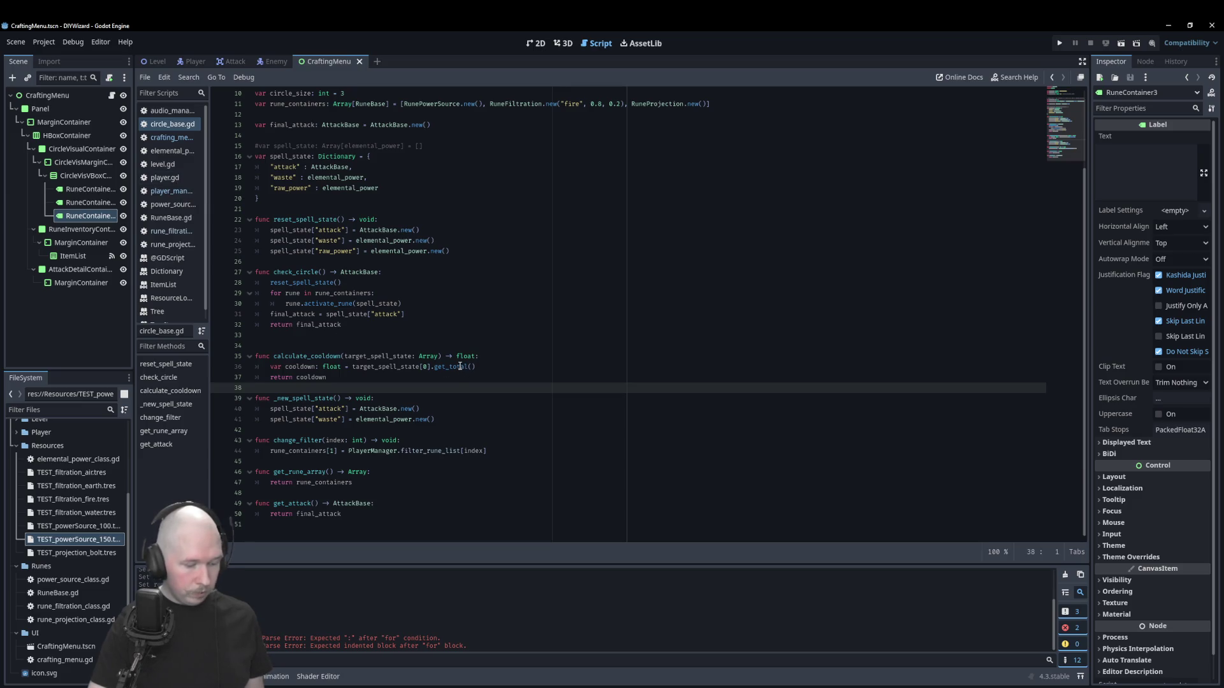
key("ctrl+z")
key("BackSpace")
key("BackSpace")
type("new_filter: RuneFiltration")
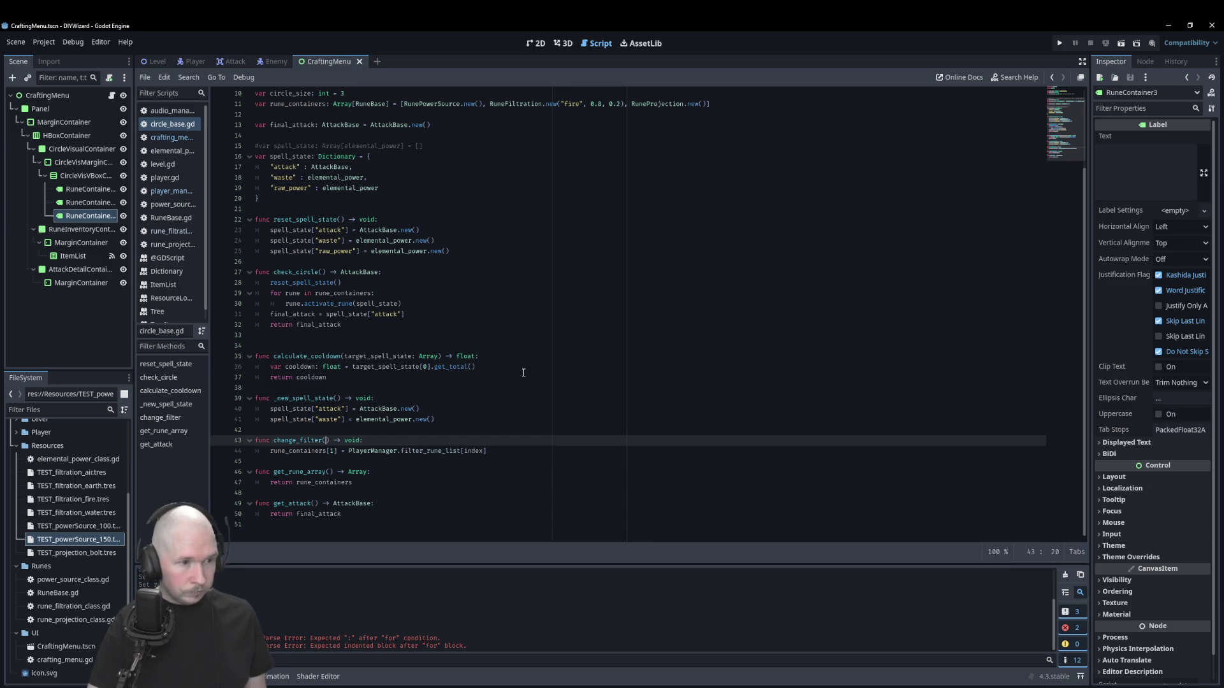
key("Down")
key("End")
key("BackSpace")
key("BackSpace")
key("BackSpace")
key("ctrl+BackSpace")
key("ctrl+BackSpace")
key("ctrl+BackSpace")
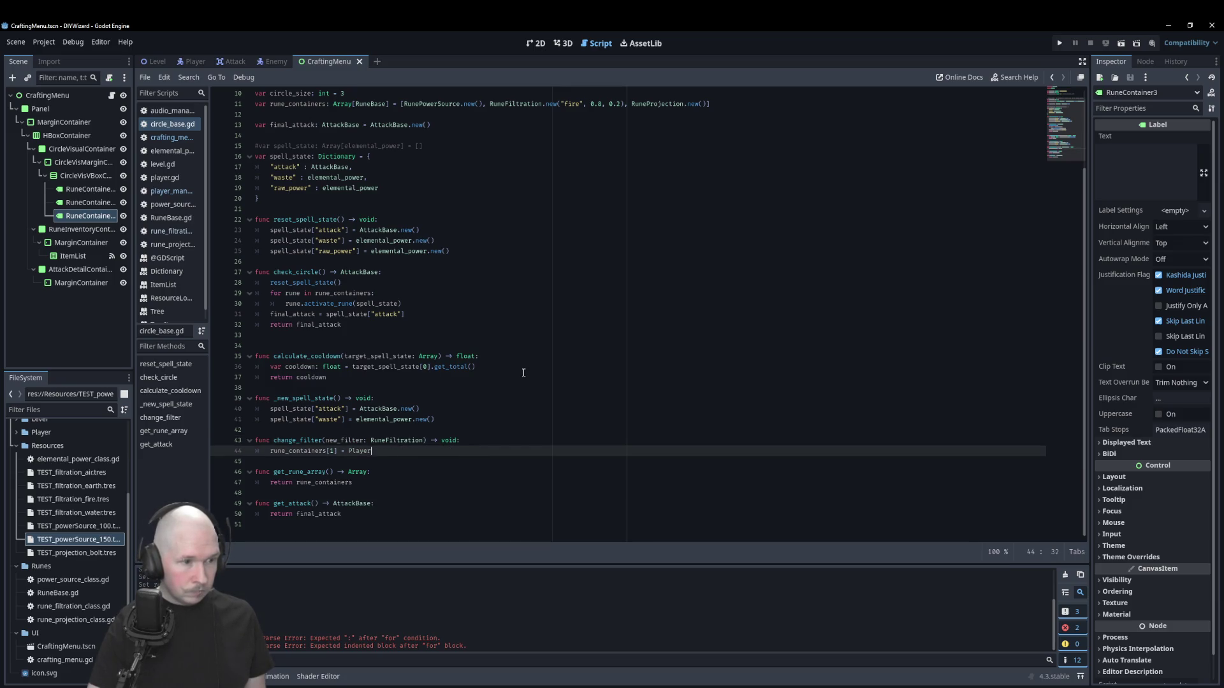
type("pl")
key("BackSpace")
key("BackSpace")
type("new_filter")
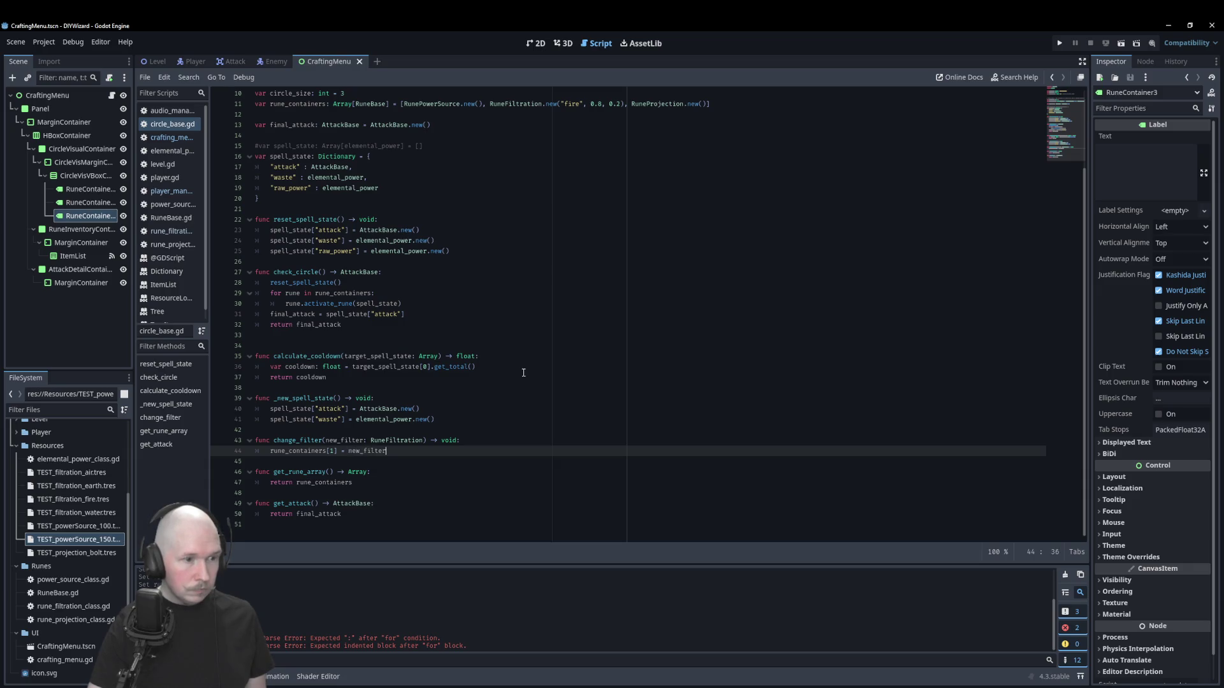
left_click(522, 402)
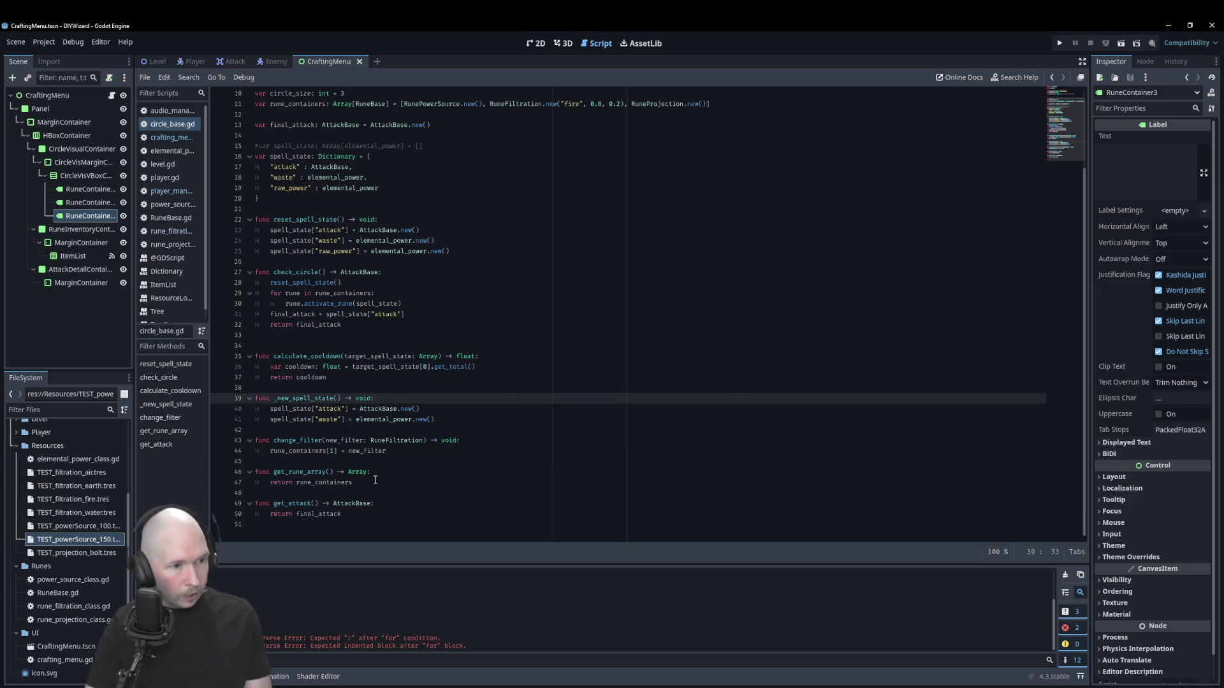
Select the change_filter name, then place the caret at the end of player_manager.gd
double_click(293, 440)
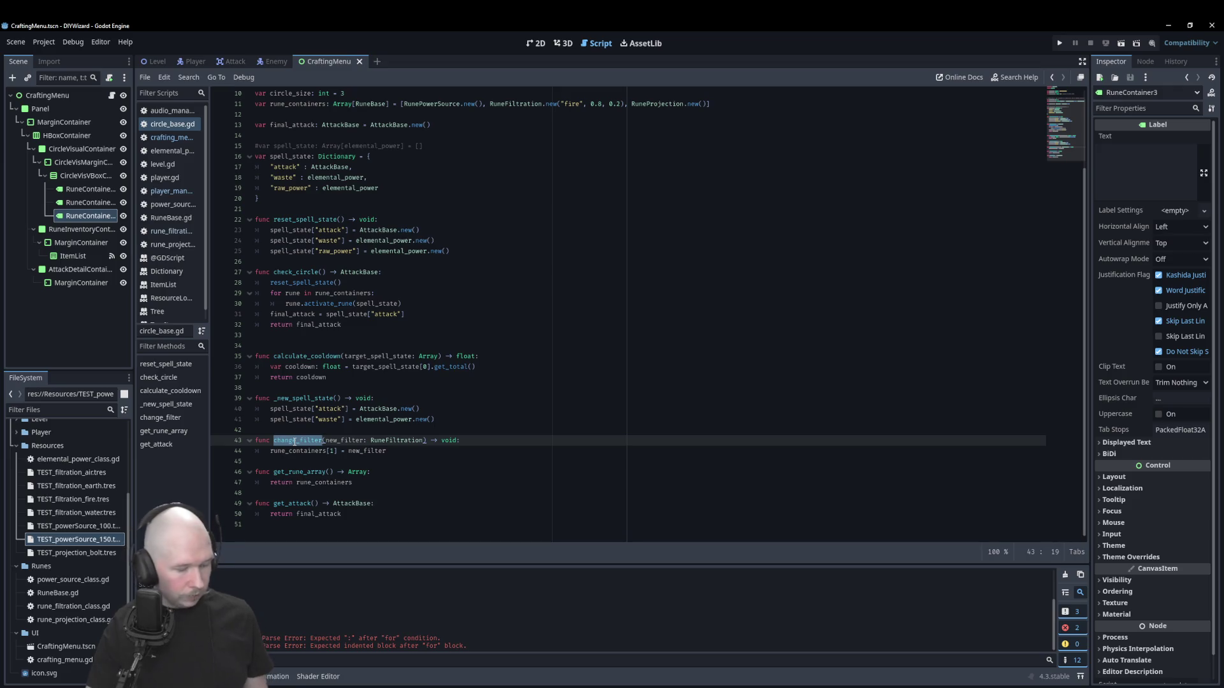
left_click(174, 193)
left_click(440, 409)
Add set_new_filter(new_filter_index: int) calling runic_circle.change_filter(filter_rune_list[new_filter_index]) and save
key("Return")
type("func ")
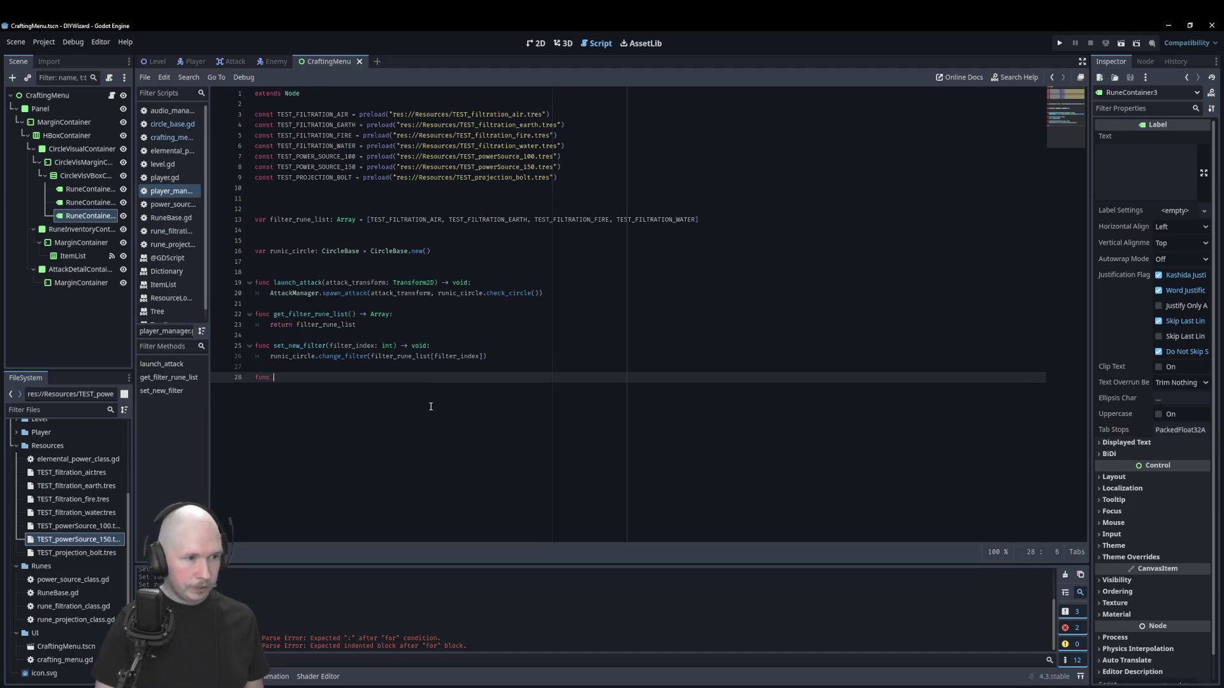
type("set_new_")
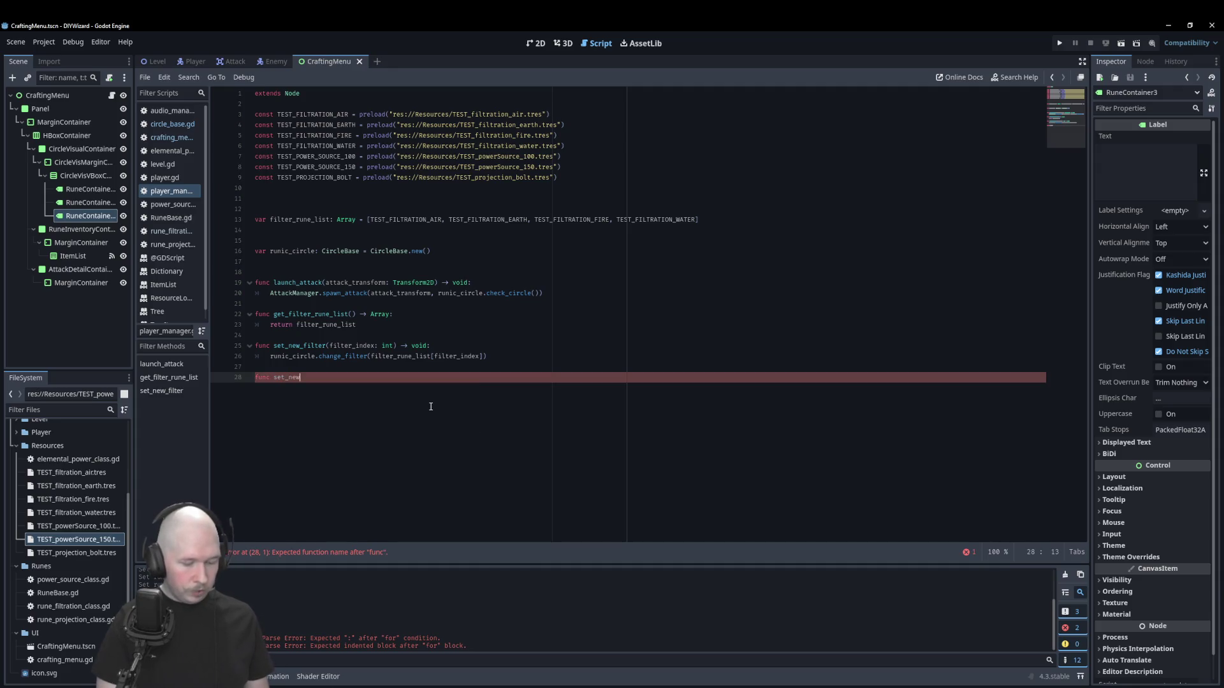
type("filter")
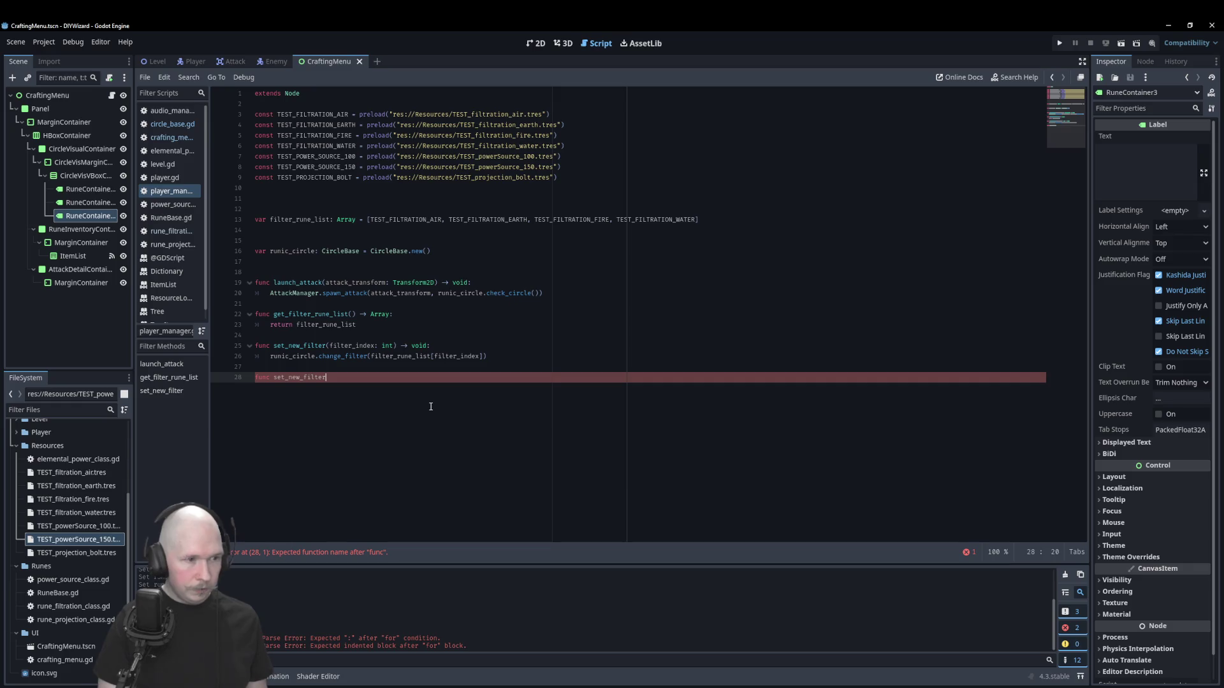
type("(")
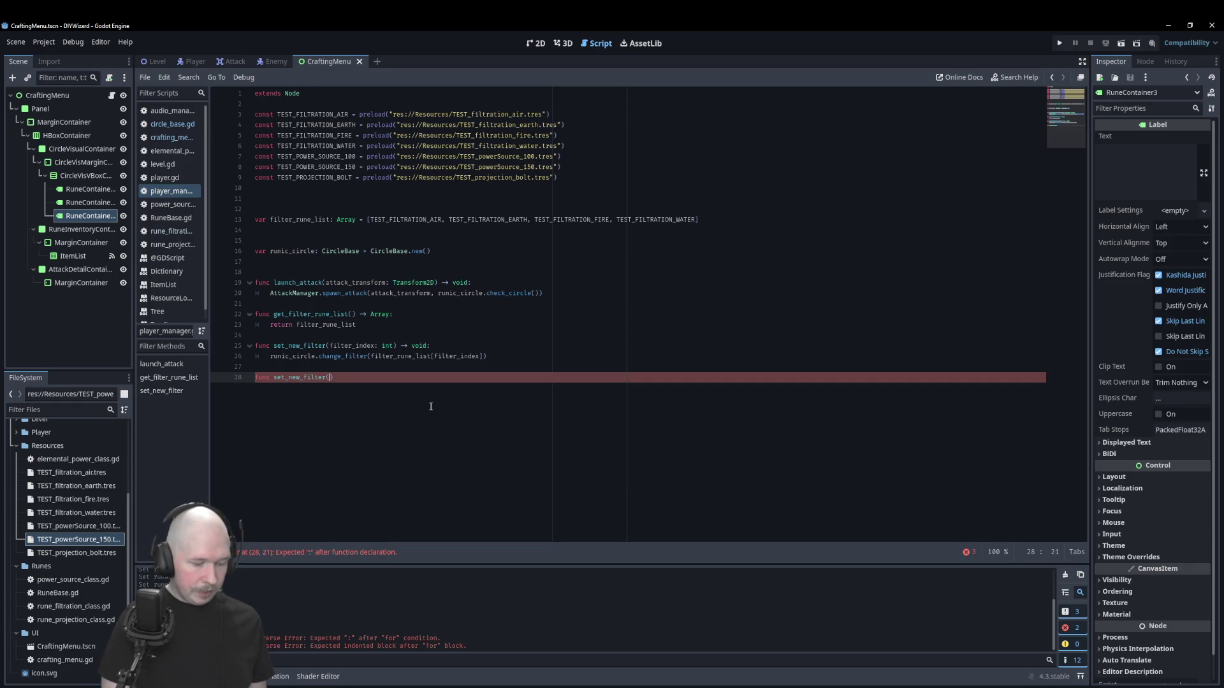
type("new_filter_index: int")
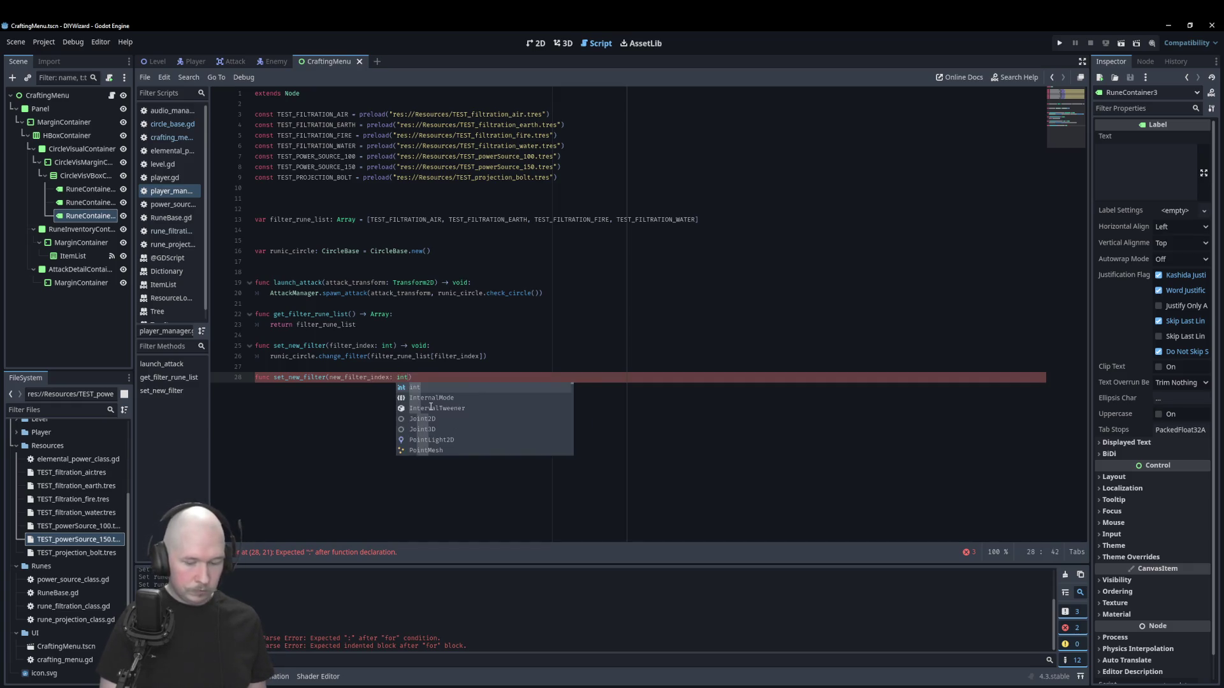
type(") -> void:")
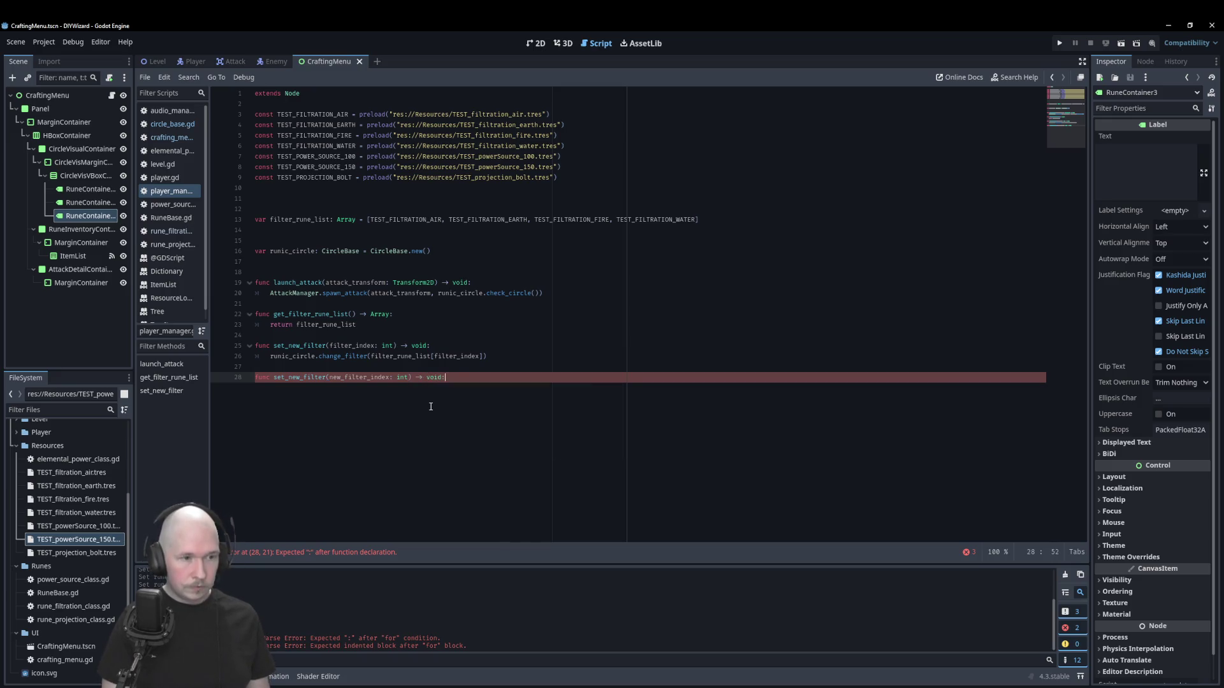
key("Return")
type("change_filter")
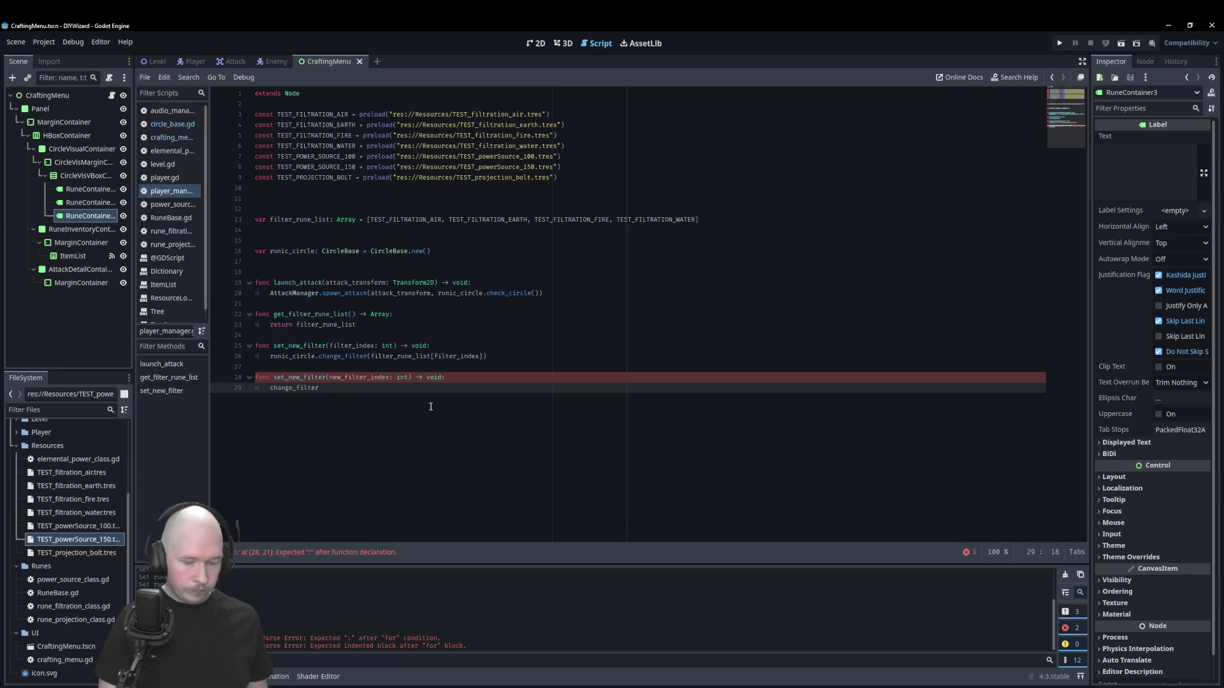
type("c")
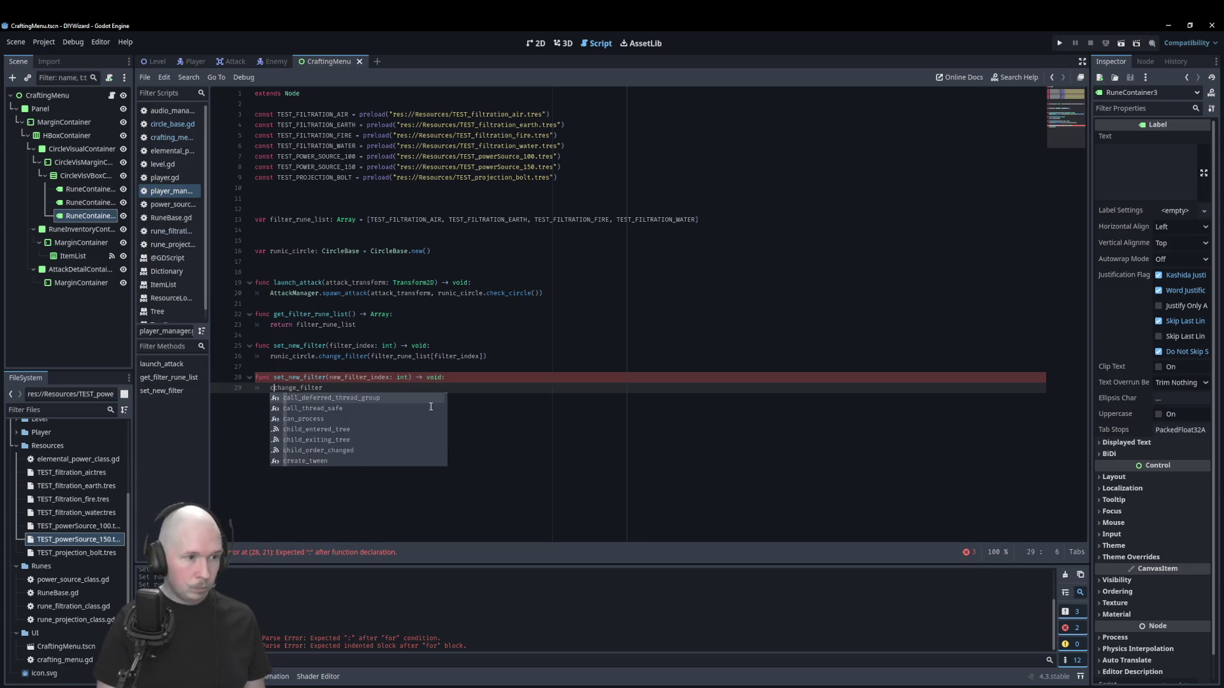
type("ir")
key("Down")
key("Down")
key("Return")
type(".")
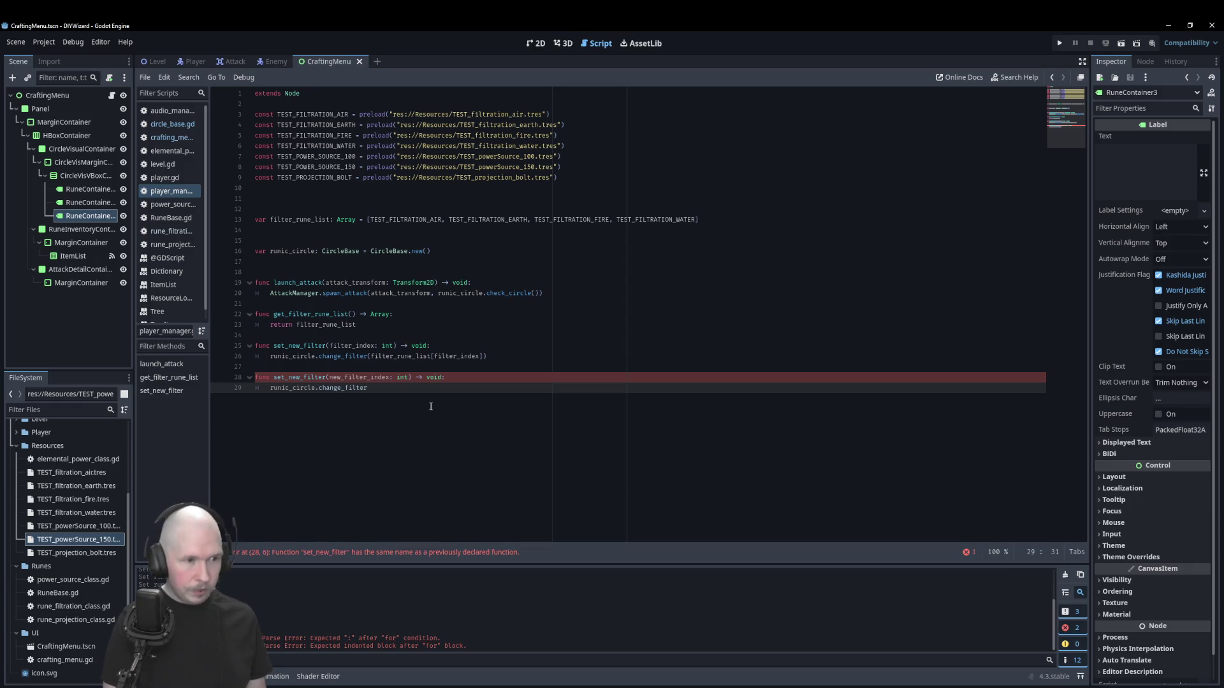
type("(")
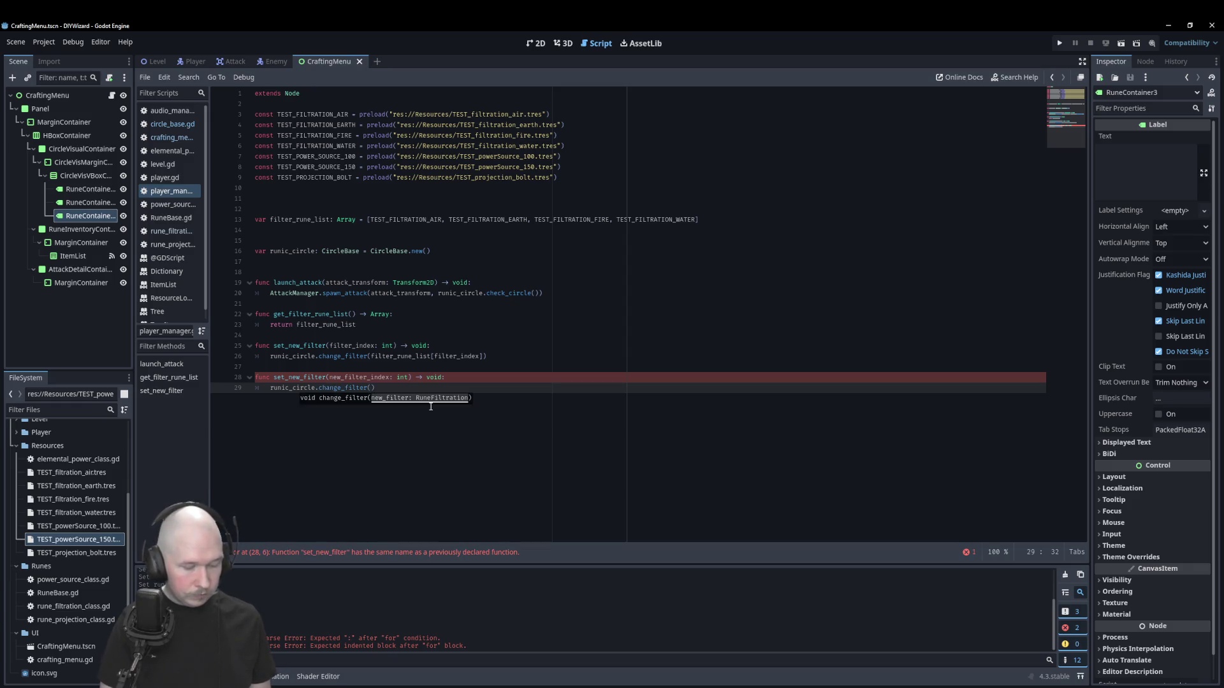
type("filter_")
key("Return")
type("[")
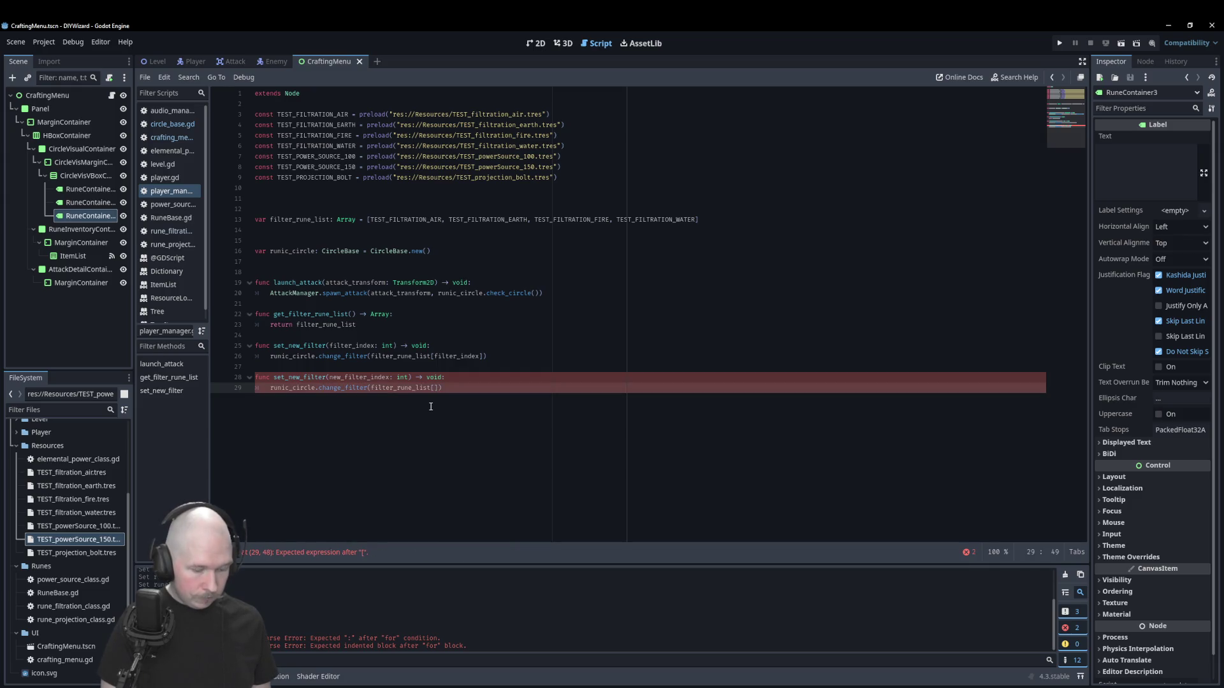
type("new_")
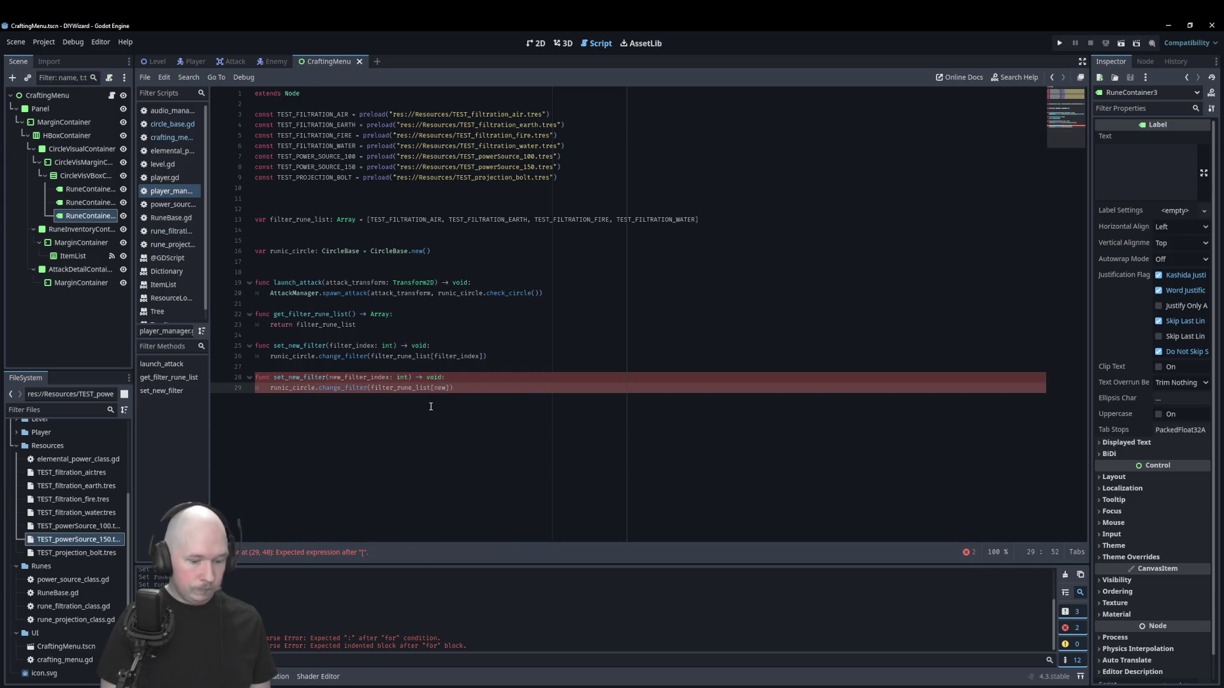
type("filter_")
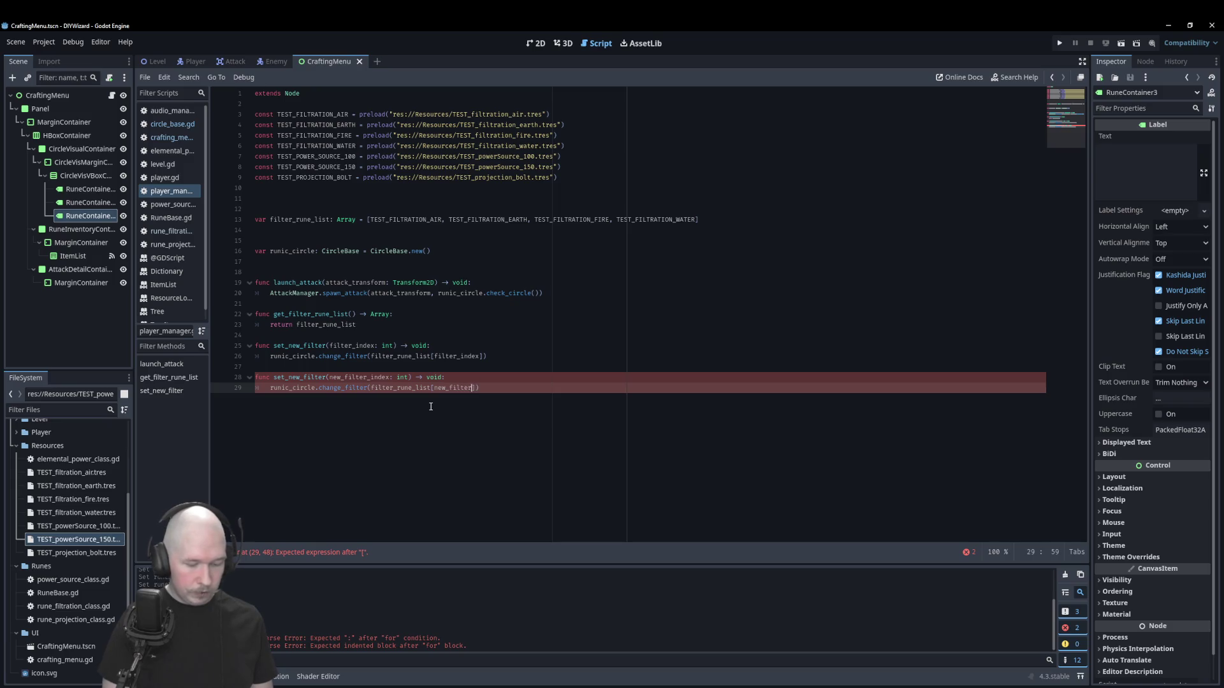
type("index")
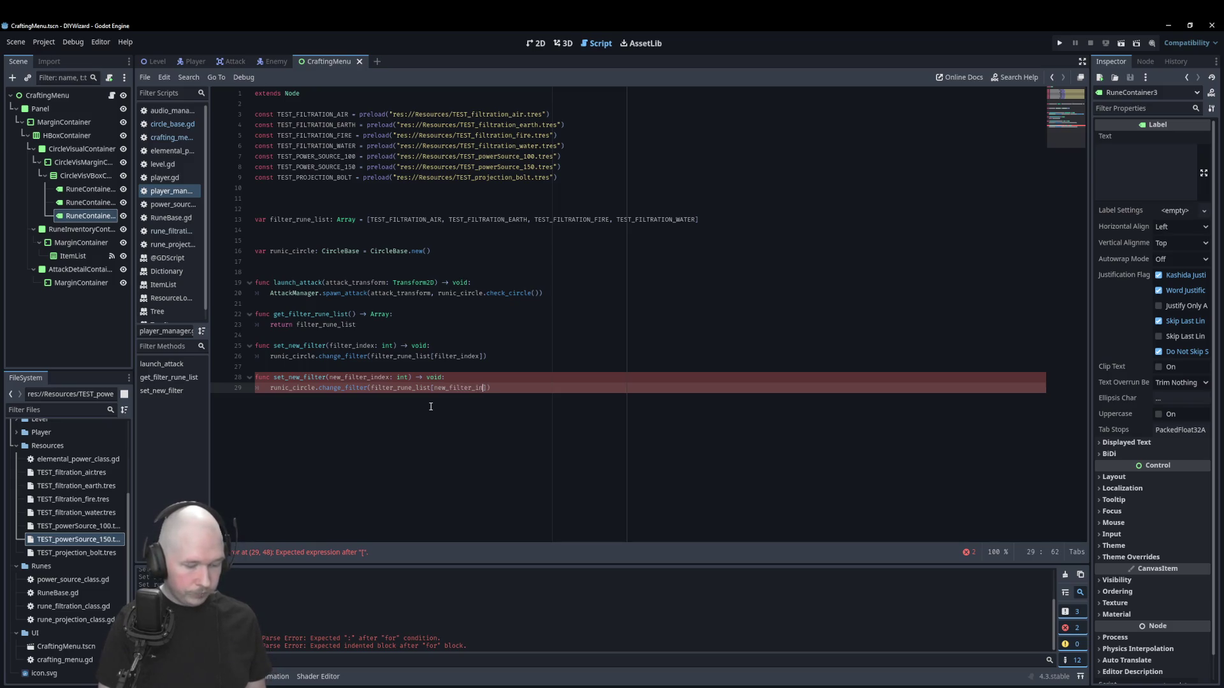
key("ctrl+s")
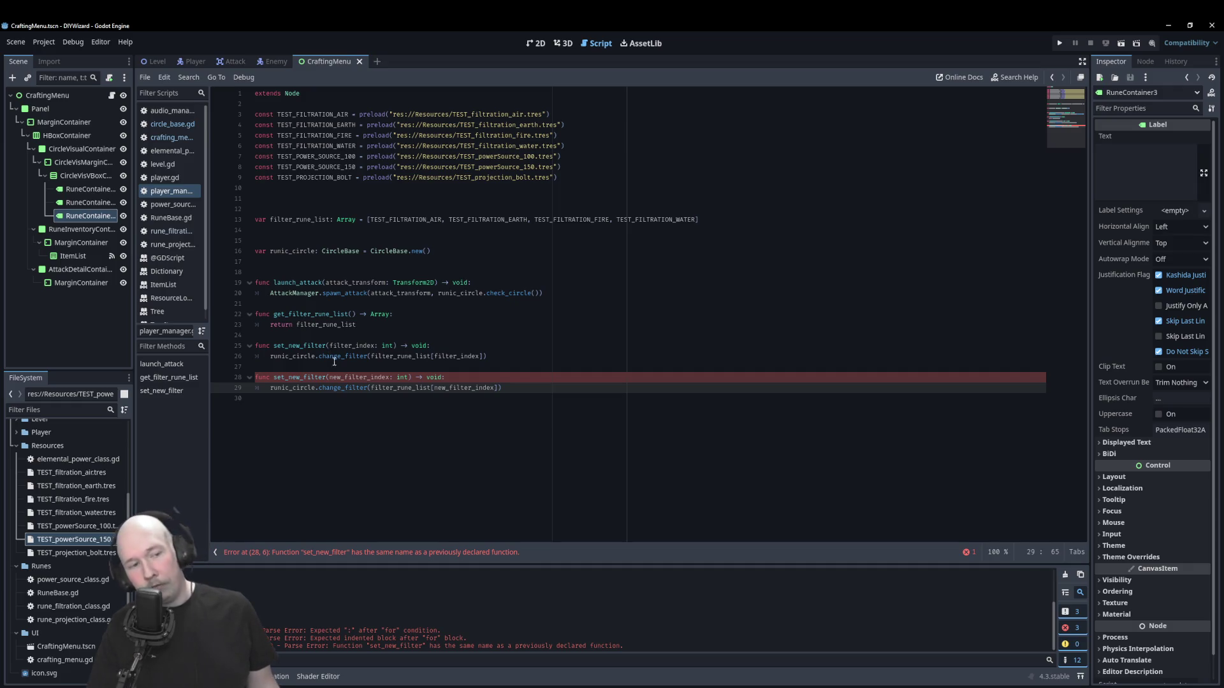
Delete the duplicate set_new_filter function and its leftover empty lines
left_click_drag(534, 391, 229, 380)
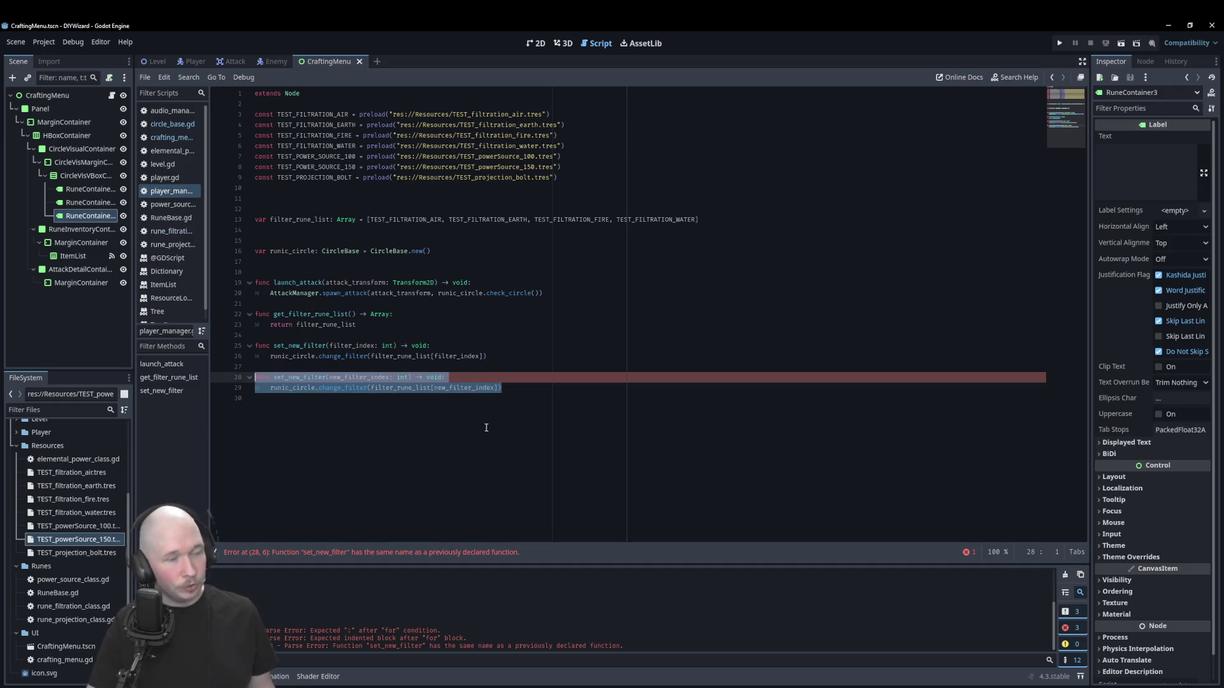
key("BackSpace")
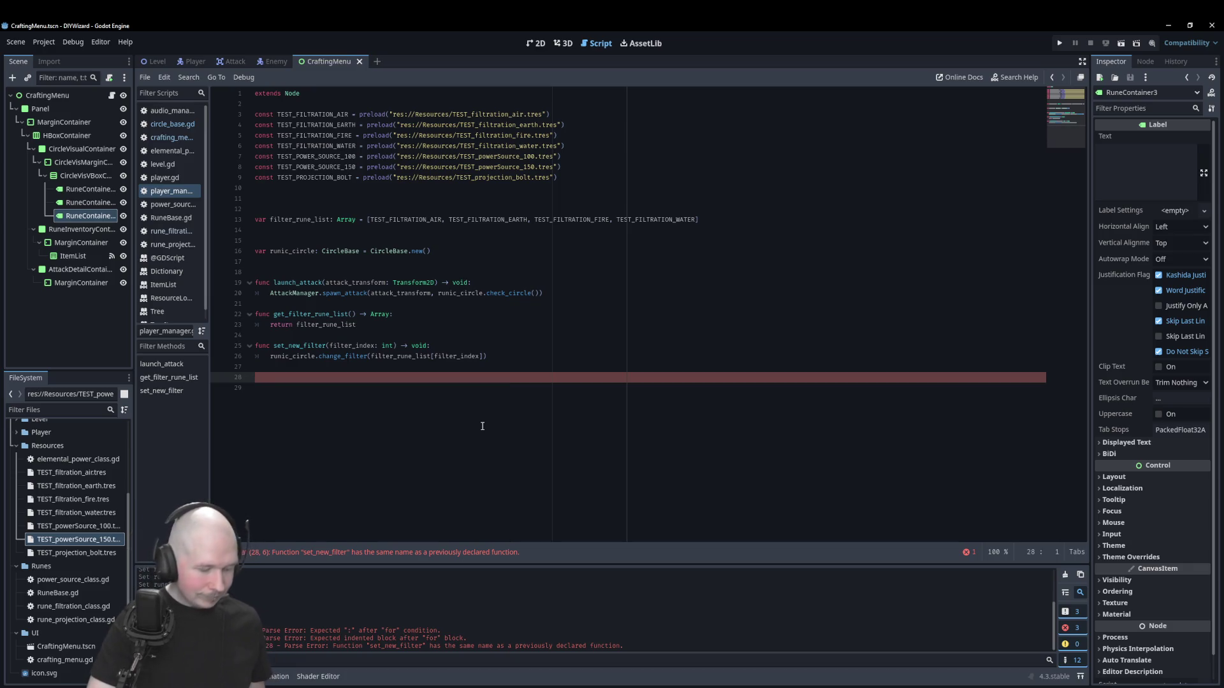
key("BackSpace")
key("Delete")
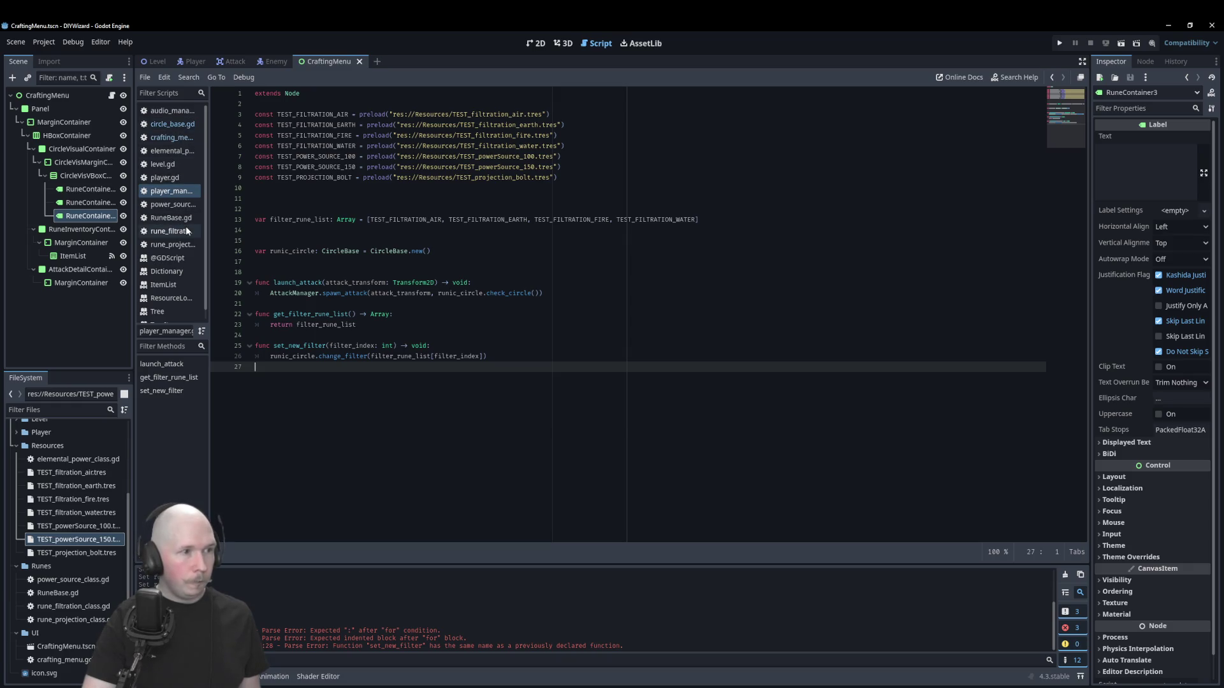
left_click(171, 137)
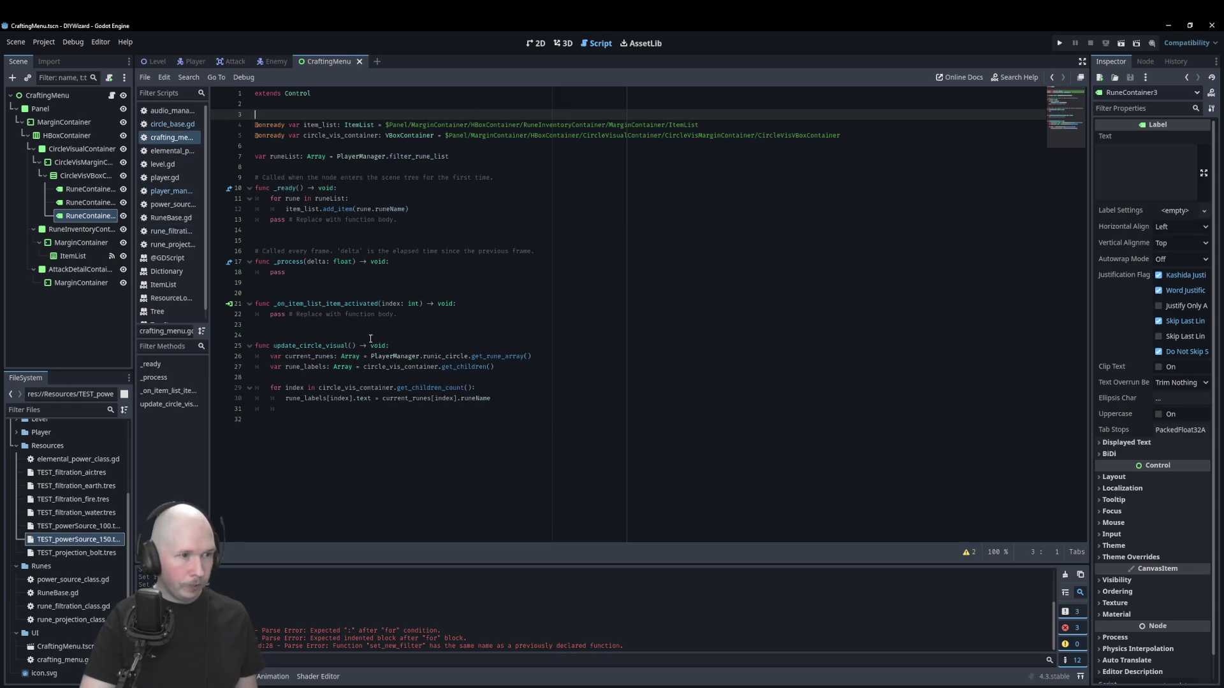
Add PlayerManager.set_new_filter(index) to the item-activated handler
left_click(466, 308)
key("Return")
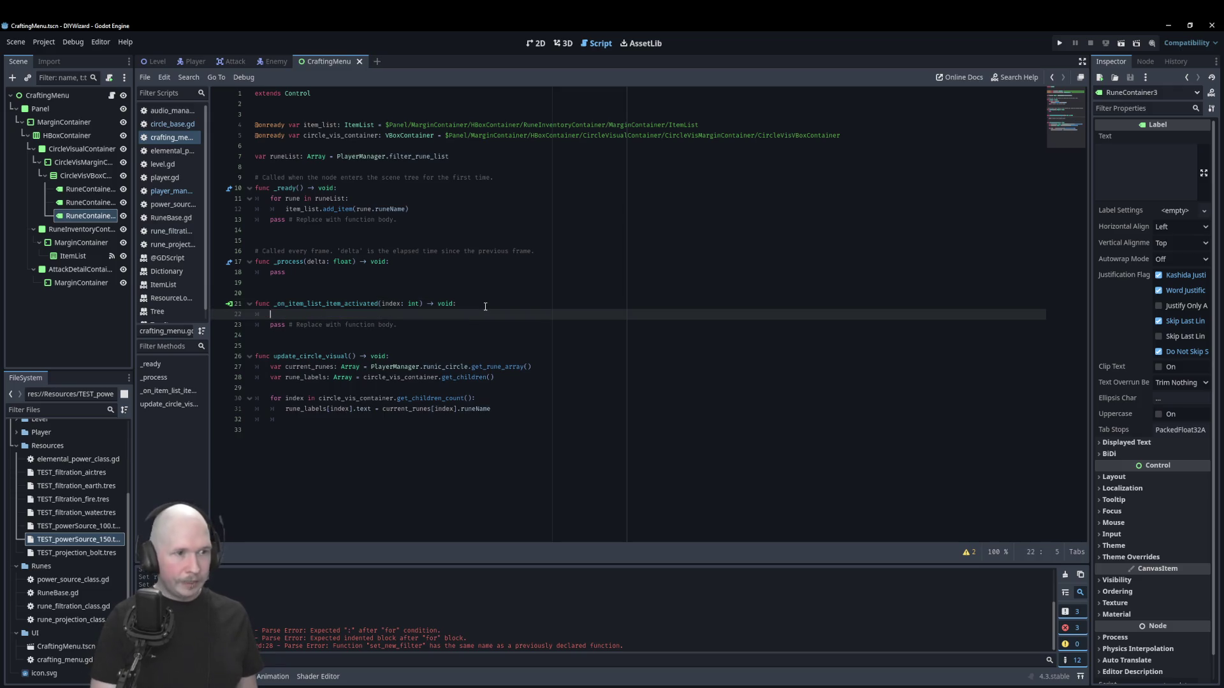
type("PlayerM")
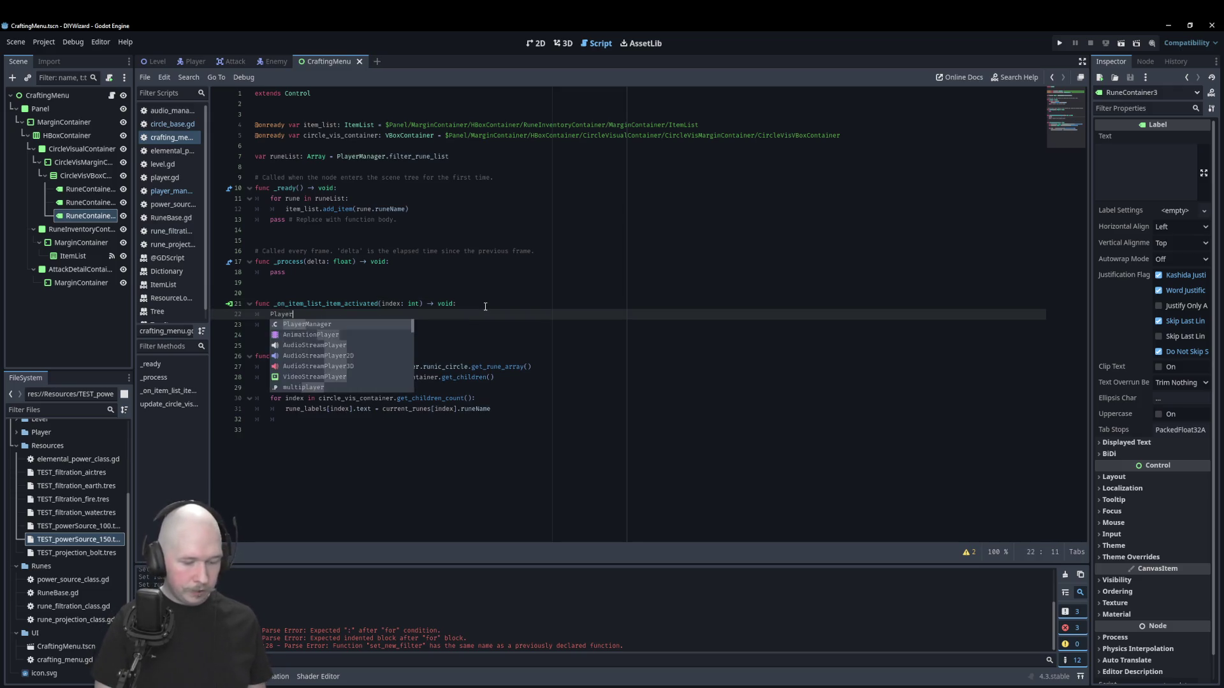
key("Return")
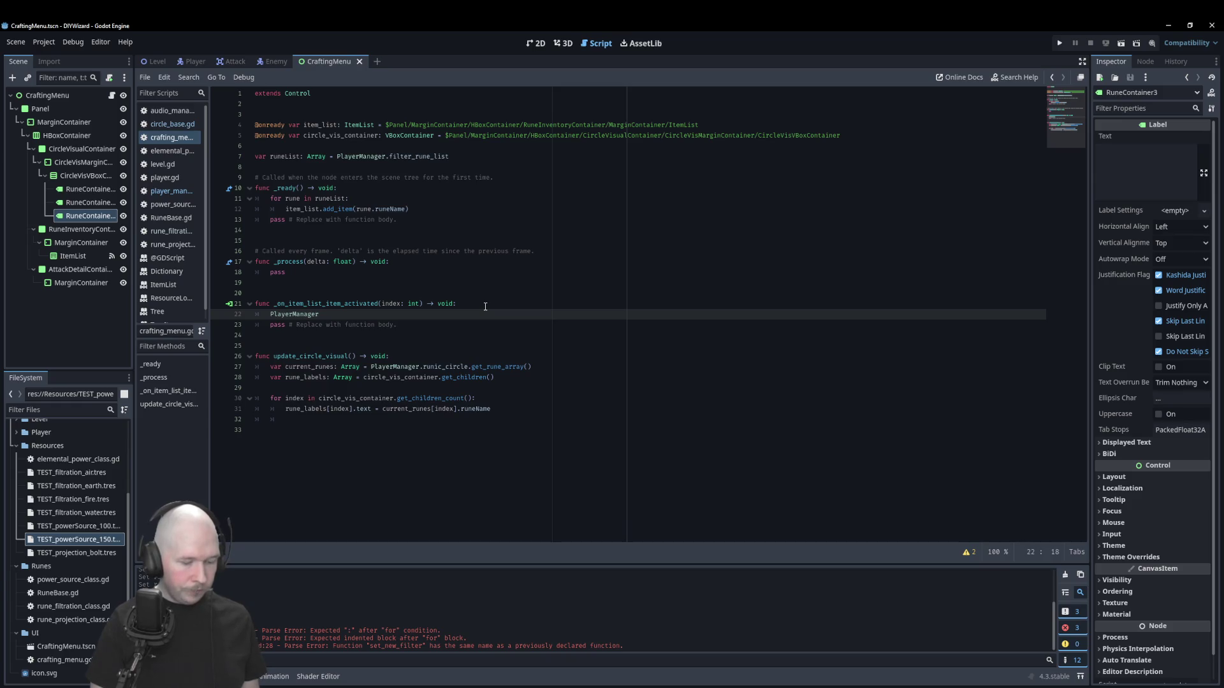
key("Return")
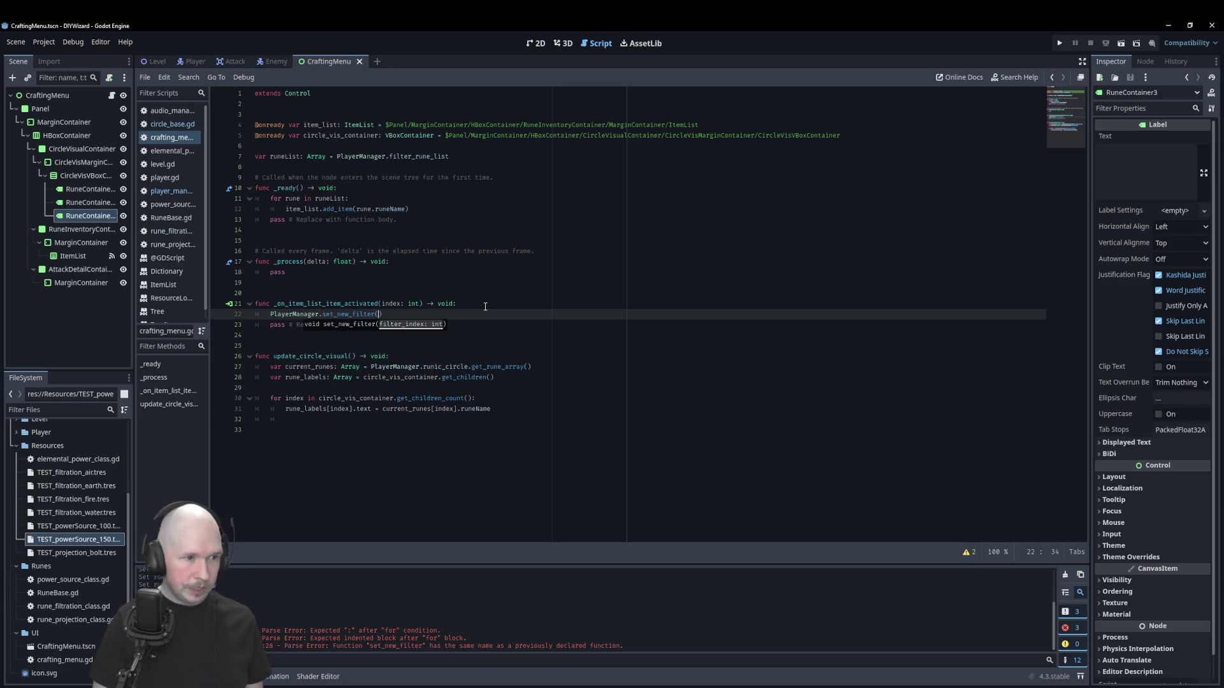
type("index")
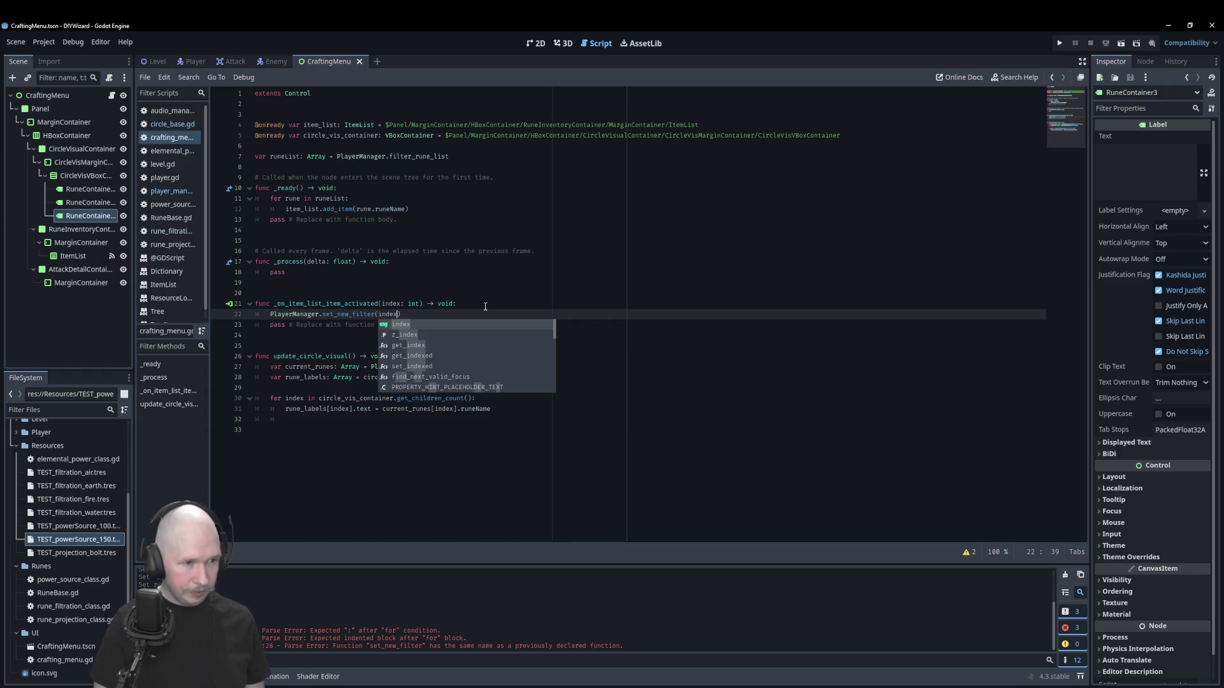
left_click(485, 307)
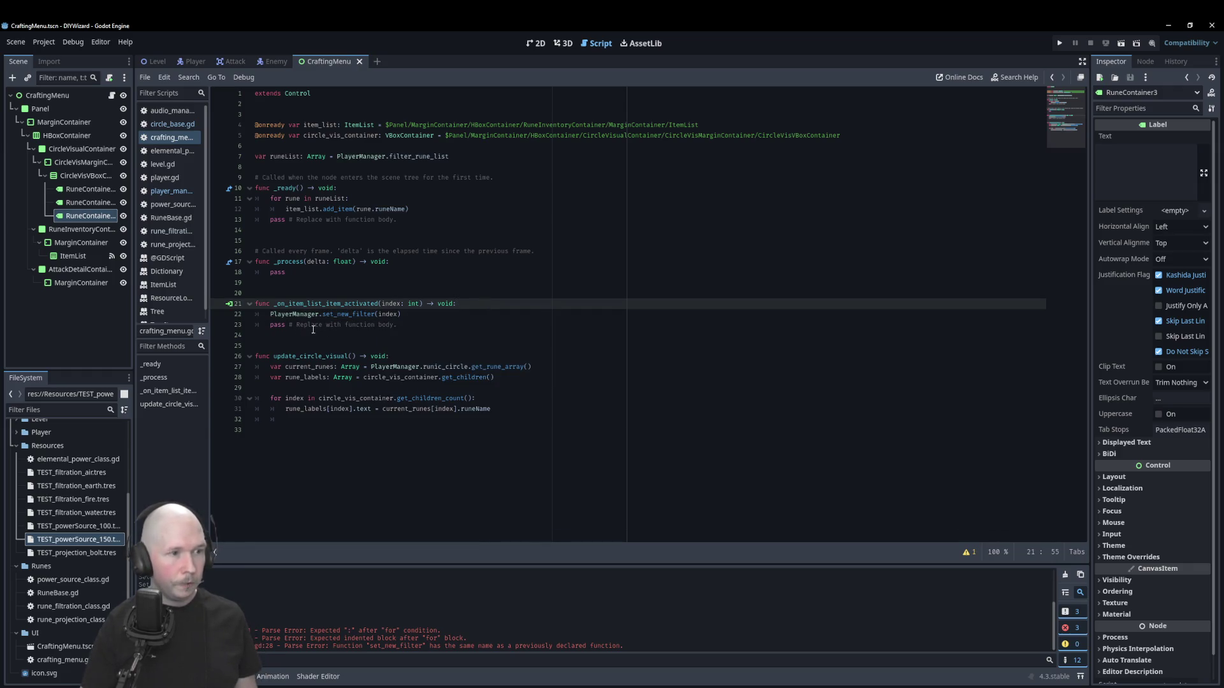
Replace the handler's placeholder pass with an update_circle_visual() call
triple_click(372, 325)
key("BackSpace")
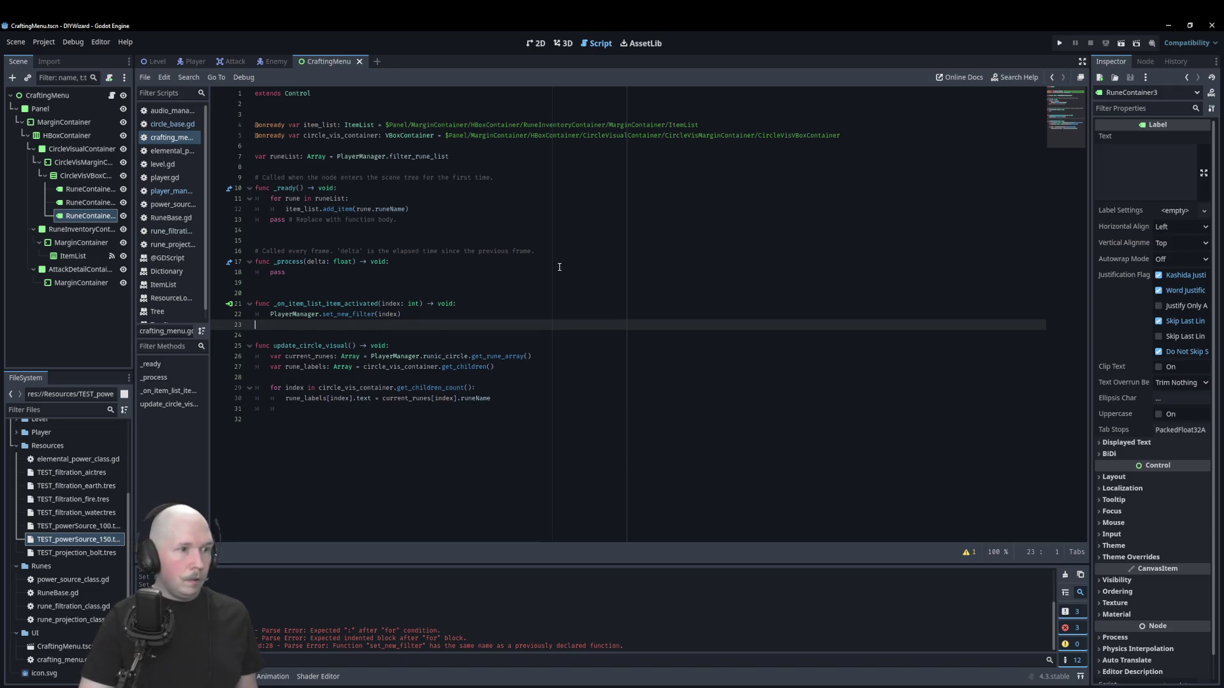
key("Tab")
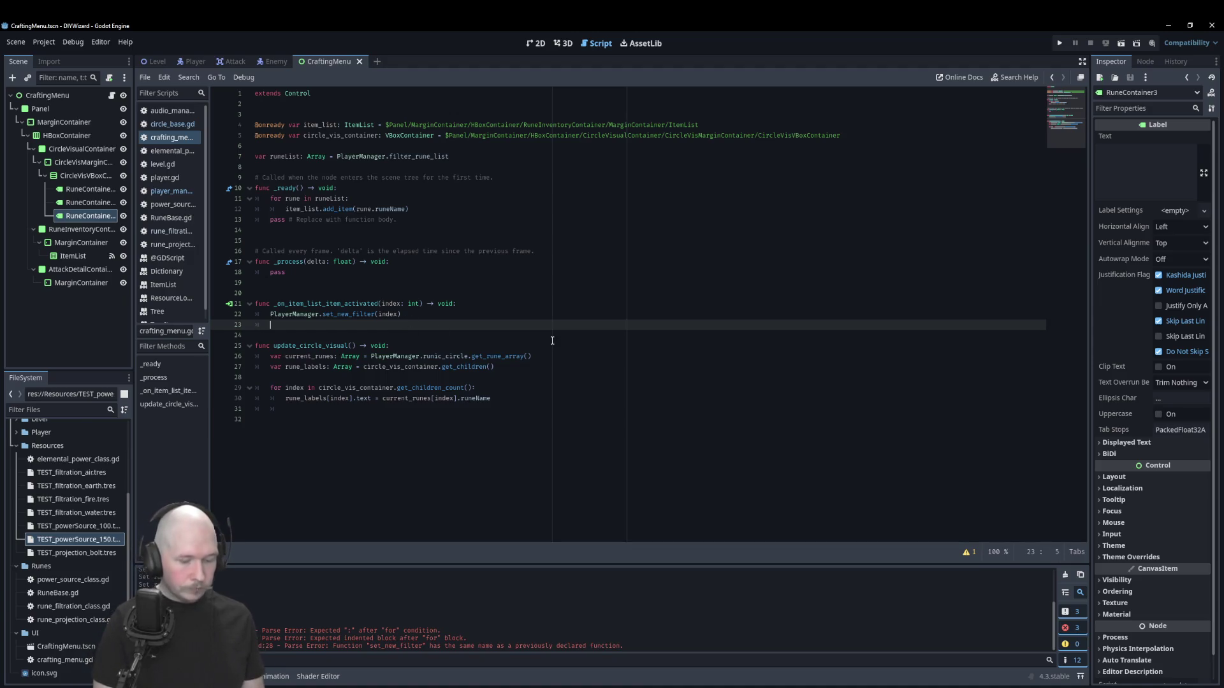
type("upda")
key("Return")
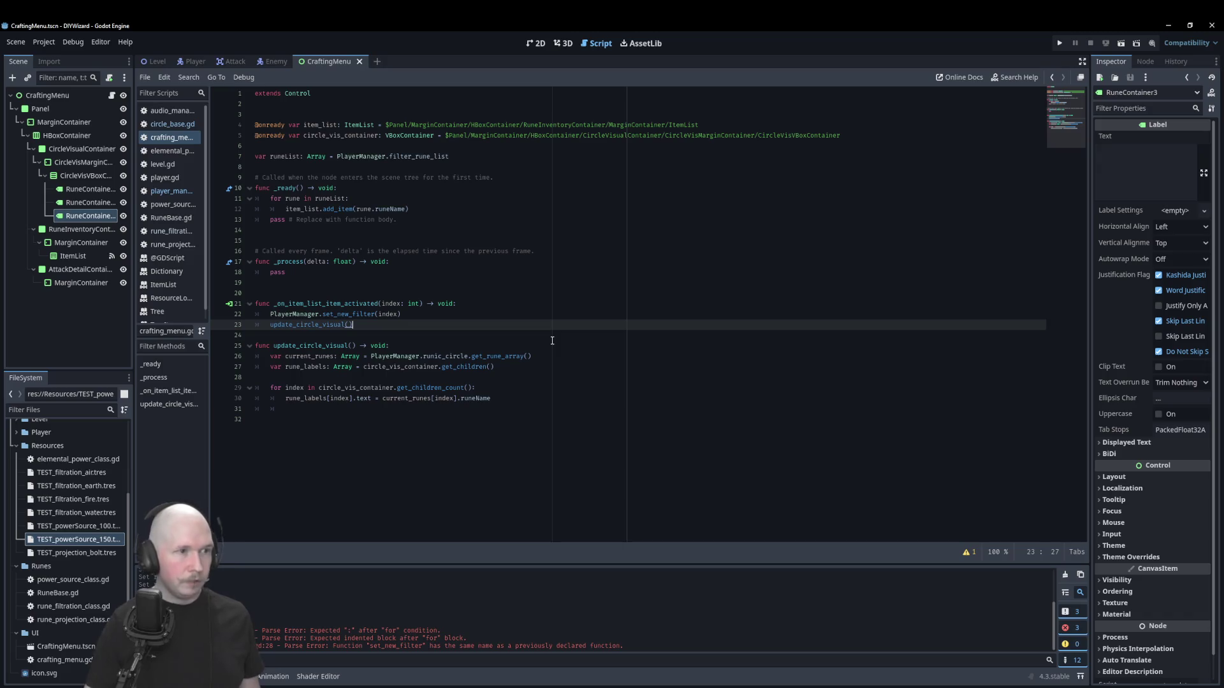
Replace pass in _ready with update_circle_visual() and run the scene with F6
left_click(474, 204)
left_click(475, 222)
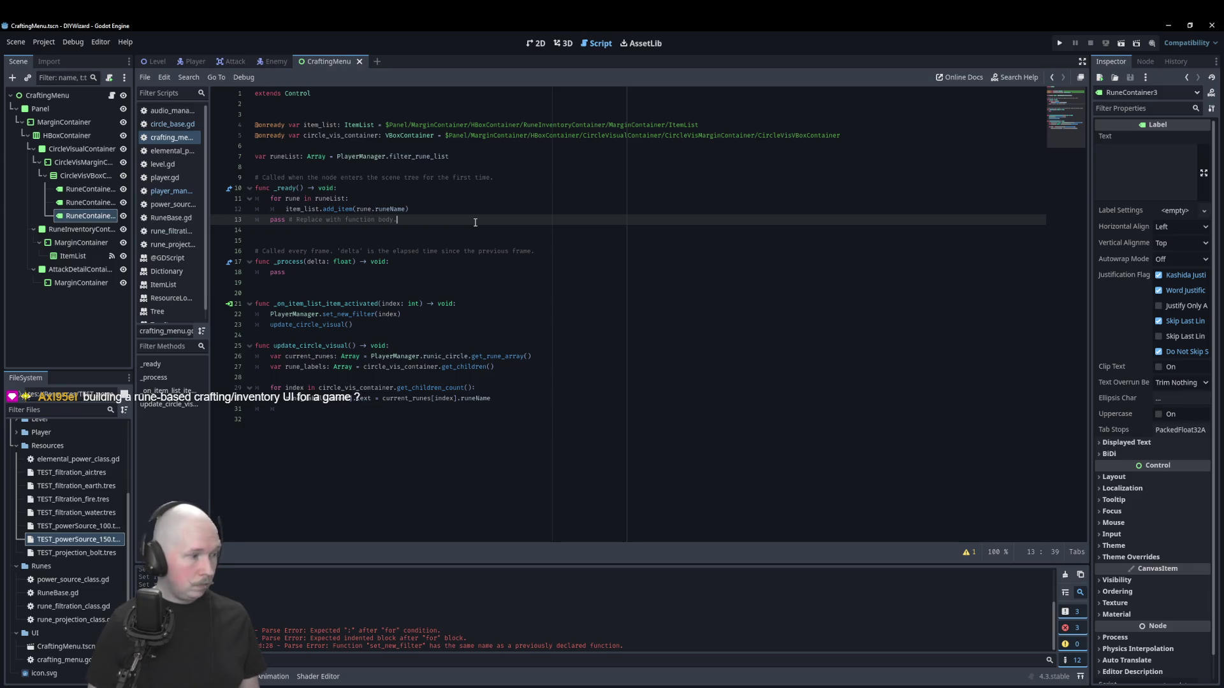
key("shift+Home")
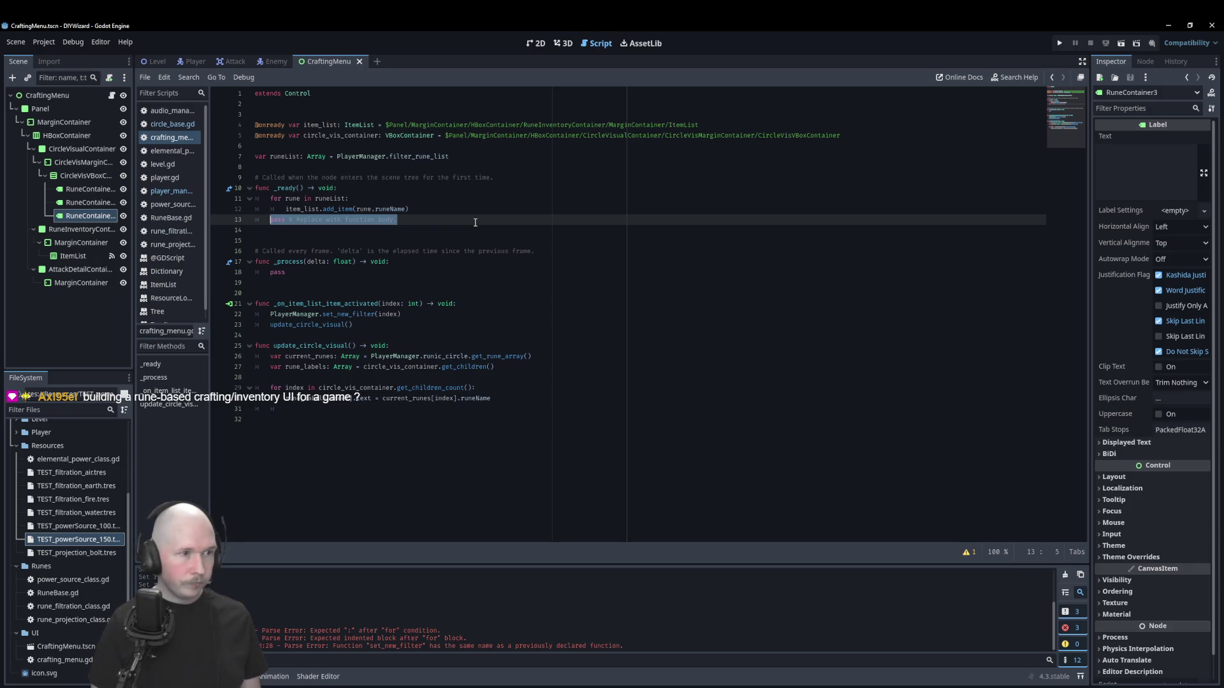
type("change_filter")
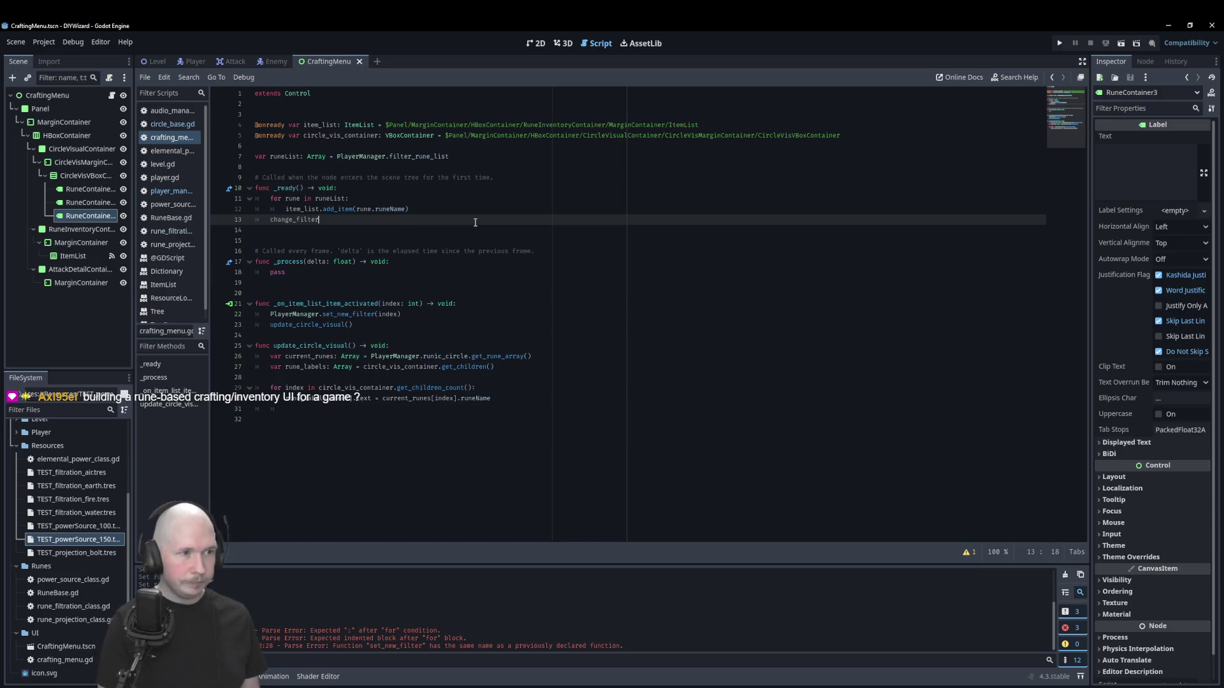
key("BackSpace")
key("BackSpace")
key("BackSpace")
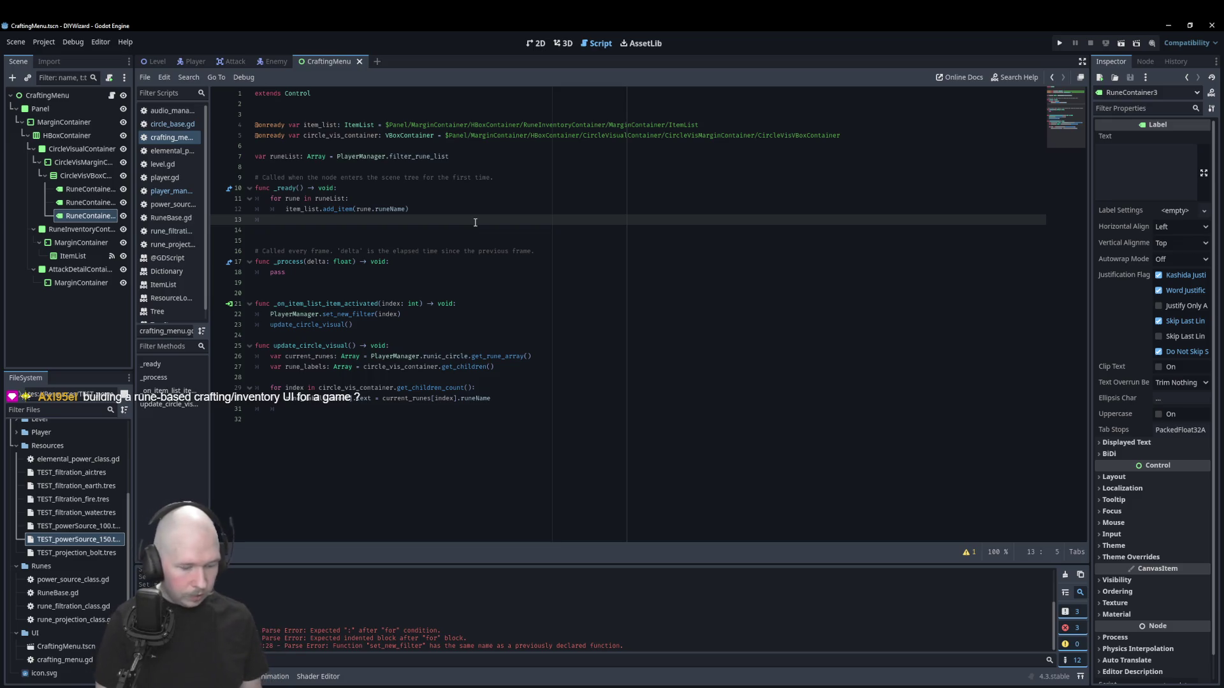
type("upd")
key("Return")
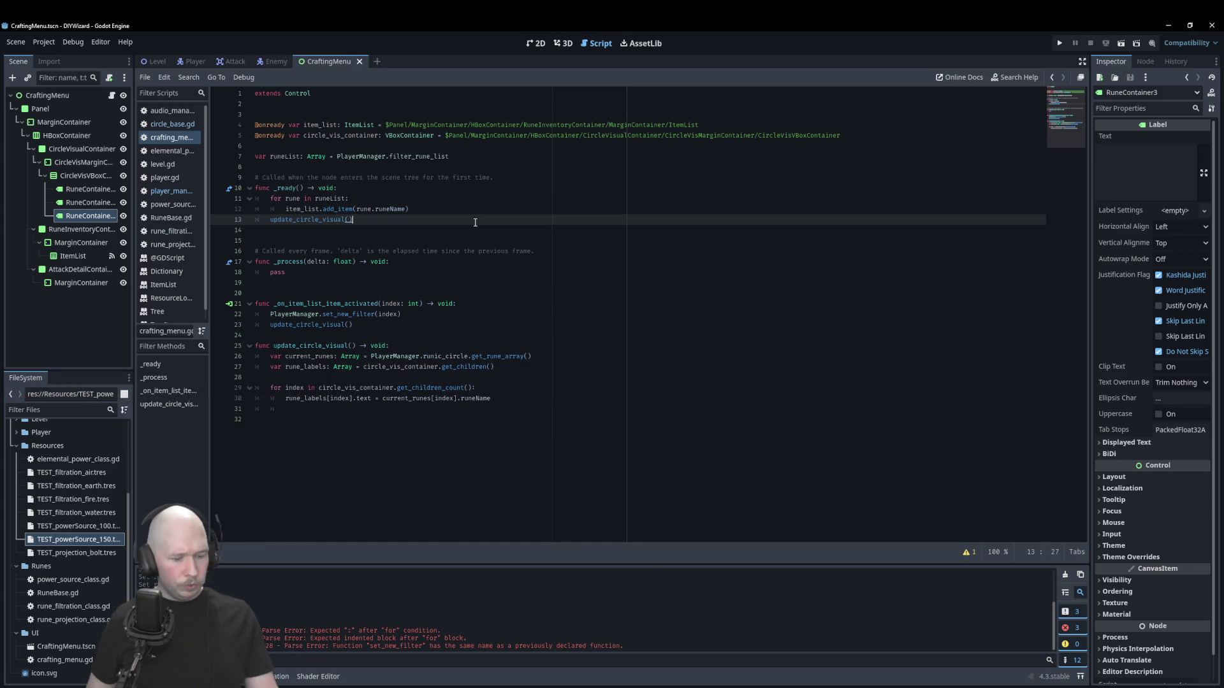
key("F6")
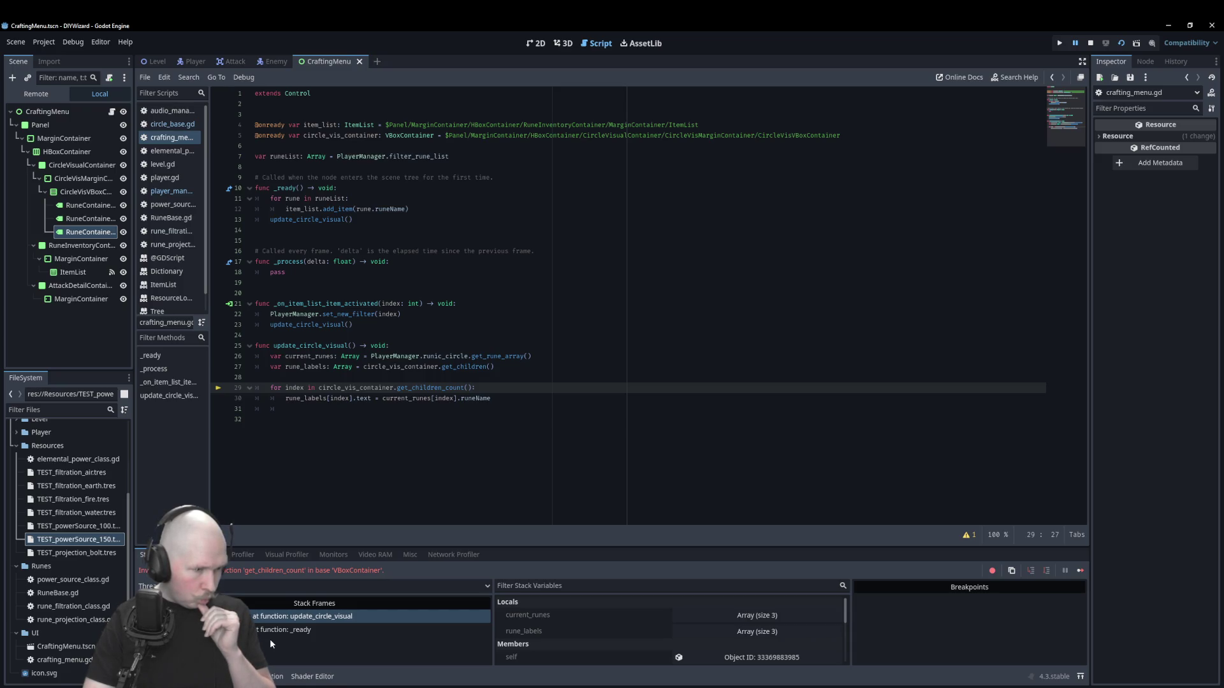
Correct get_children_count to get_child_count in update_circle_visual
left_click(443, 388)
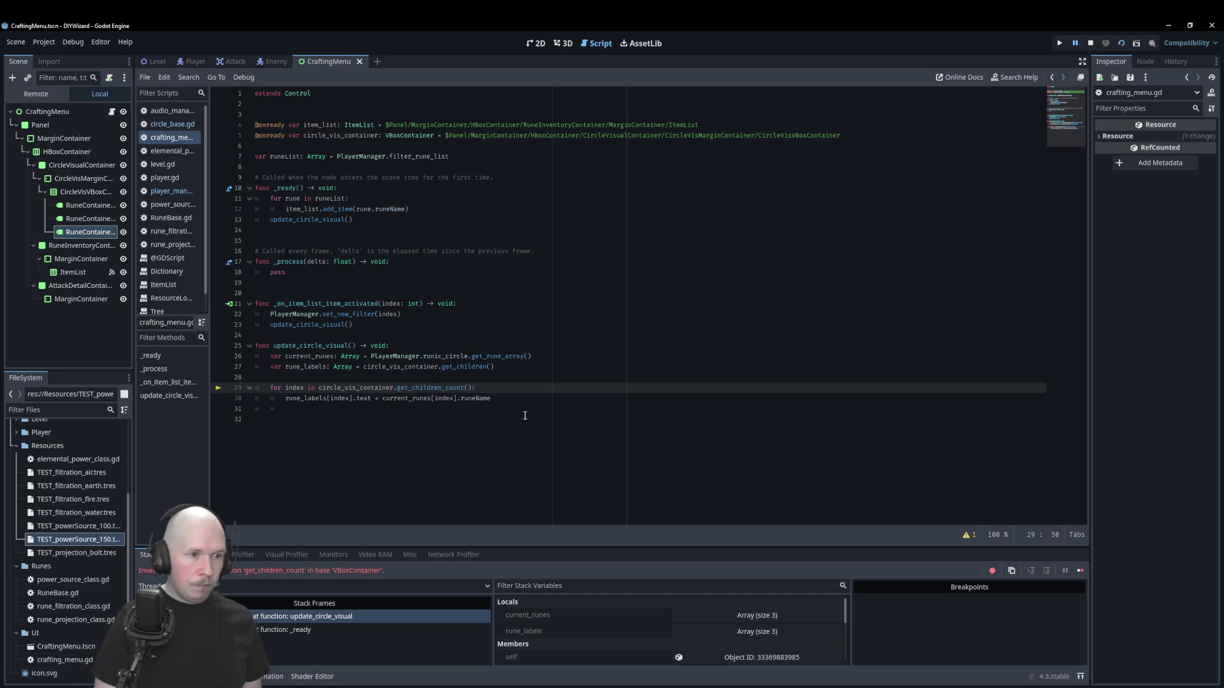
key("BackSpace")
key("Delete")
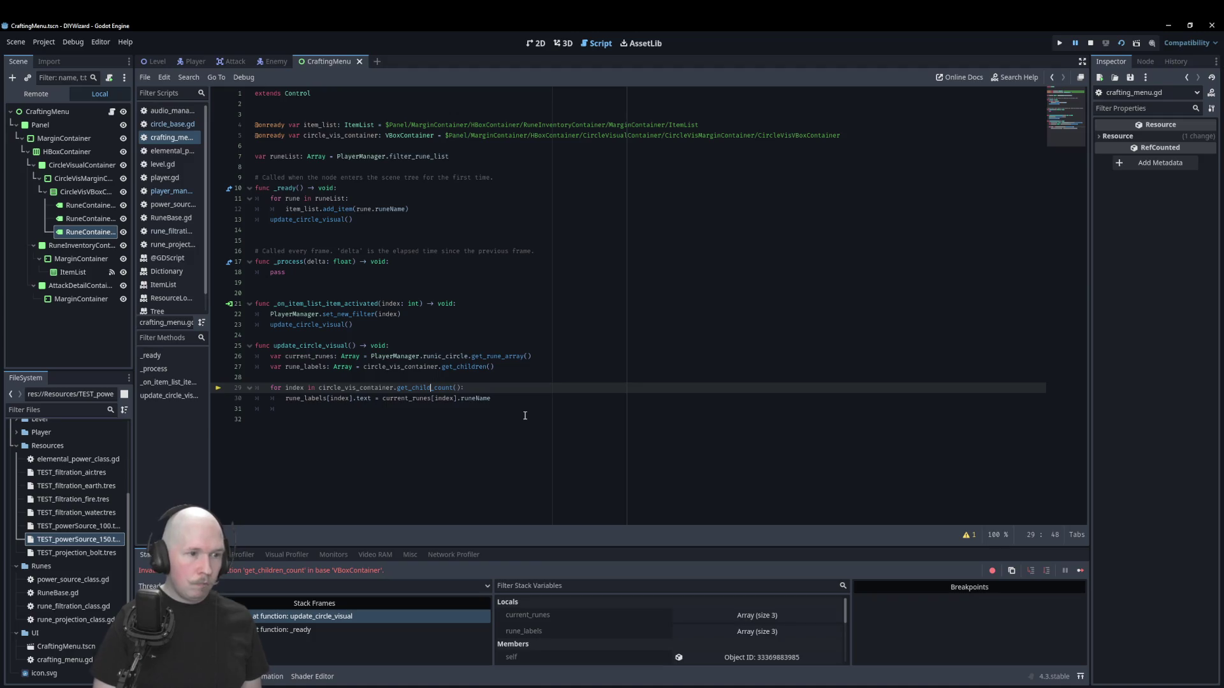
key("ctrl+space")
key("Escape")
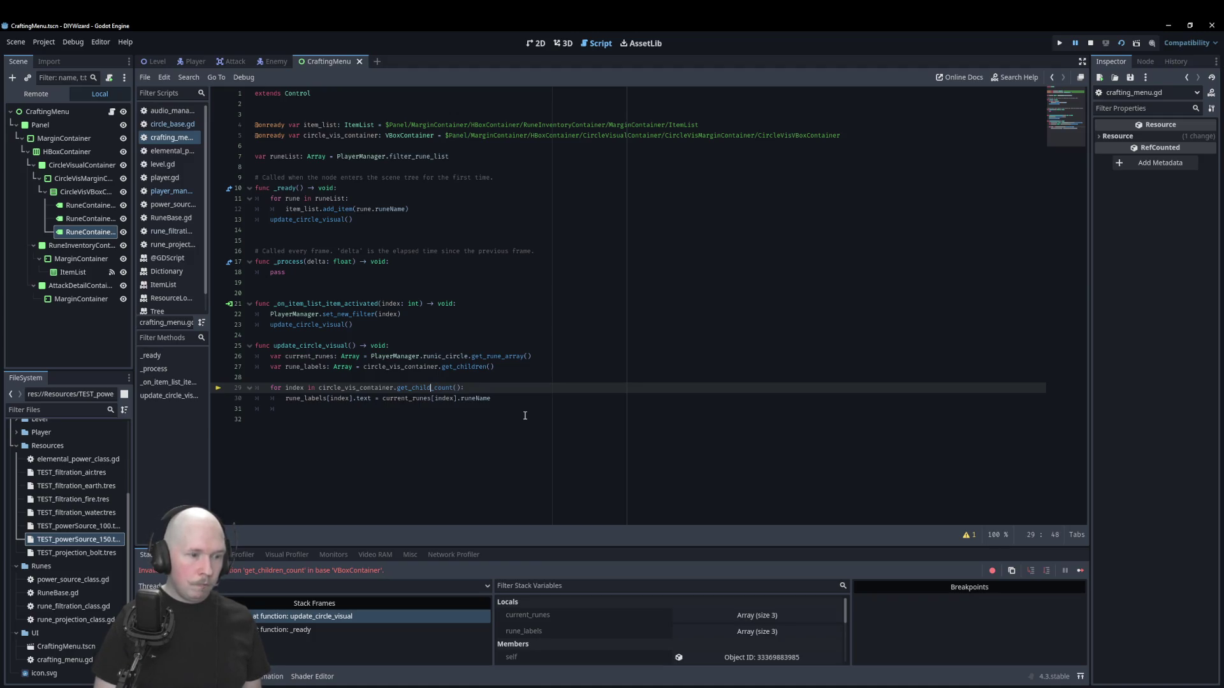
Rerun the scene, pick Air, Fire, Earth and other runes to verify the middle label, then close the game
key("F8")
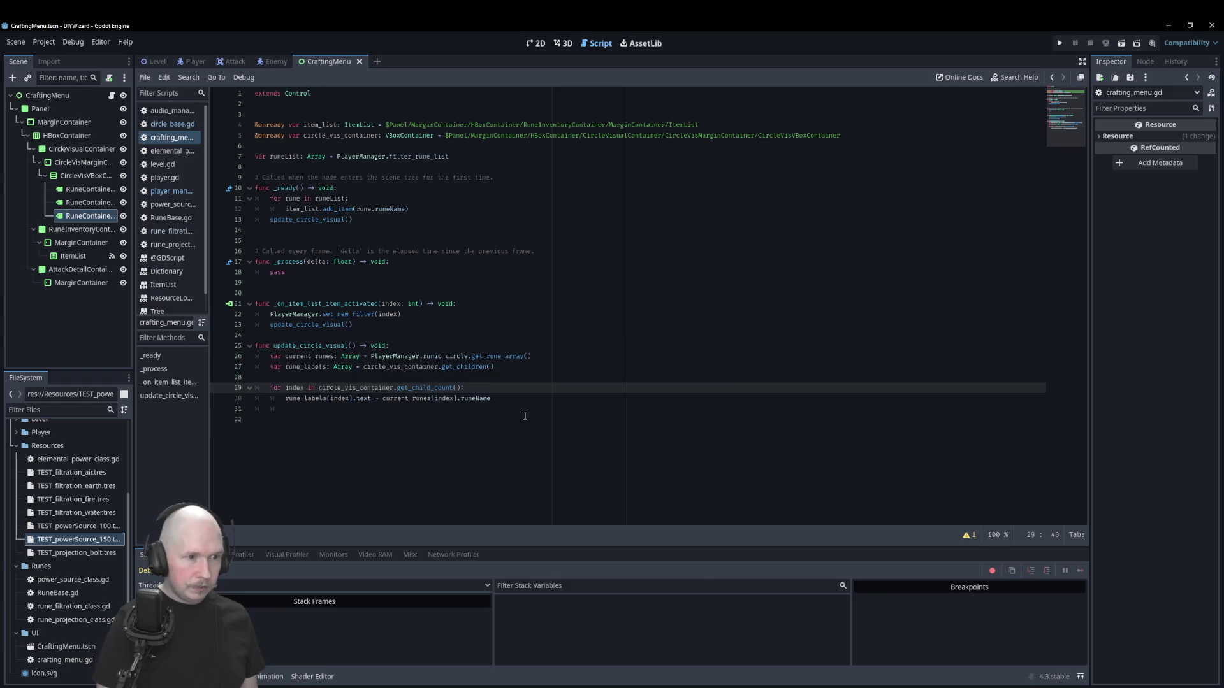
key("F5")
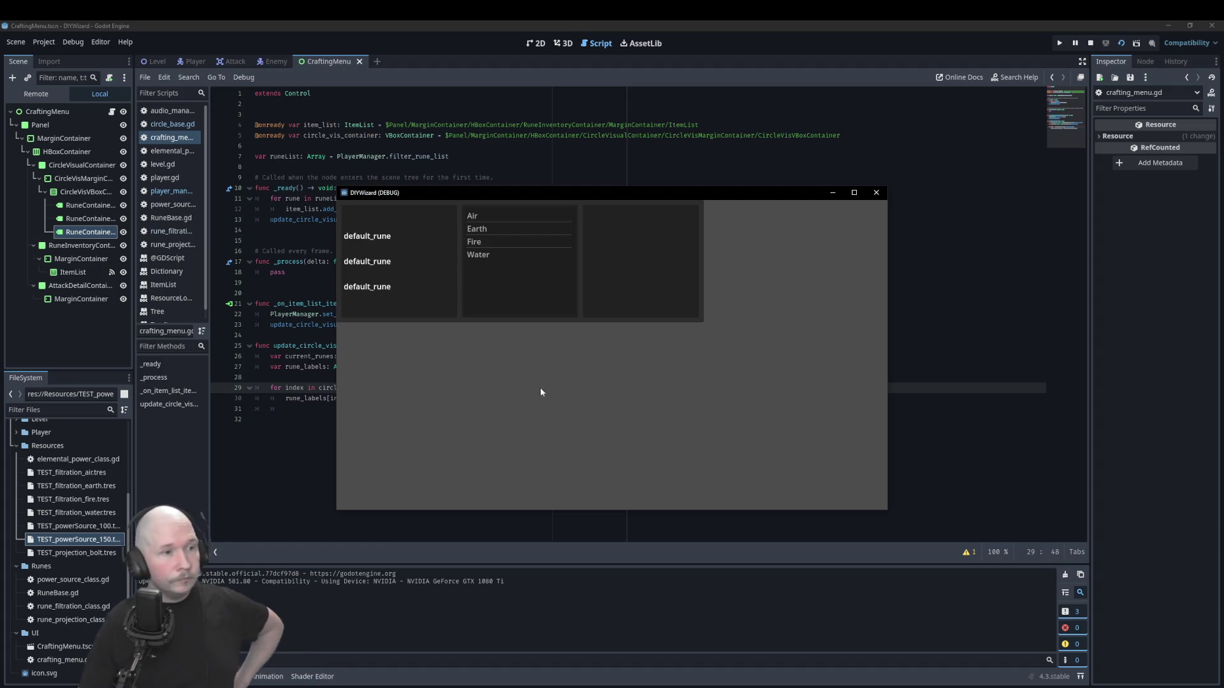
left_click(495, 215)
left_click(492, 230)
left_click(492, 245)
left_click(492, 254)
left_click(496, 242)
left_click(501, 229)
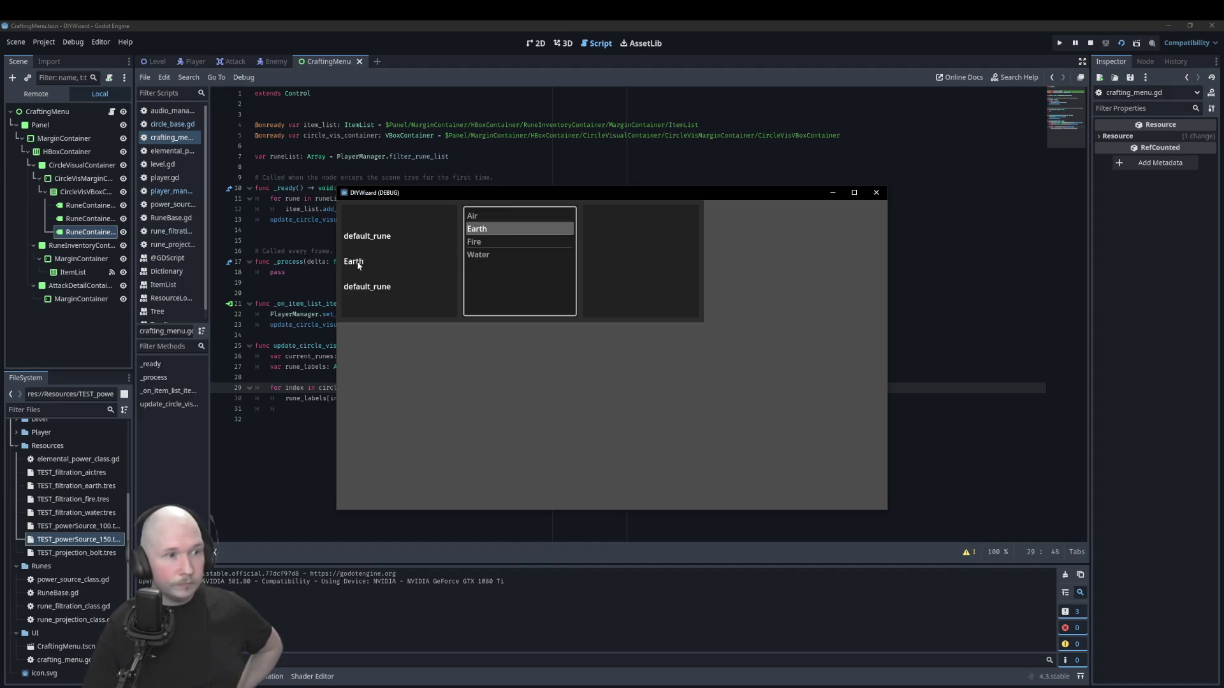
left_click(501, 255)
left_click(503, 229)
left_click(511, 214)
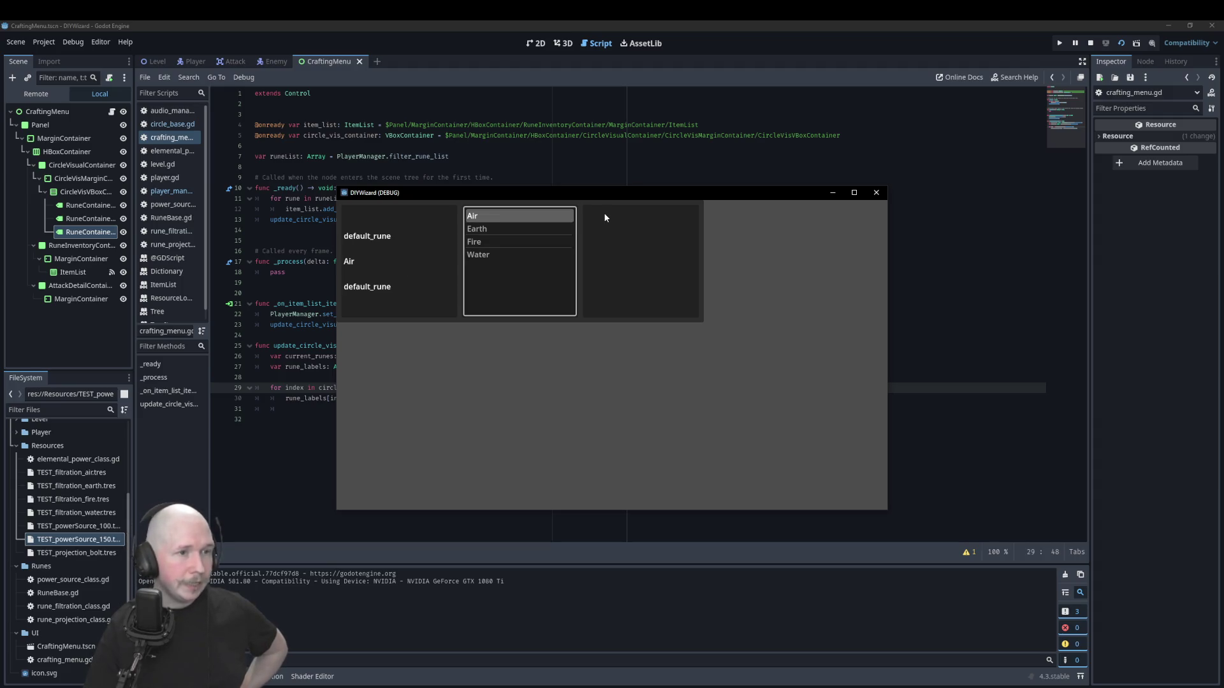
left_click(515, 255)
left_click(494, 242)
left_click(510, 229)
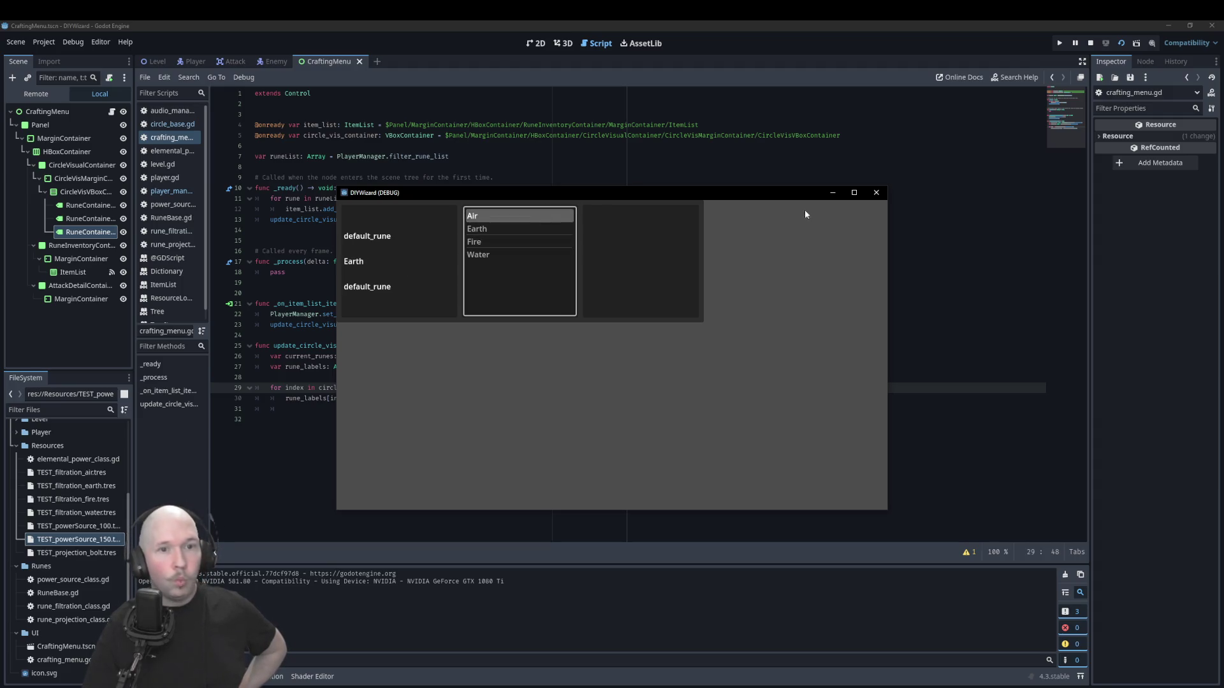
left_click(876, 192)
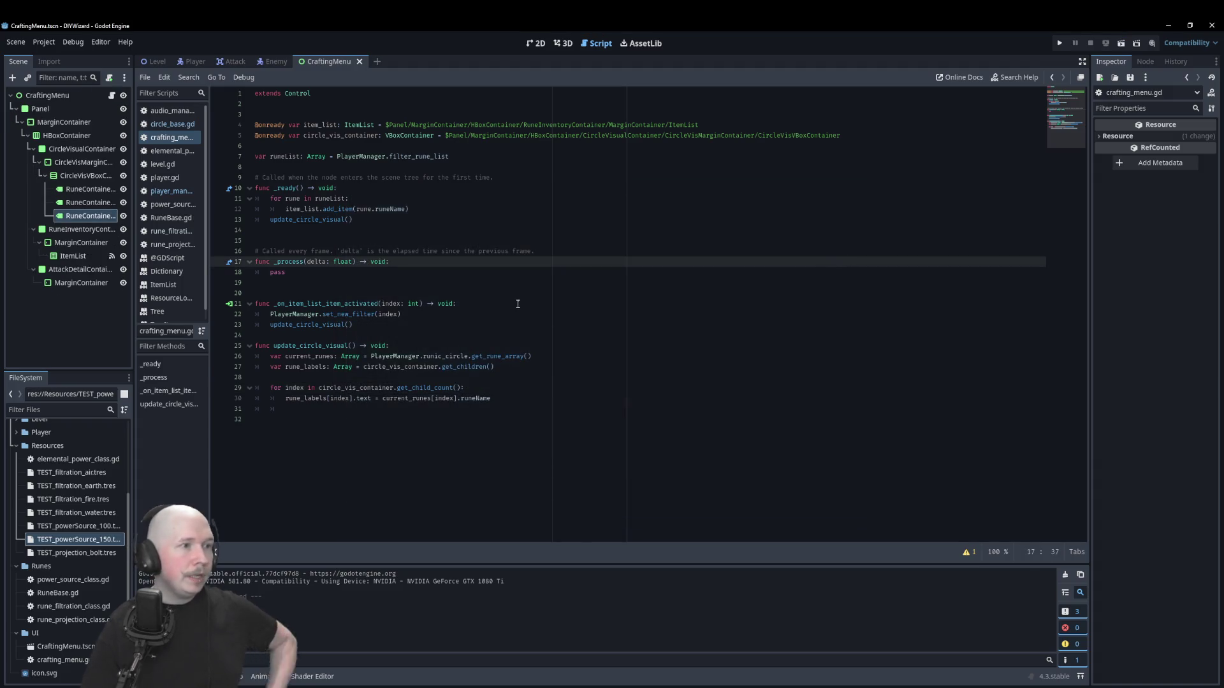
left_click(539, 46)
Add a Label child under the attack detail MarginContainer and name it DamageTitle
scroll(633, 335, "down", 3)
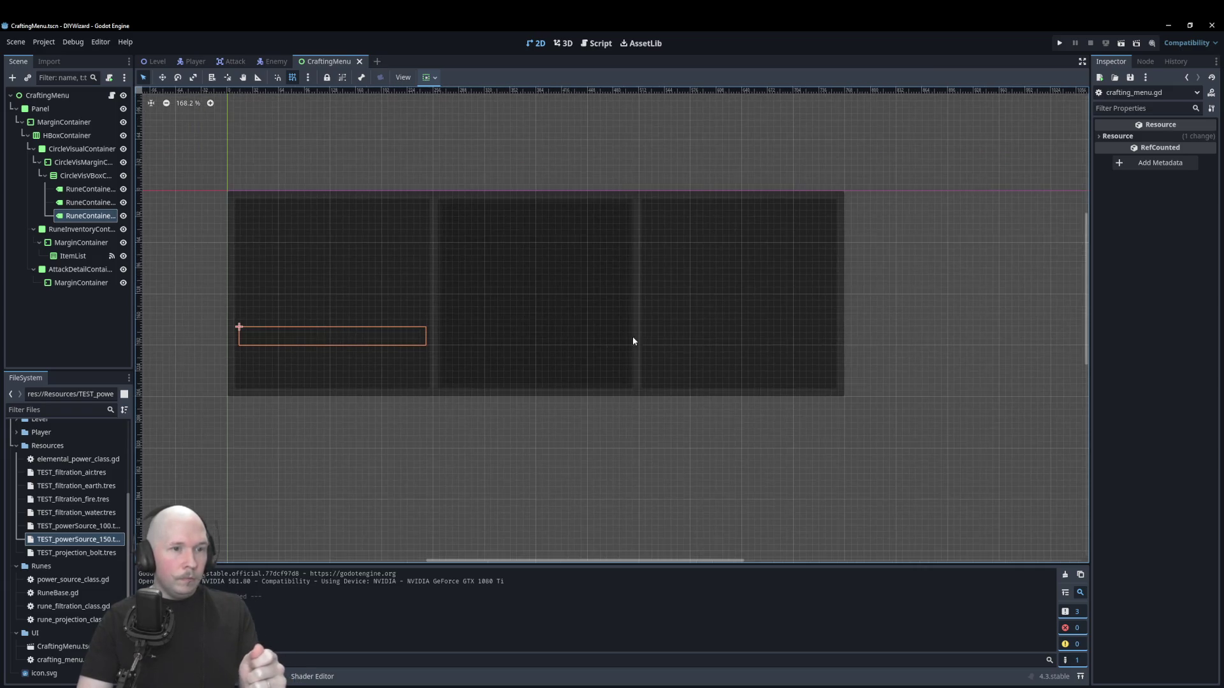
scroll(777, 293, "up", 3)
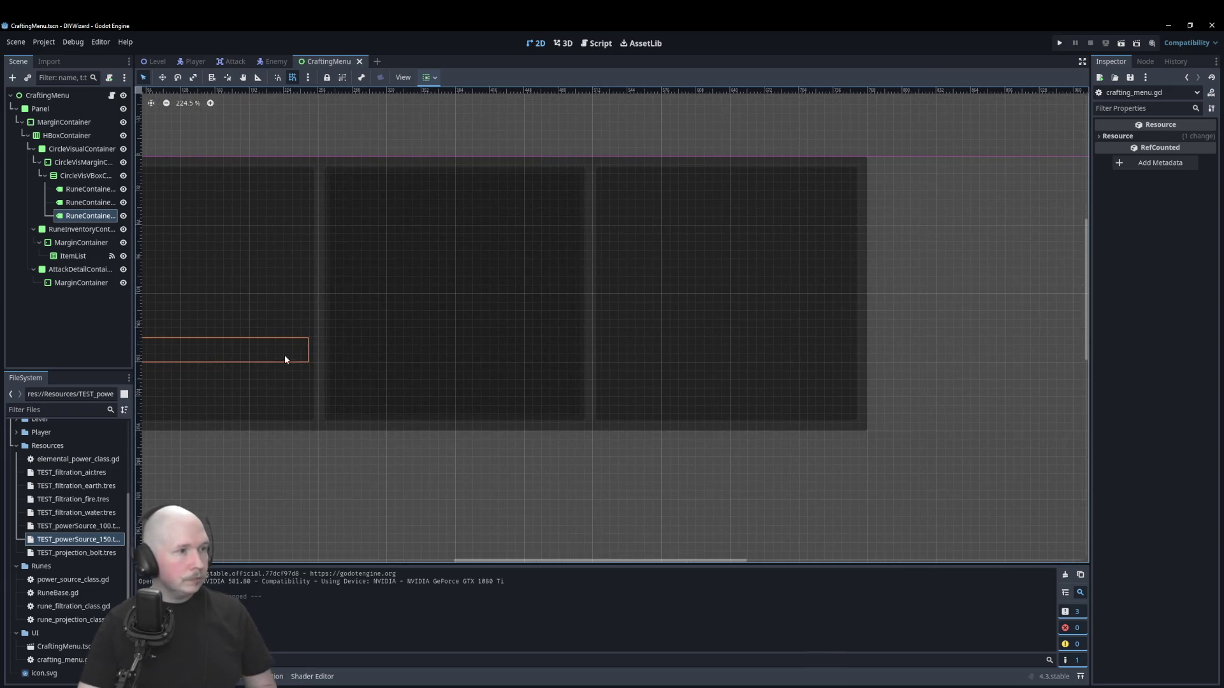
left_click(68, 271)
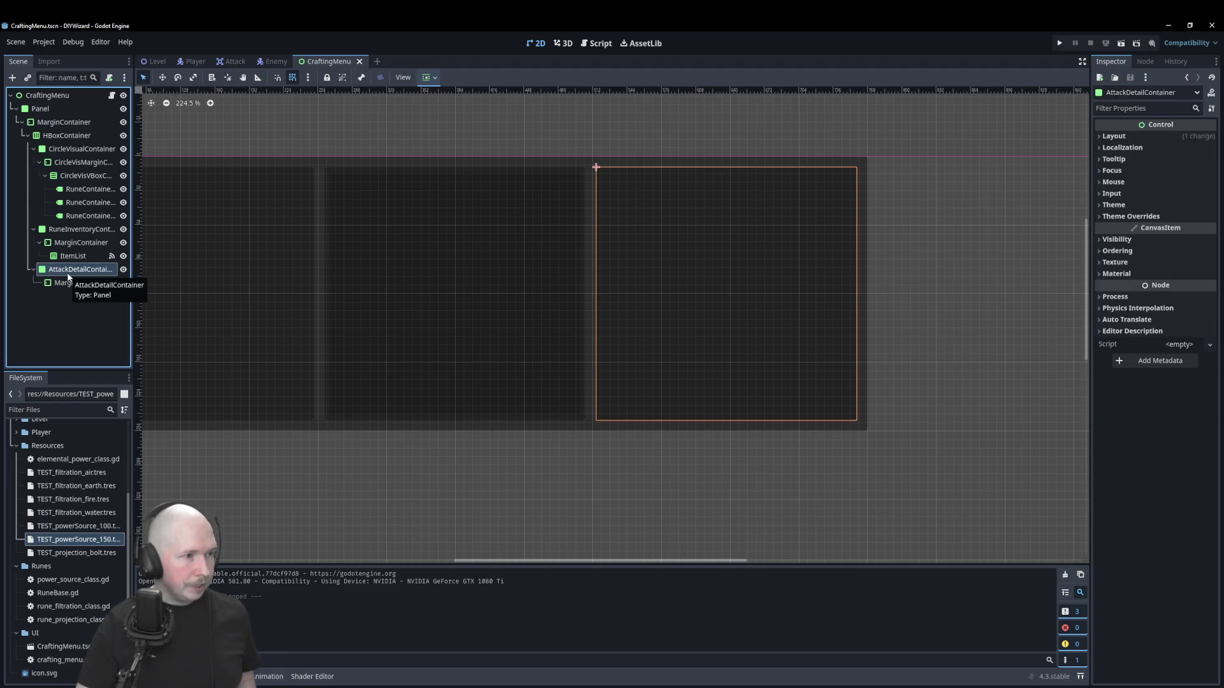
right_click(78, 282)
left_click(109, 289)
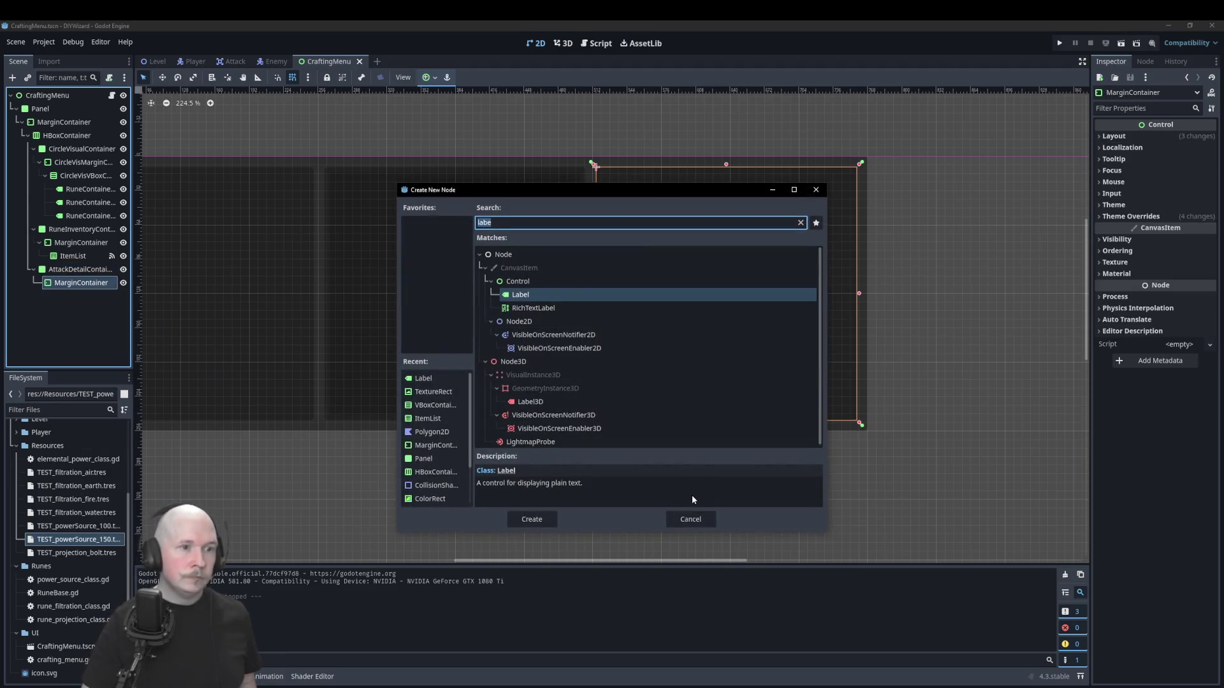
key("Return")
key("F2")
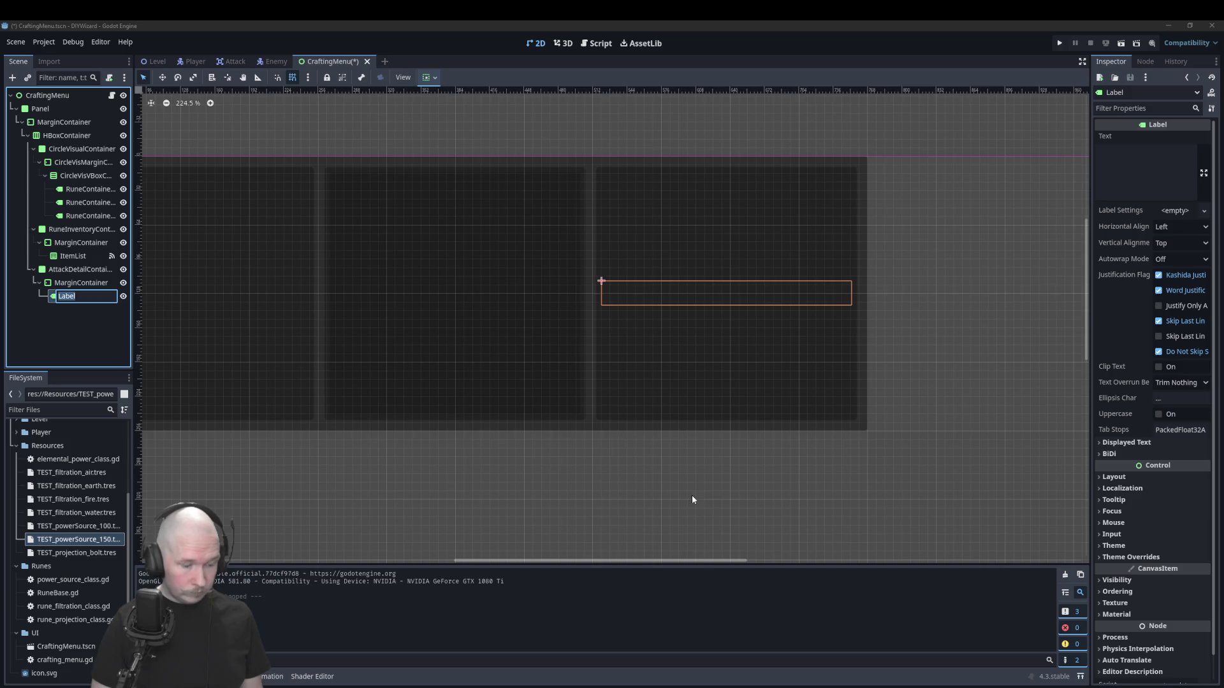
type("Dama")
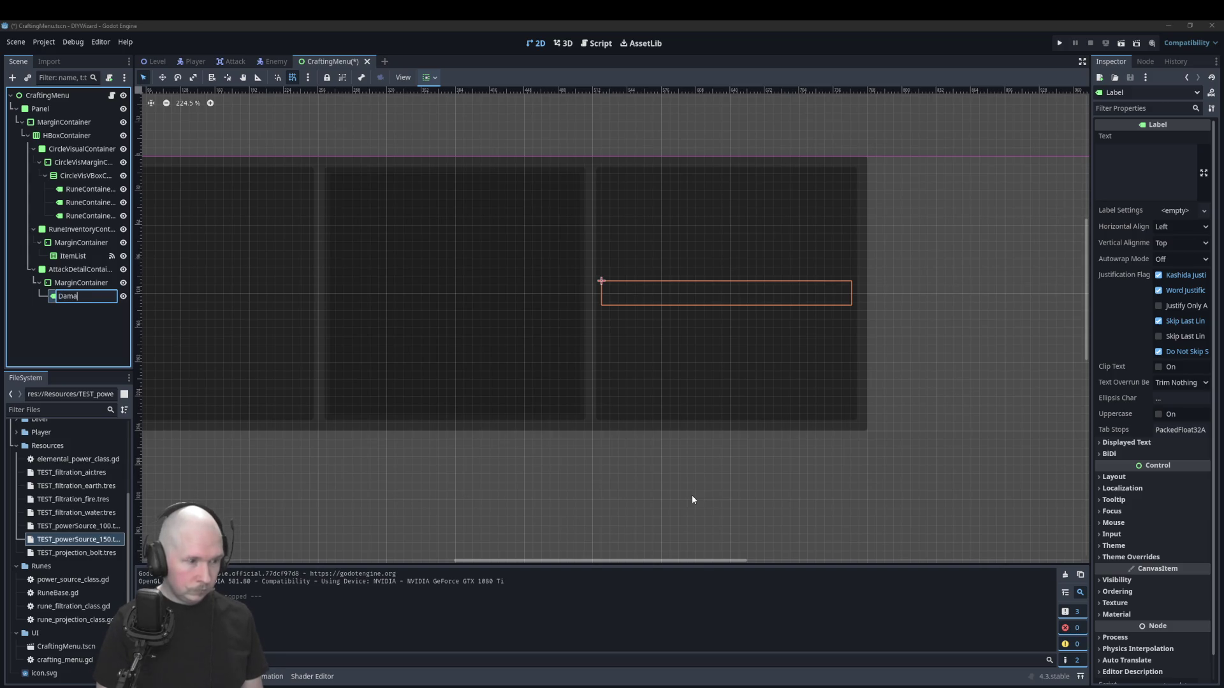
type("geTitle")
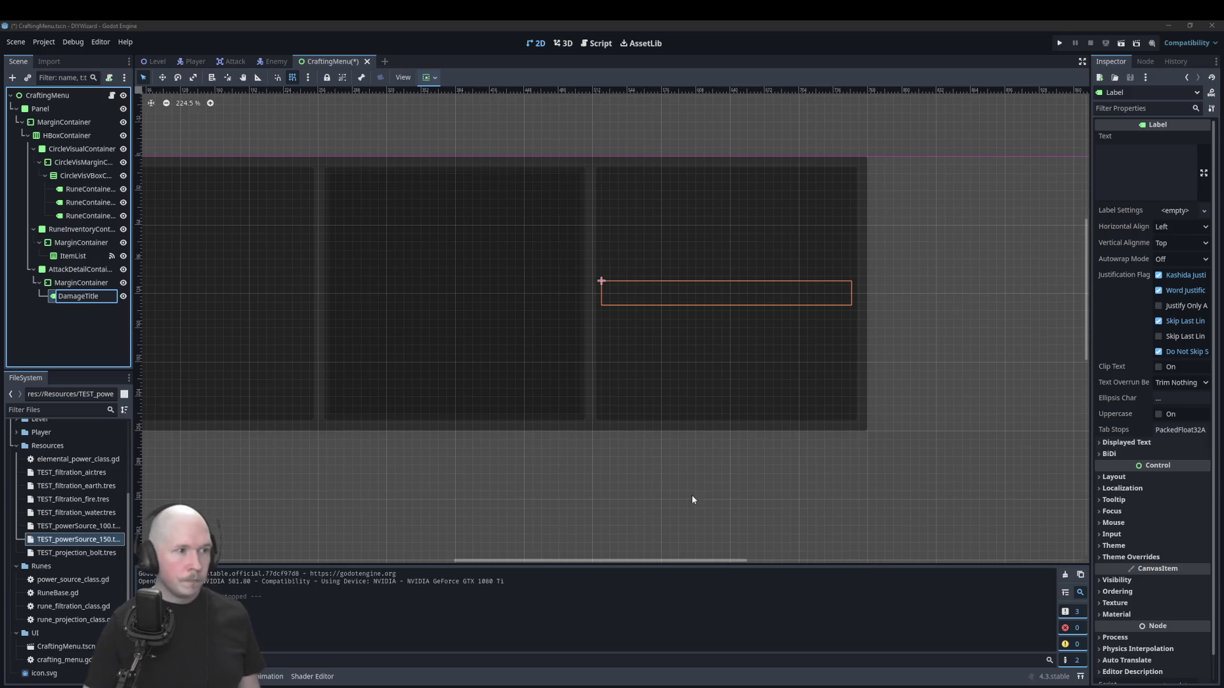
key("Return")
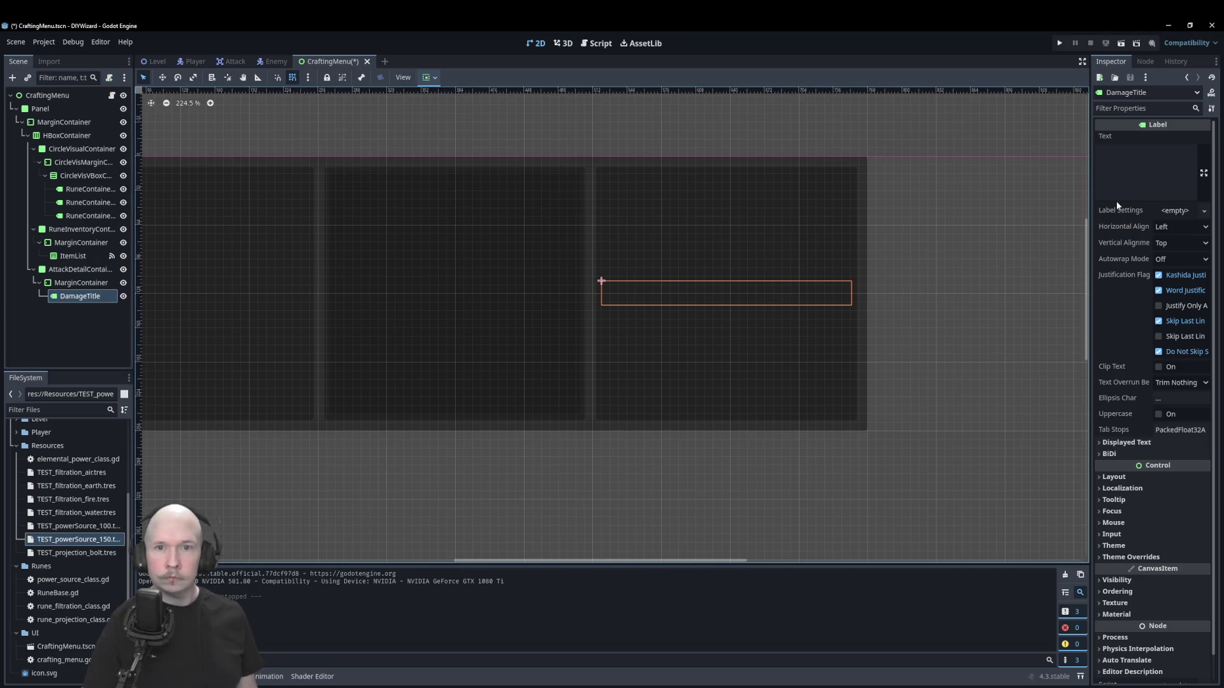
Set the DamageTitle label's Text to Damage
left_click(1119, 199)
type("Damage")
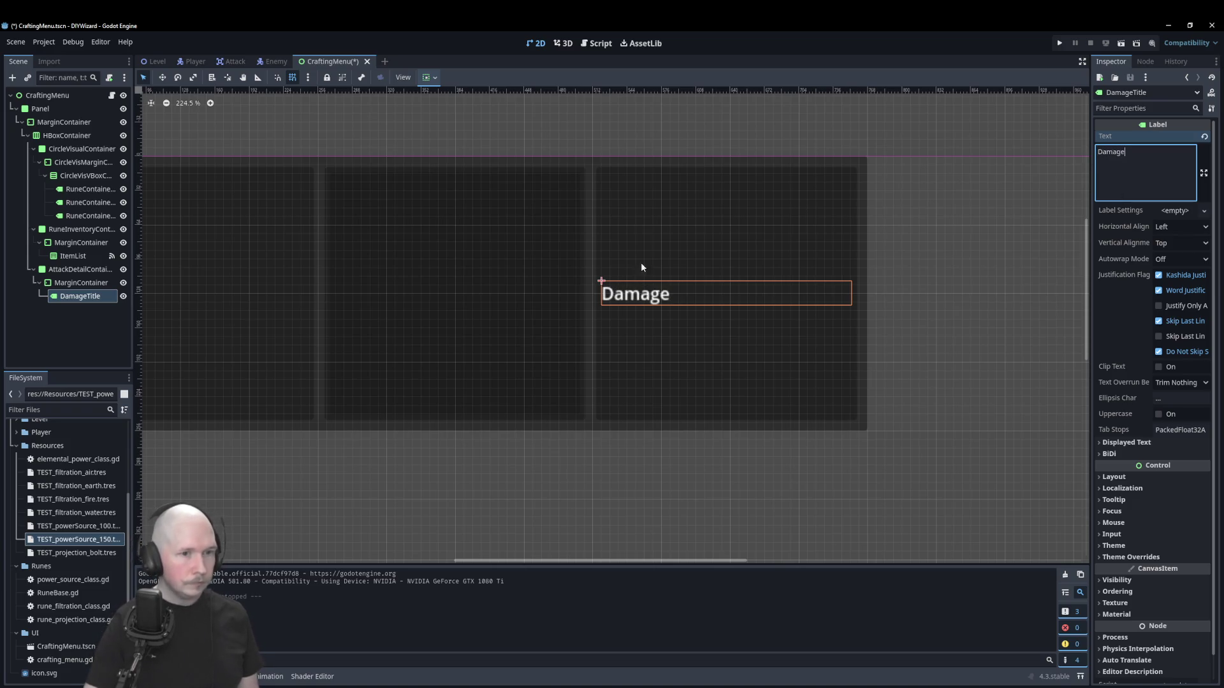
left_click(97, 324)
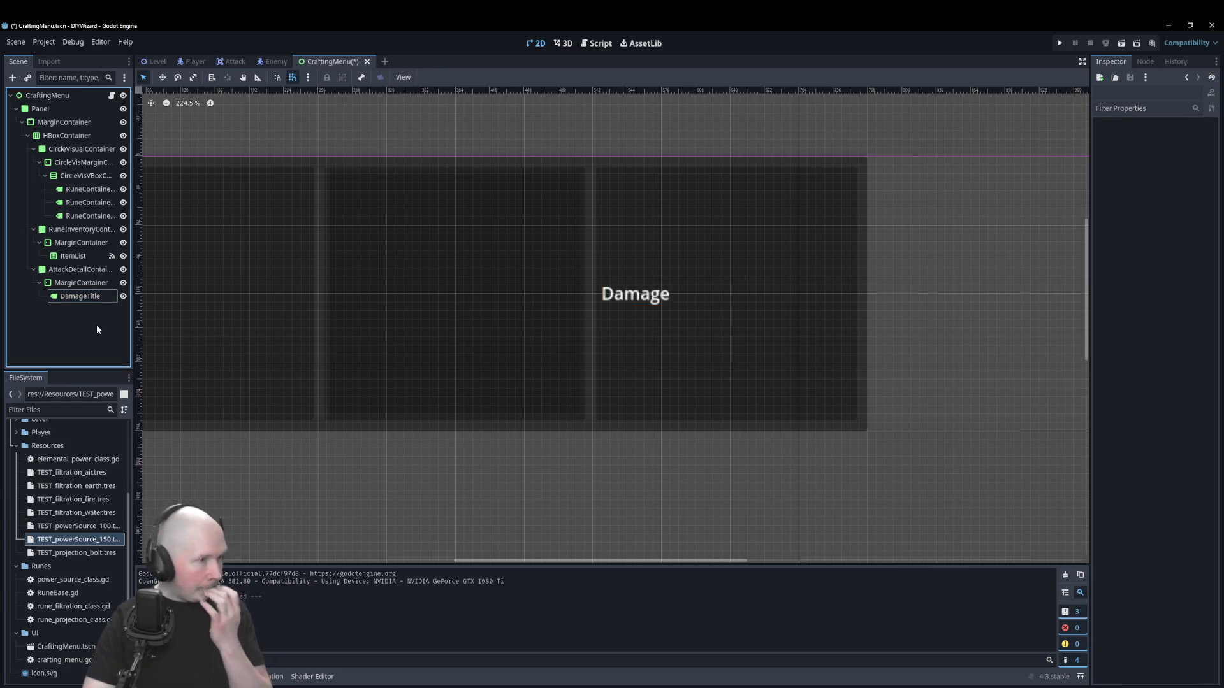
left_click(93, 297)
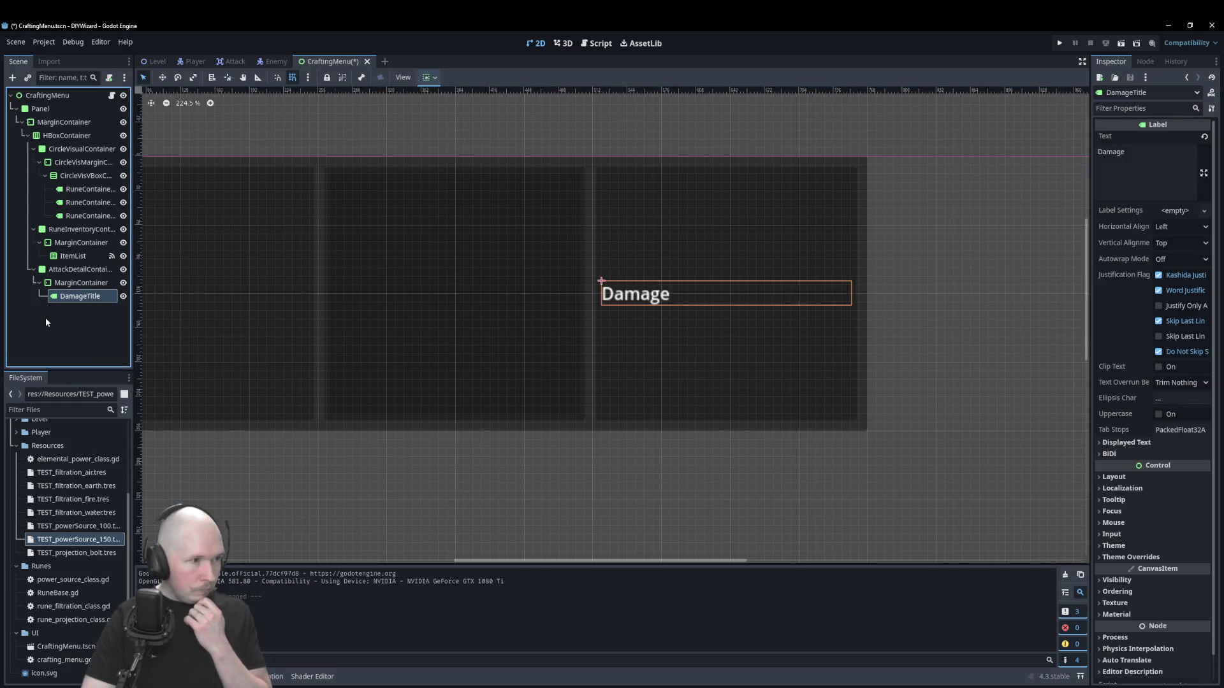
left_click(79, 281)
right_click(79, 281)
Add a VBoxContainer under the MarginContainer and move DamageTitle into it
left_click(95, 287)
type("labe")
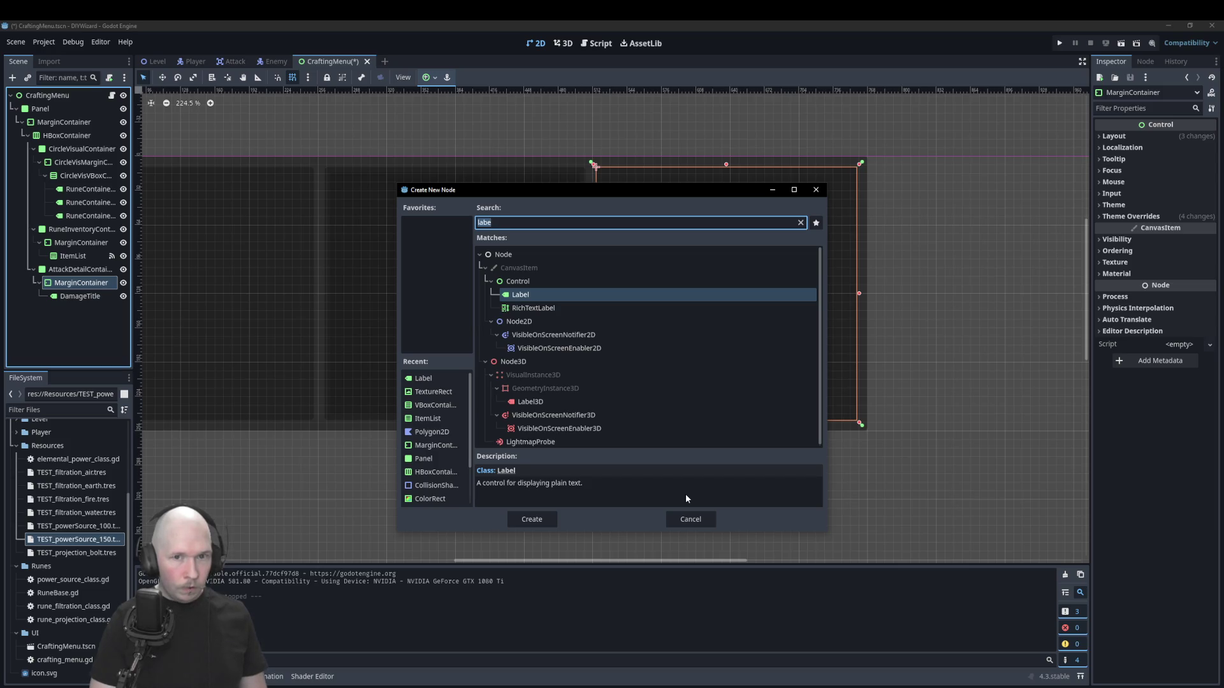
type("vbox")
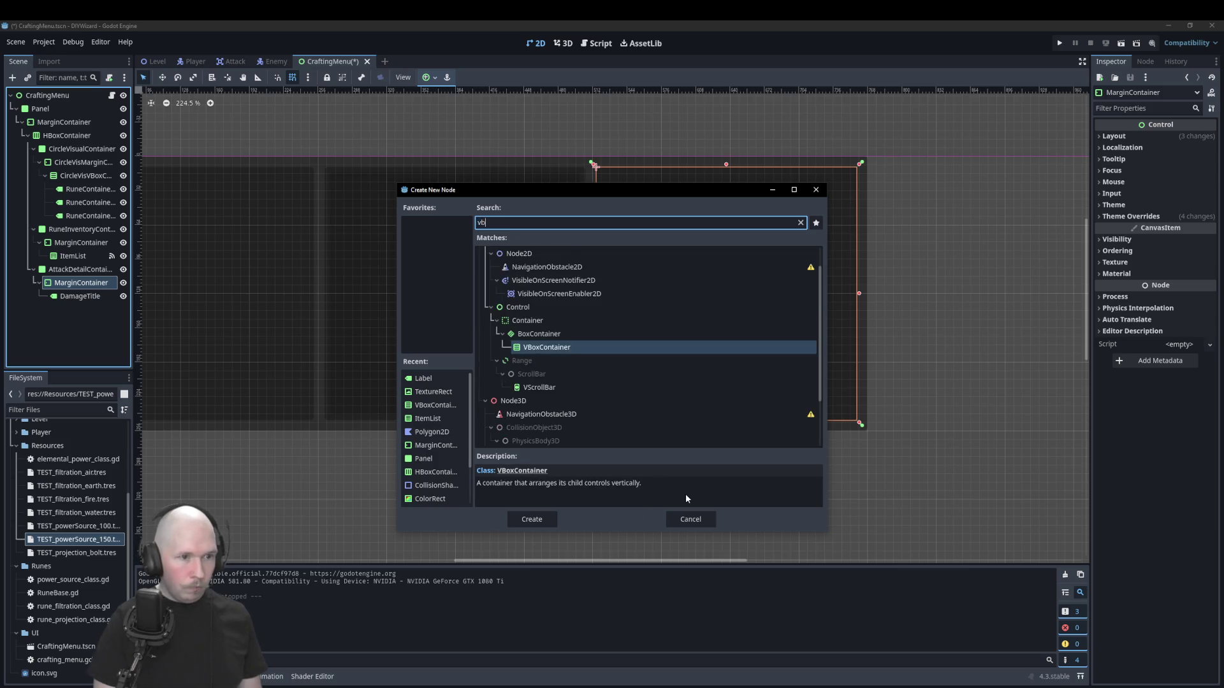
key("Return")
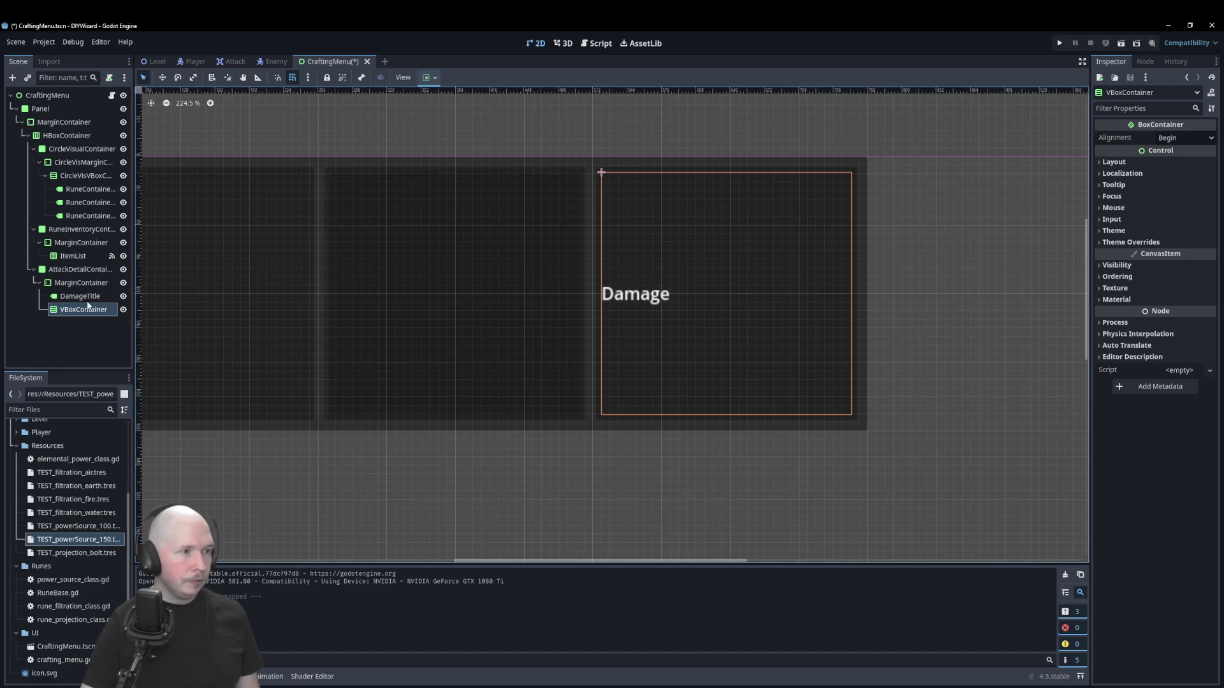
mouse_move(87, 302)
left_mouse_down()
mouse_move(88, 312)
mouse_move(93, 297)
left_mouse_up()
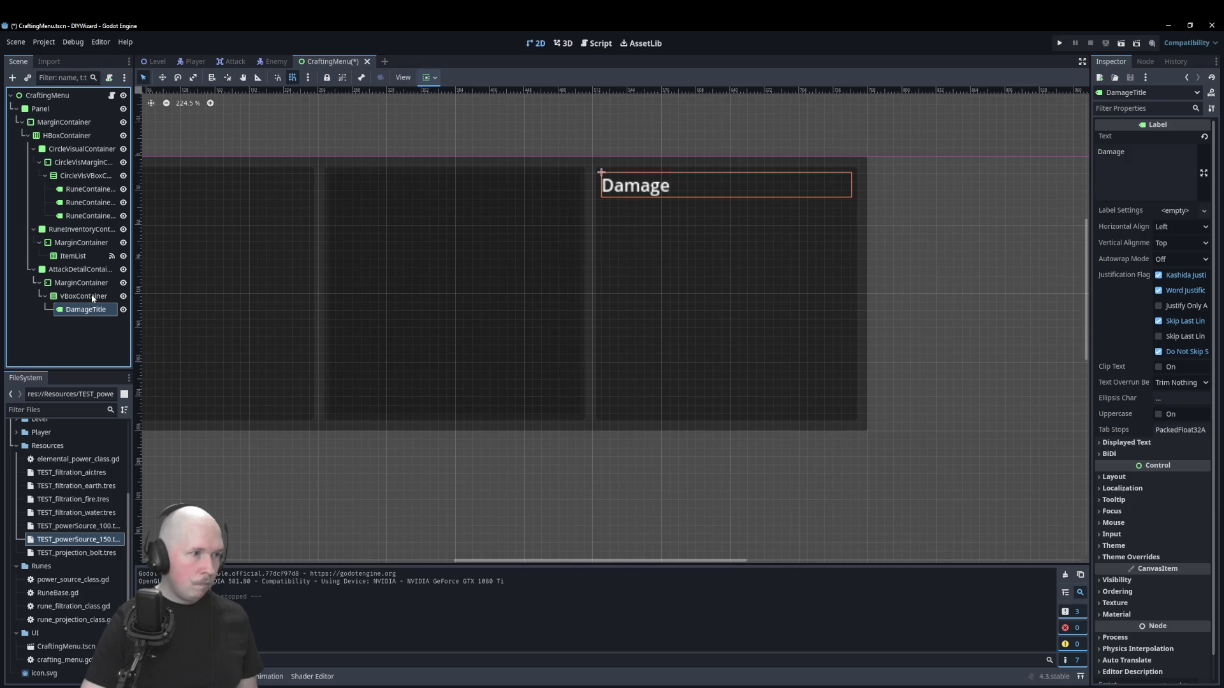
Nest DamageTitle in a second VBoxContainer inside it, renamed DamageInfoContainer
left_click(91, 302)
right_click(95, 304)
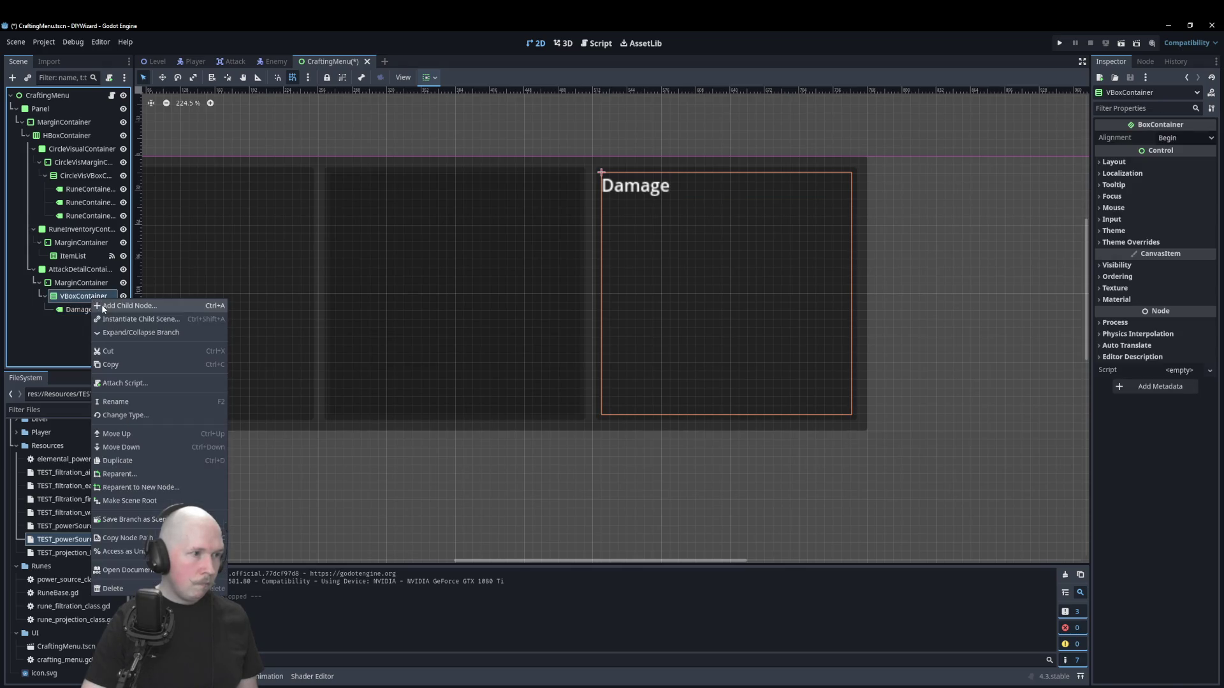
left_click(102, 309)
key("Return")
left_click_drag(96, 310, 89, 324)
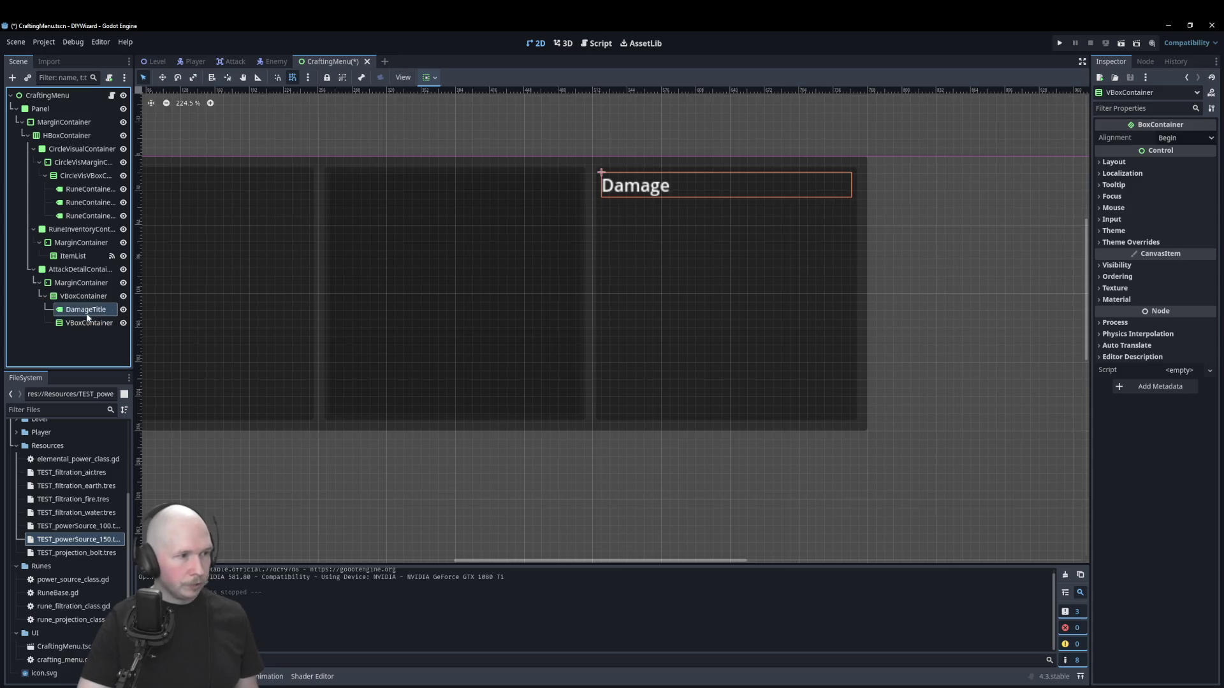
left_click(89, 325)
left_click(87, 310)
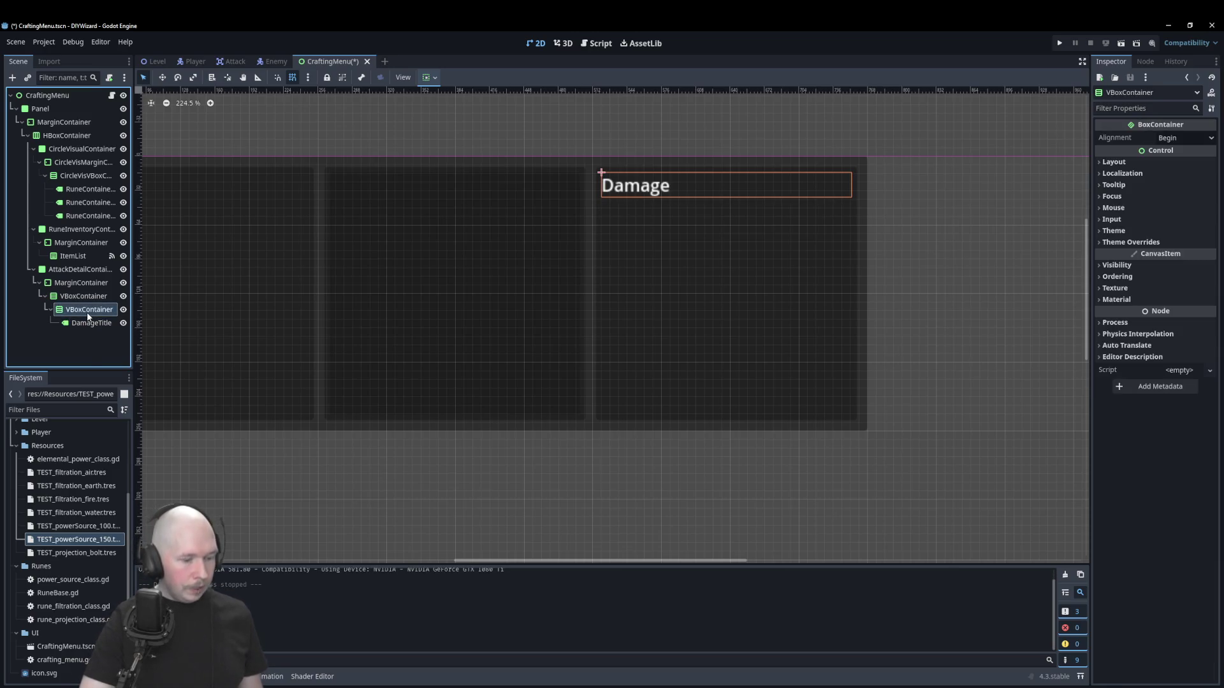
left_click(79, 310)
type("DamageInfo")
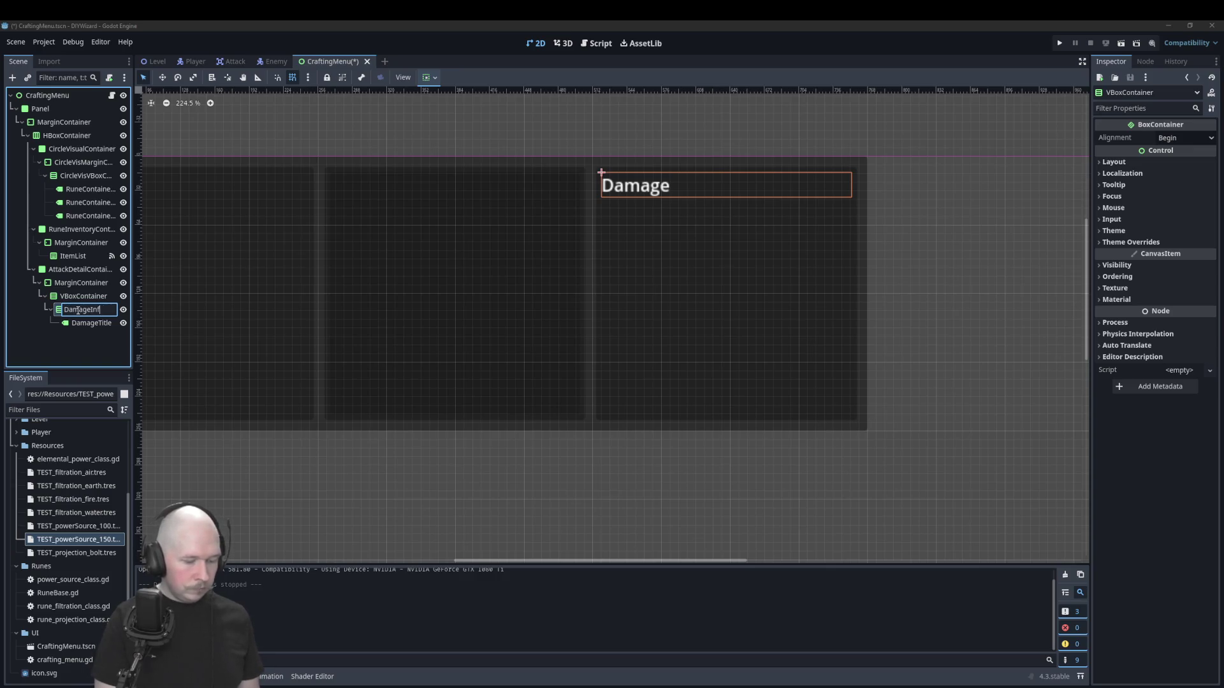
type("Container")
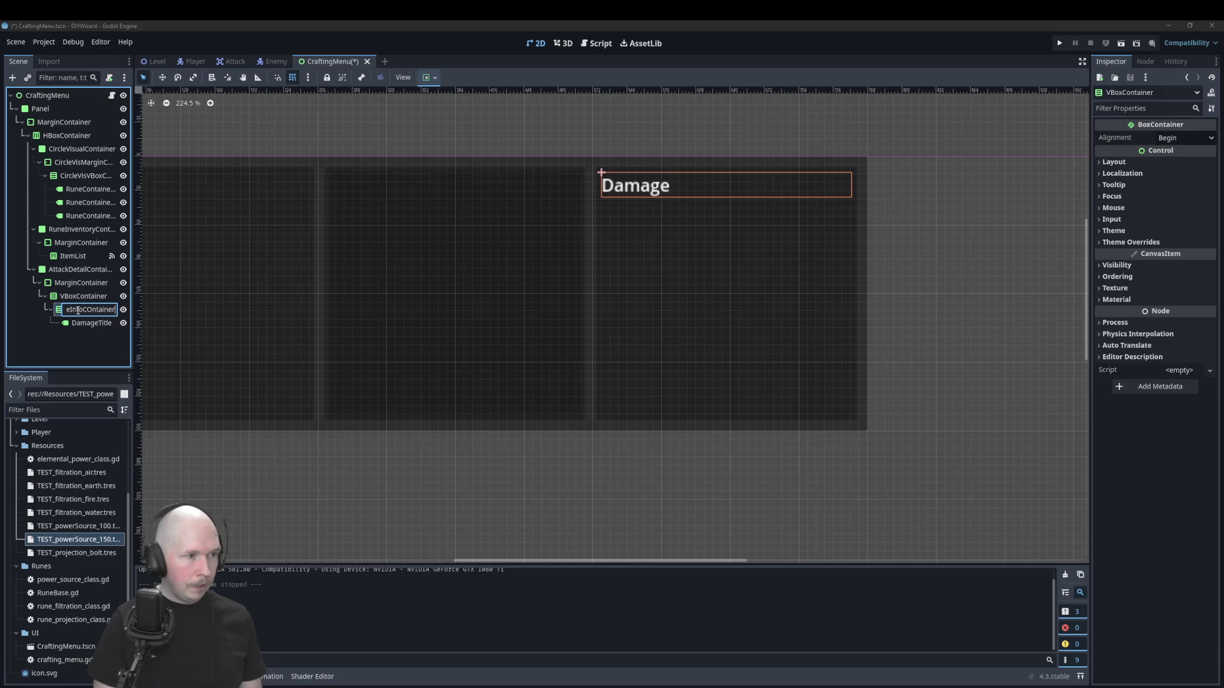
key("Return")
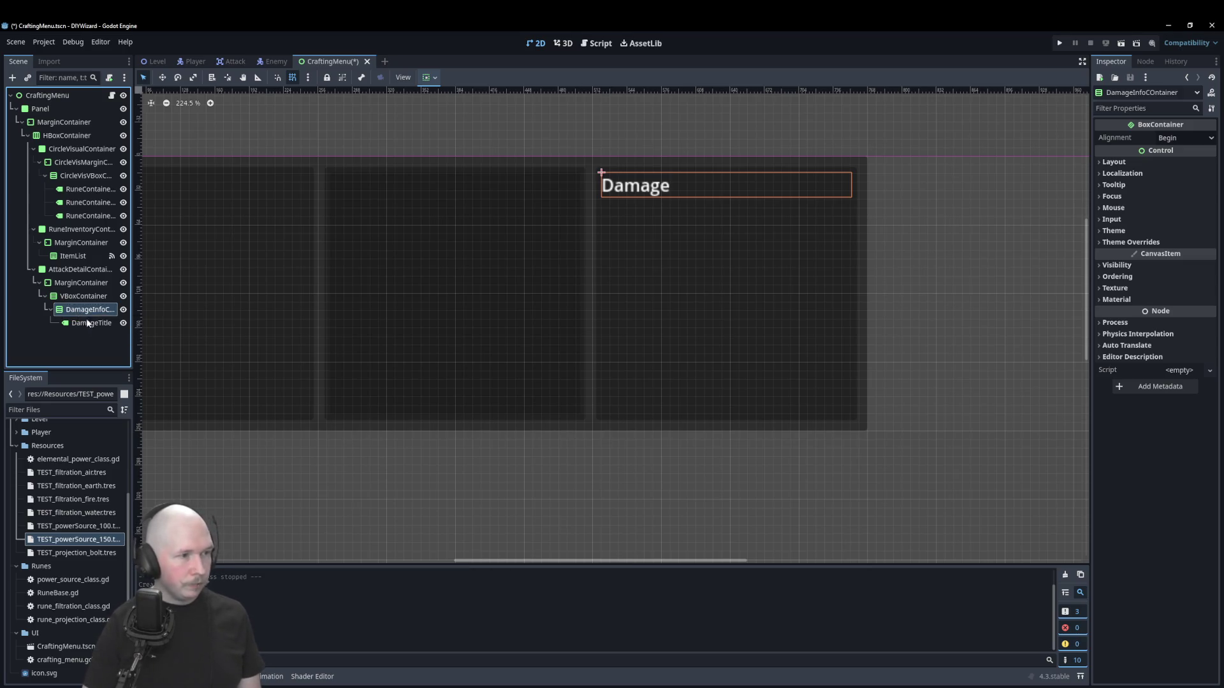
right_click(90, 310)
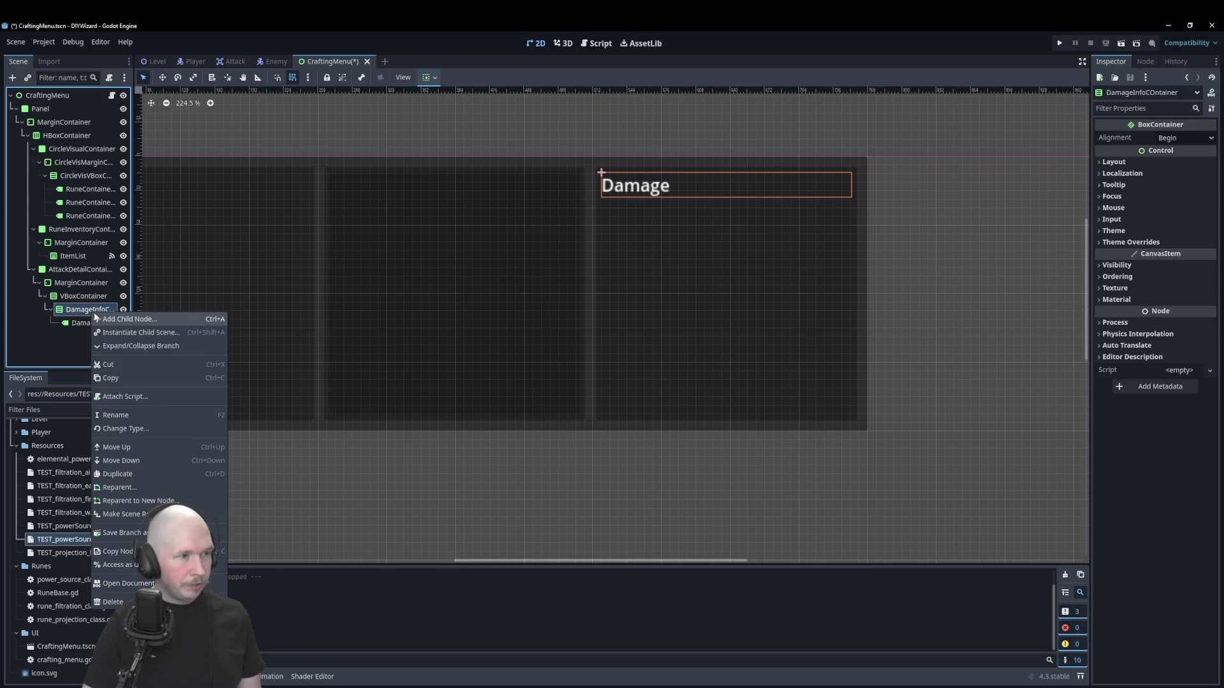
Add three new Label nodes under DamageInfoContainer
left_click(127, 319)
type("la")
key("Return")
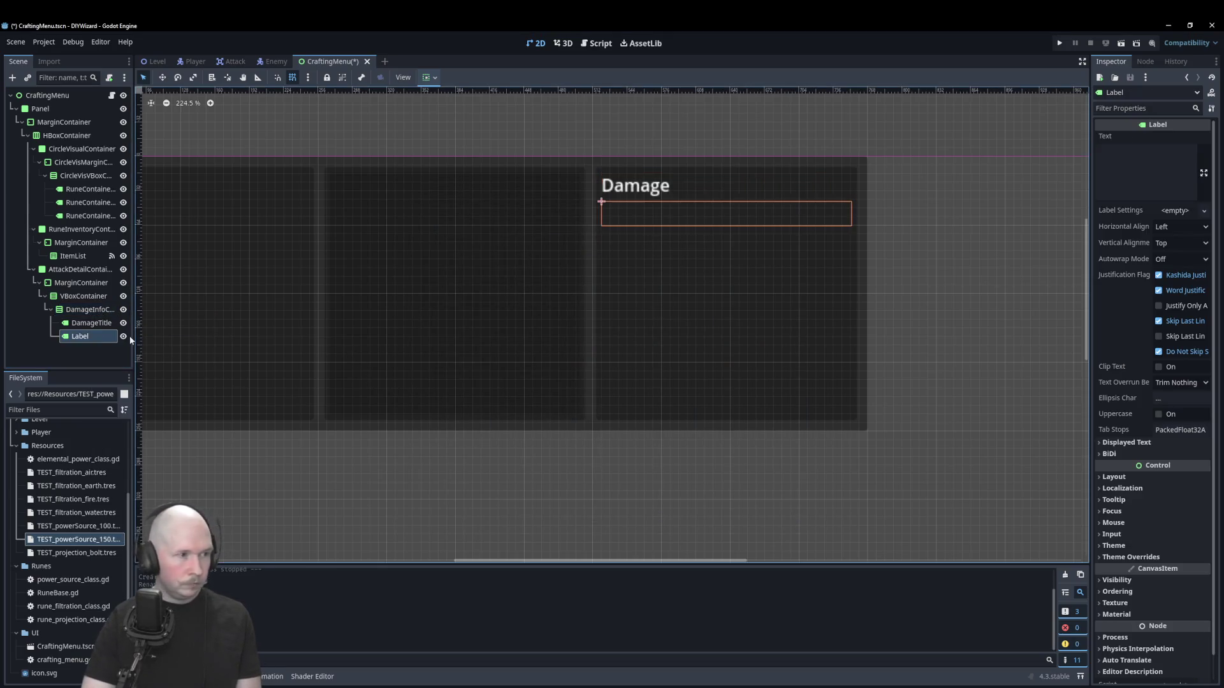
right_click(90, 310)
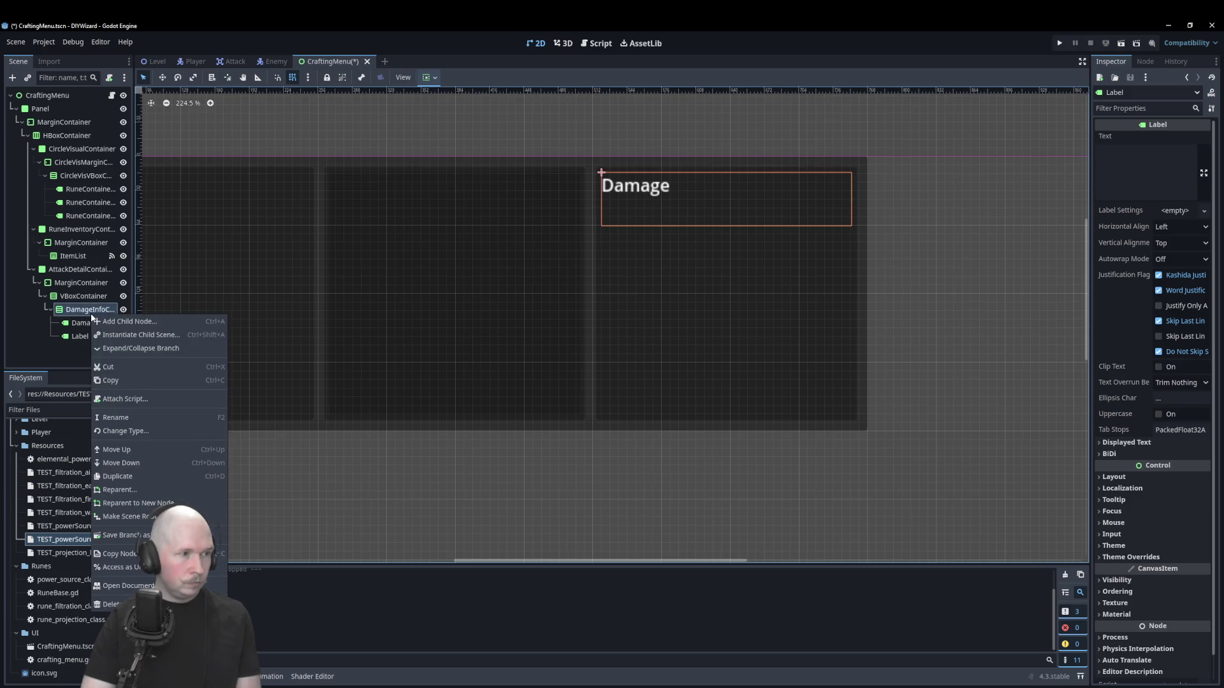
left_click(124, 329)
left_click(540, 518)
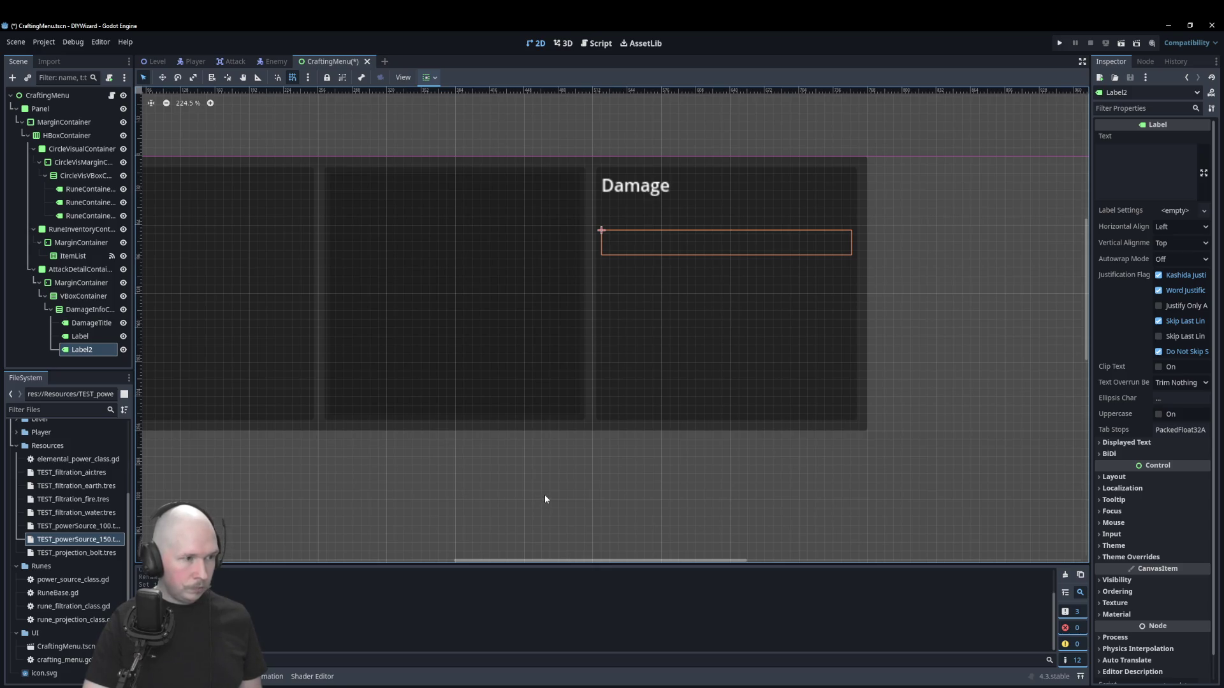
left_click(90, 310)
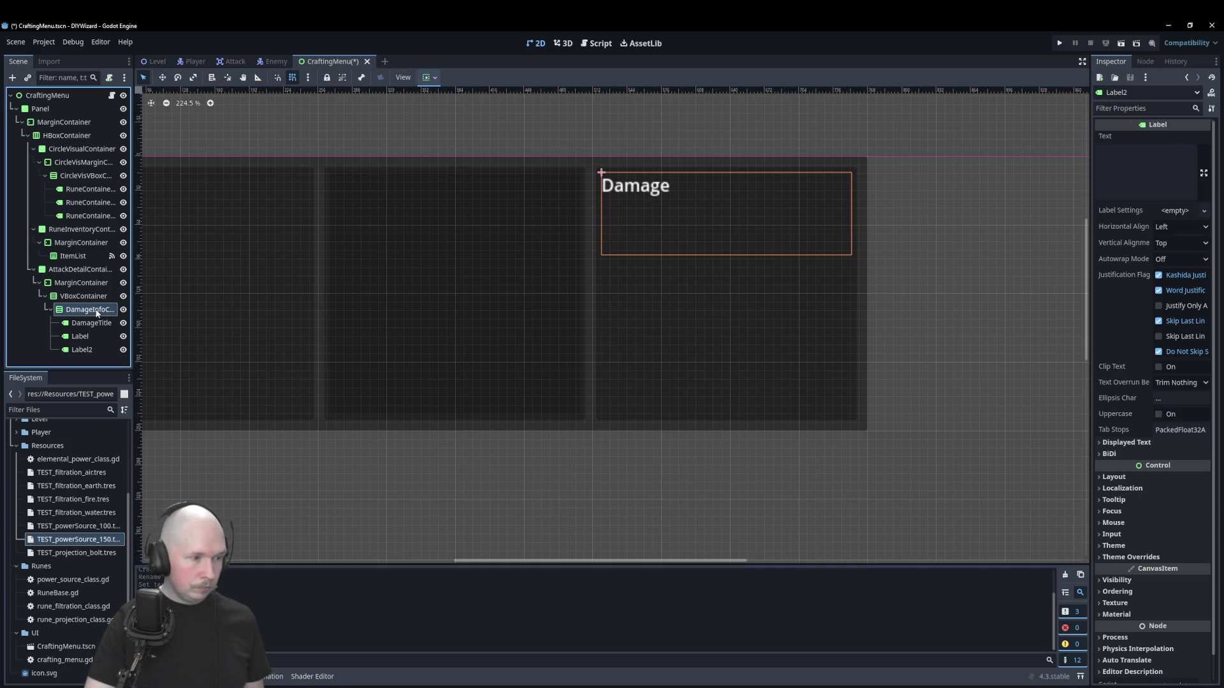
key("ctrl+a")
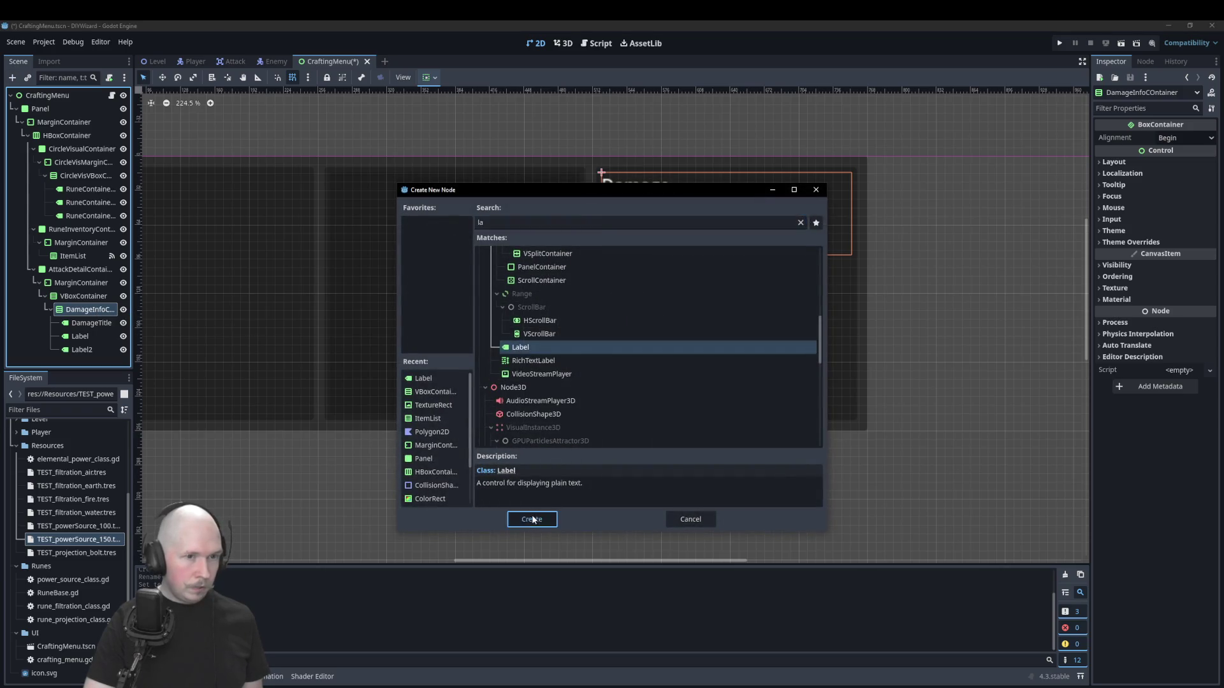
left_click(532, 519)
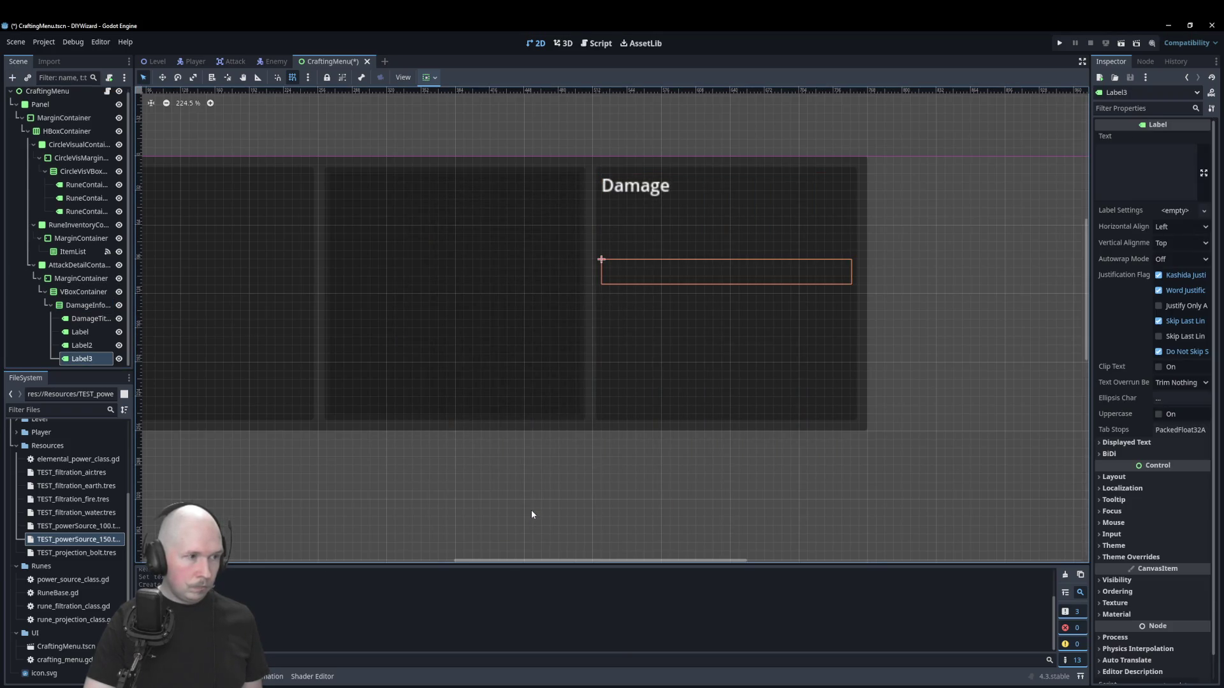
Rename DamageTitle to FireDamage and the first new label to AirDamage
left_click(88, 319)
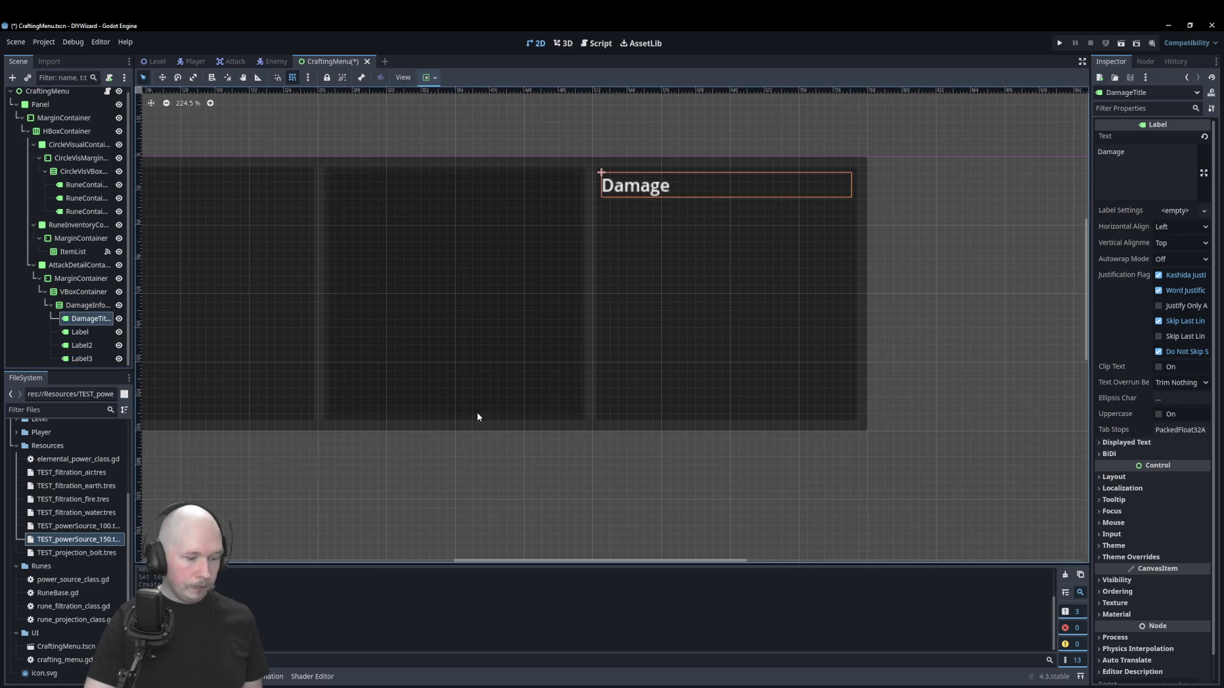
key("F2")
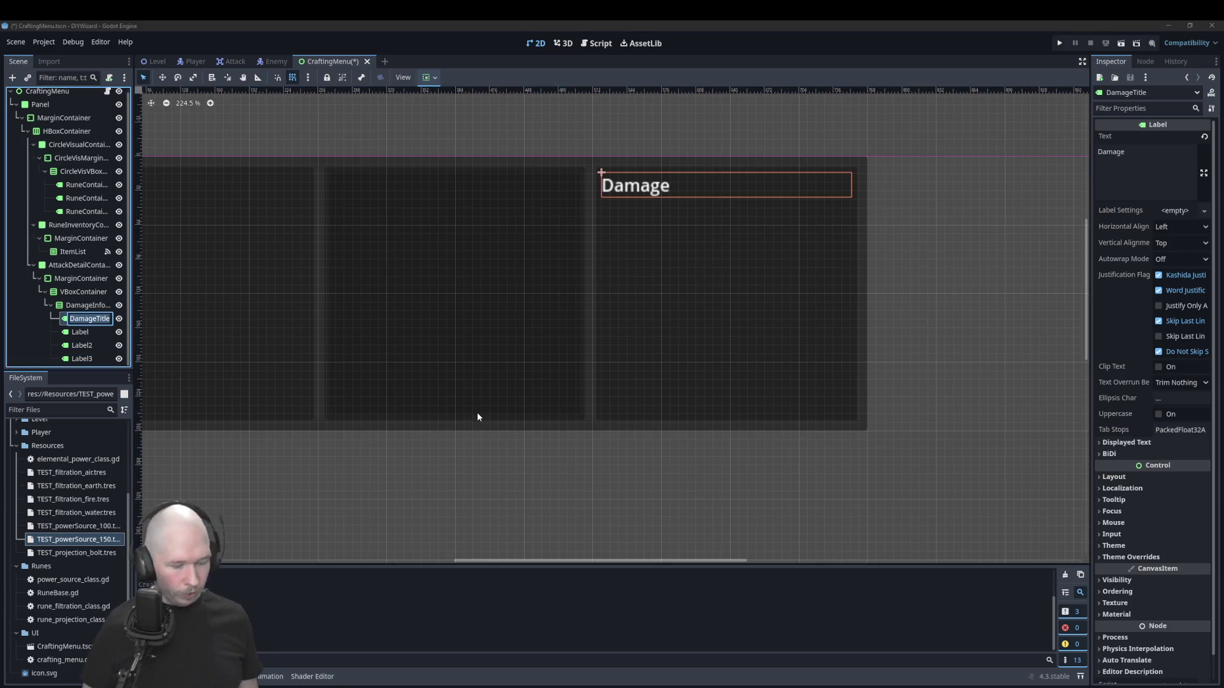
type("FireDa")
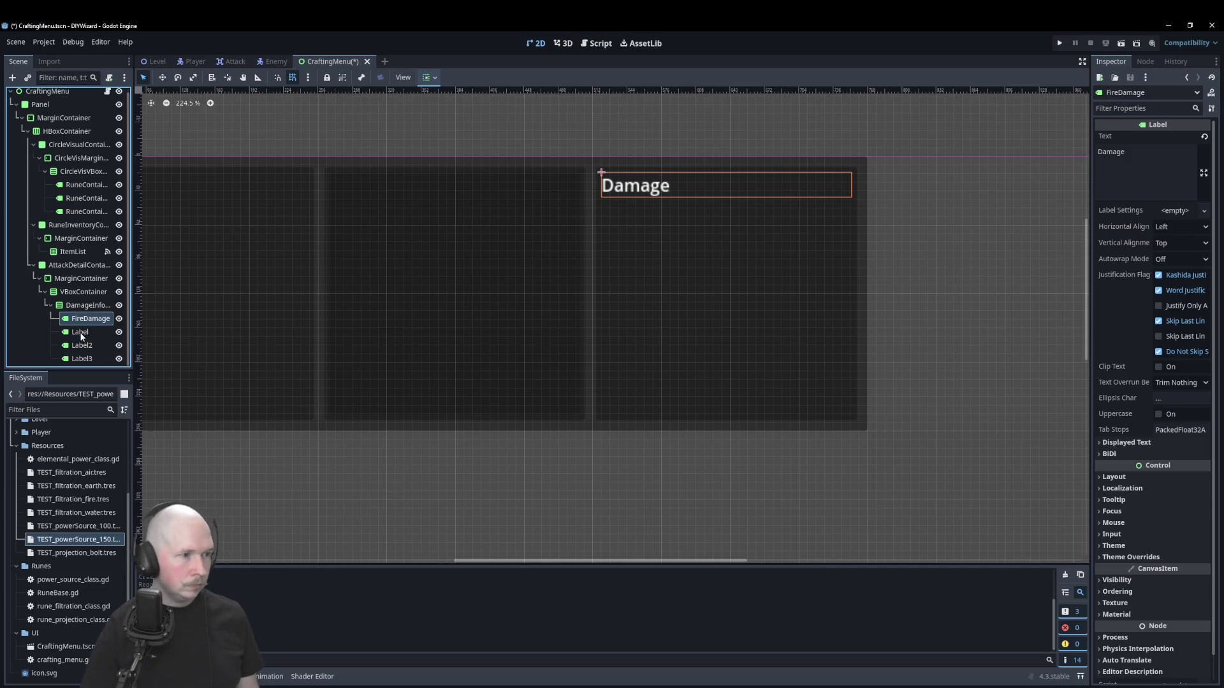
key("Return")
left_click(79, 331)
left_click(79, 330)
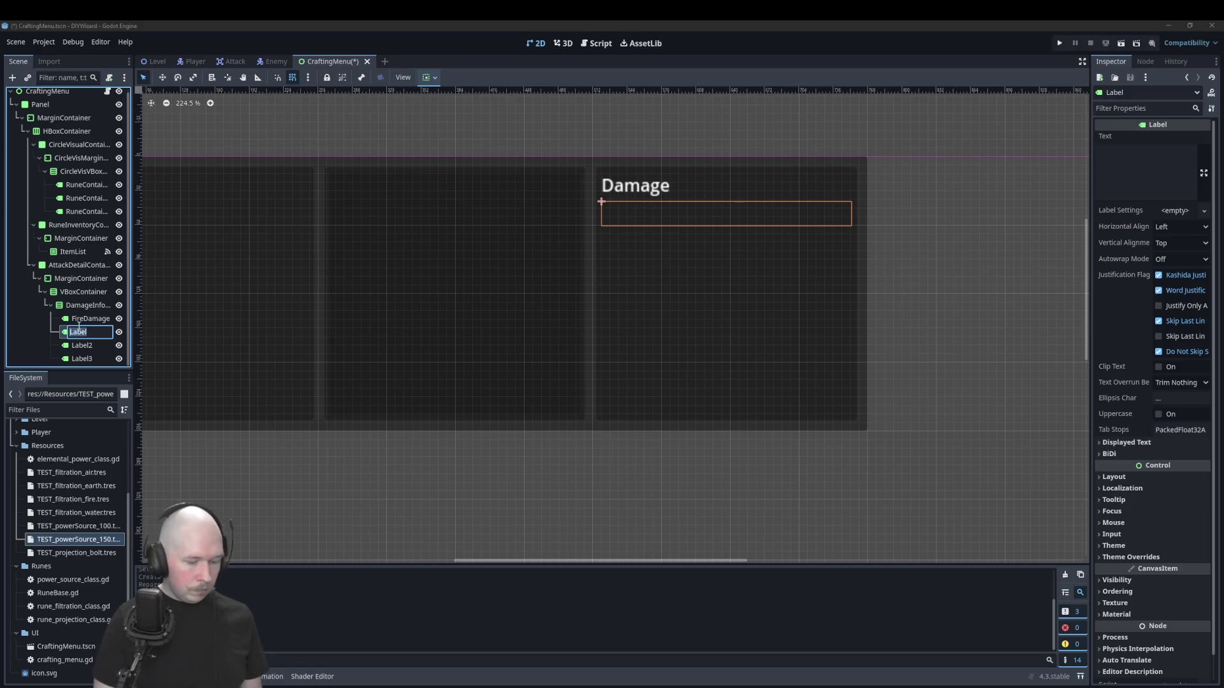
type("W")
type("rDamag")
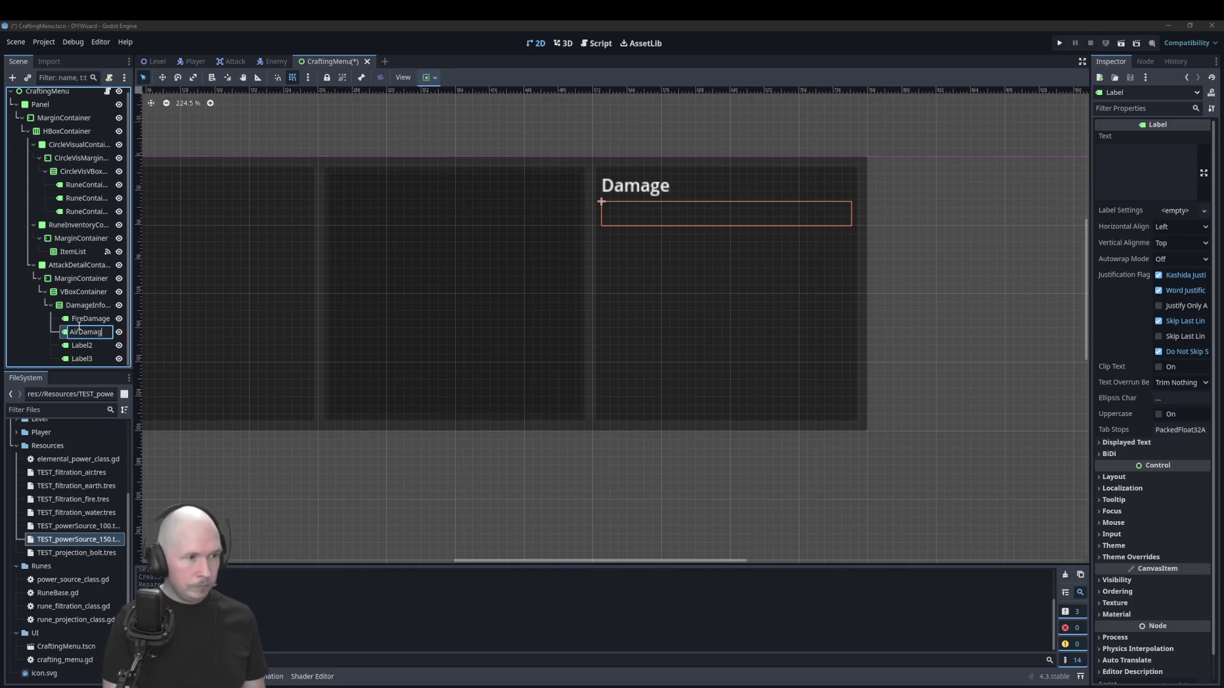
type("e")
key("Return")
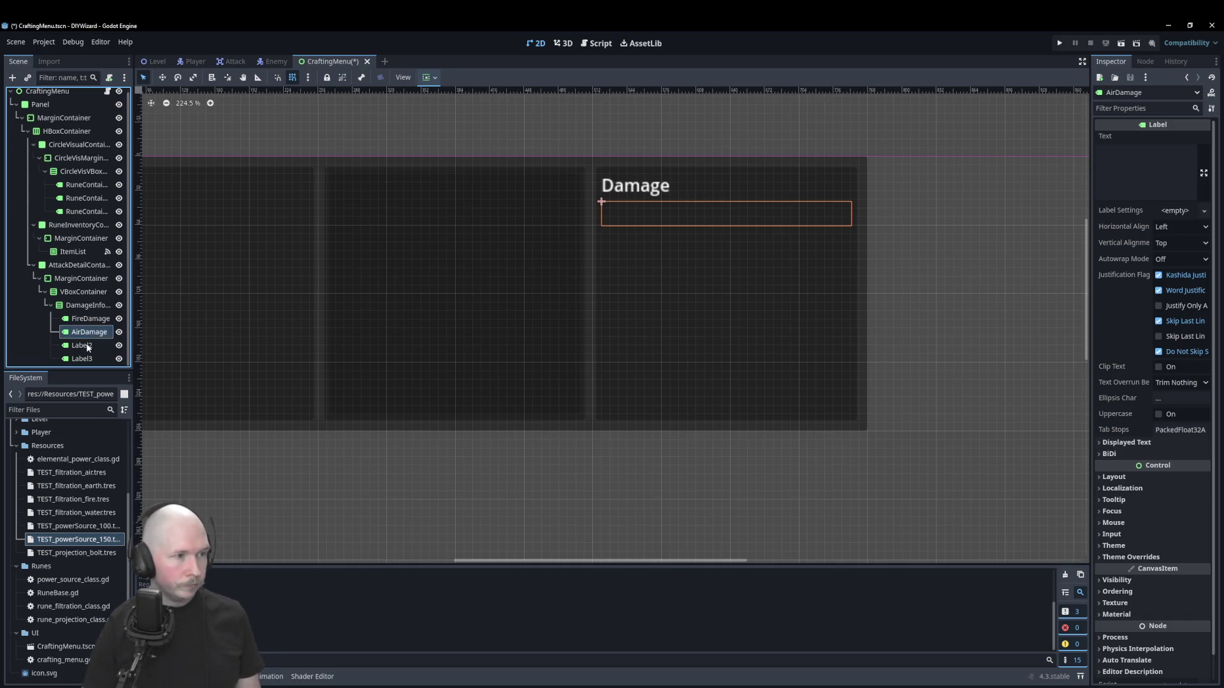
Rename Label2 to WaterDamage and Label3 to EarthDamage
left_click(88, 346)
double_click(87, 344)
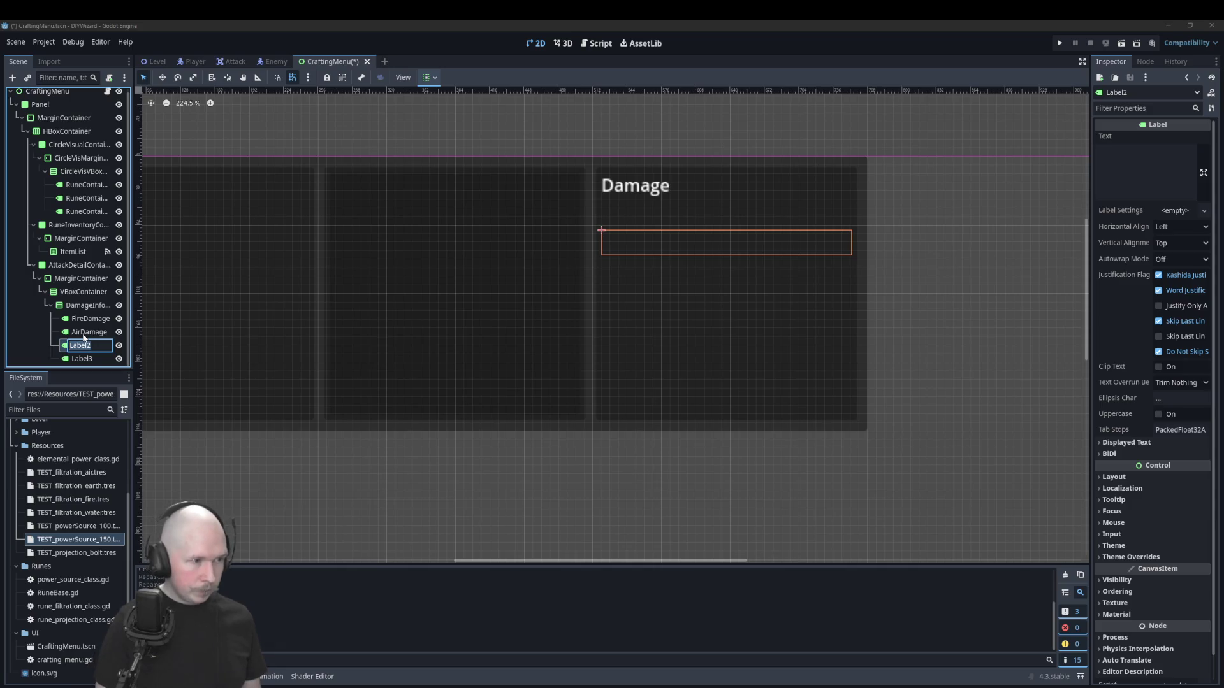
type("WaterDamage")
key("Return")
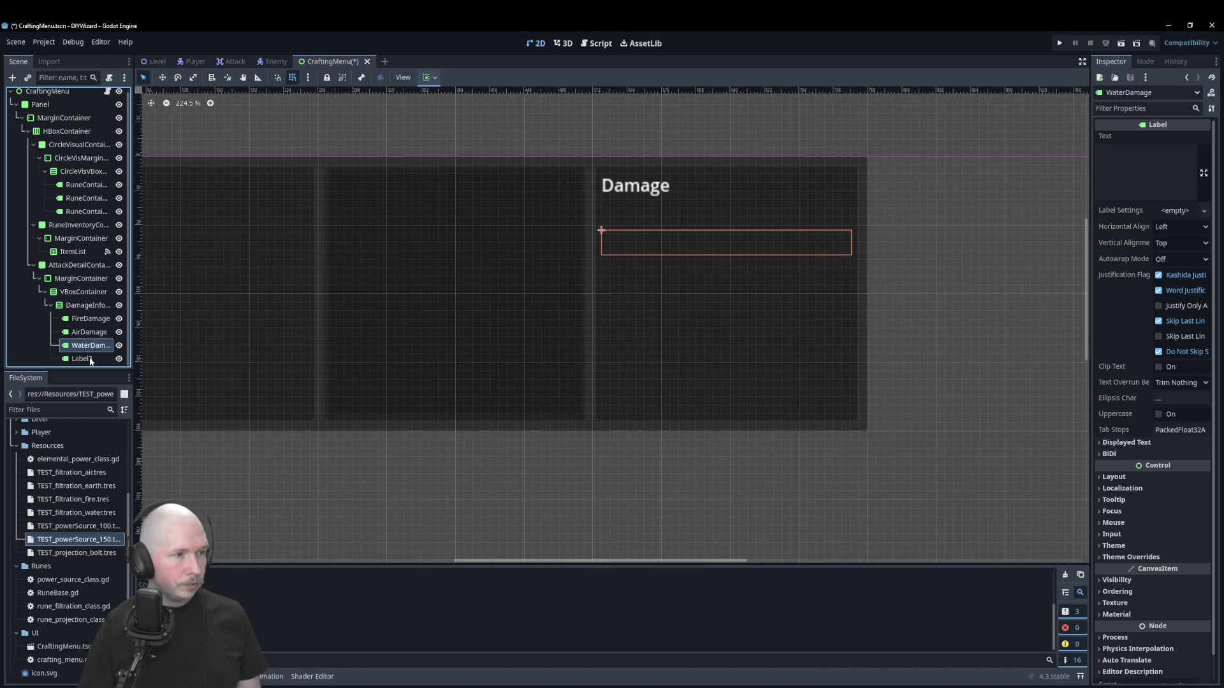
left_click(90, 360)
double_click(85, 357)
type("EarthDamage")
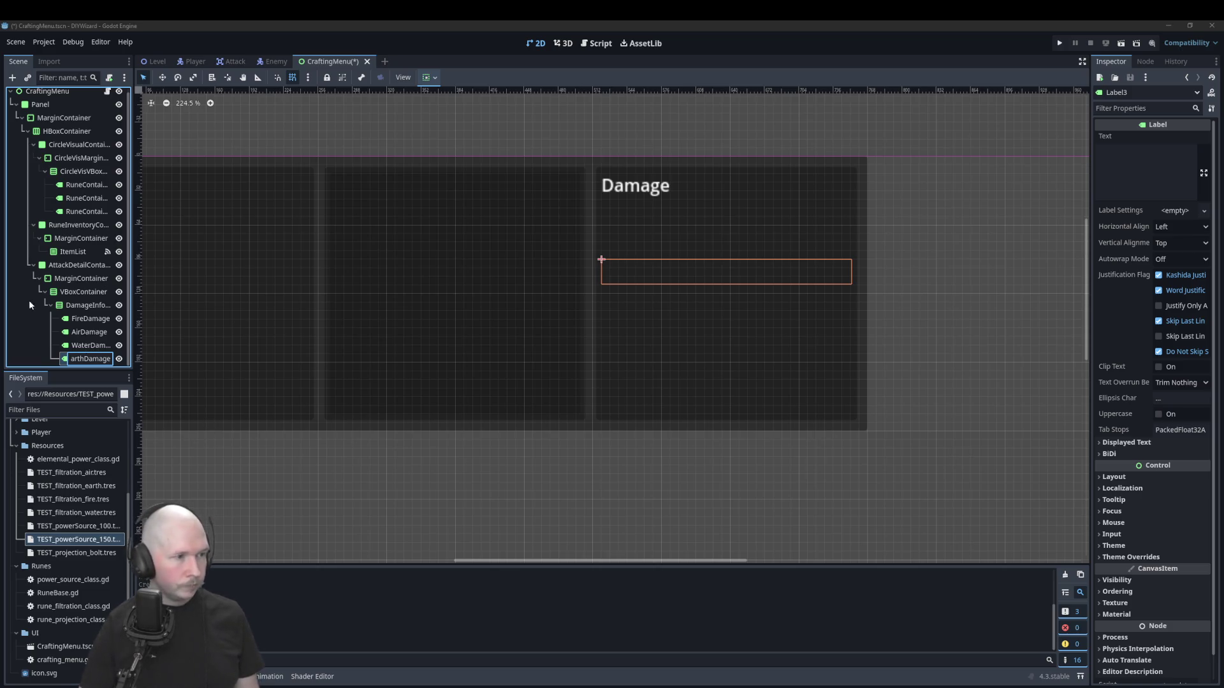
key("Return")
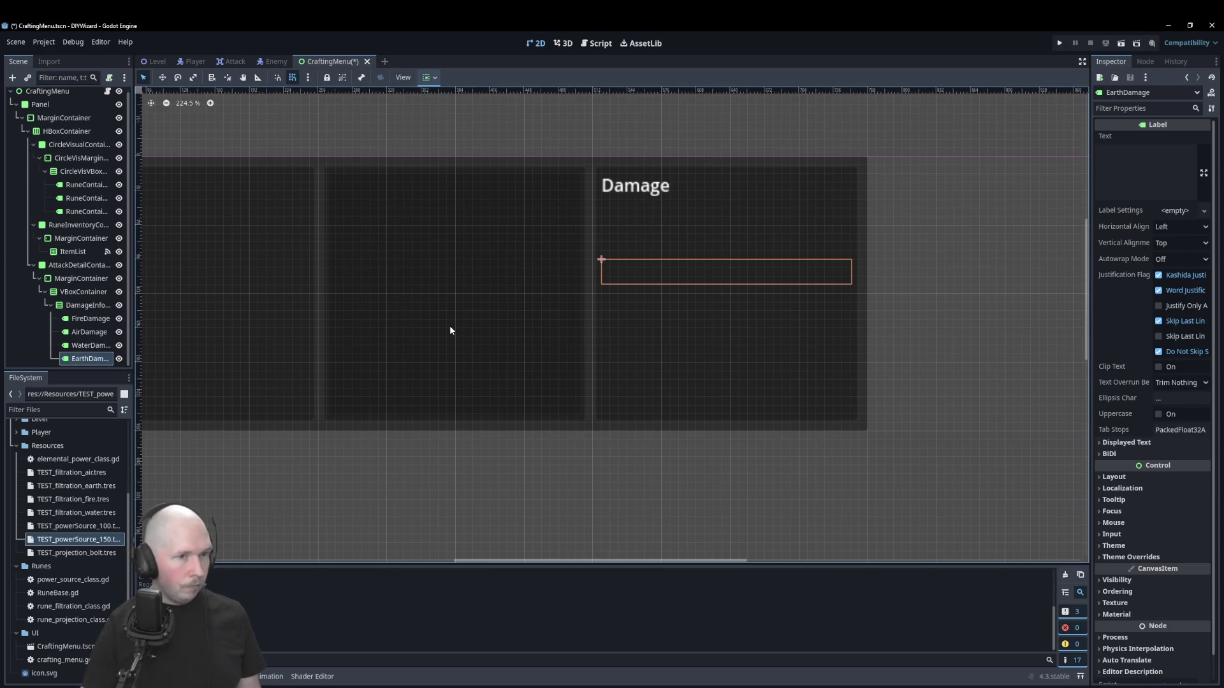
left_click(51, 308)
Add a Label under VBoxContainer and name it Speed
right_click(80, 294)
left_click(108, 304)
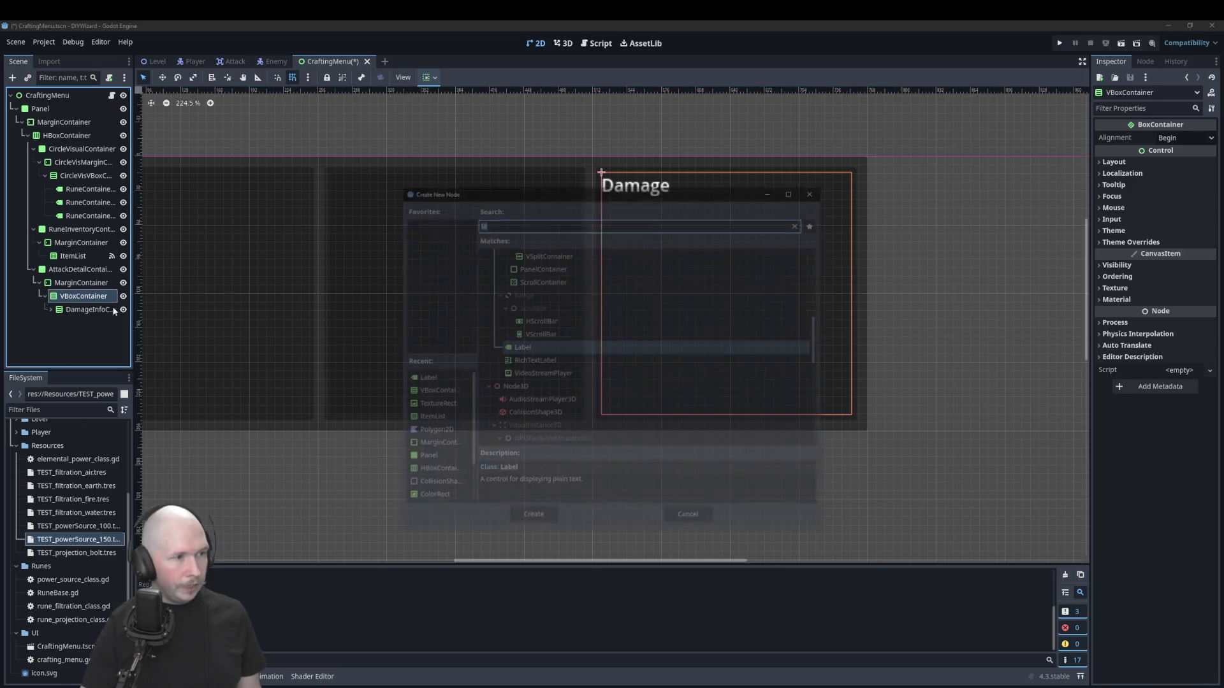
type("la")
key("Return")
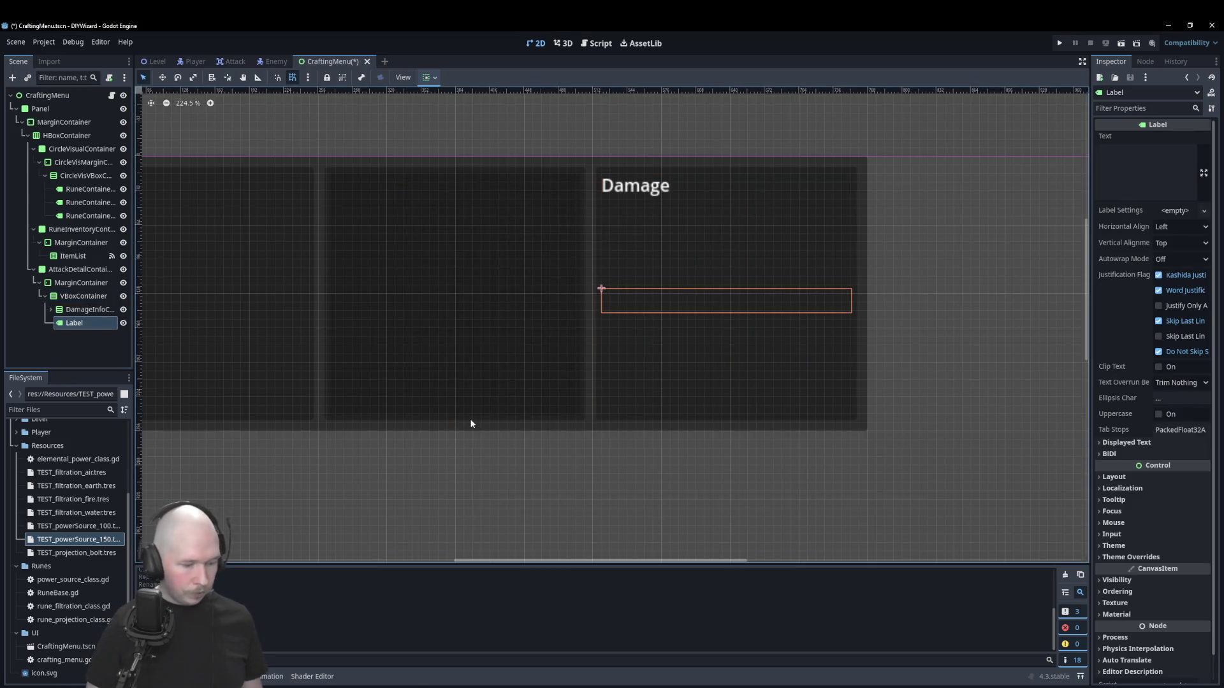
type("Speed")
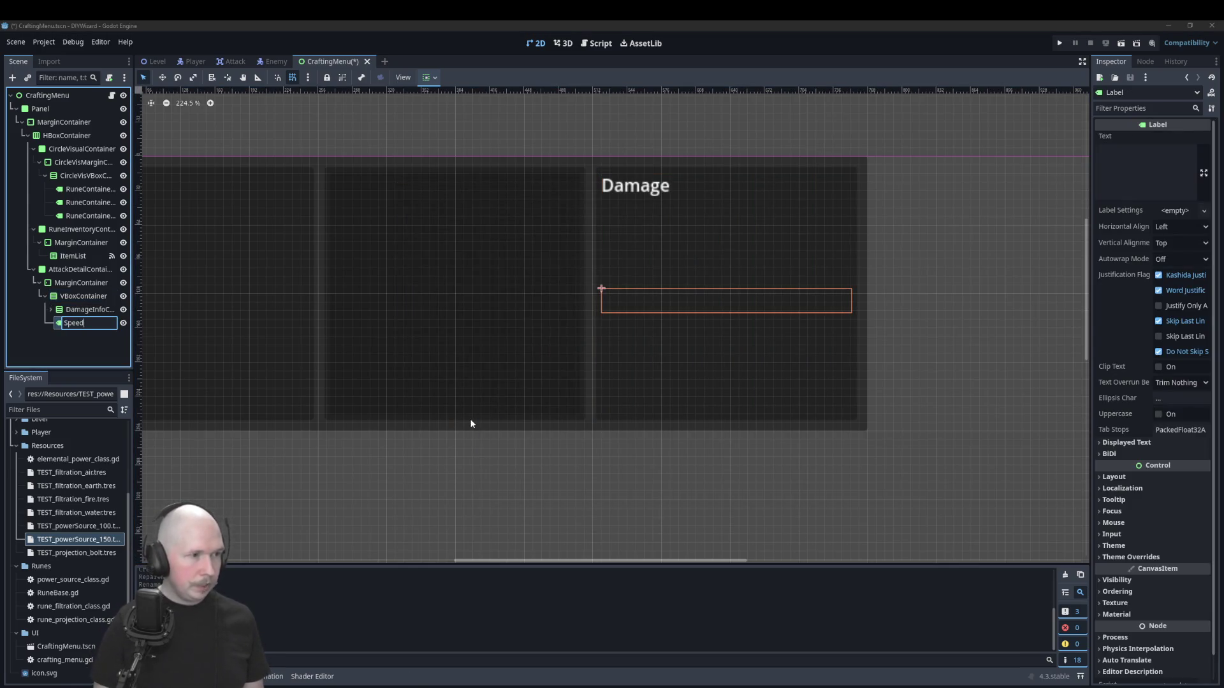
left_click(74, 295)
Add two more Label nodes under VBoxContainer
right_click(81, 295)
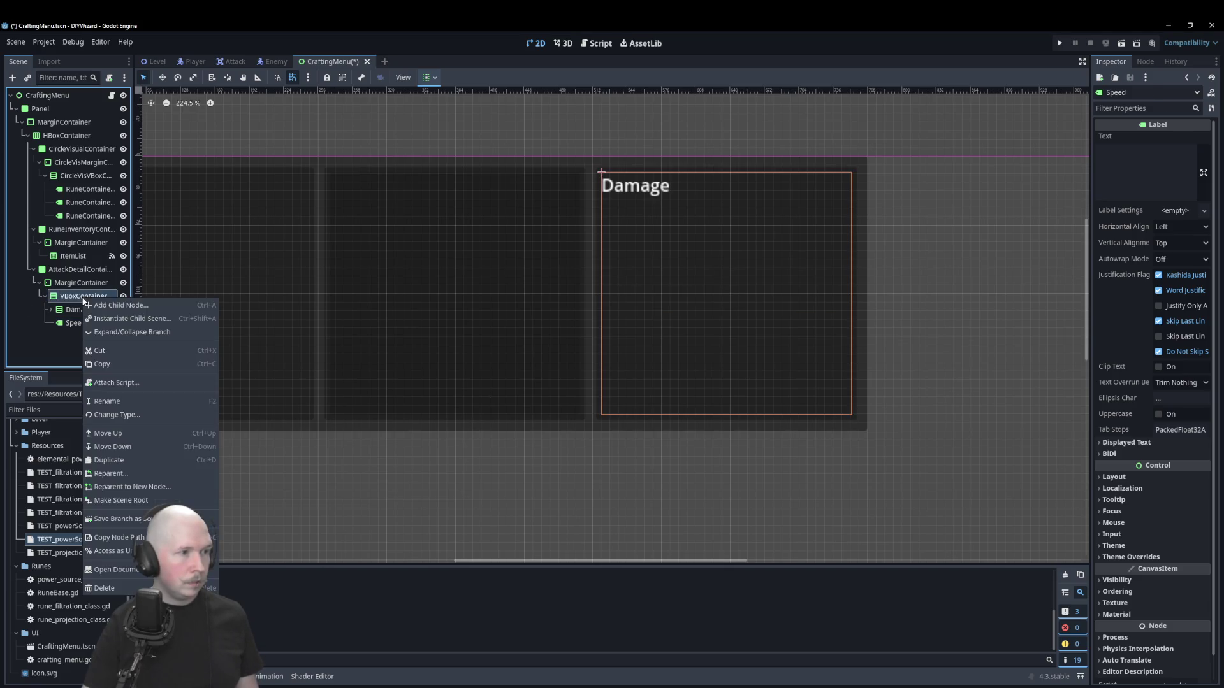
left_click(107, 305)
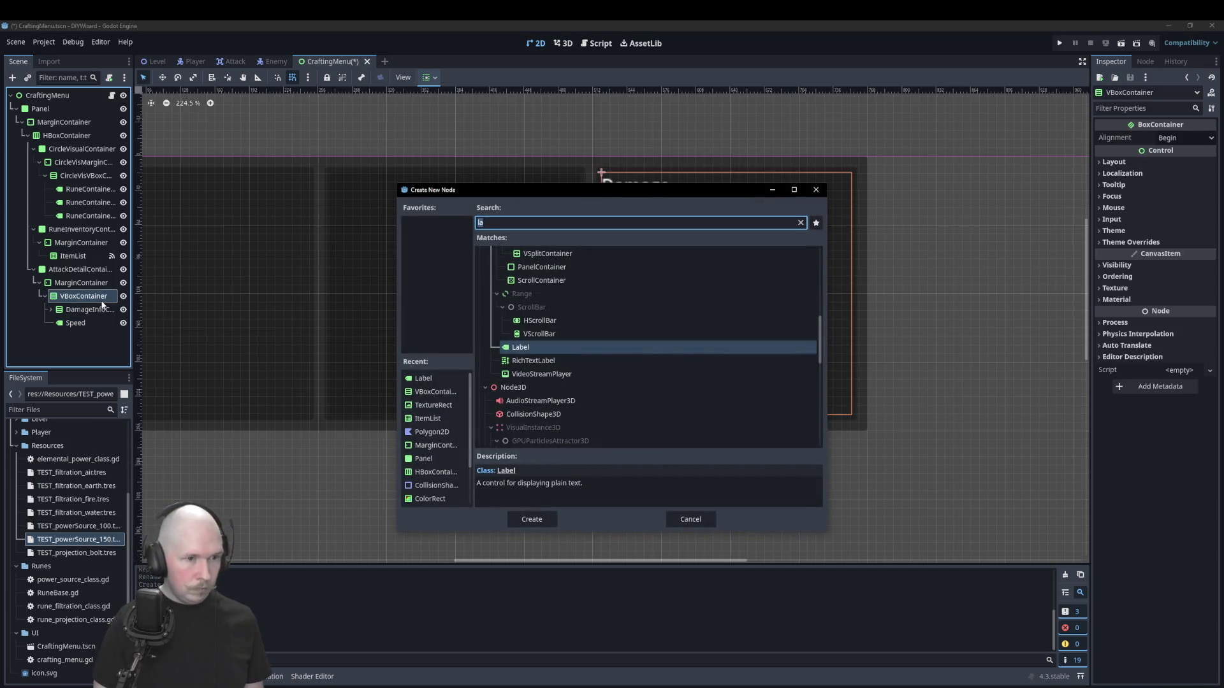
key("Escape")
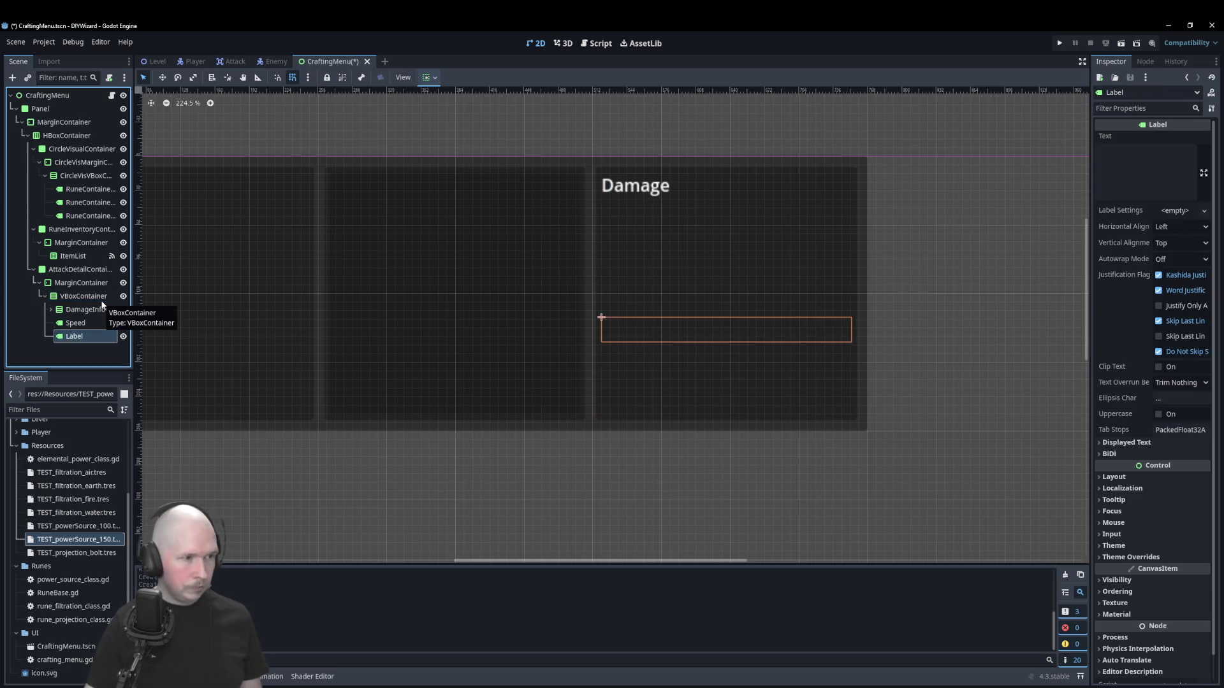
left_click(66, 296)
key("ctrl+a")
key("Escape")
Rename the two new labels Size and CoolDown
left_click(86, 337)
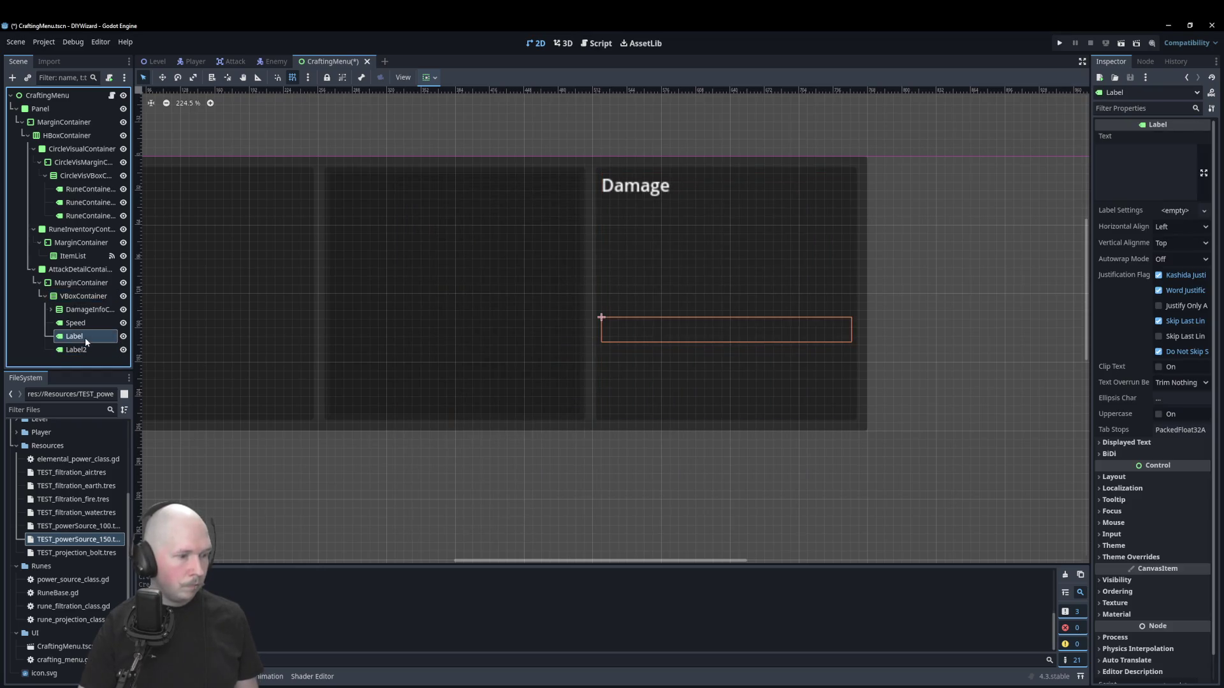
left_click(85, 336)
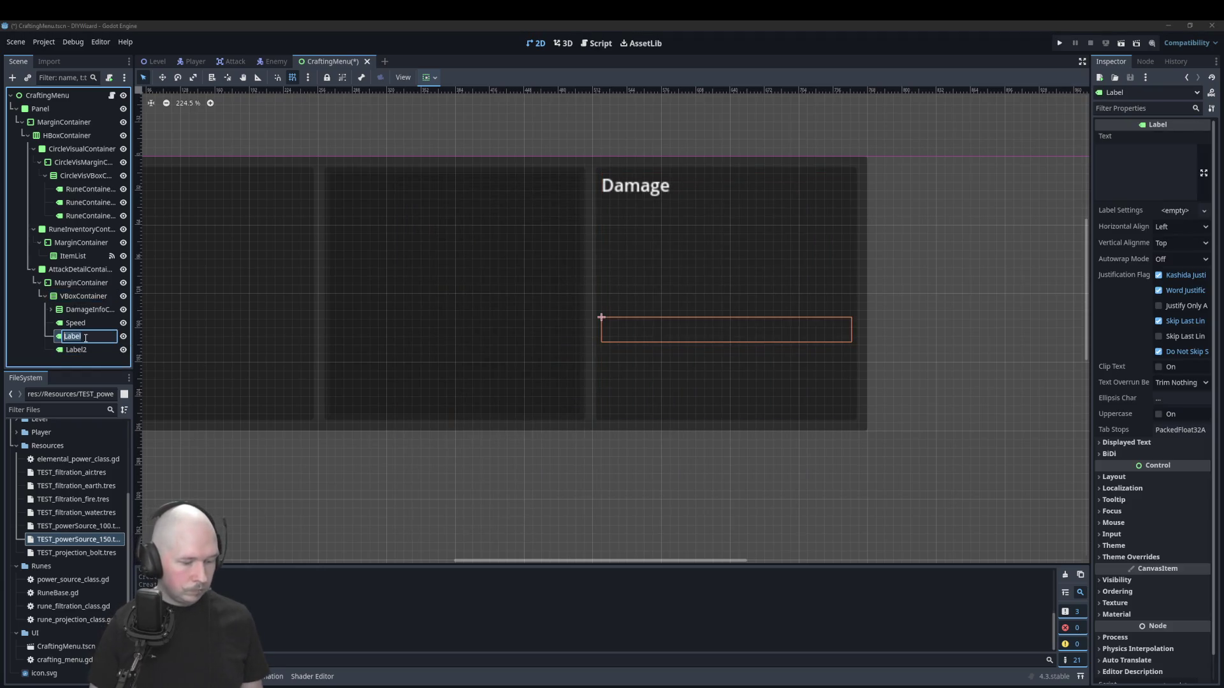
type("Size")
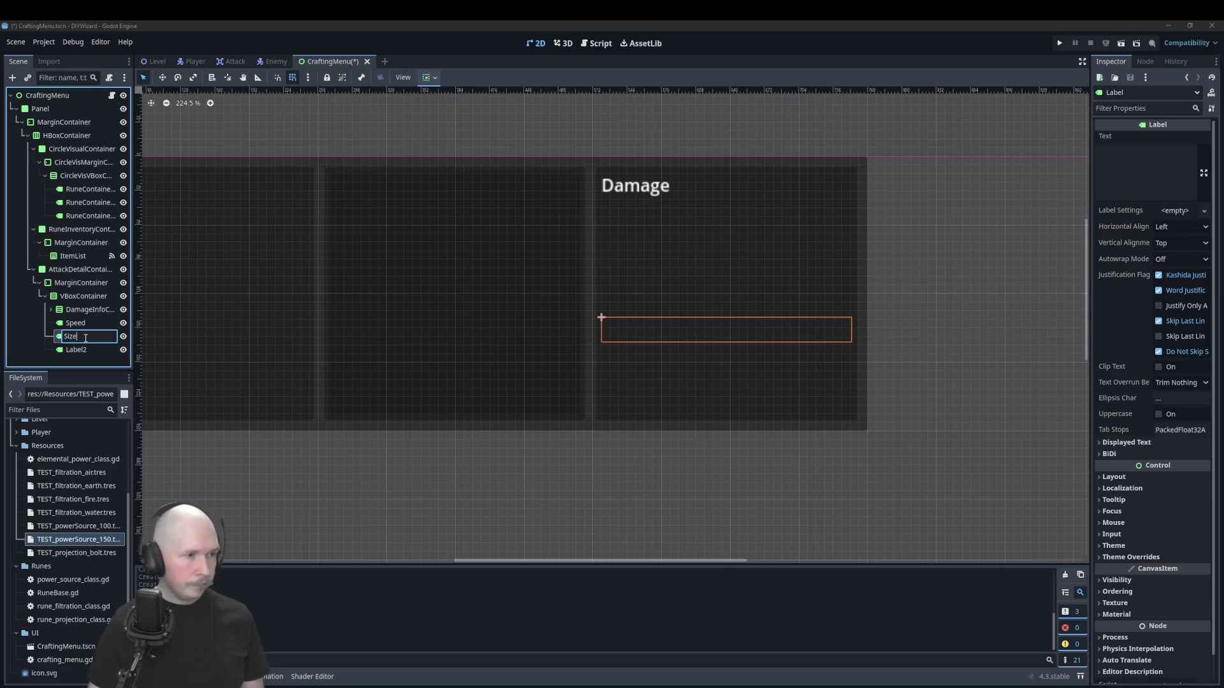
key("Return")
key("Down")
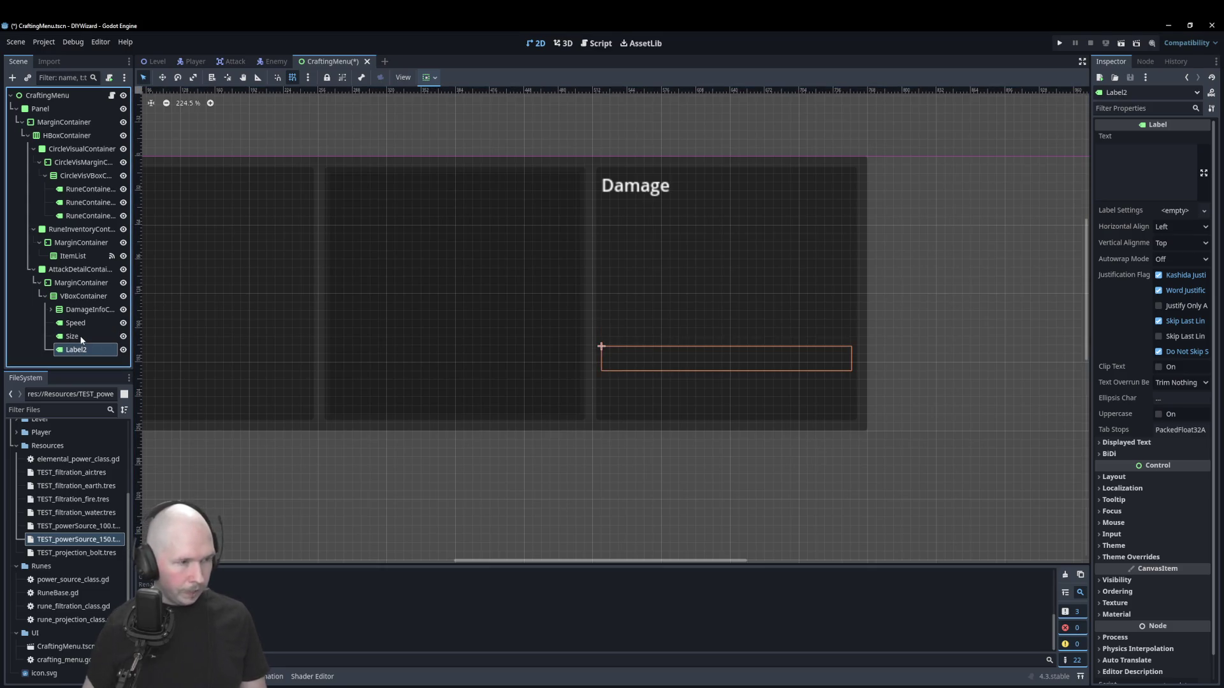
key("F2")
type("Waste")
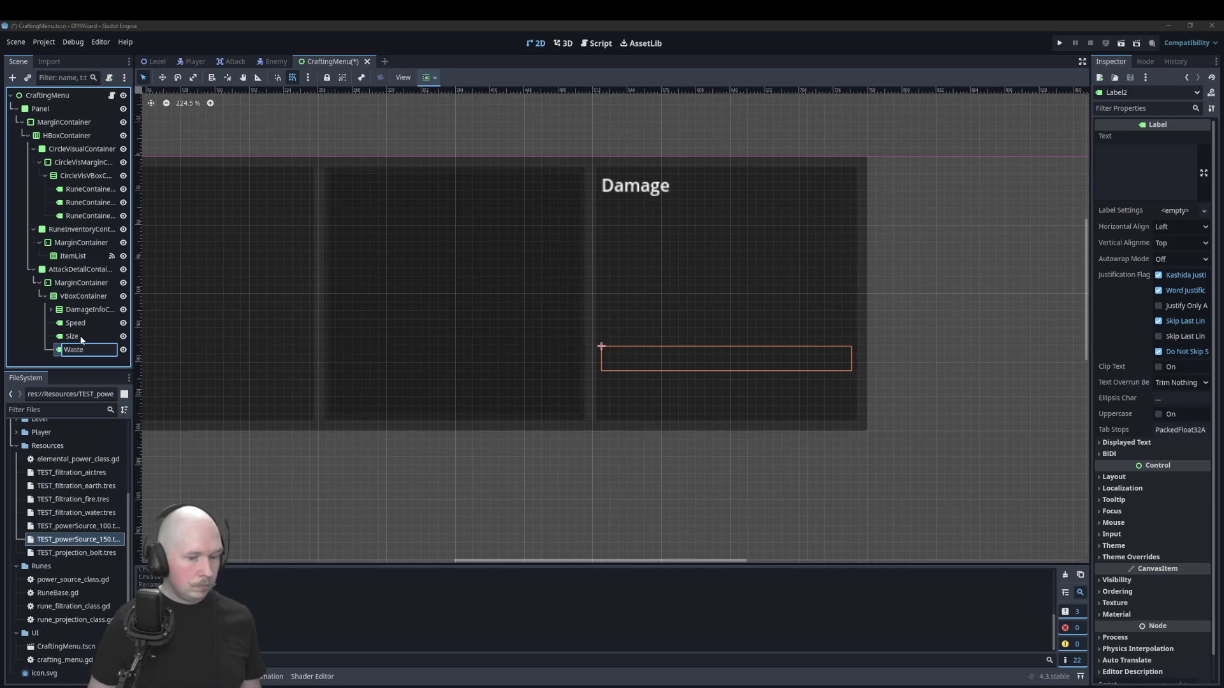
key("BackSpace")
key("BackSpace")
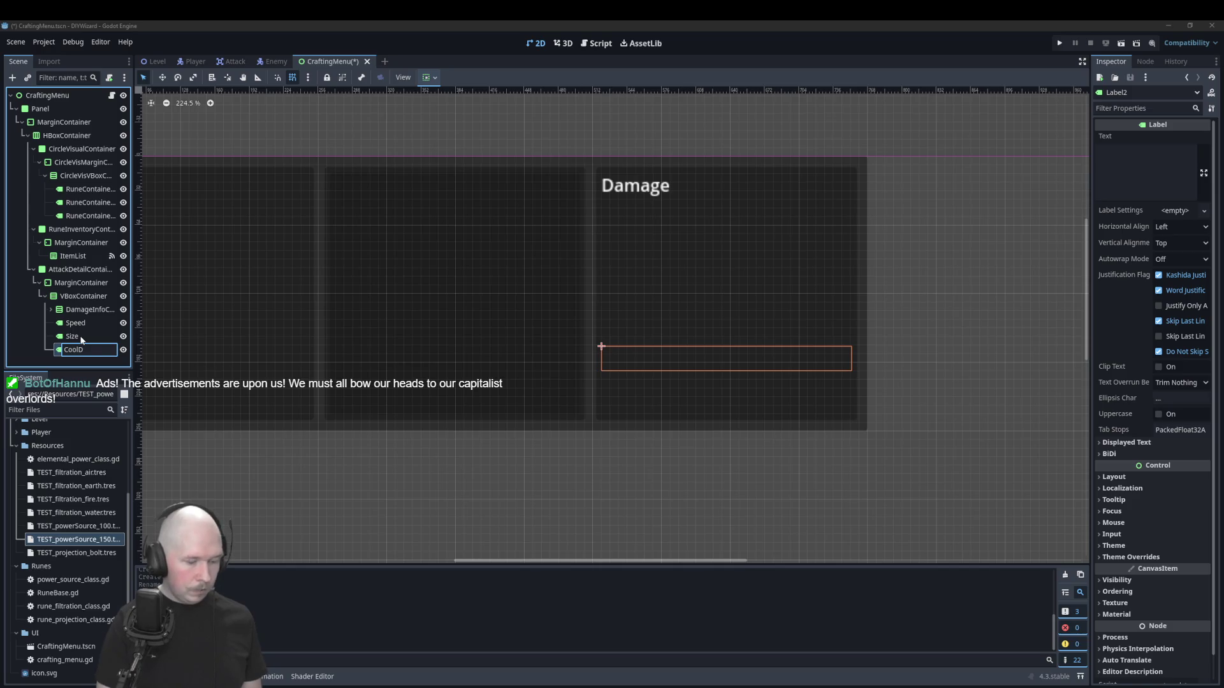
key("Return")
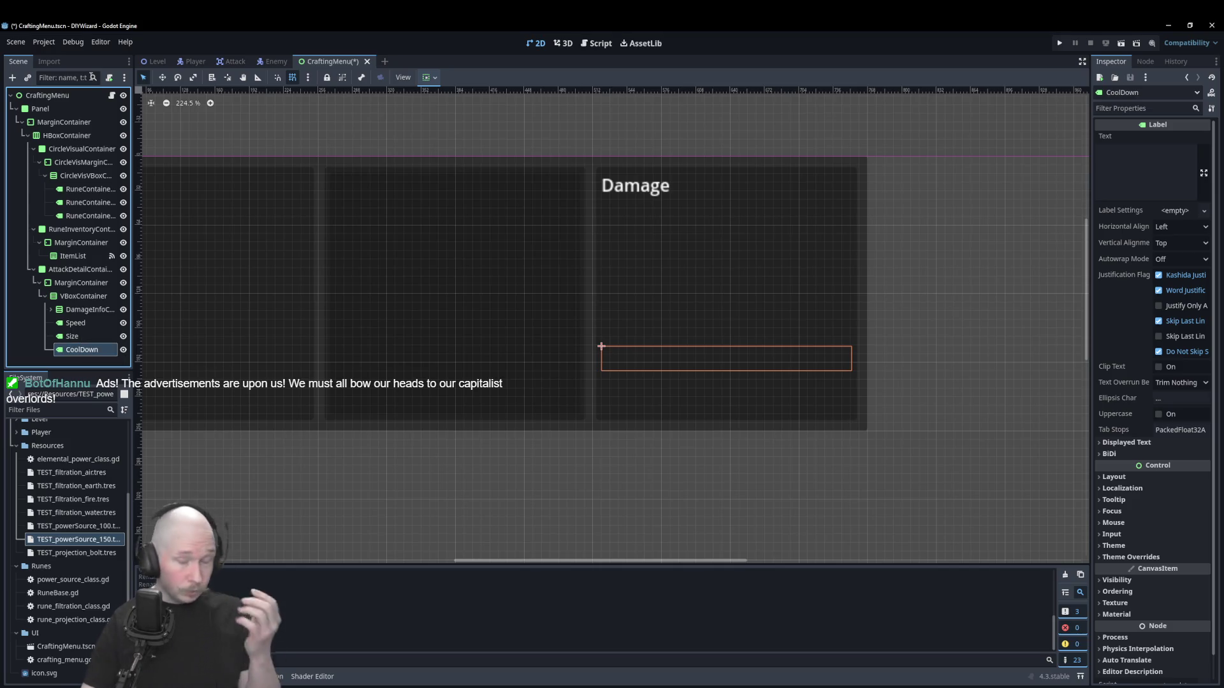
Give the CoolDown label its display text and save the scene
left_click(1101, 164)
type("C")
key("ctrl+s")
In crafting_menu.gd, remove the stray underscore from damage_info_container on line 9 and save
key("ctrl+F3")
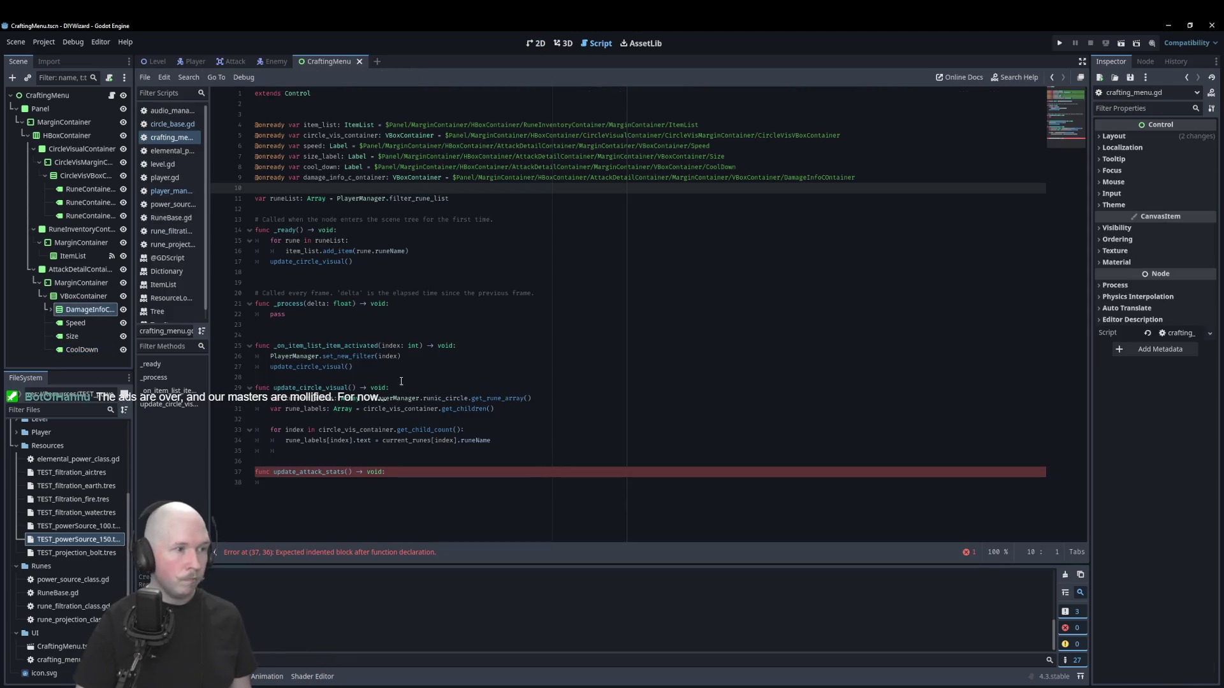
double_click(98, 312)
left_click(107, 309)
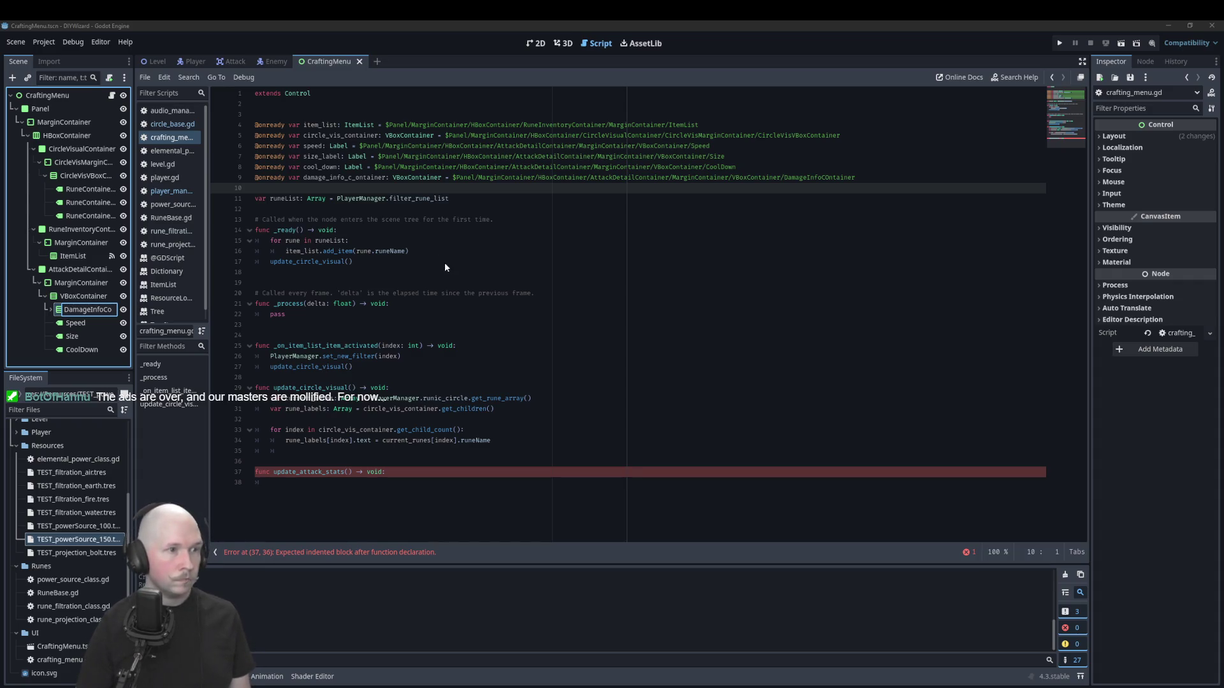
double_click(365, 178)
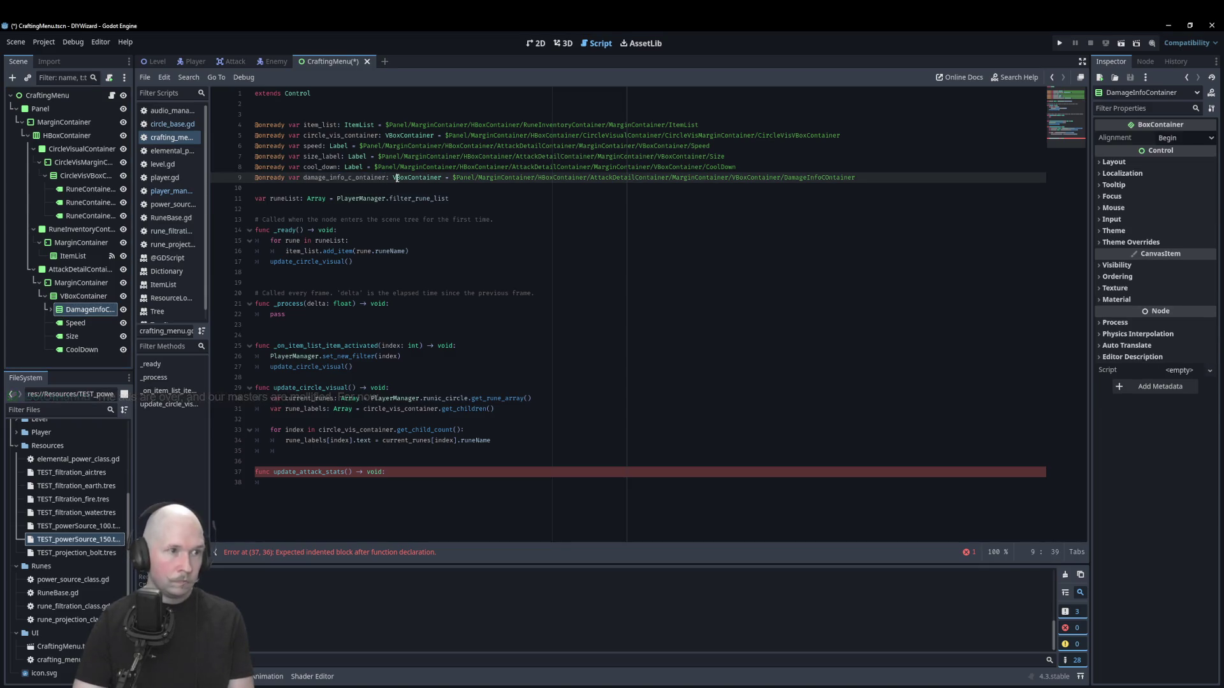
left_click_drag(254, 177, 441, 178)
triple_click(387, 179)
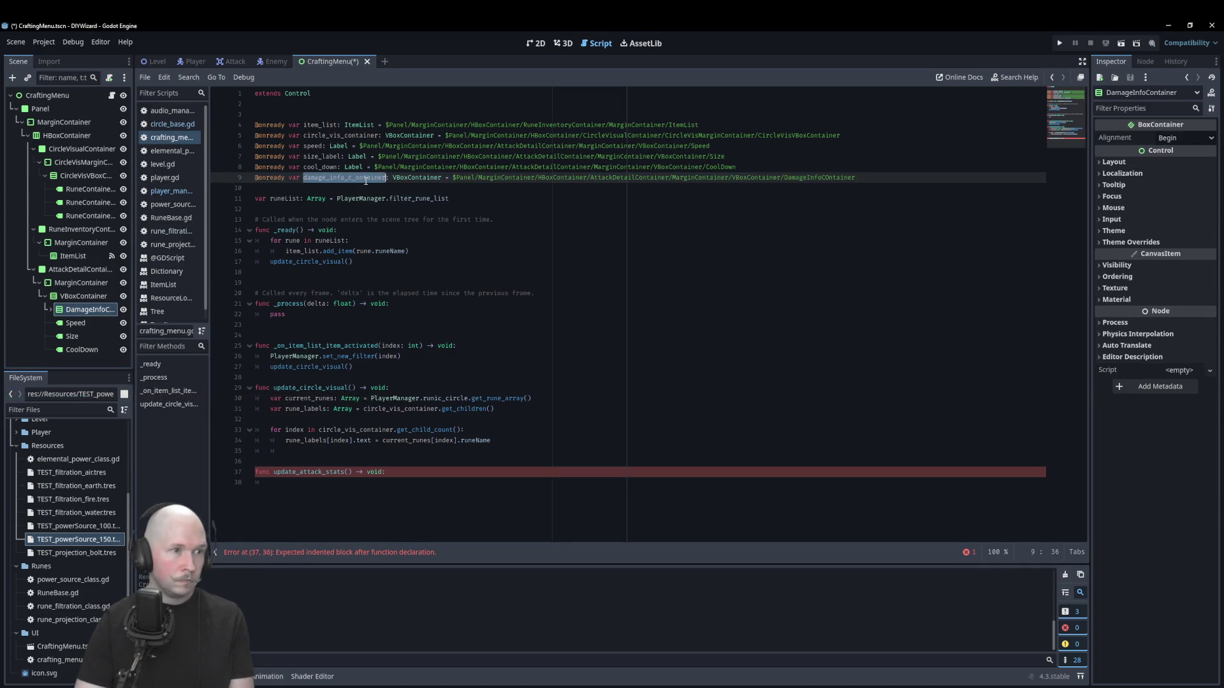
left_click(387, 179)
left_click(357, 179)
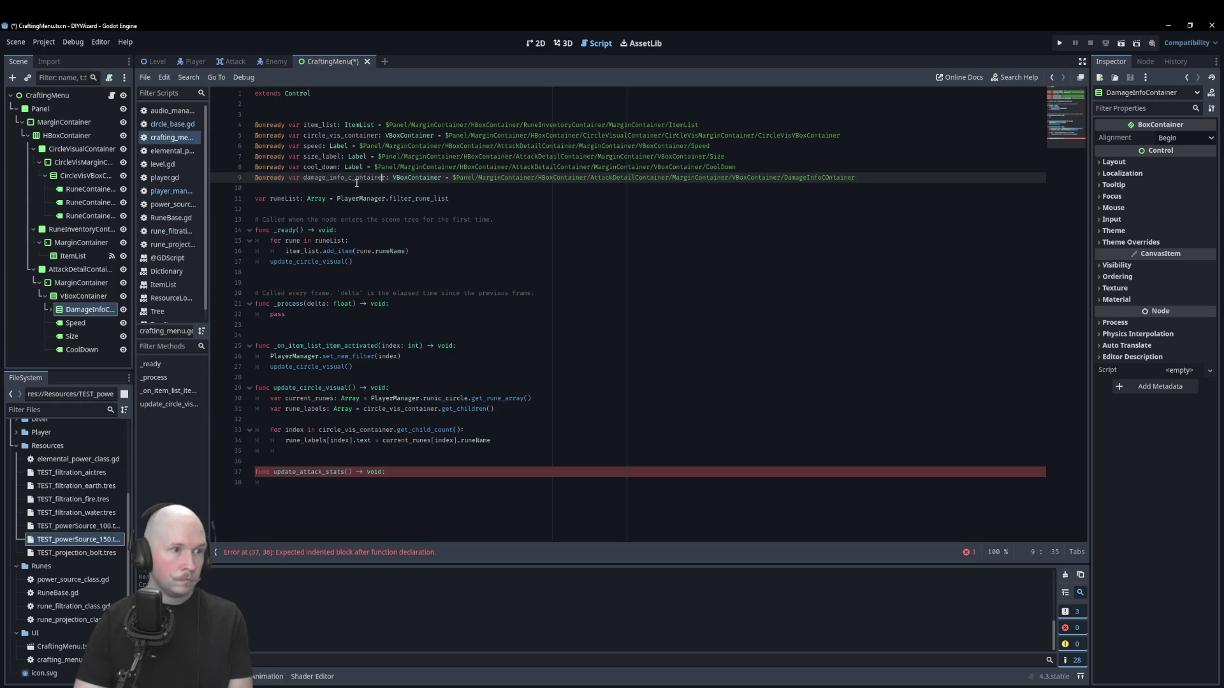
key("BackSpace")
left_click(593, 305)
key("ctrl+s")
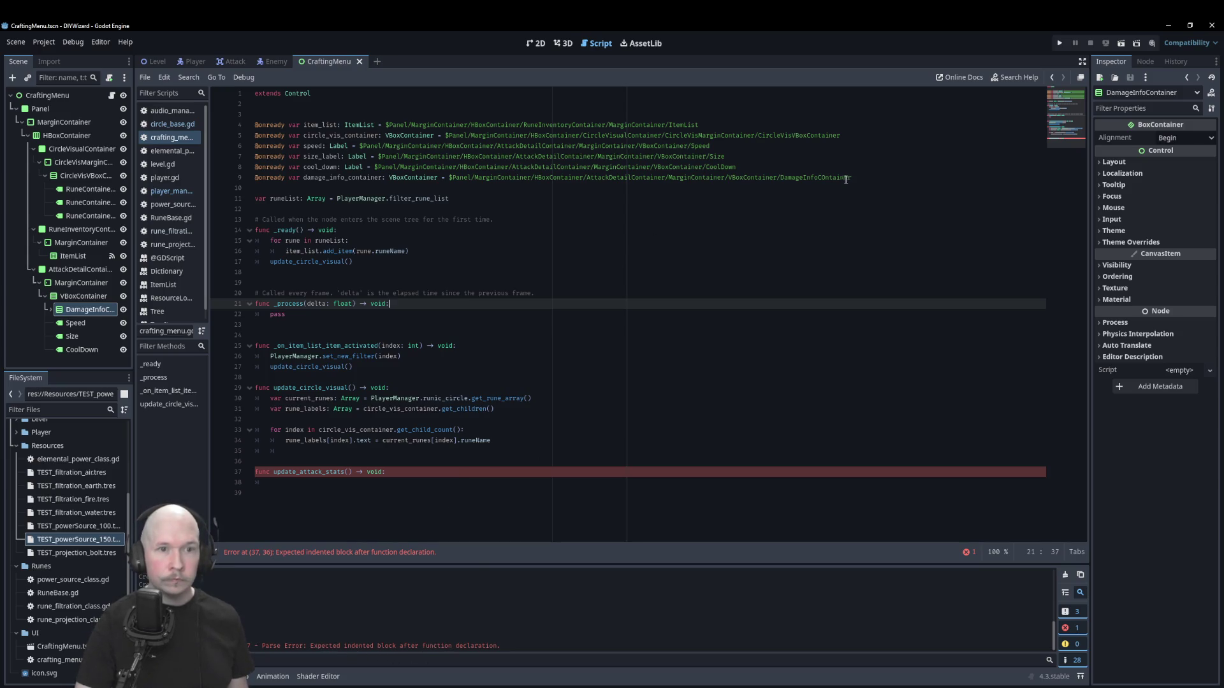
Check the damage info path and the empty update_attack_stats body
left_click(826, 181)
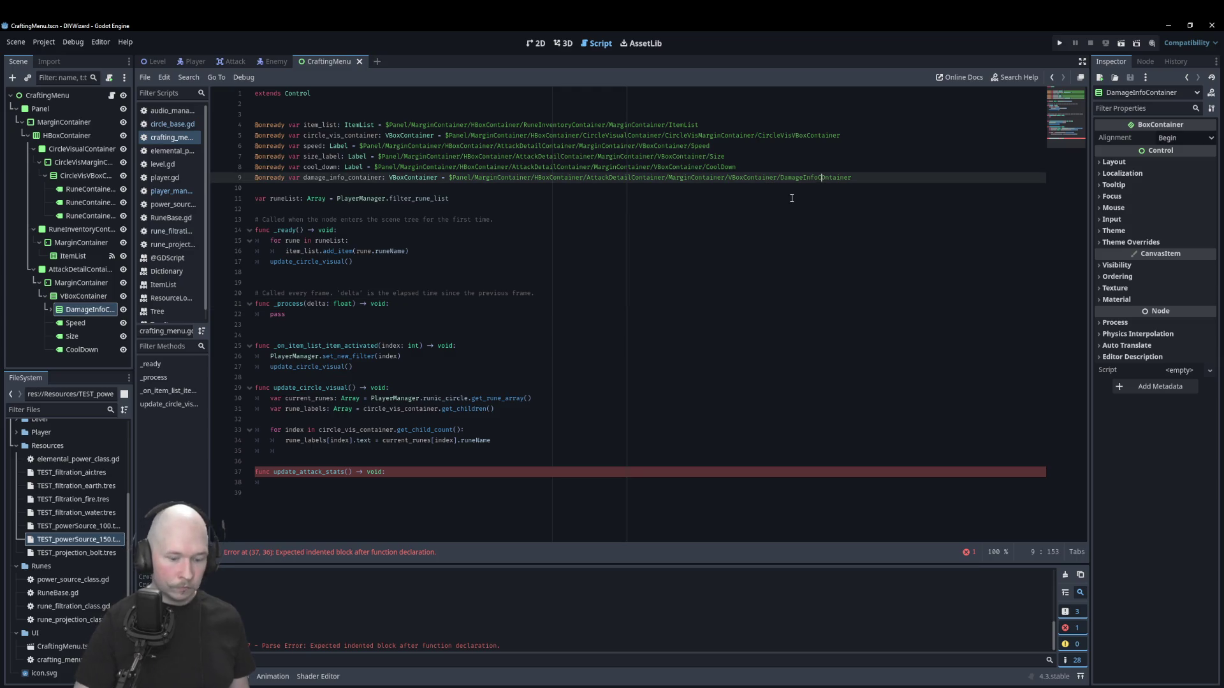
left_click(709, 311)
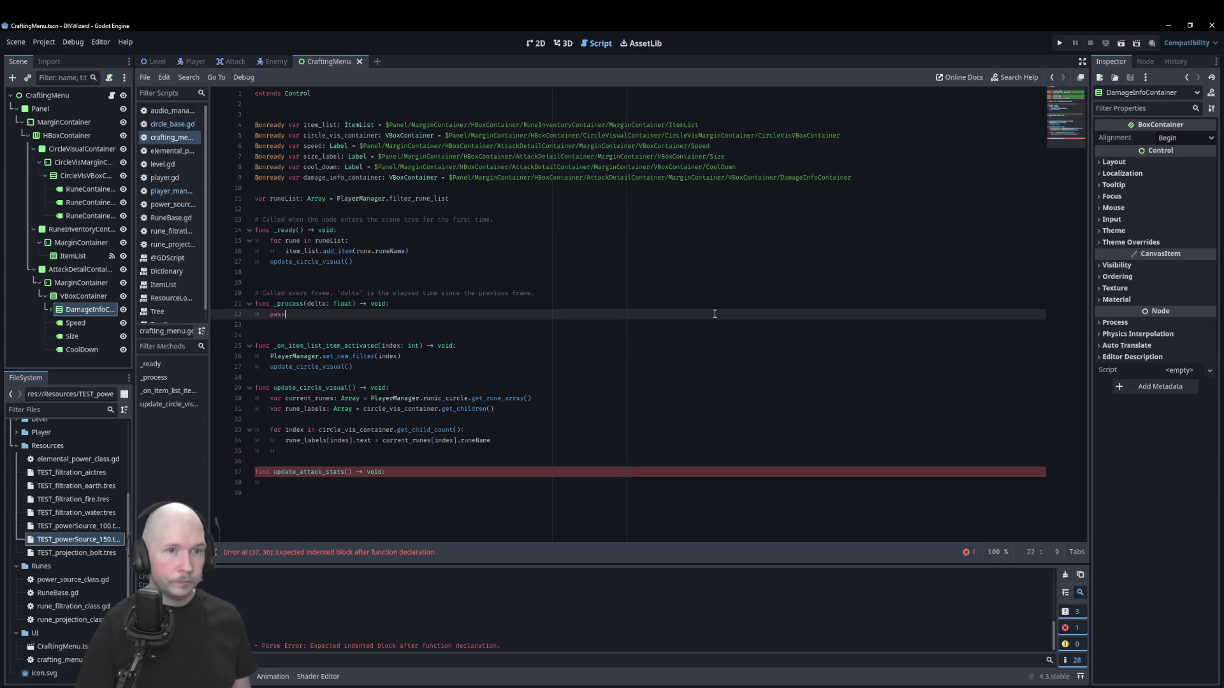
left_click(431, 483)
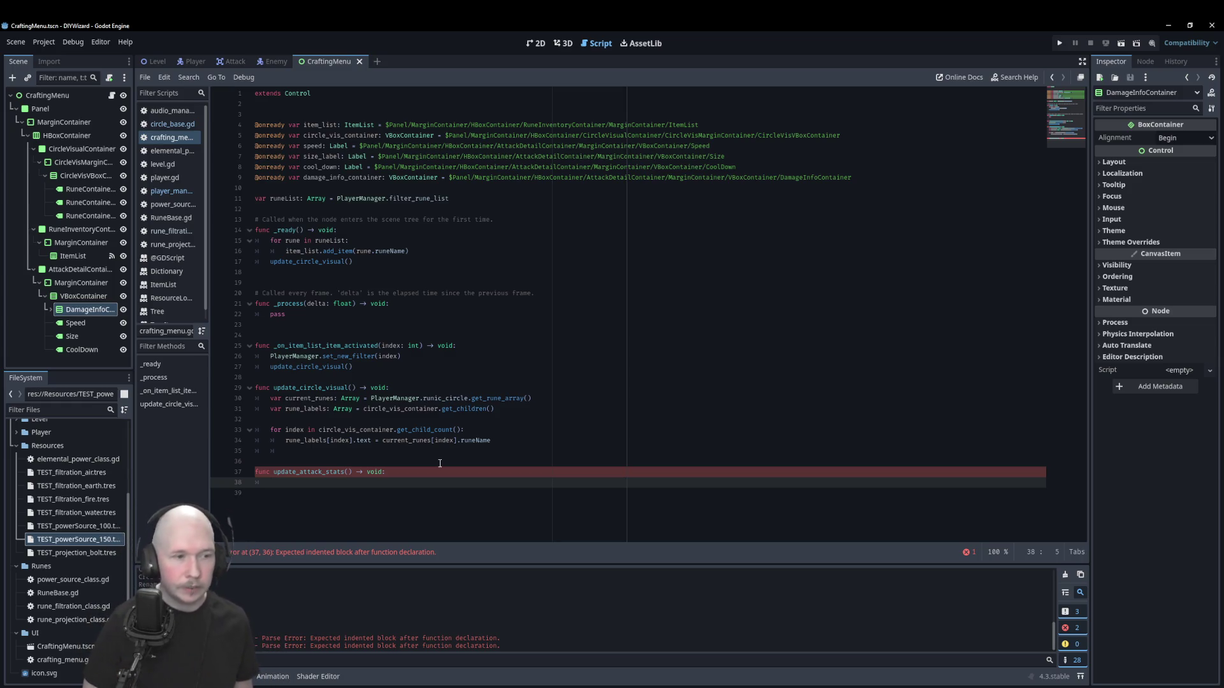
left_click(171, 124)
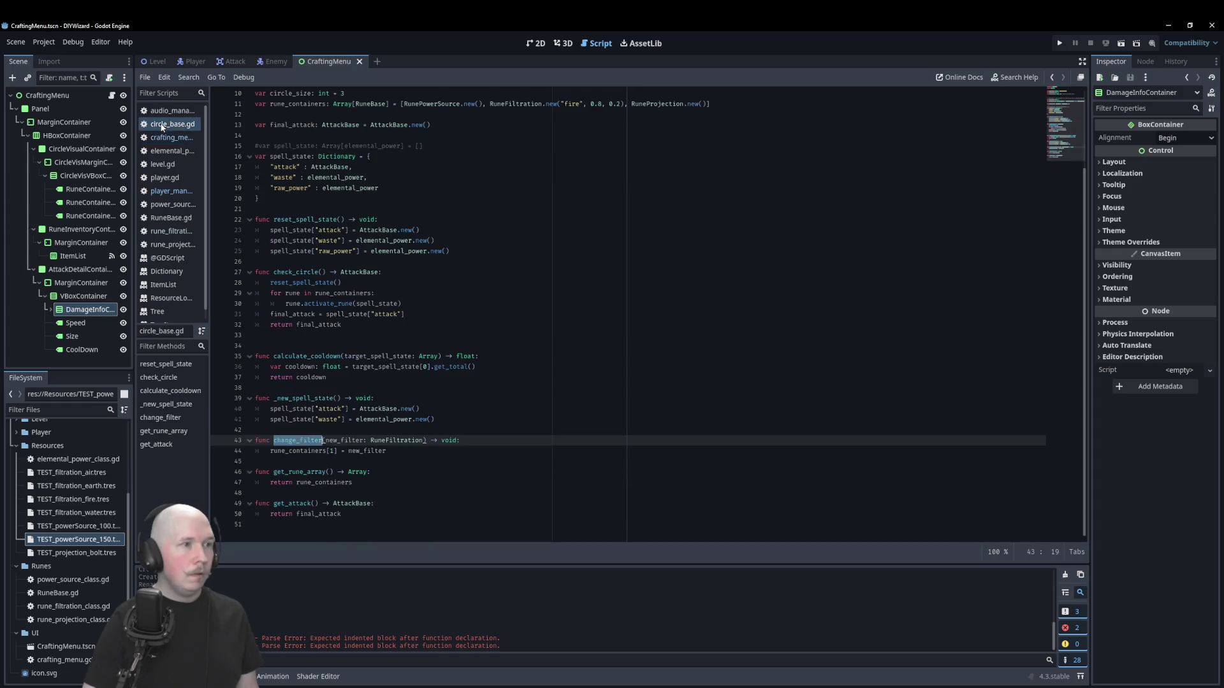
Look over calculate_cooldown and the AttackBase class script, then return to crafting_menu.gd
left_click(648, 367)
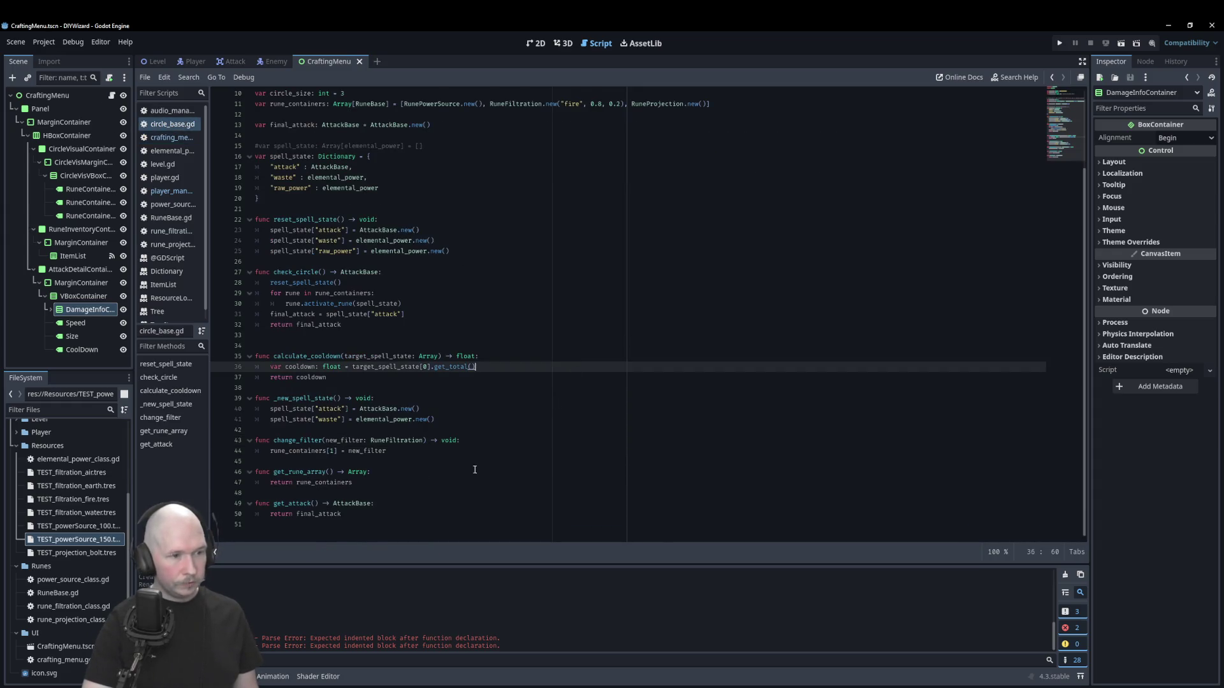
scroll(417, 497, "up", 2)
scroll(418, 497, "up", 2)
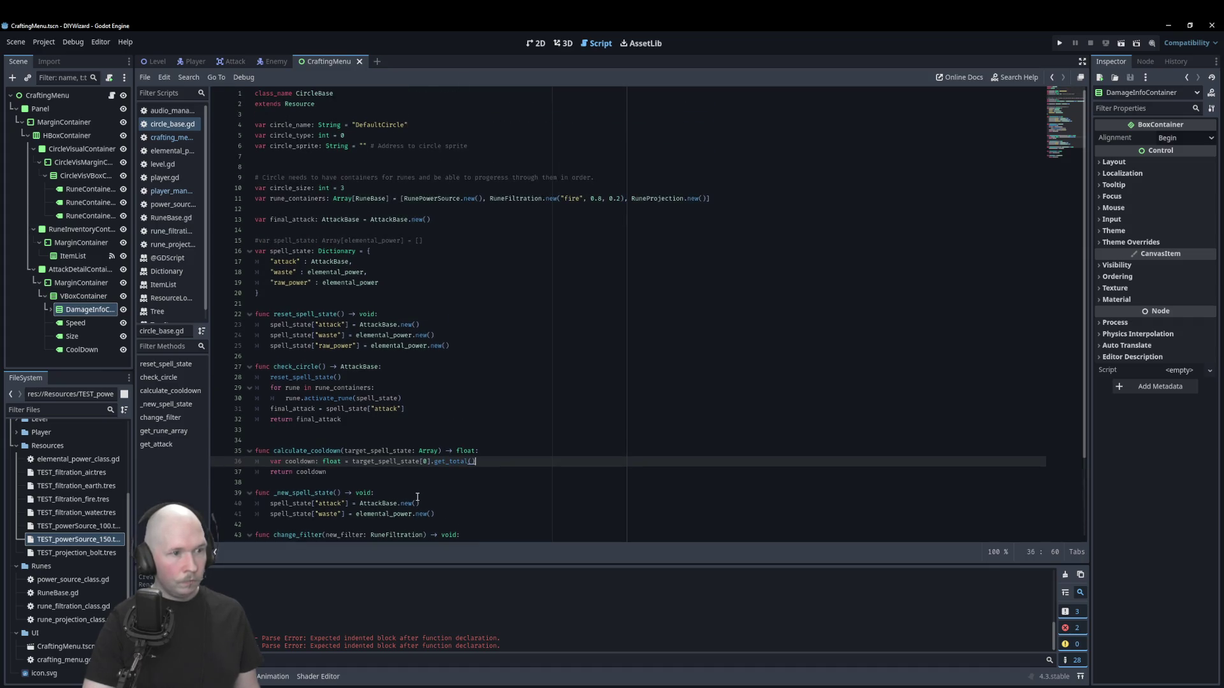
scroll(502, 250, "down", 3)
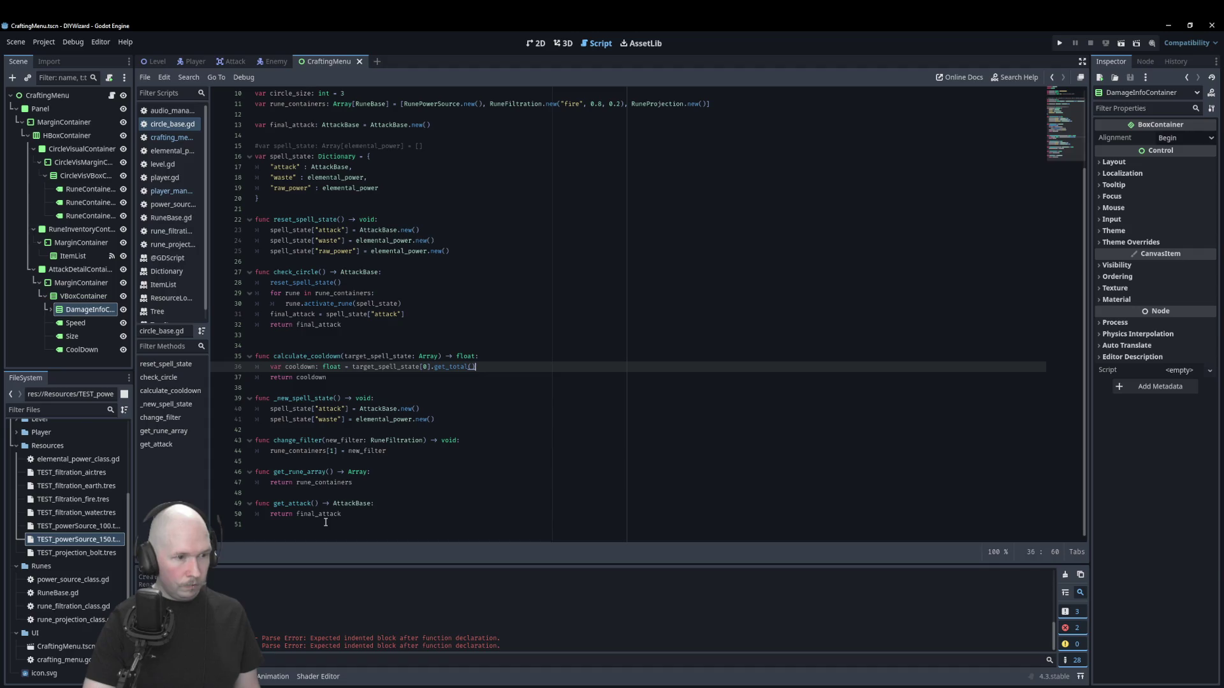
double_click(364, 504)
left_click(363, 504, "ctrl")
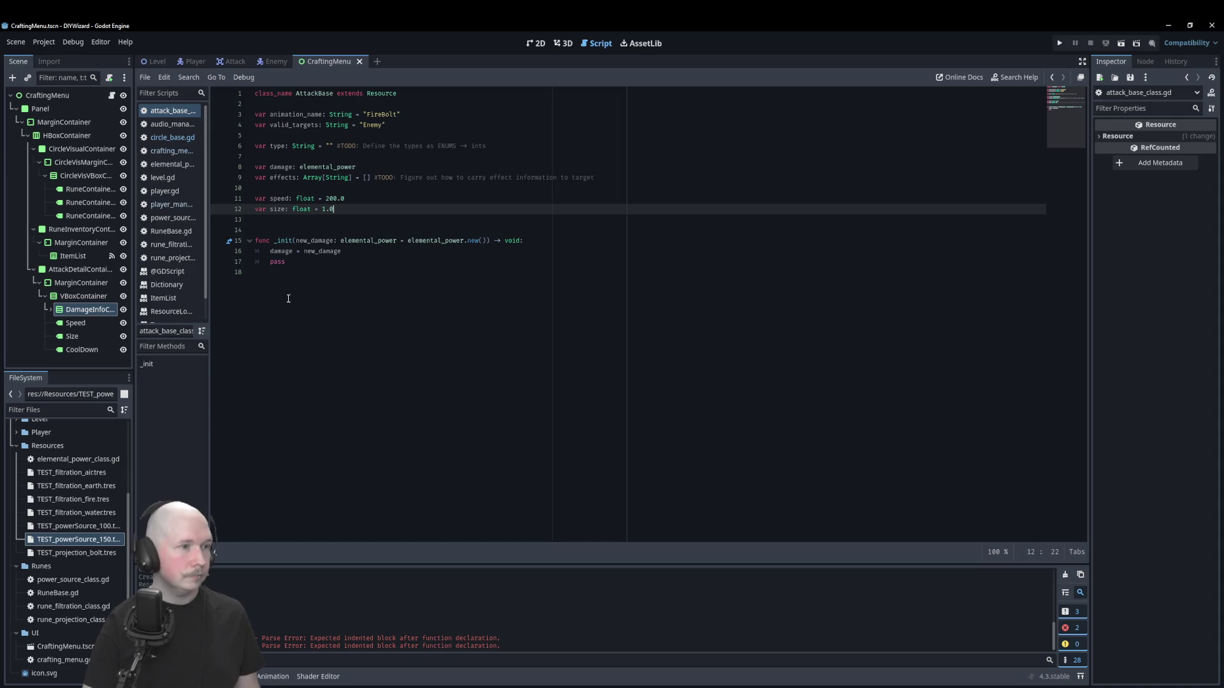
left_click(181, 153)
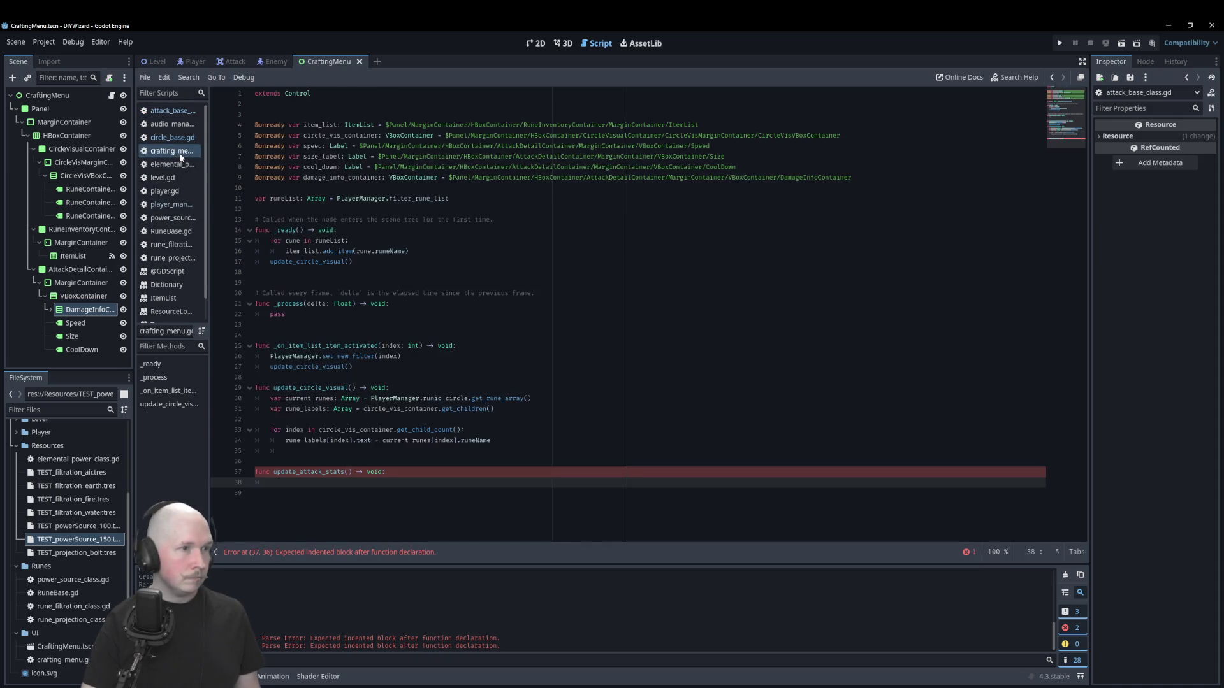
Declare var attack: AttackBase = PlayerManager.runic_circle.get_attack() in update_attack_stats
type("va")
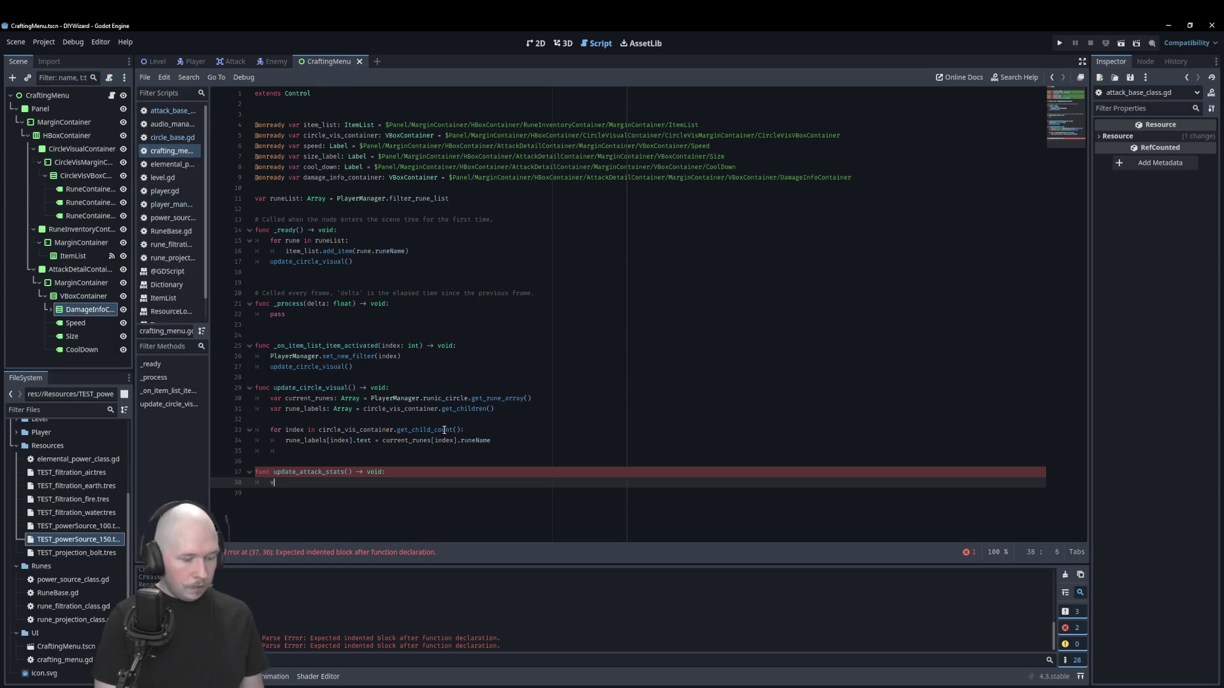
type("r attack")
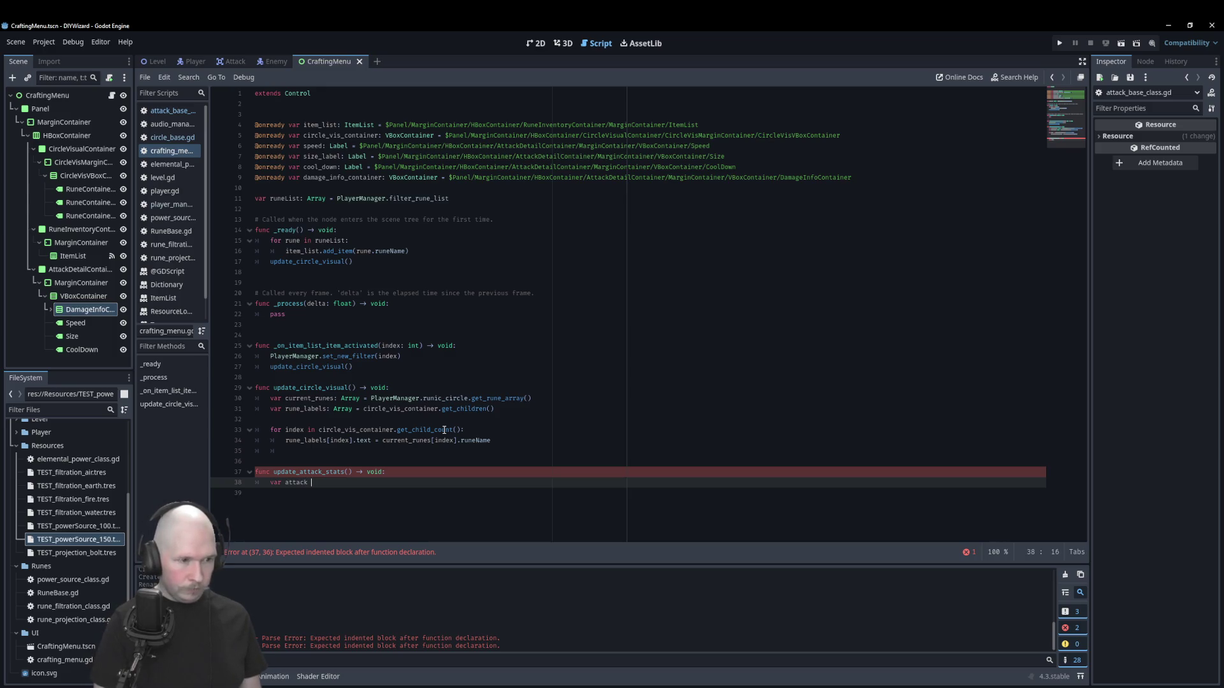
type(" :")
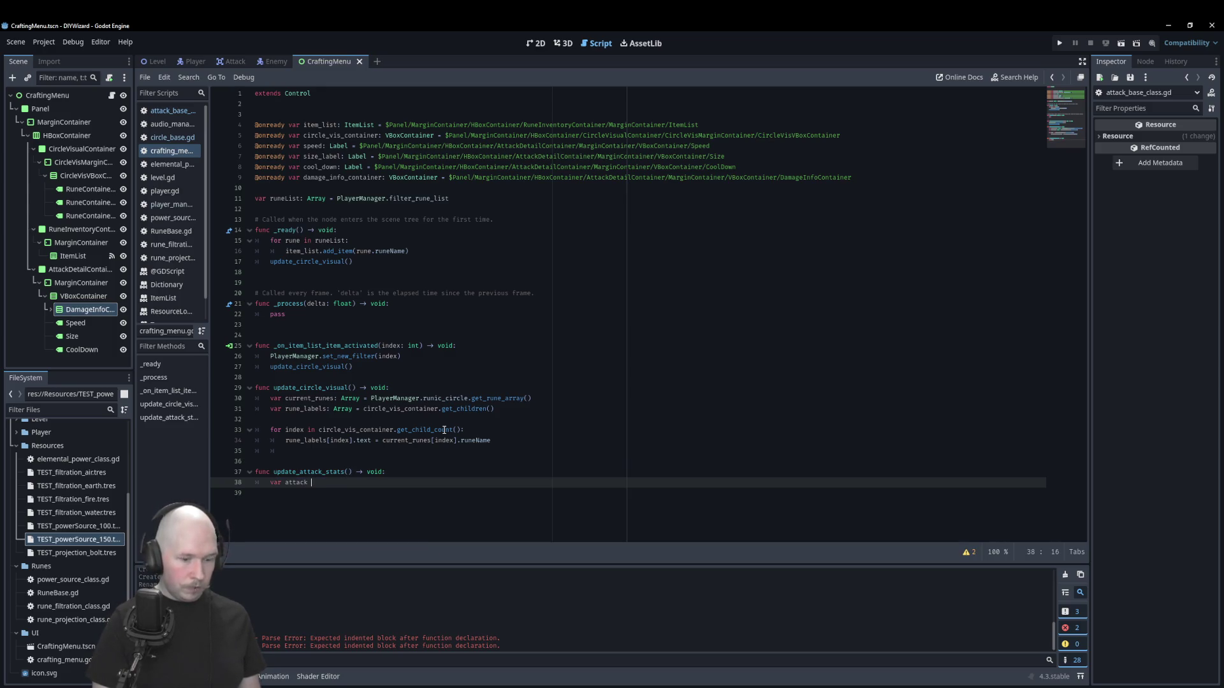
type("Atta")
key("Return")
type("=")
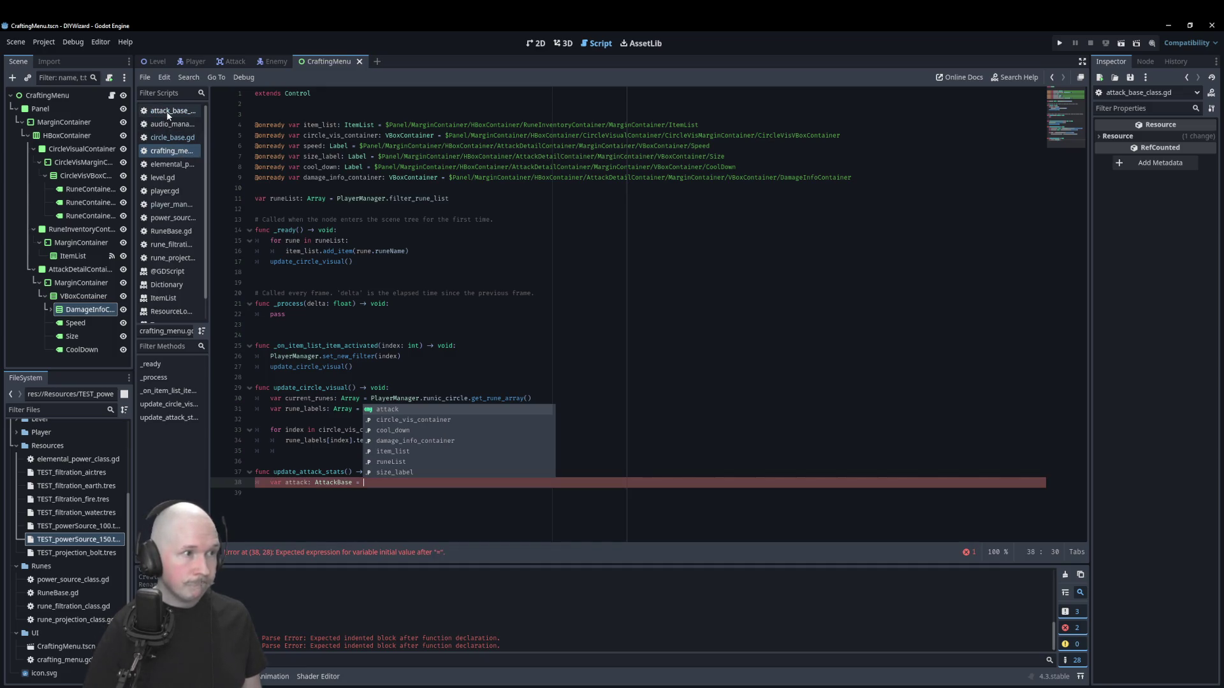
type("Player")
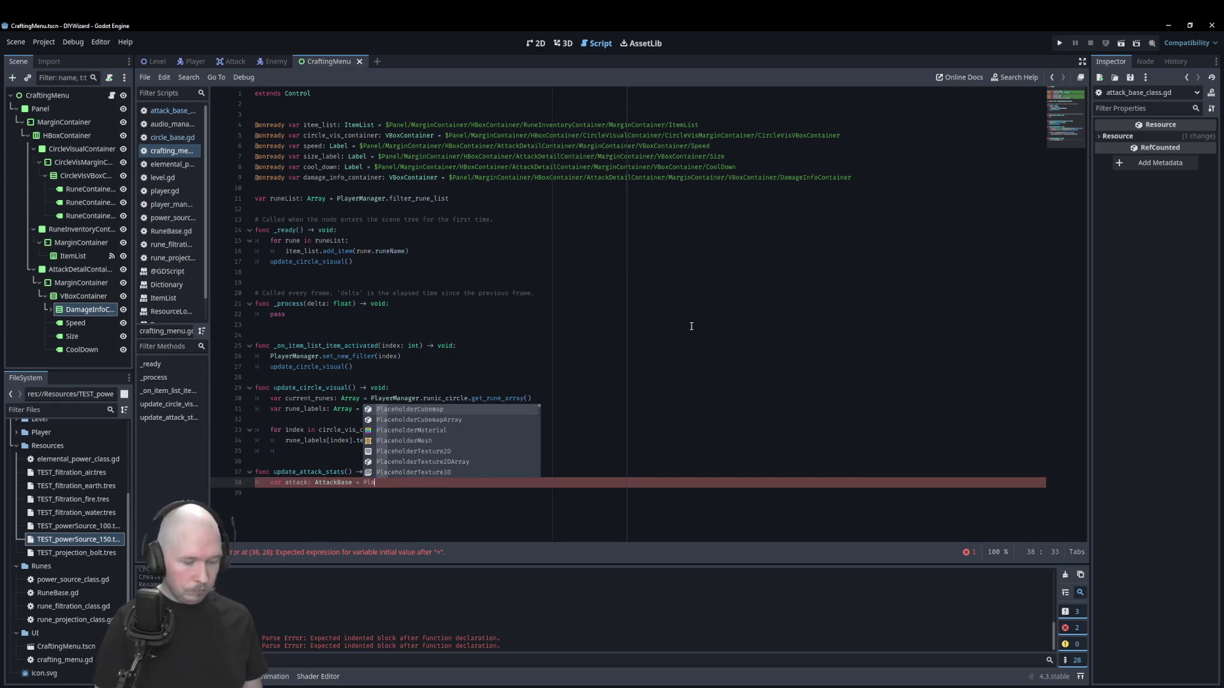
key("Return")
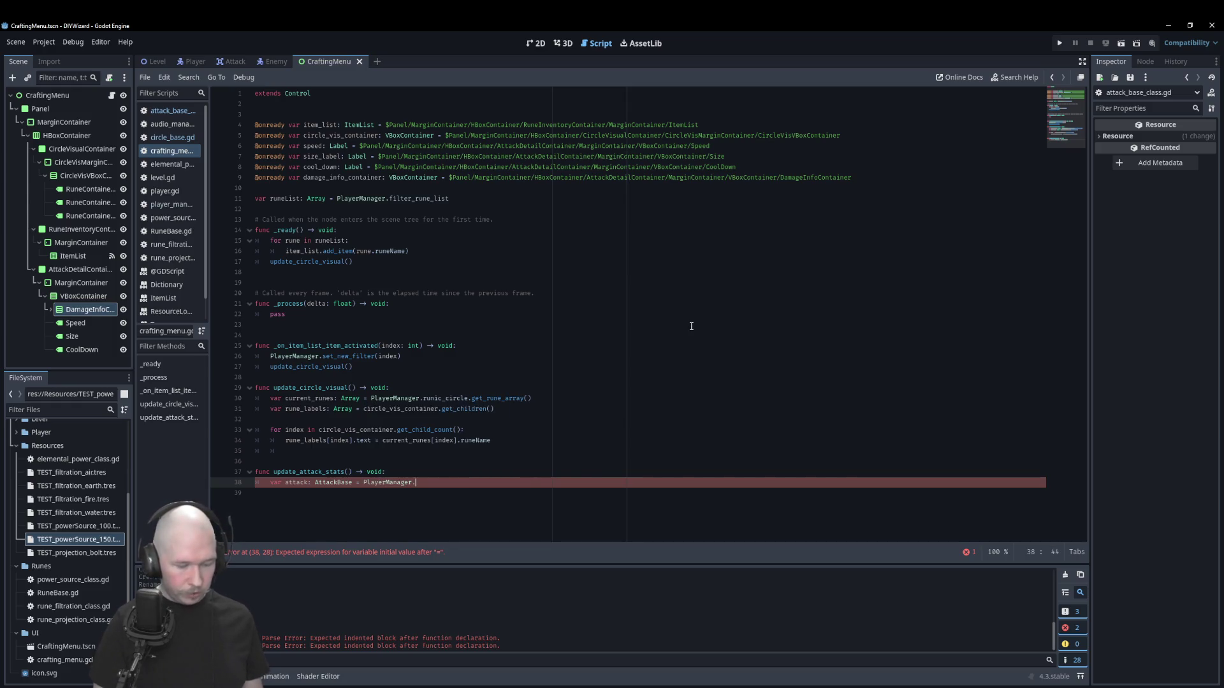
key("Return")
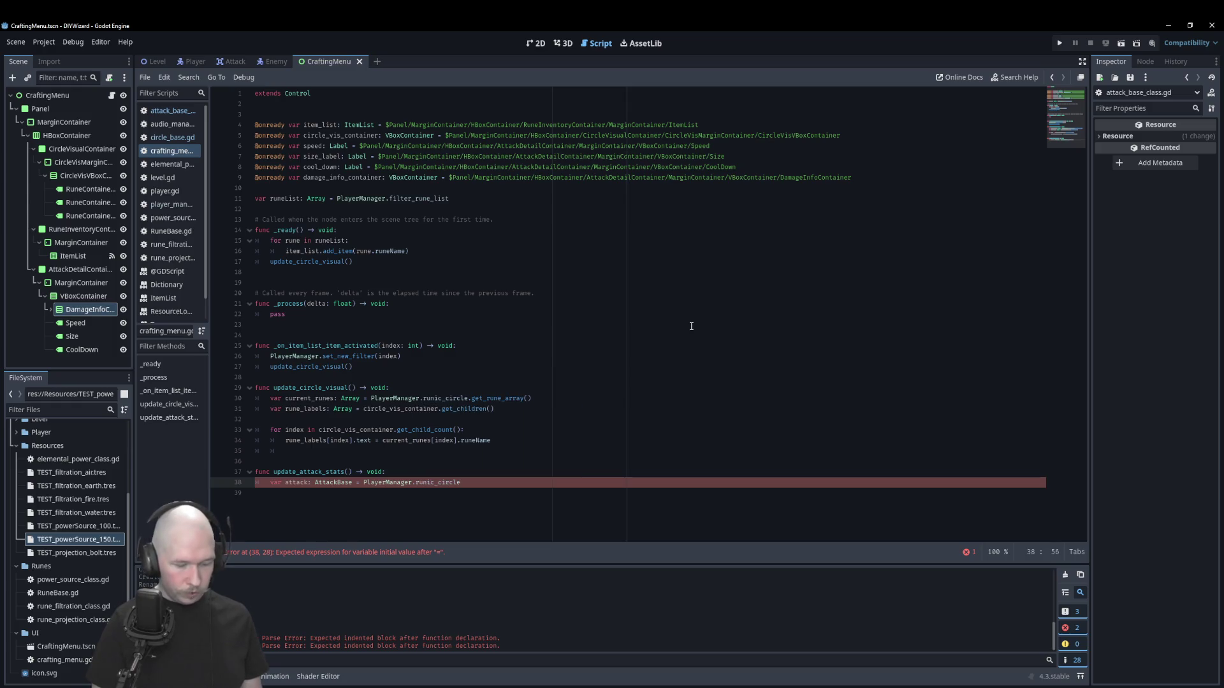
type(".get")
key("Return")
key("Return")
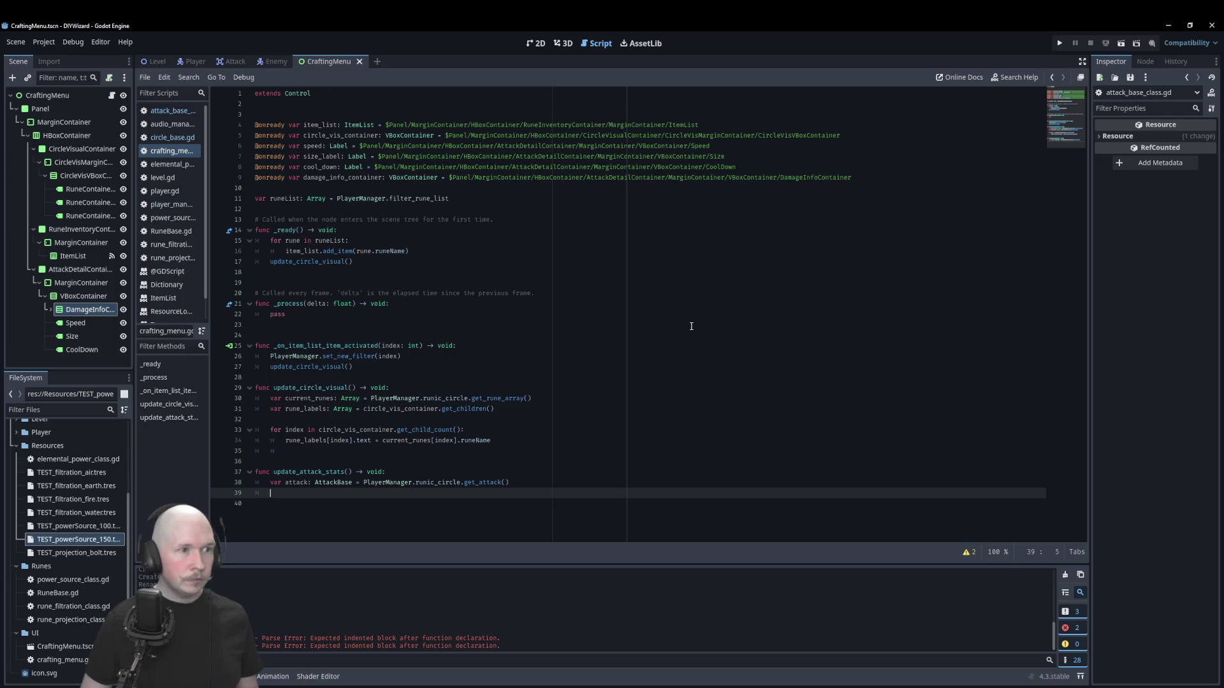
Set speed.text to "Speed : " + str(attack.speed) and size_label.text to "Size : " + str(attack.size)
type("spee")
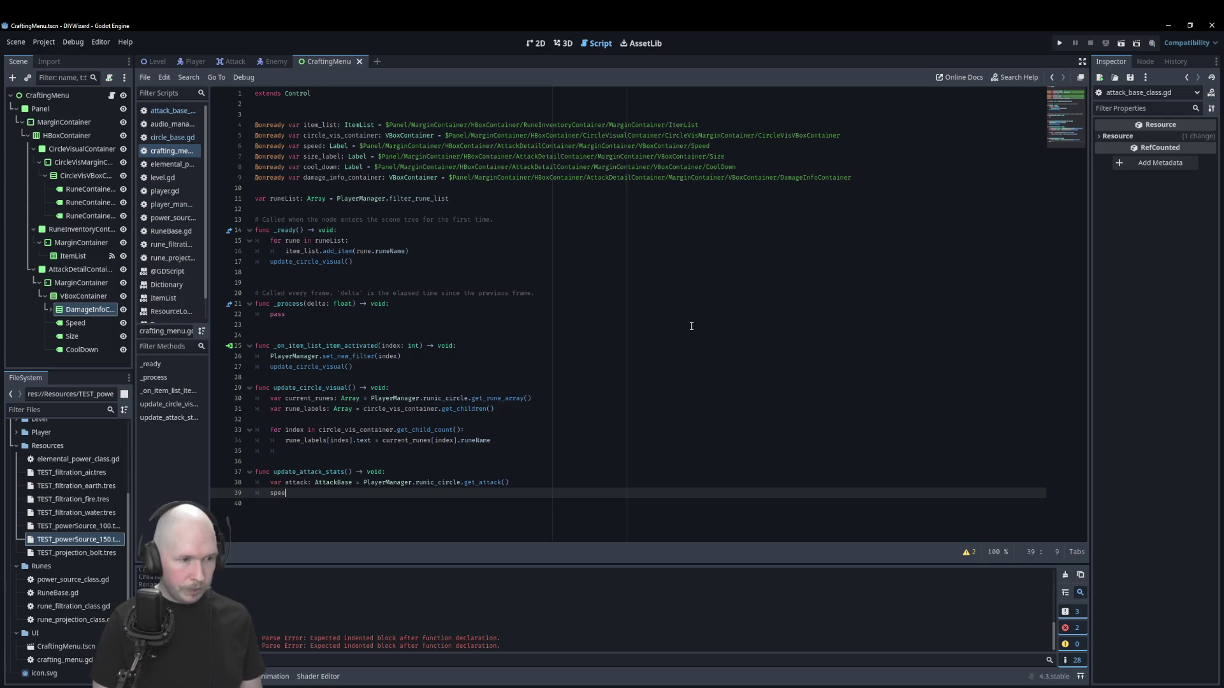
type("d.text")
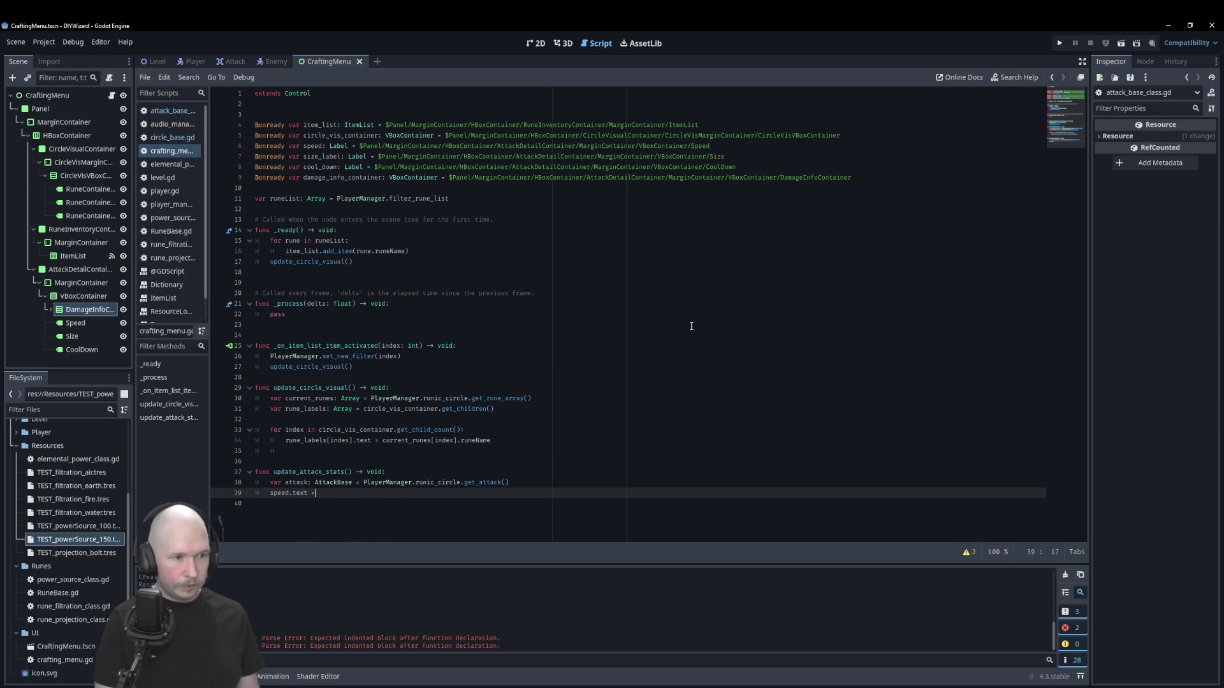
type(" = \"Speed : \" + s")
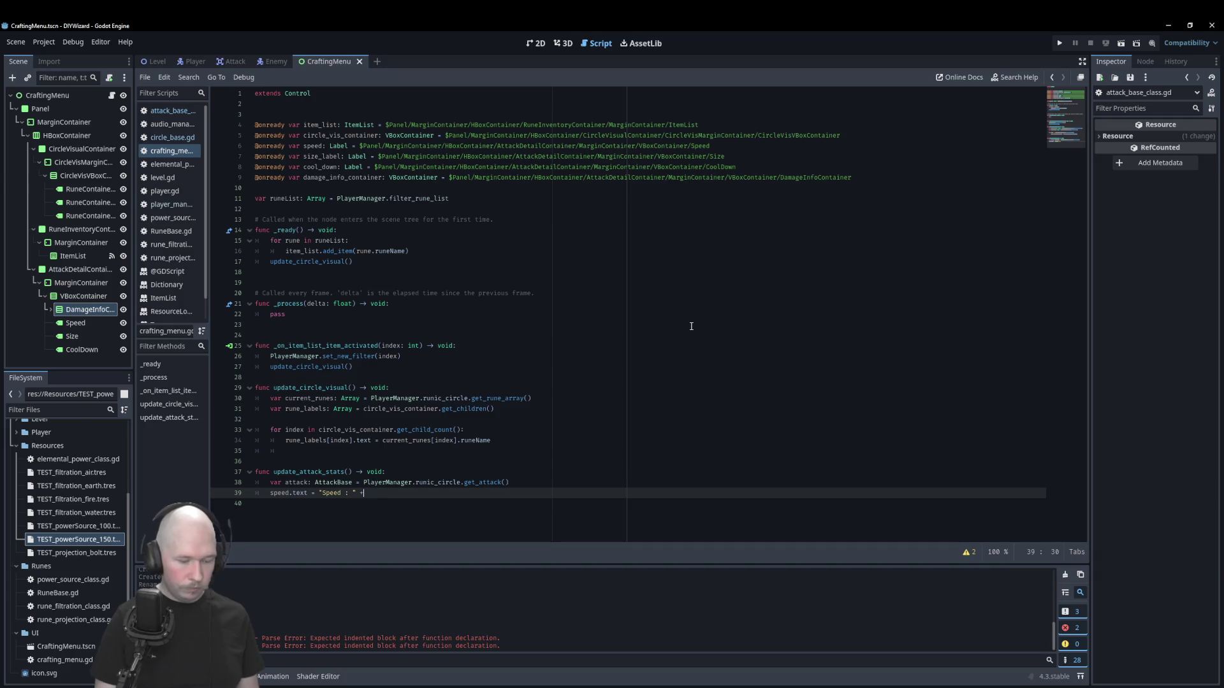
type("tr(")
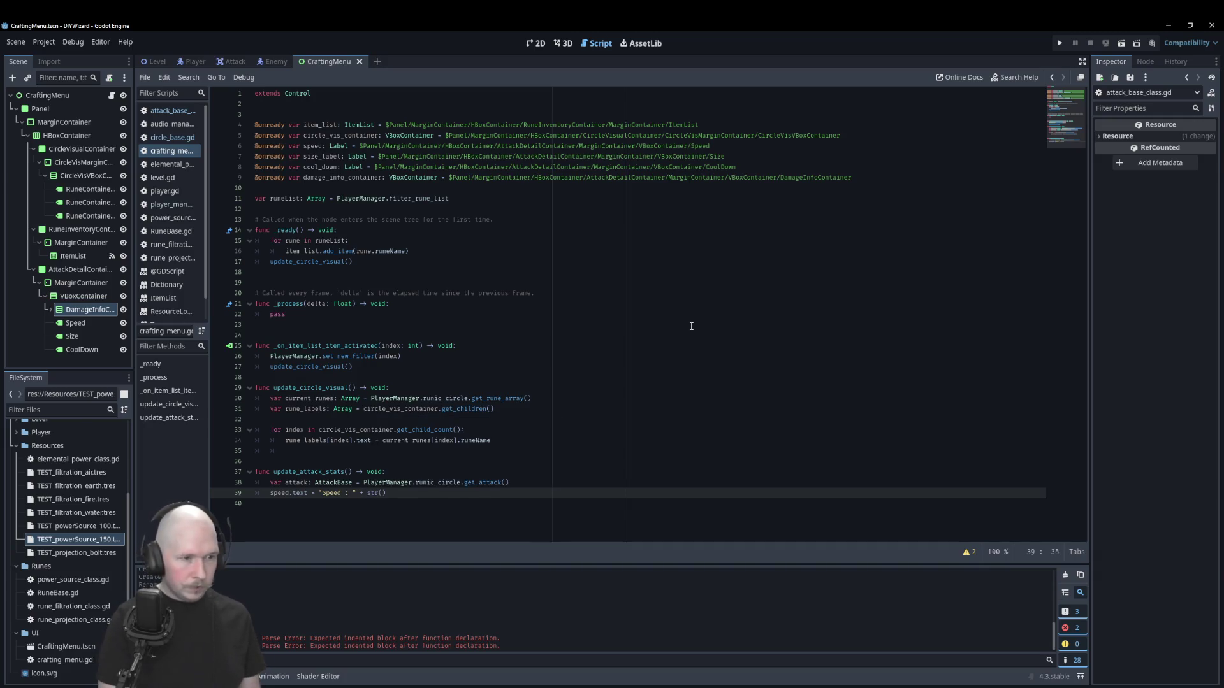
type("attack.speed")
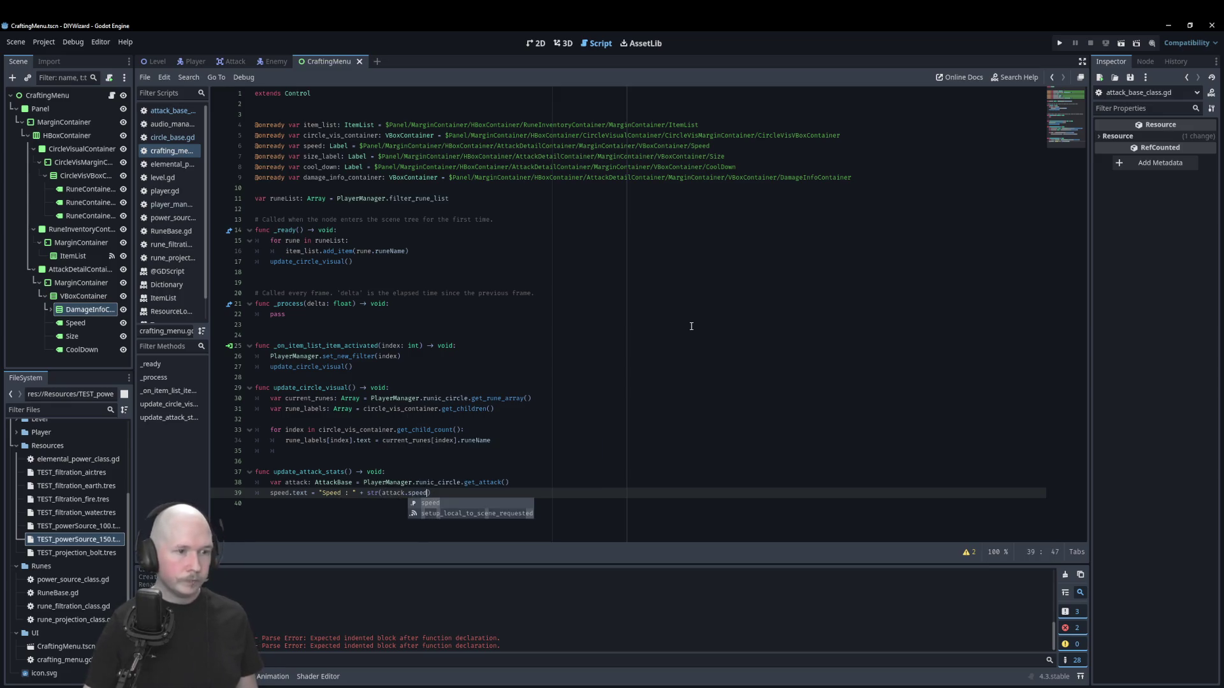
key("Right")
key("Return")
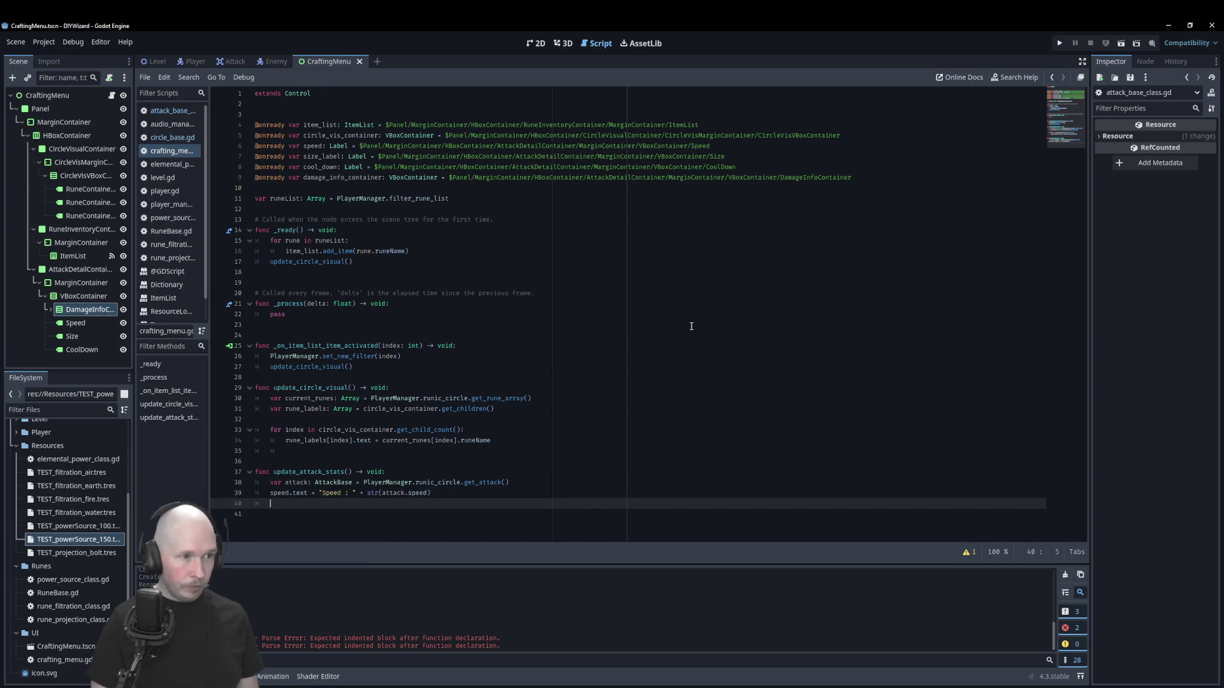
type("ze_la")
key("Return")
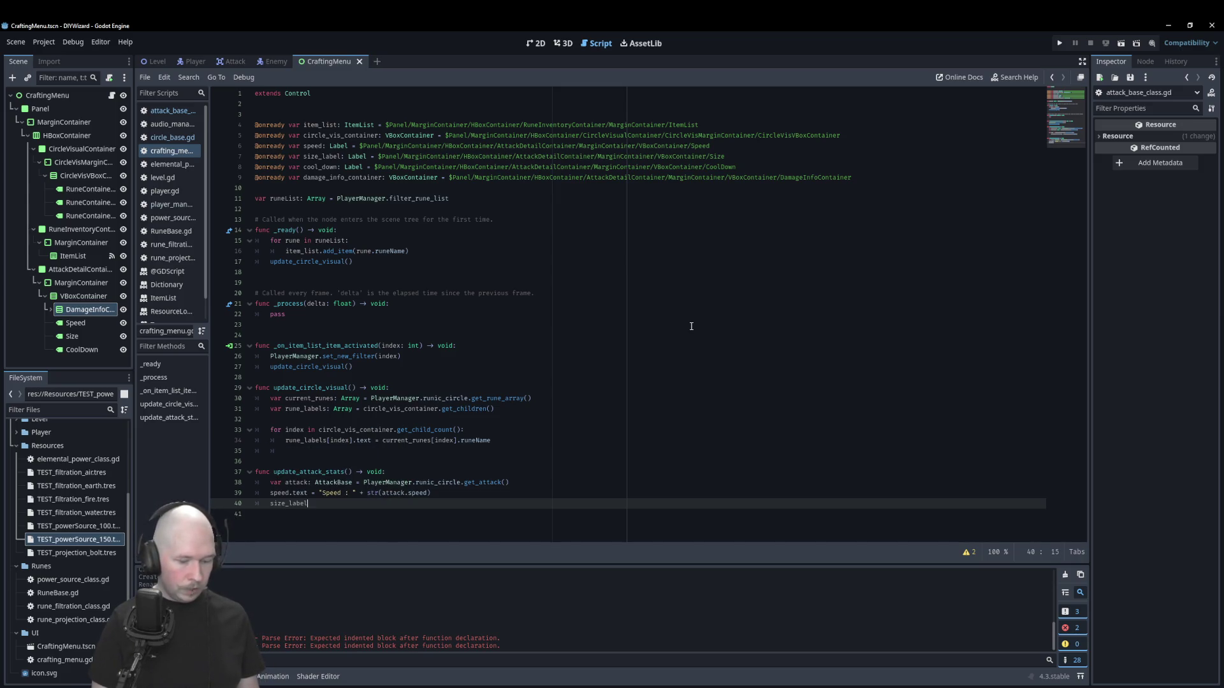
type("text")
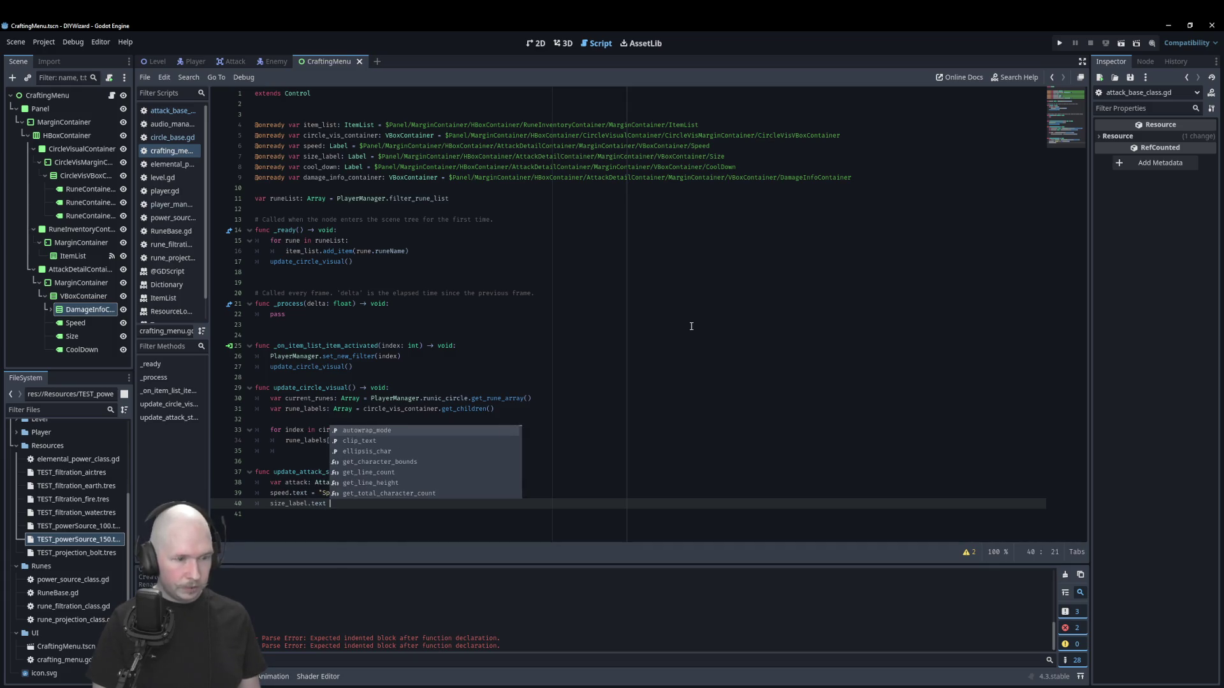
type(" = \"Si")
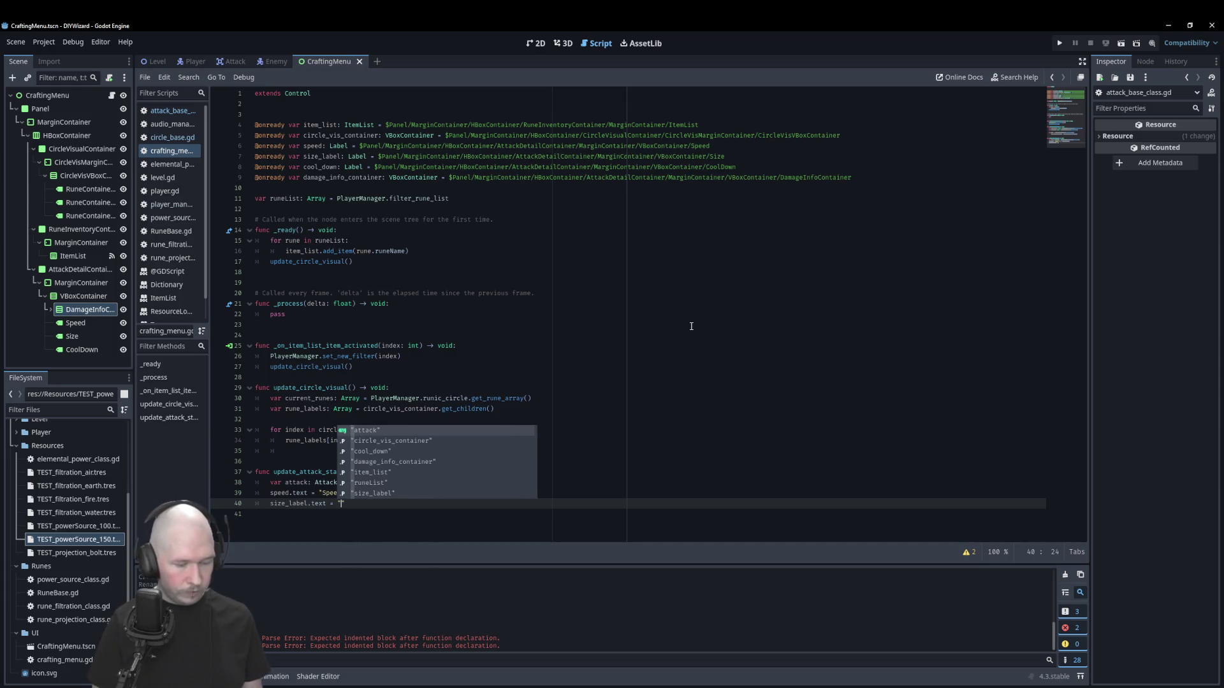
type("ze : \" + ")
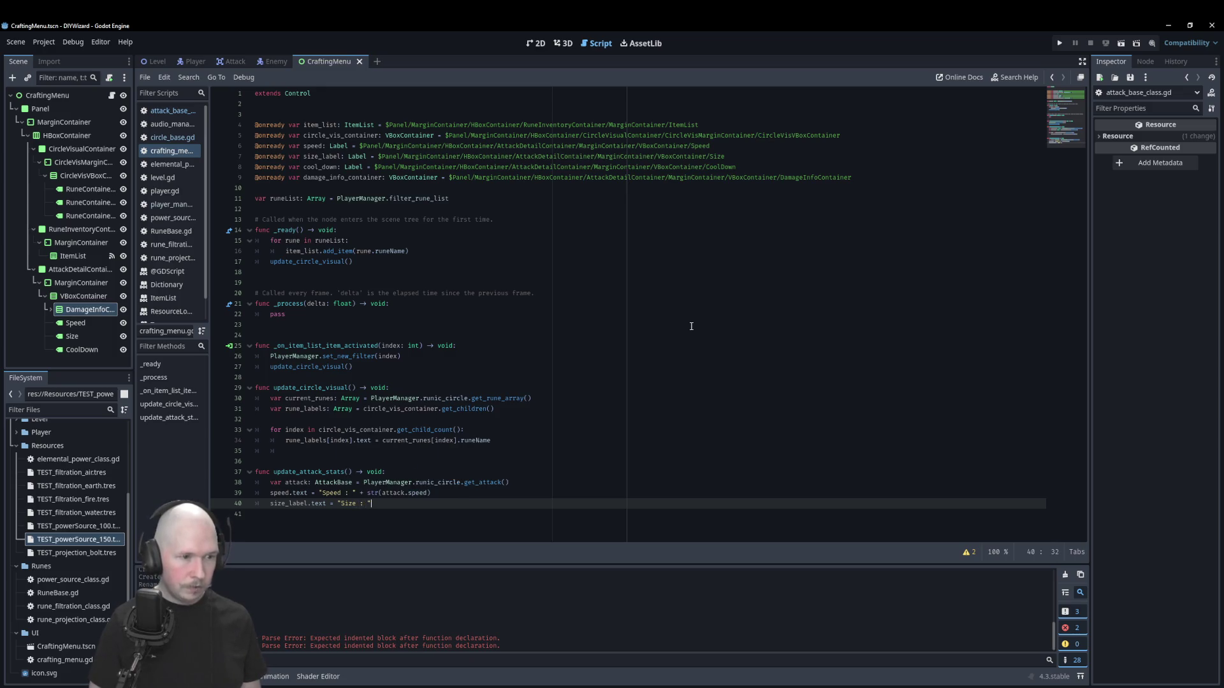
type("str(")
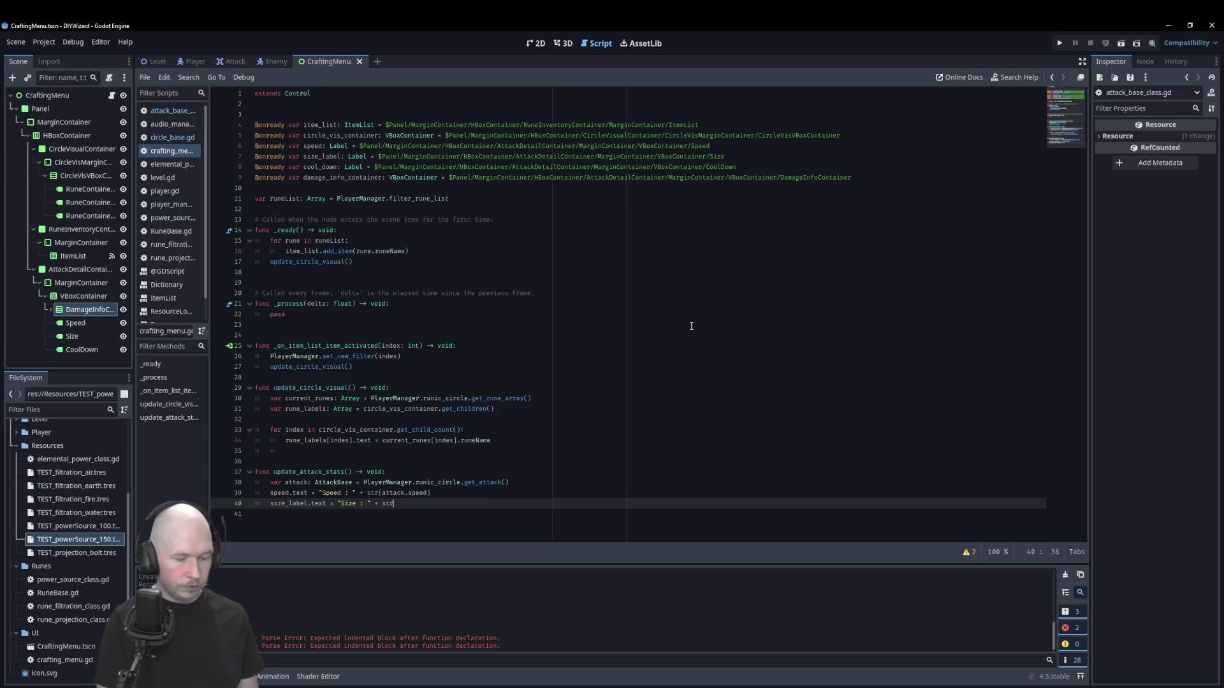
type("attack")
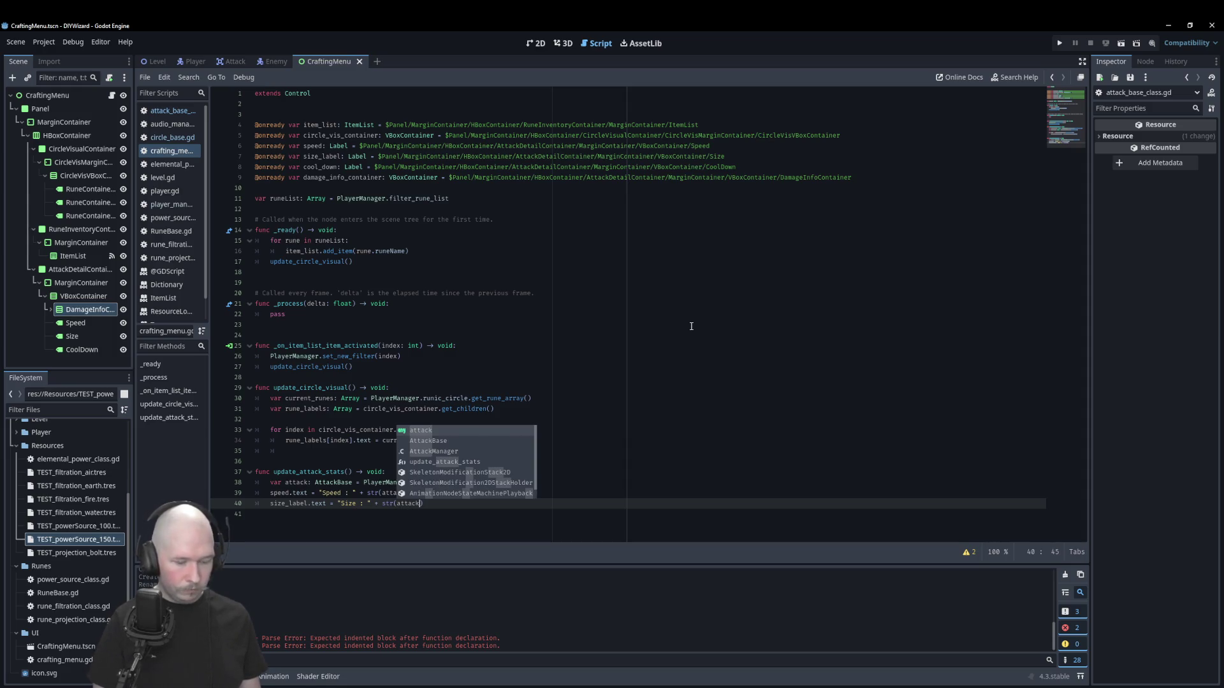
type(".size")
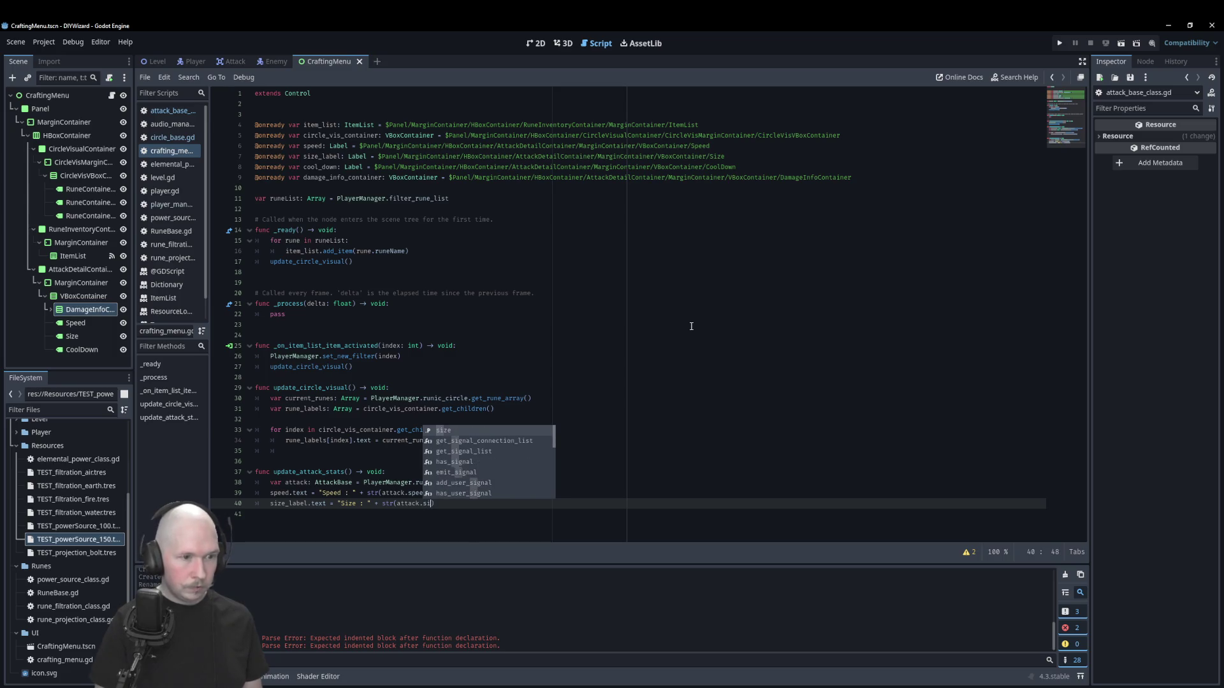
key("F12")
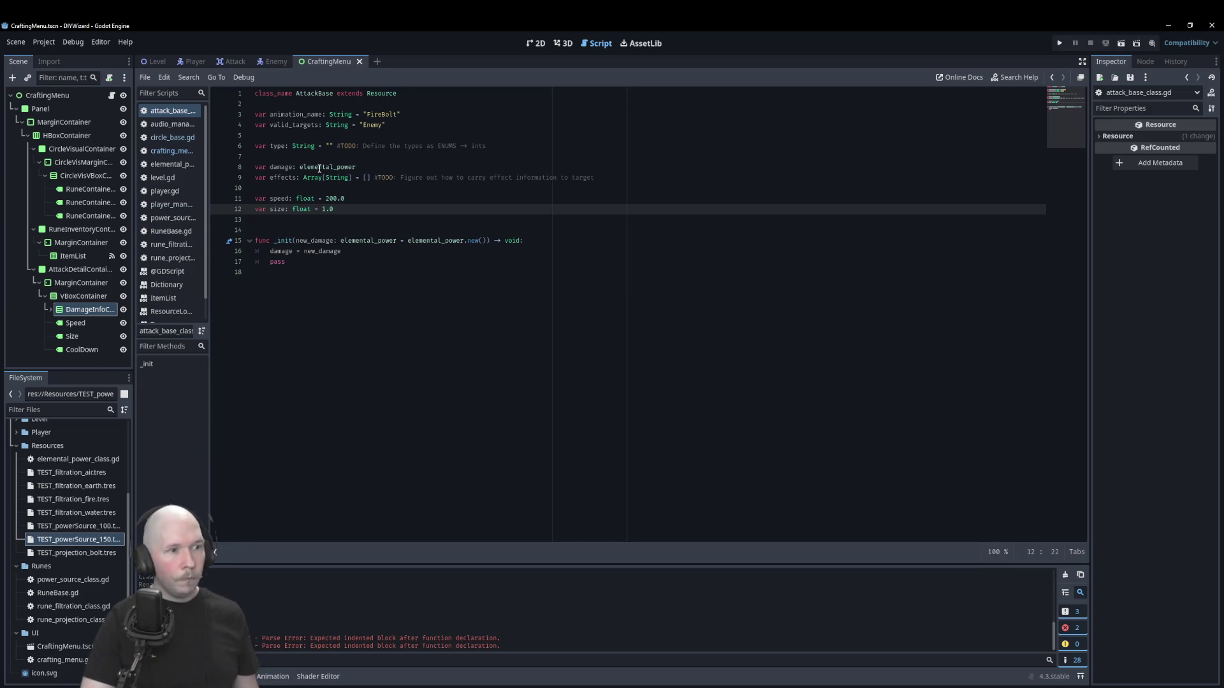
Jump to elemental_power_class.gd and scroll through its _elemental_power dictionary and helpers
left_click(320, 167, "ctrl")
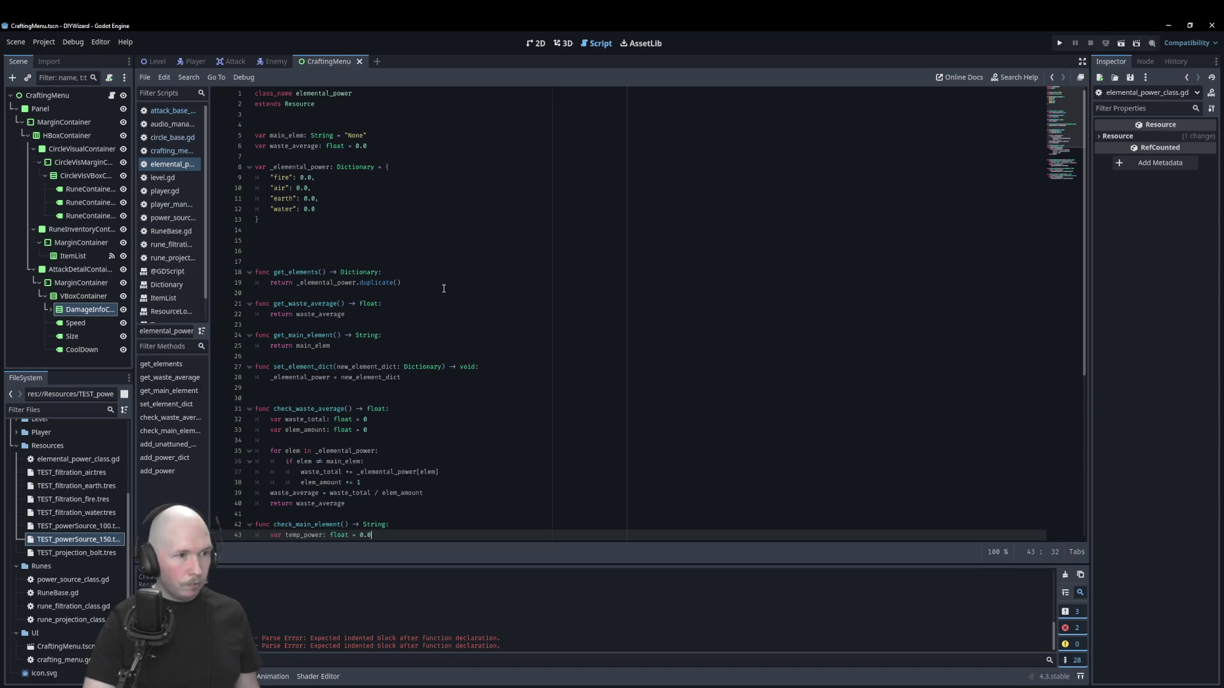
scroll(443, 288, "down", 8)
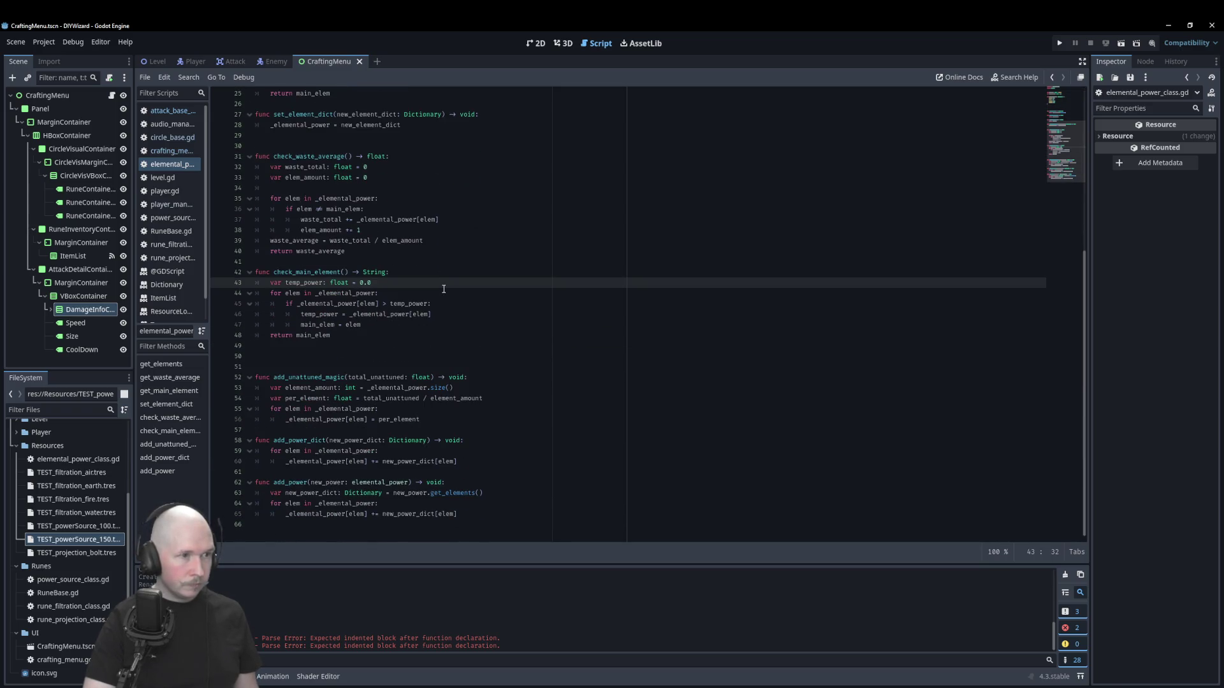
scroll(444, 289, "up", 6)
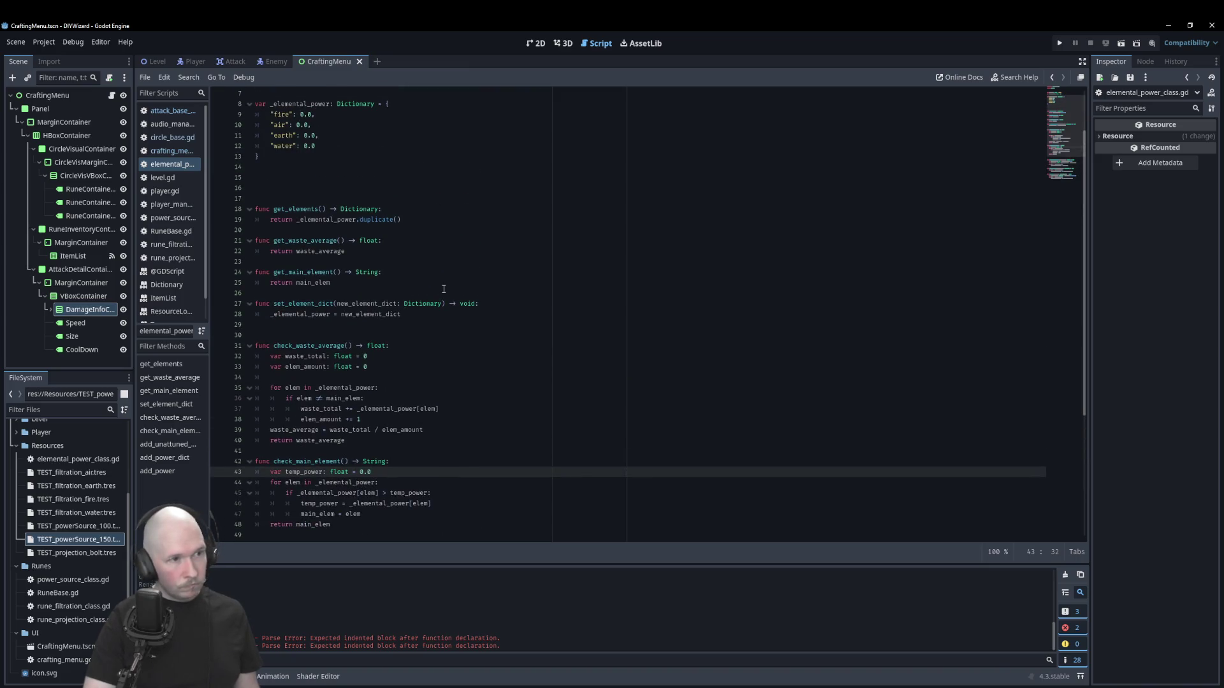
scroll(443, 289, "up", 2)
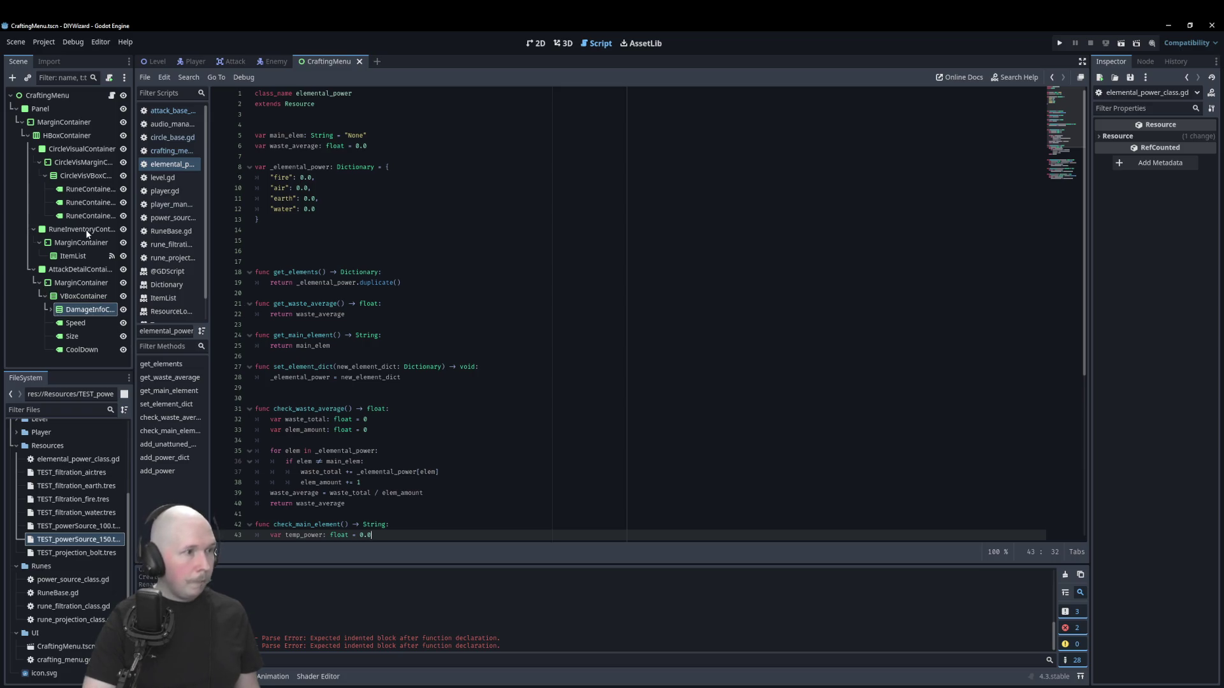
Expand DamageInfoContainer and drag EarthDamage above WaterDamage, ordering fire, air, earth, water
left_click(51, 310)
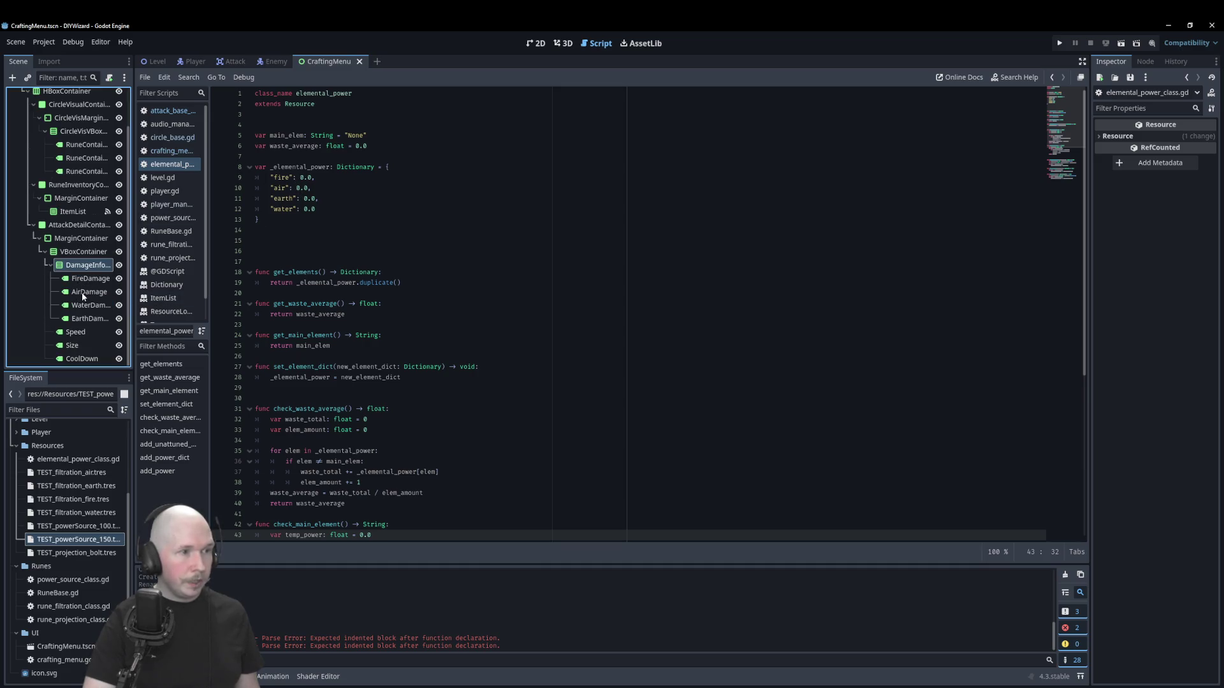
left_click_drag(90, 318, 90, 303)
left_click(400, 240)
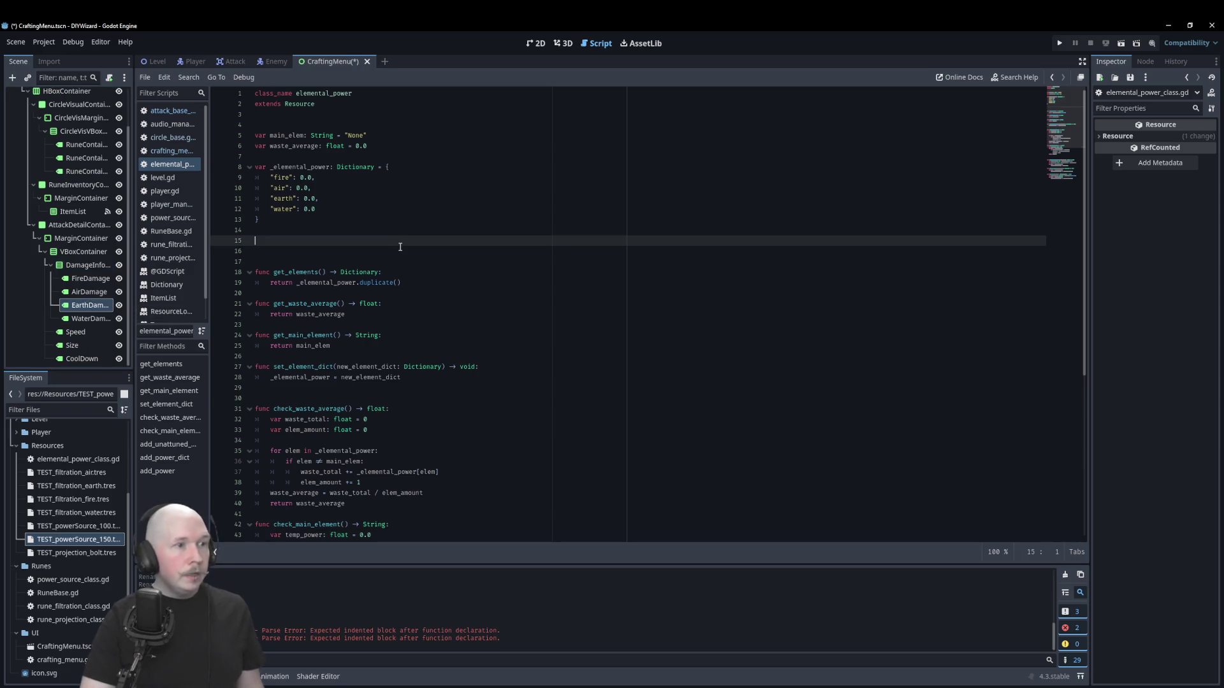
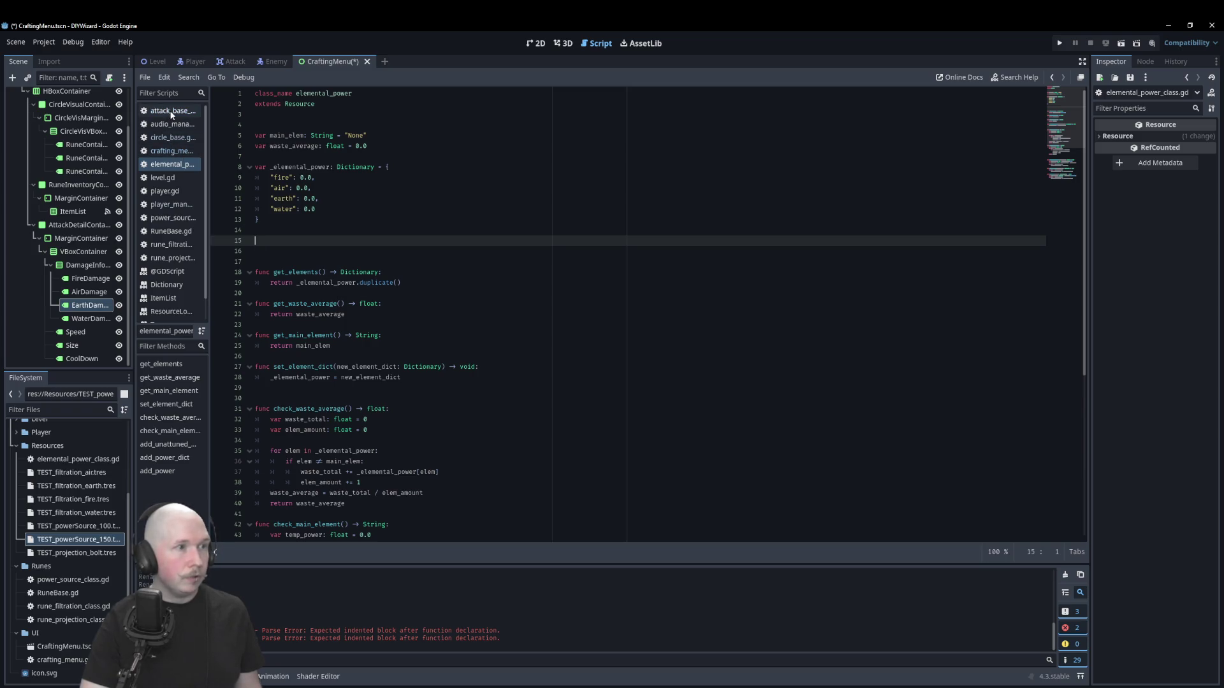
Open crafting_menu.gd and add blank lines around the speed and size updates in update_attack_stats
left_click(175, 153)
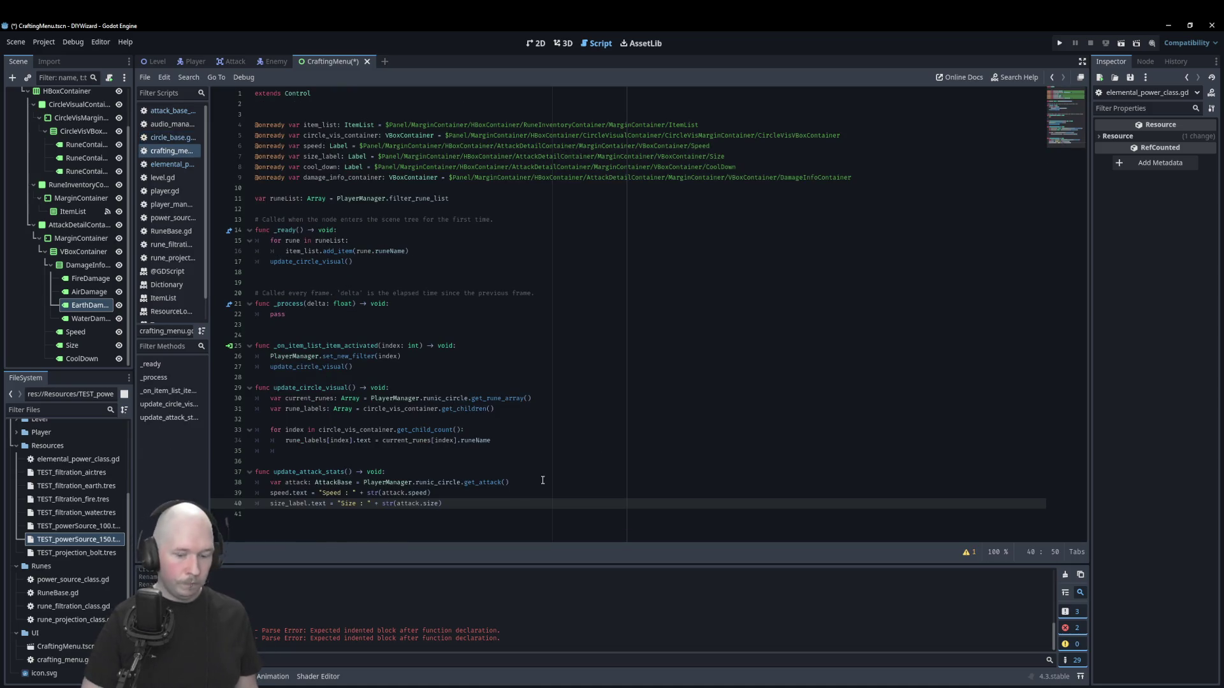
key("Return")
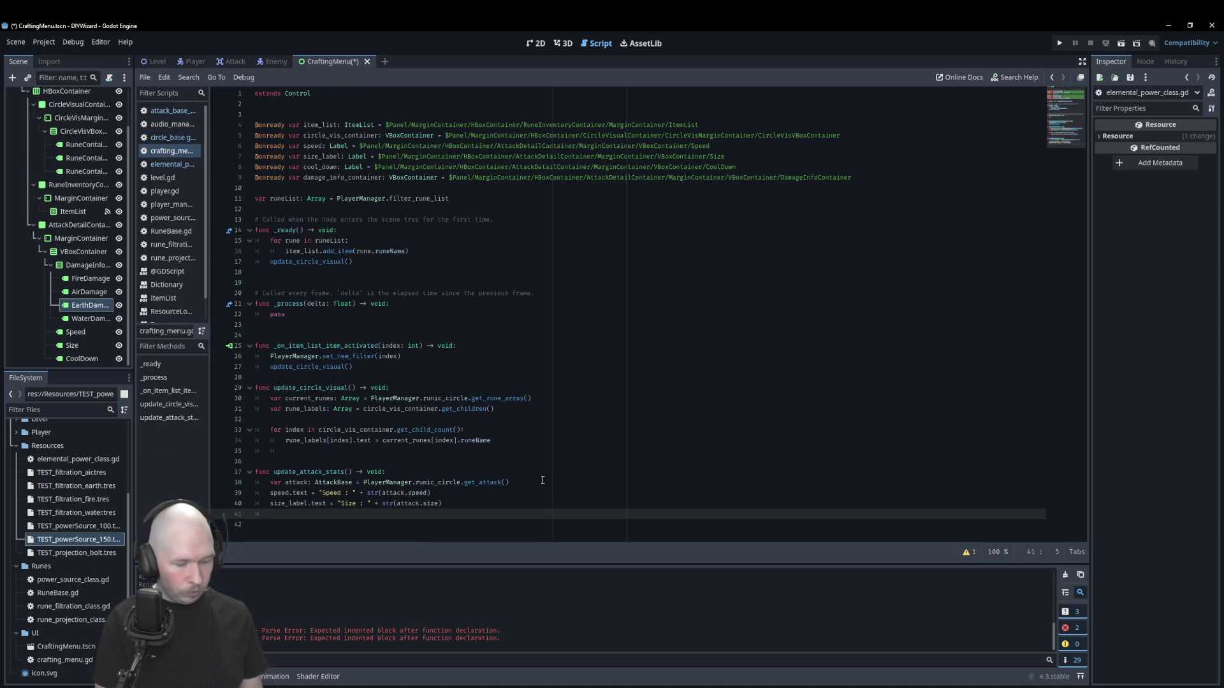
key("Up")
key("Up")
key("ctrl+shift+Return")
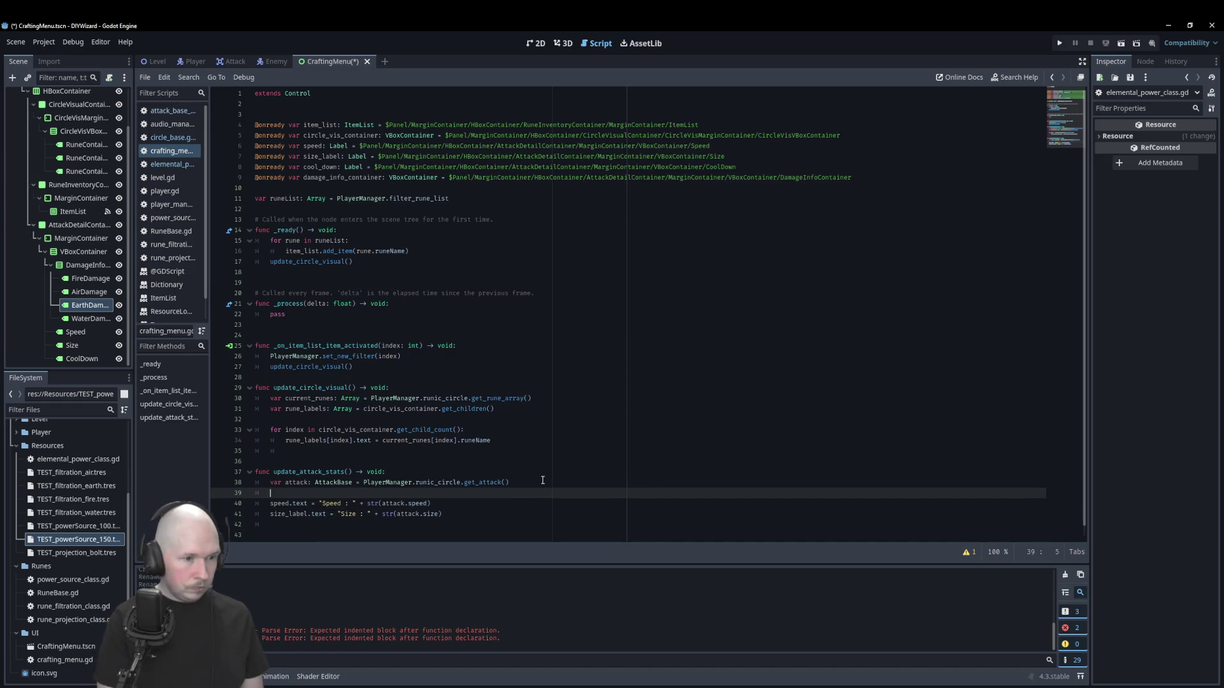
key("Down")
key("Down")
key("Down")
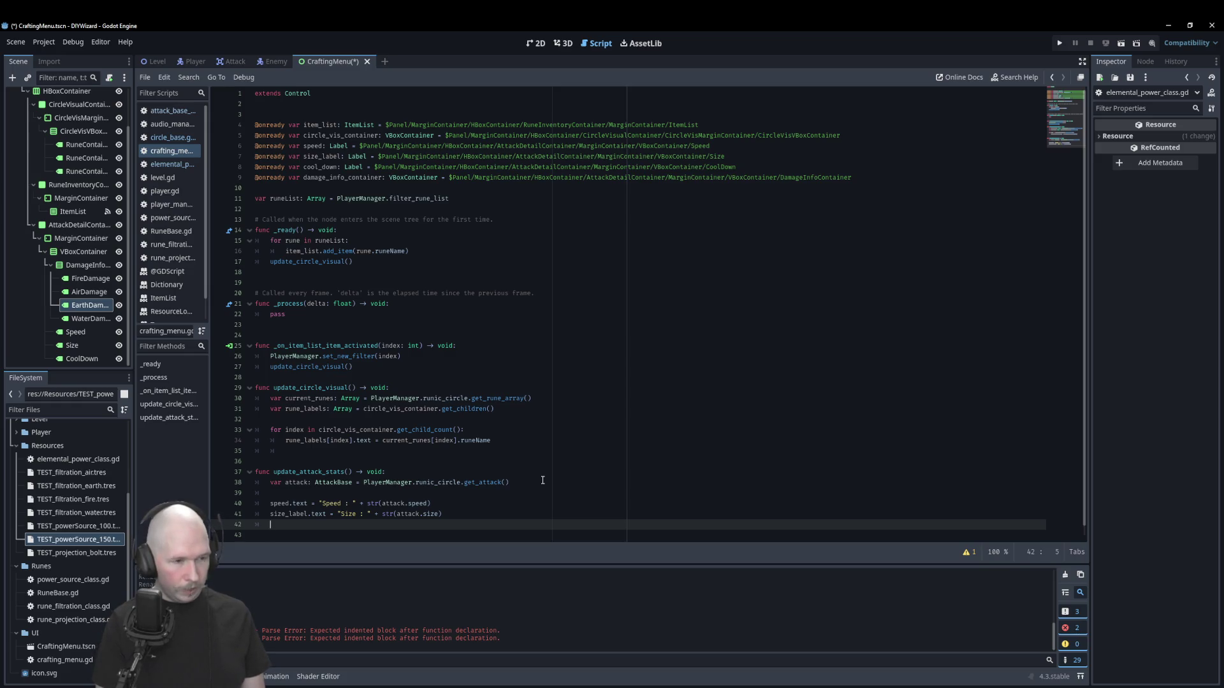
Start a 'for elem in' loop, trying and then removing a PlayerManager.runic_circle target
type("for elem ")
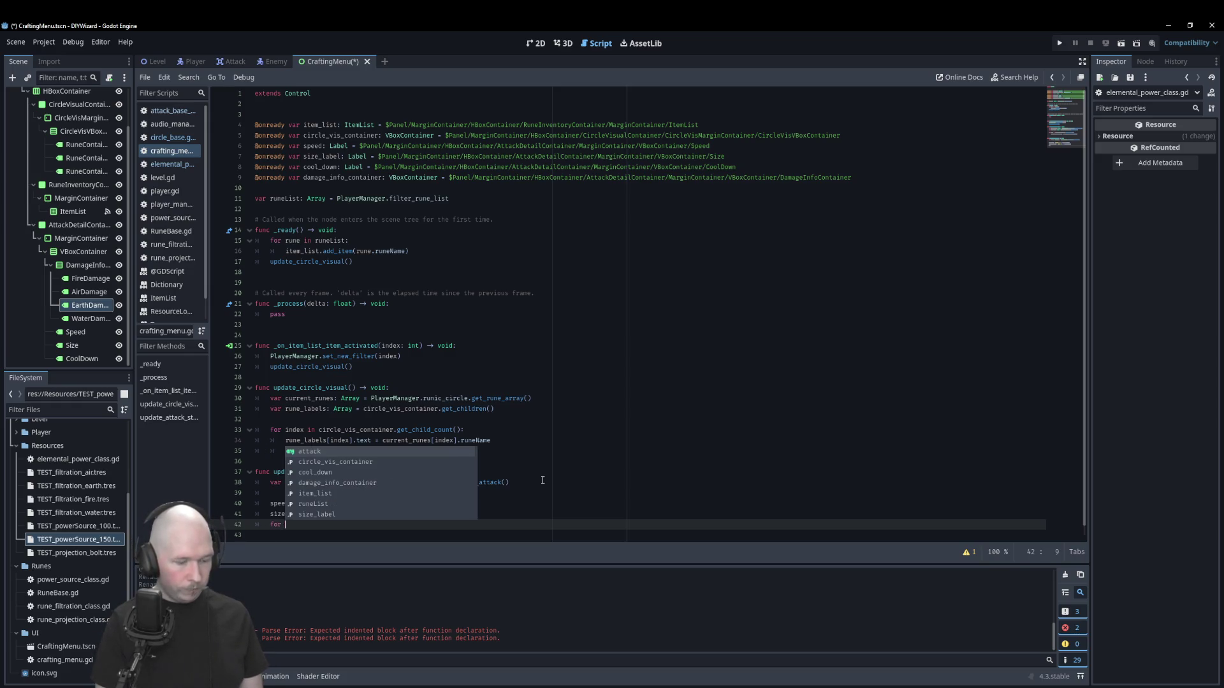
type("in ")
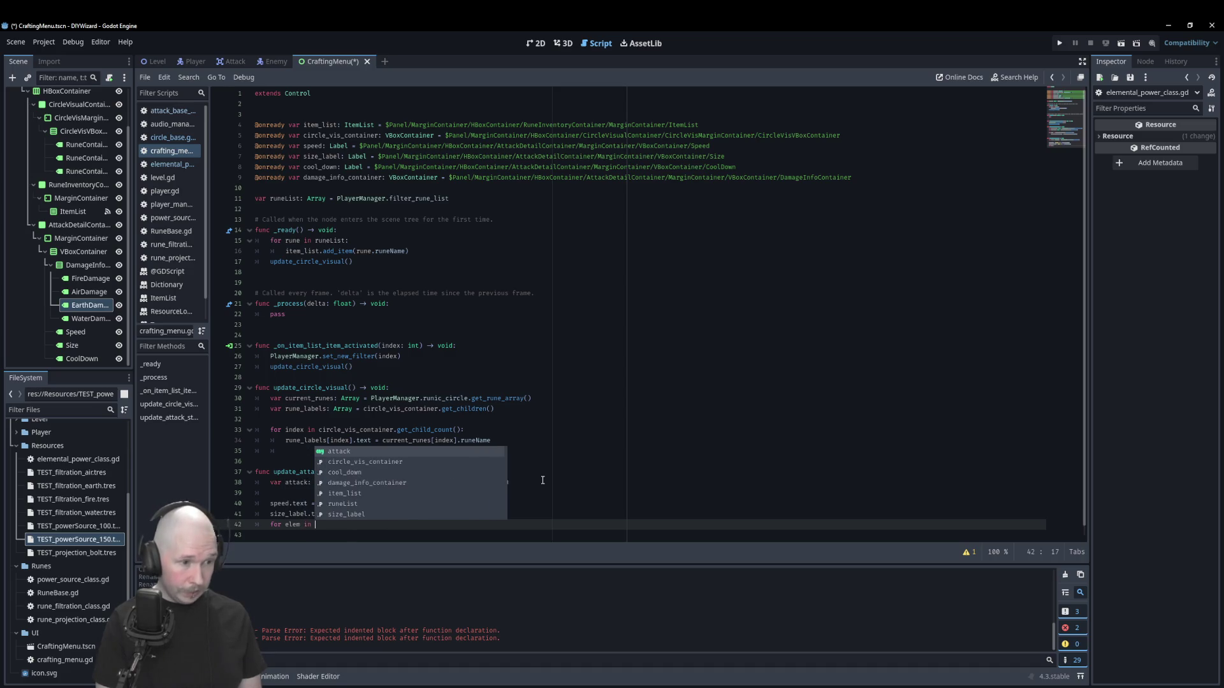
type("Pl")
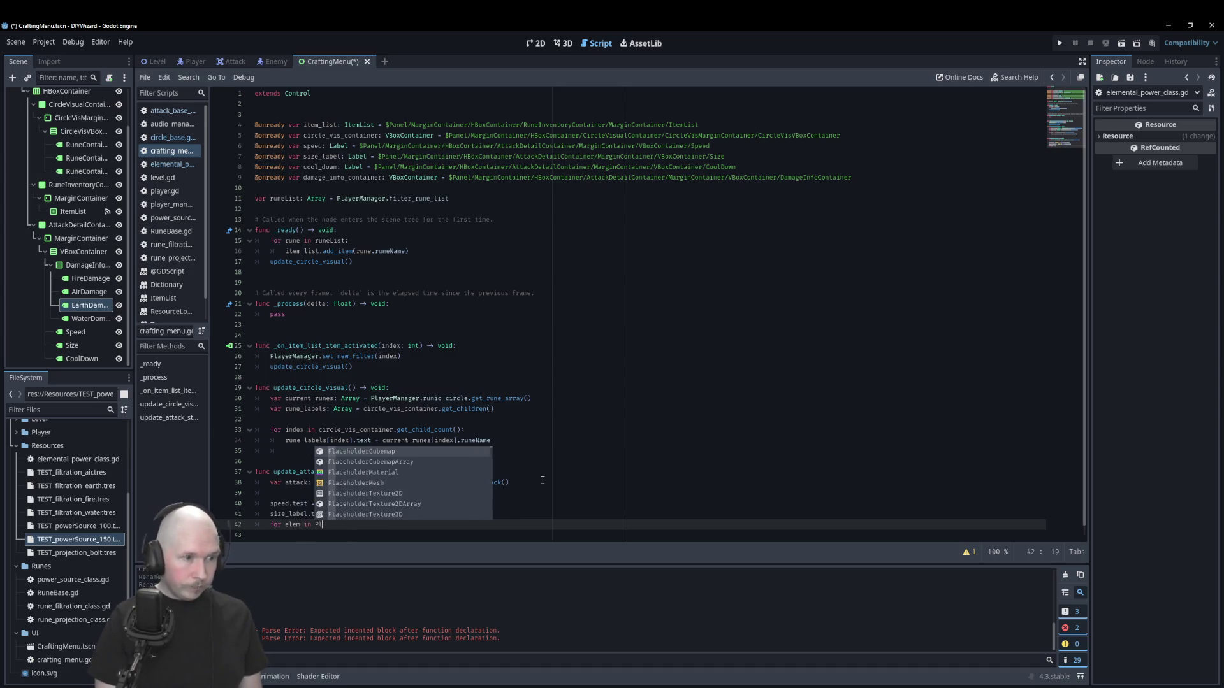
type("ay")
key("Return")
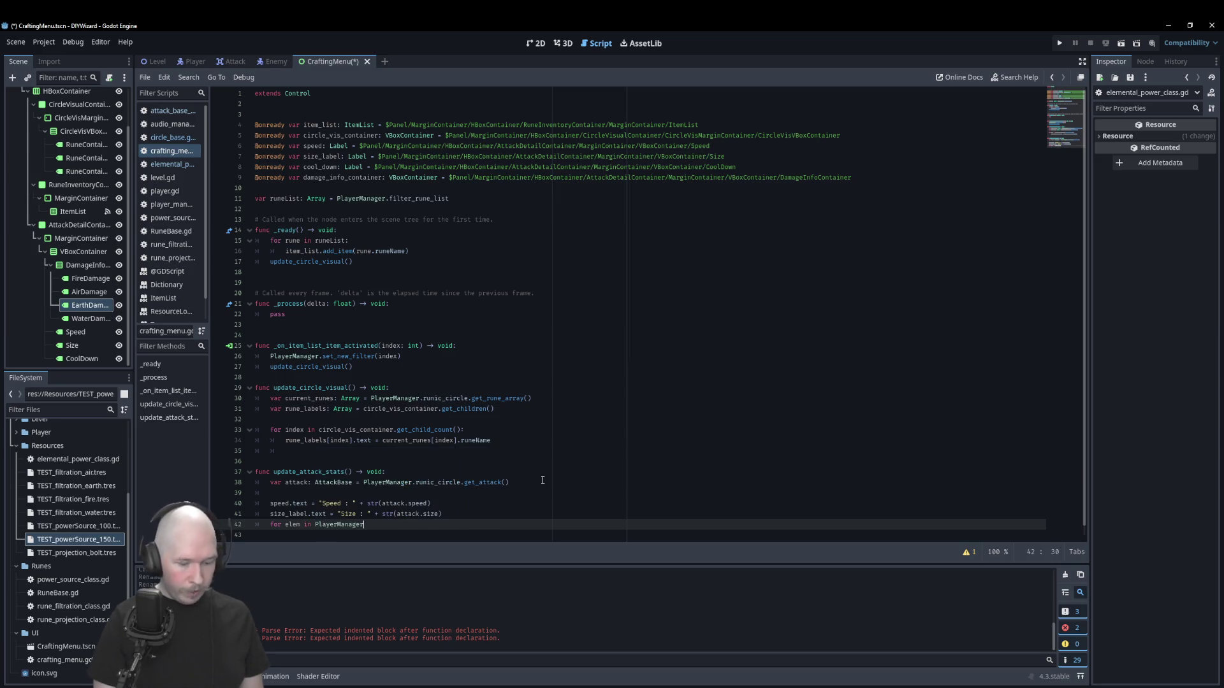
type("ci")
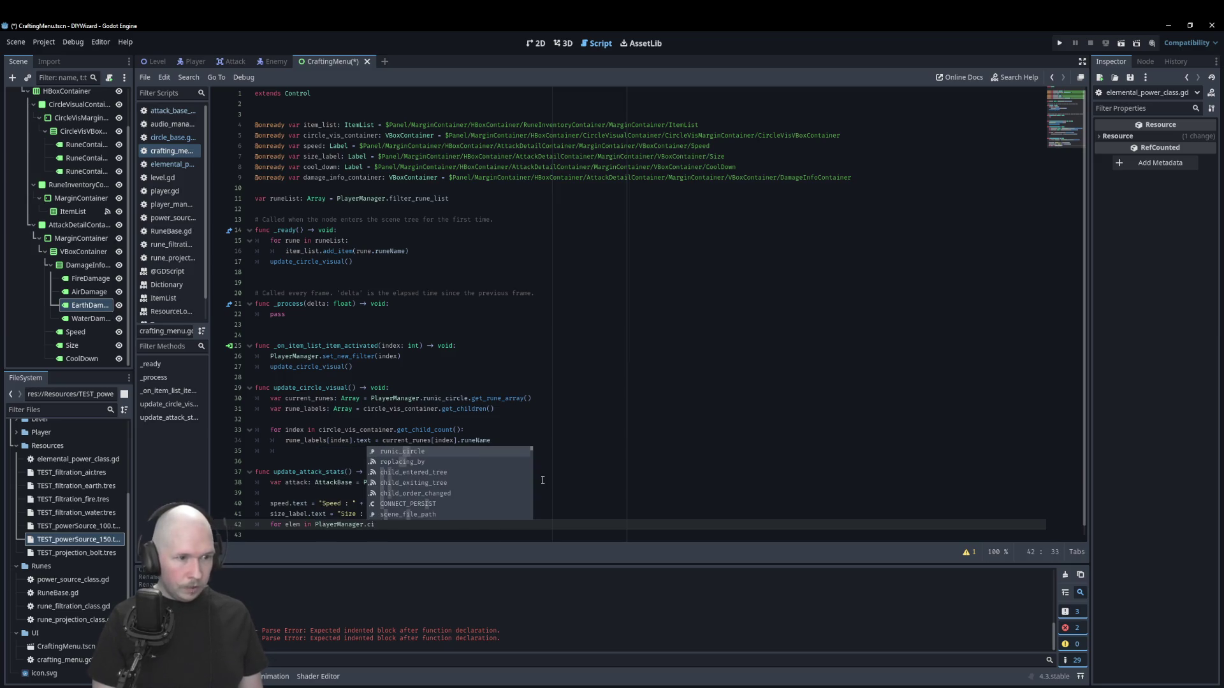
key("Return")
key("BackSpace")
key("BackSpace")
key("BackSpace")
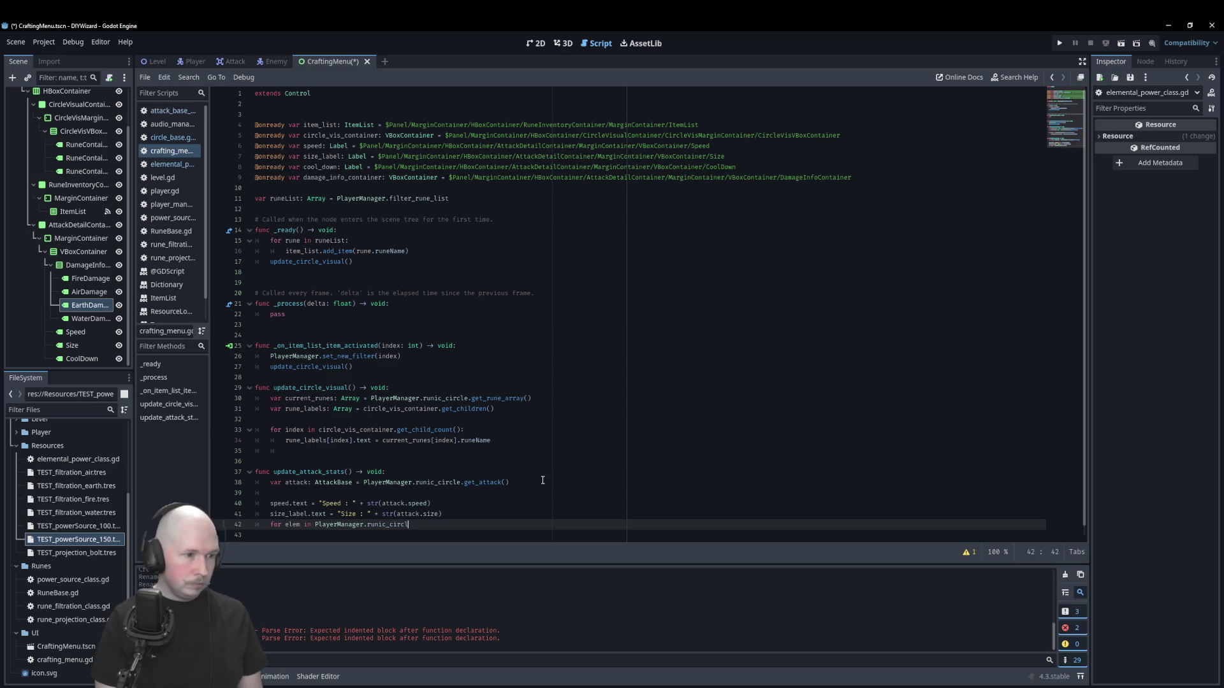
key("BackSpace")
key("BackSpace")
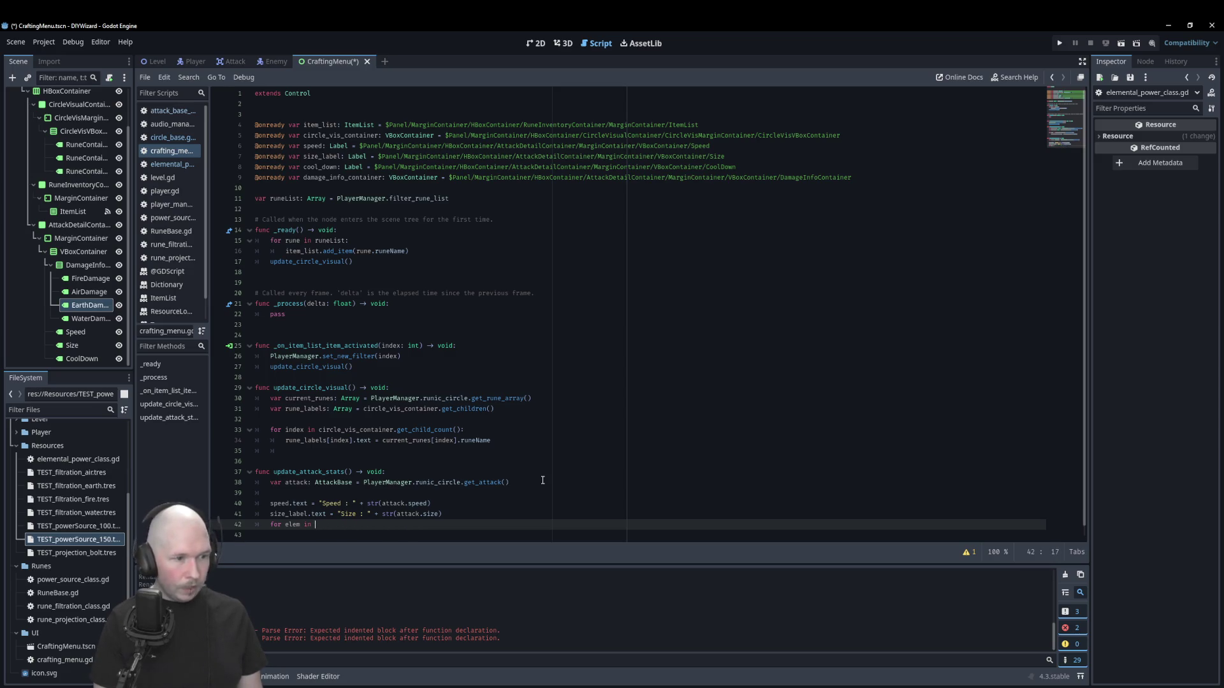
Complete the loop header as 'for elem in attack.damage.get_elements():'
type("attack")
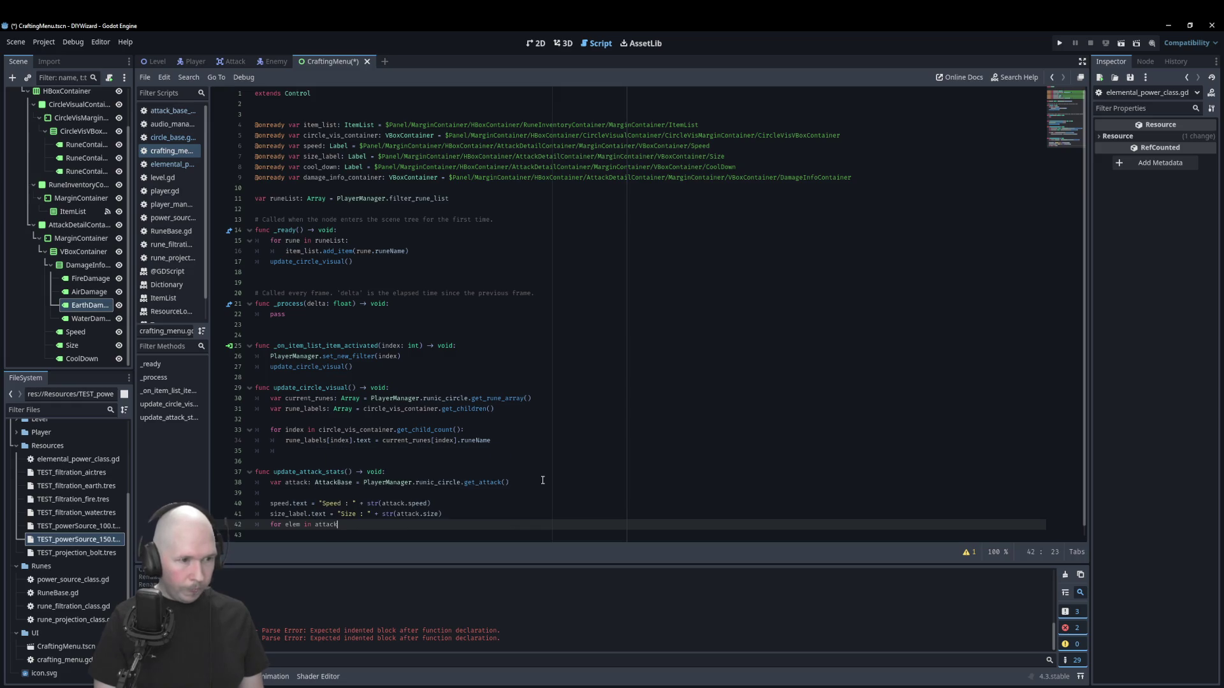
type(".get")
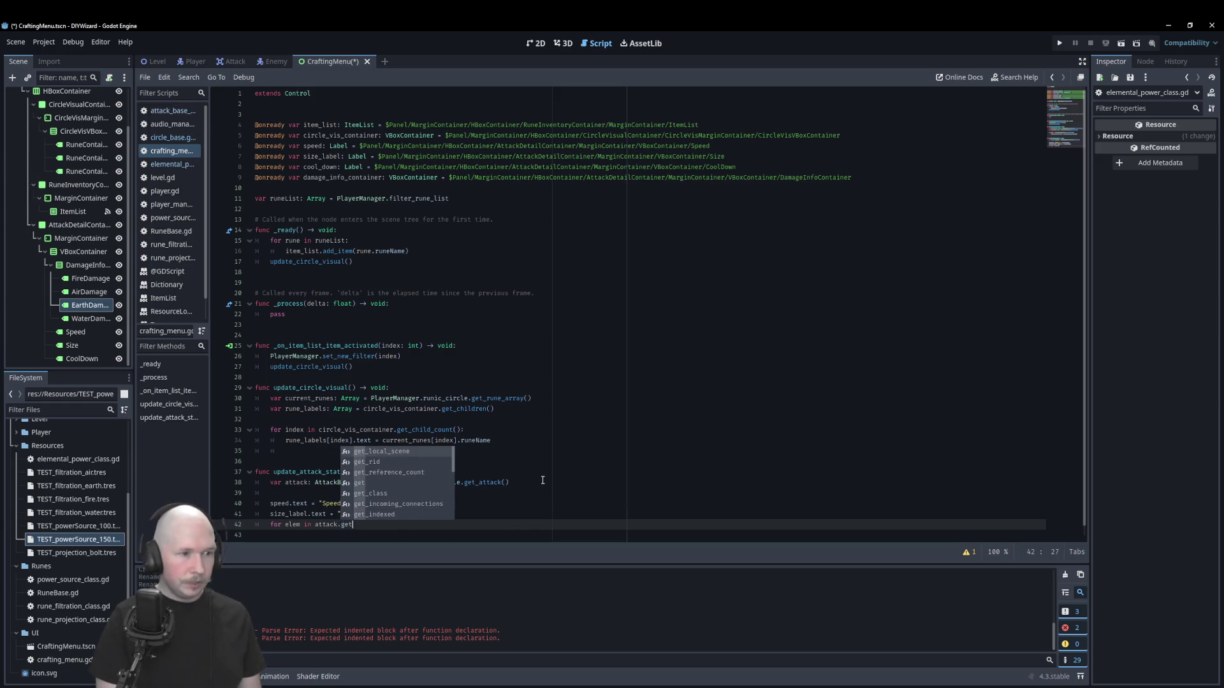
type("_")
key("BackSpace")
key("BackSpace")
key("BackSpace")
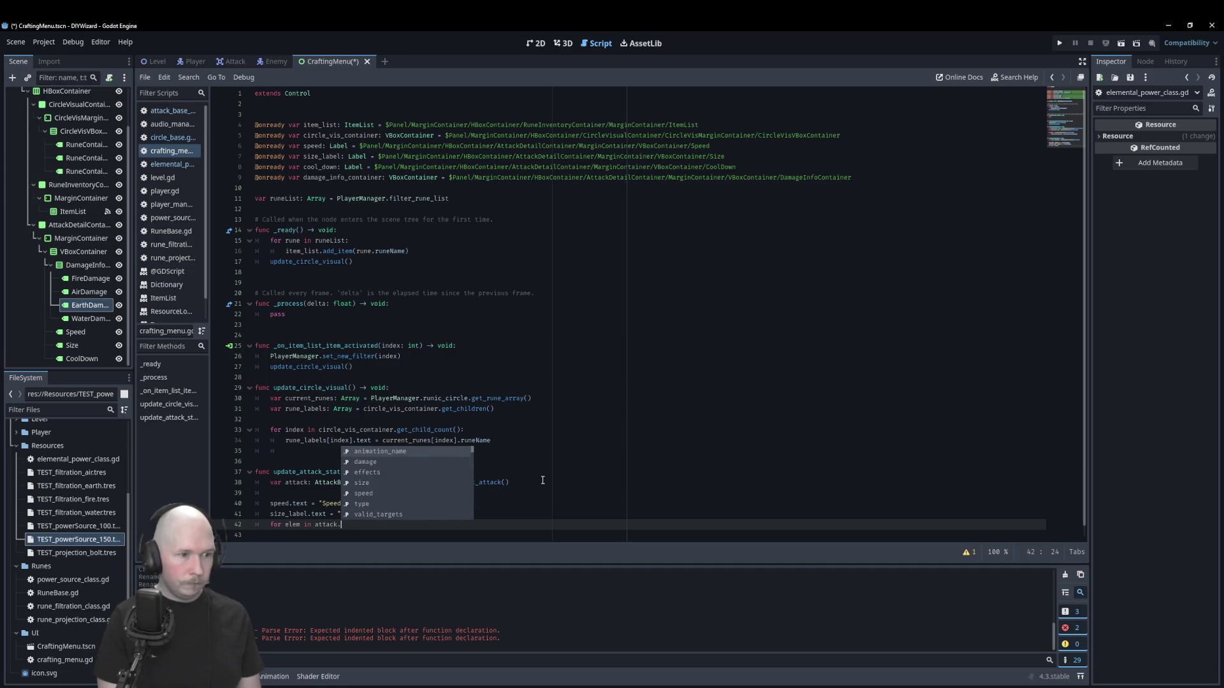
key("Down")
key("Return")
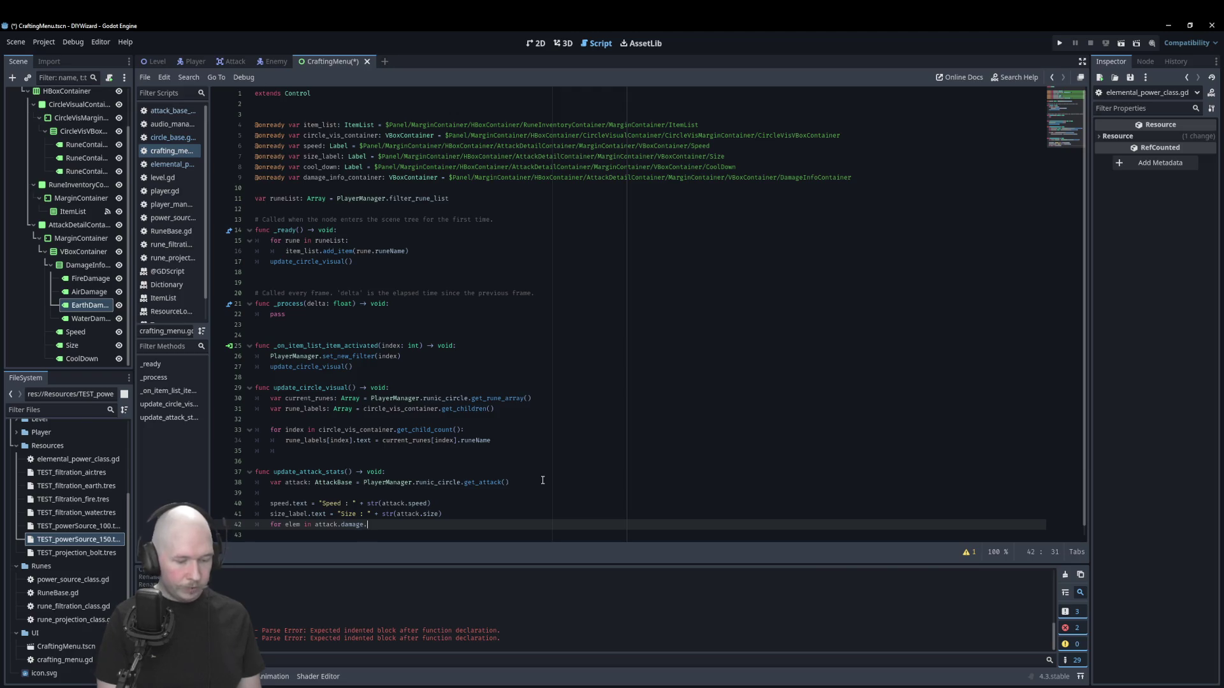
key("Return")
key("Return")
key("BackSpace")
key("BackSpace")
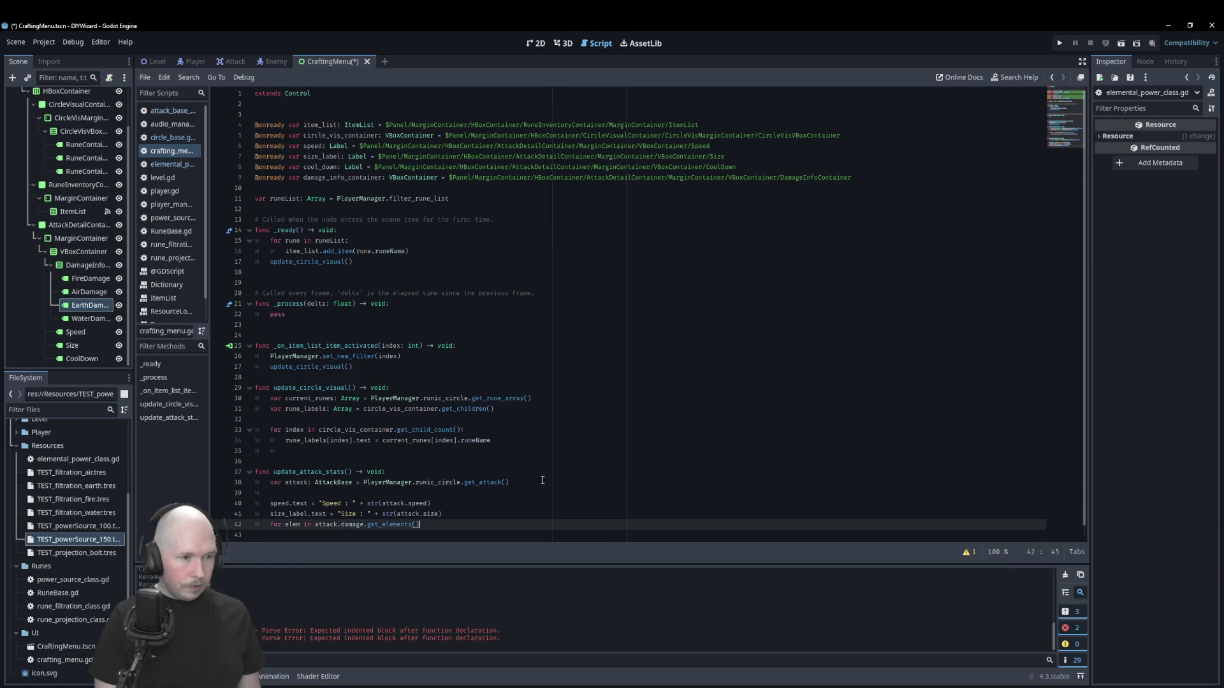
type(":")
key("Return")
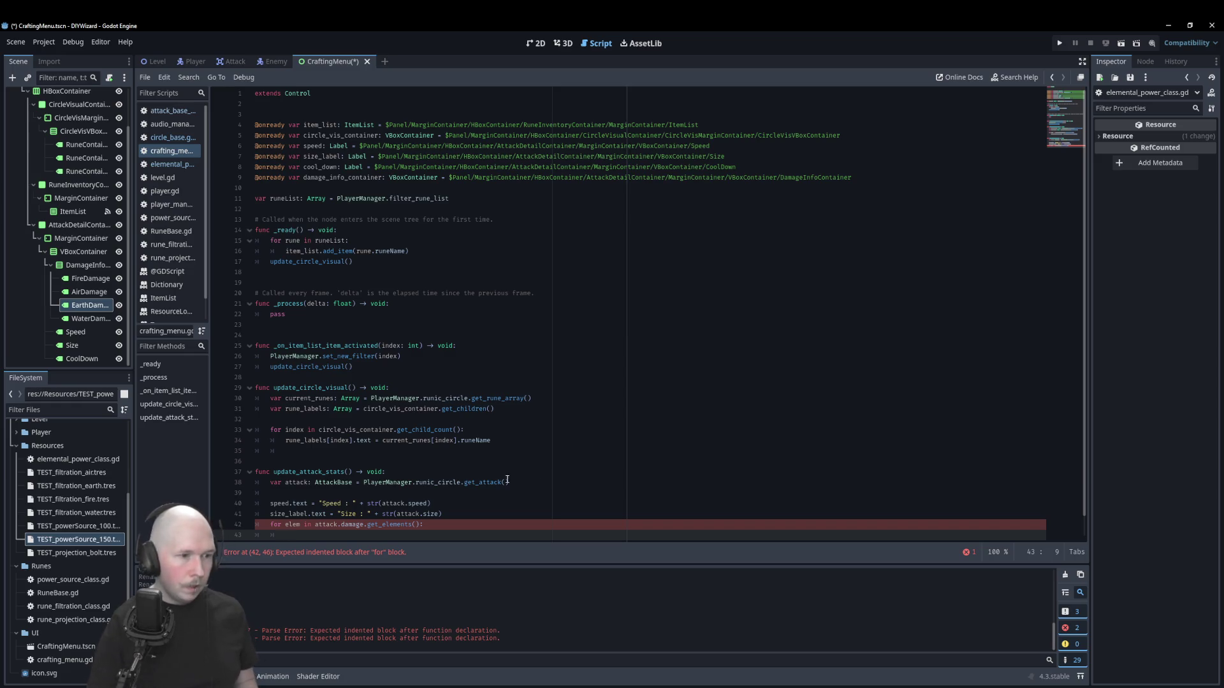
left_click(431, 496)
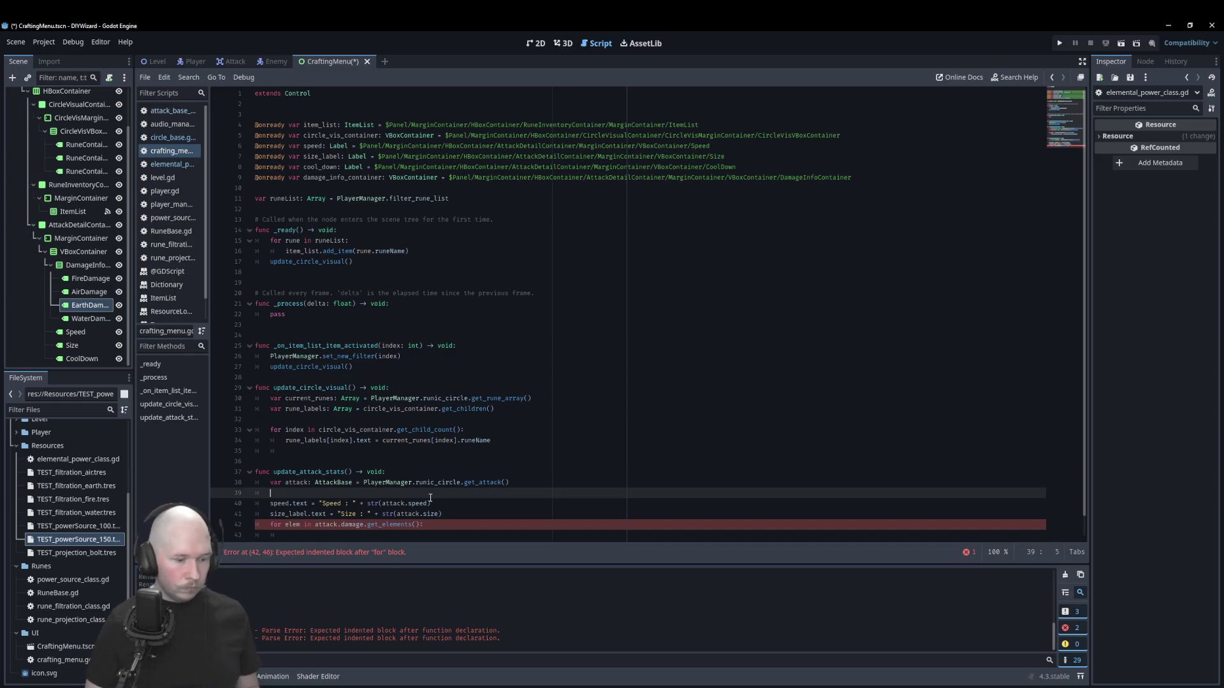
Declare 'var index = 0' and set damage_info_container.get_children()[index].text to str(elem) + ' : ' + str()
type("var index ")
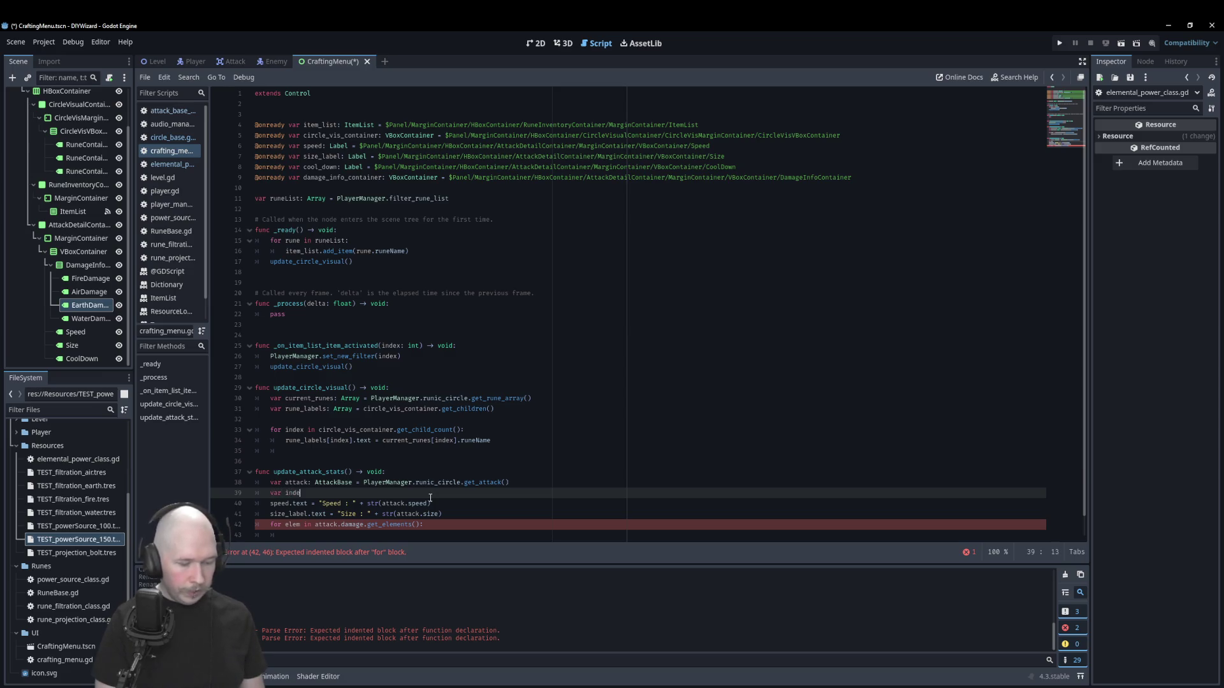
type("= 0")
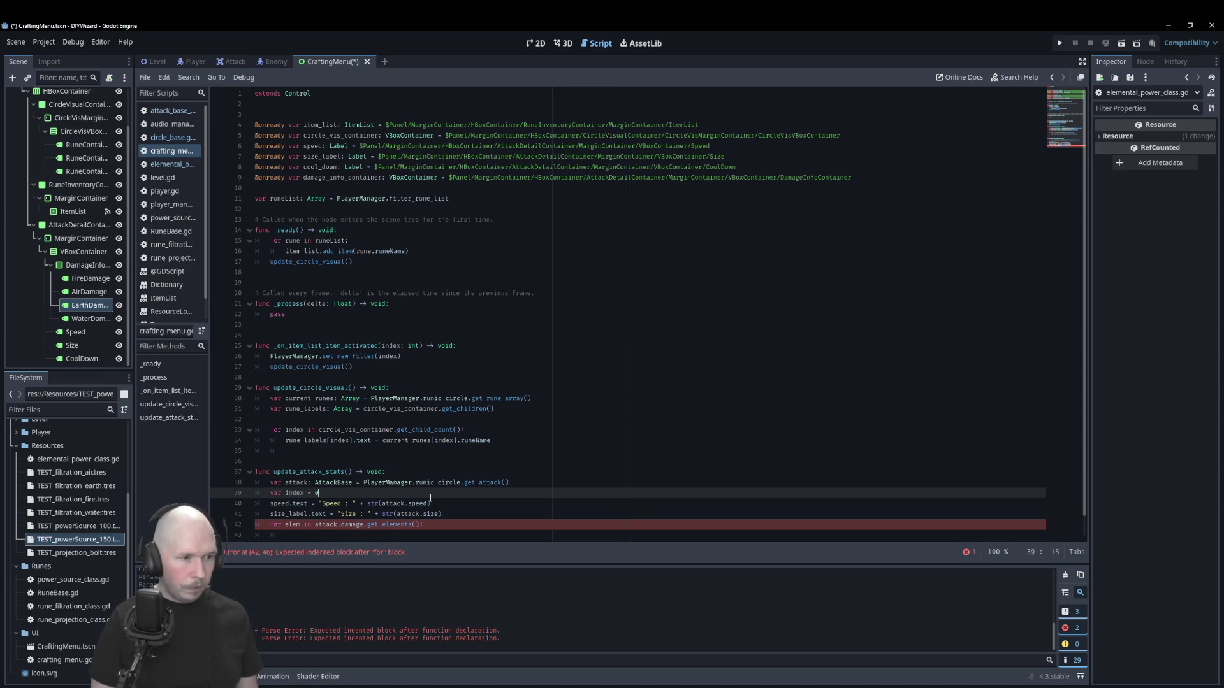
key("Down")
key("Down")
key("Down")
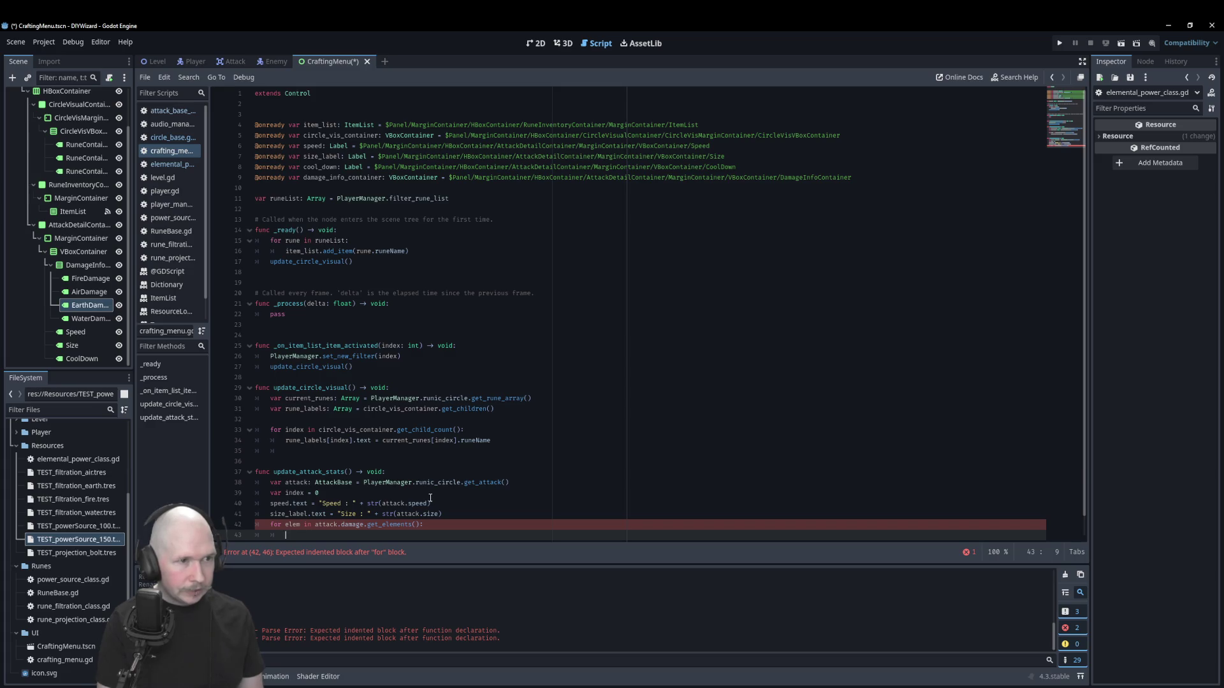
type("dama")
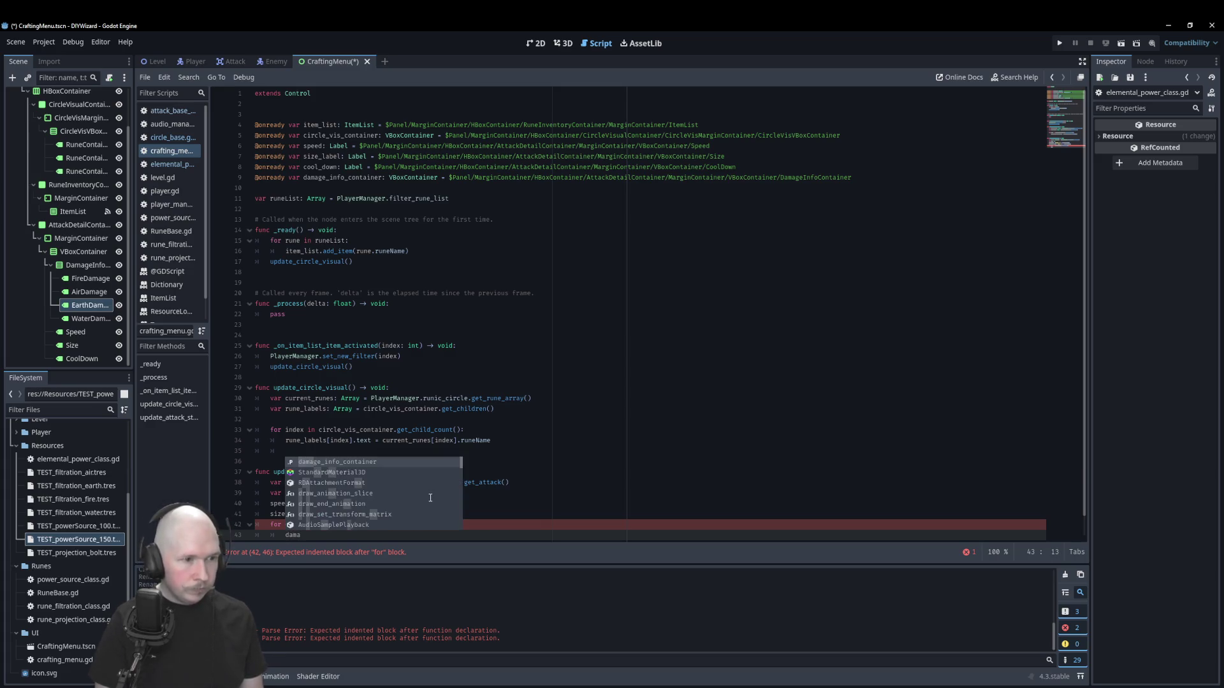
key("Return")
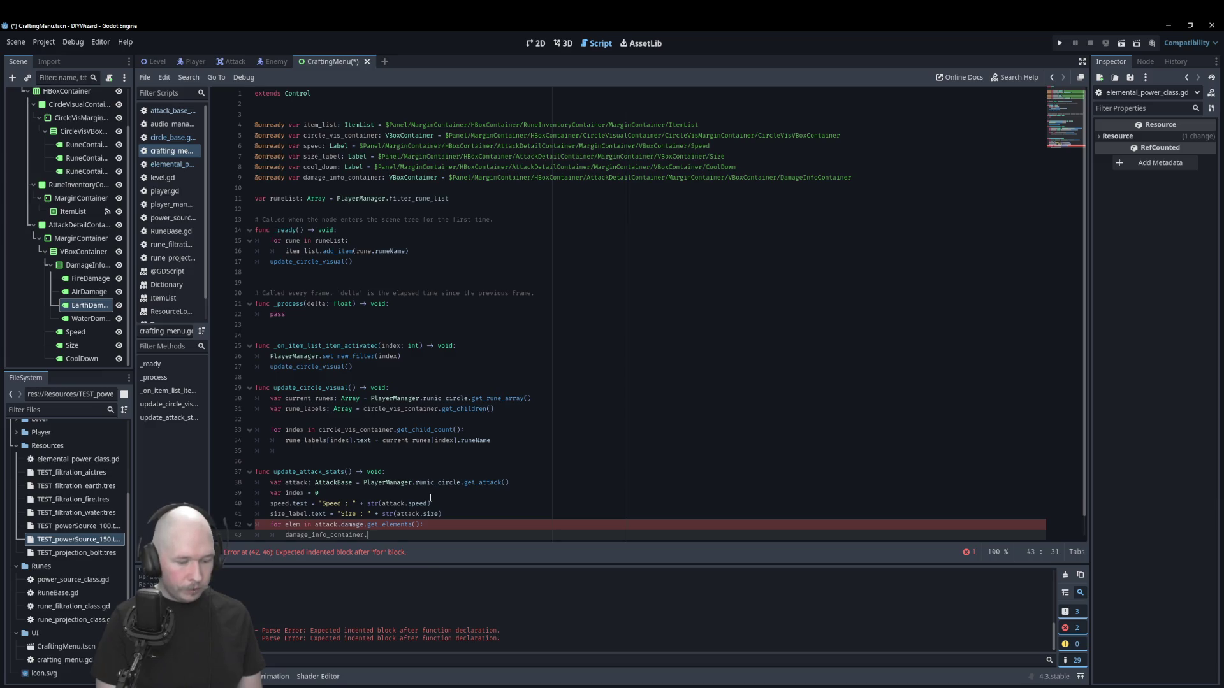
type("get")
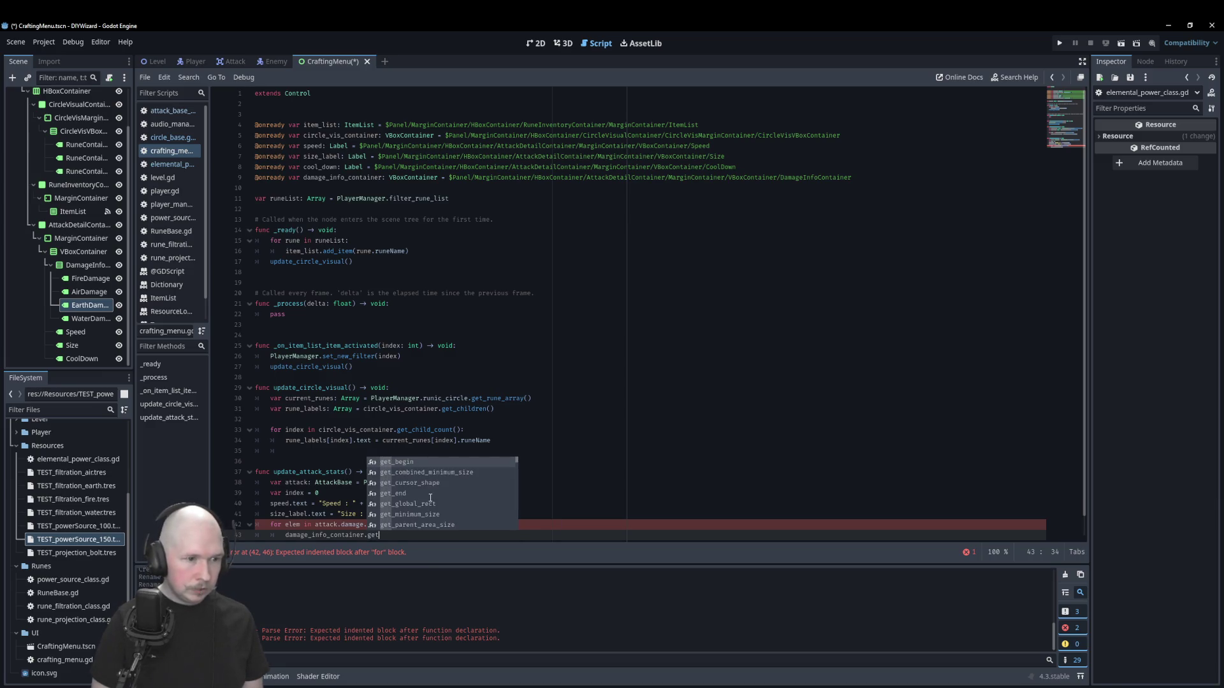
type("_chil")
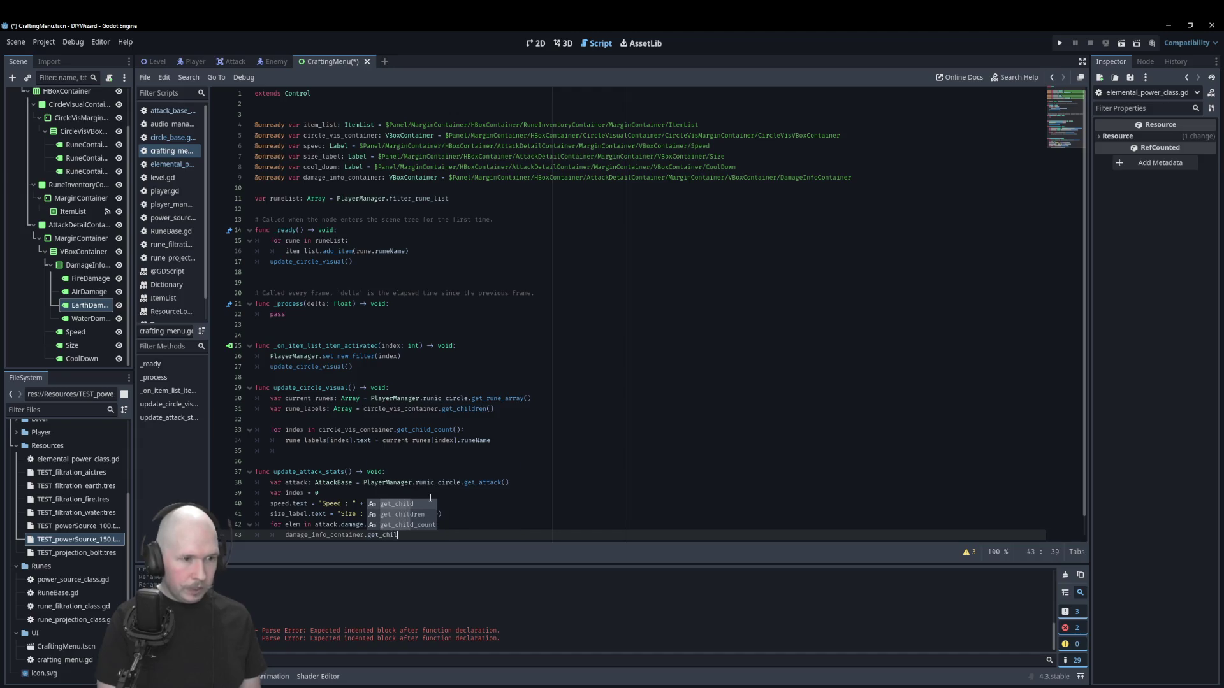
key("Down")
key("Return")
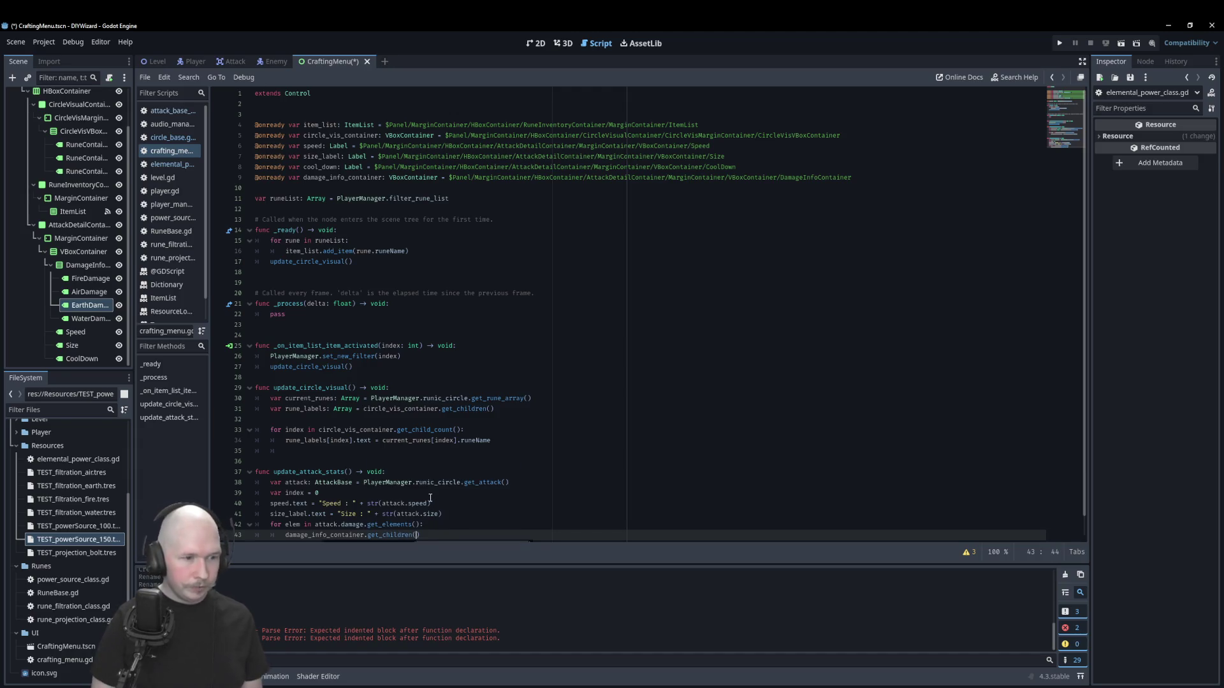
type("[ind")
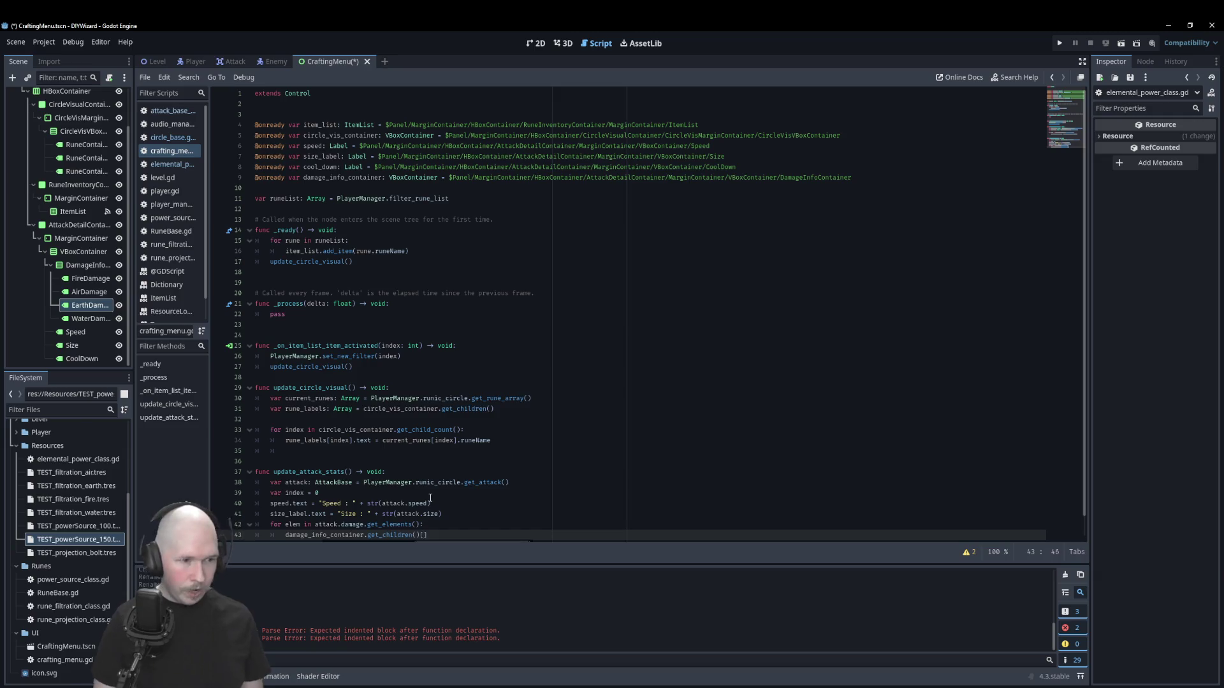
type("ex]")
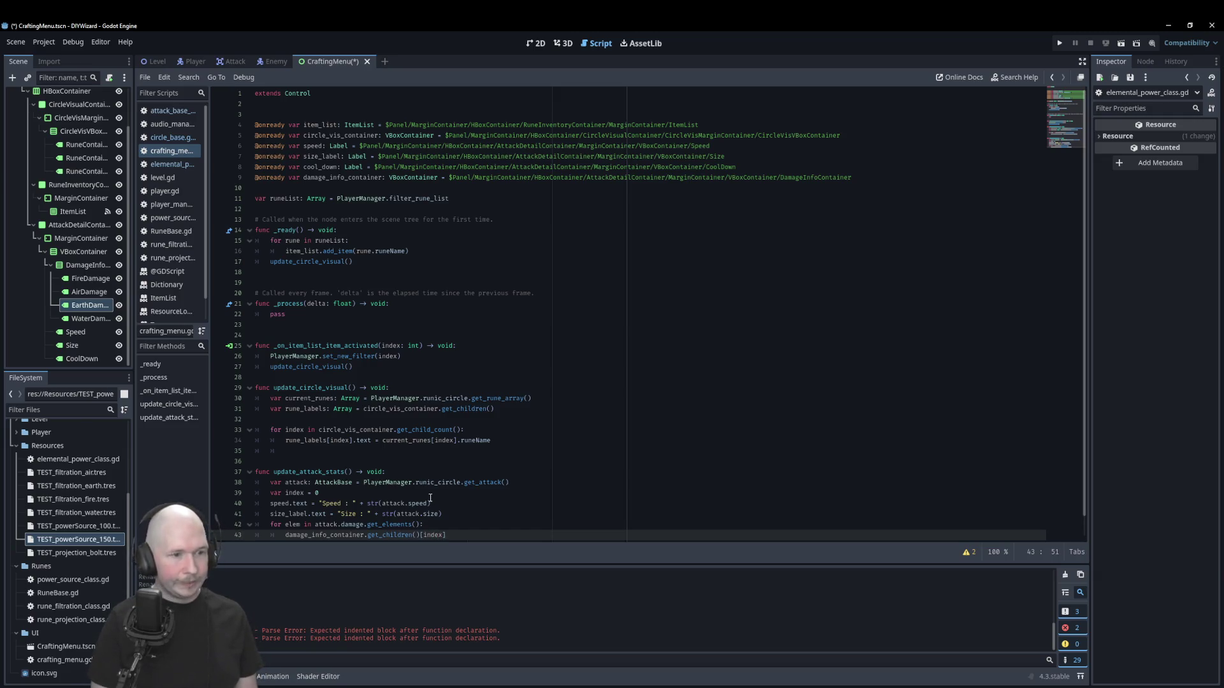
type(".text")
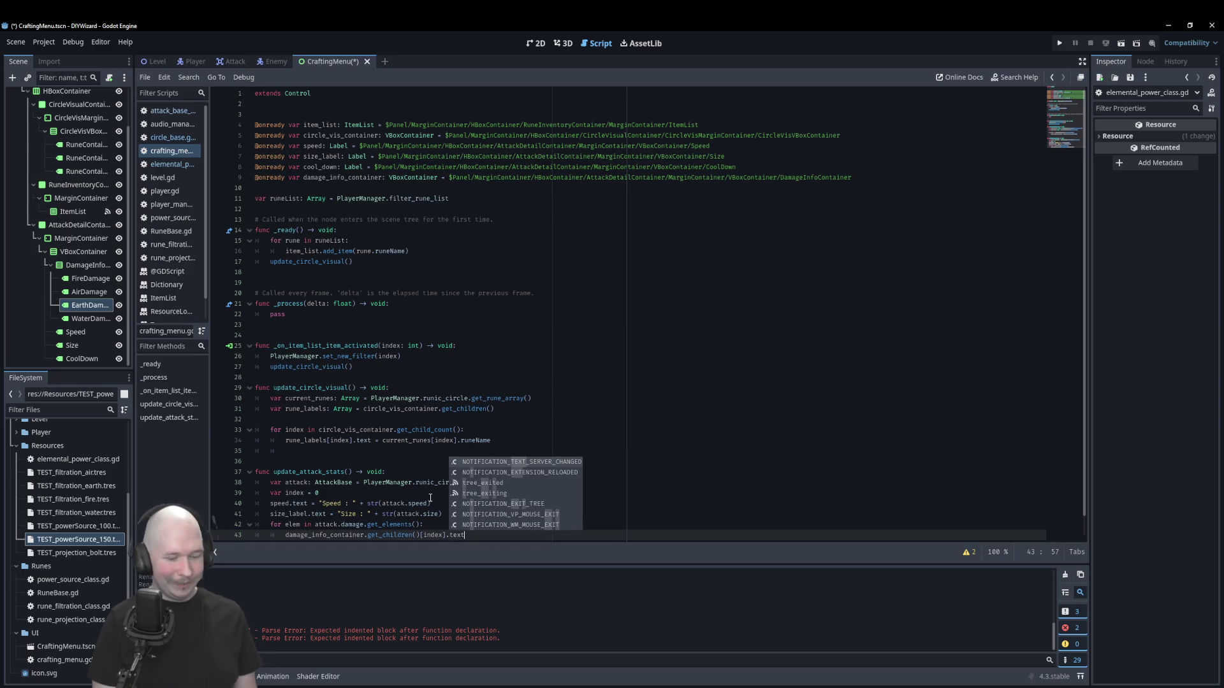
type(" = ")
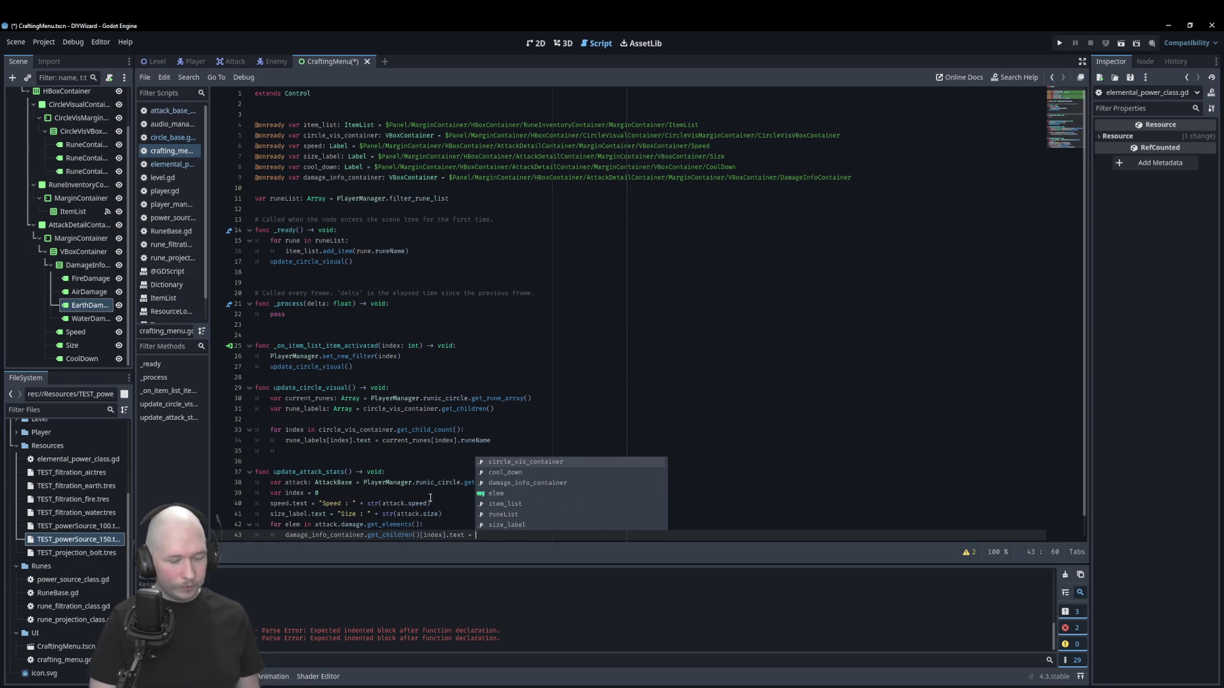
type("st")
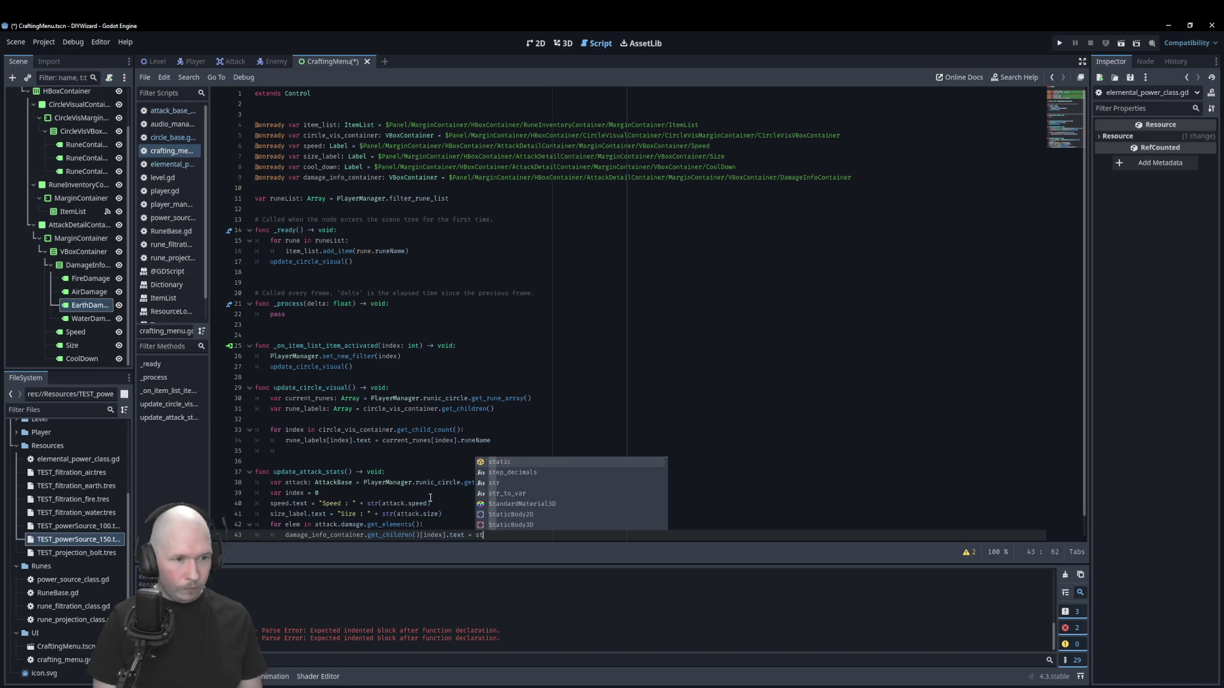
type("r")
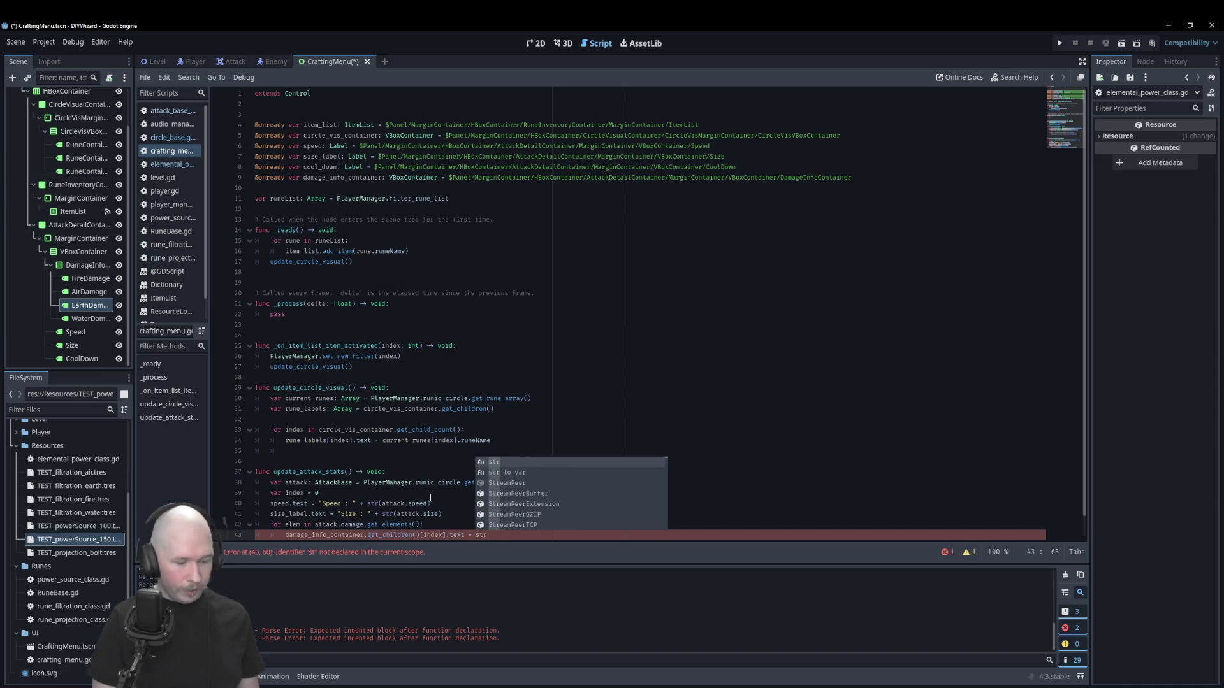
type("(")
type("elem) +")
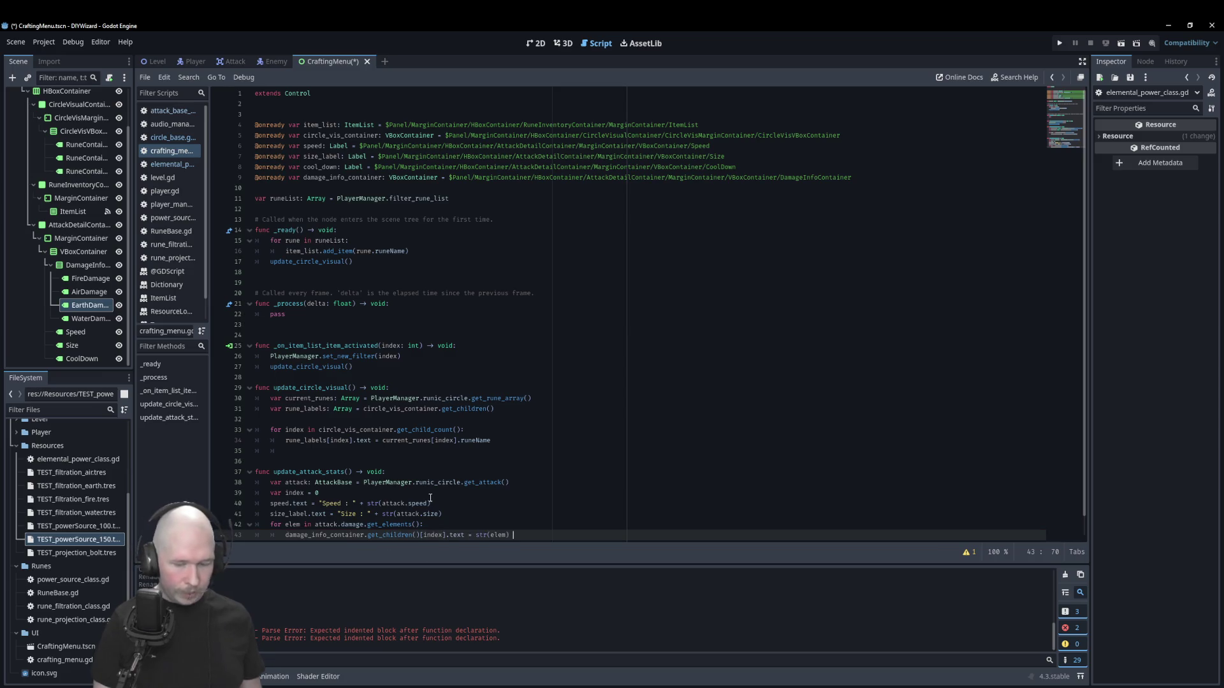
type(" \"")
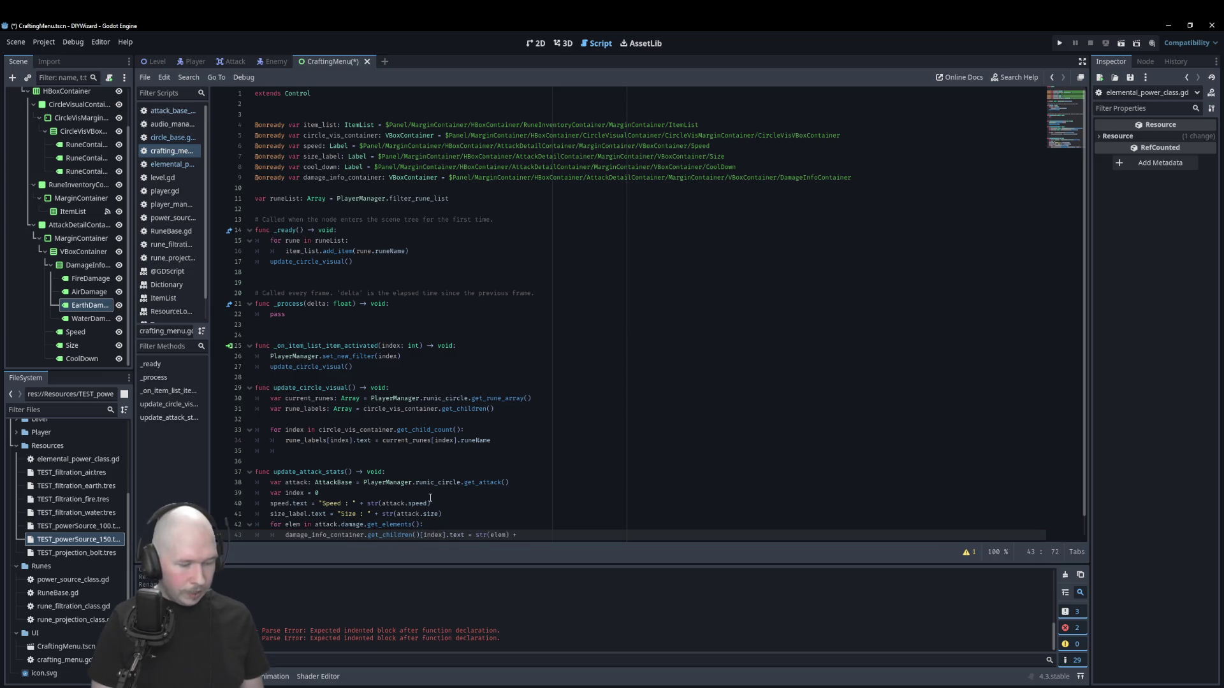
type(" : \" + ")
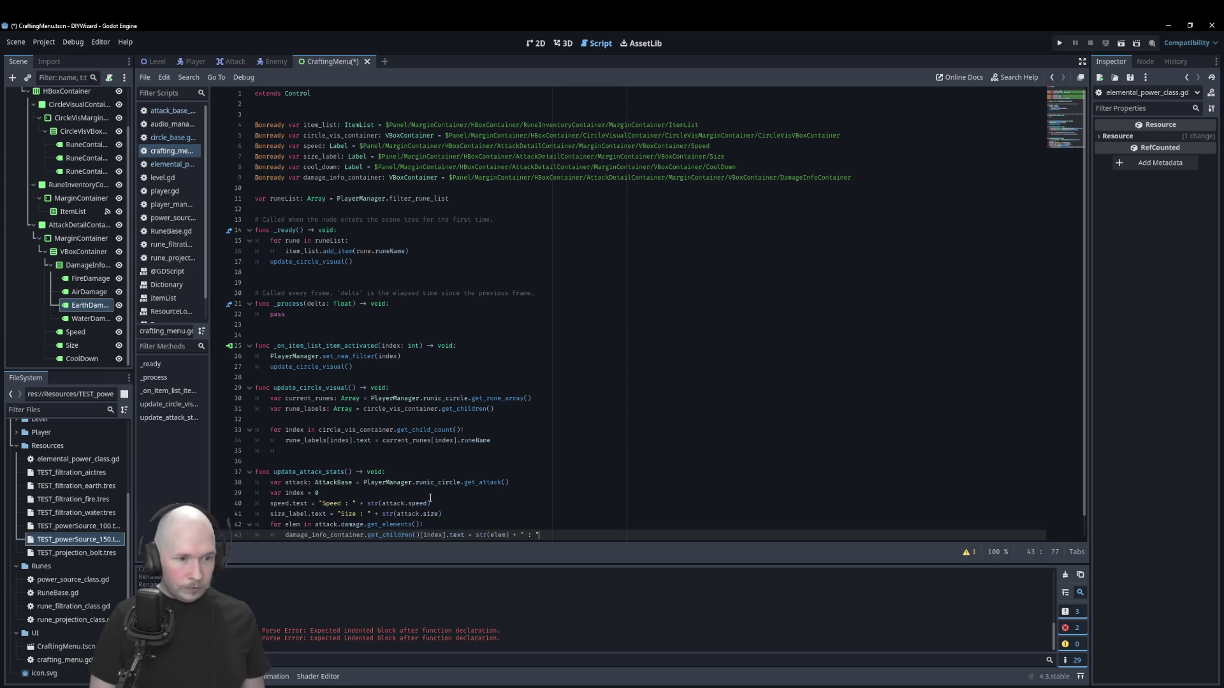
type("str")
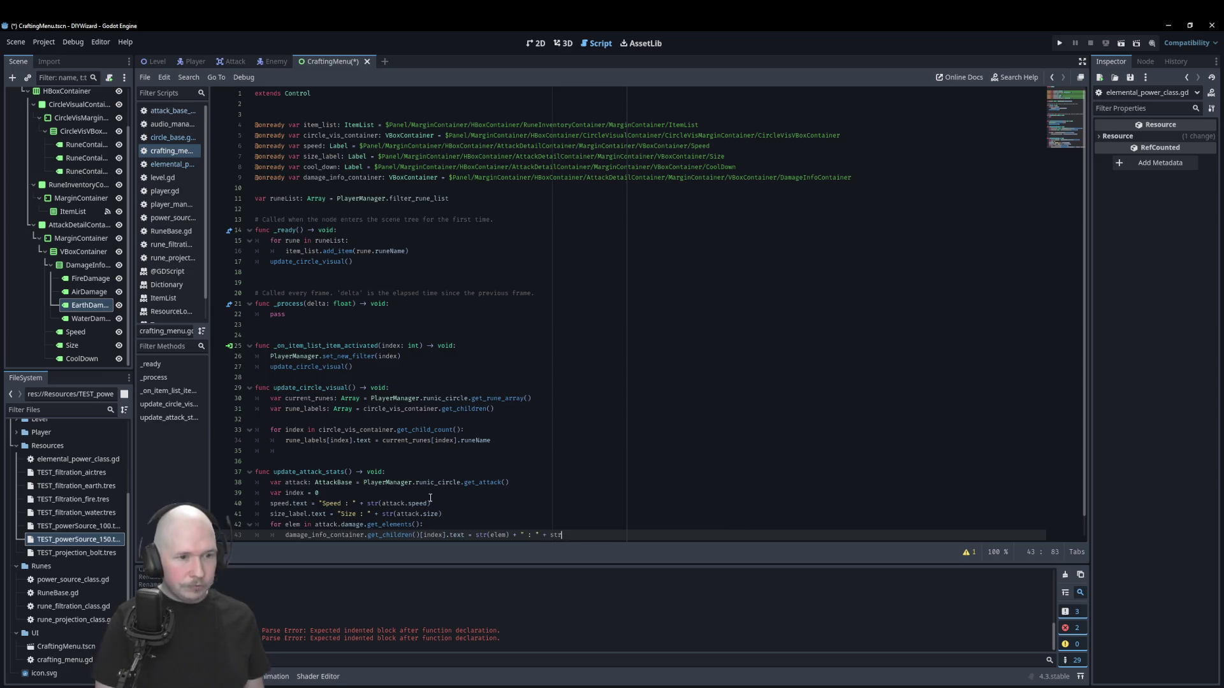
type("(")
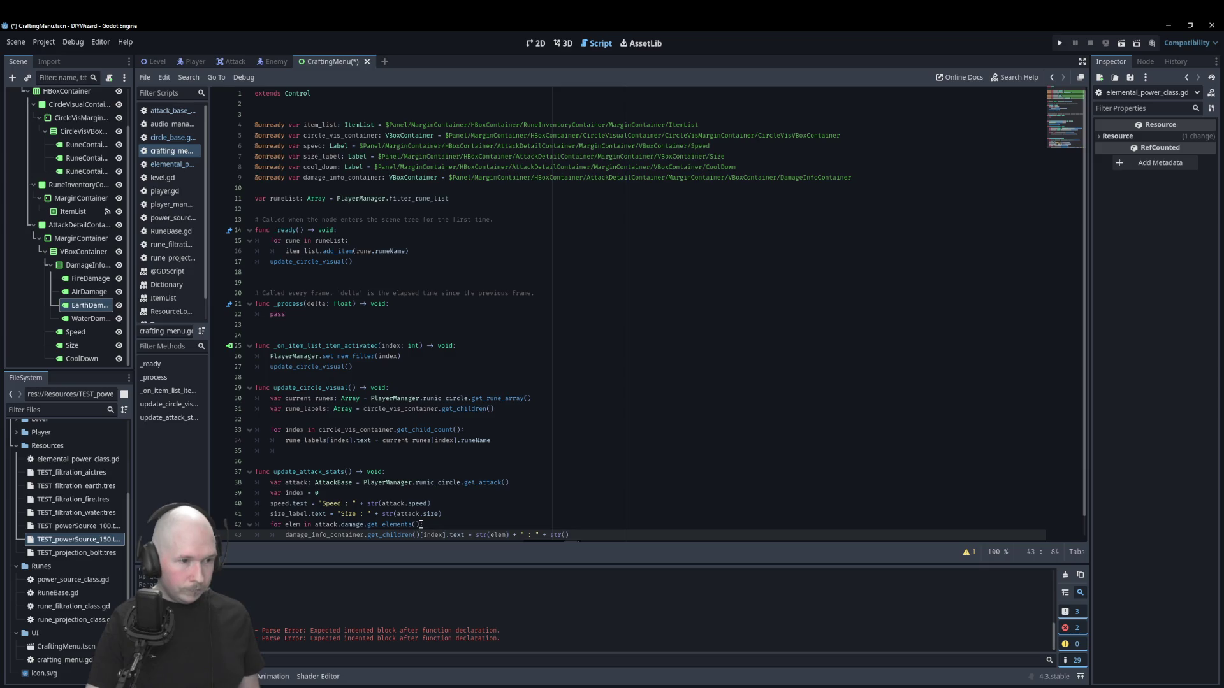
Fill the empty str() with attack.damage.get_elements()[elem] to show each element's value
left_click_drag(420, 525, 314, 525)
key("ctrl+c")
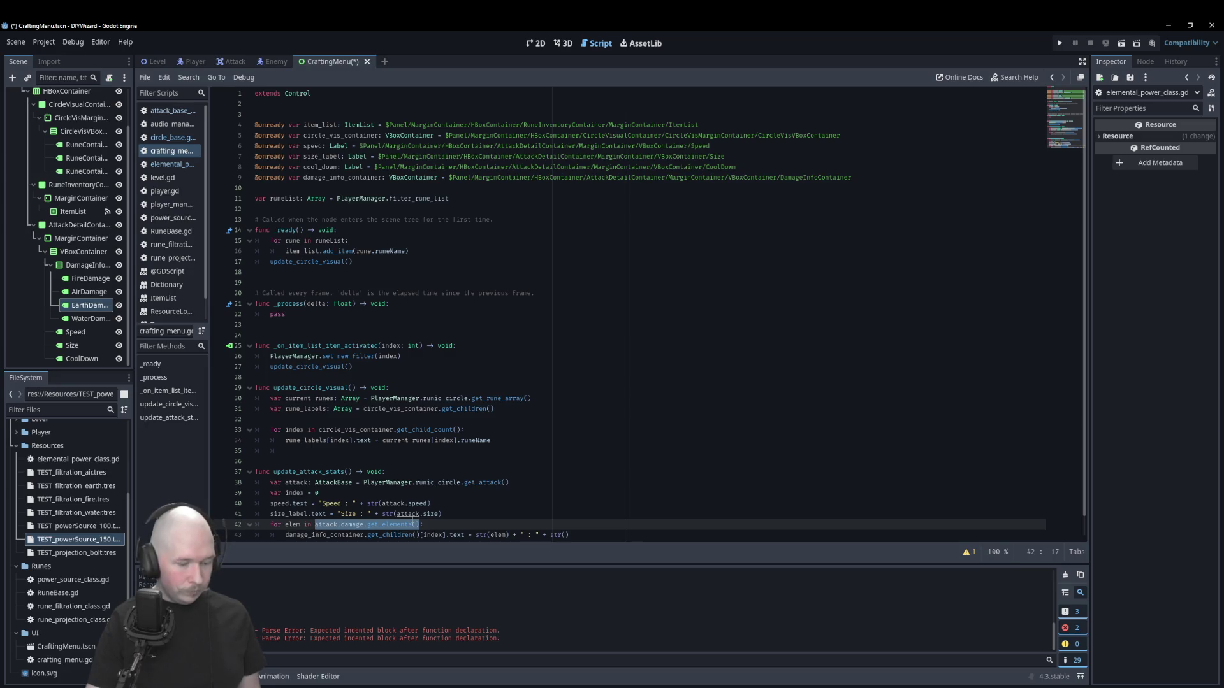
left_click(565, 536)
key("ctrl+v")
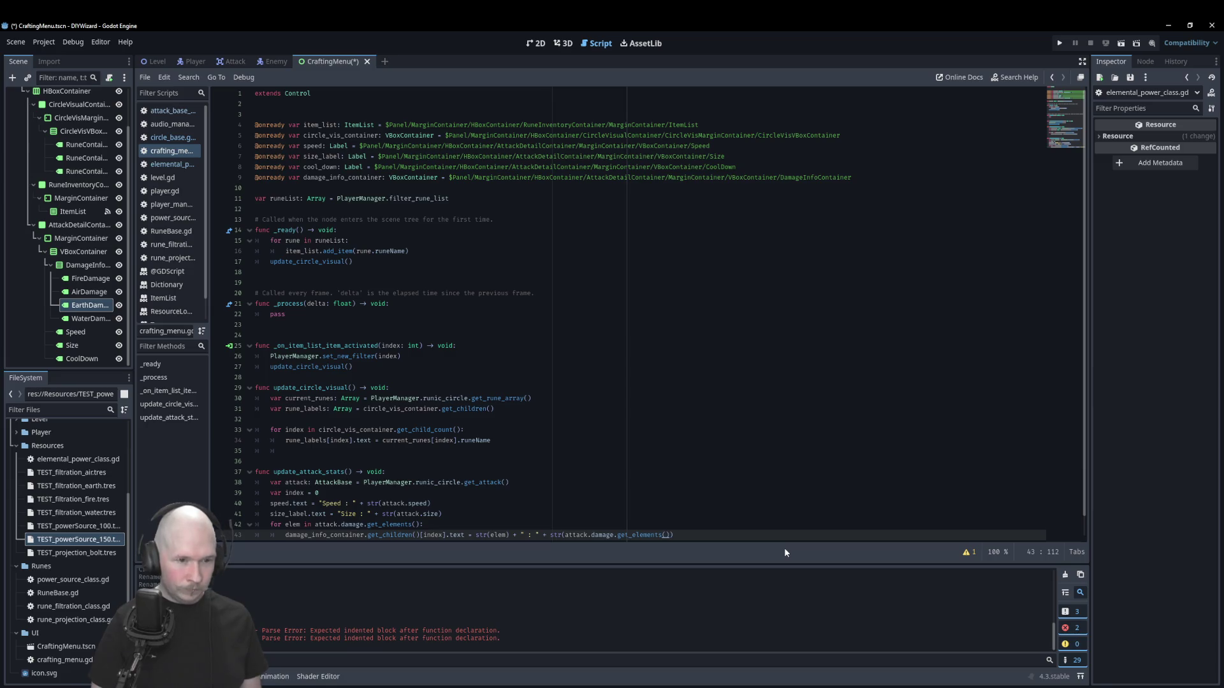
type("[elem")
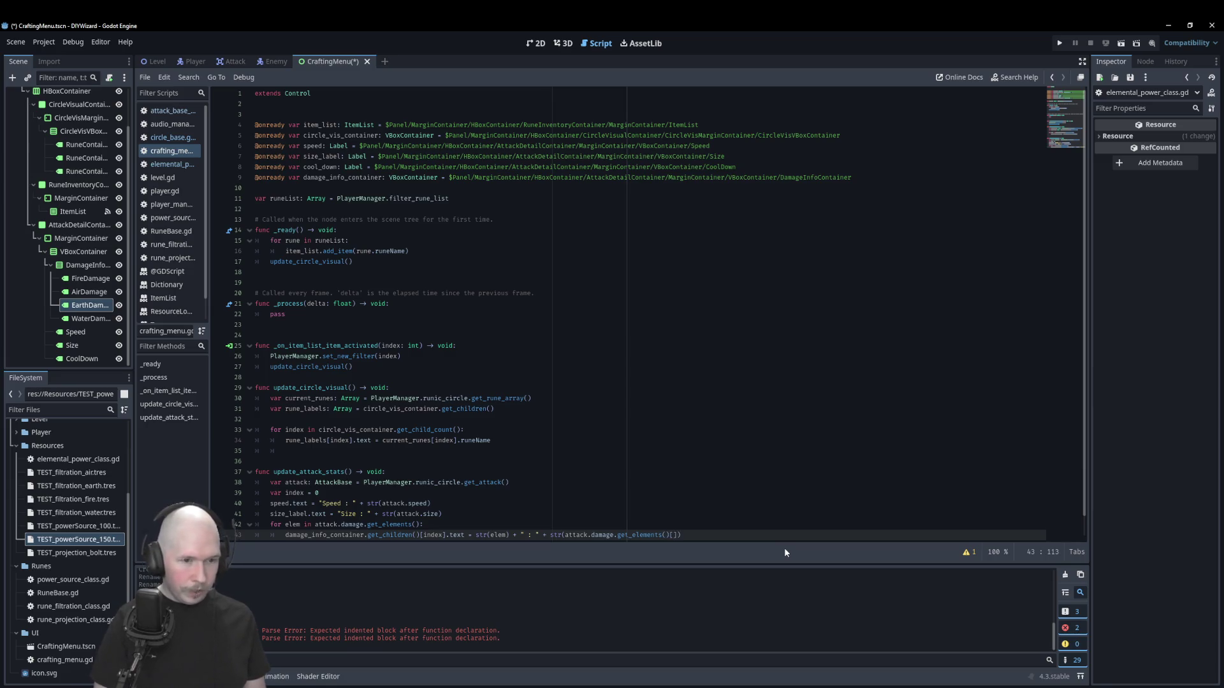
Add 'index += 1' to the loop body, save the script, and open a new line in _ready
scroll(623, 486, "down", 1)
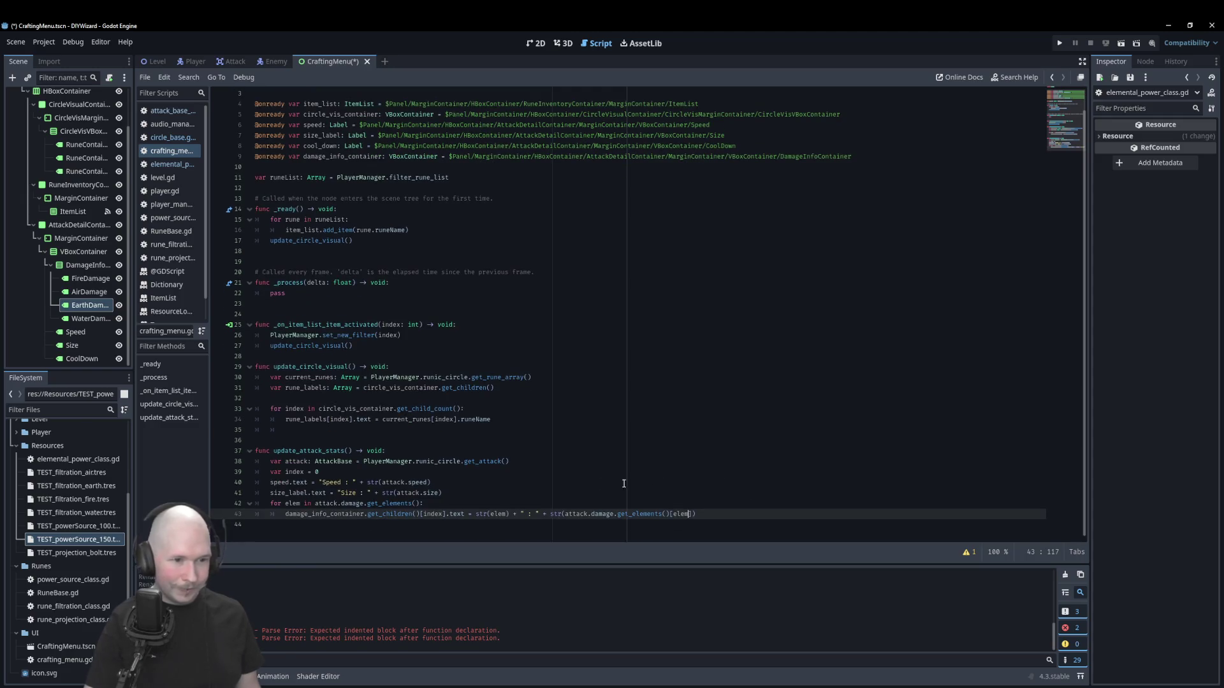
key("End")
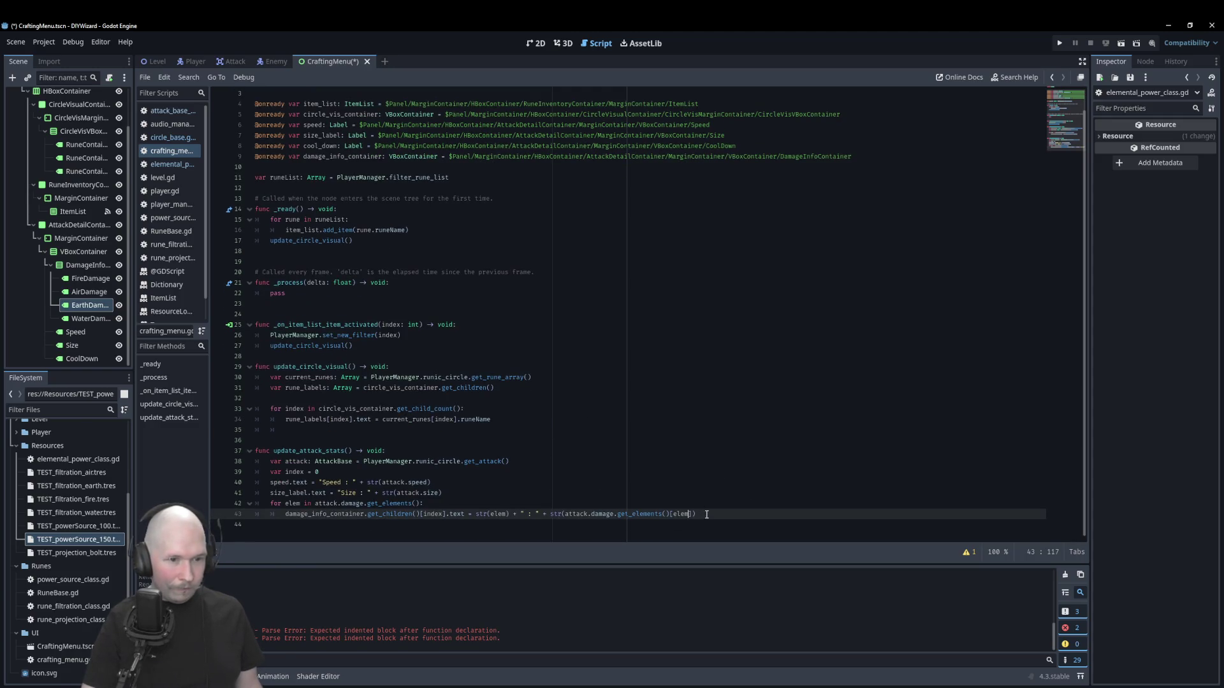
key("Return")
type("index+=1")
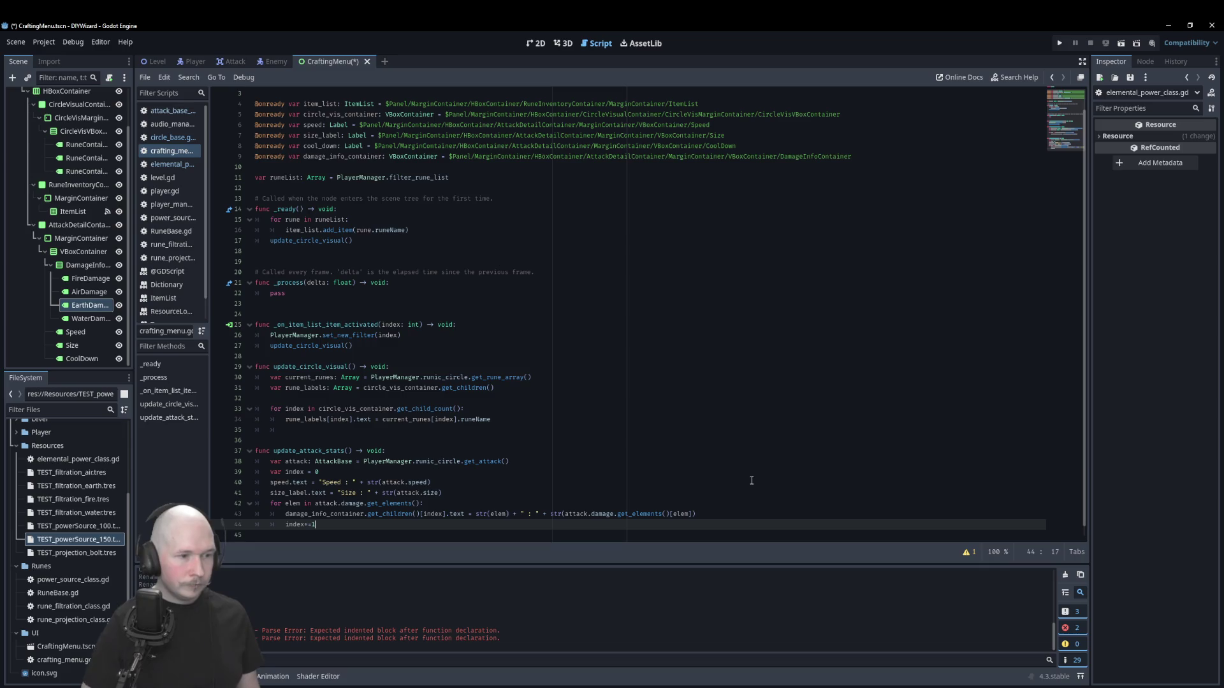
key("Right")
key("Right")
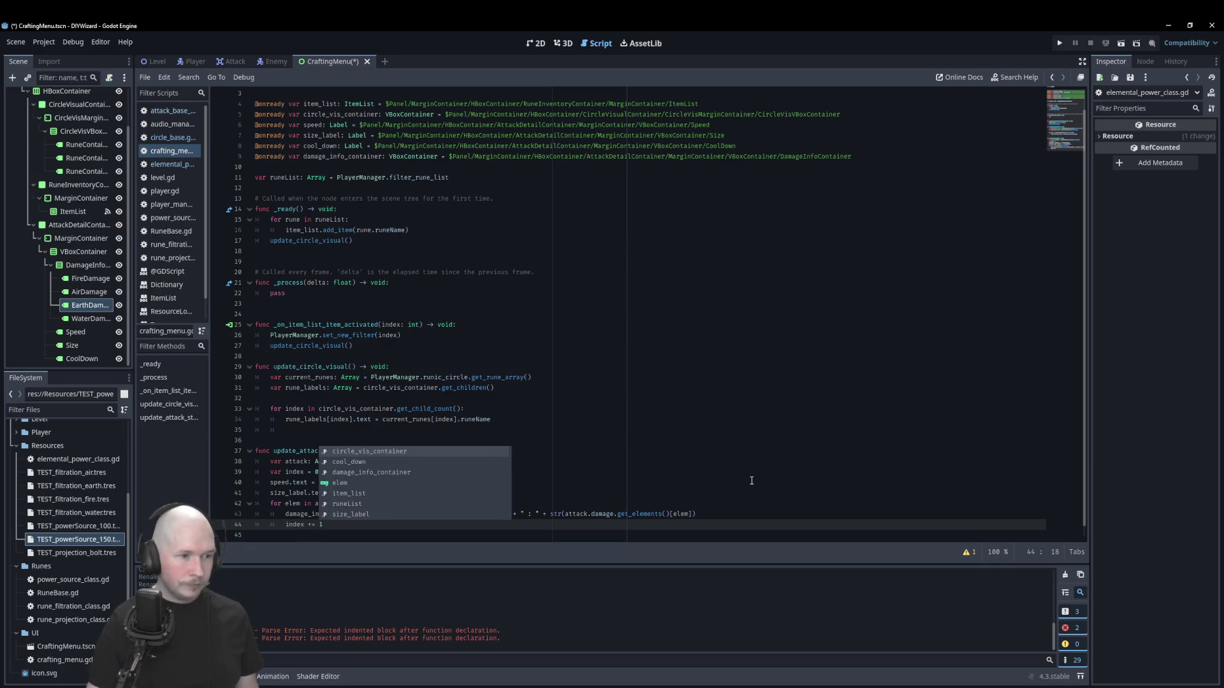
left_click(713, 441)
key("ctrl+s")
left_click(422, 251)
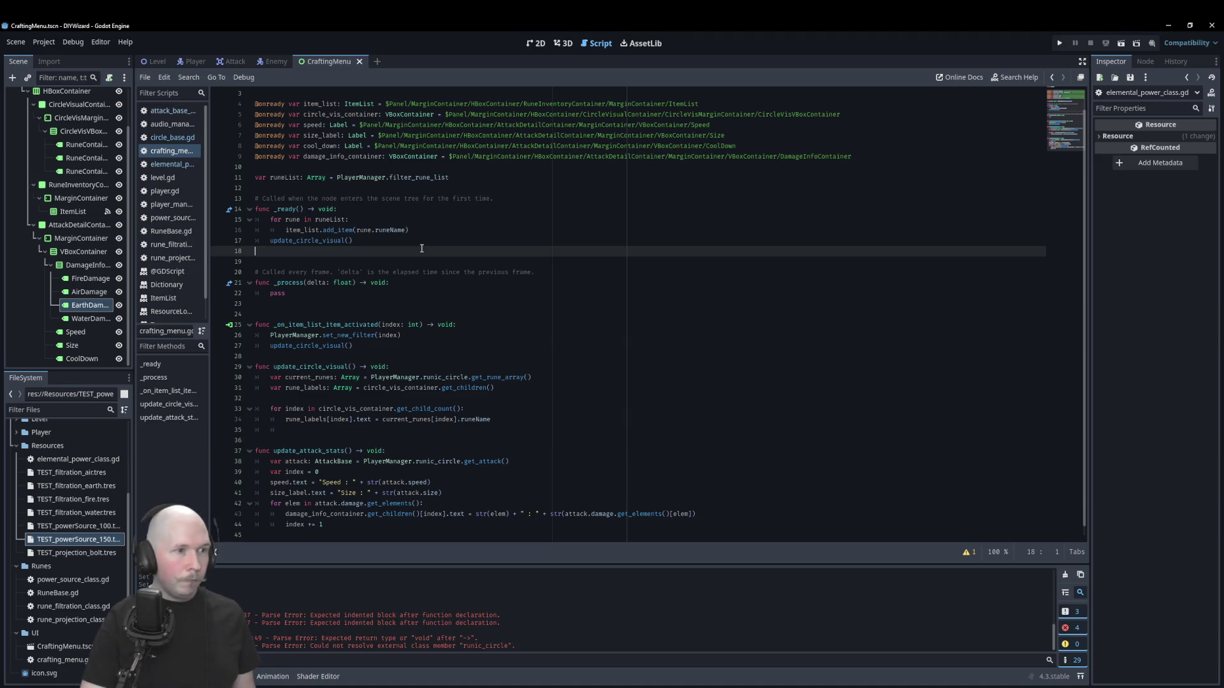
left_click(422, 242)
key("Return")
Call update_attack_stats() at the end of _ready, save, and run the project
type("upda")
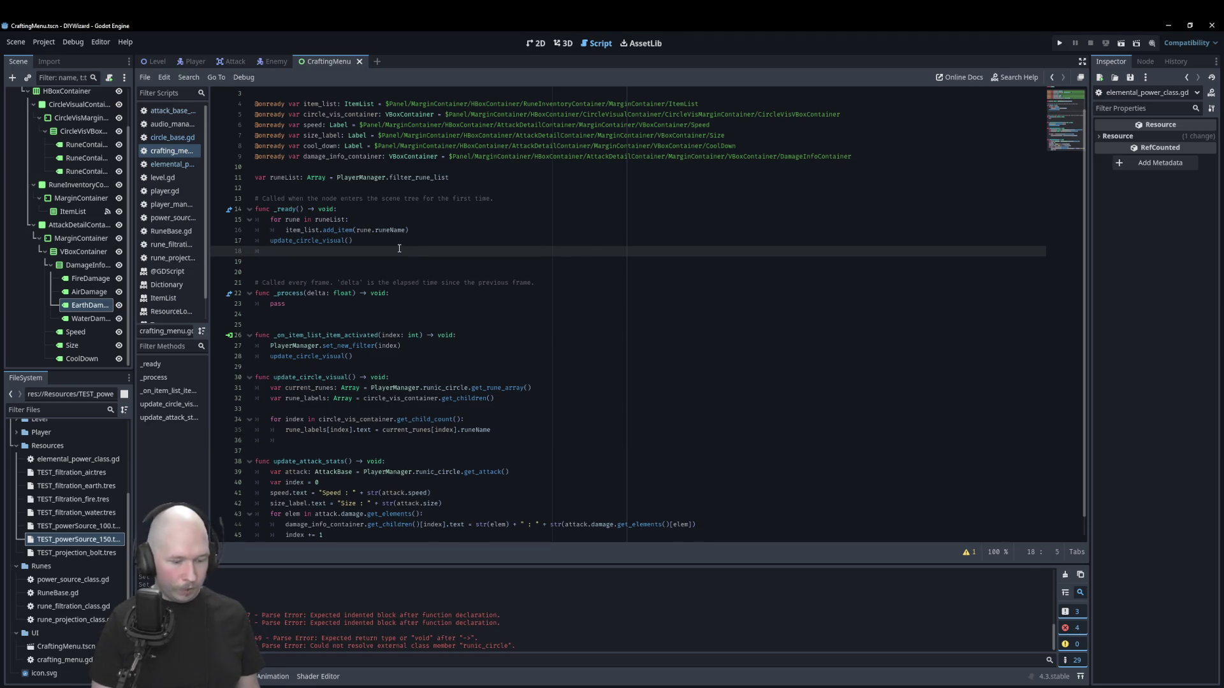
key("Return")
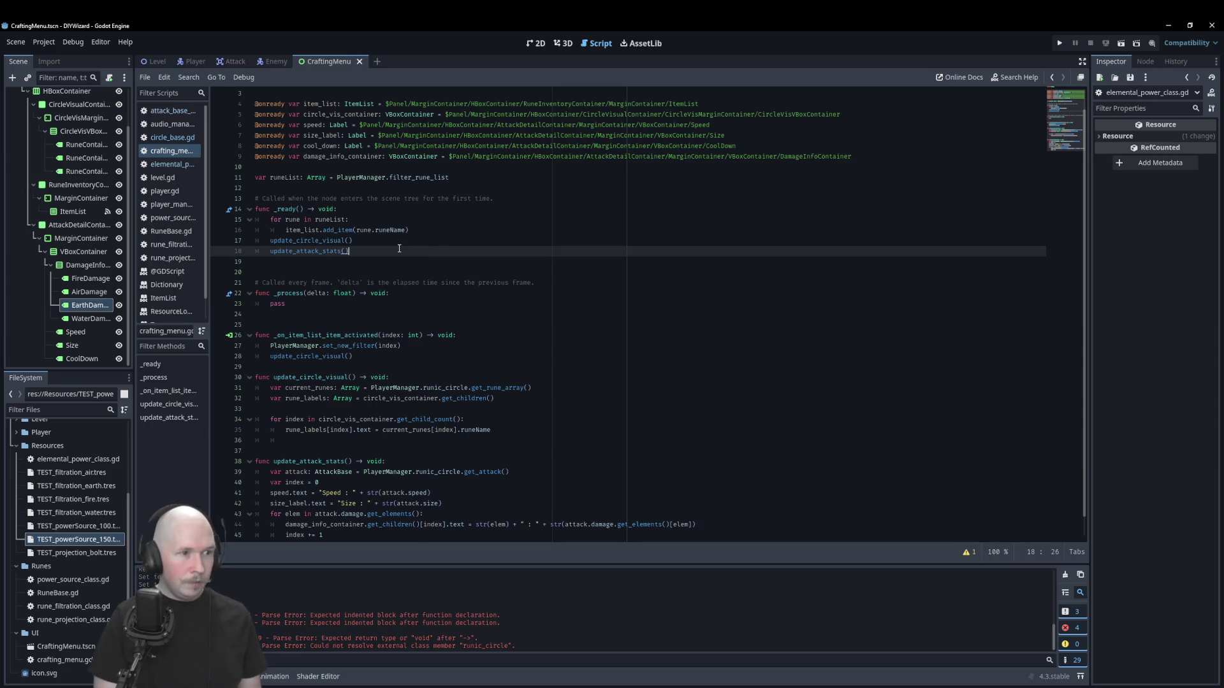
key("ctrl+s")
key("F5")
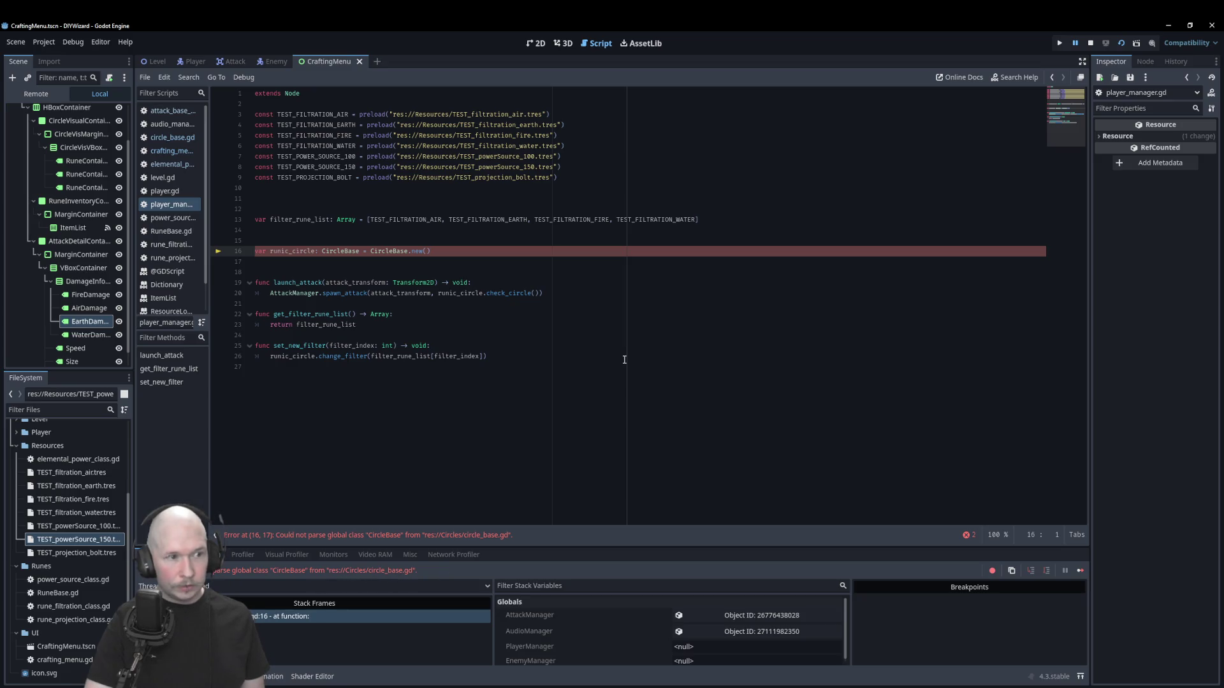
Stop the game, recheck crafting_menu.gd, save and rerun, then open CircleBase at the error
left_click(1089, 43)
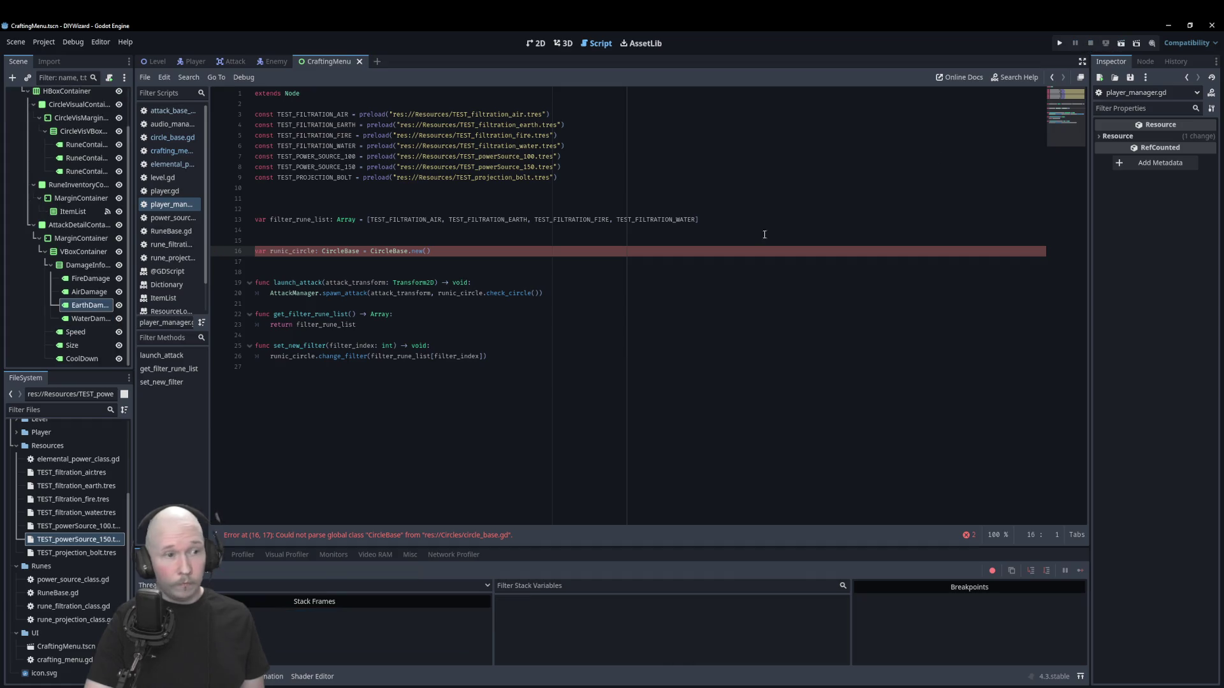
left_click(427, 285)
left_click(448, 274)
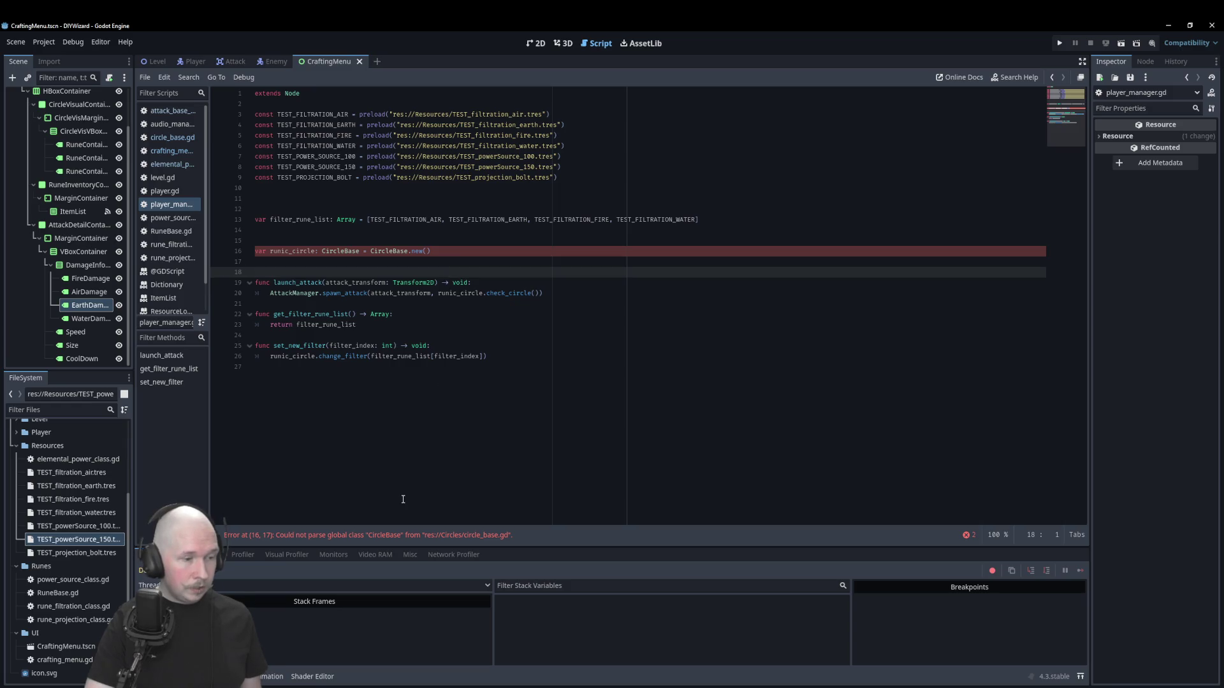
left_click(175, 150)
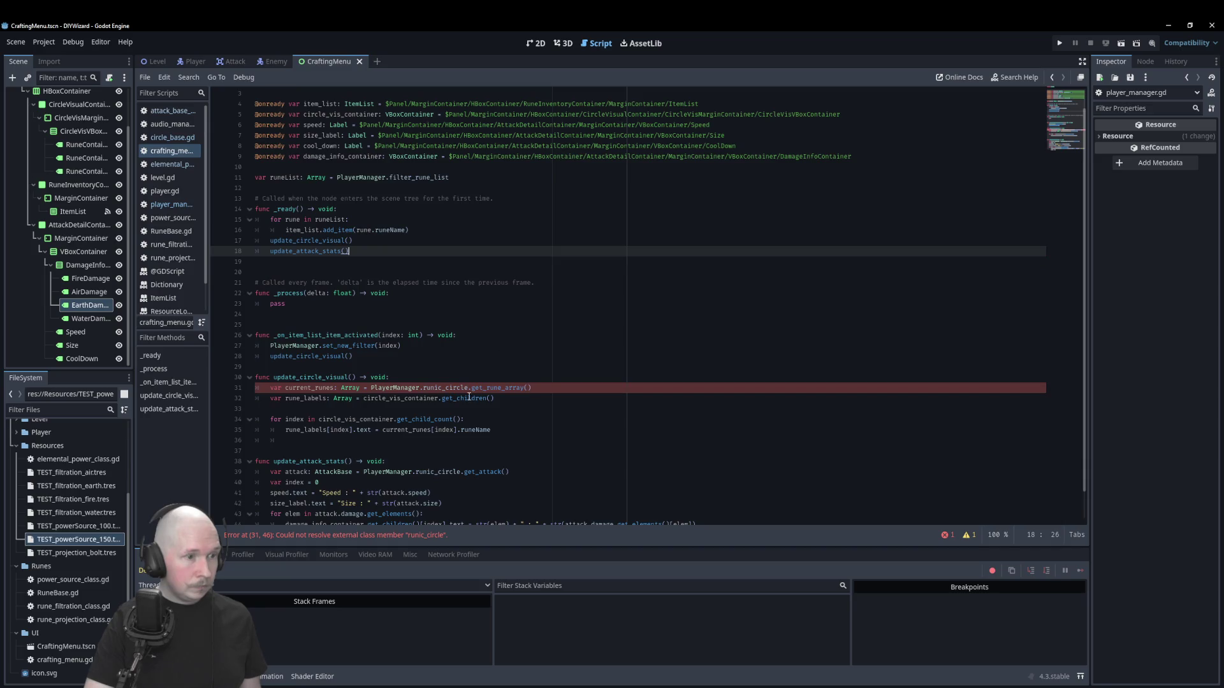
left_click(493, 368)
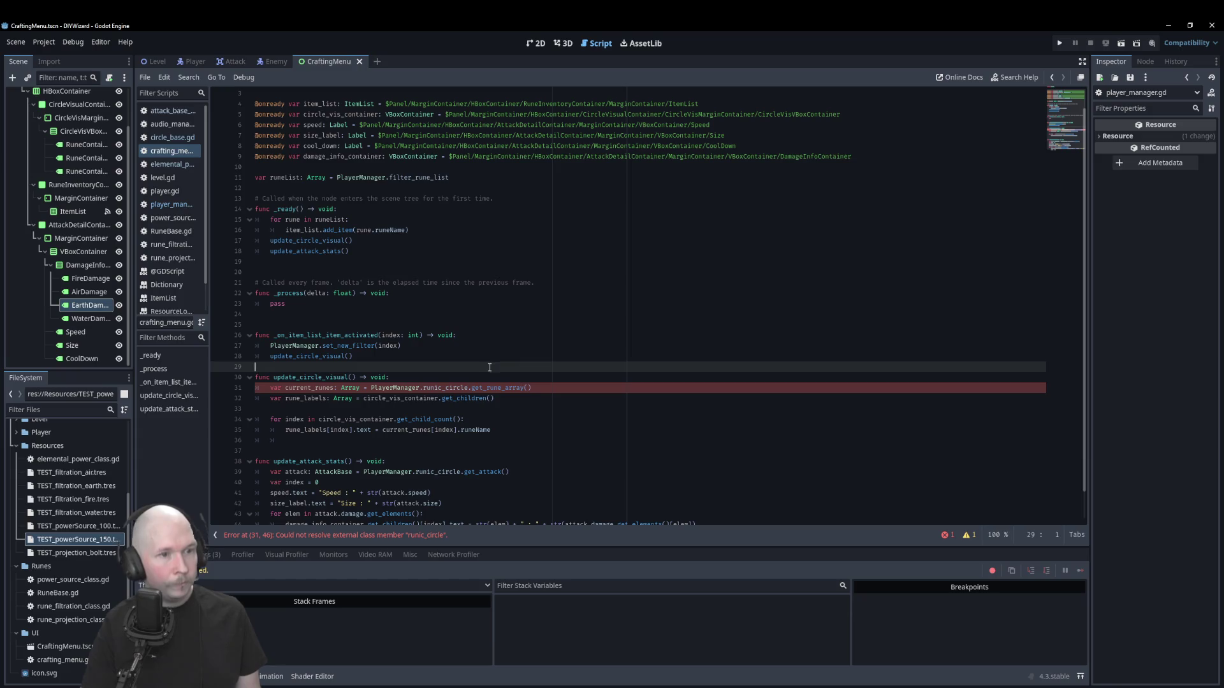
key("ctrl+s")
key("F5")
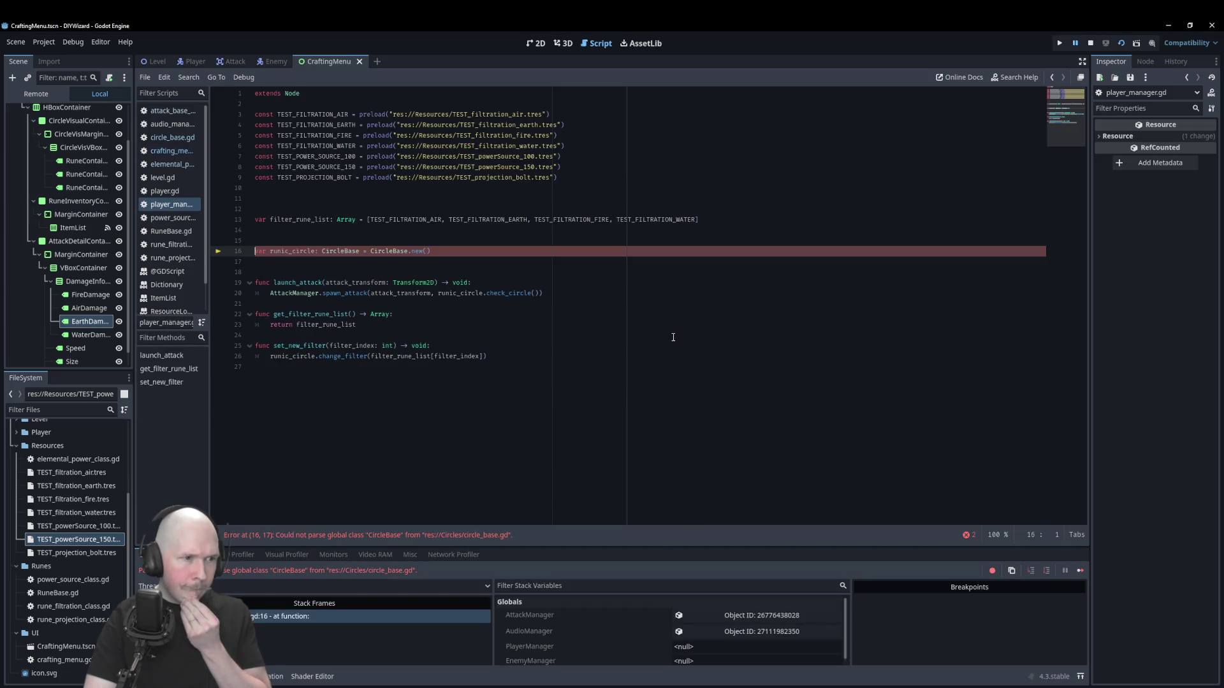
left_click(336, 254, "ctrl")
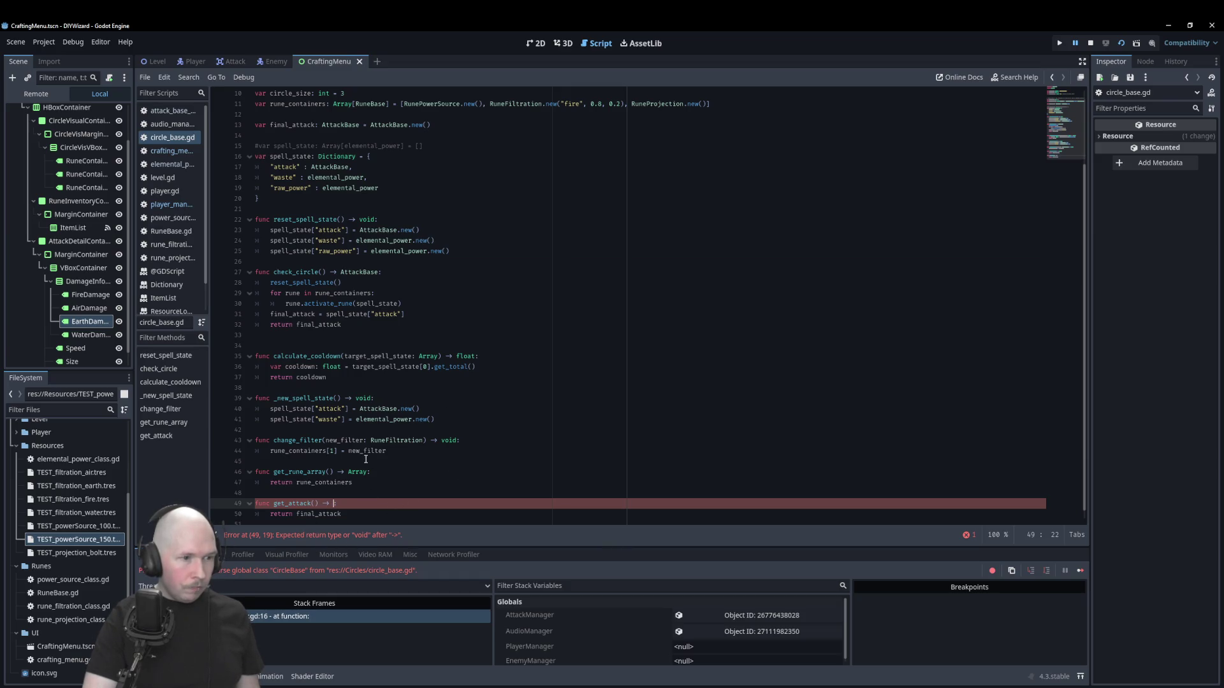
Replace get_attack's void return type with AttackBase, save, and relaunch the game
scroll(366, 459, "down", 1)
type("void")
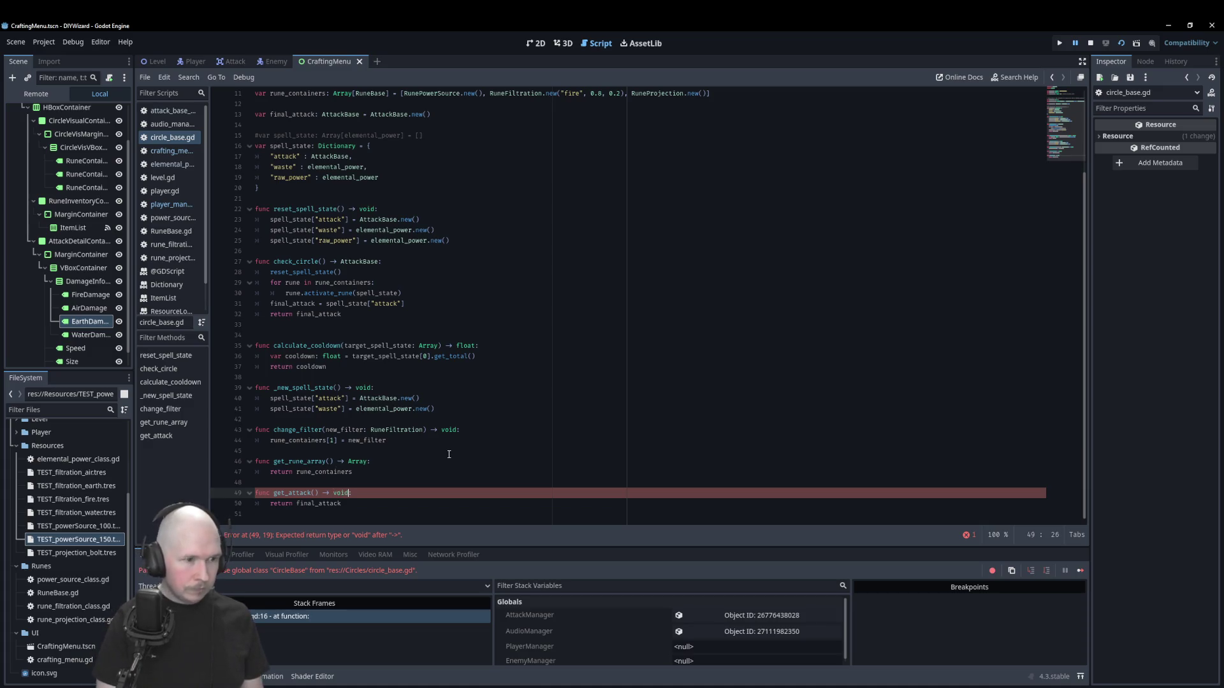
key("Escape")
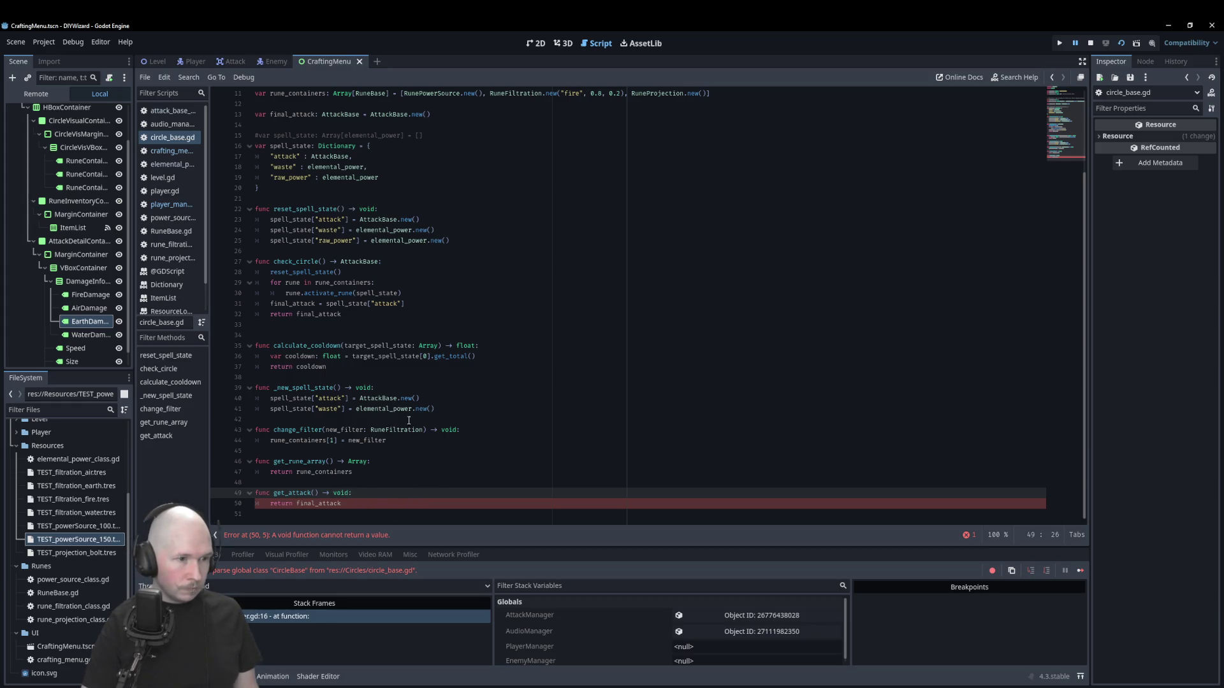
double_click(379, 398)
key("ctrl+c")
left_click(334, 492)
double_click(340, 493)
key("ctrl+v")
left_click(475, 481)
key("ctrl+s")
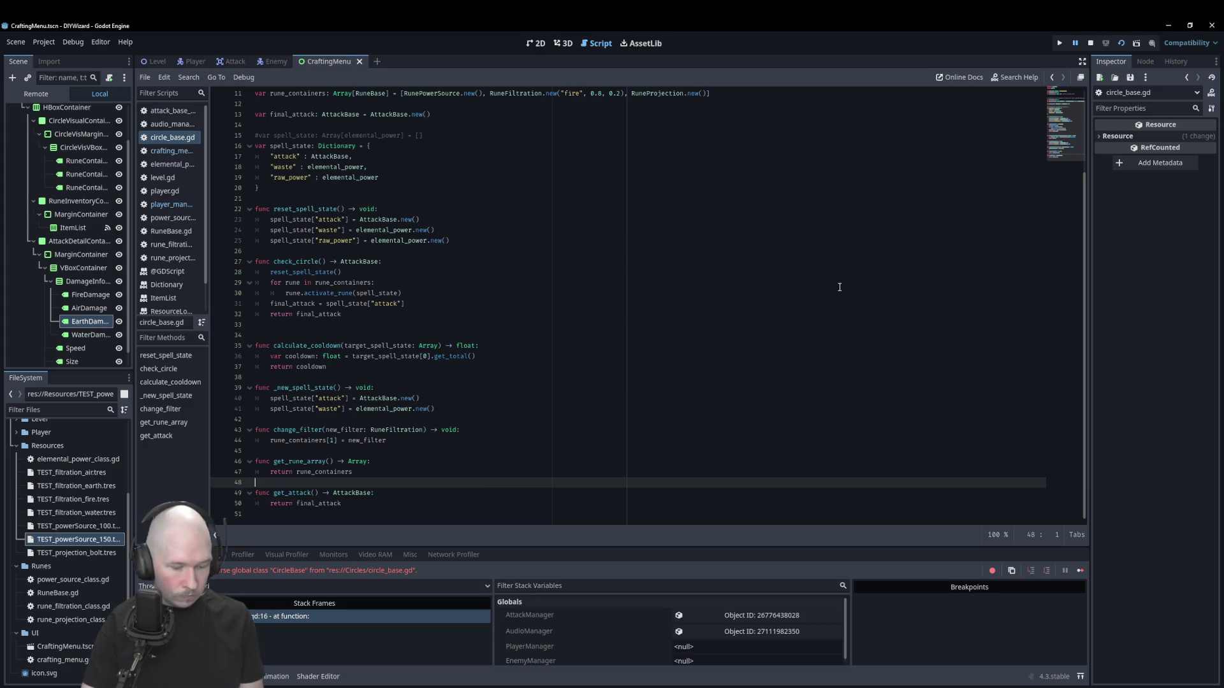
key("F8")
key("F5")
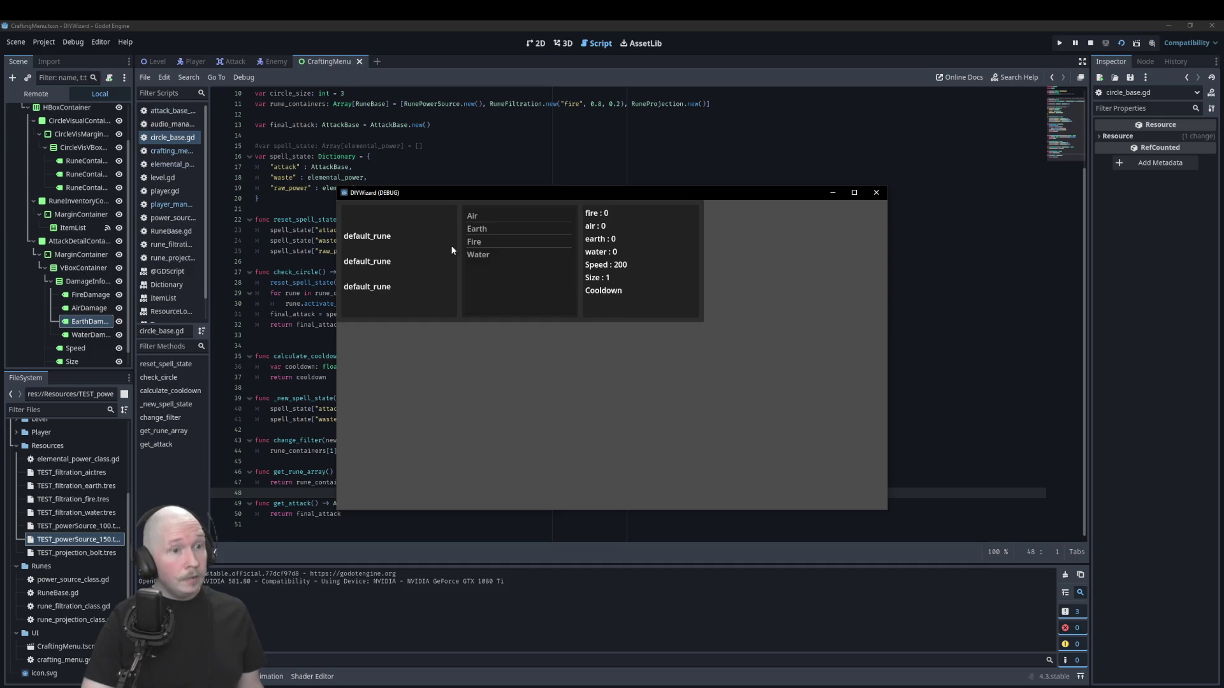
Test the Earth, Fire, Water and Air filter runes in the running game, then close it
left_click(469, 230)
left_click(475, 242)
left_click(478, 255)
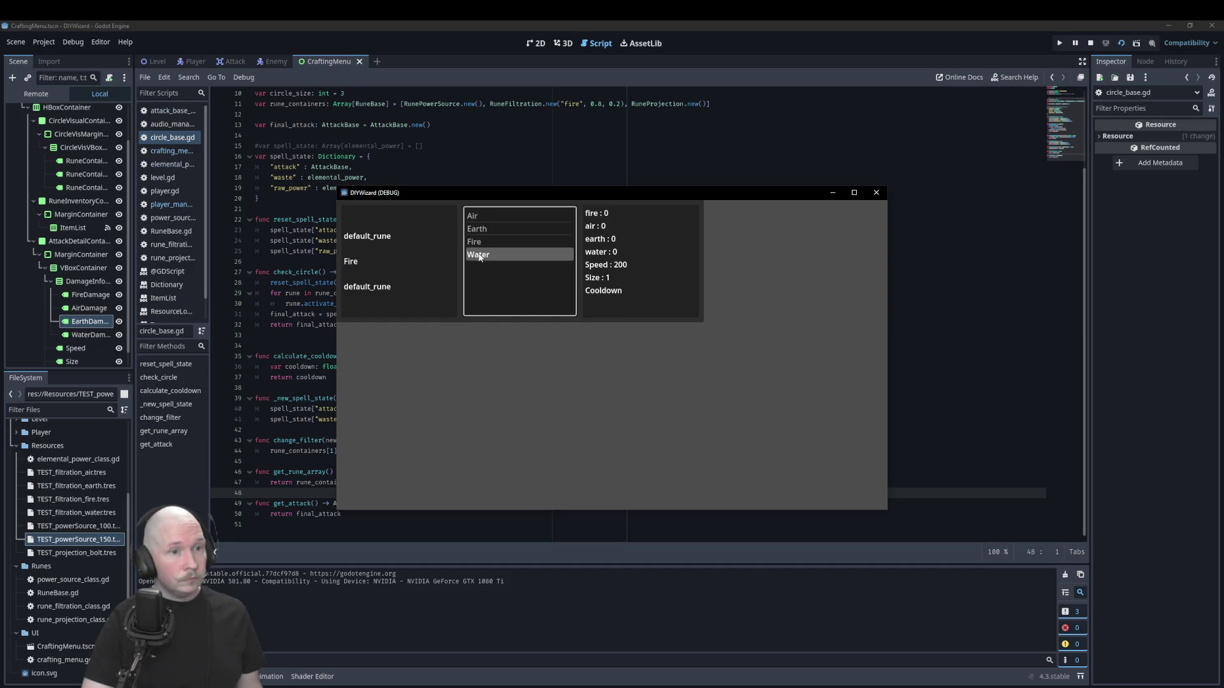
left_click(478, 216)
left_click(479, 231)
left_click(474, 242)
left_click(478, 255)
left_click(877, 193)
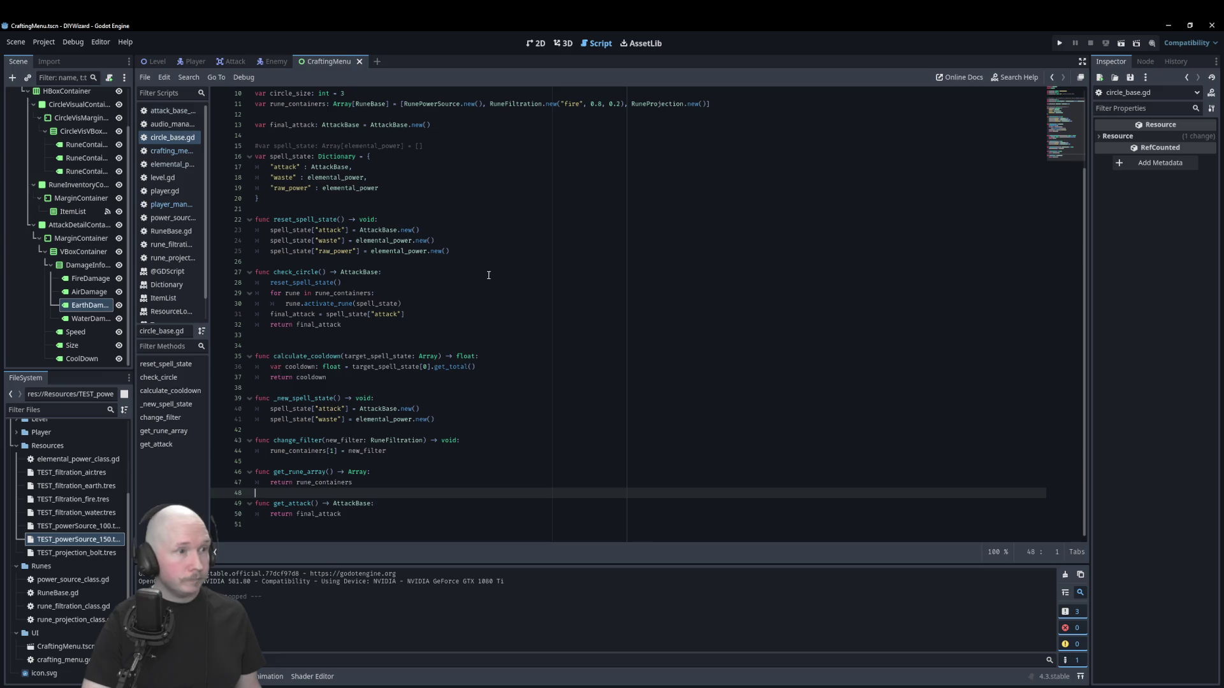
Return to crafting_menu.gd in the script editor
scroll(491, 272, "up", 3)
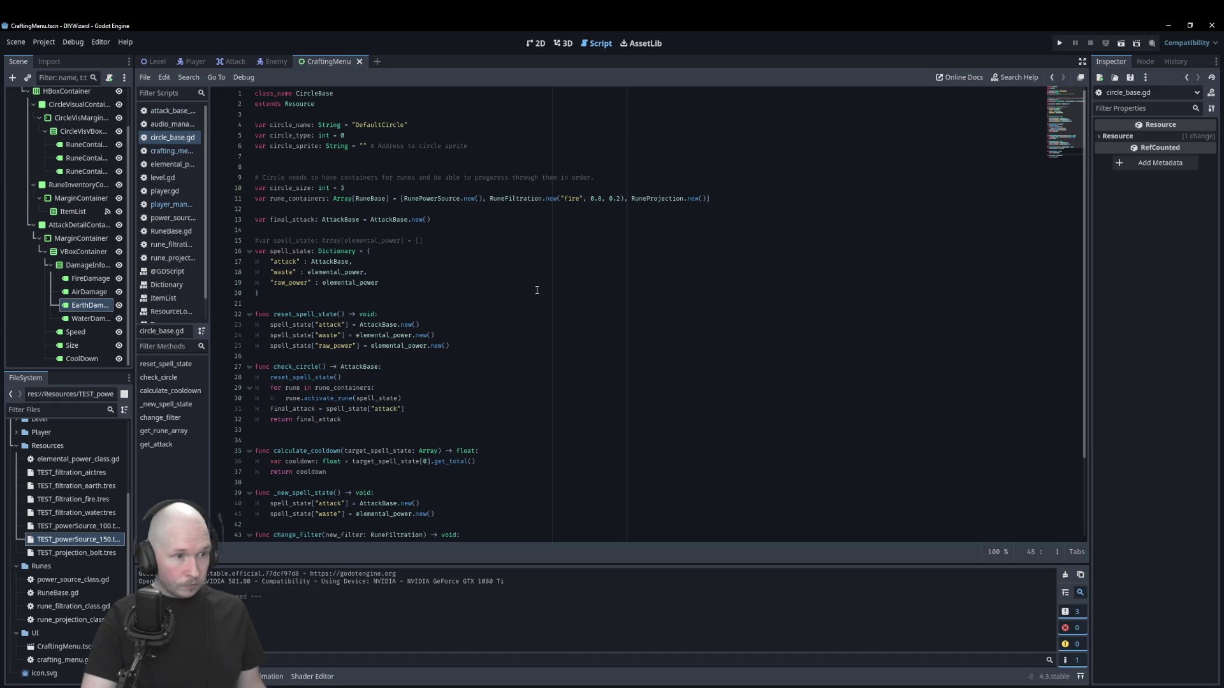
left_click(153, 152)
scroll(590, 320, "down", 1)
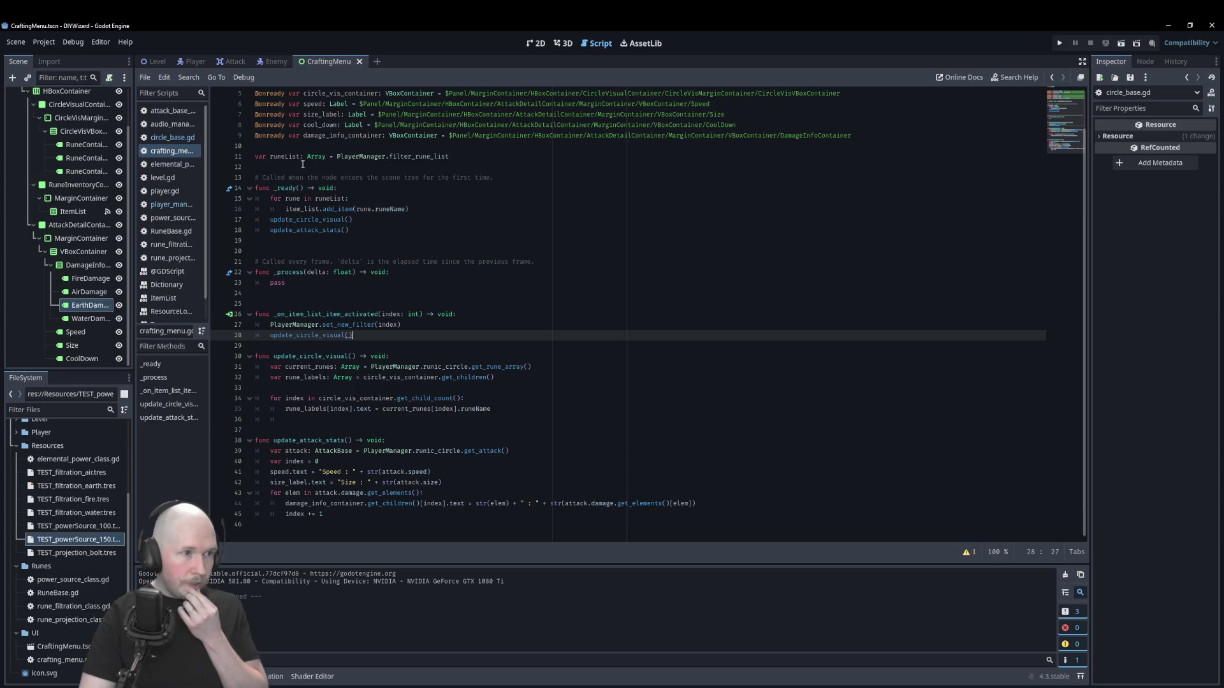
Rename runeList to filterRuneList in the line 11 declaration and the line 15 loop
double_click(278, 156)
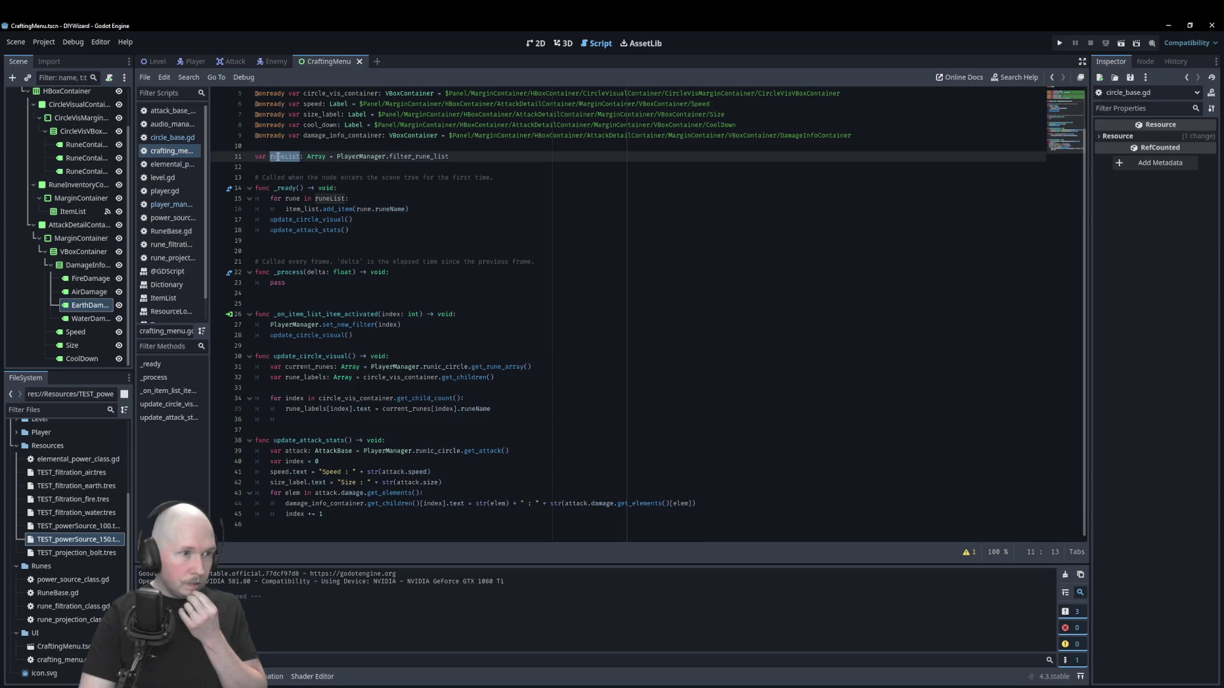
left_click(326, 198)
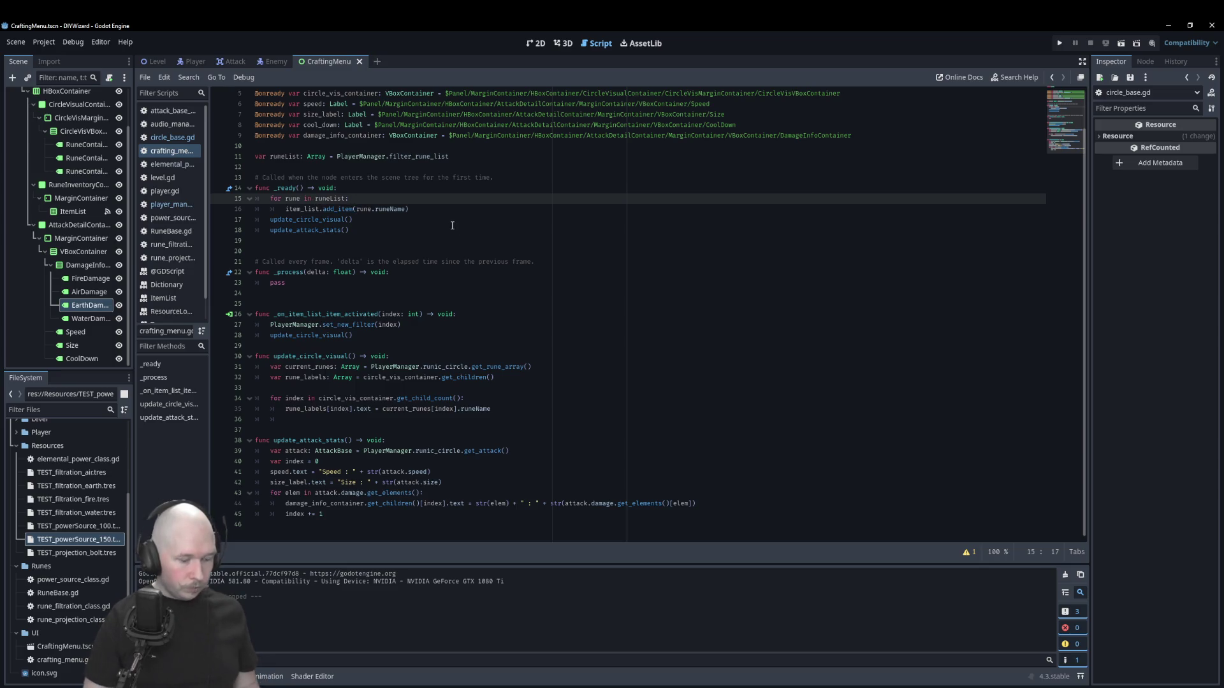
type("filter")
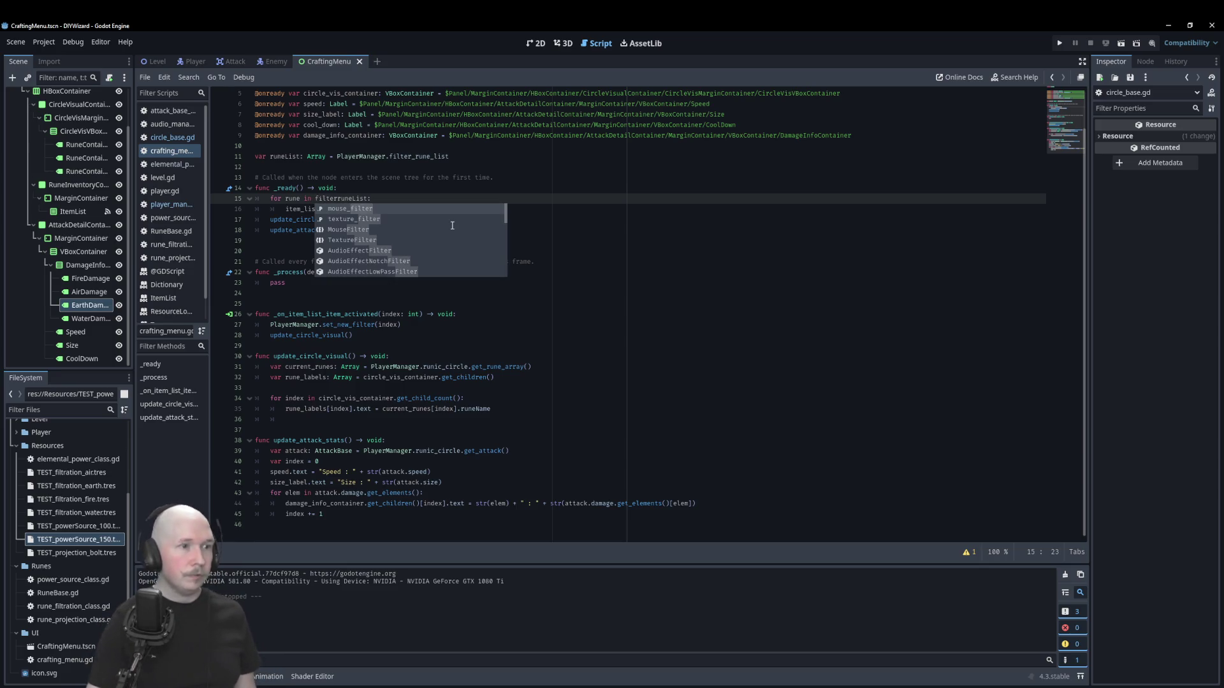
left_click(270, 156)
type("filter")
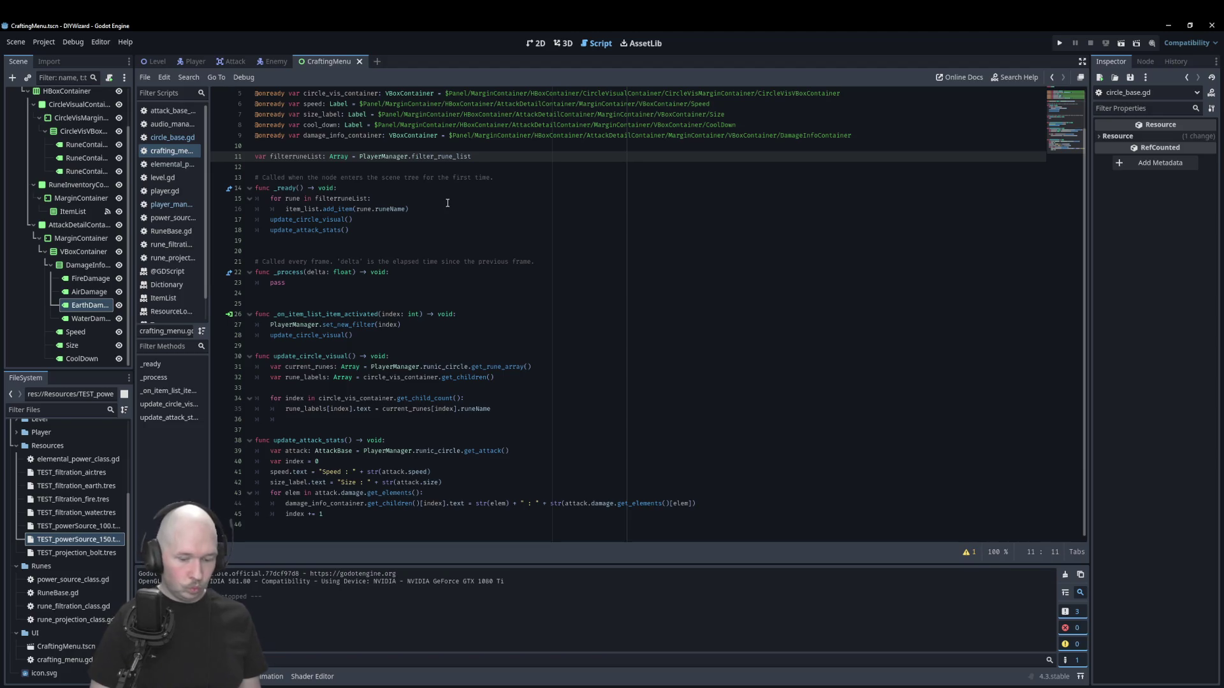
key("Delete")
type("R")
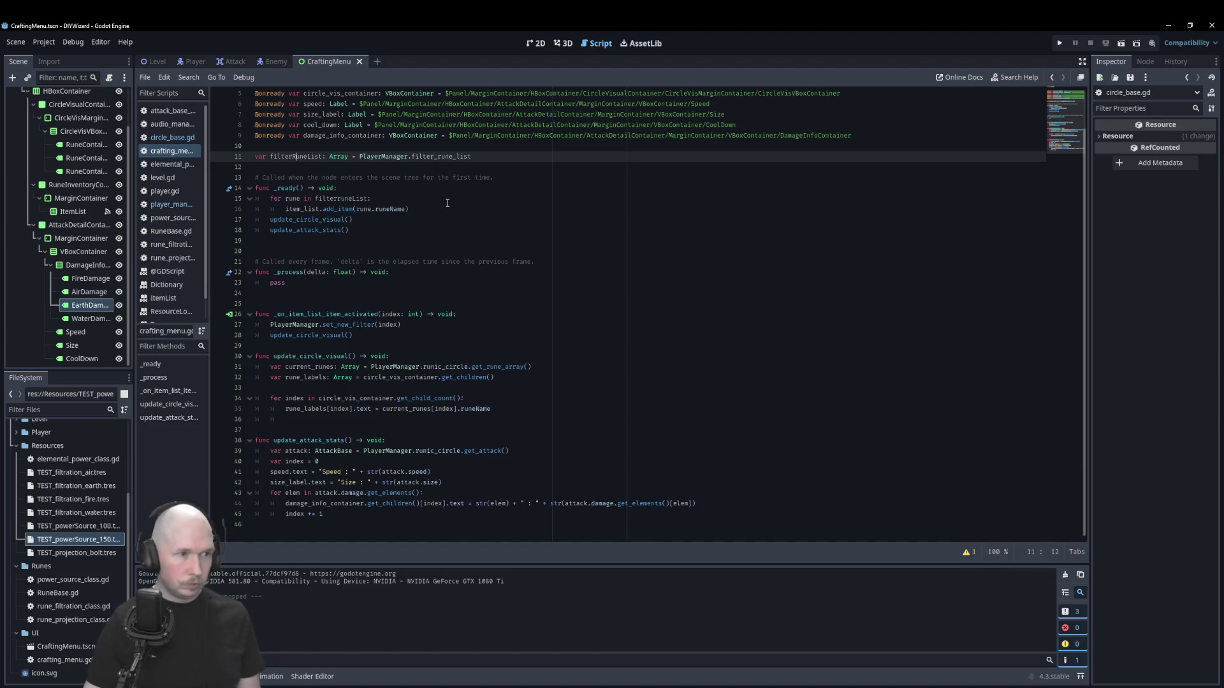
left_click(343, 199)
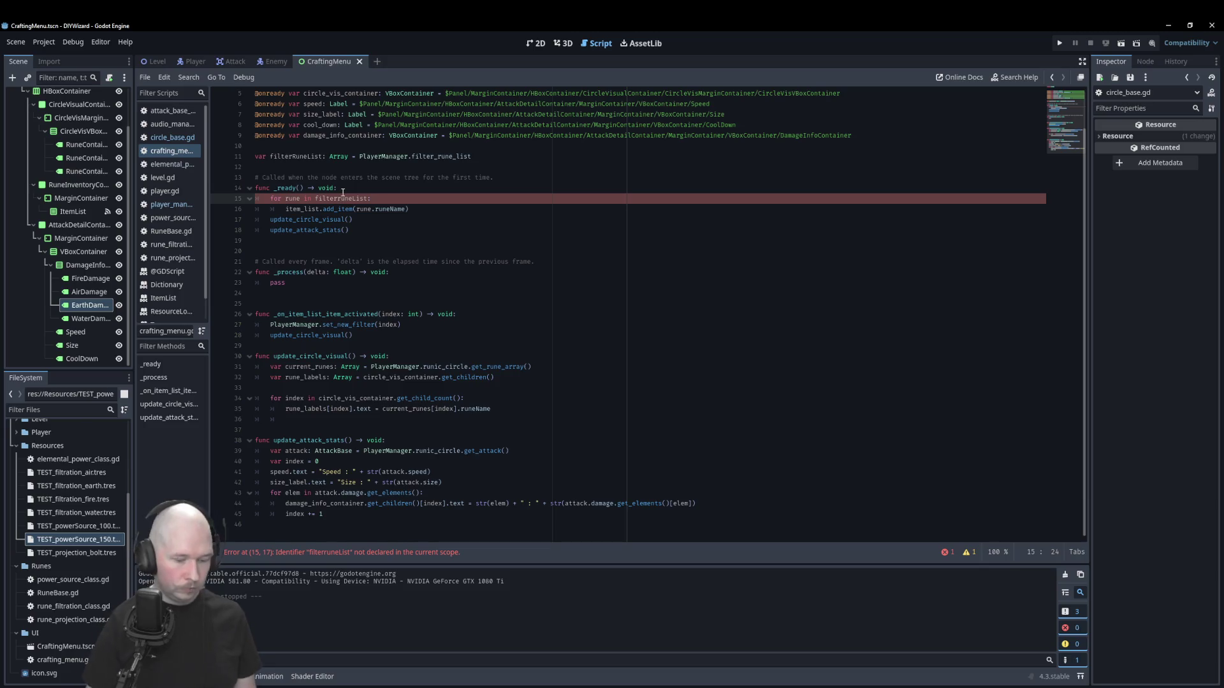
key("Delete")
type("R")
key("Escape")
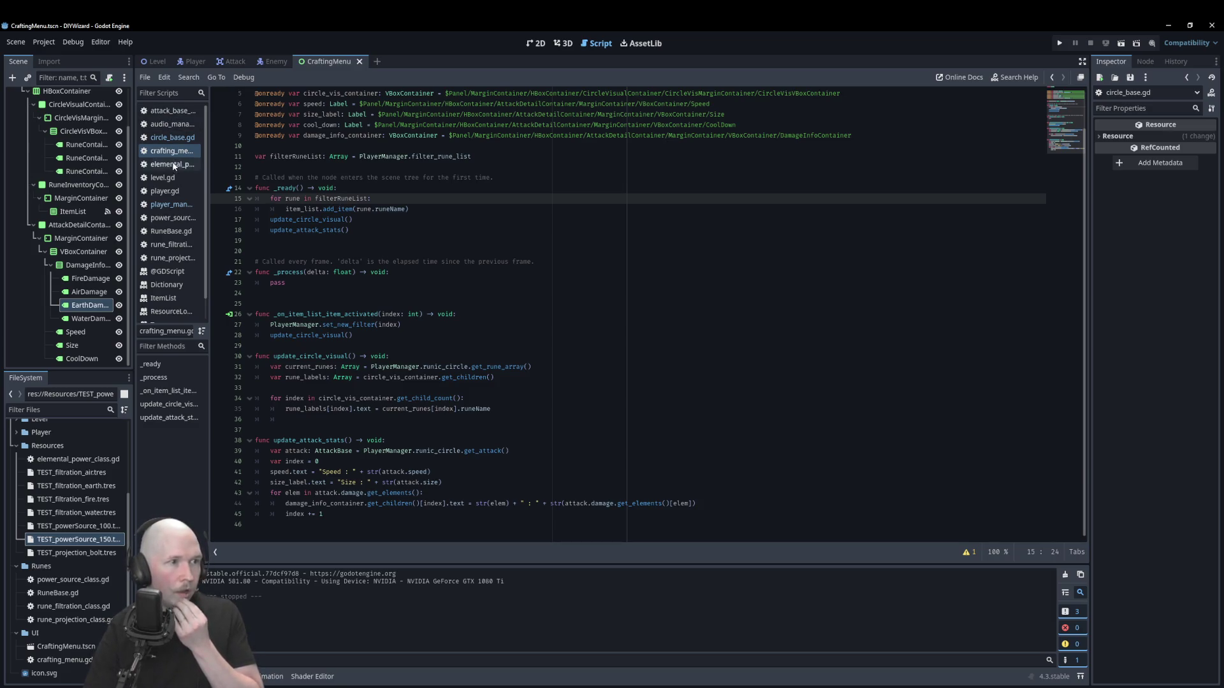
left_click(174, 204)
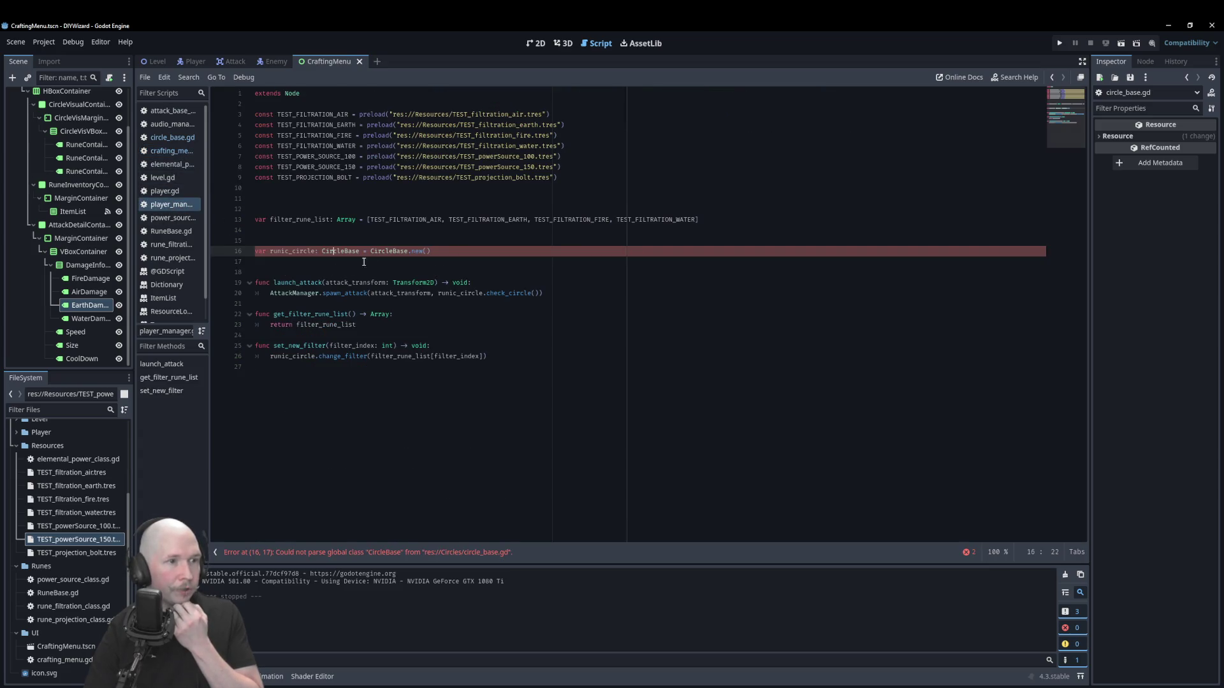
Add 'var power_rune_list: Array = [TEST_POWER_SOURCE_100, TEST_POWER_SOURCE_150]' below filter_rune_list
left_click(308, 223)
left_click(307, 233)
type("var ")
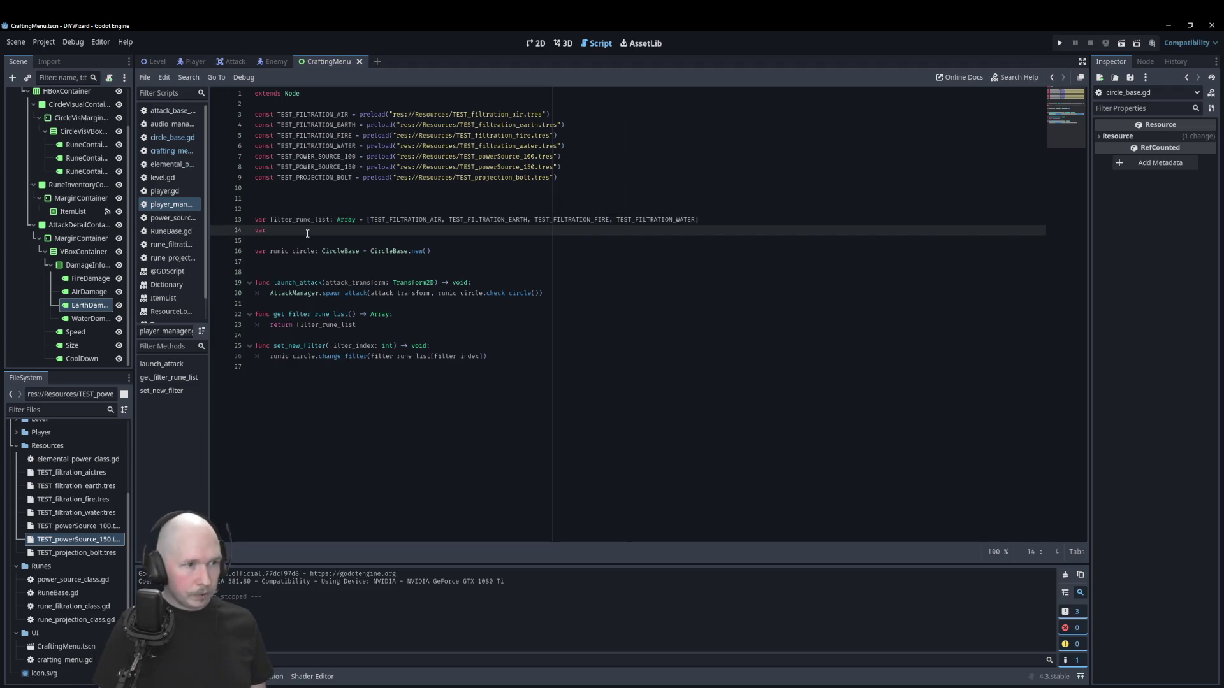
type("power")
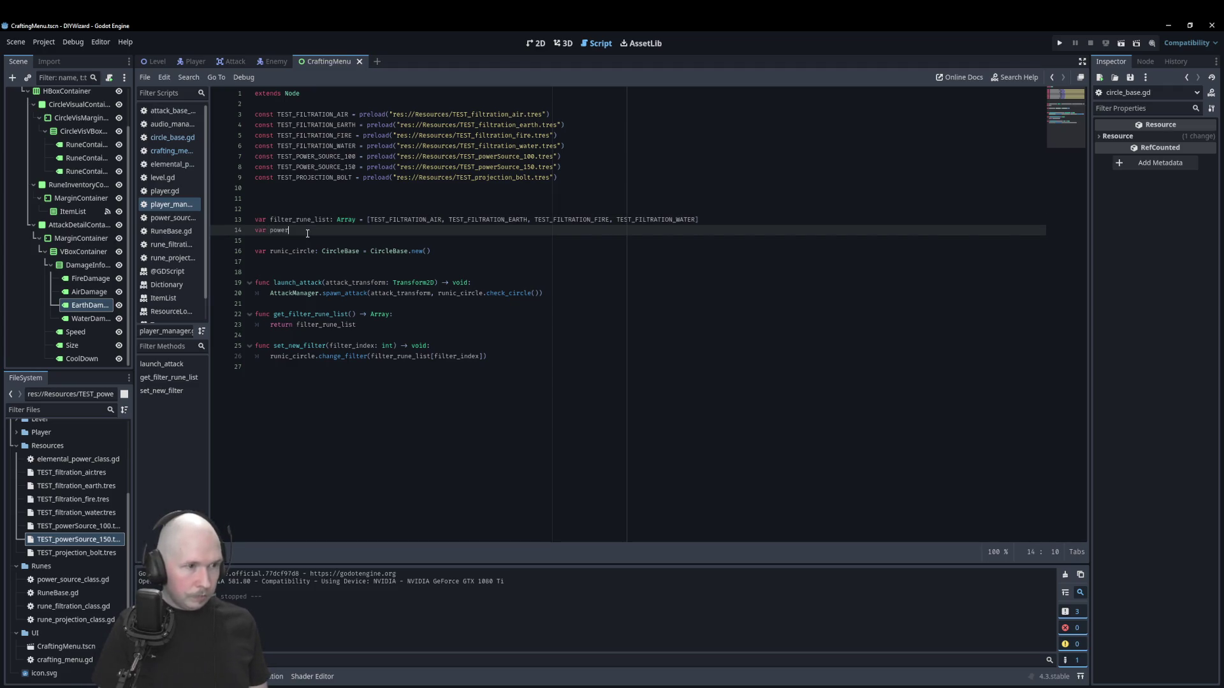
type("_rune_")
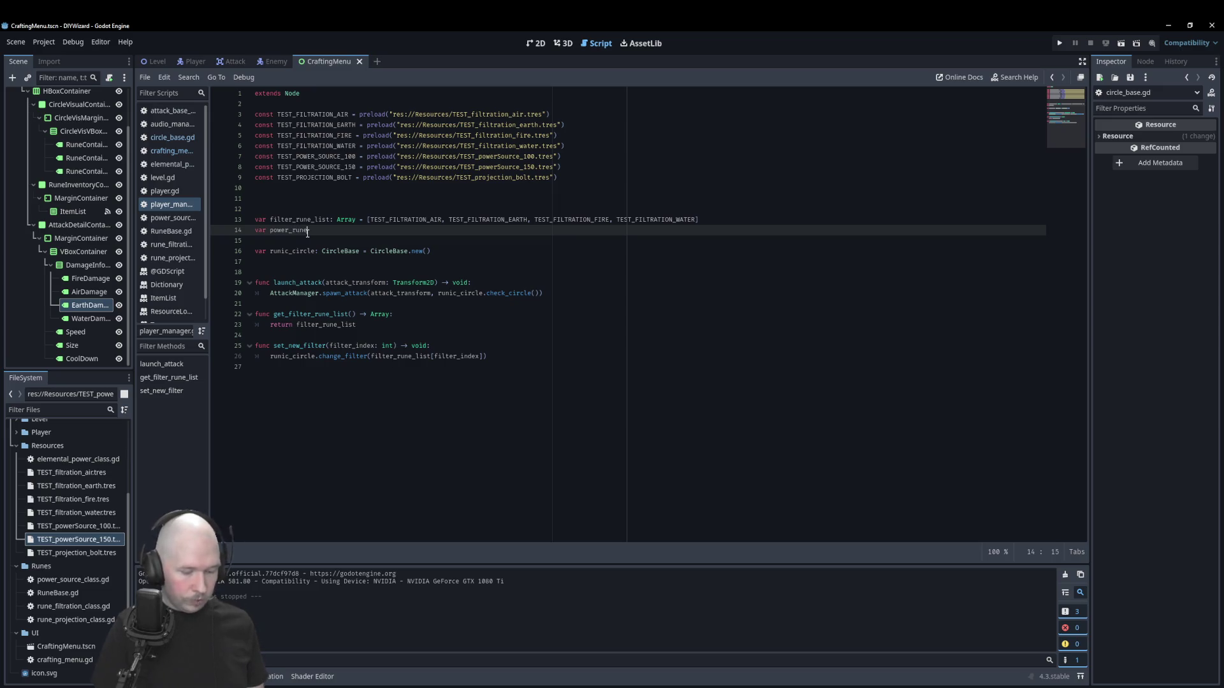
type("list:")
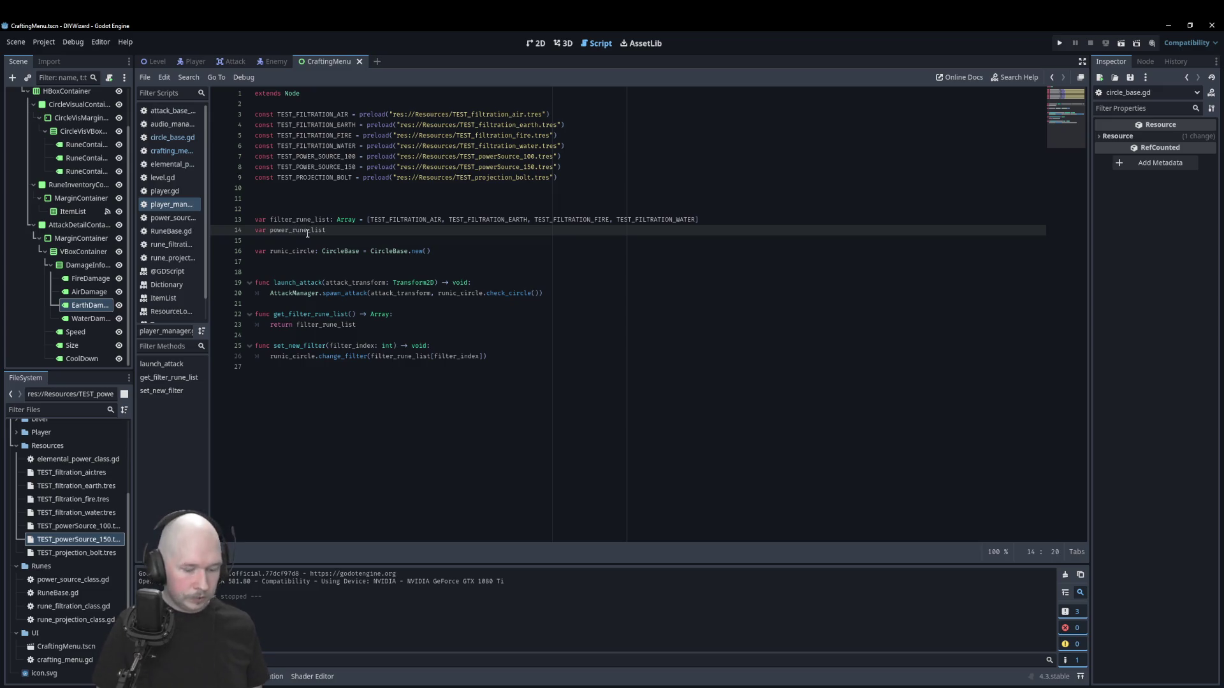
type(" Array")
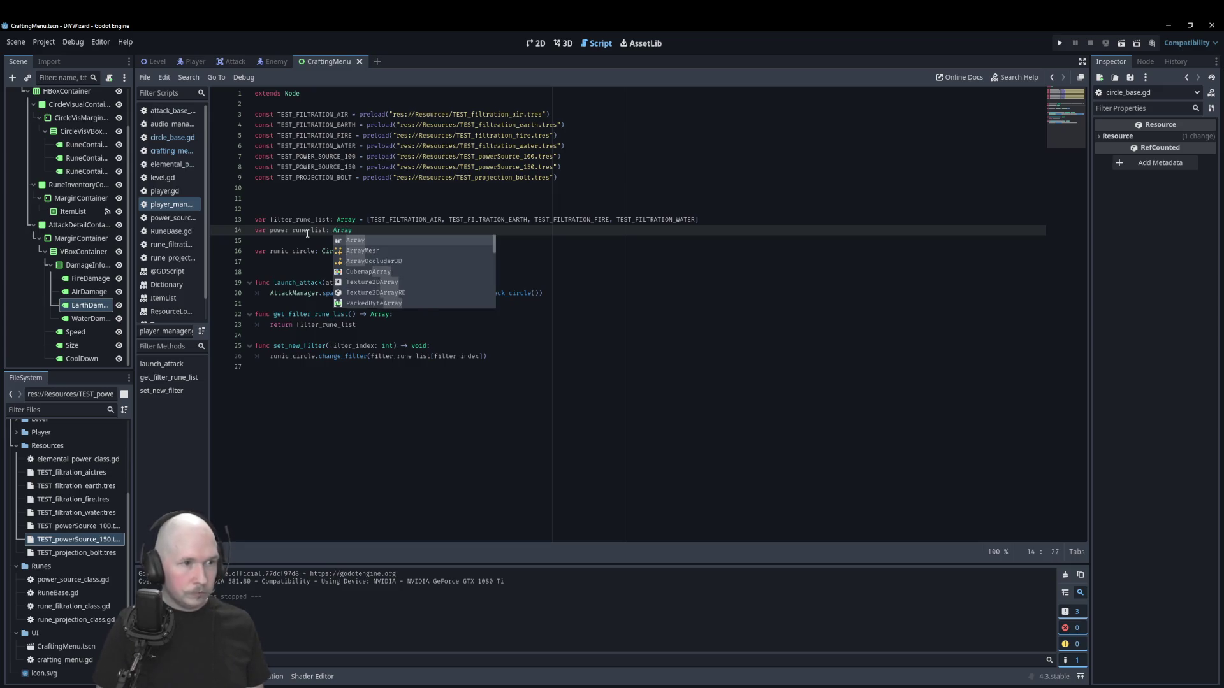
type(" = ")
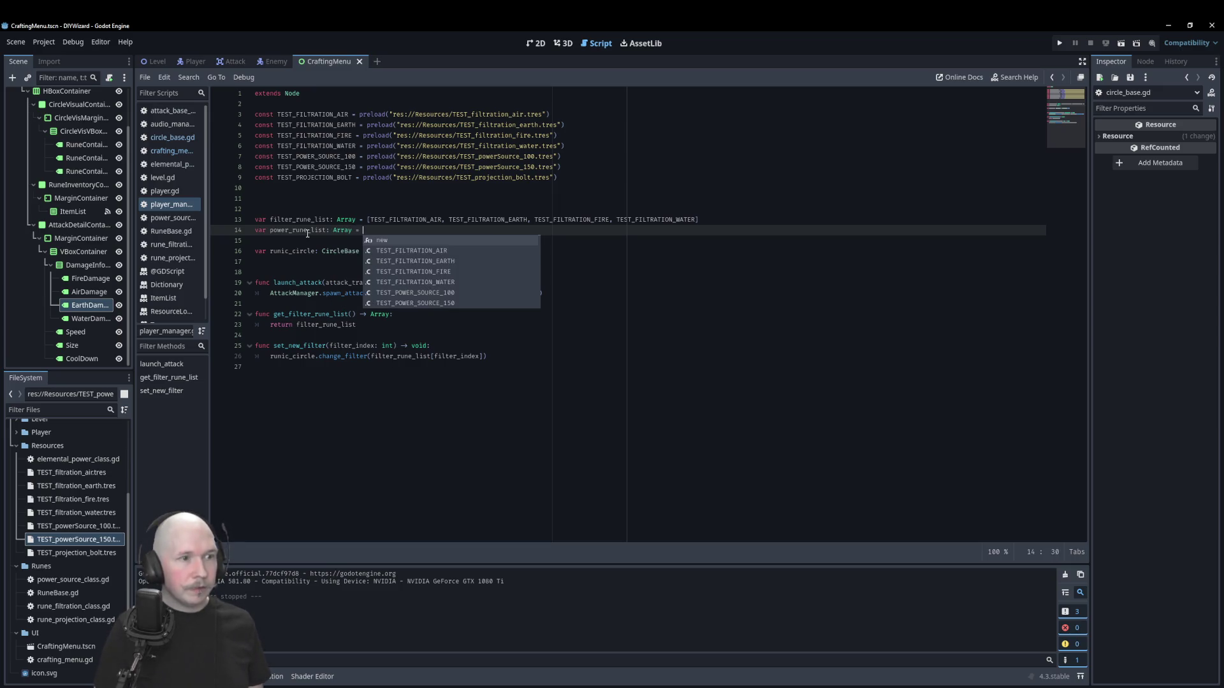
type("[")
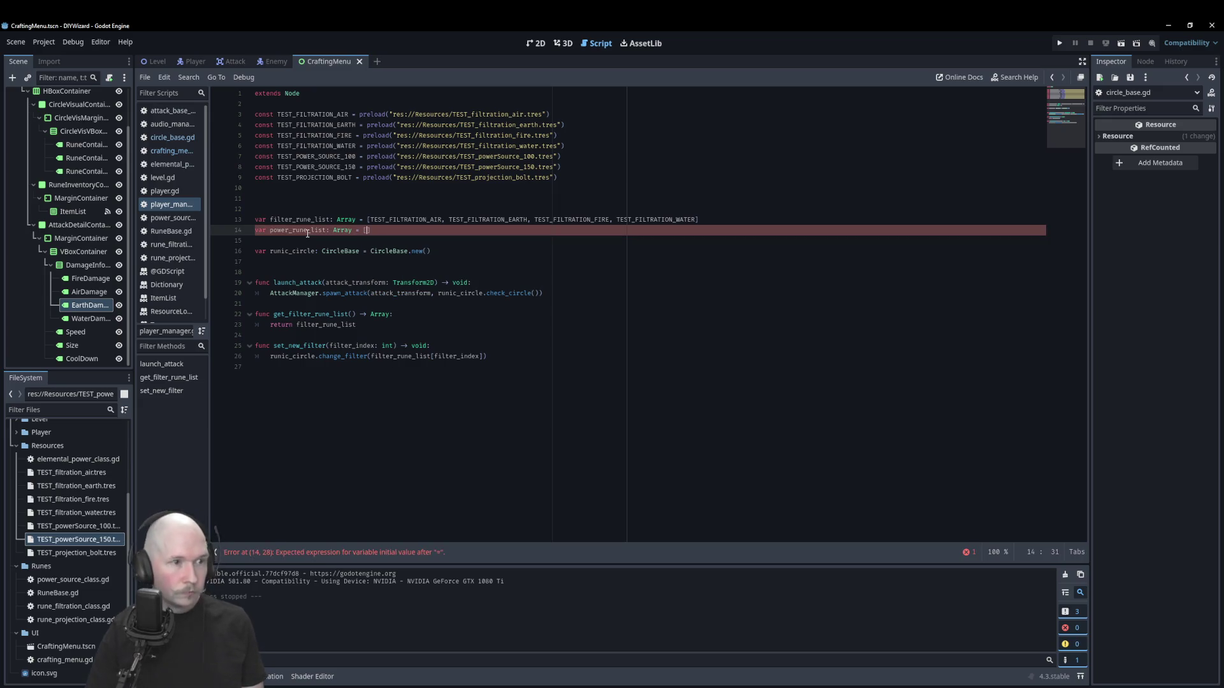
double_click(332, 159)
key("ctrl+c")
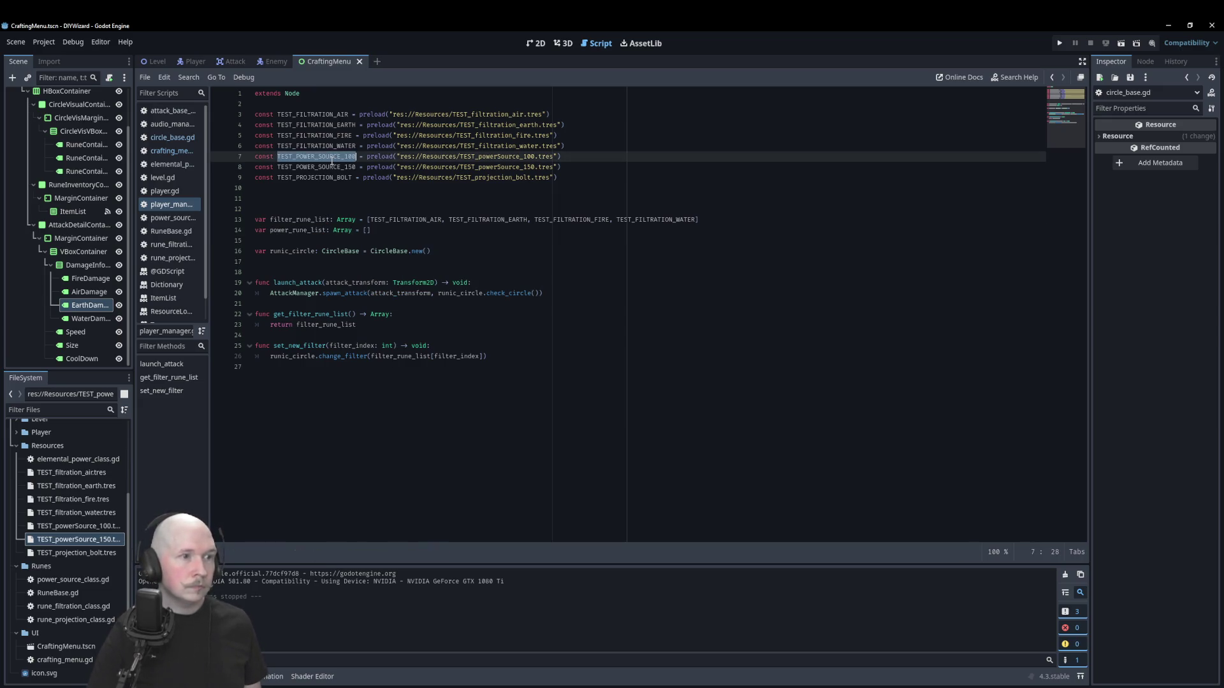
left_click(367, 231)
key("ctrl+v")
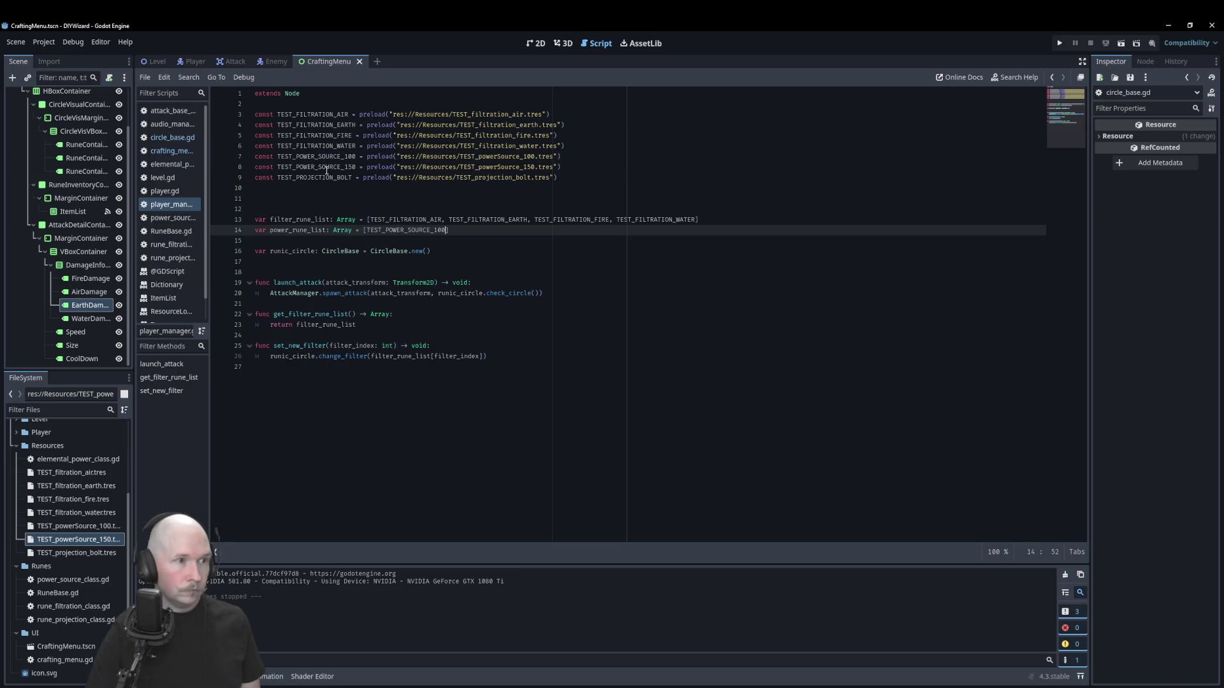
double_click(316, 167)
key("ctrl+c")
left_click(450, 230)
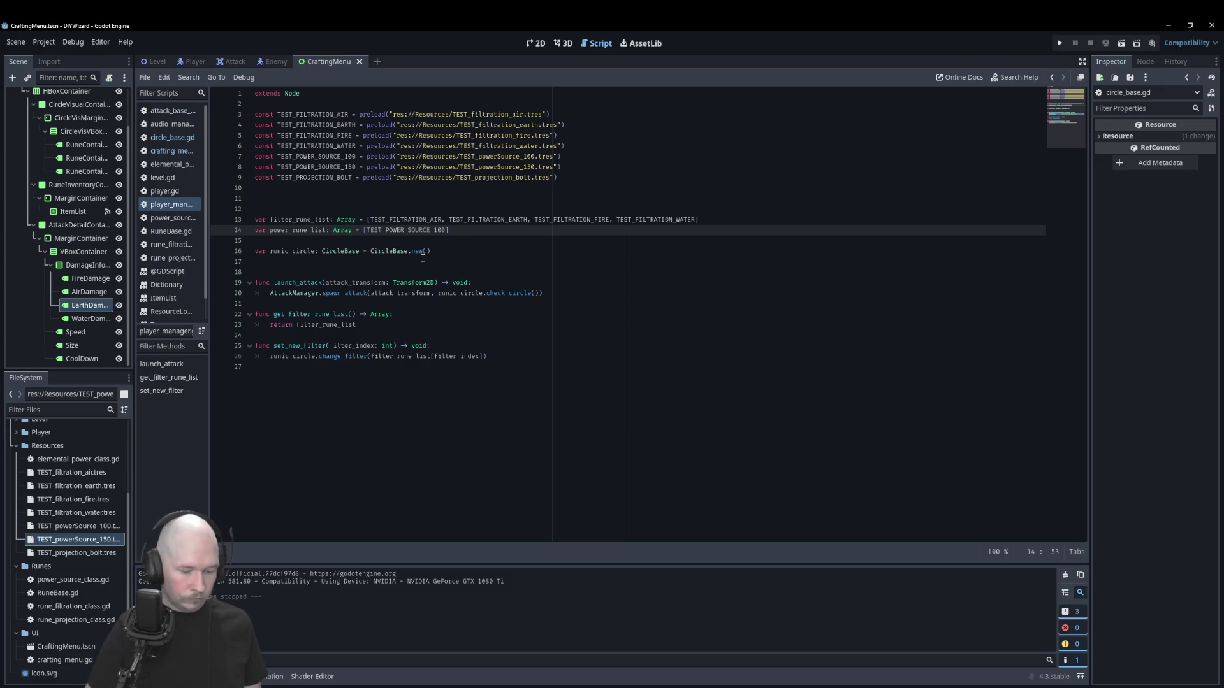
key("ctrl+v")
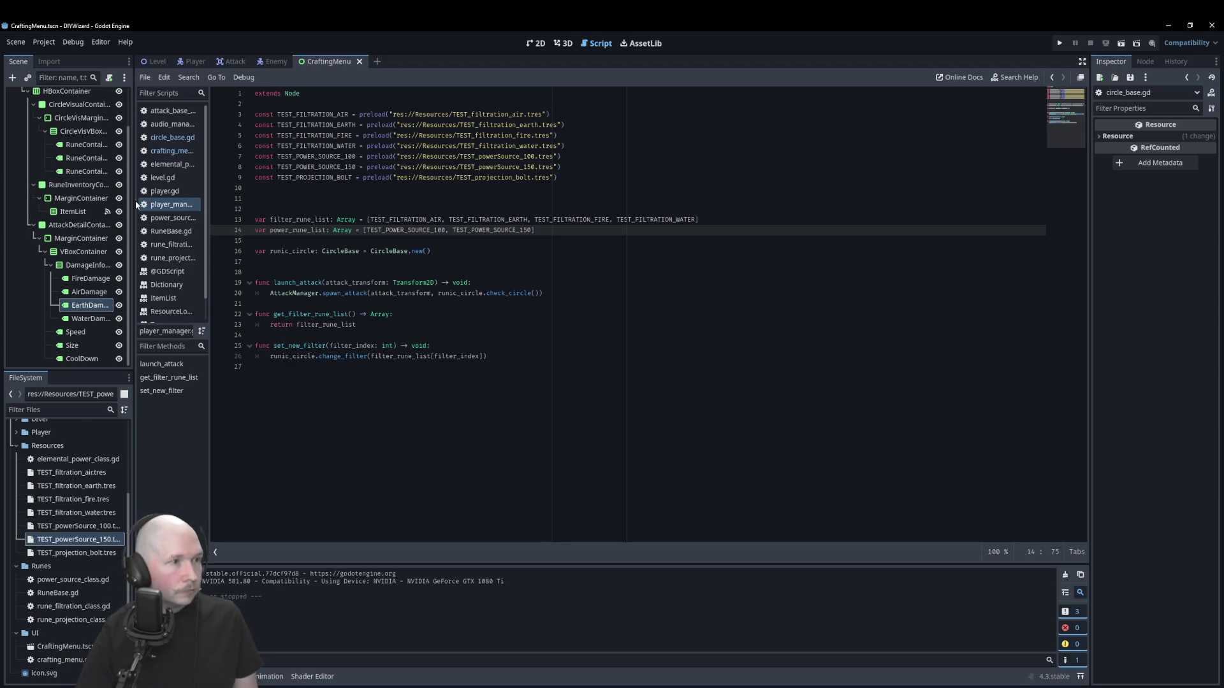
left_click(170, 156)
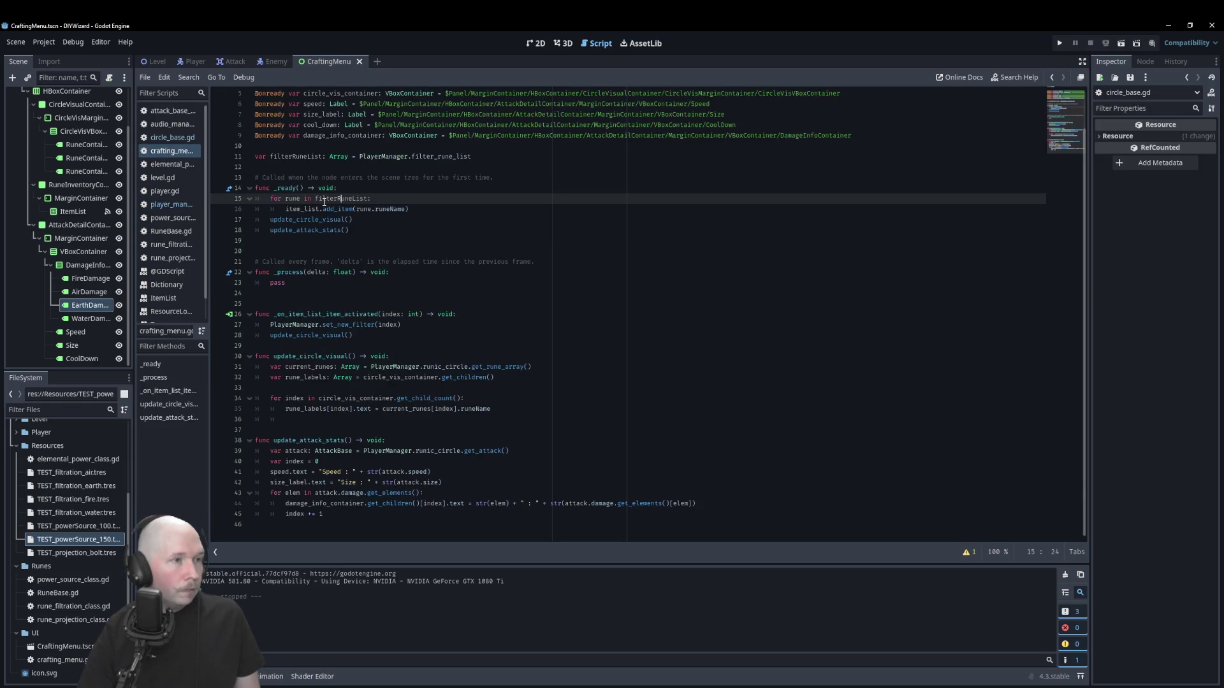
Declare 'var powerRuneList: Array = PlayerManager.power_rune_list' right after filterRuneList
left_click(304, 167)
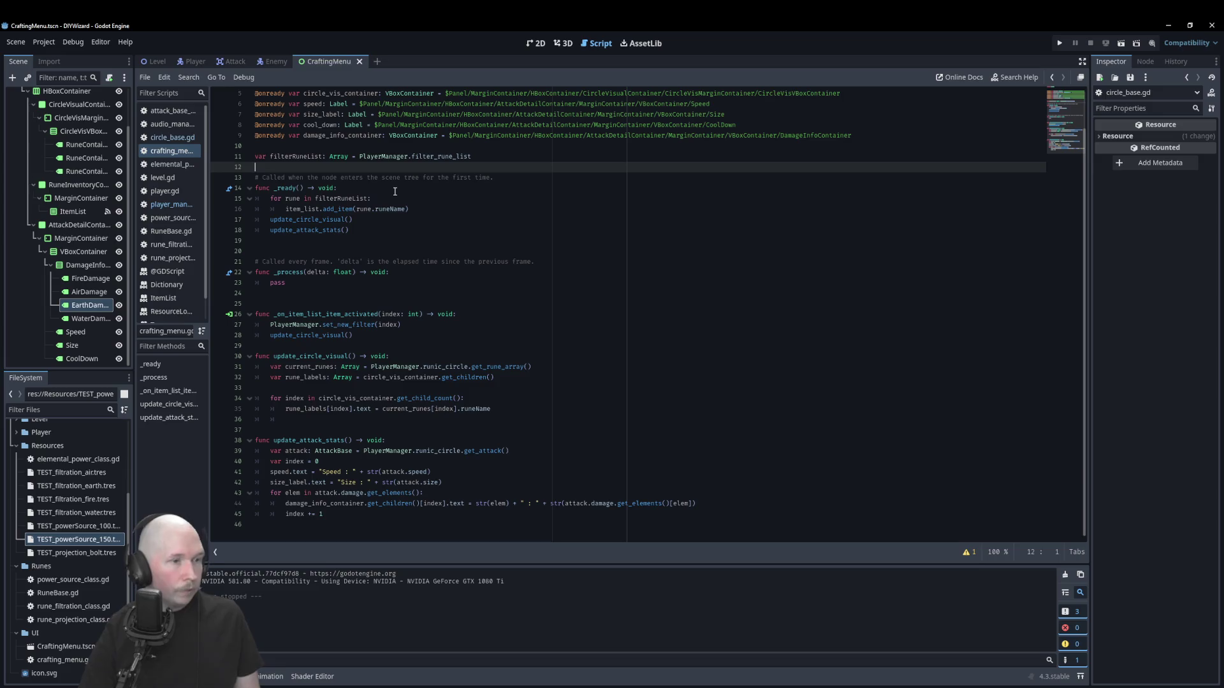
key("Return")
key("Up")
type("var ")
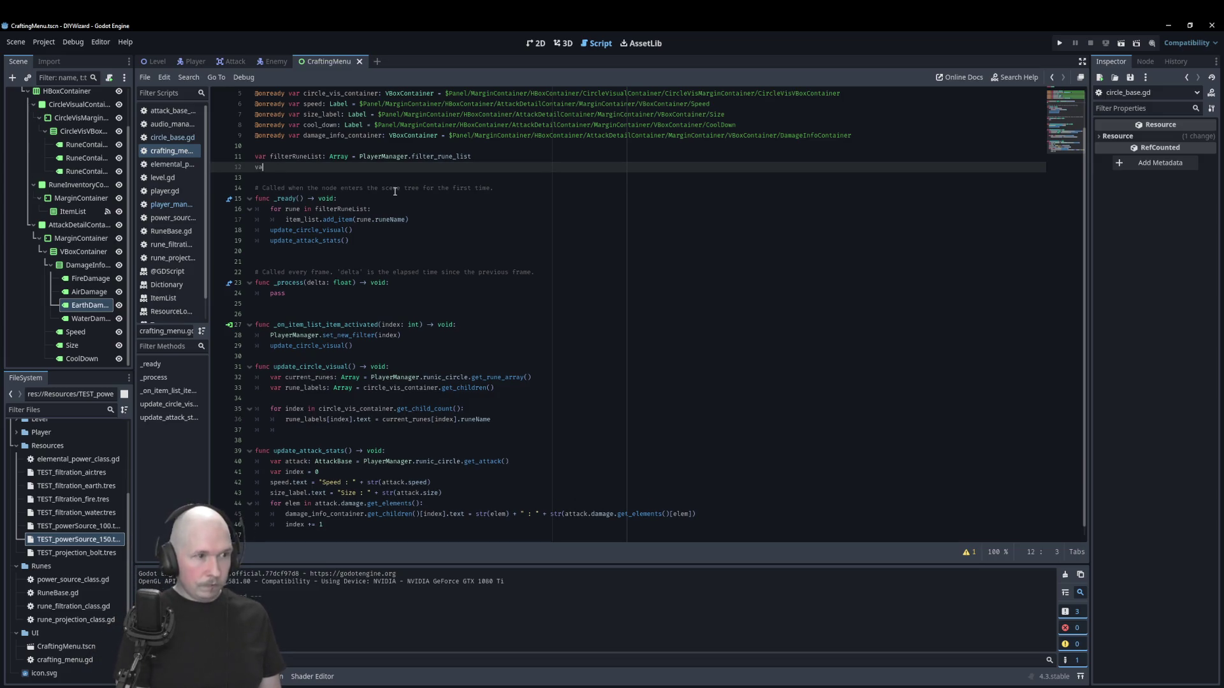
type("powerRuneList: Array = Pla")
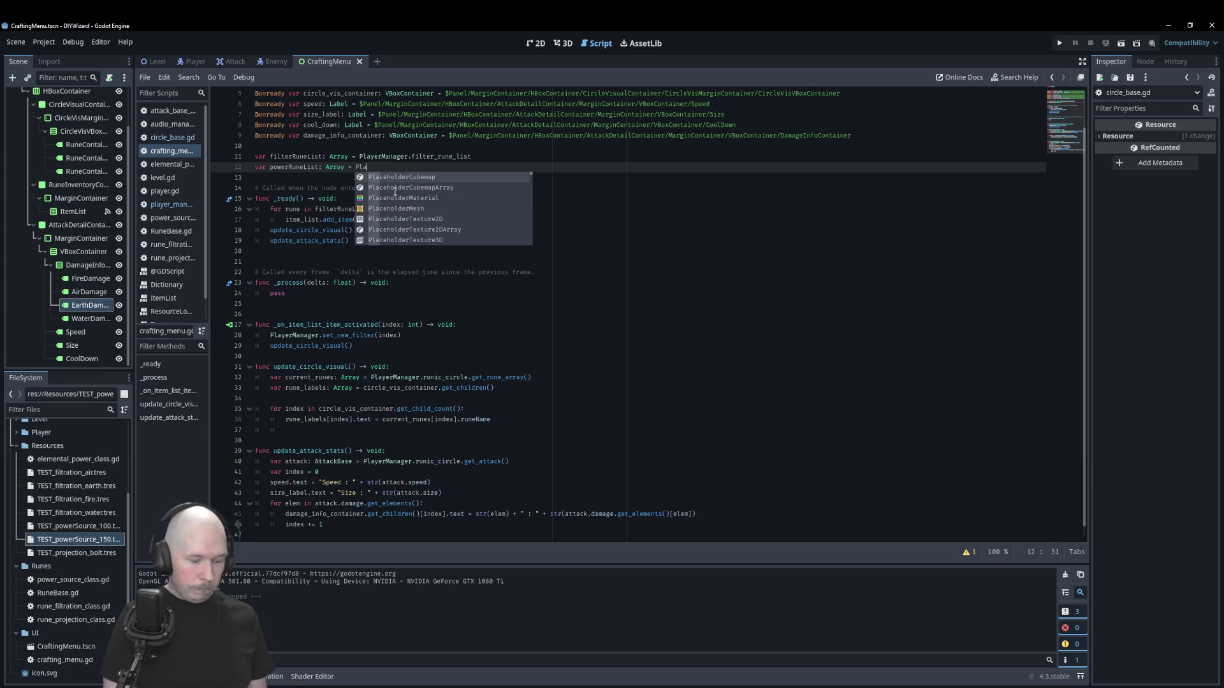
type("yerManager.po")
key("Return")
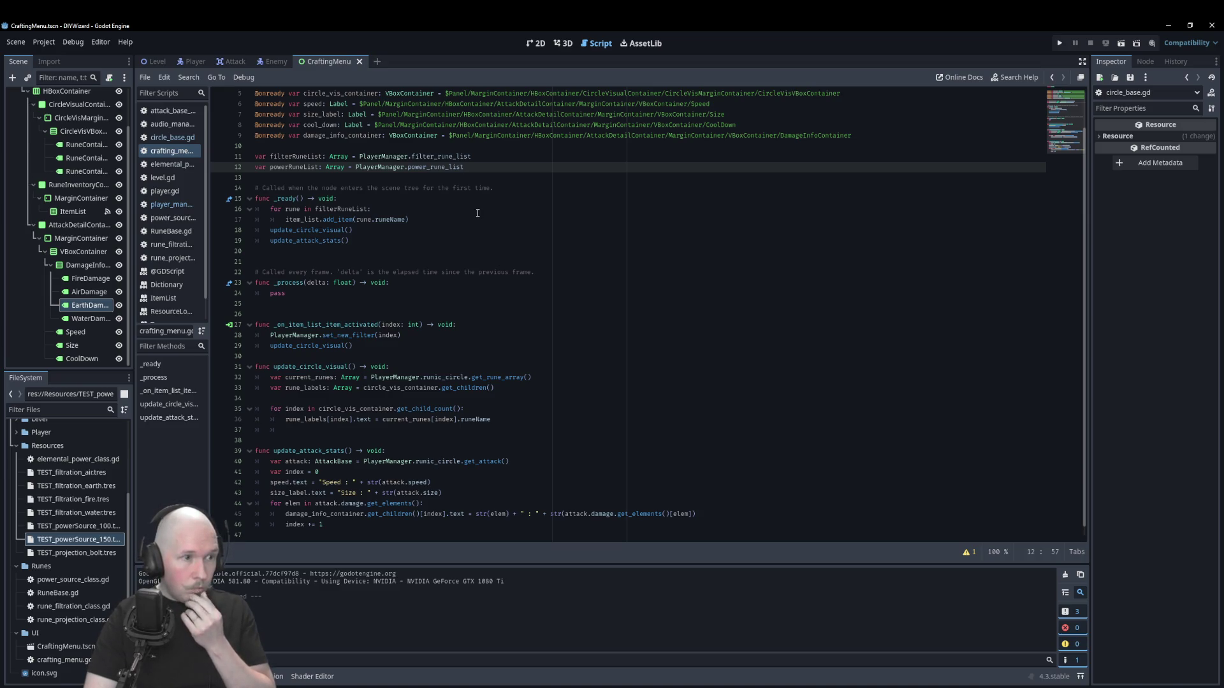
scroll(477, 213, "up", 1)
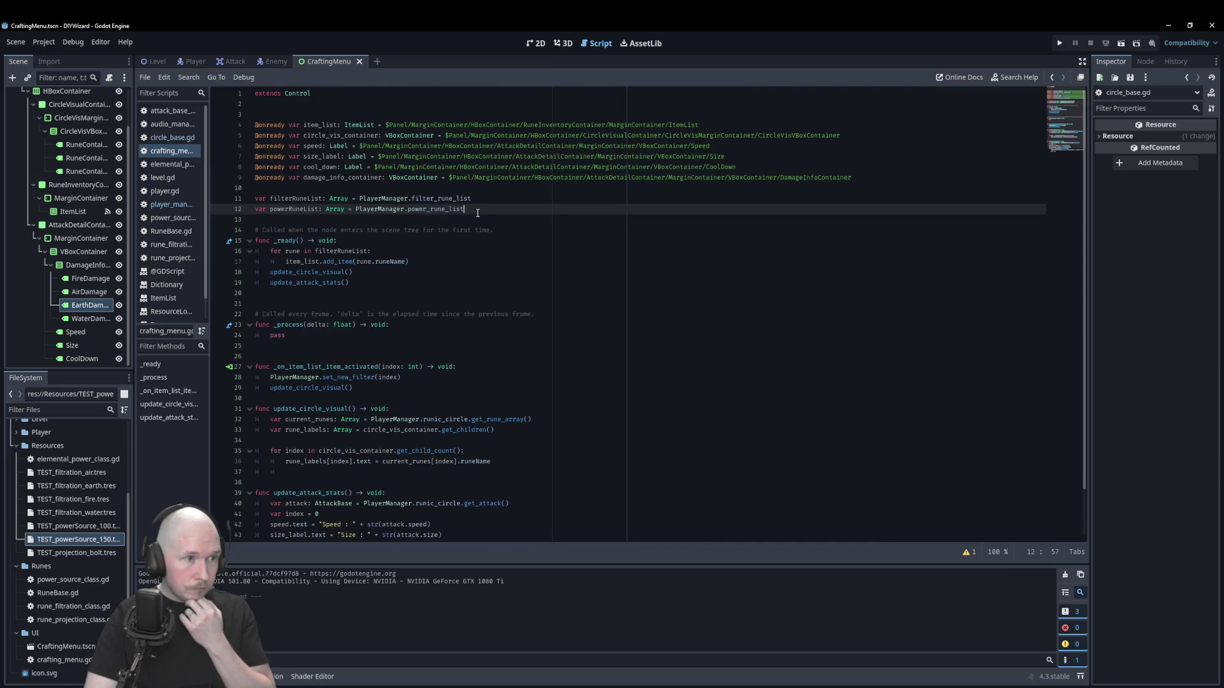
Add a VBoxContainer under the rune inventory MarginContainer and move the ItemList into it
right_click(85, 201)
key("Escape")
key("ctrl+a")
type("la")
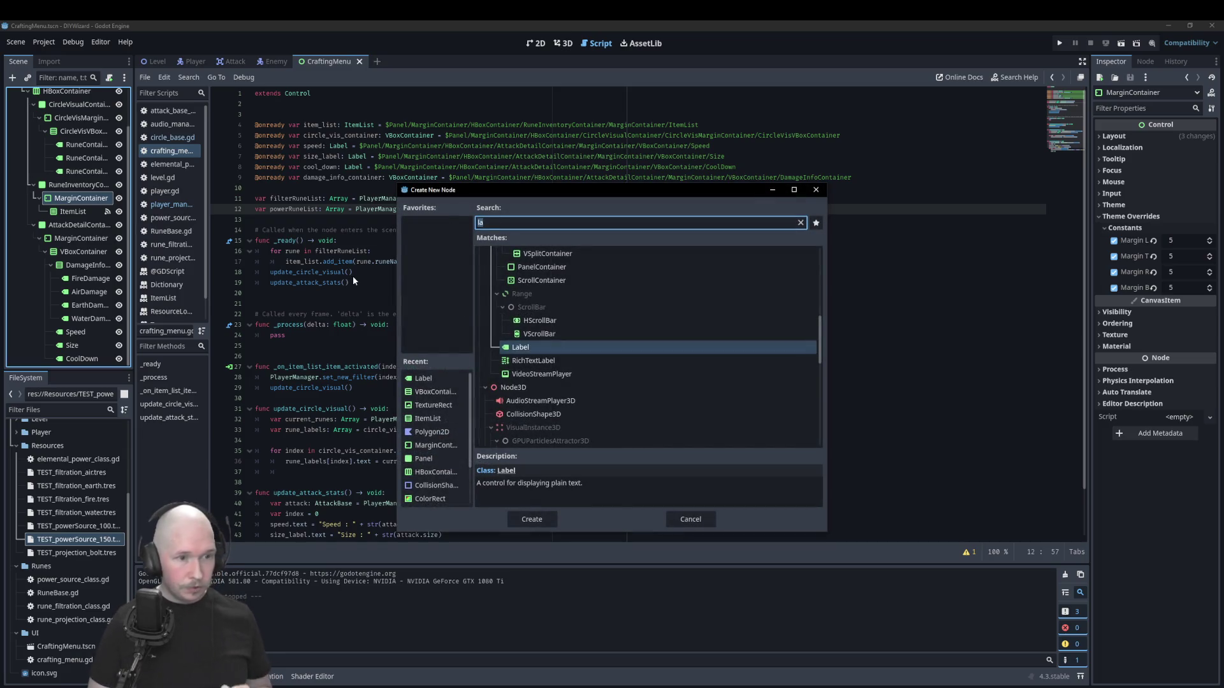
key("BackSpace")
key("BackSpace")
type("vbox")
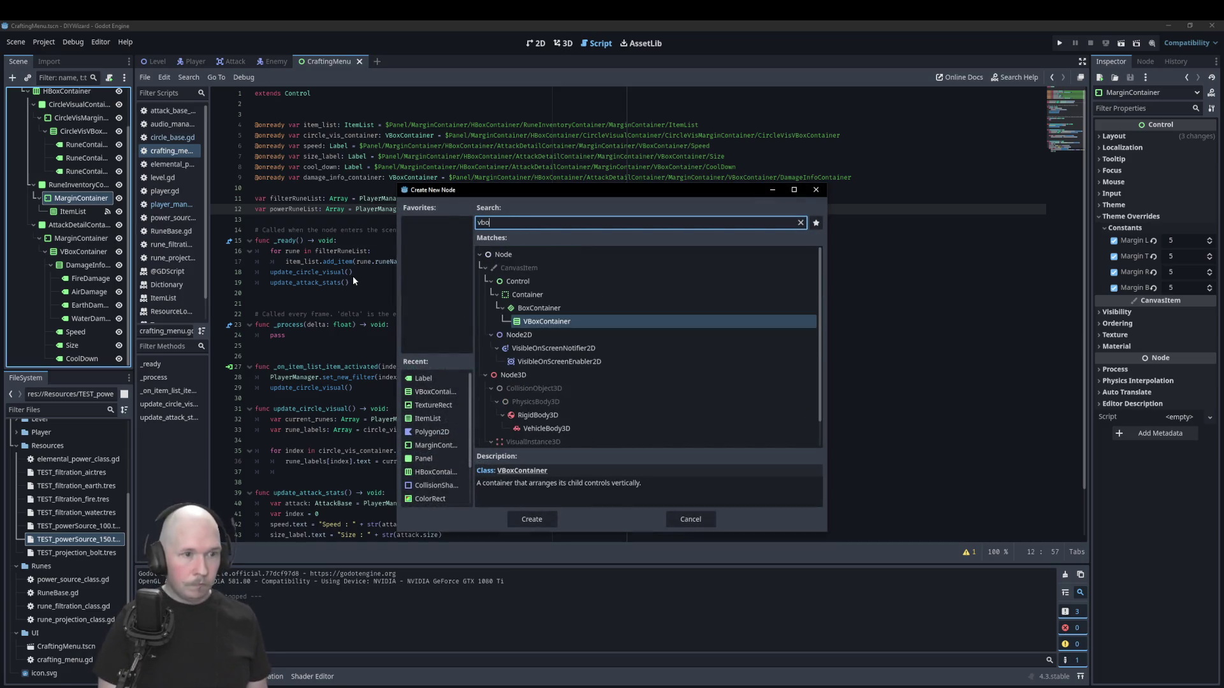
key("Return")
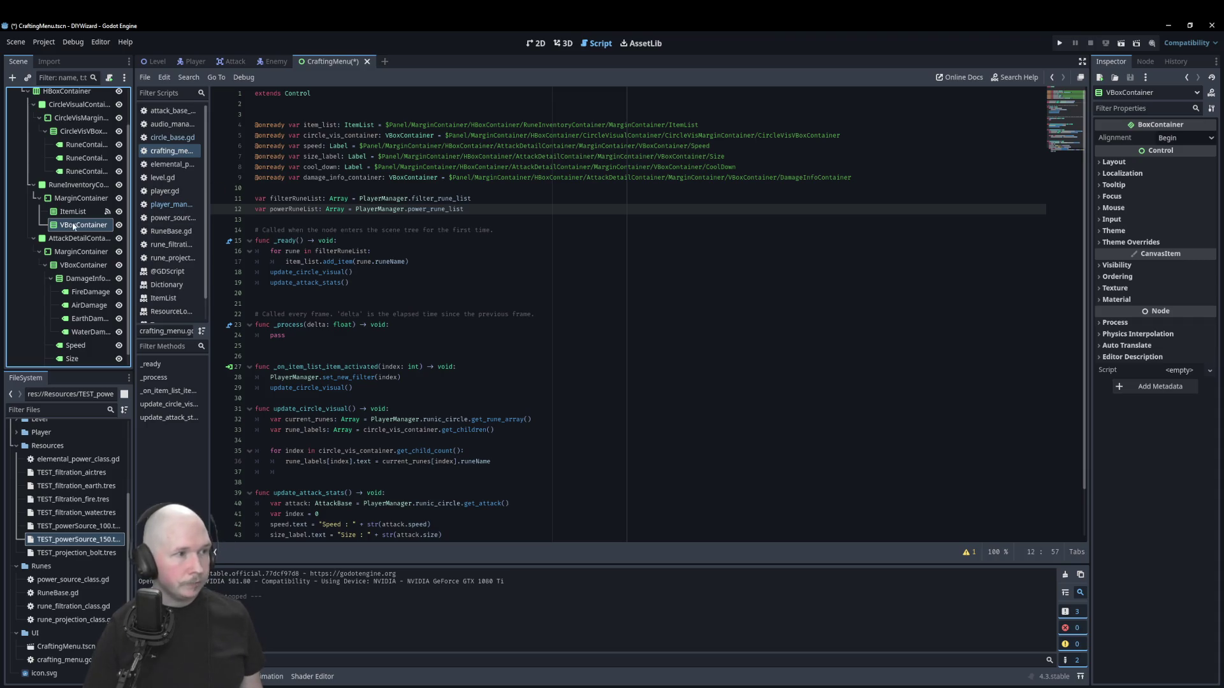
left_click_drag(72, 211, 81, 225)
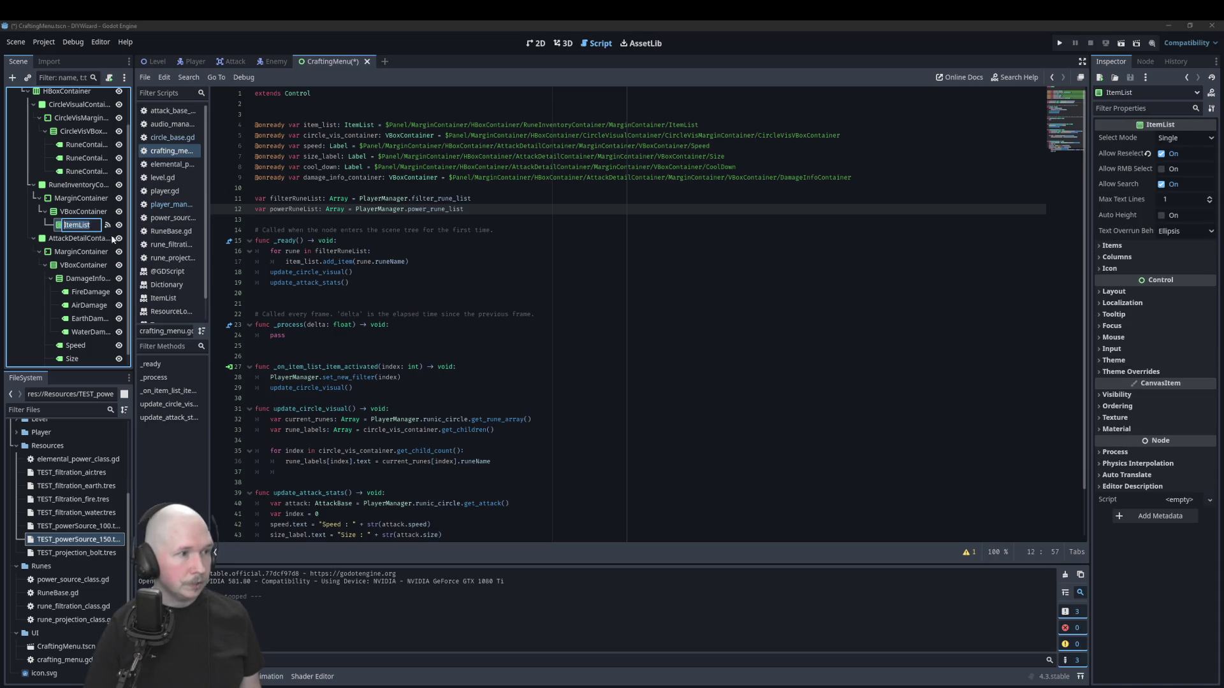
Rename the existing ItemList node to FilterList
key("Home")
type("Filter")
key("Delete")
key("Delete")
key("Delete")
key("Delete")
key("Delete")
type("L")
key("Return")
Add a second ItemList named PowerList under the VBoxContainer and save the scene
left_click(80, 212)
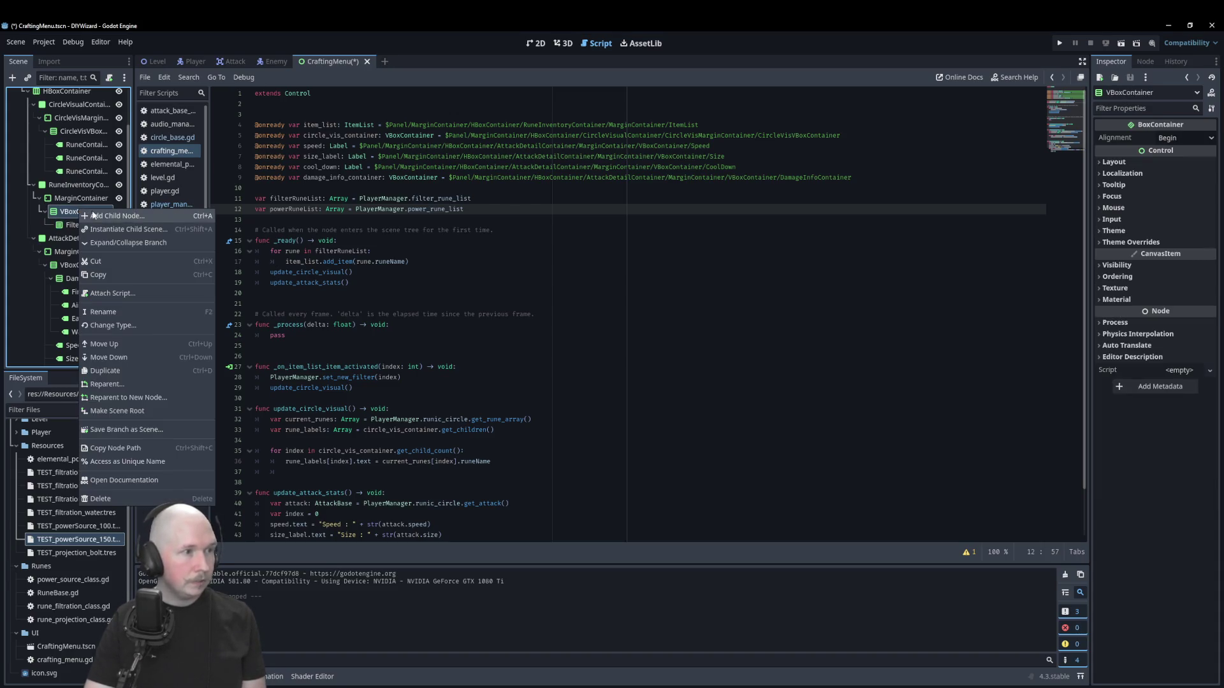
key("ctrl+a")
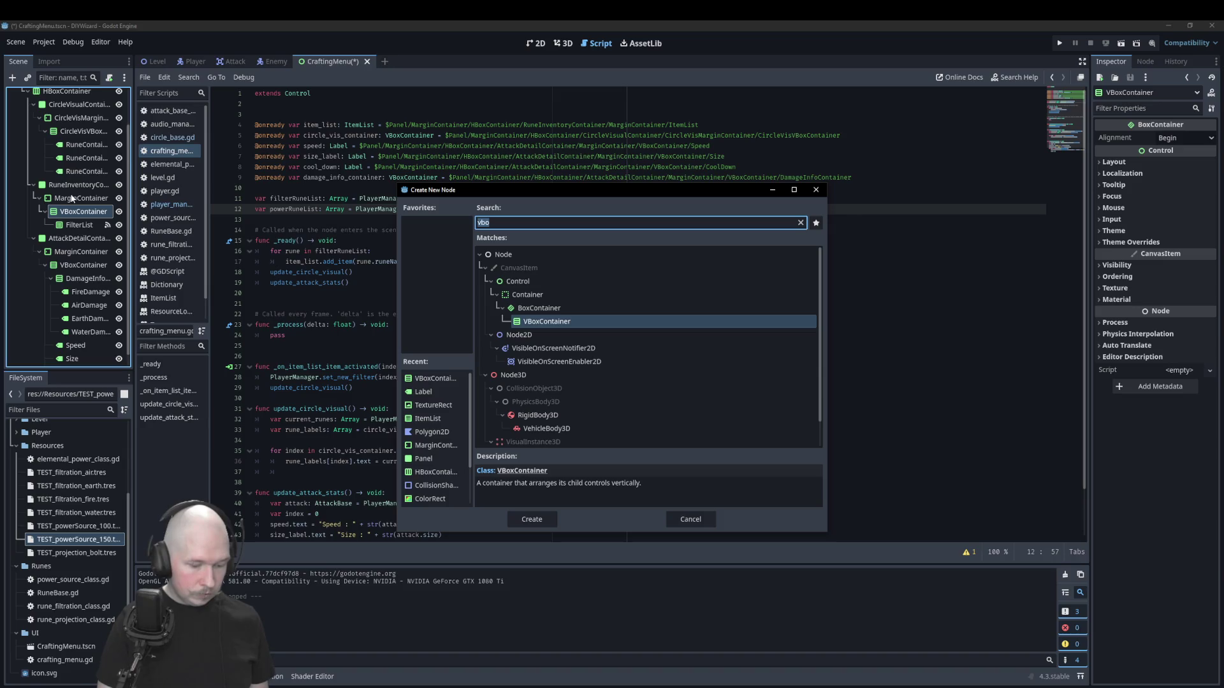
type("itemlist")
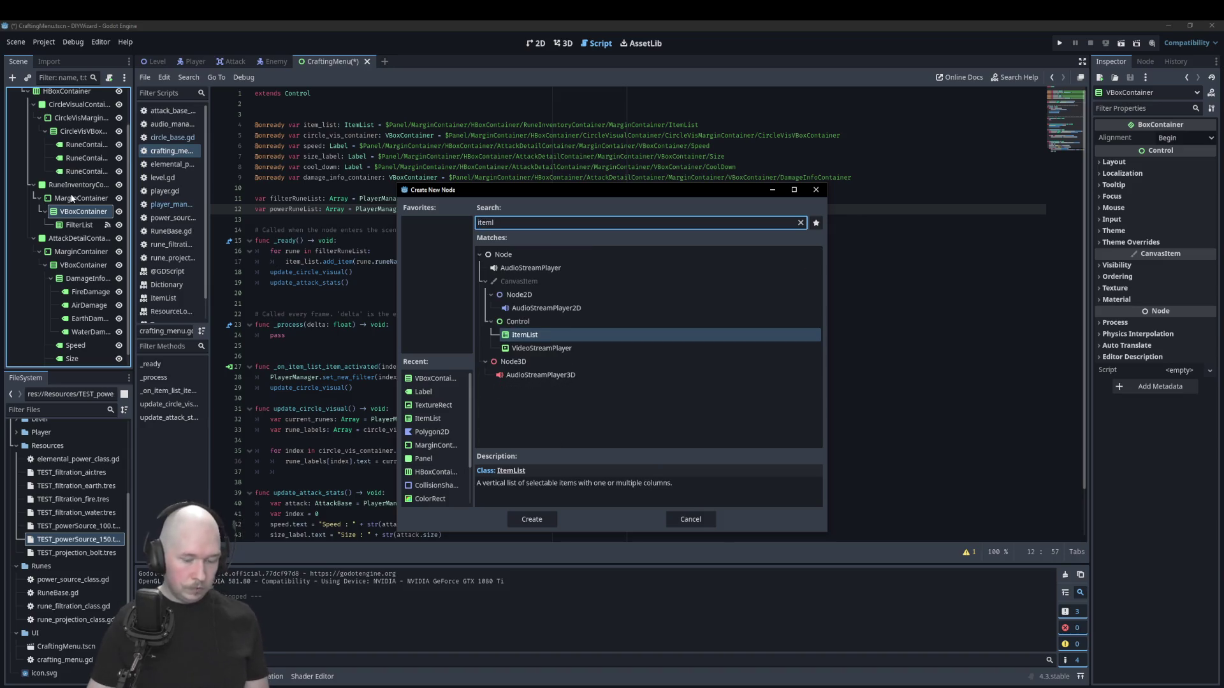
key("Return")
key("F2")
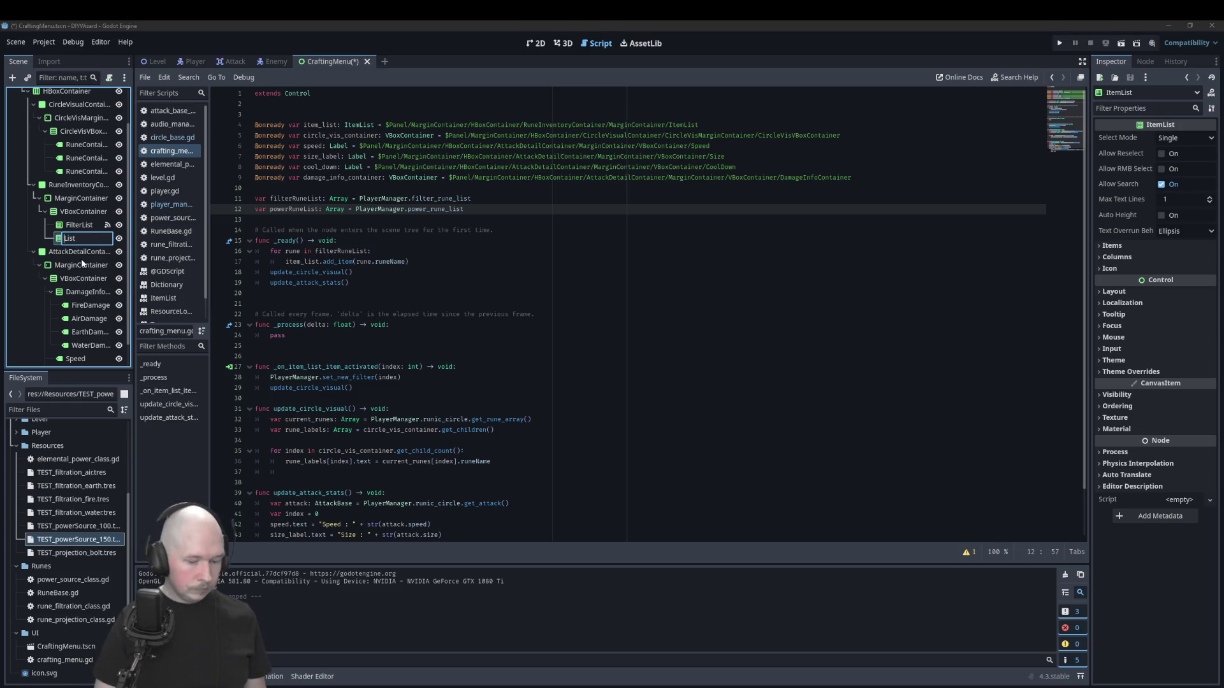
key("Return")
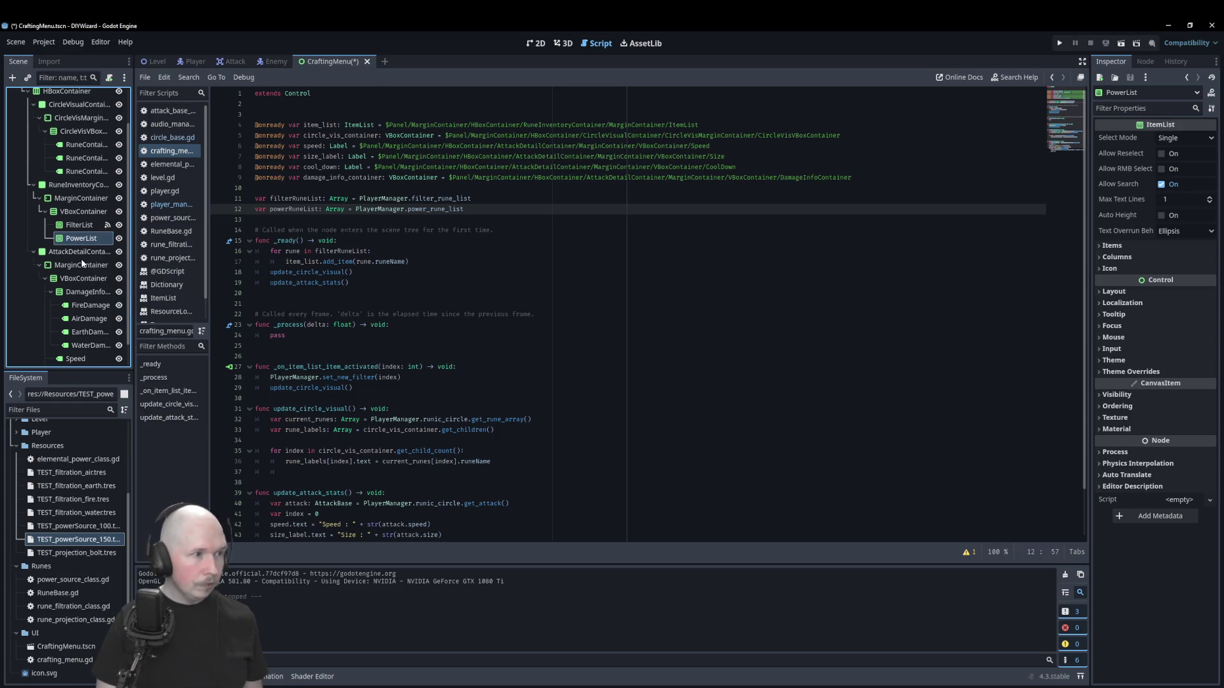
key("ctrl+s")
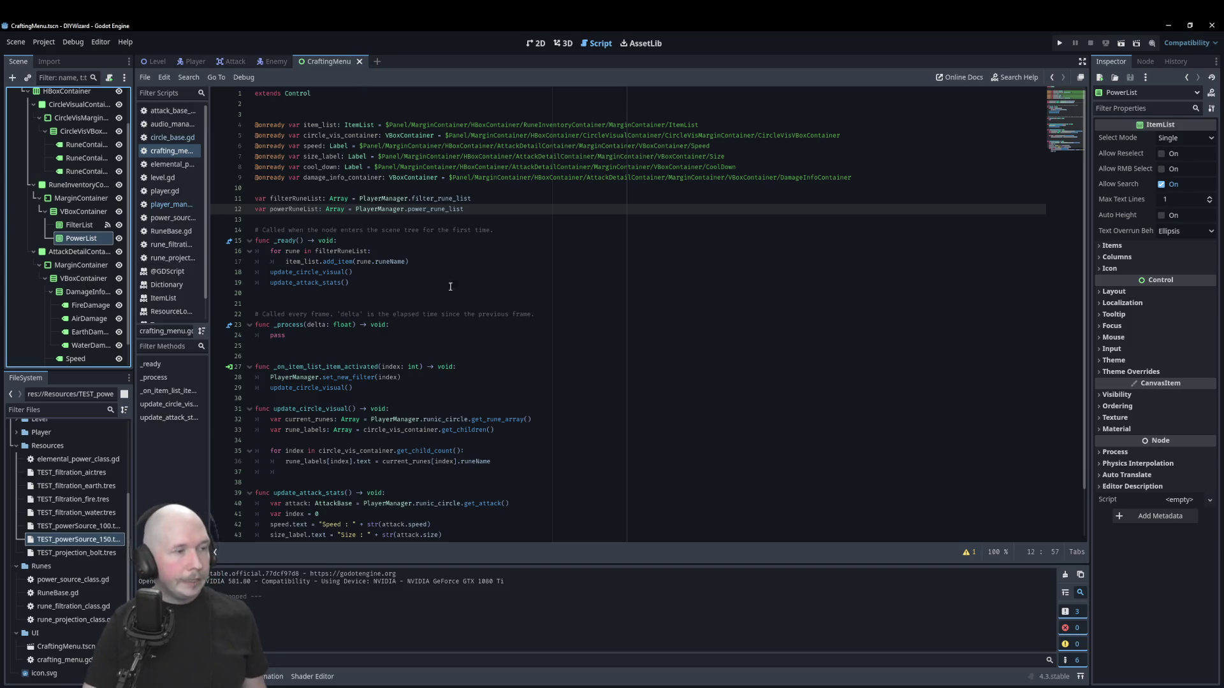
left_click(1146, 62)
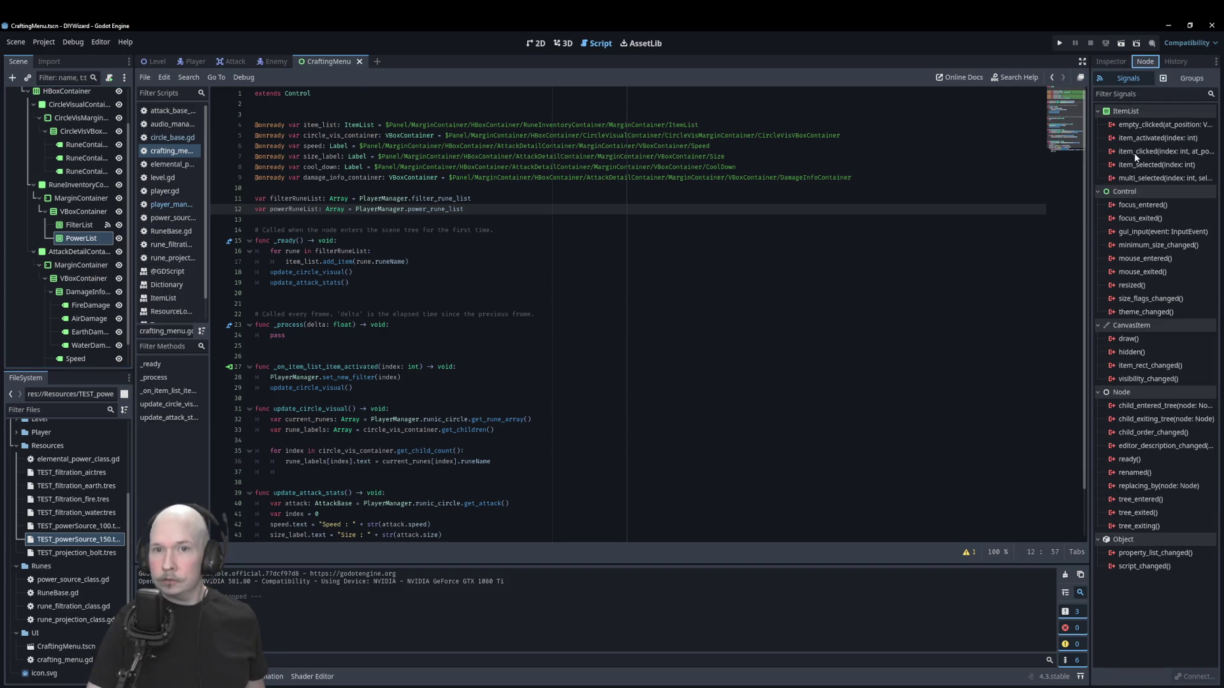
Connect PowerList's item_activated signal to a new _on_power_list_item_activated handler
mouse_move(1136, 158)
left_click(1144, 139)
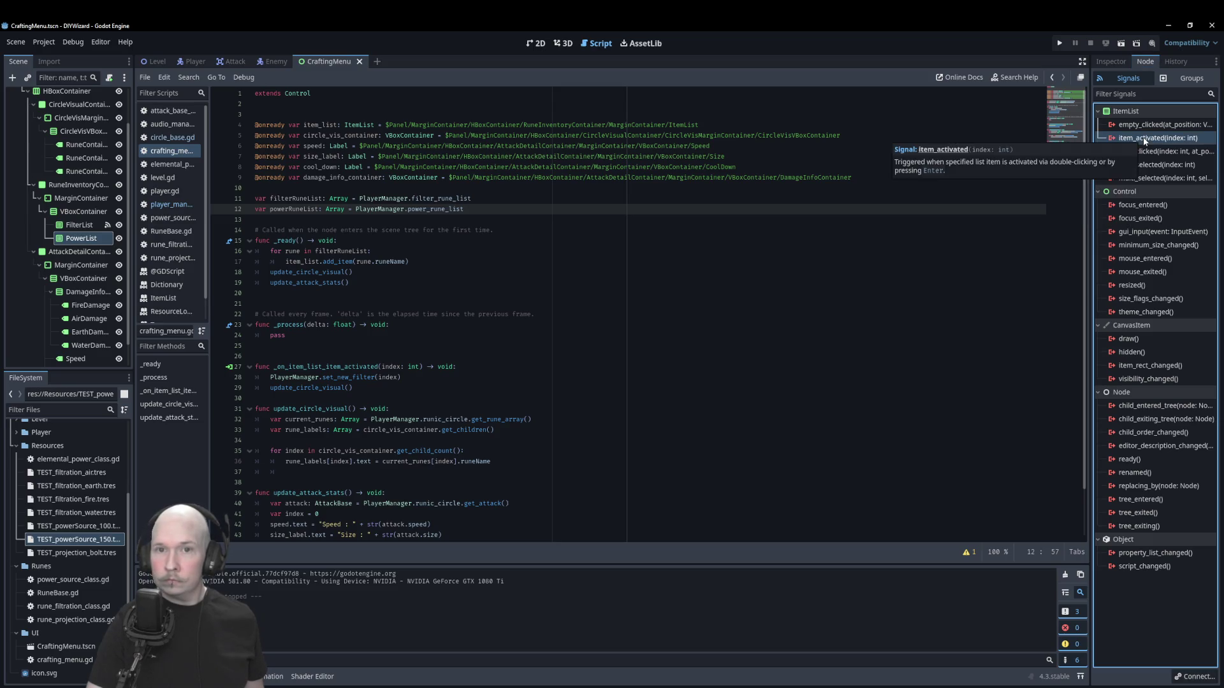
double_click(1144, 139)
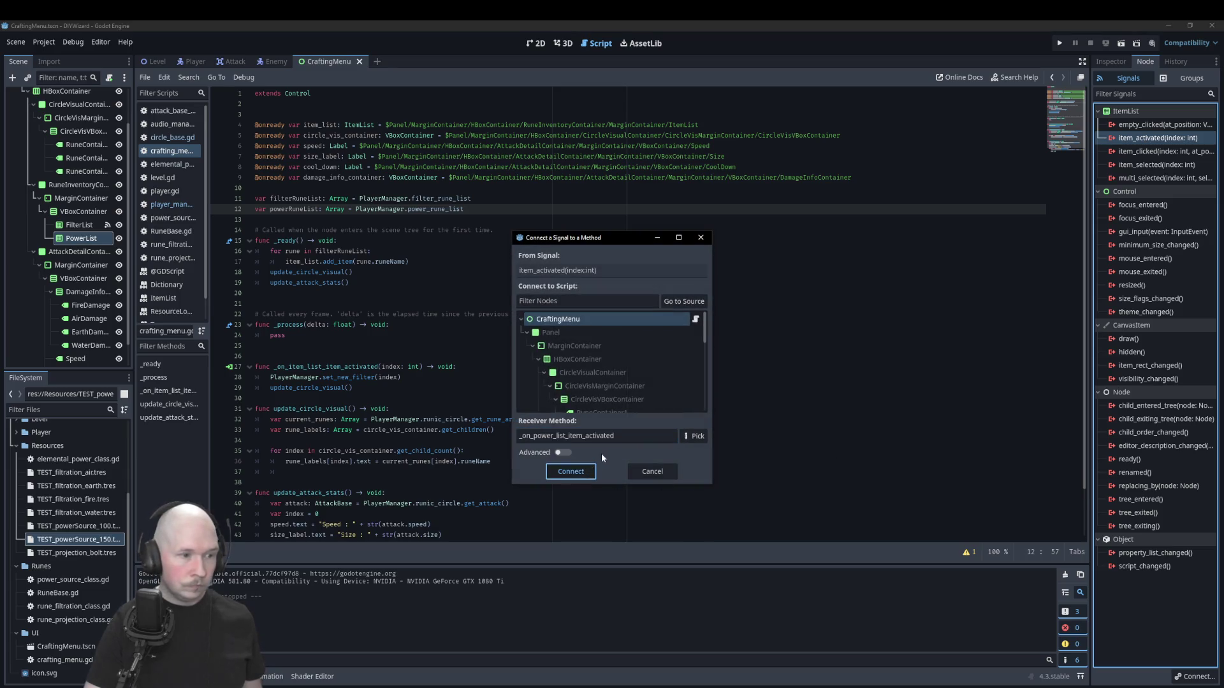
left_click(571, 472)
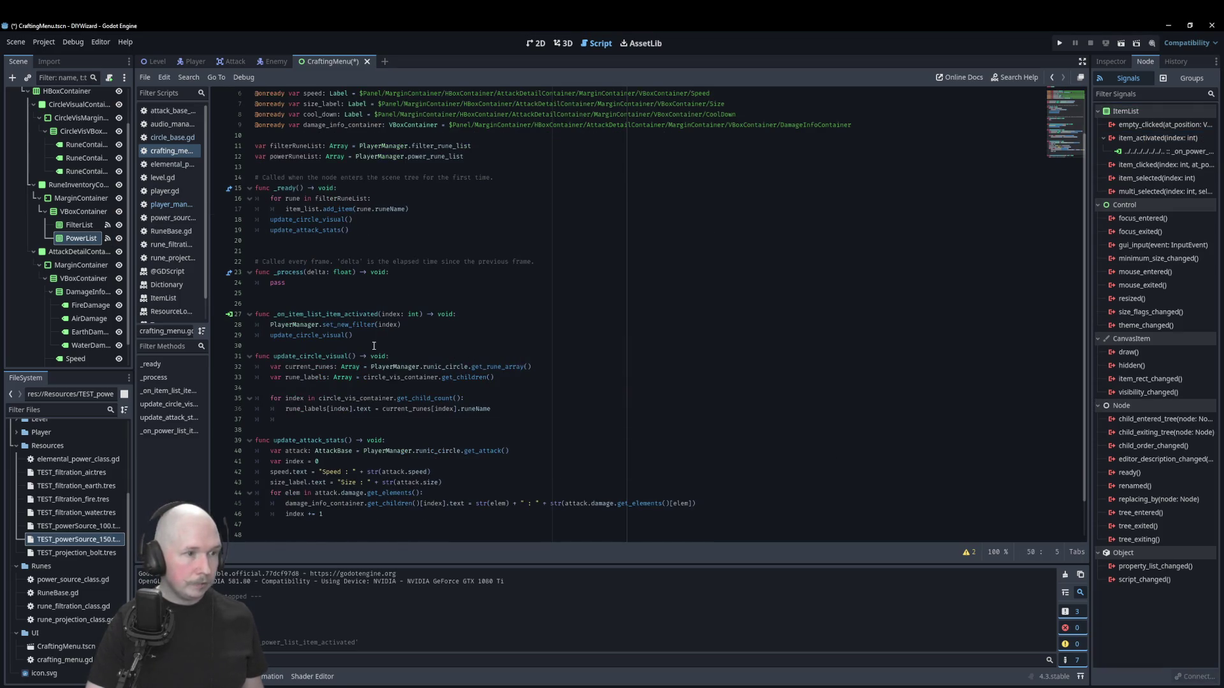
Disconnect FilterList's old _on_item_list handler and connect item_activated to _on_filter_list_item_activated
left_click(84, 225)
right_click(83, 227)
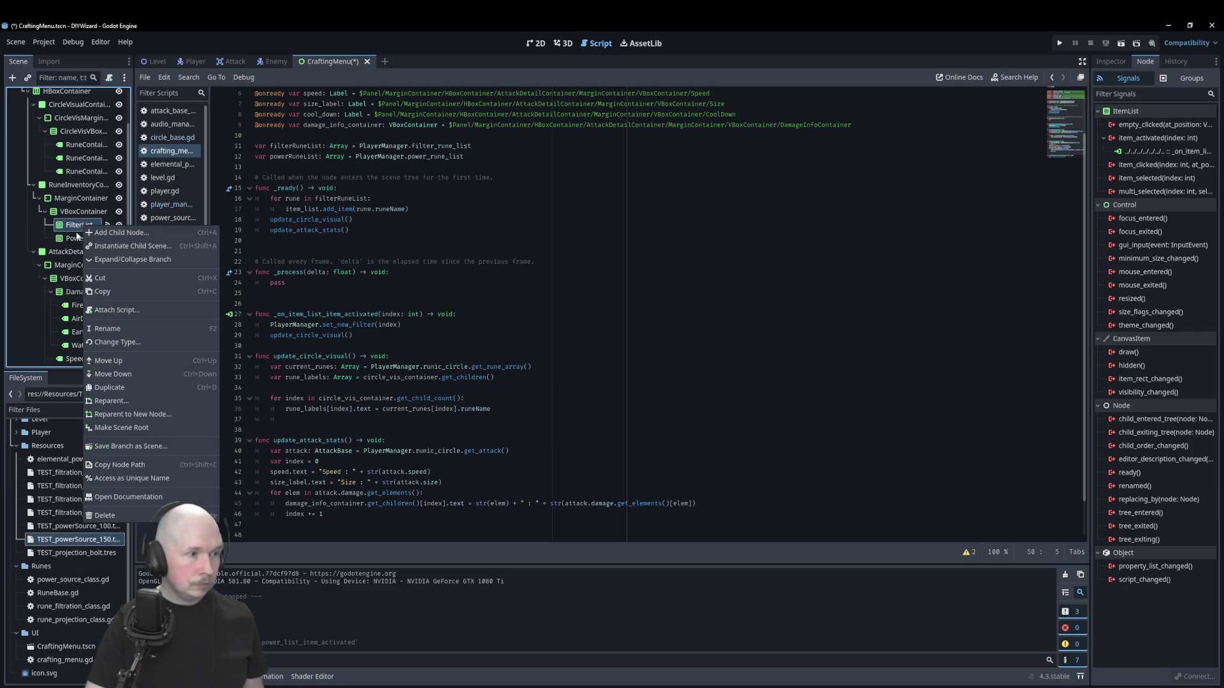
left_click(76, 236)
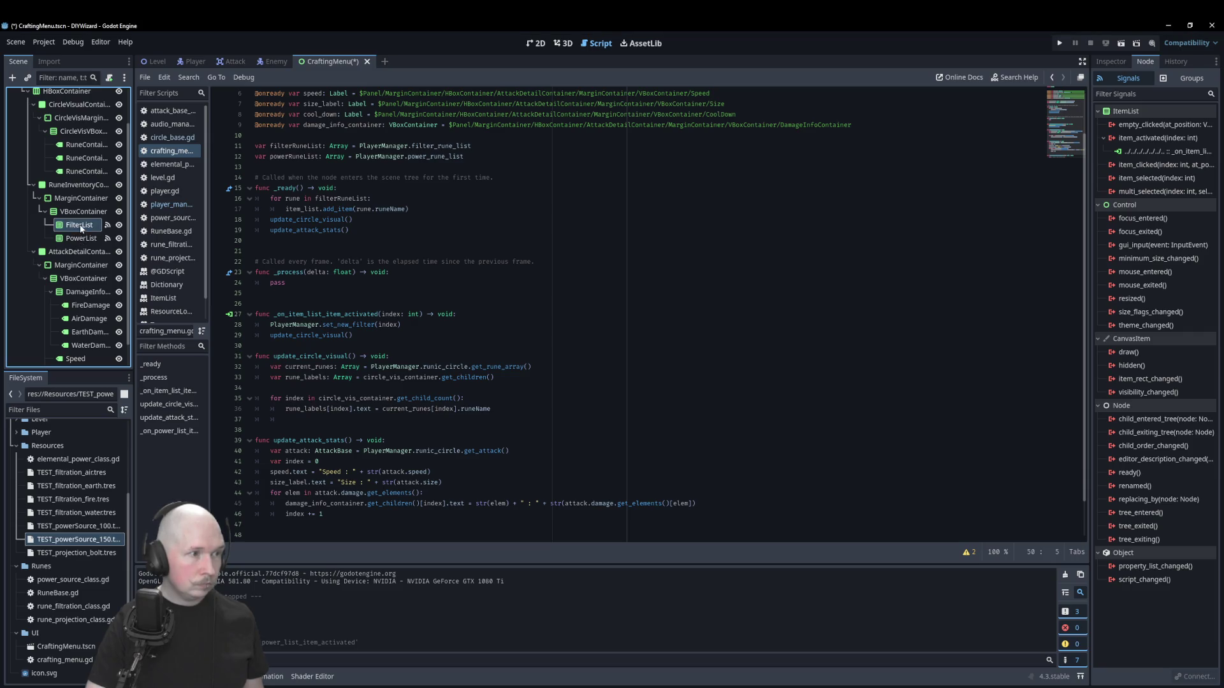
left_click(1127, 153)
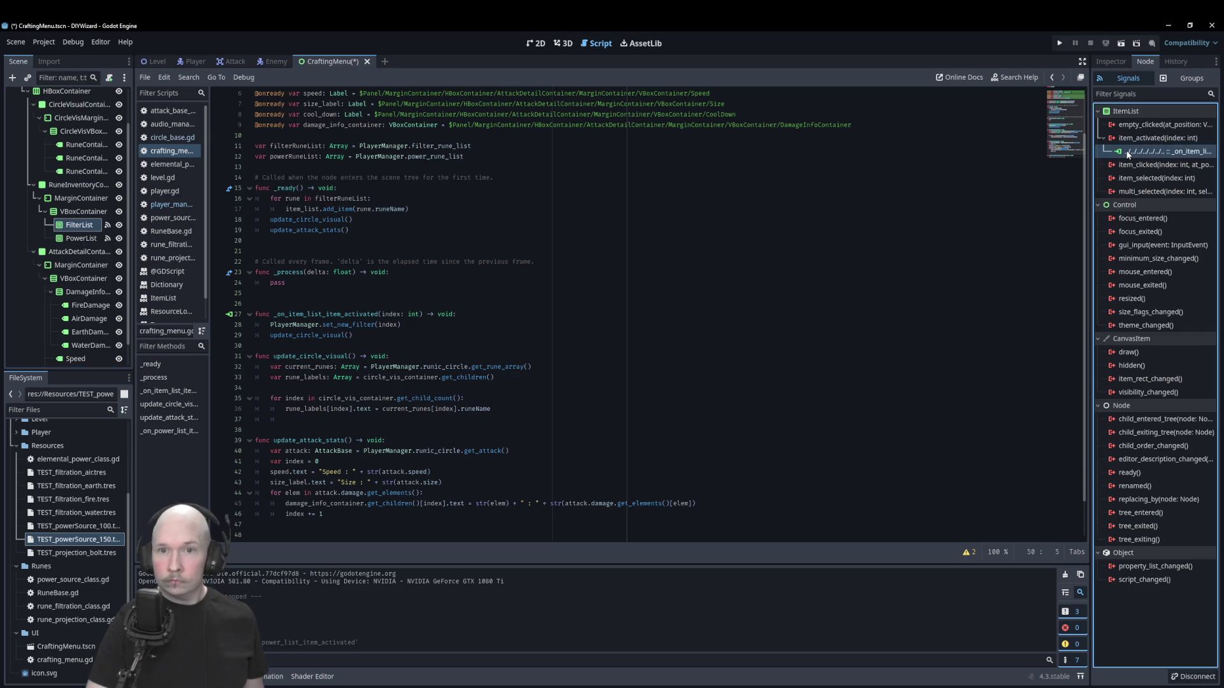
right_click(1127, 153)
left_click(1158, 186)
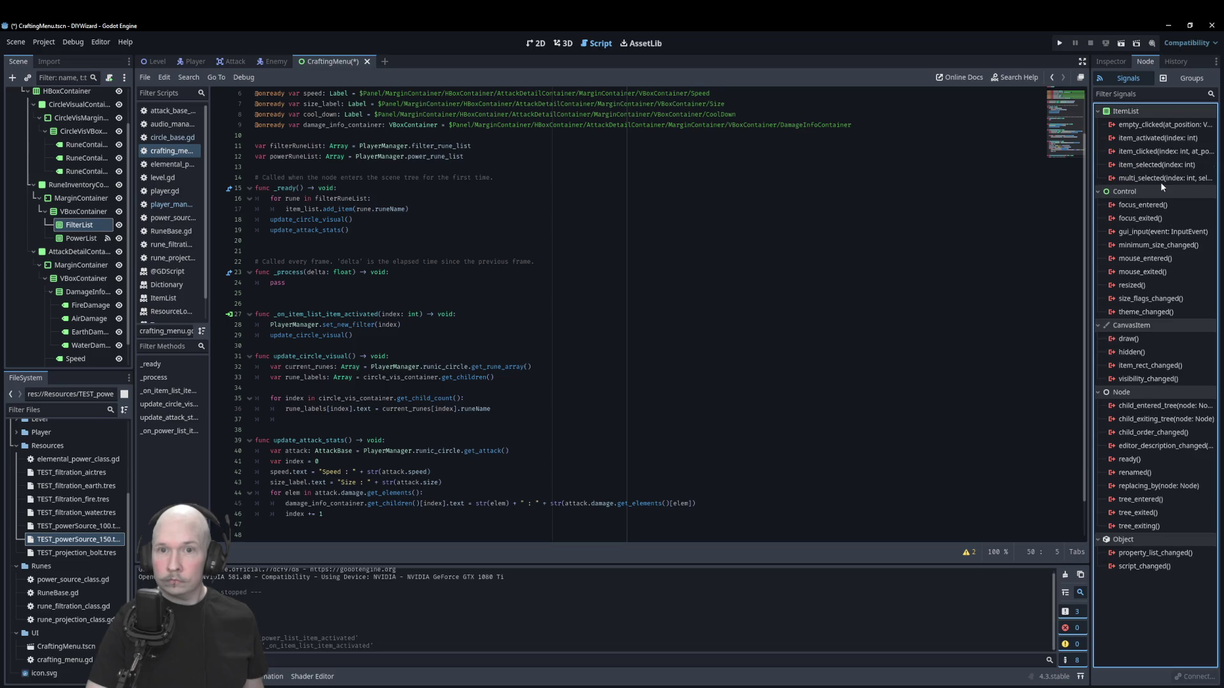
left_click(1139, 141)
double_click(1124, 142)
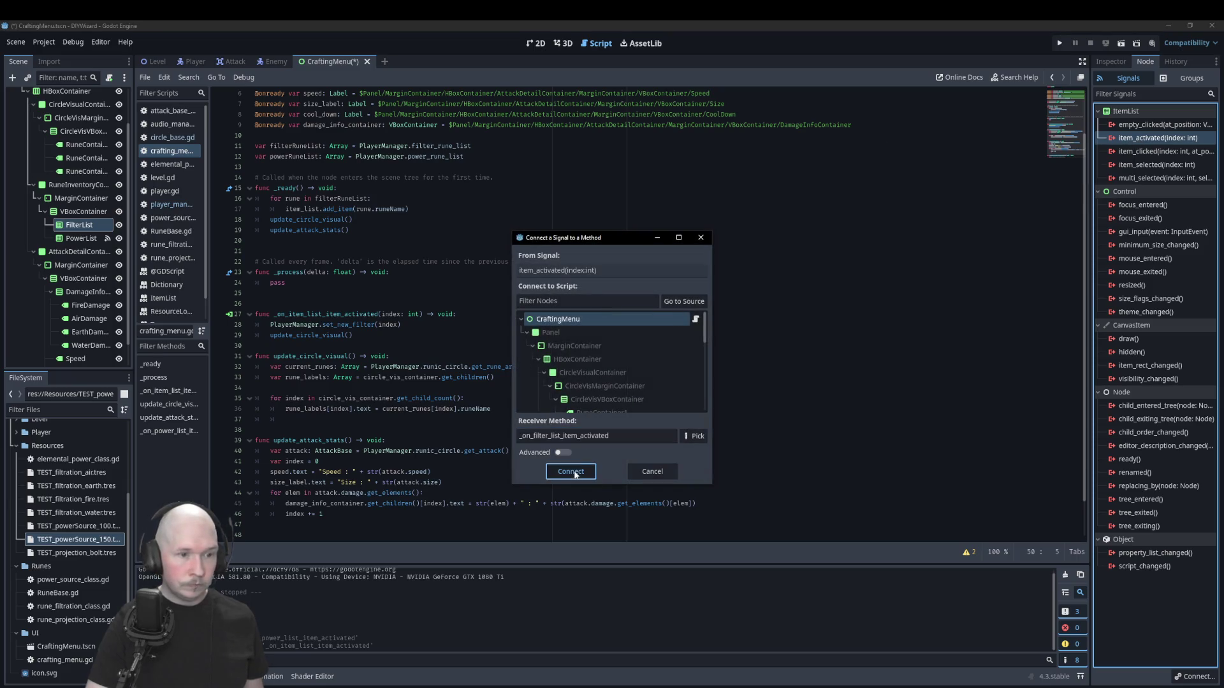
left_click(571, 472)
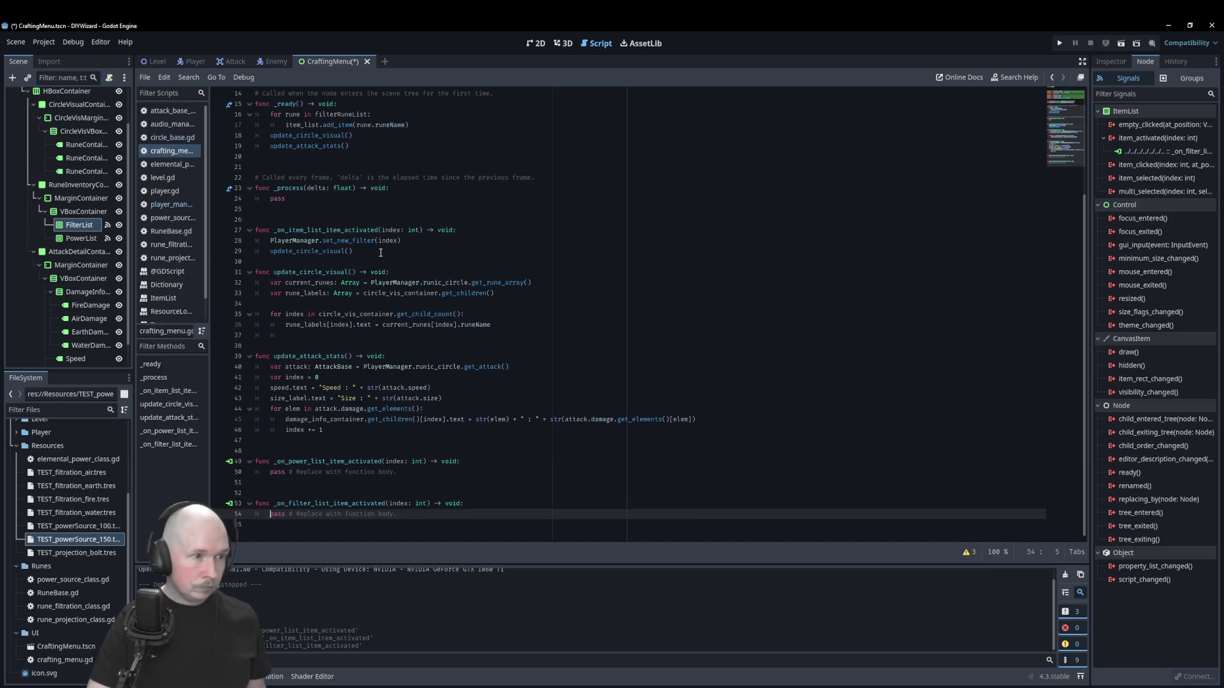
Move the old handler's two body lines into _on_filter_list_item_activated, replacing pass and its comment
left_click_drag(227, 246, 226, 238)
key("ctrl+c")
key("BackSpace")
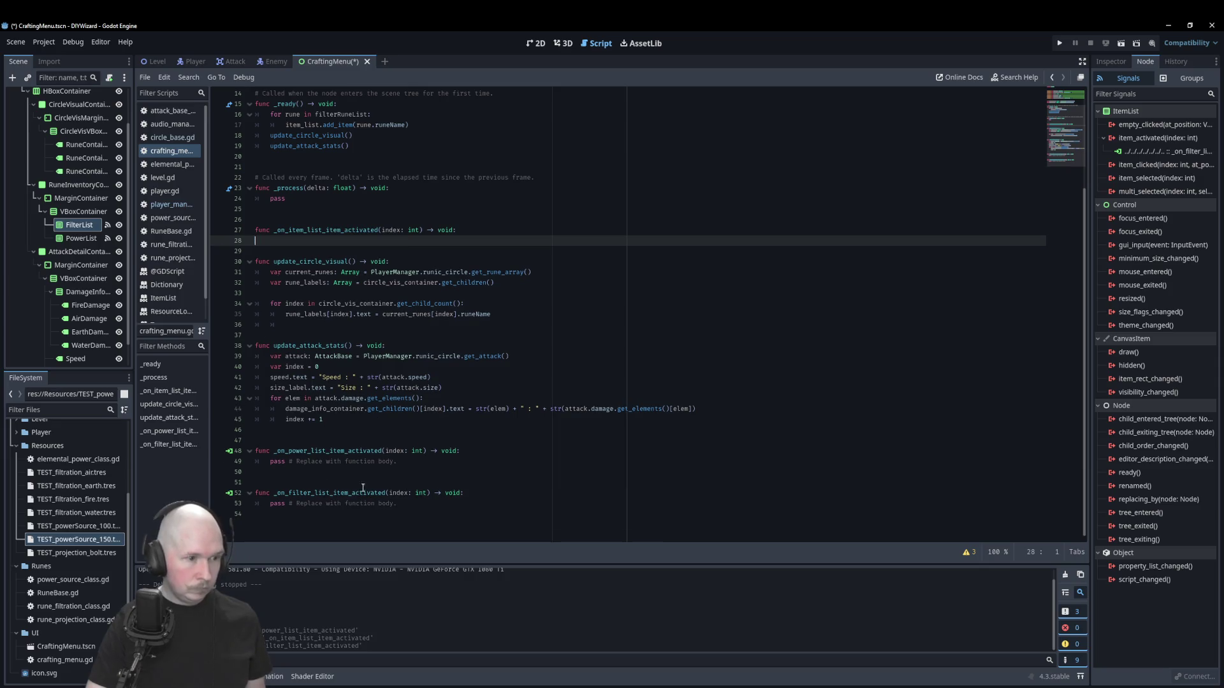
left_click_drag(290, 503, 256, 503)
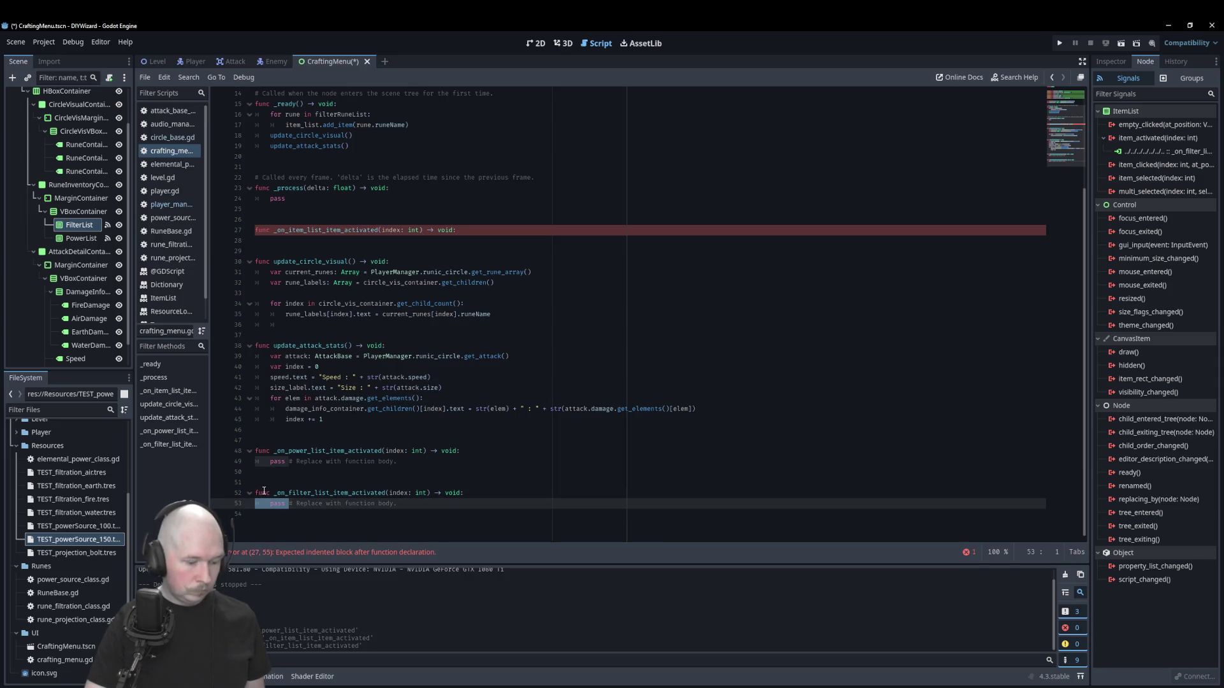
key("ctrl+v")
left_click(467, 515)
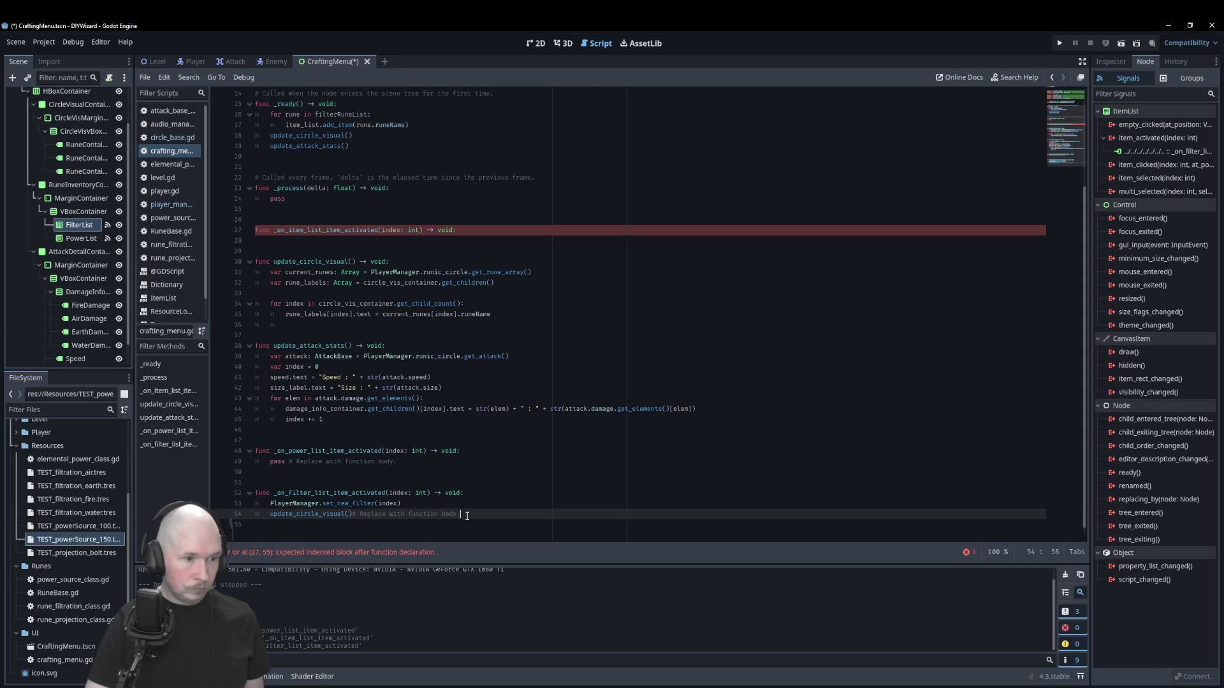
key("ctrl+shift+Left")
key("ctrl+shift+Left")
key("ctrl+shift+Left")
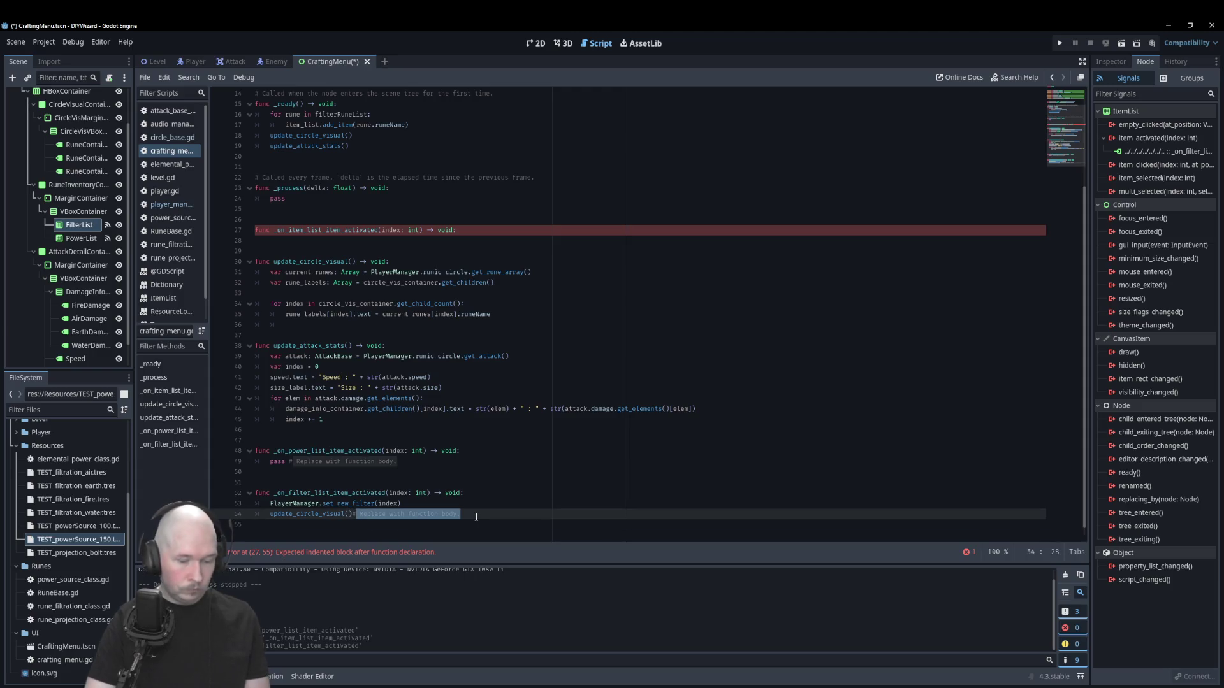
key("BackSpace")
Delete the emptied _on_item_list_item_activated declaration and its leftover blank lines
left_click_drag(456, 230, 250, 221)
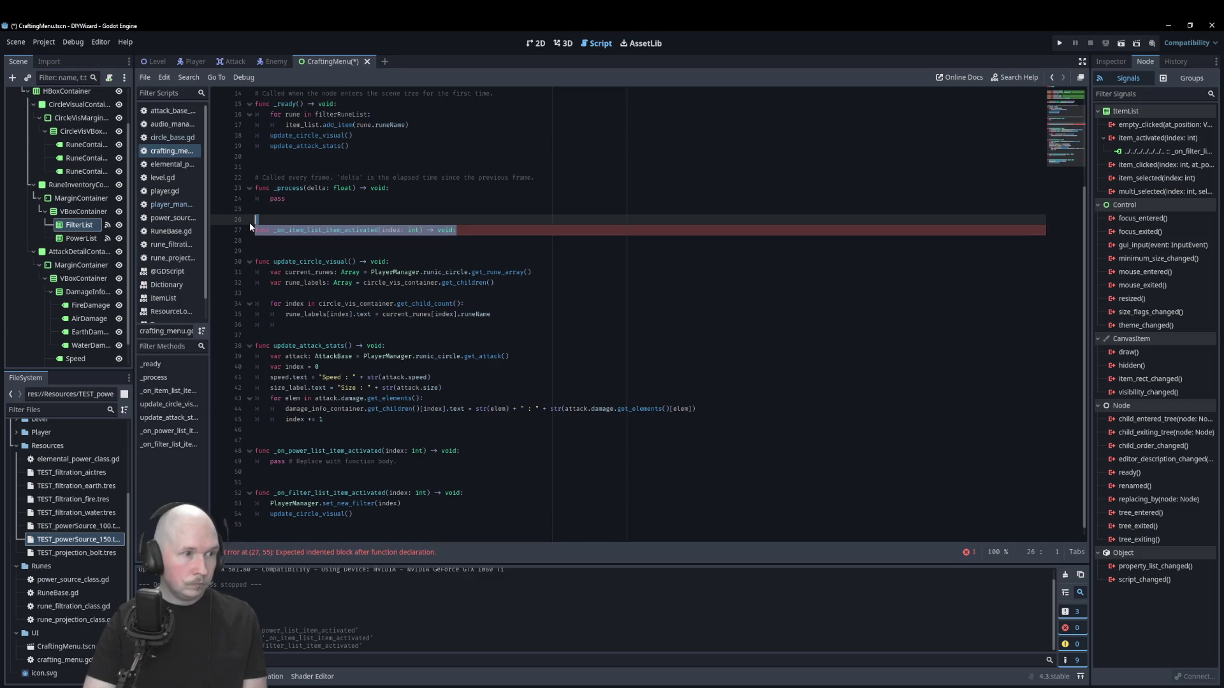
key("BackSpace")
left_click(290, 231)
key("Delete")
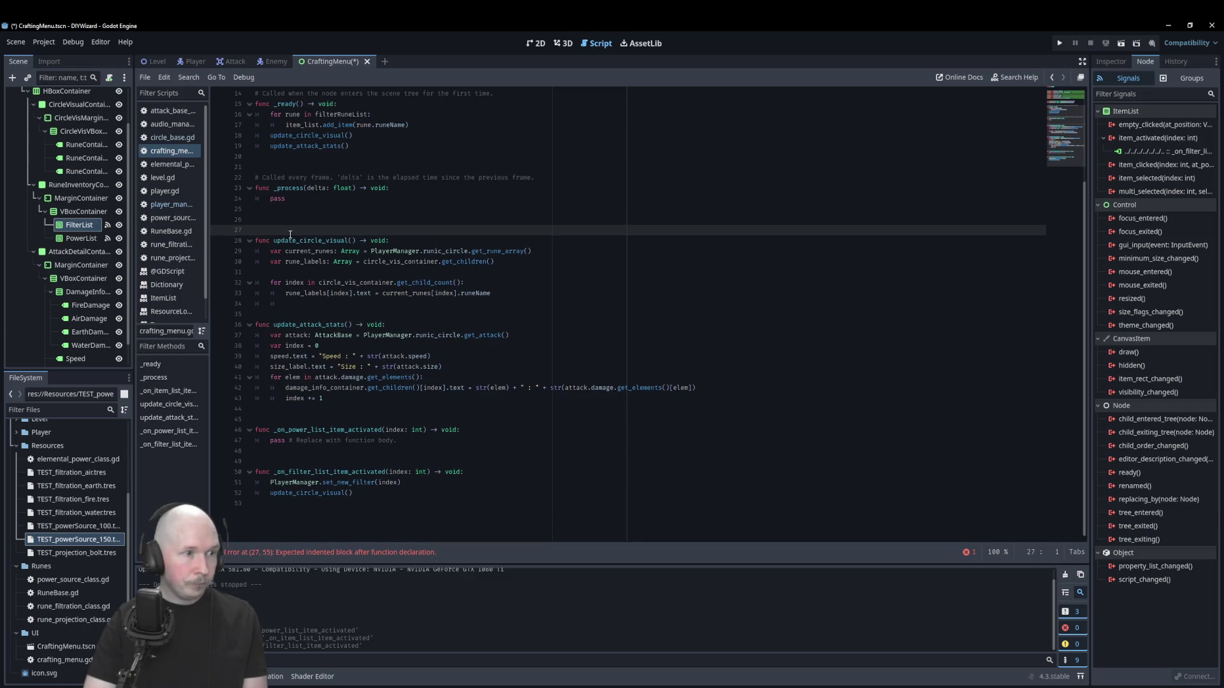
key("BackSpace")
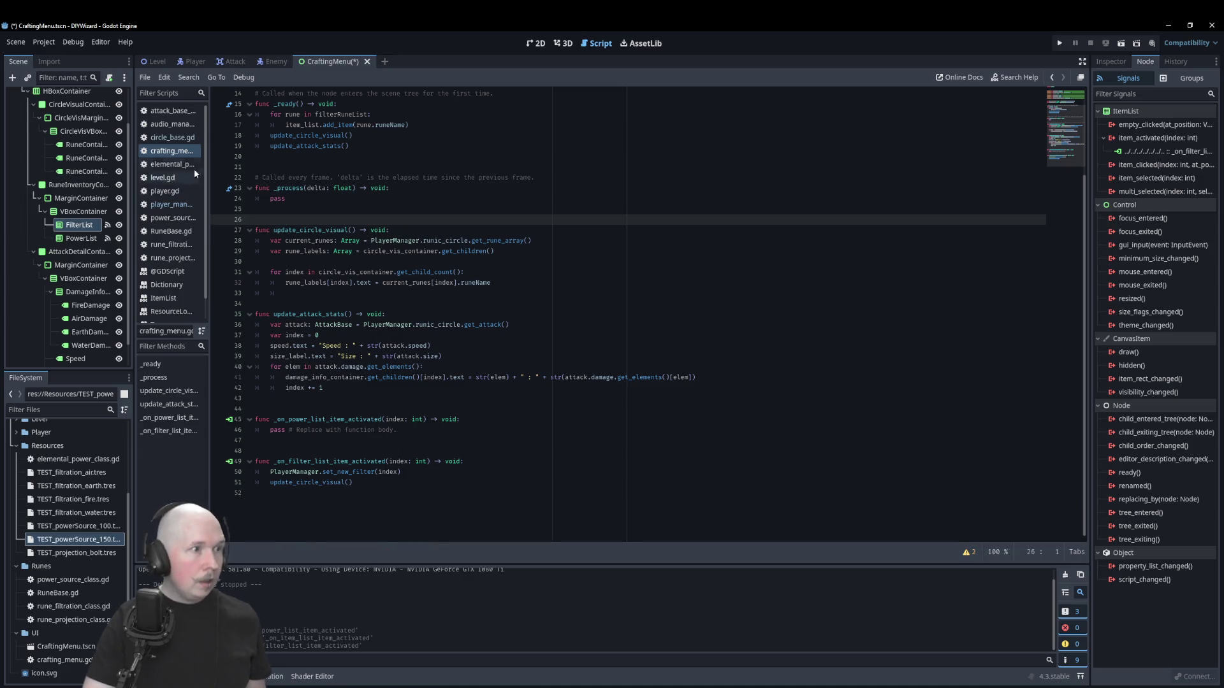
left_click(174, 205)
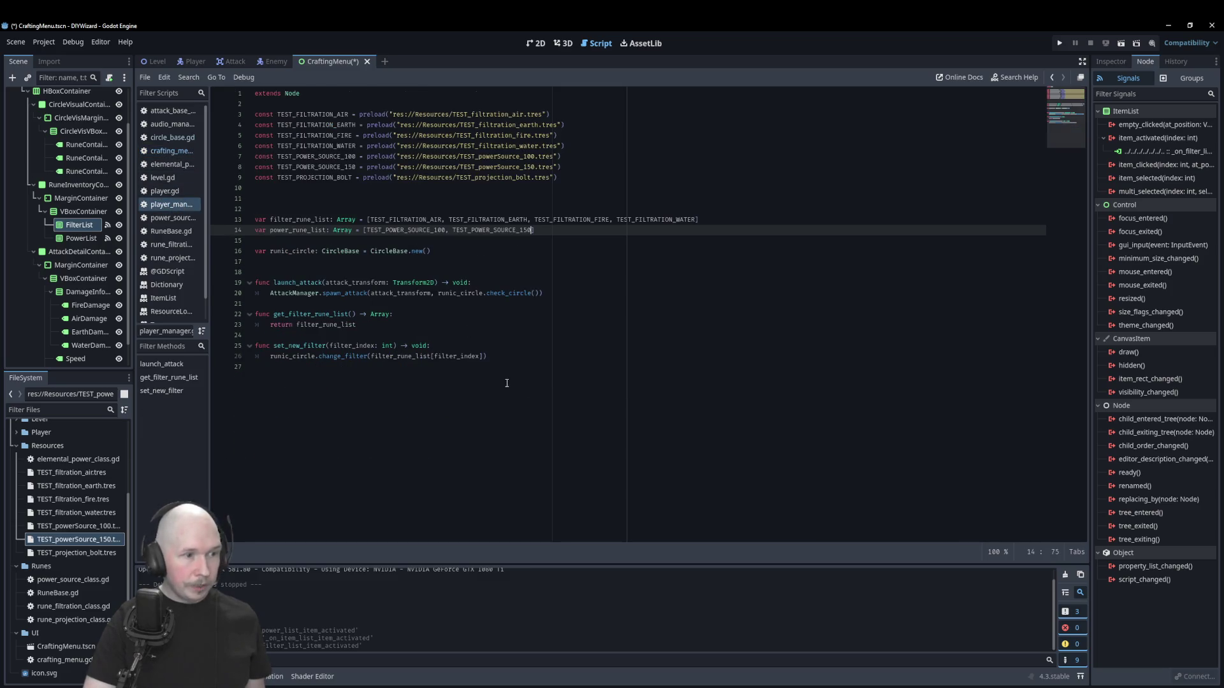
Duplicate set_new_filter below itself as set_new_power with a power_index parameter
left_click_drag(516, 359, 220, 351)
key("ctrl+c")
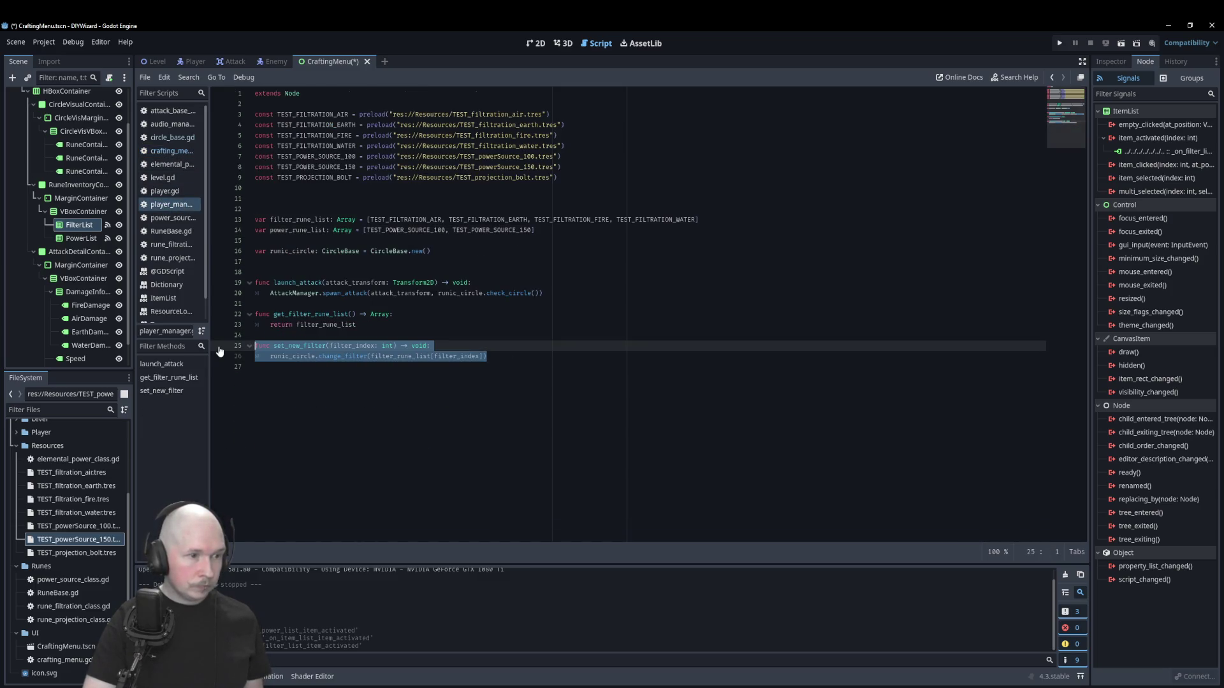
left_click(338, 374)
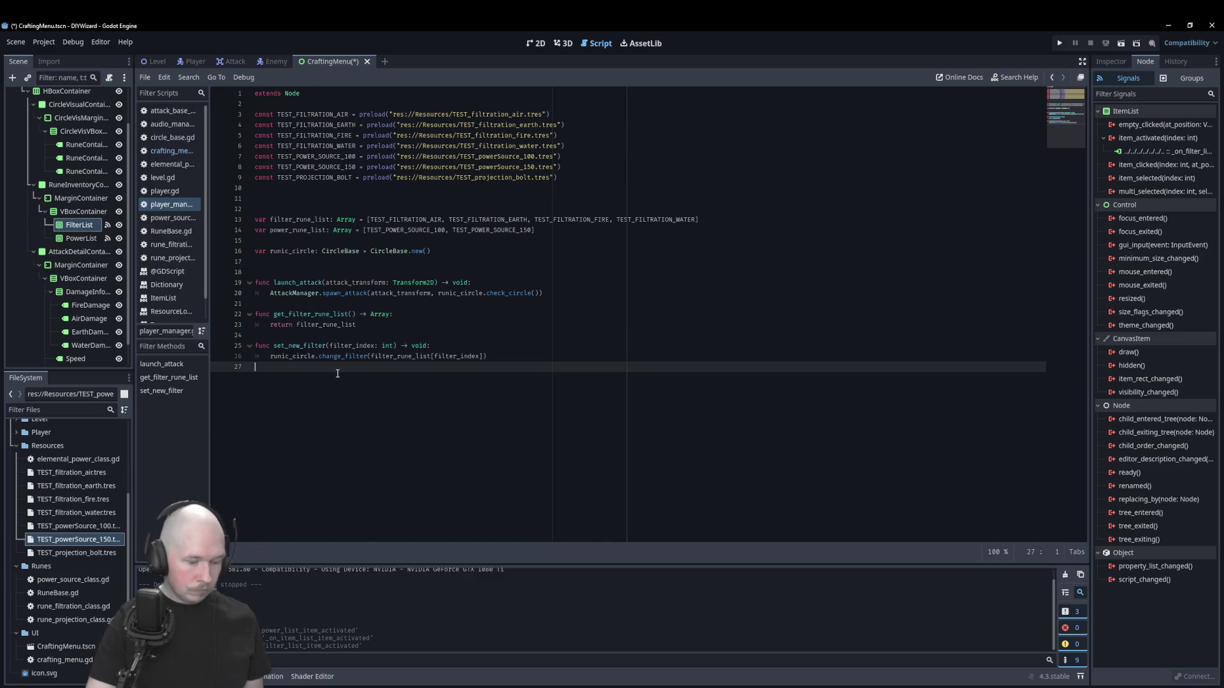
key("Return")
key("ctrl+v")
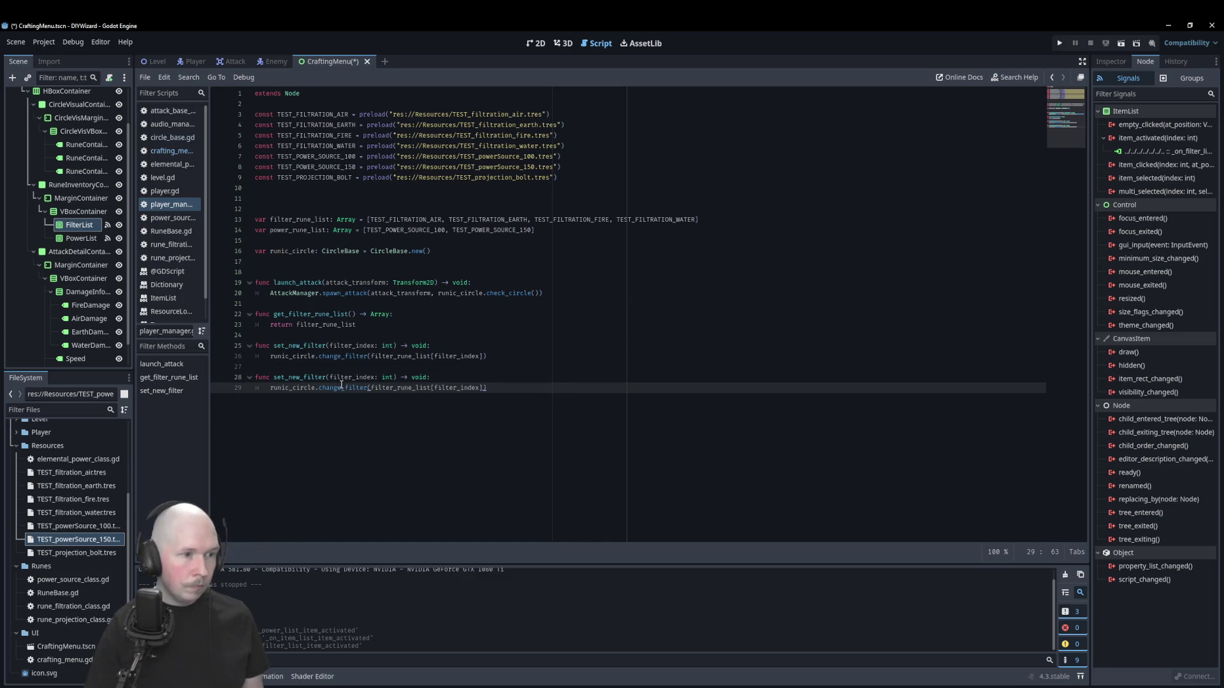
left_click(317, 376)
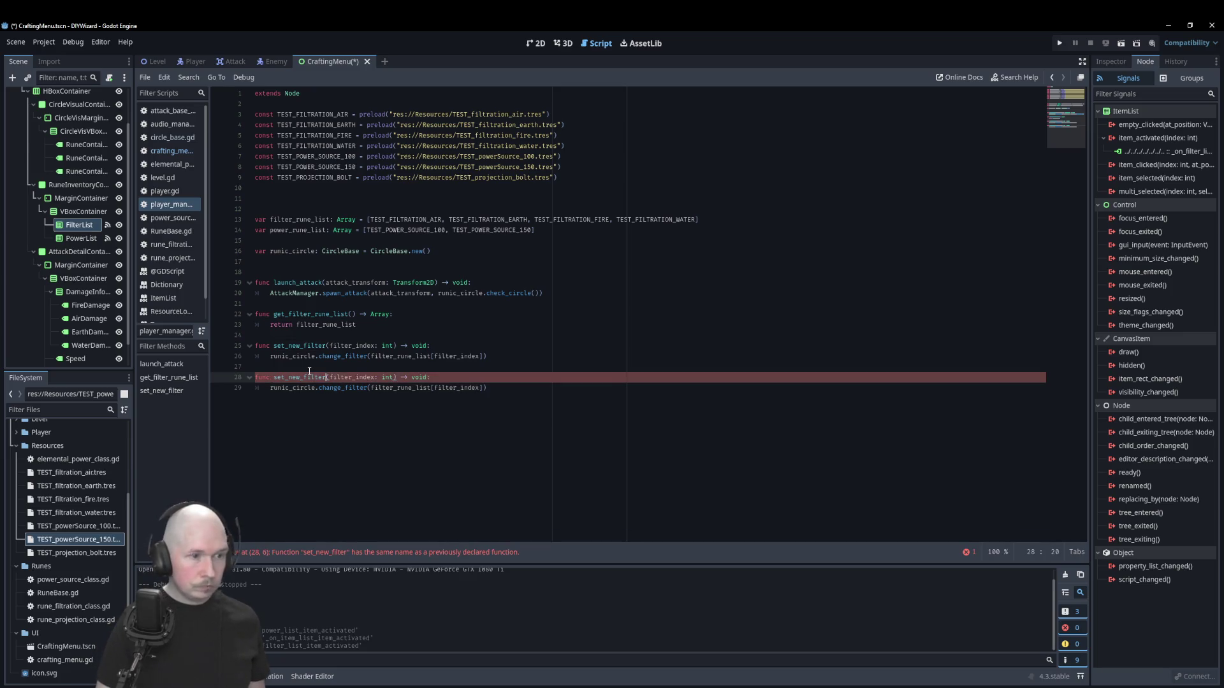
key("BackSpace")
key("BackSpace")
key("BackSpace")
type("power")
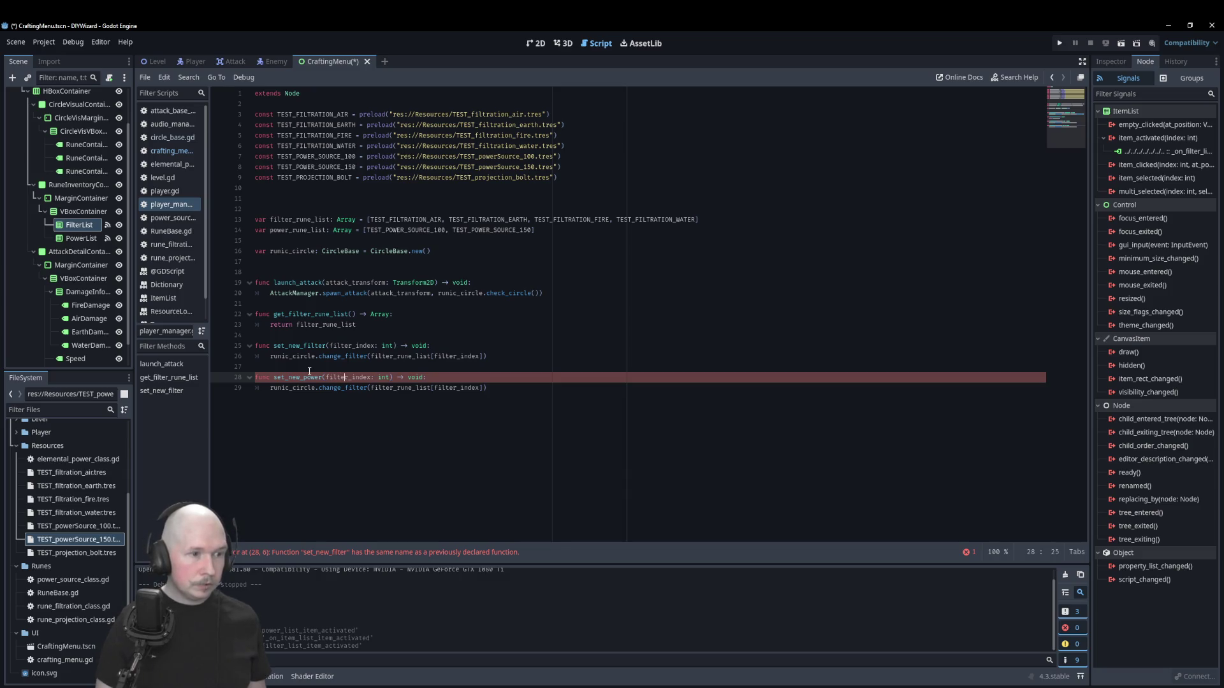
key("BackSpace")
key("BackSpace")
key("BackSpace")
key("Delete")
type("power")
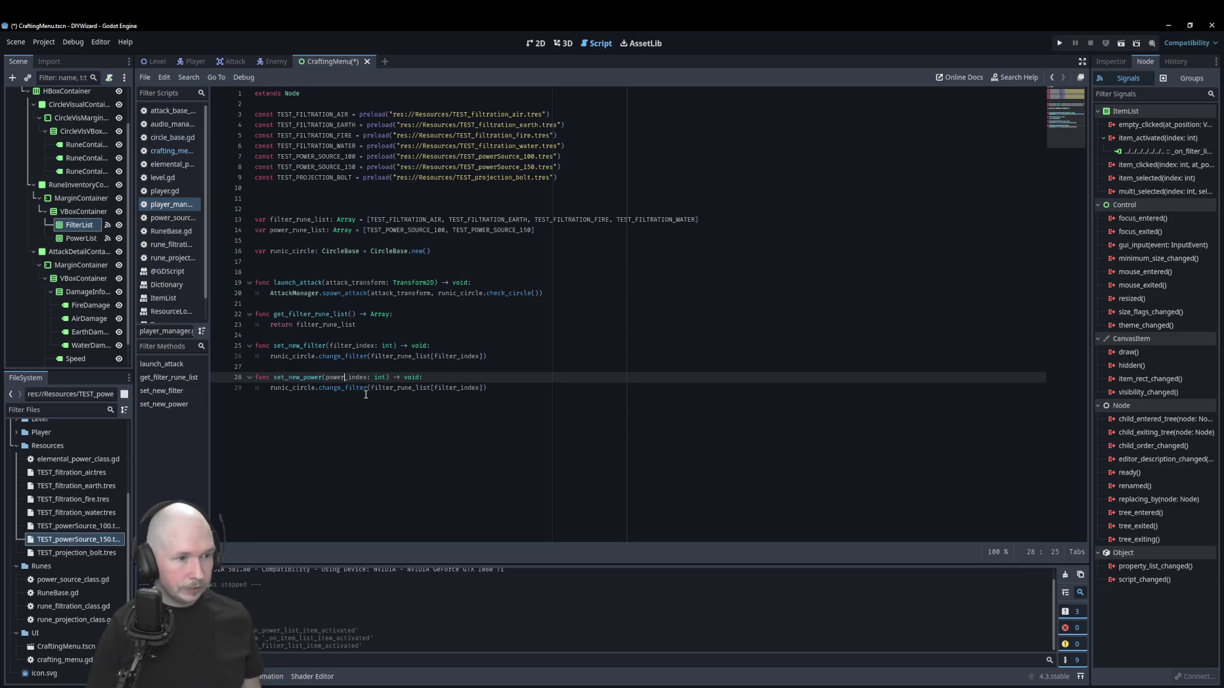
Make set_new_power call change_power with power_rune_list[power_index], then save player_manager.gd
left_click(367, 391)
key("BackSpace")
key("BackSpace")
key("BackSpace")
key("BackSpace")
key("BackSpace")
key("BackSpace")
type("power")
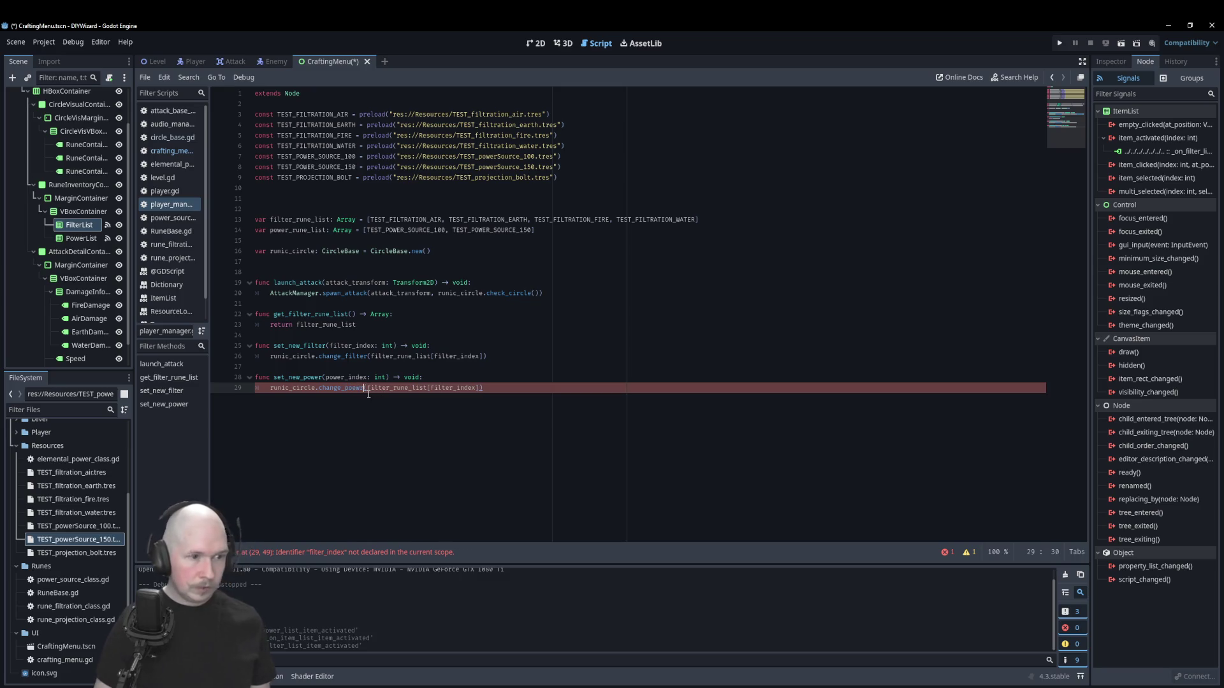
left_click_drag(389, 389, 373, 391)
key("BackSpace")
key("BackSpace")
type("powwr")
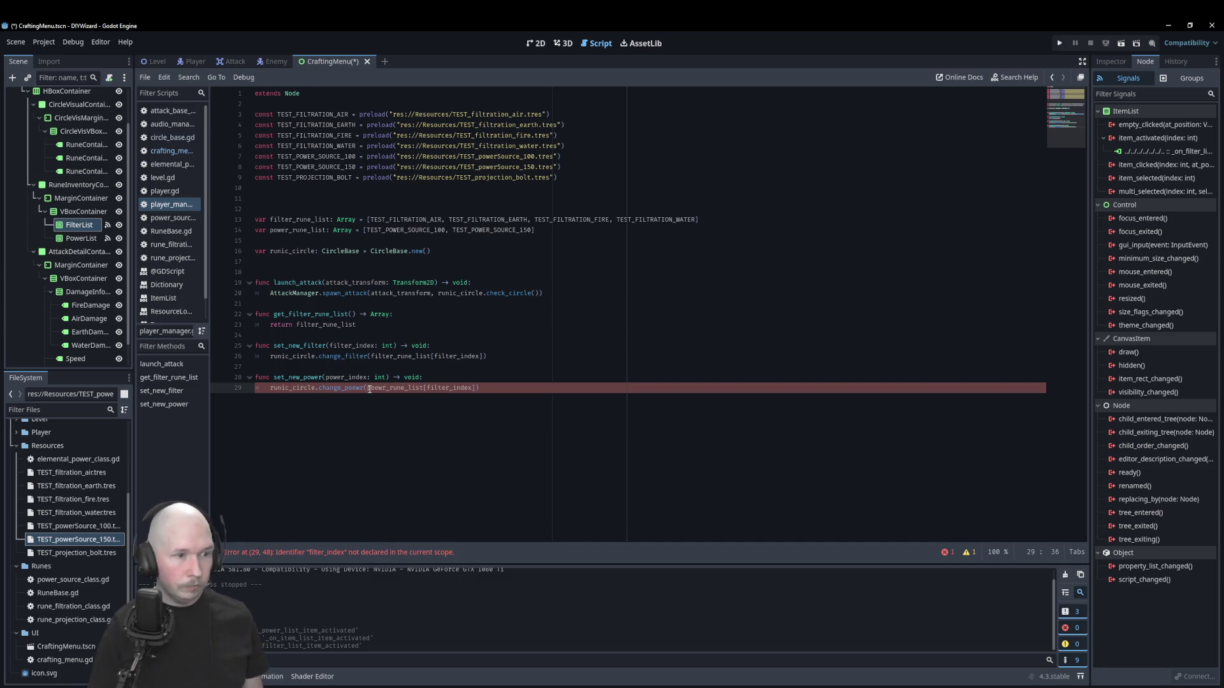
key("Right")
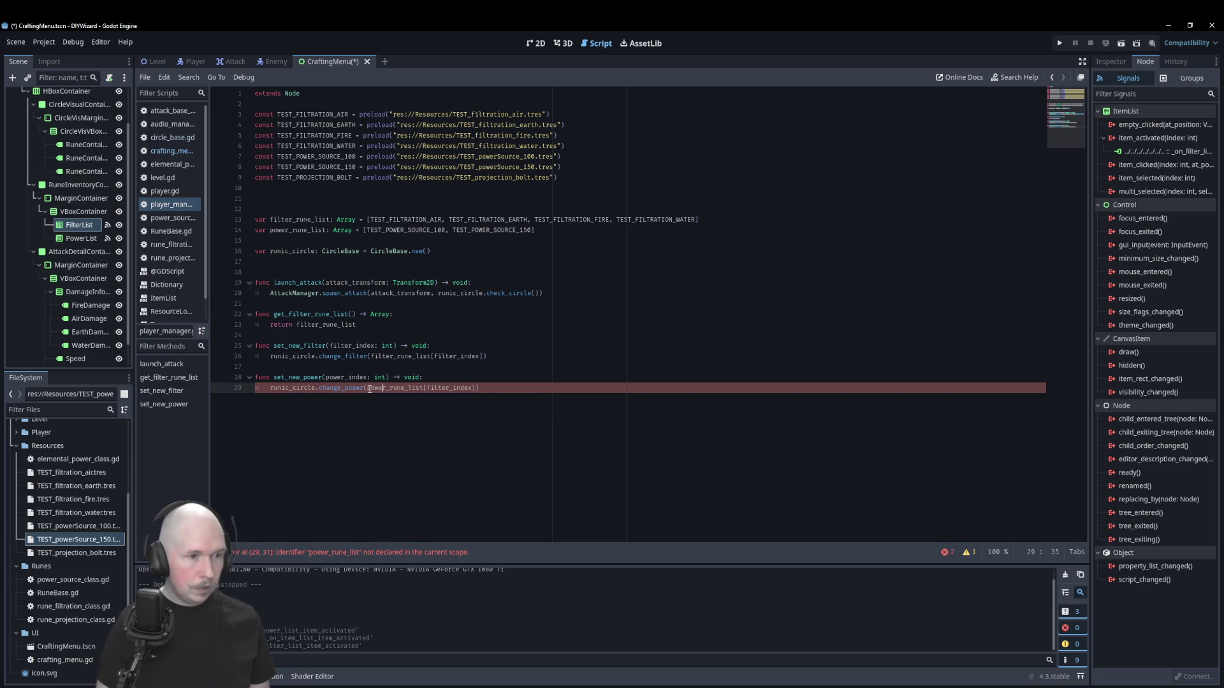
double_click(439, 388)
key("Left")
key("Delete")
key("Delete")
key("Delete")
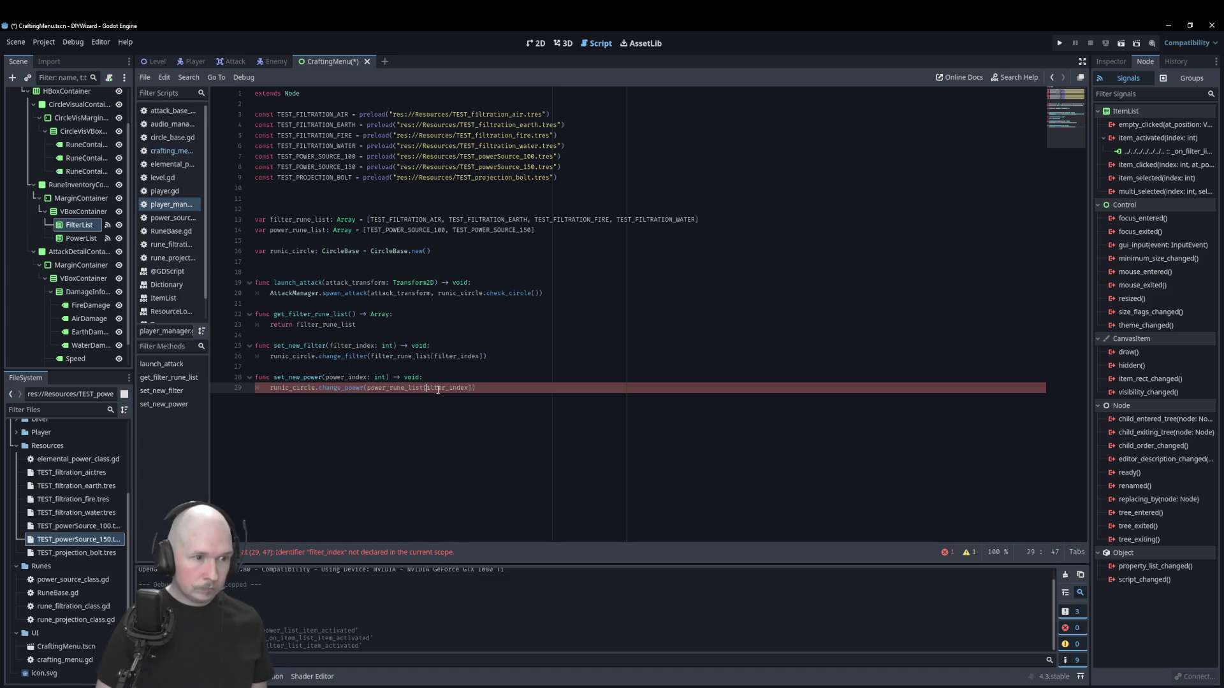
type("power")
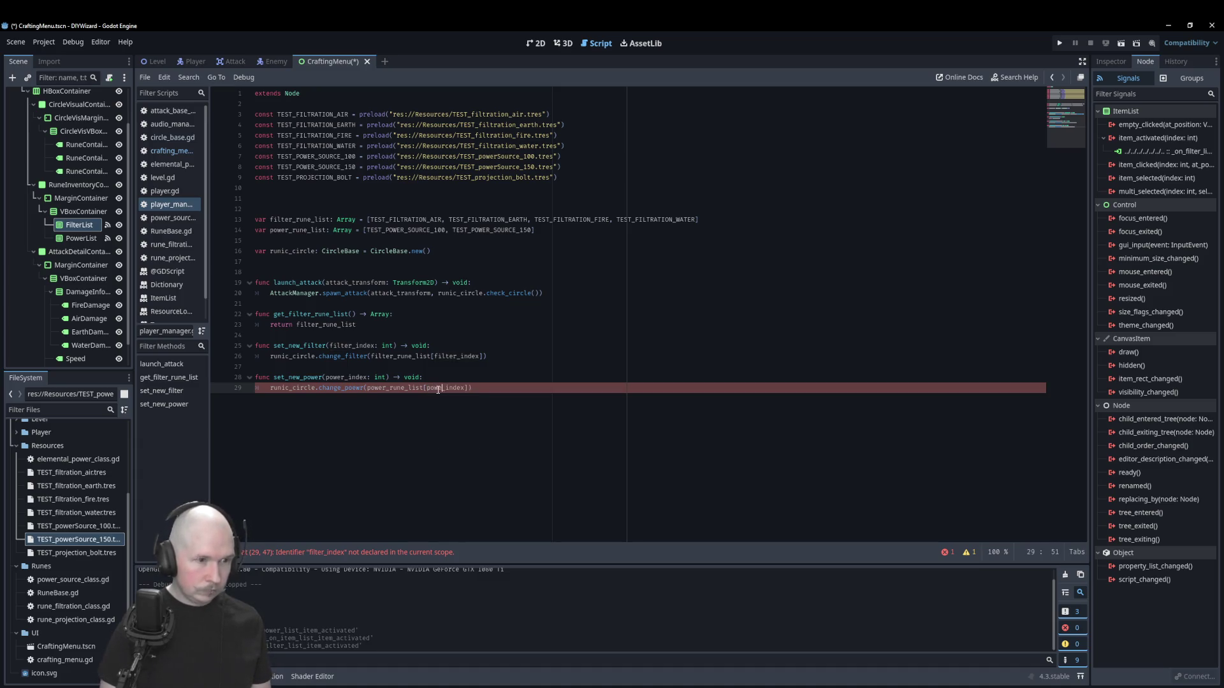
left_click(605, 386)
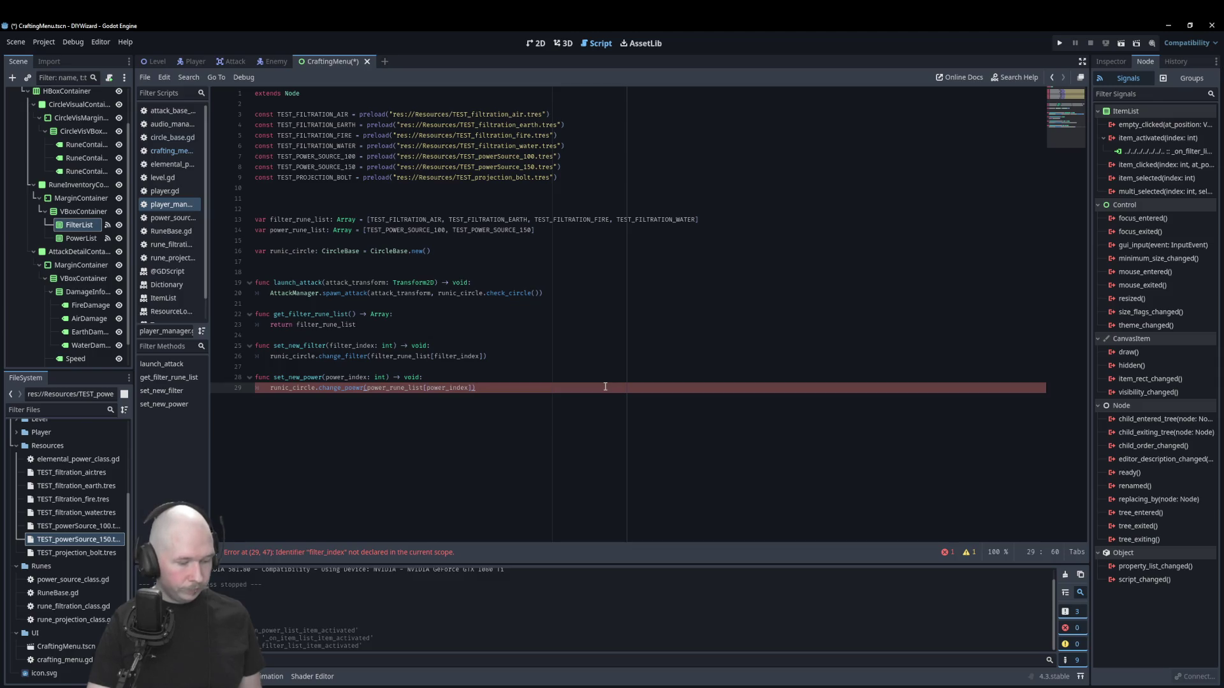
key("ctrl+s")
Fix the change_poewr typo on line 29 to change_power
double_click(341, 387)
left_click(355, 388)
key("BackSpace")
type("e")
left_click(572, 314)
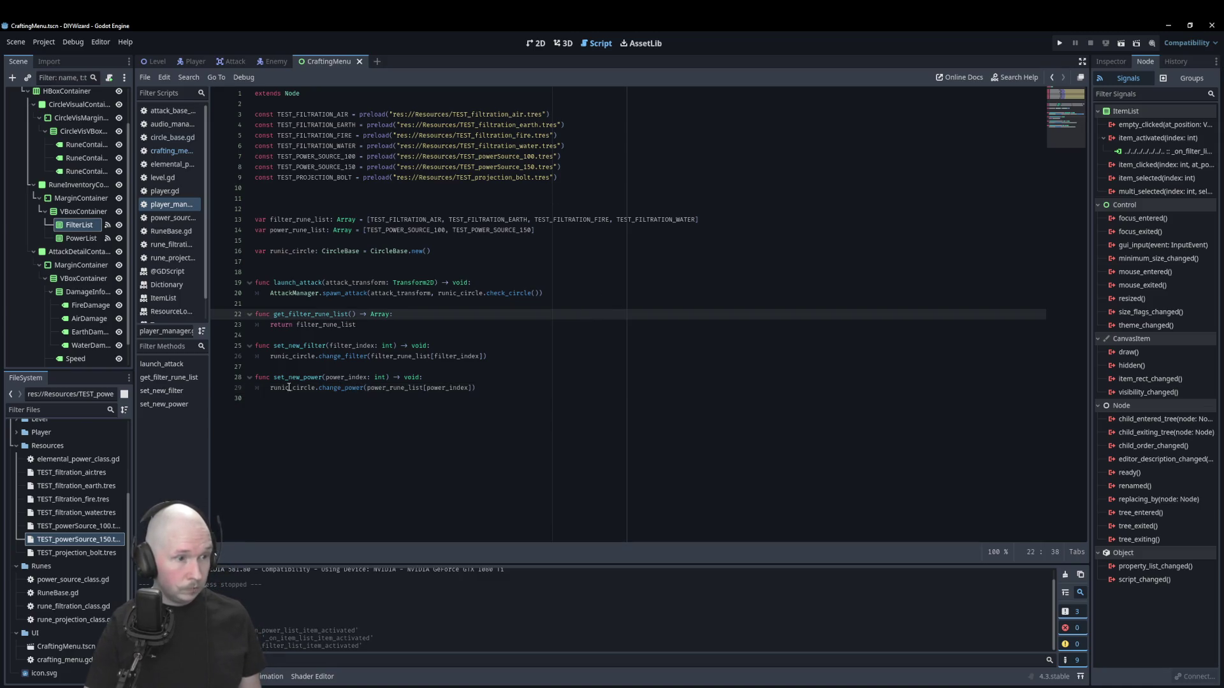
double_click(353, 387)
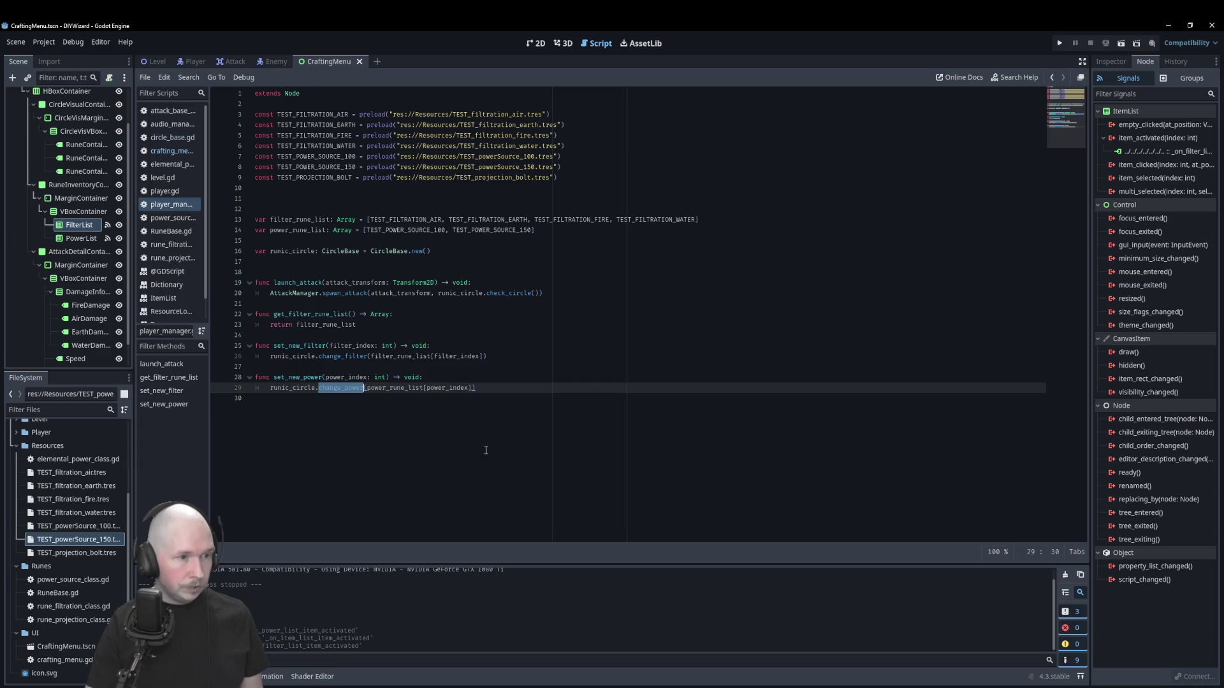
left_click(170, 137)
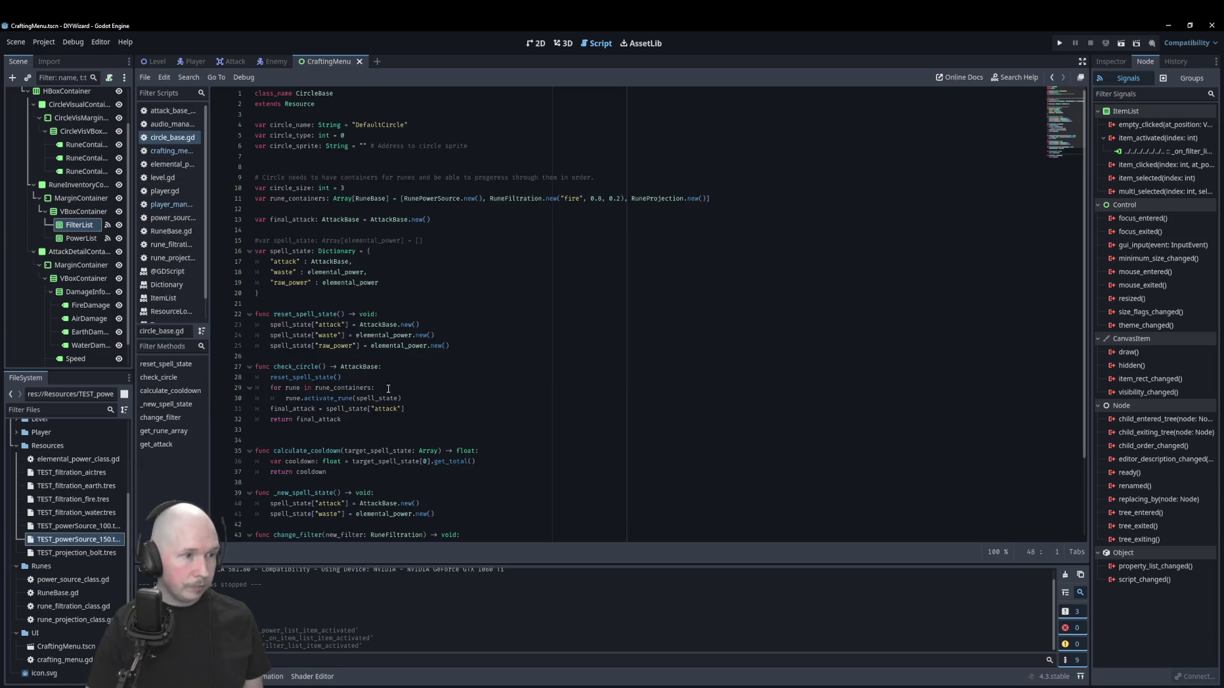
Write func change_power(new_power: RunePowerSource) -> void that sets rune_containers[0] = new_power
scroll(388, 388, "down", 3)
left_click(386, 460)
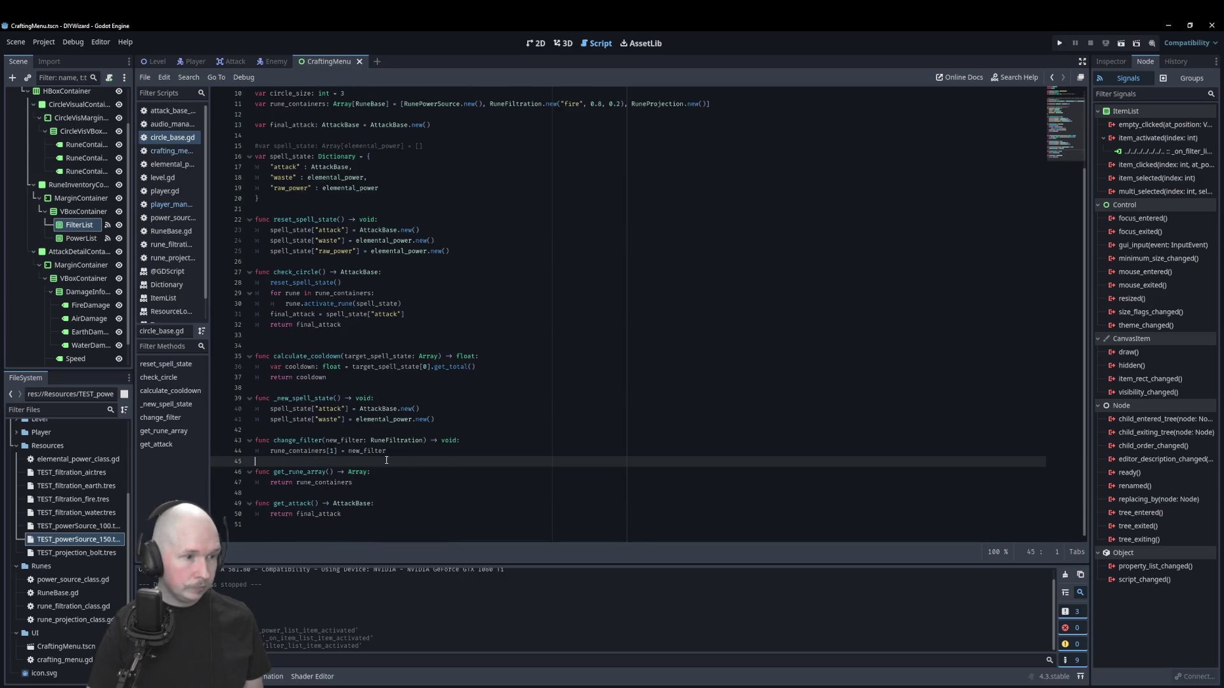
key("Return")
key("Up")
key("Return")
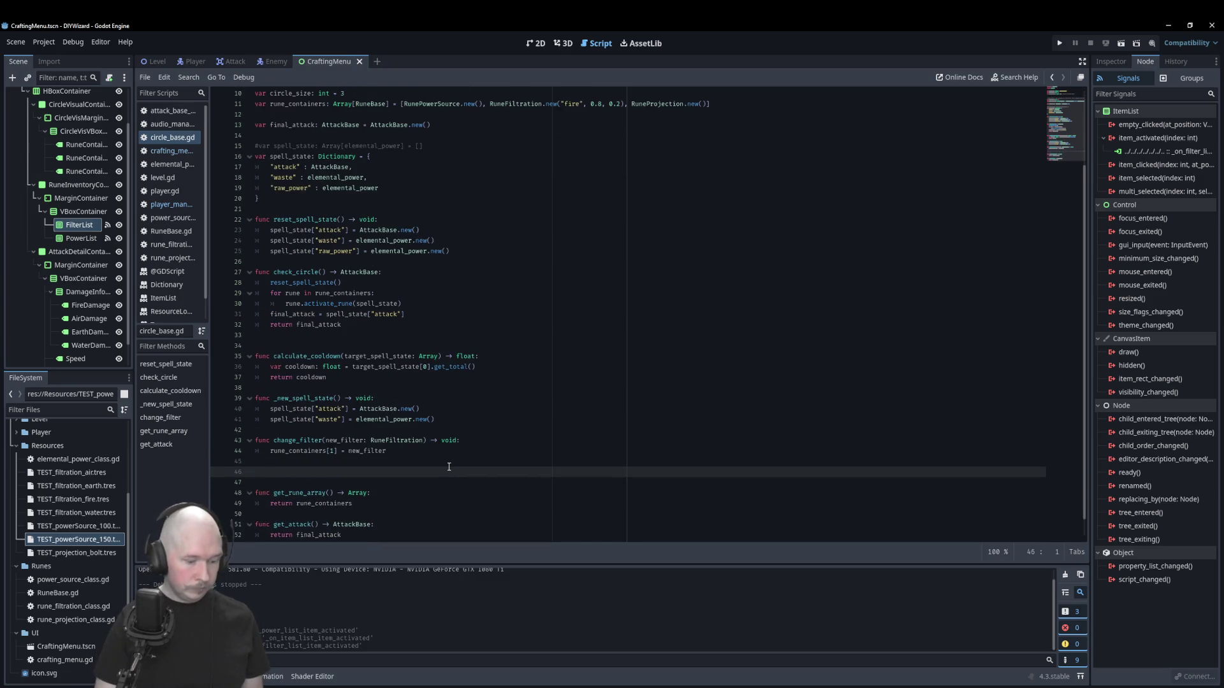
type("func ")
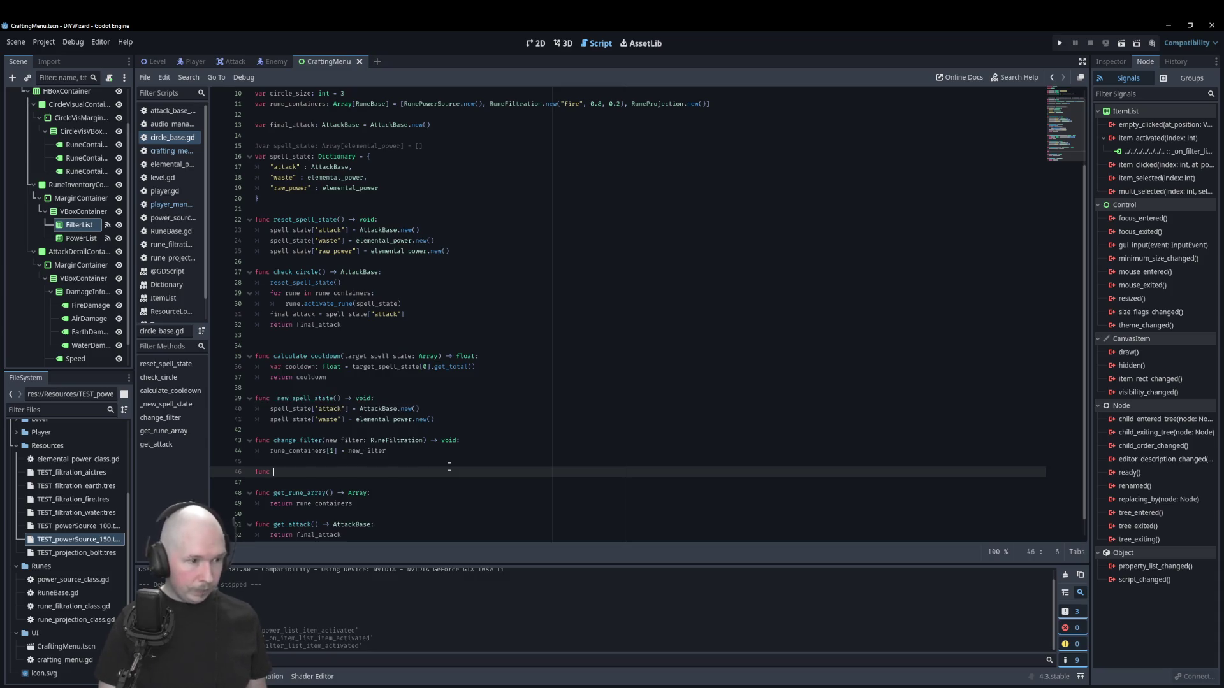
type("change_power")
type("(n")
type("ew_fi")
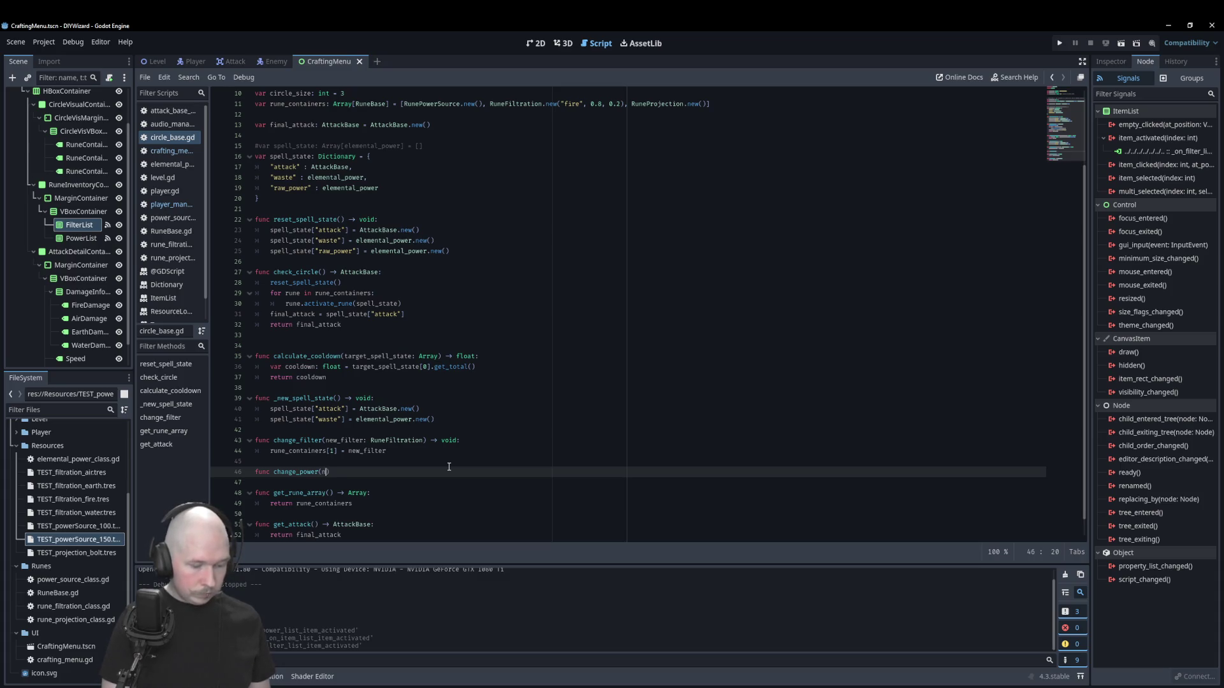
type("lter: ")
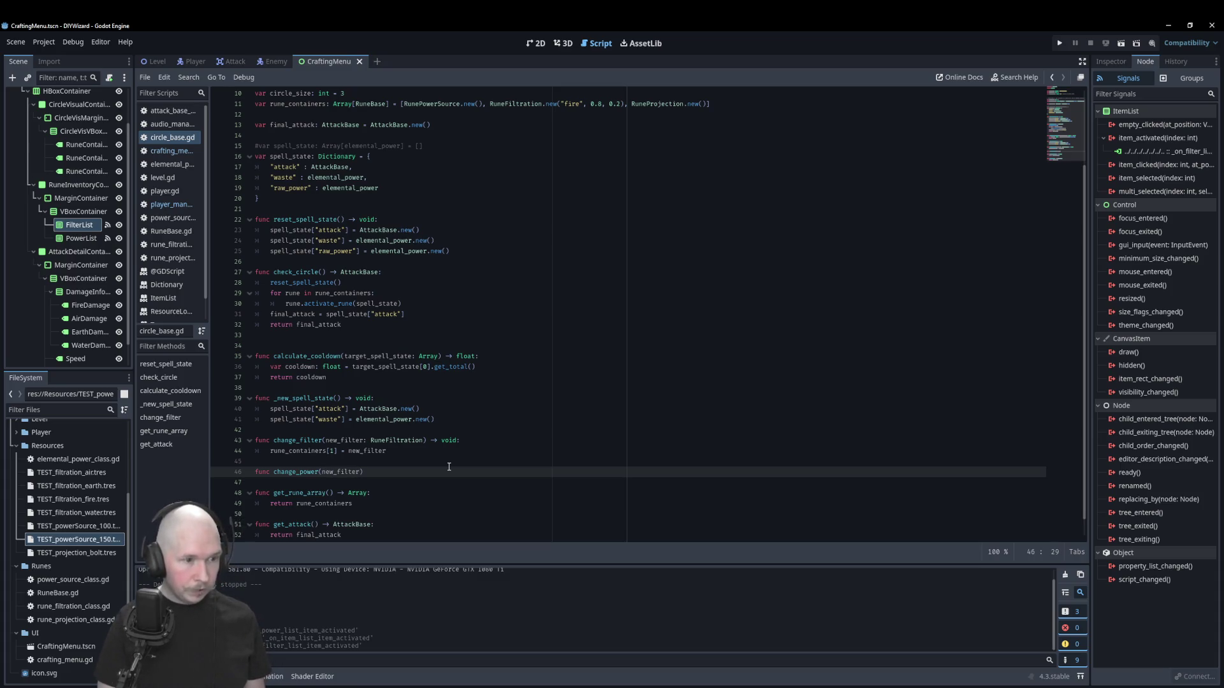
type("Rune")
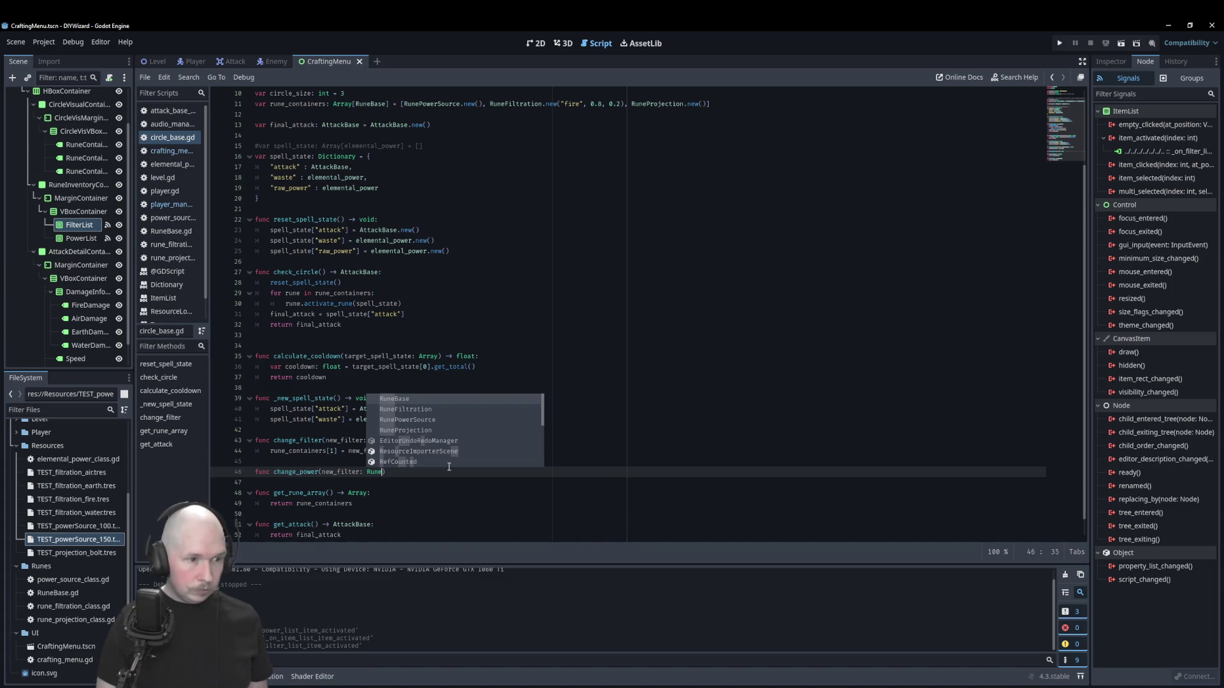
key("Down")
key("Down")
key("Return")
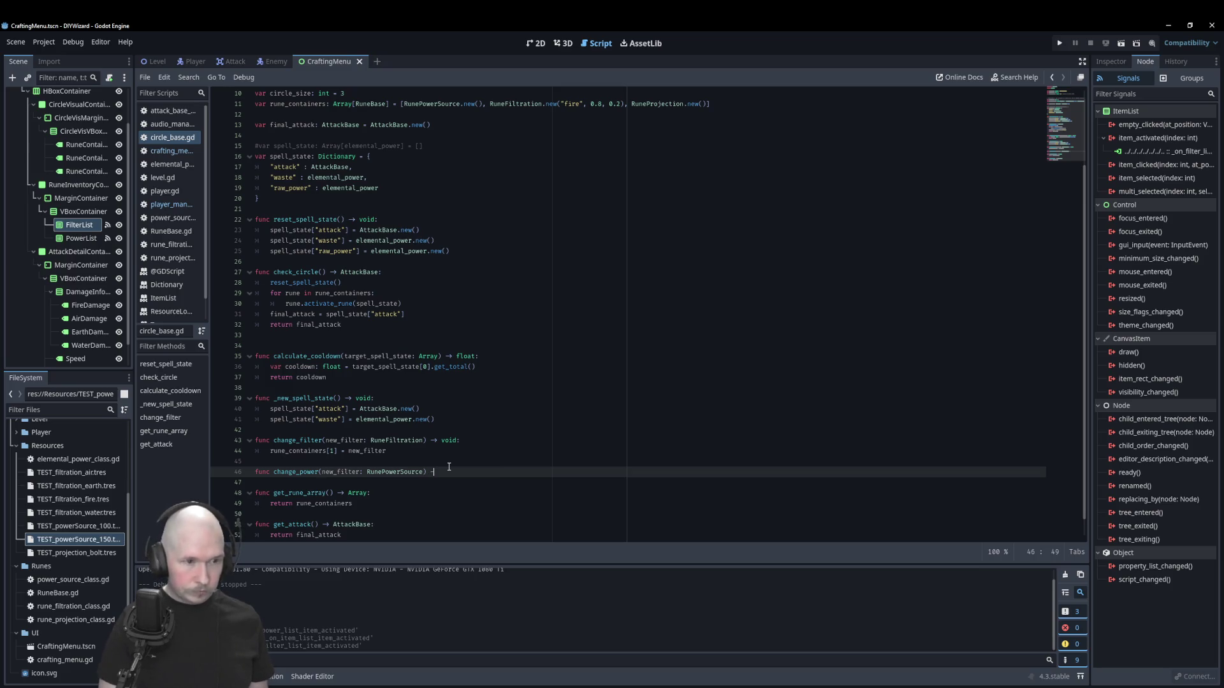
type(":")
key("Return")
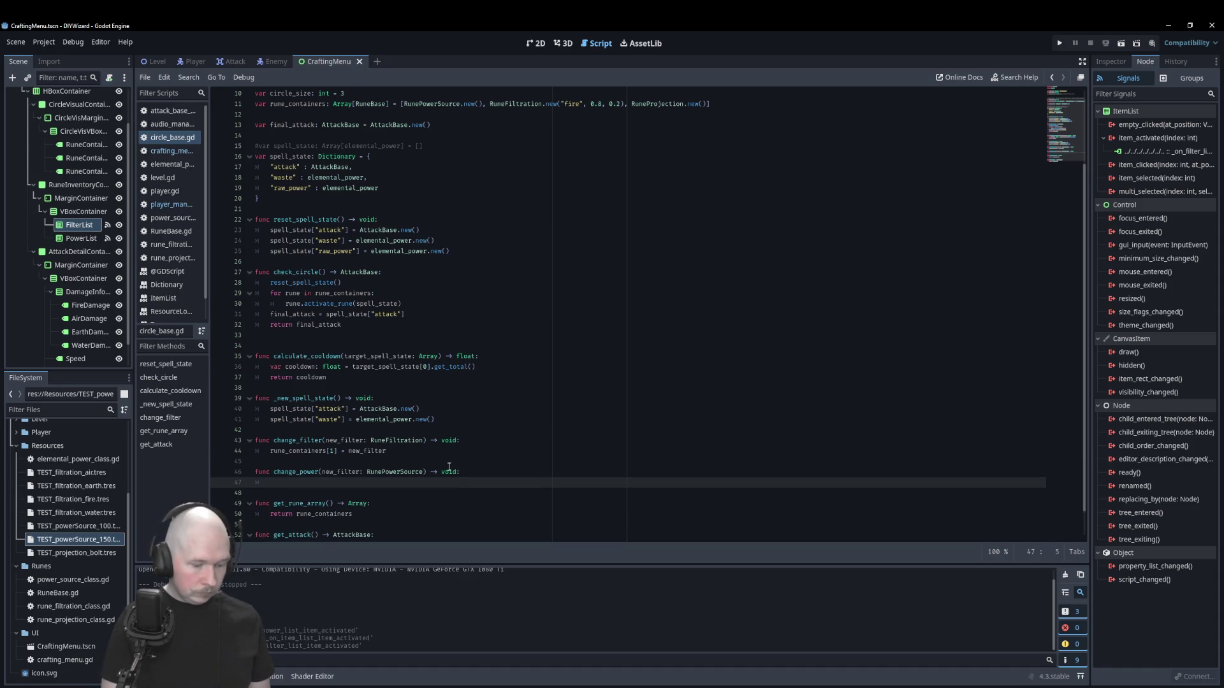
key("Return")
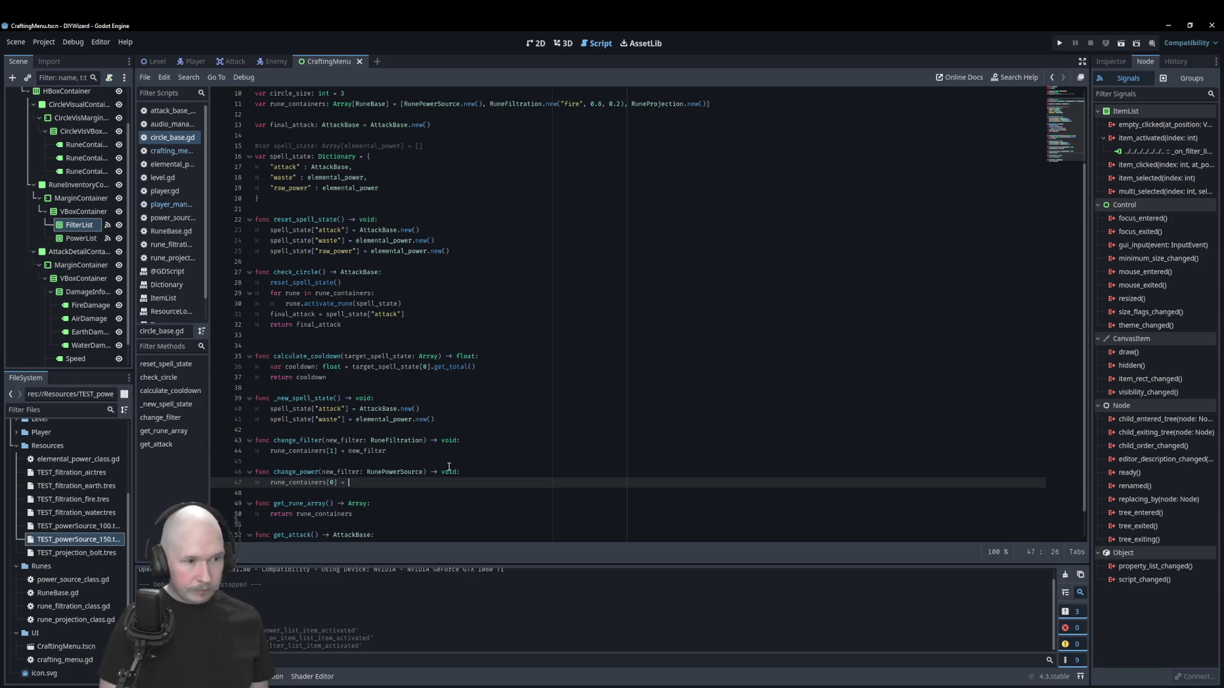
type("new")
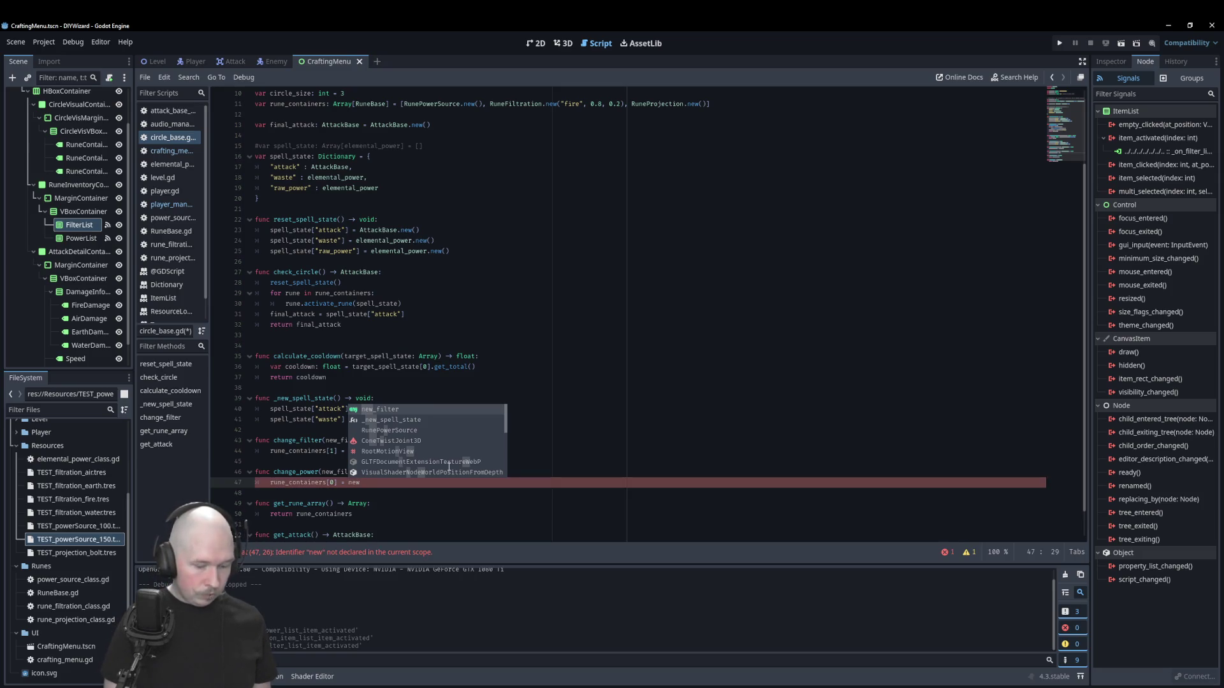
type("_power")
key("Up")
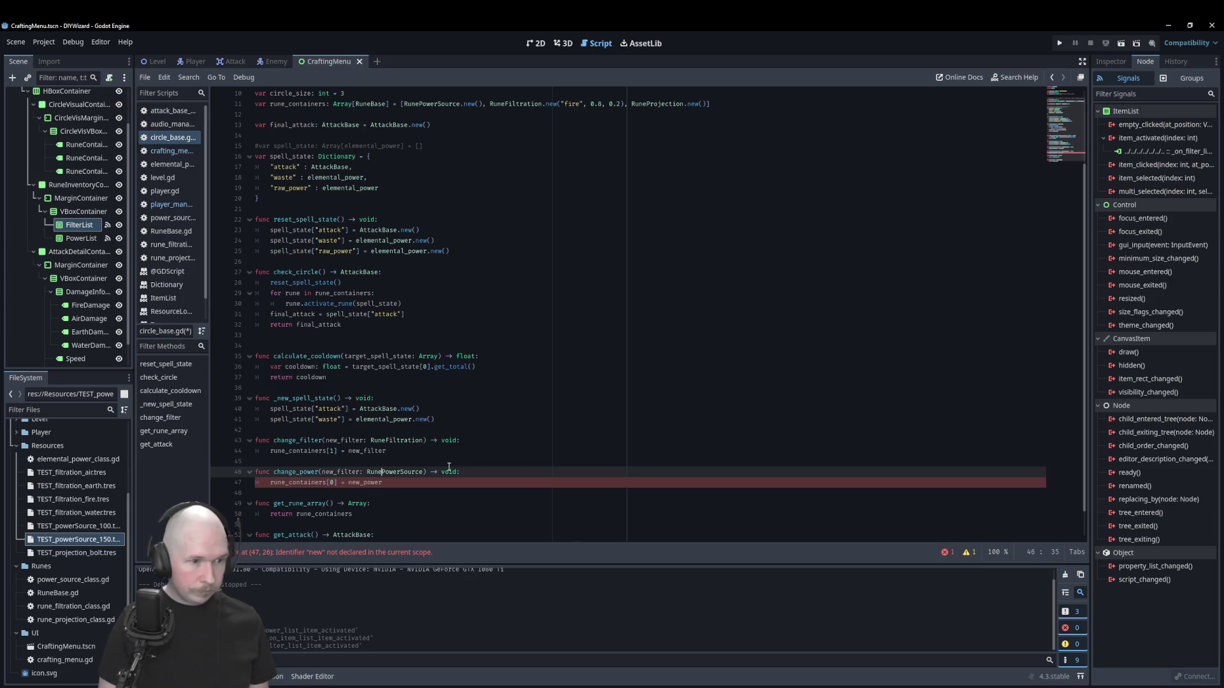
key("BackSpace")
key("BackSpace")
key("BackSpace")
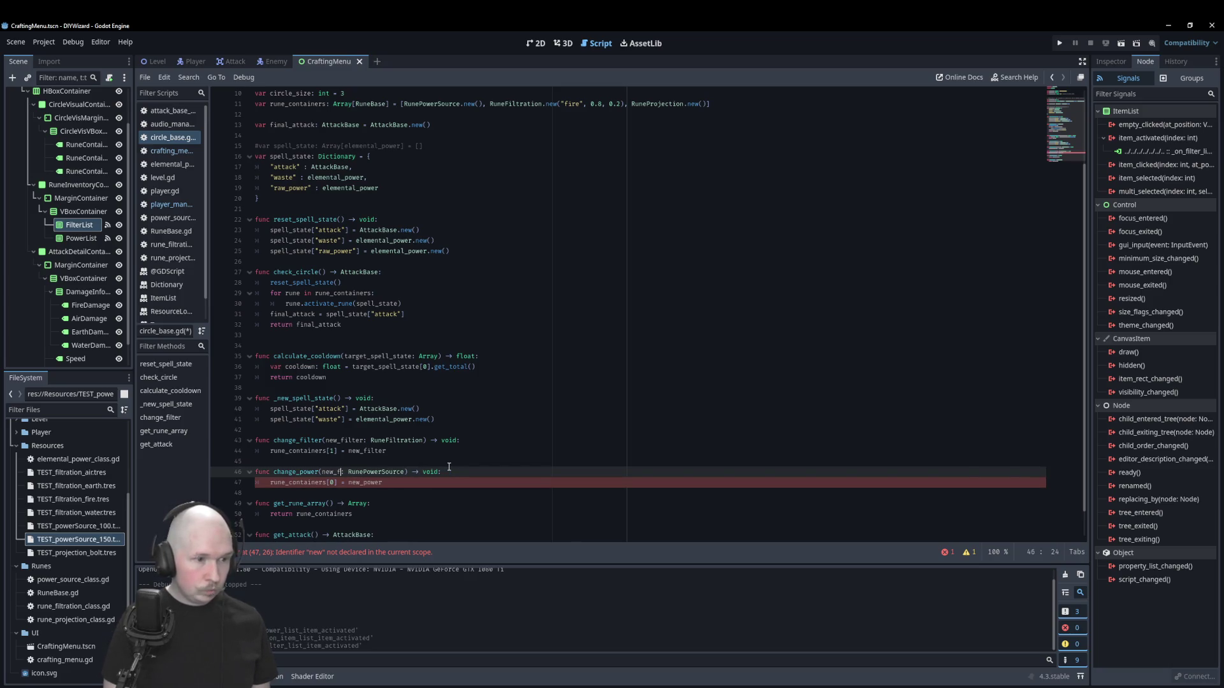
type("power")
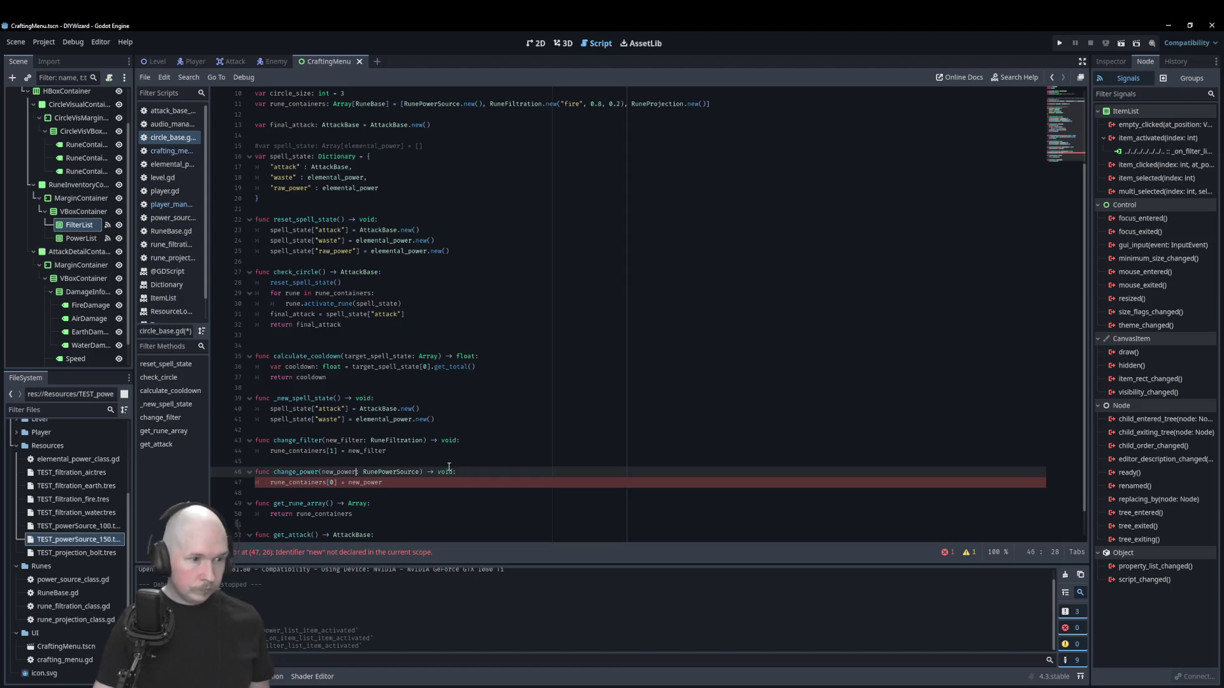
left_click(492, 463)
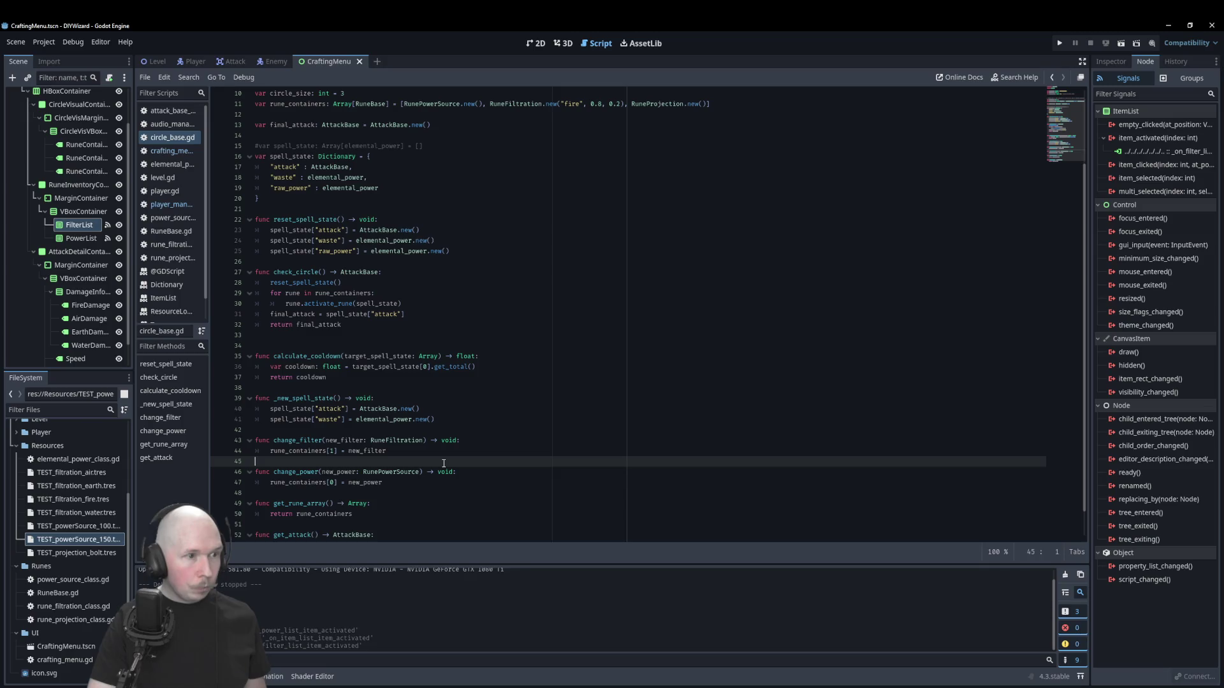
Append a check_circle() call to both change_filter and change_power, then save circle_base.gd
scroll(455, 459, "up", 3)
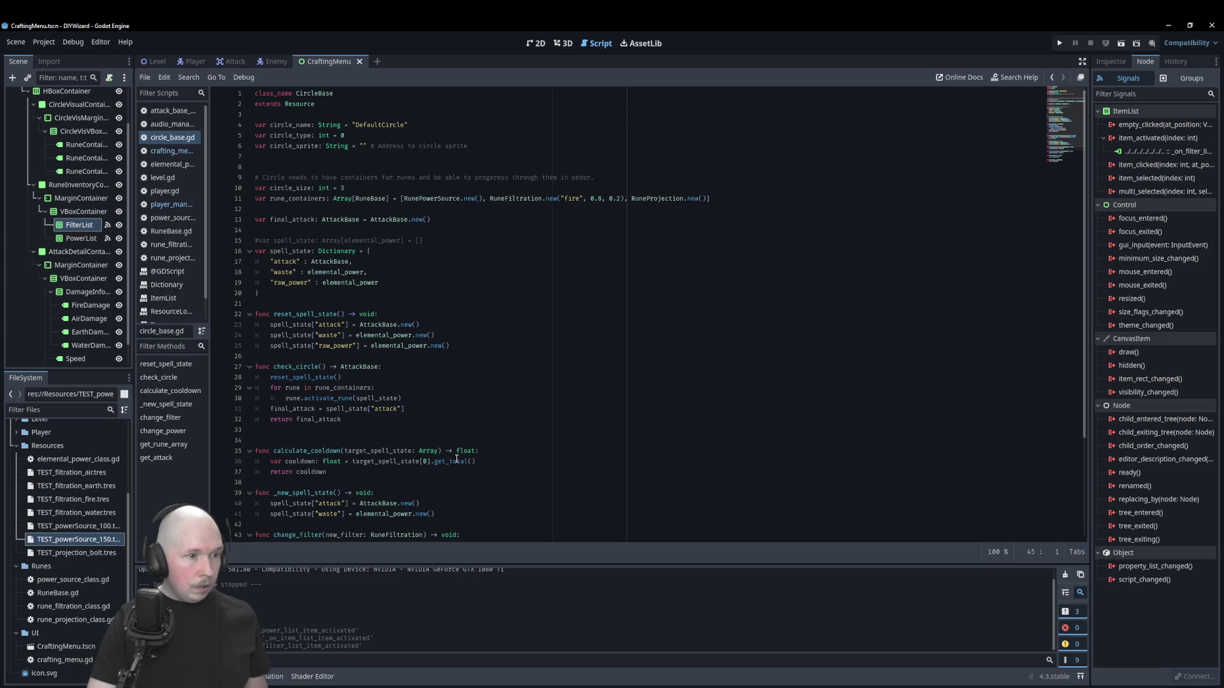
scroll(457, 459, "down", 4)
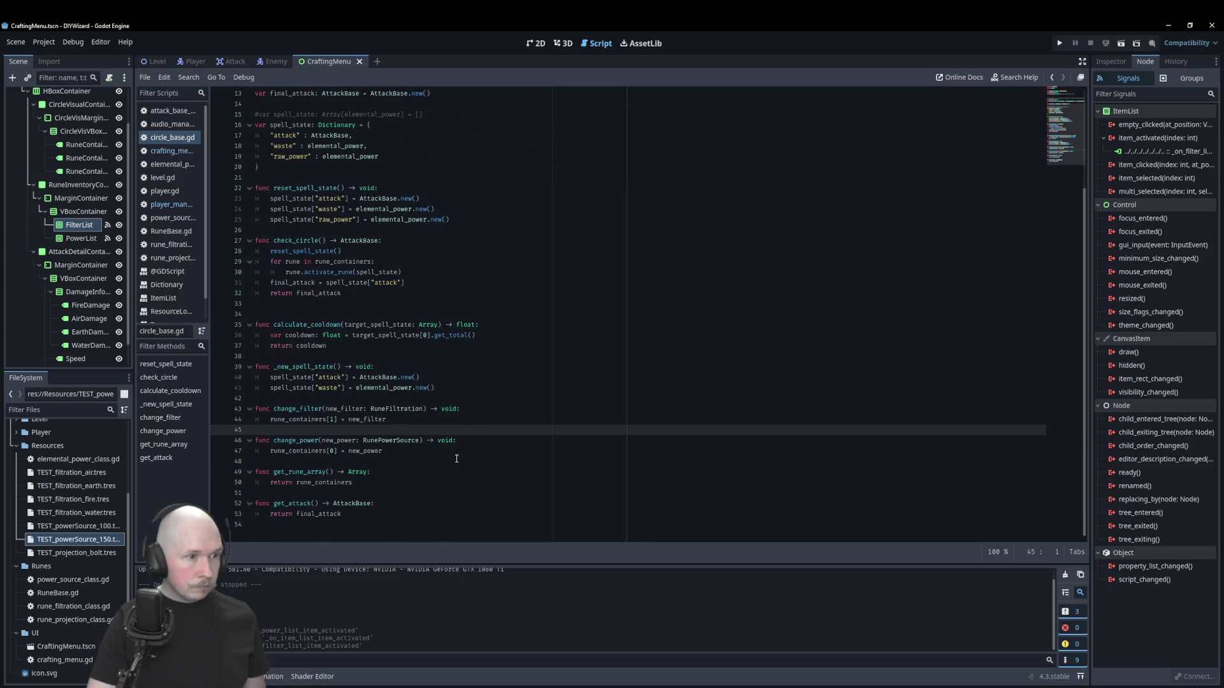
left_click(418, 423)
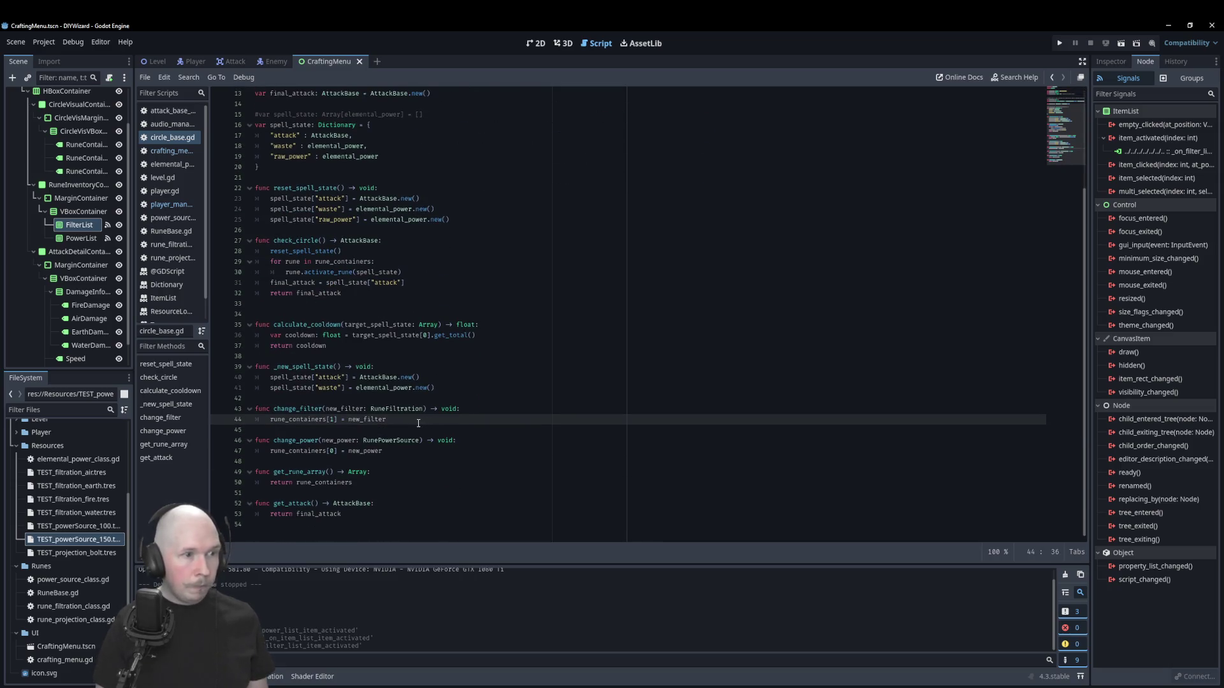
key("Return")
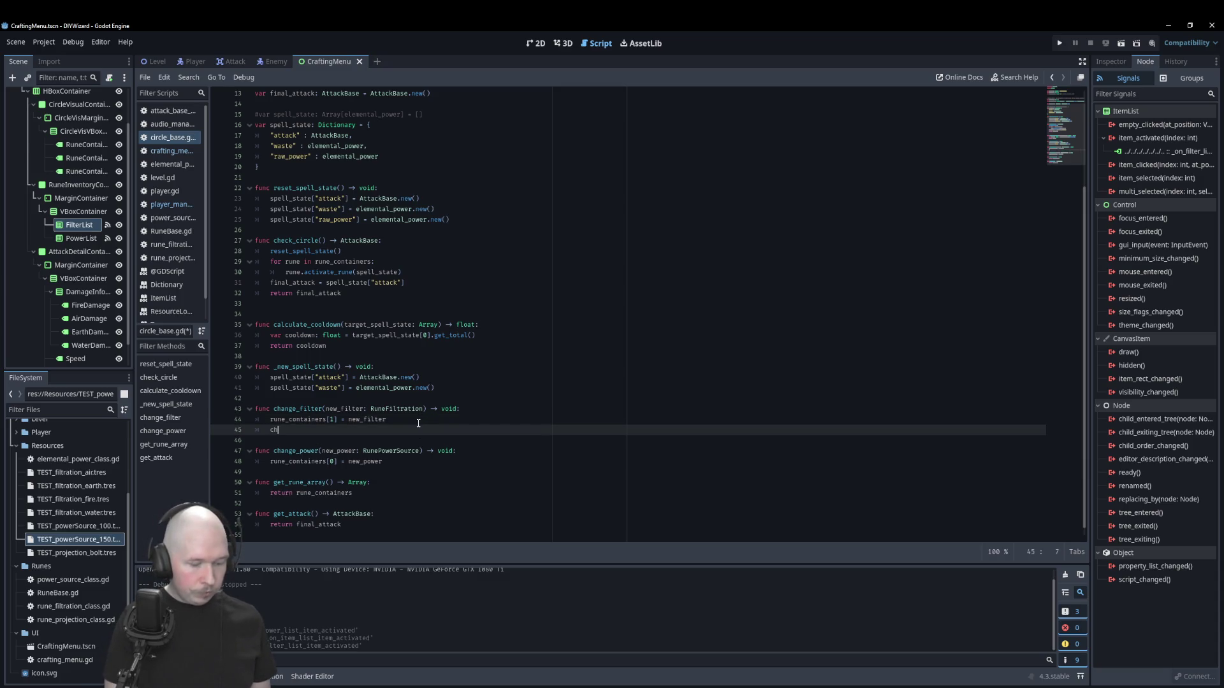
type("eck")
key("Return")
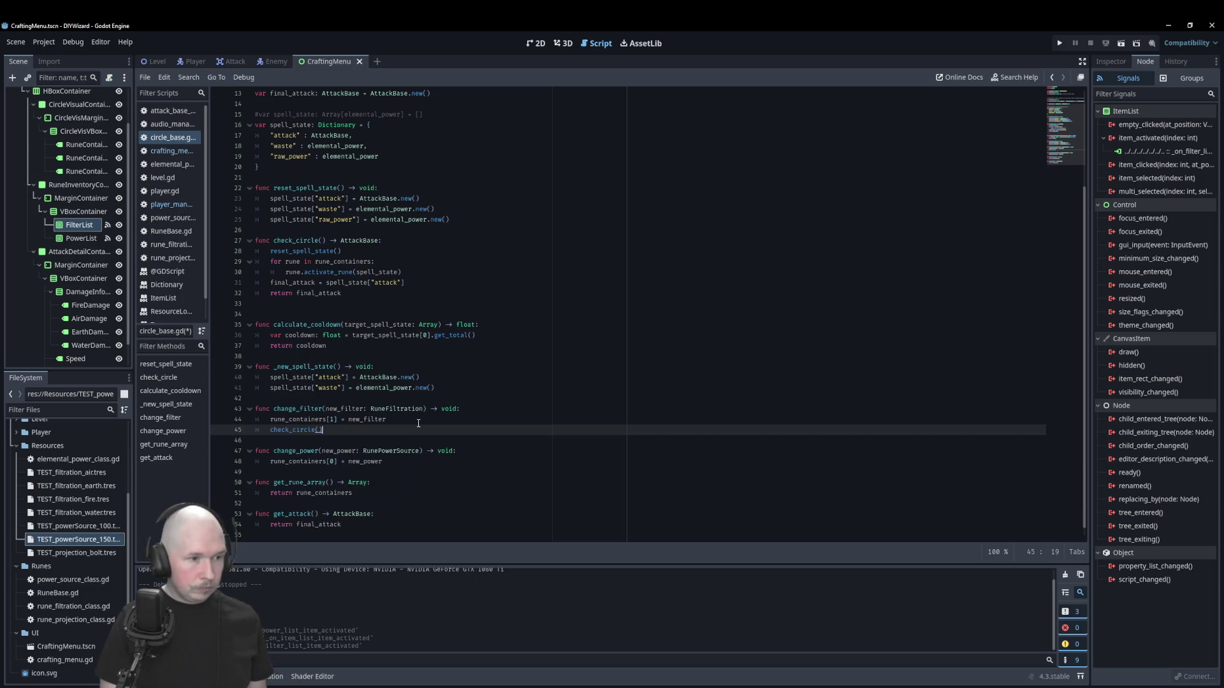
left_click(411, 465)
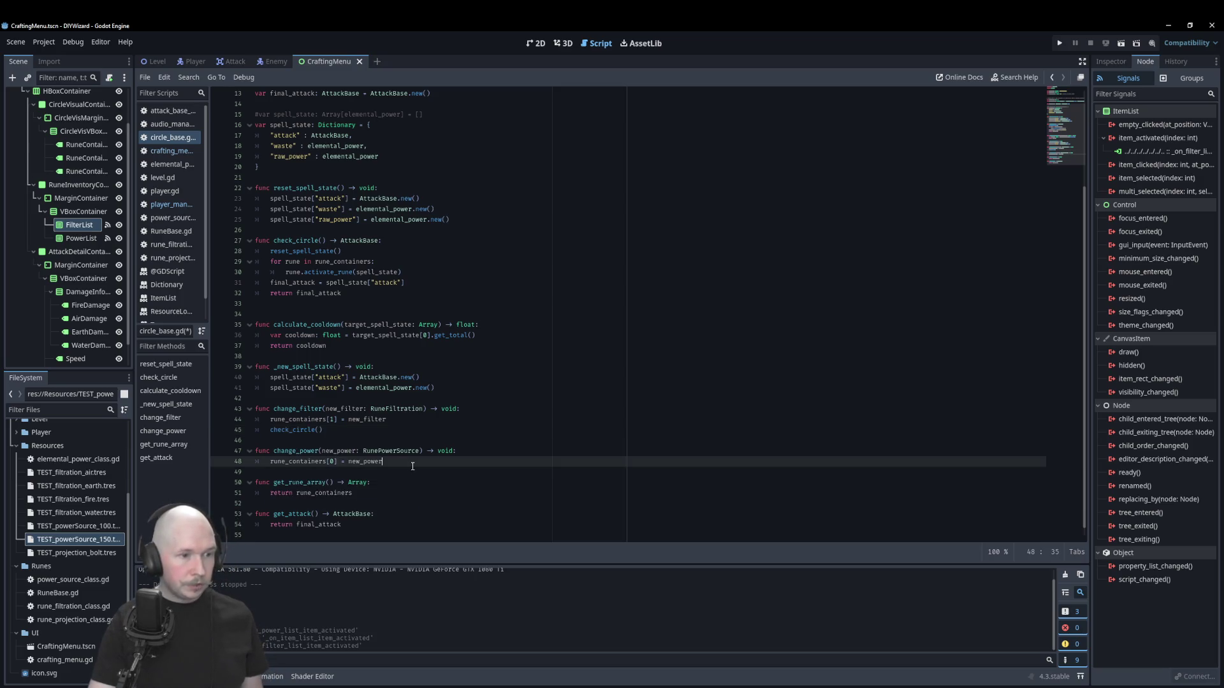
key("Return")
type("check")
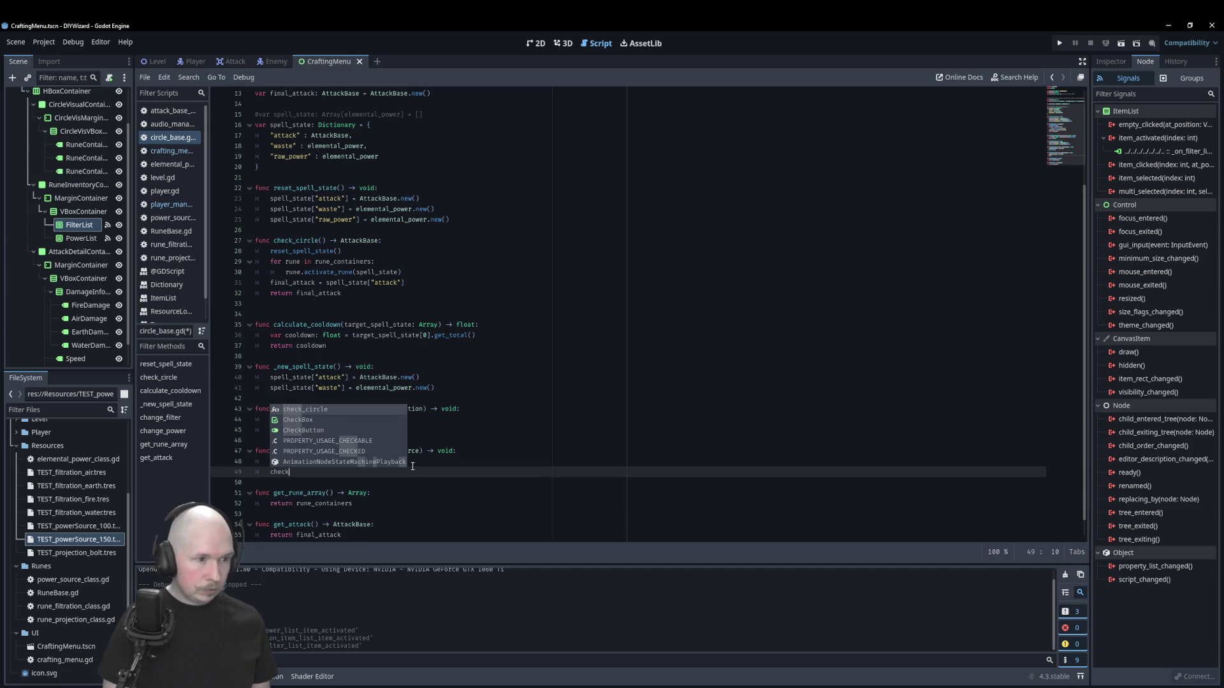
key("Return")
key("ctrl+s")
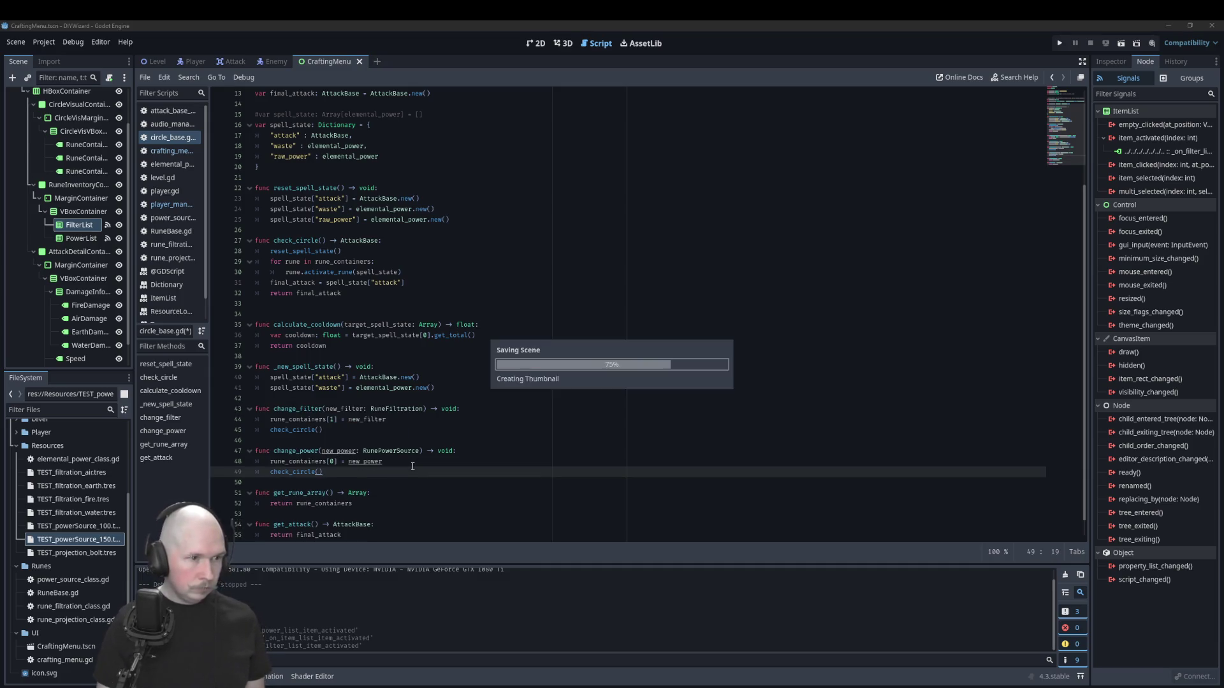
scroll(482, 332, "up", 4)
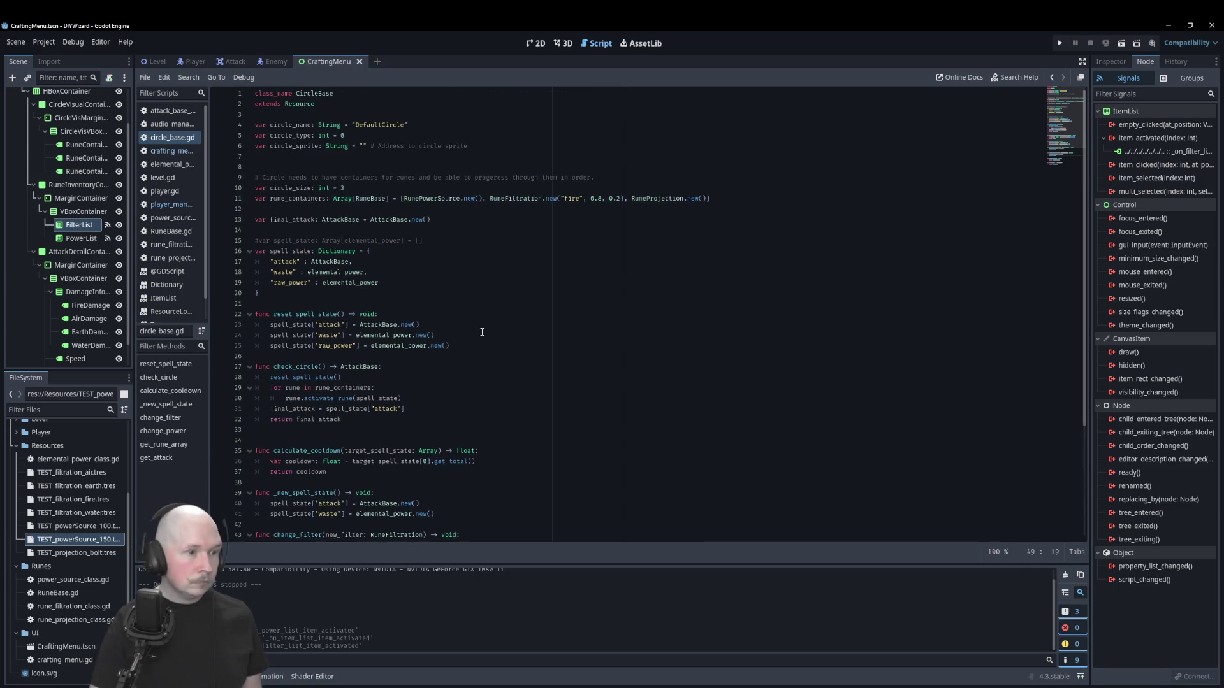
scroll(482, 332, "down", 5)
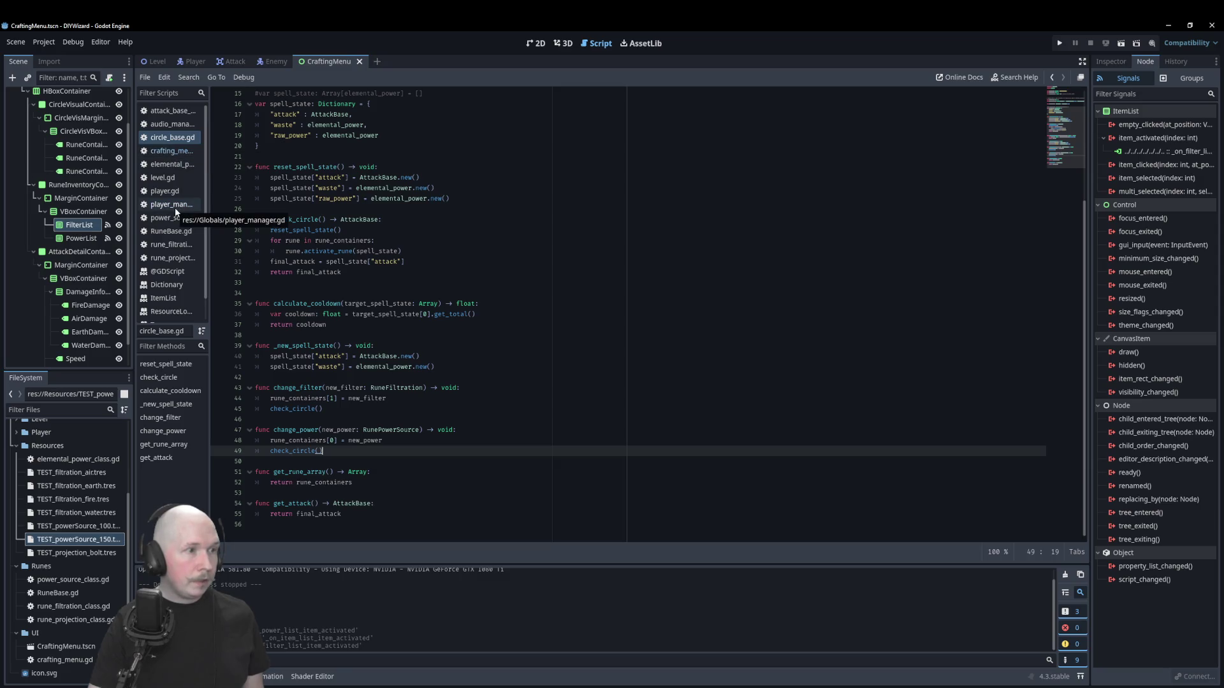
In crafting_menu.gd, replace pass in _on_power_list_item_activated with the filter handler's lines using set_new_power(index)
left_click(171, 151)
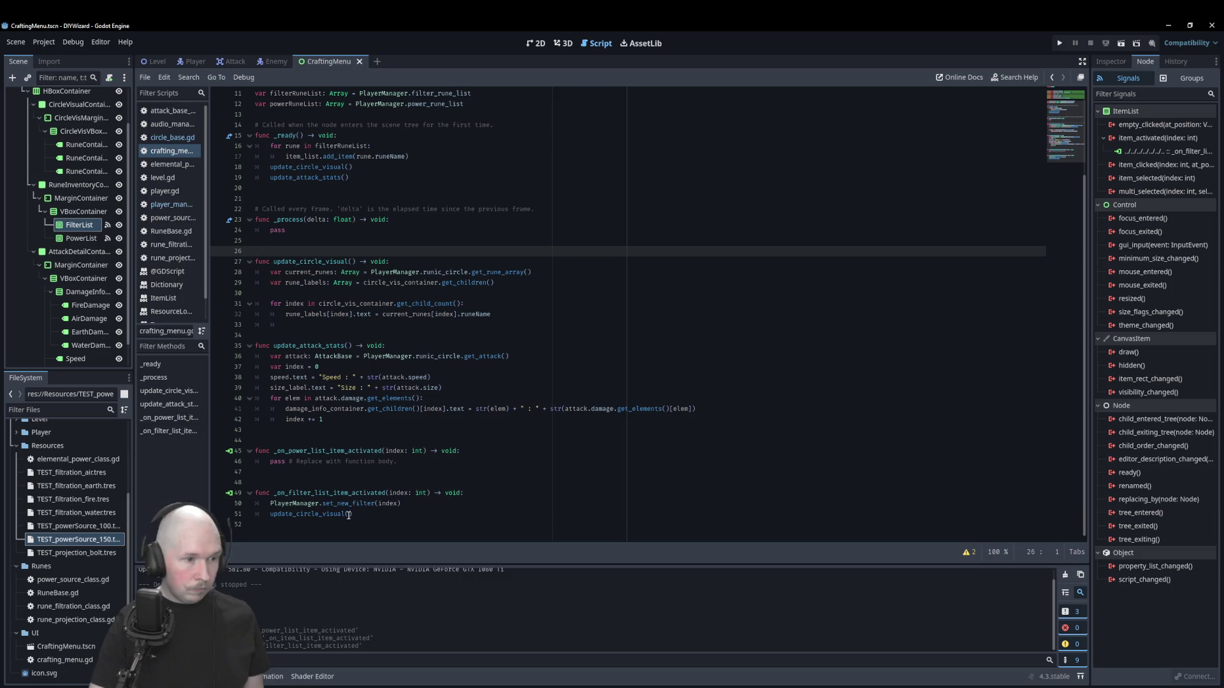
left_click_drag(348, 515, 255, 504)
key("ctrl+c")
double_click(278, 461)
key("ctrl+v")
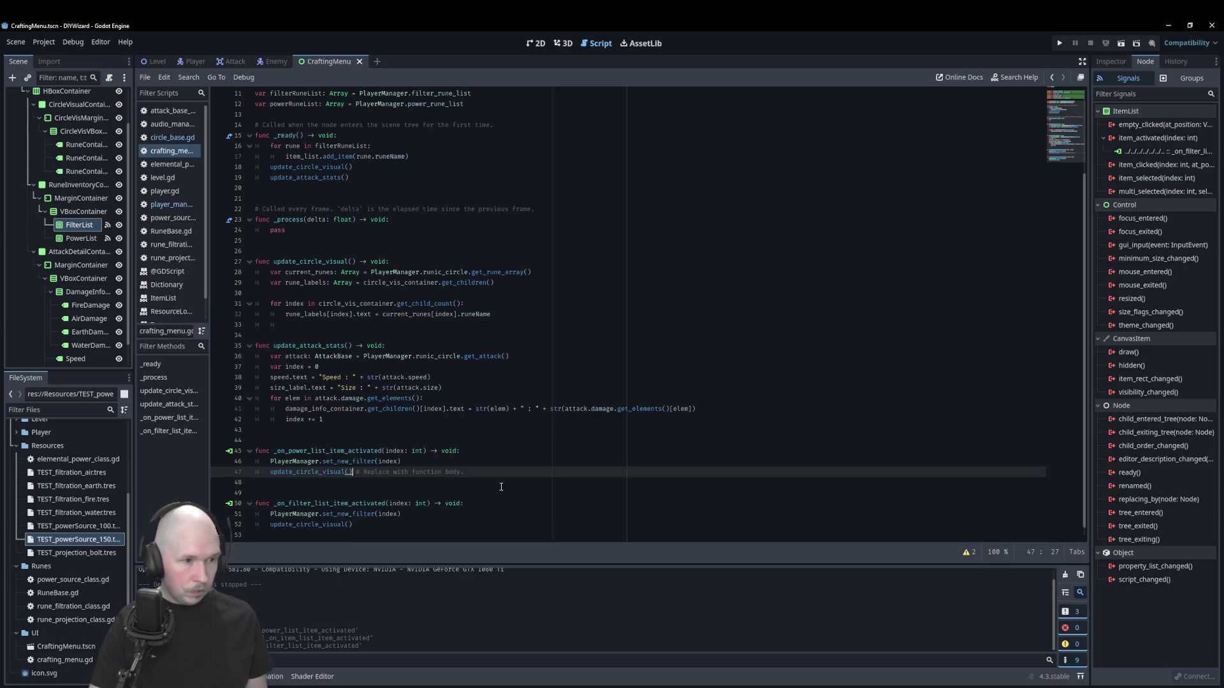
left_click(375, 462)
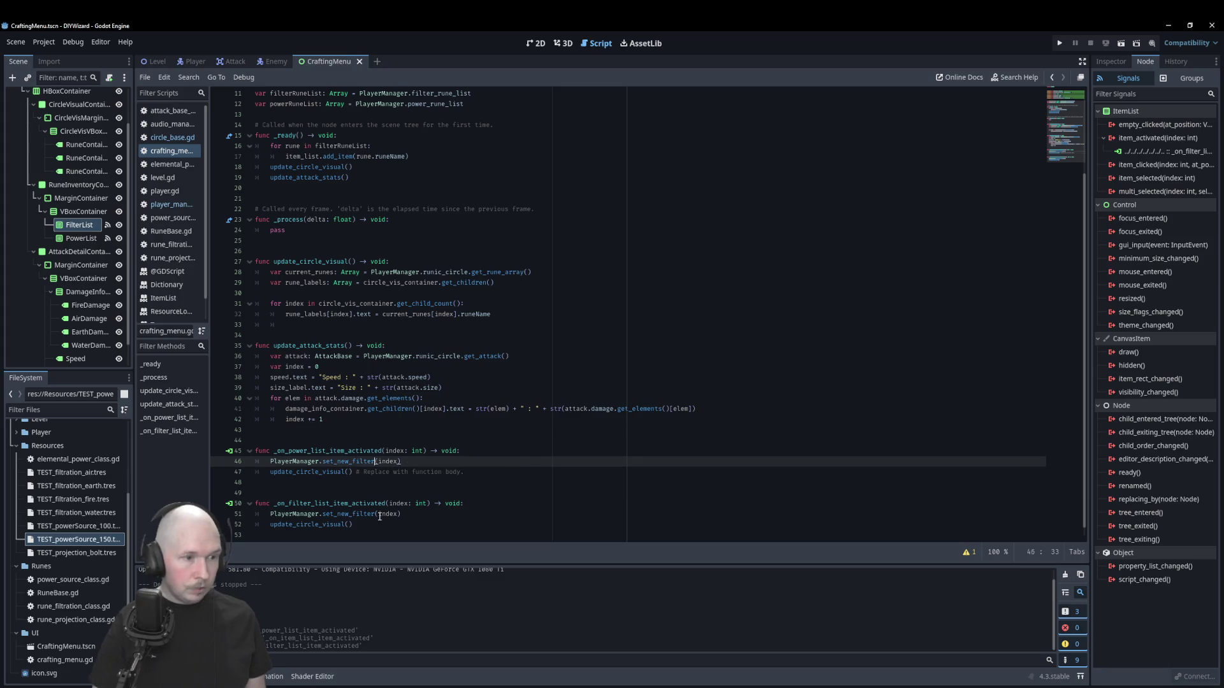
key("BackSpace")
key("BackSpace")
key("BackSpace")
type("power")
key("ctrl+s")
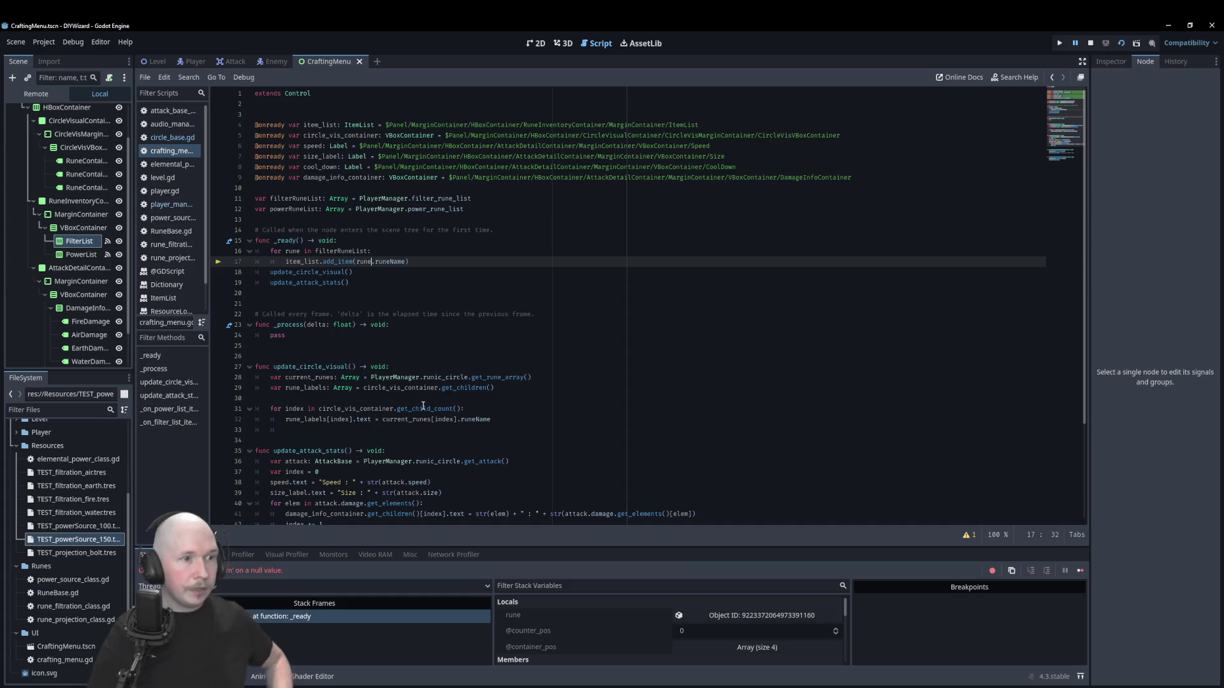
left_click(1088, 45)
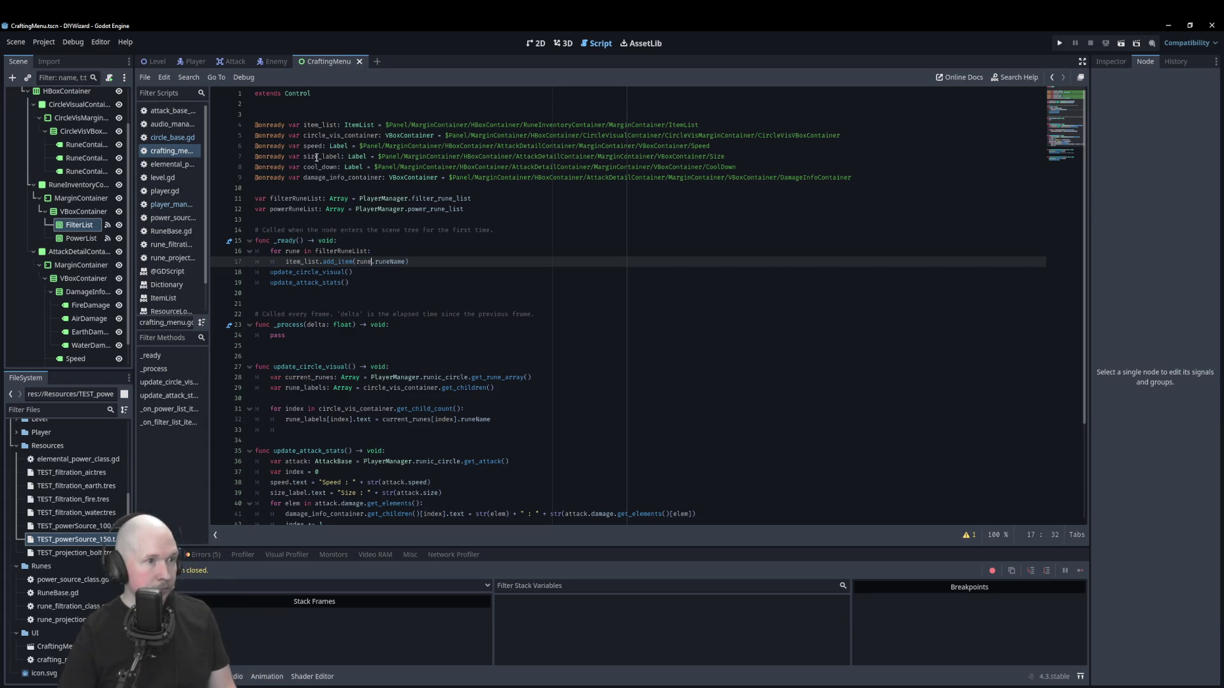
triple_click(328, 127)
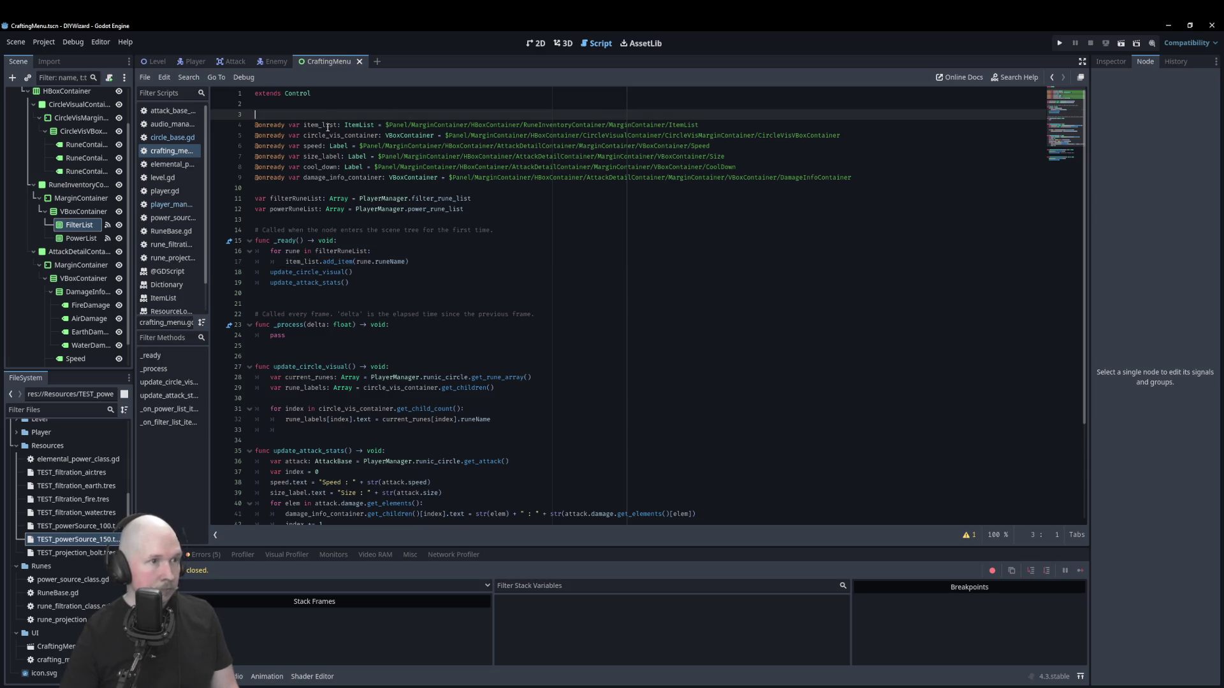
key("Delete")
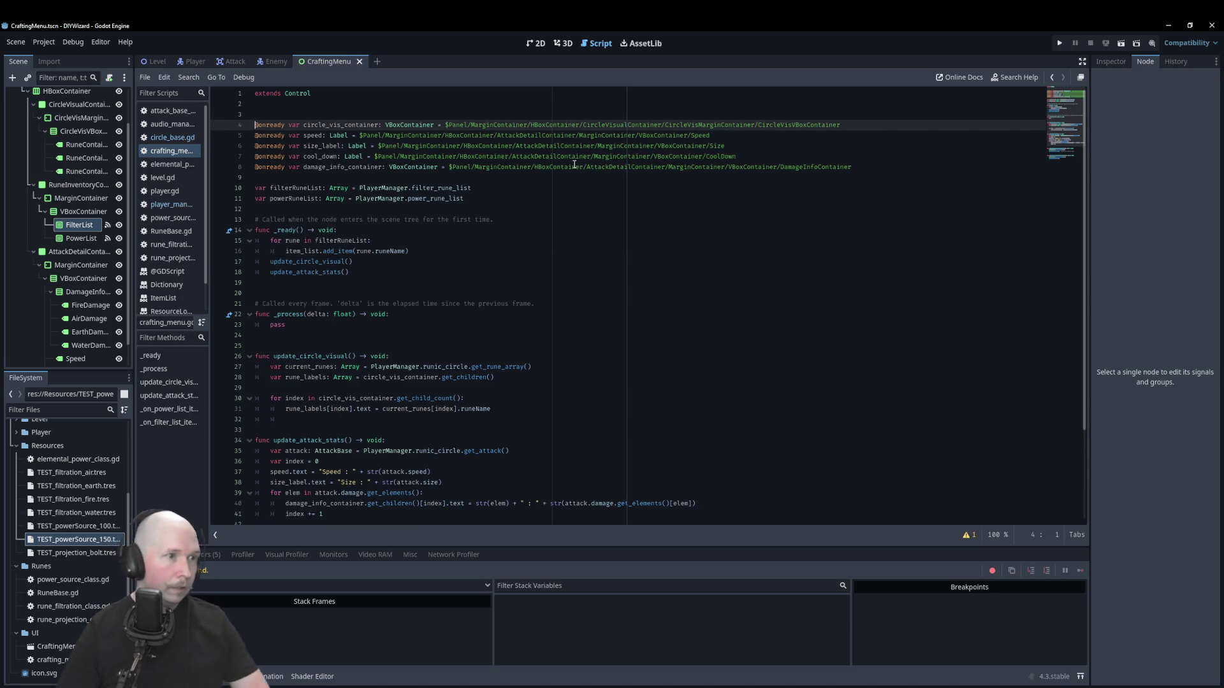
mouse_move(79, 224)
left_mouse_down()
mouse_move(323, 192)
mouse_move(321, 182)
left_mouse_up()
mouse_move(81, 238)
left_mouse_down()
mouse_move(232, 231)
mouse_move(297, 188)
left_mouse_up()
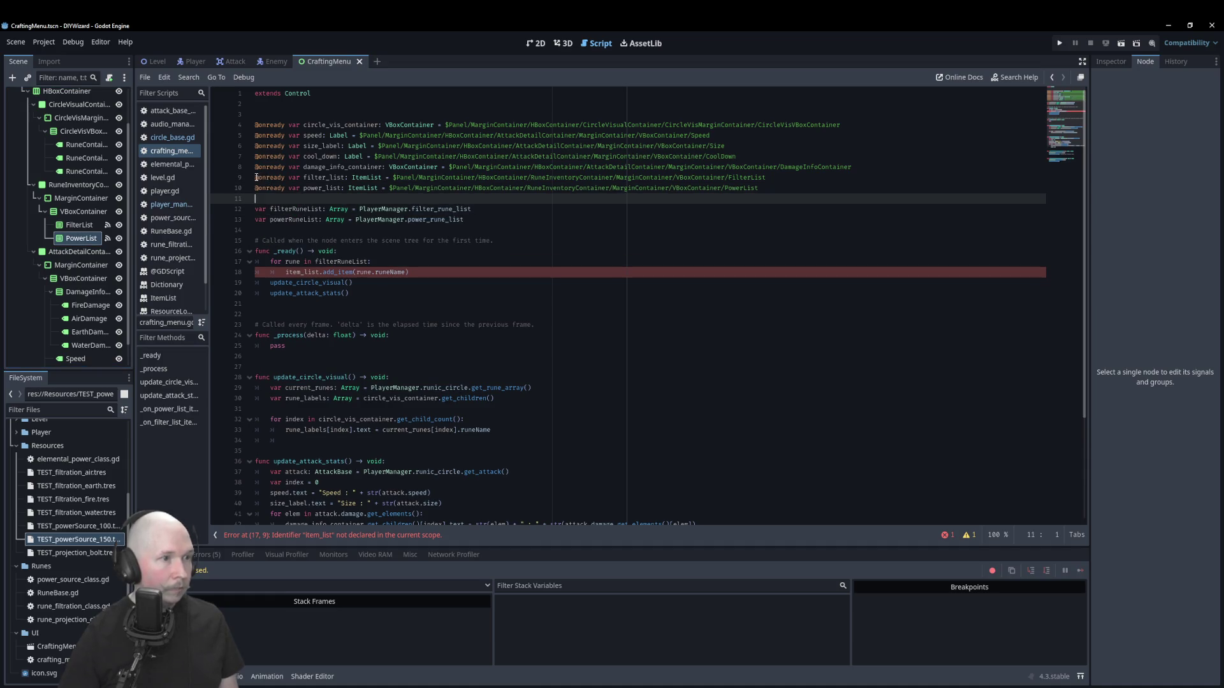
key("Up")
key("Up")
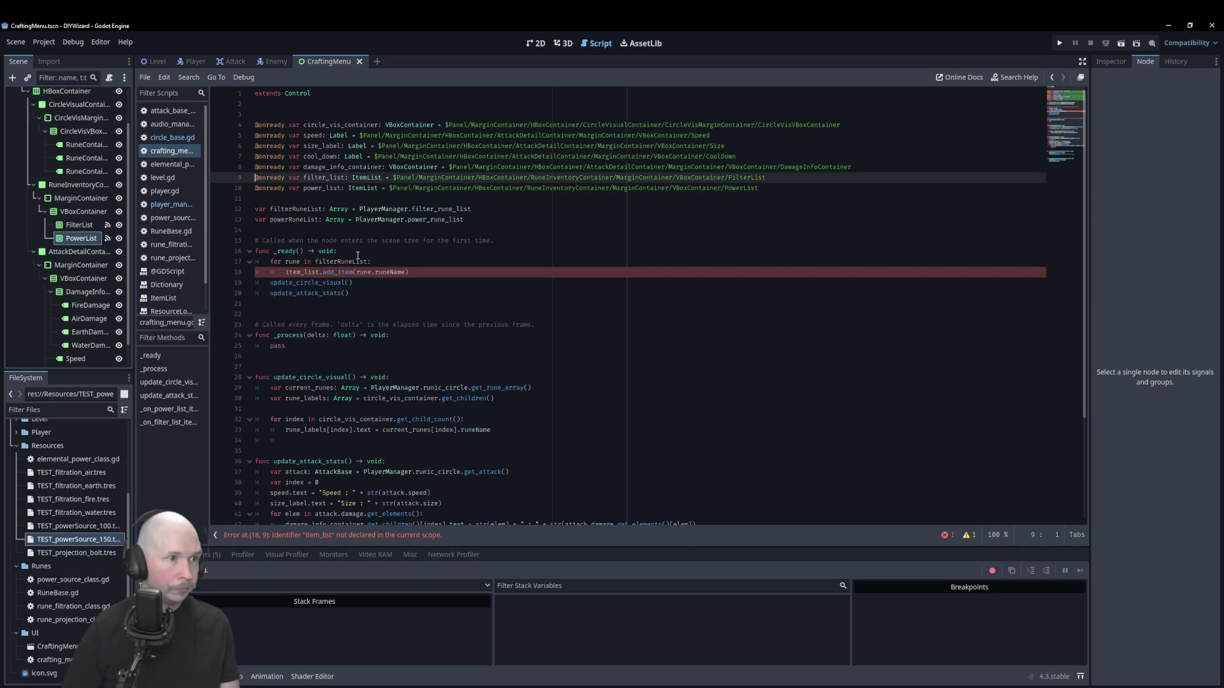
key("Return")
Start a new function below _process: func poulate_lists() -> void:
left_click(424, 366)
key("Return")
type("func po")
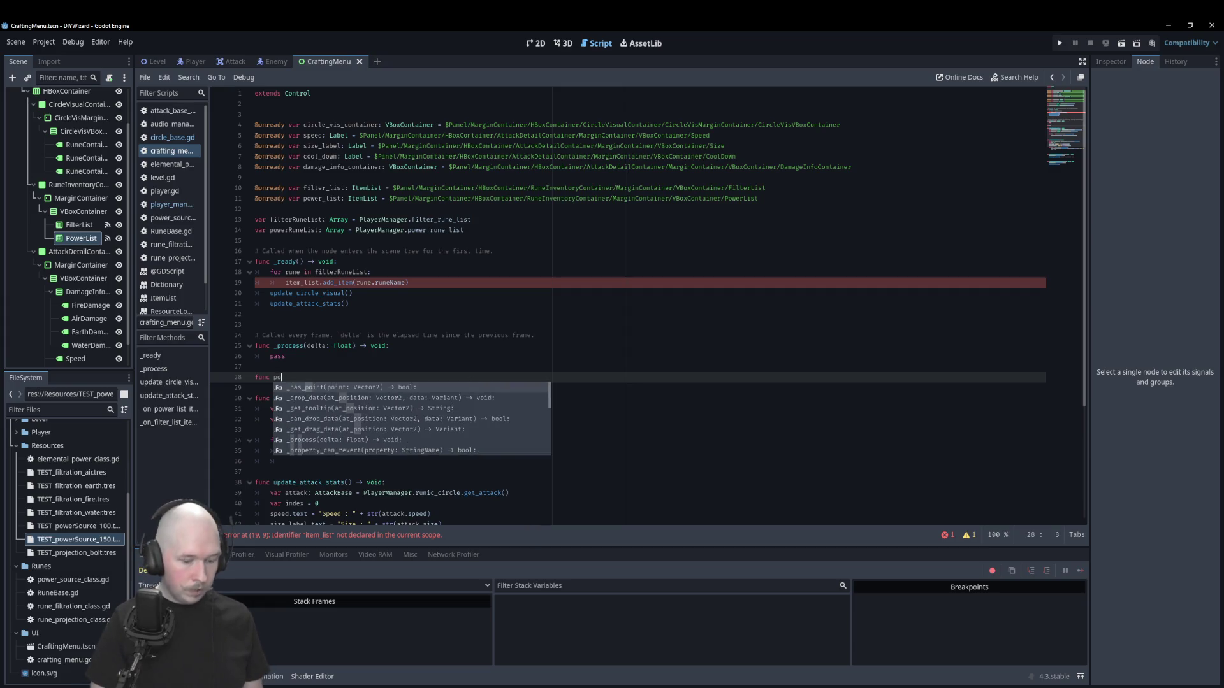
type("ulate_lists(")
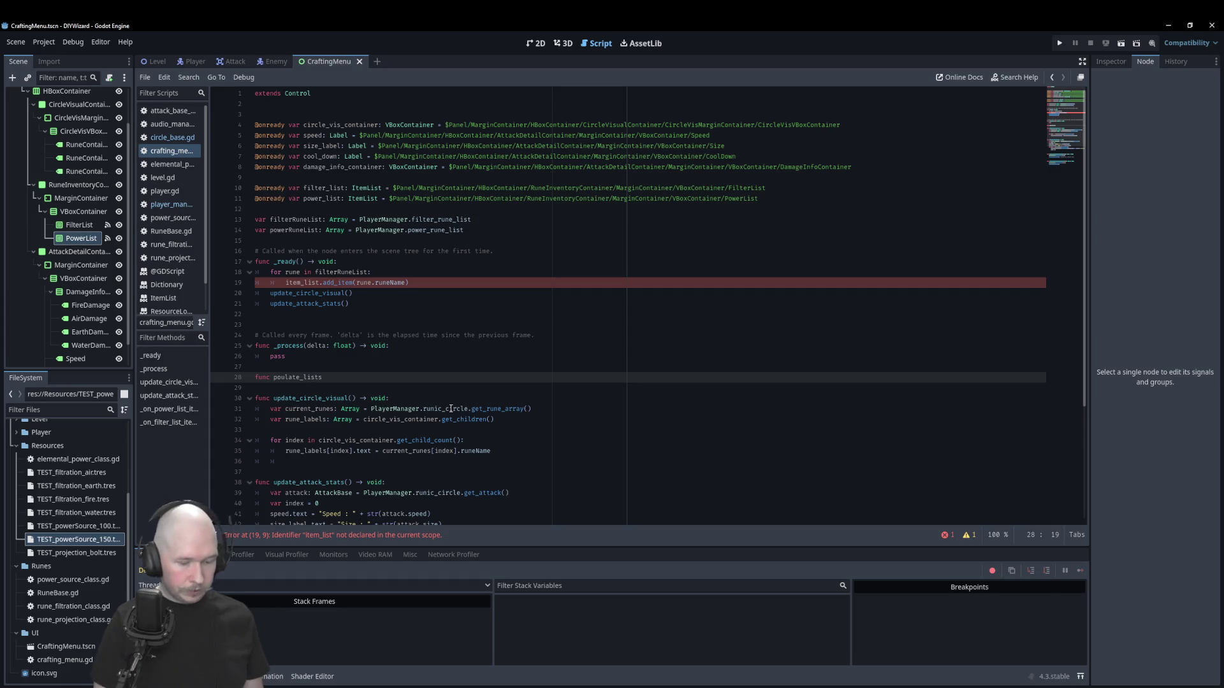
type(") -> ")
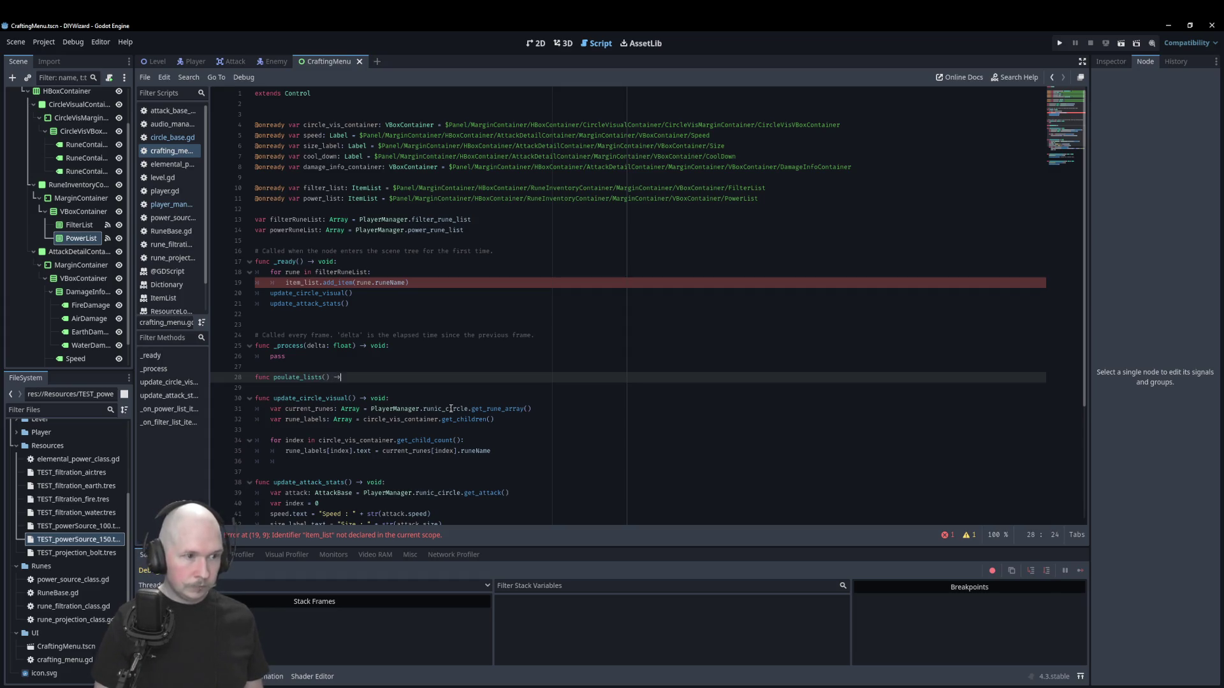
type("void:")
Write poulate_lists' loop over powerRuneList calling power_list.add_item(rune.runeName)
key("Return")
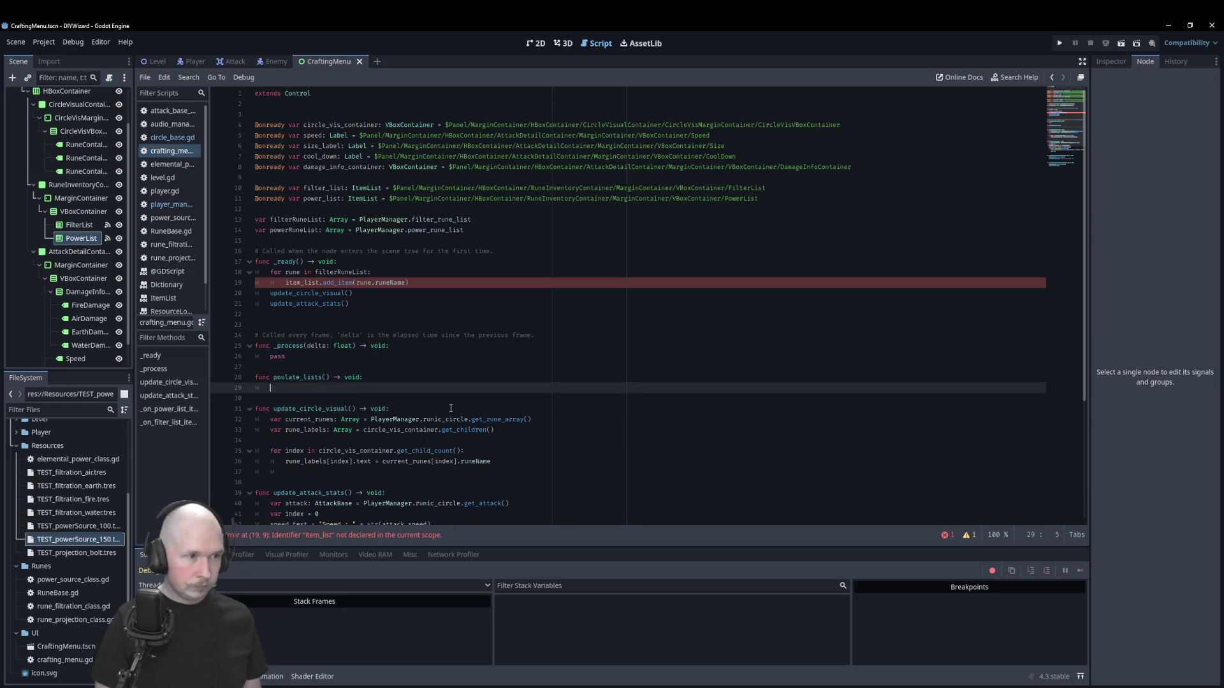
type("or ")
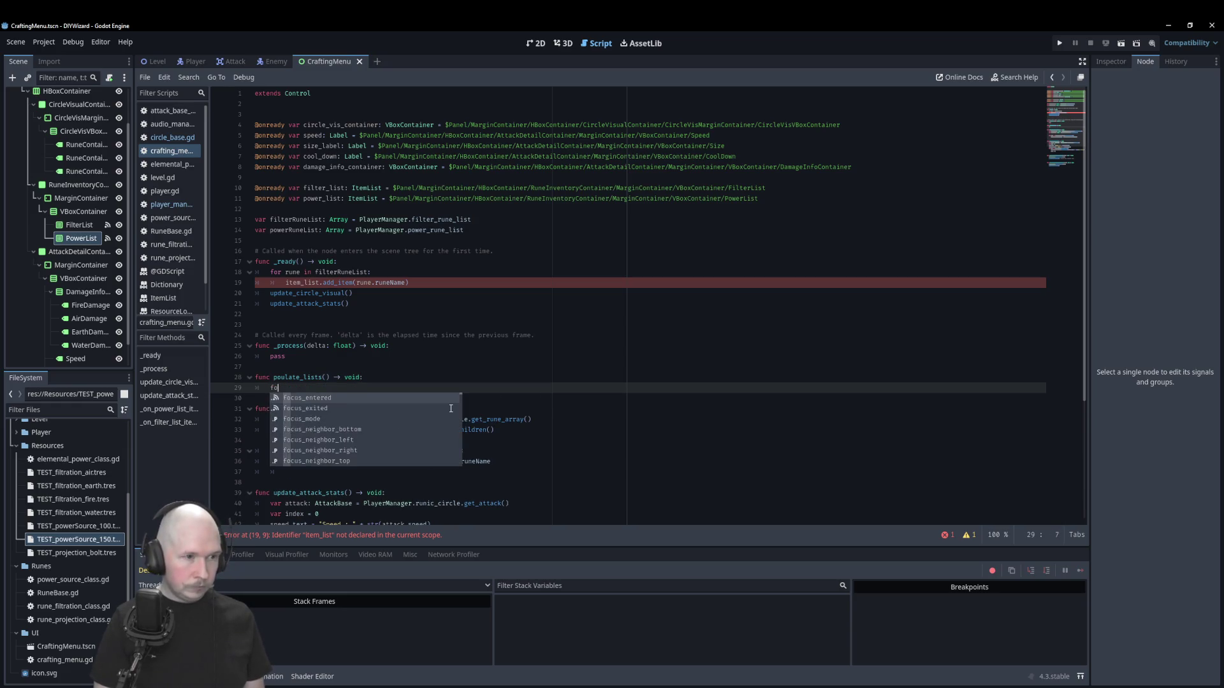
type("ru")
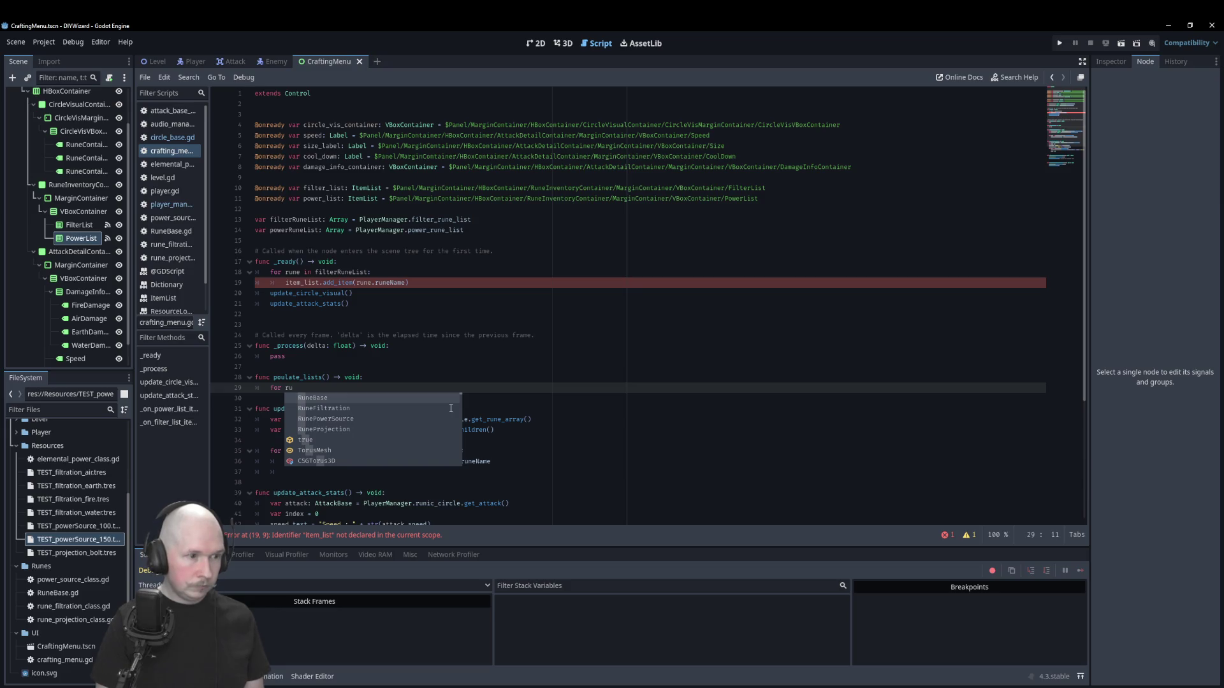
type("ne in ")
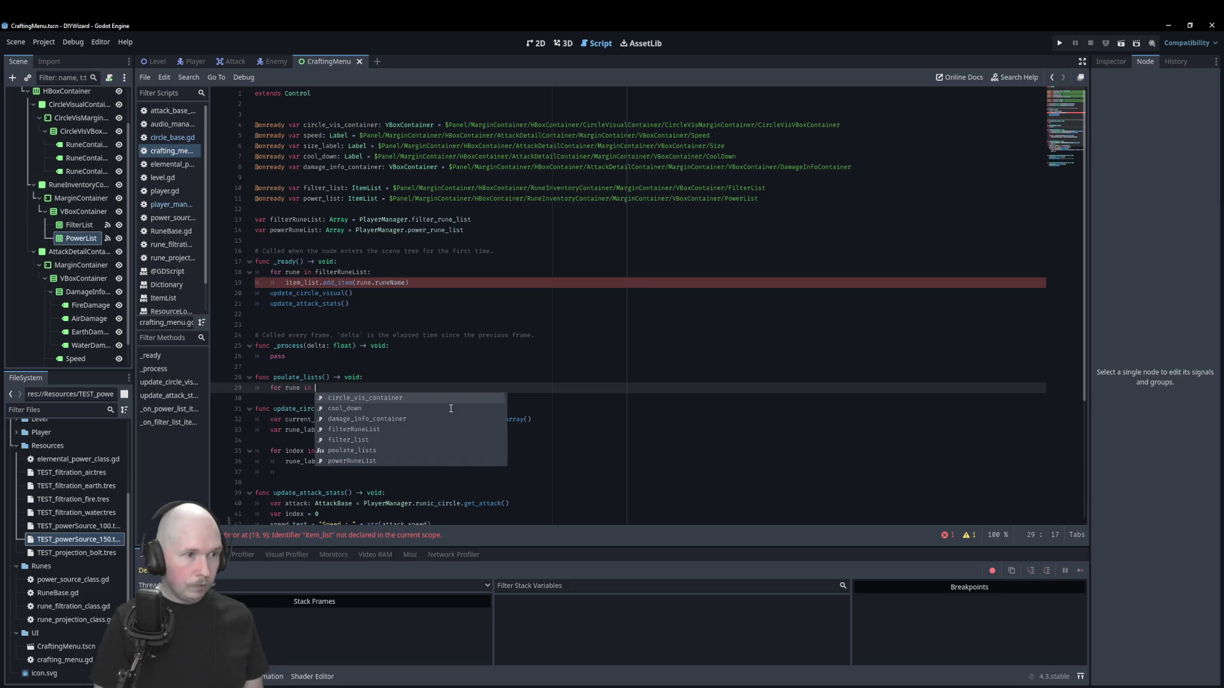
type("filt")
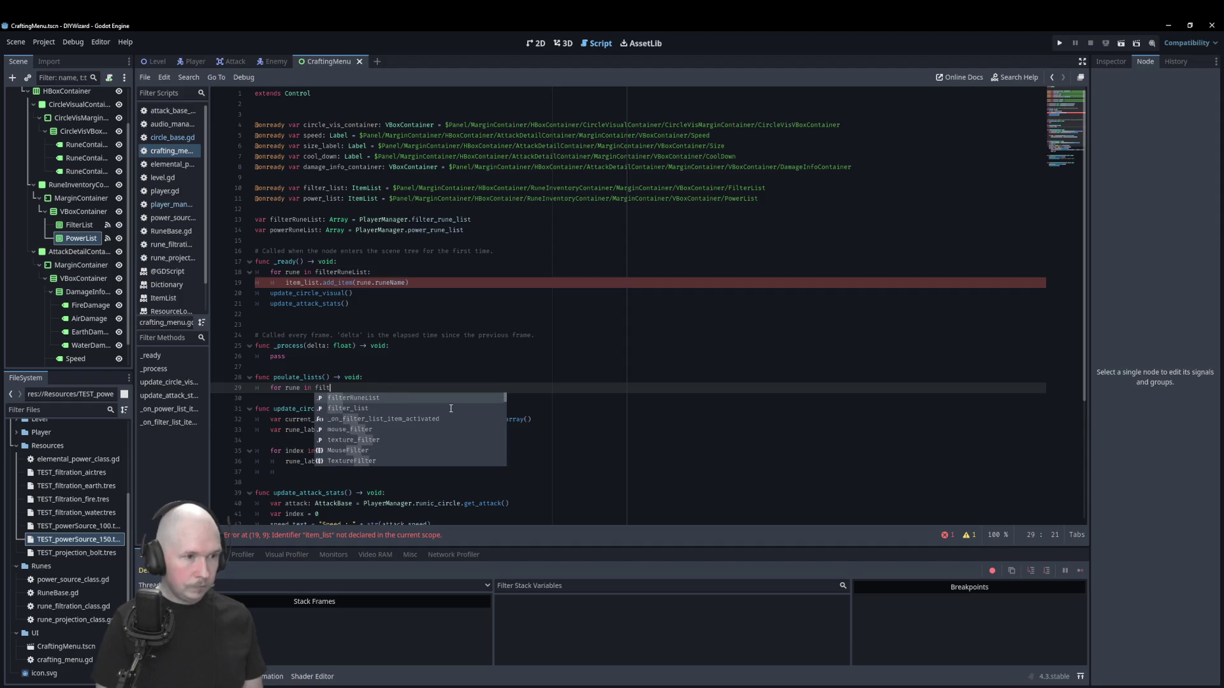
key("BackSpace")
key("BackSpace")
key("BackSpace")
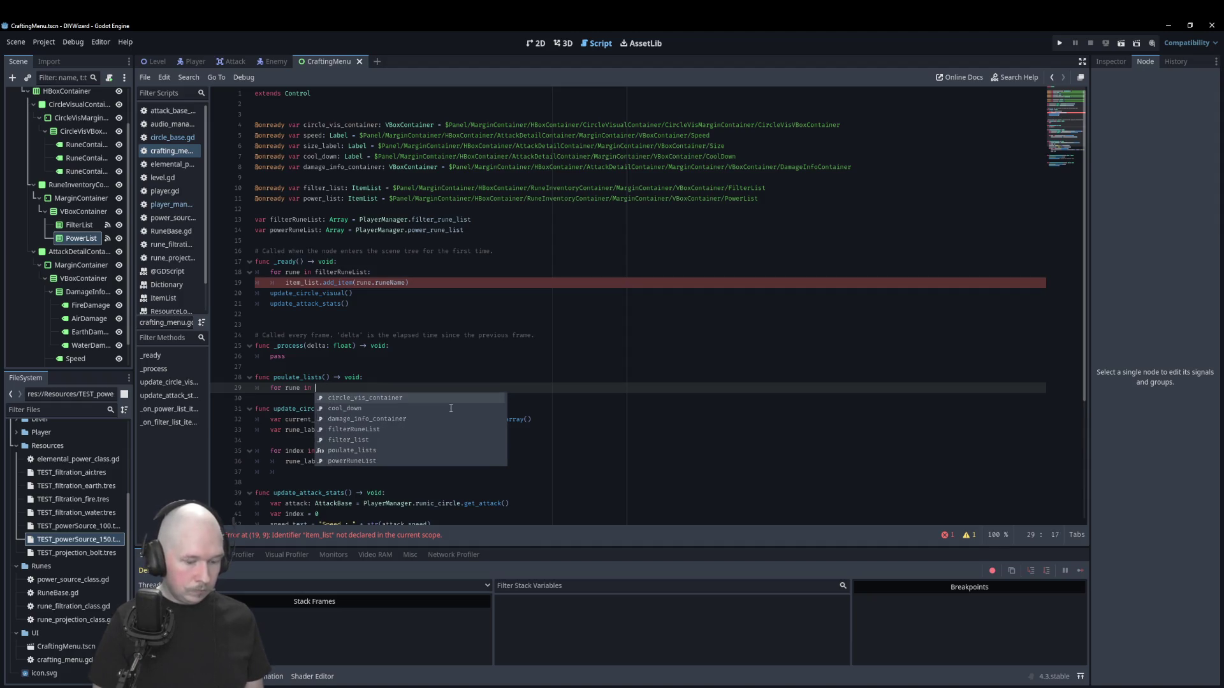
type("power")
key("Return")
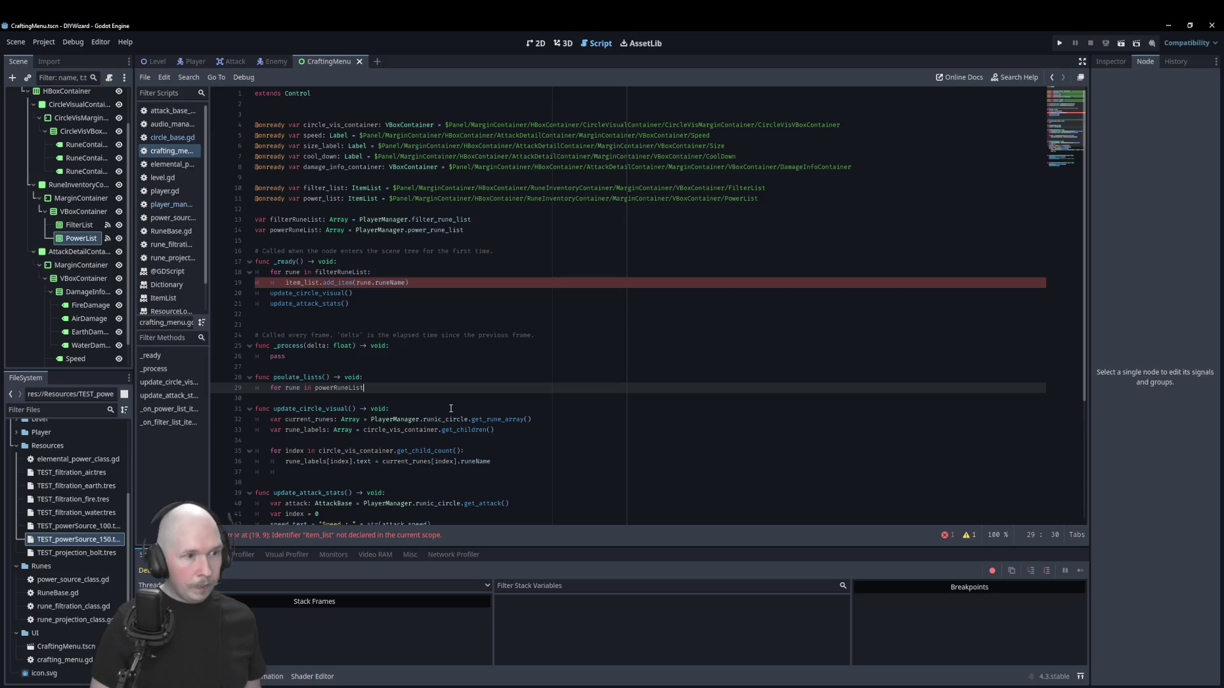
type(":")
key("Return")
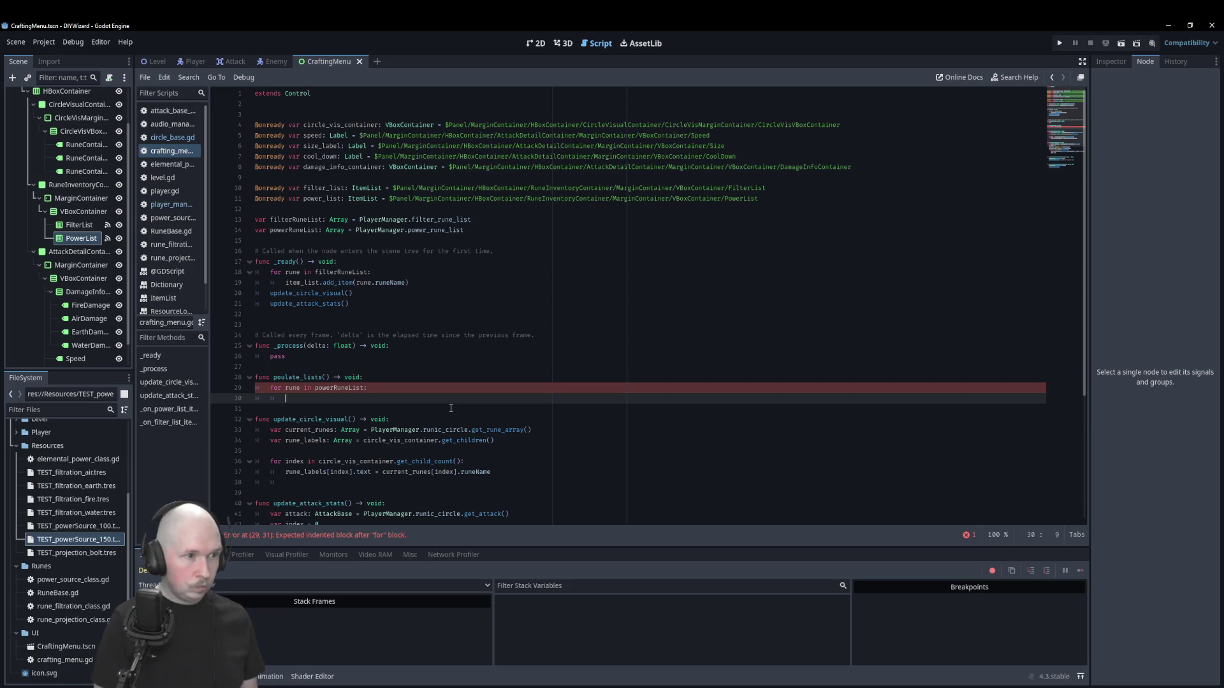
type("power")
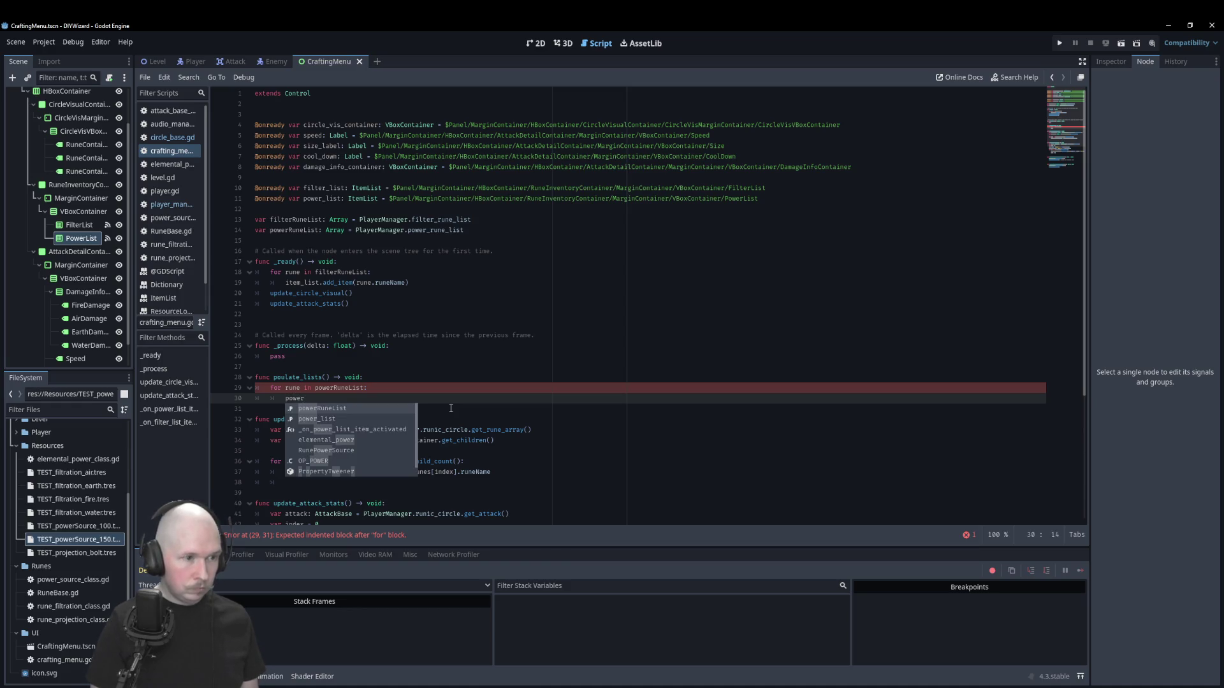
type("_list.")
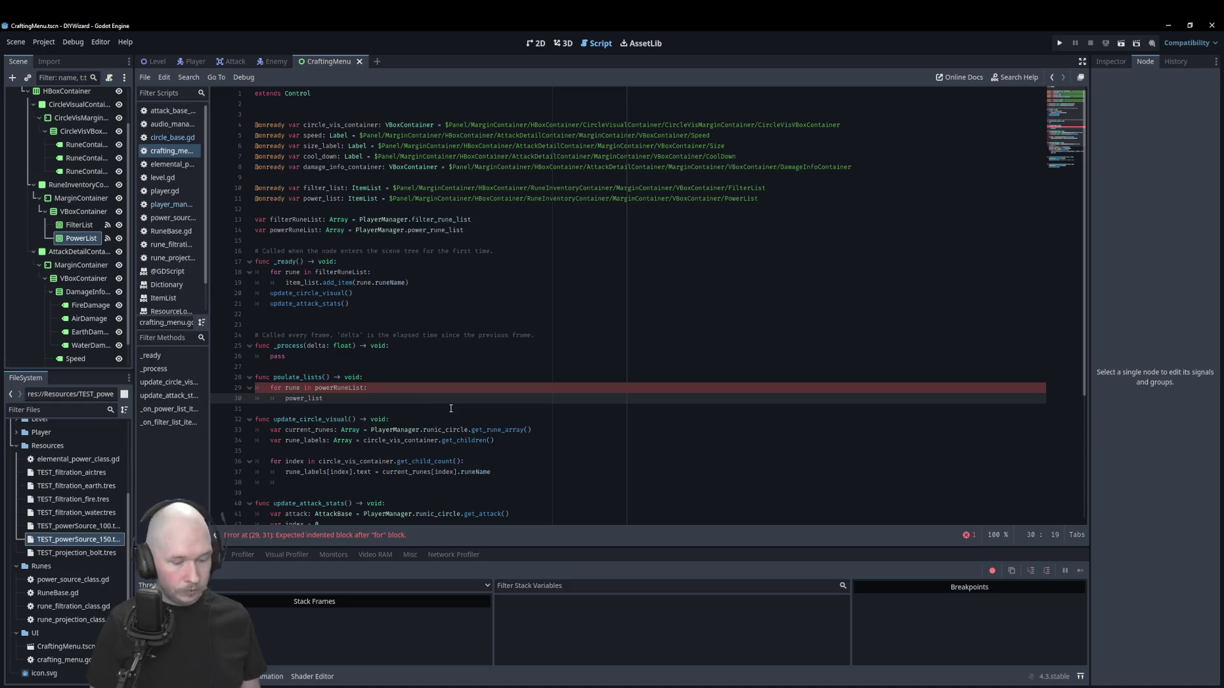
type("add")
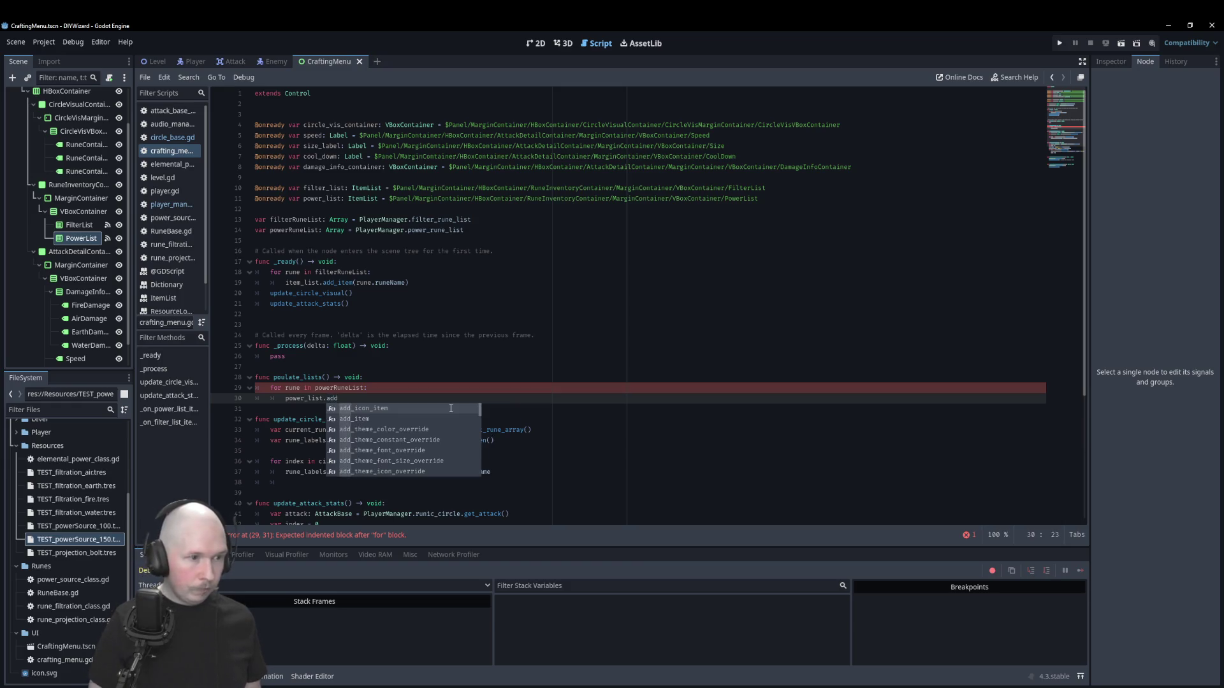
key("Down")
key("Return")
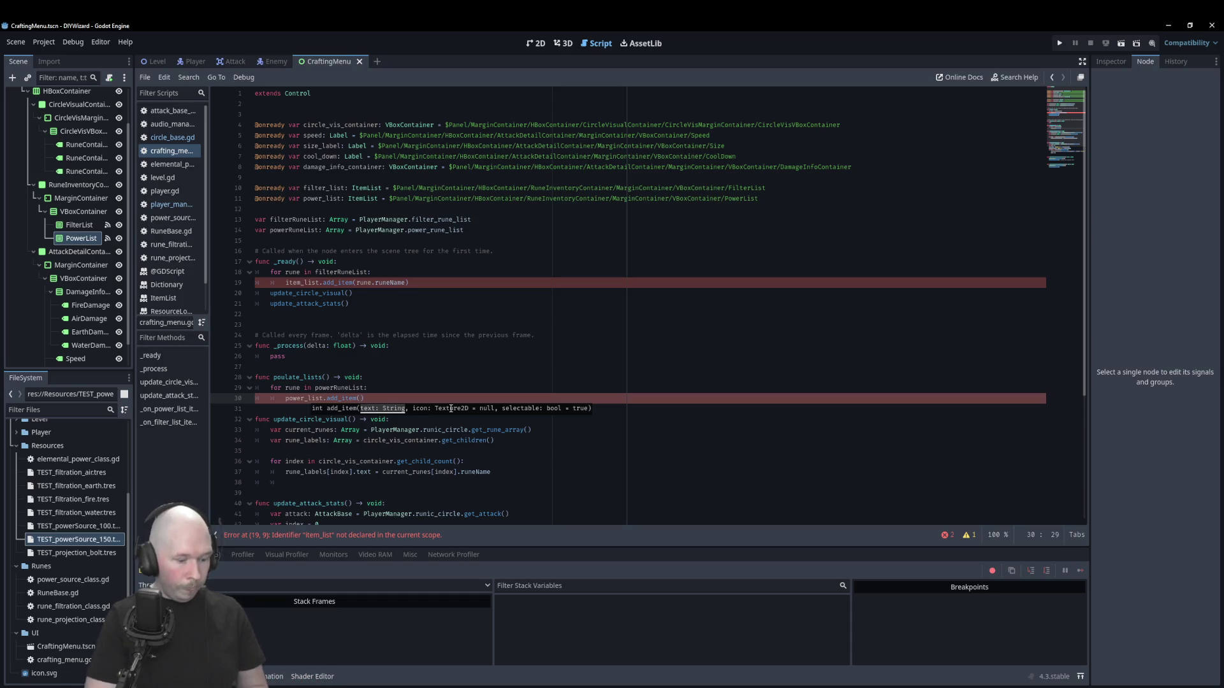
type("rune.")
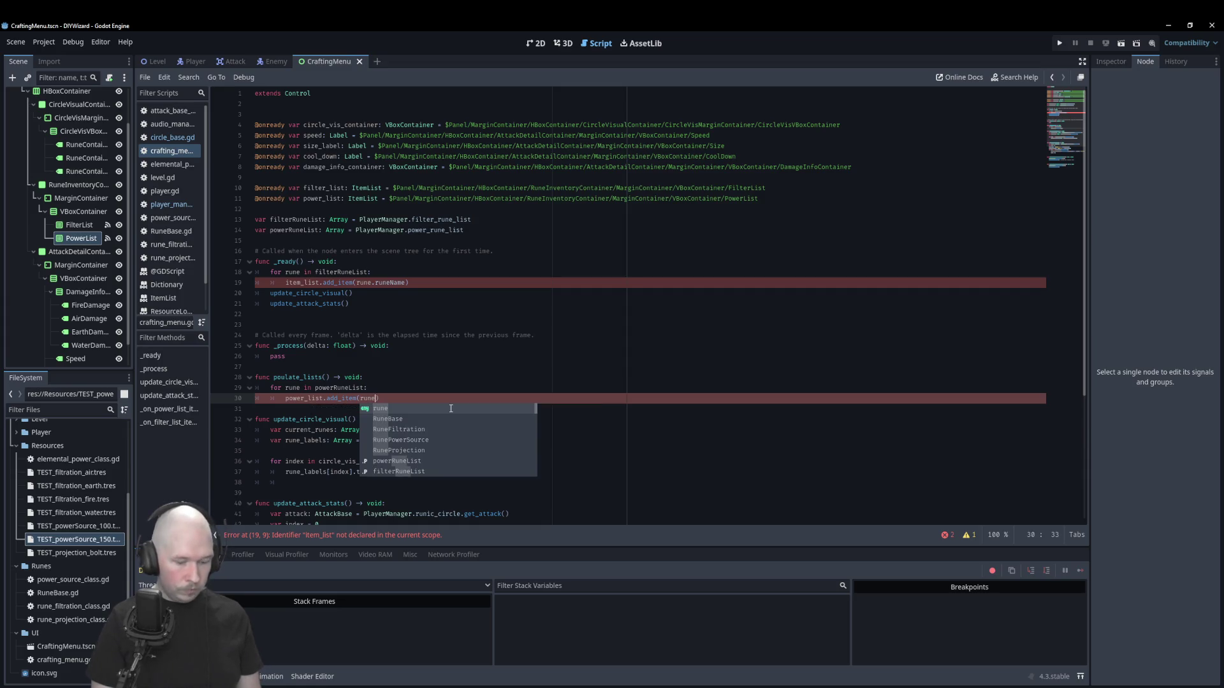
type("runeName")
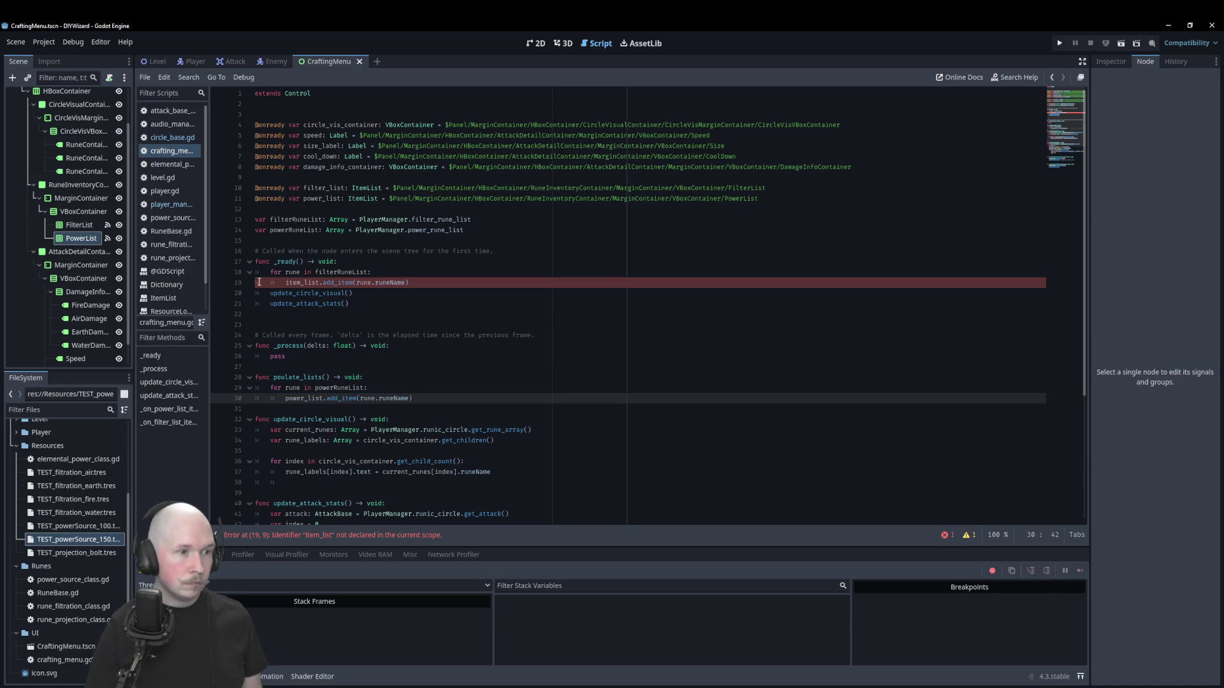
Replace item_list with filterRuneList and move the filter loop from _ready into poulate_lists
double_click(297, 221)
key("ctrl+c")
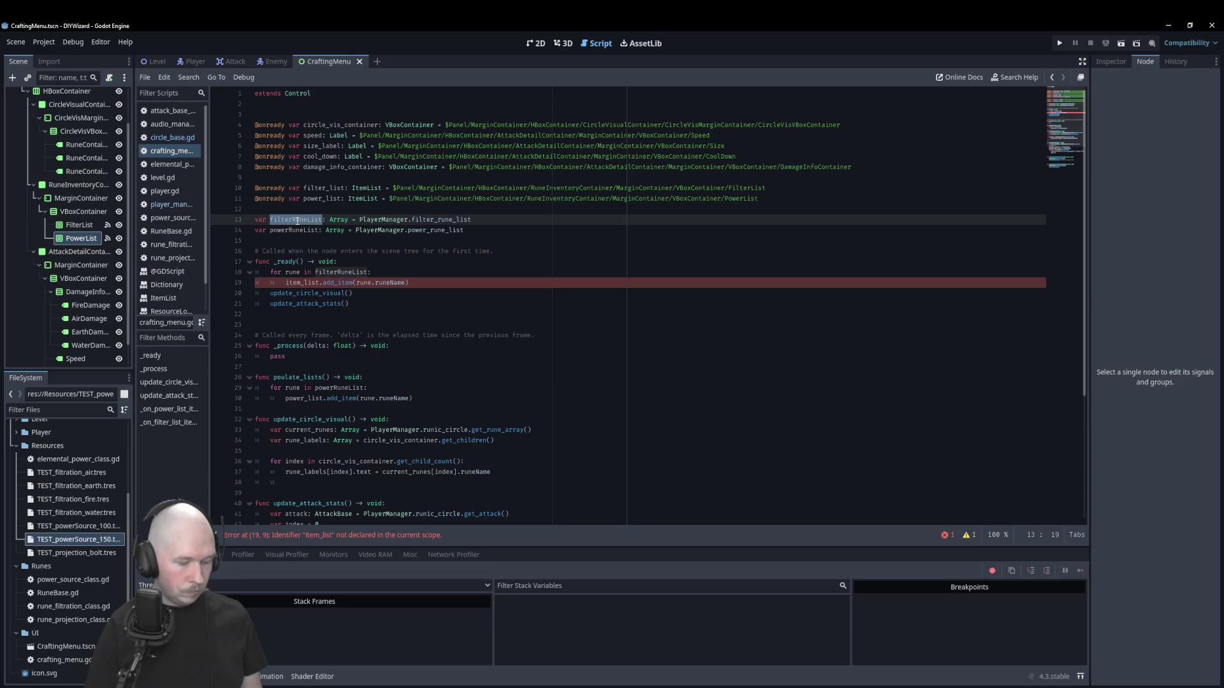
double_click(296, 282)
key("ctrl+v")
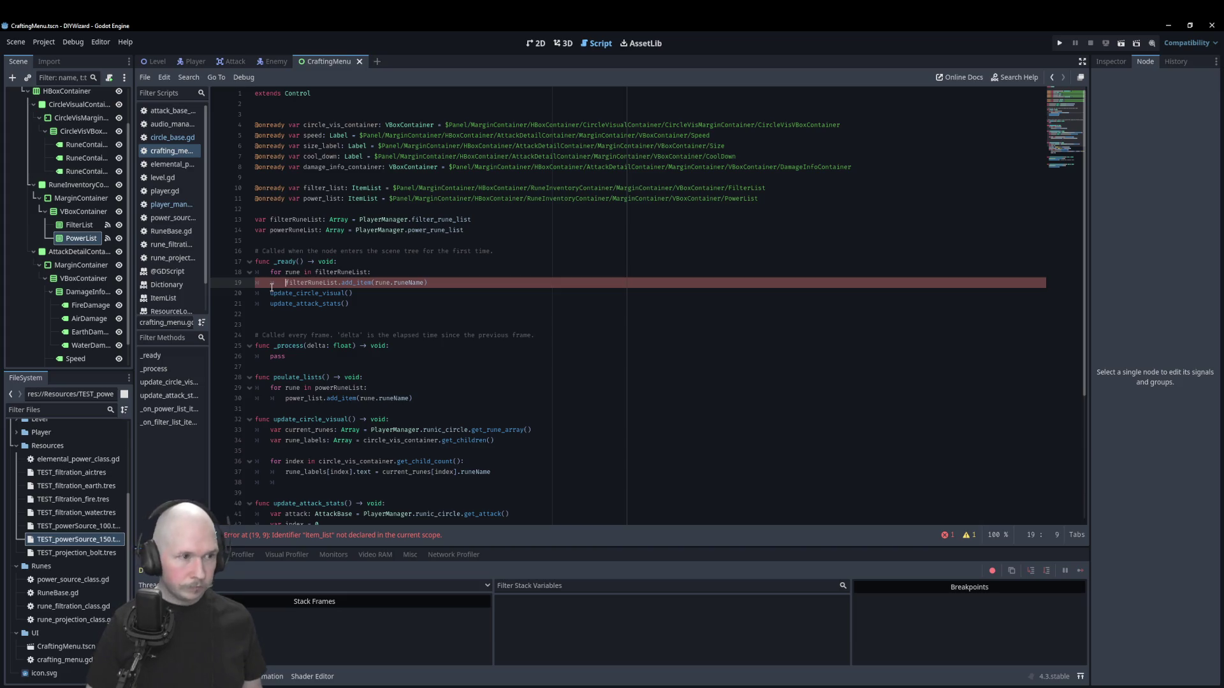
key("Up")
key("alt+Down")
key("alt+Down")
key("alt+Down")
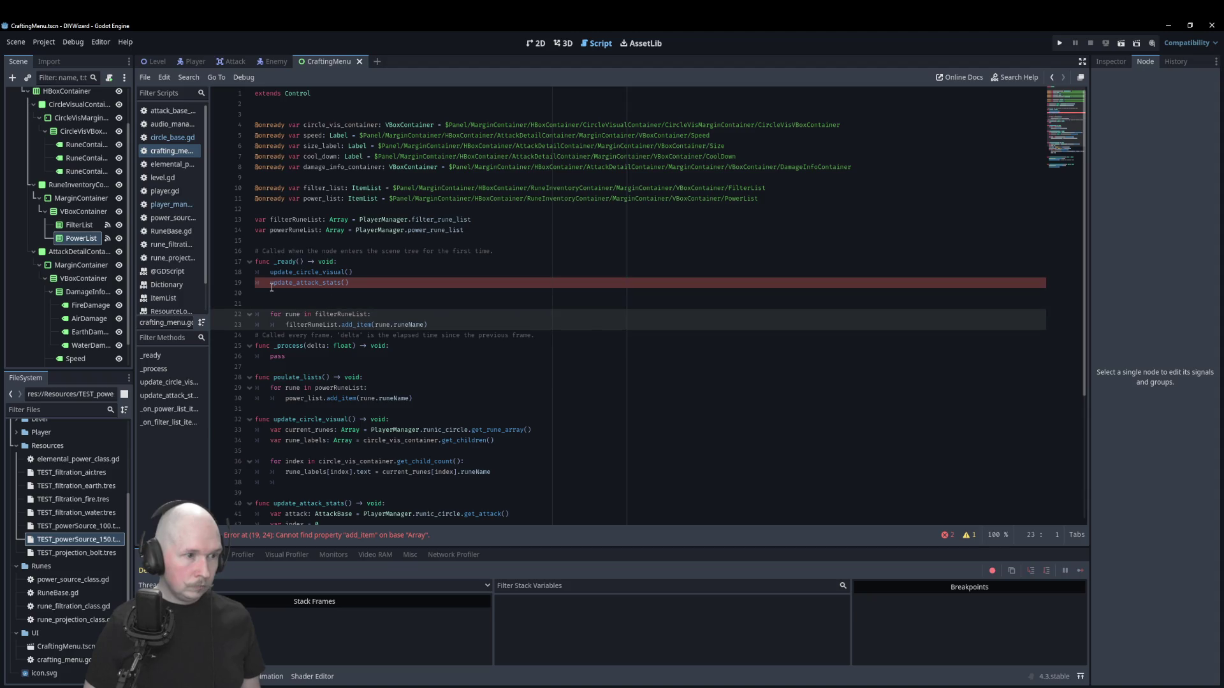
key("alt+Down")
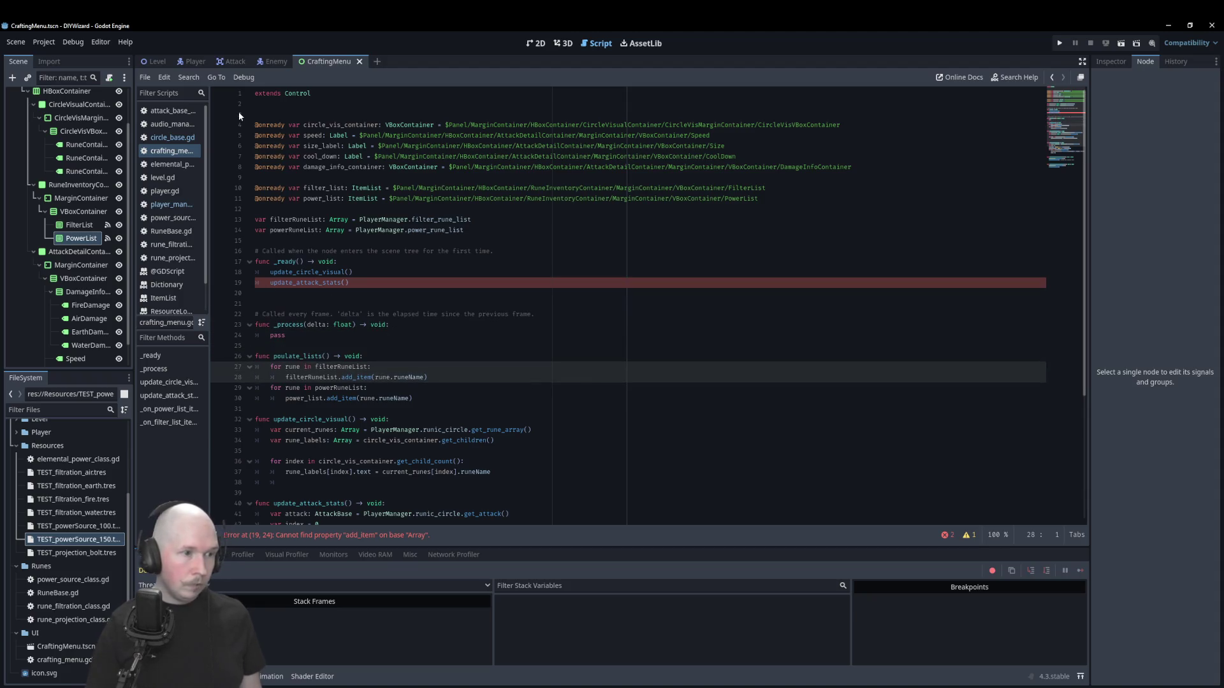
Fix the name to populate_lists and call populate_lists() at the top of _ready
left_click(283, 356)
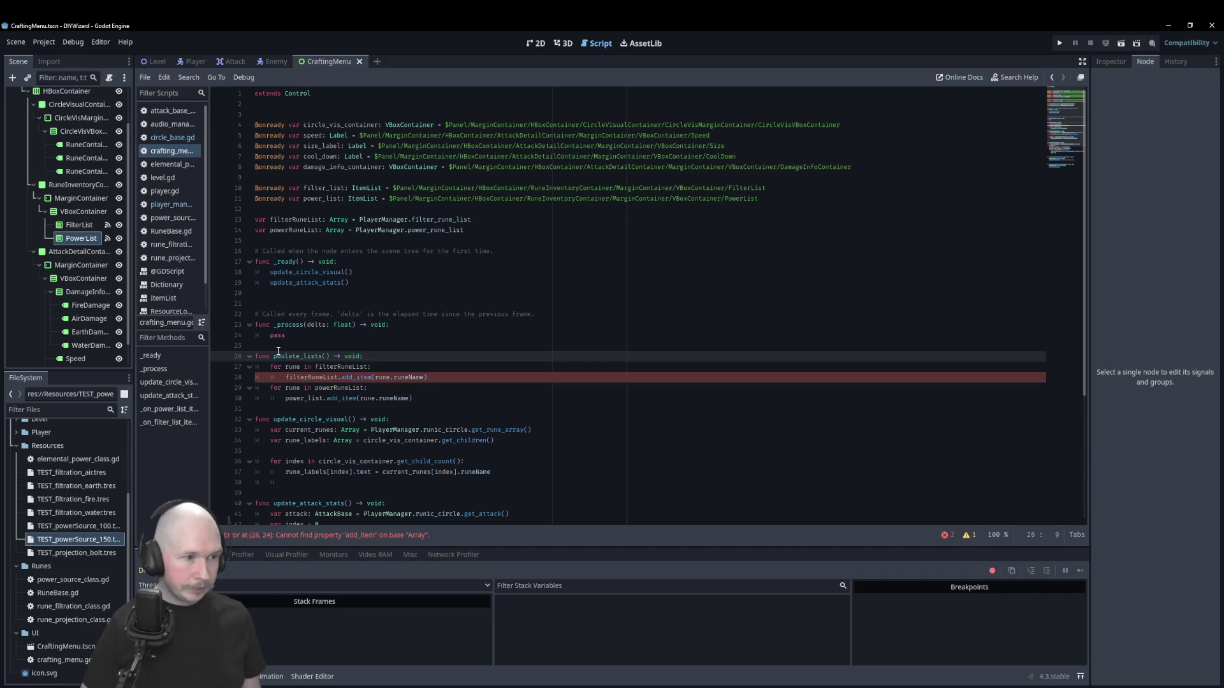
type("p")
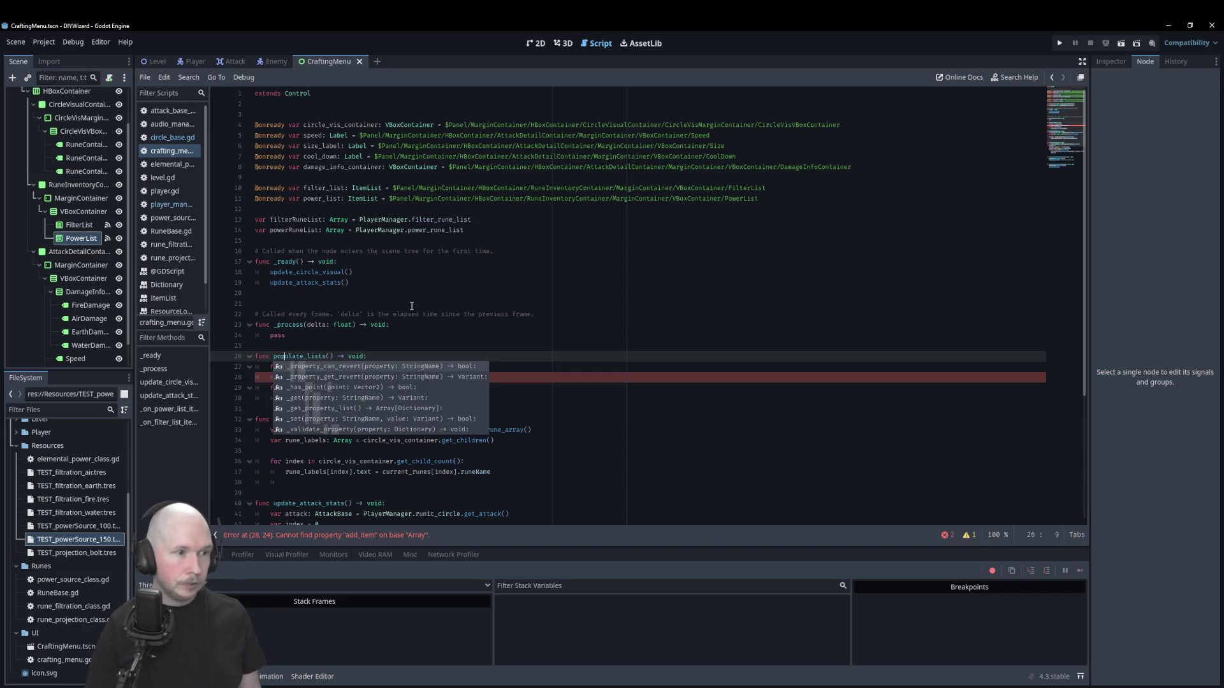
left_click(319, 303)
left_click(368, 257)
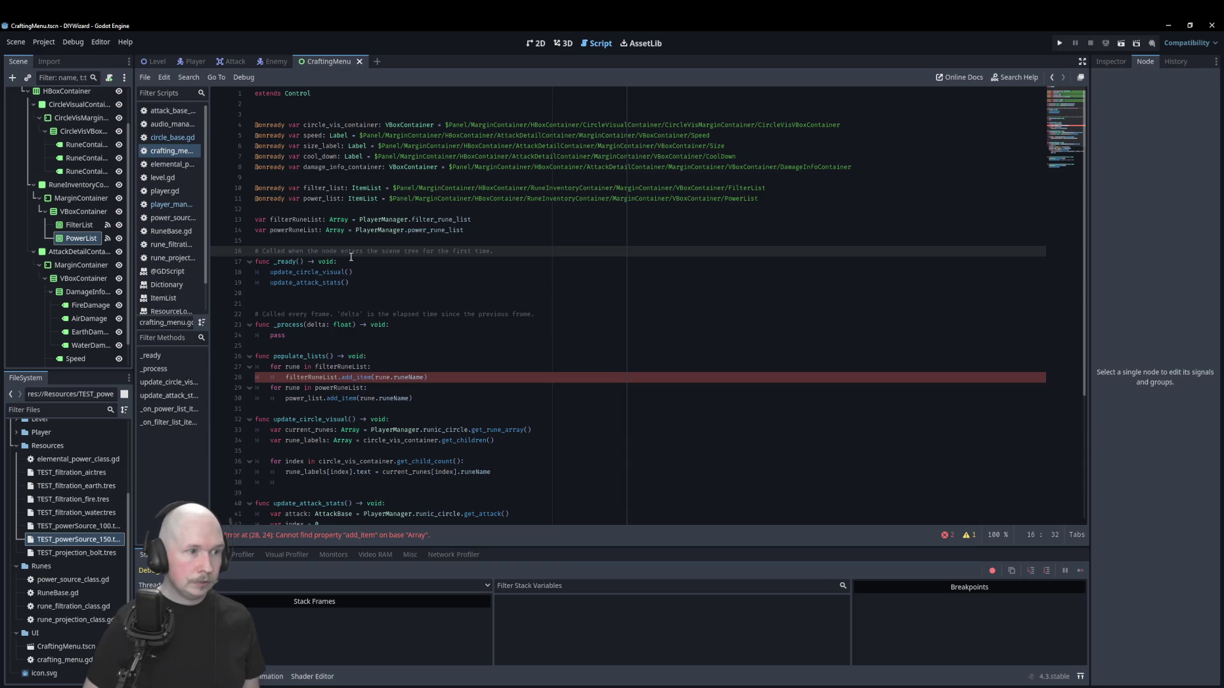
key("Return")
type("pop")
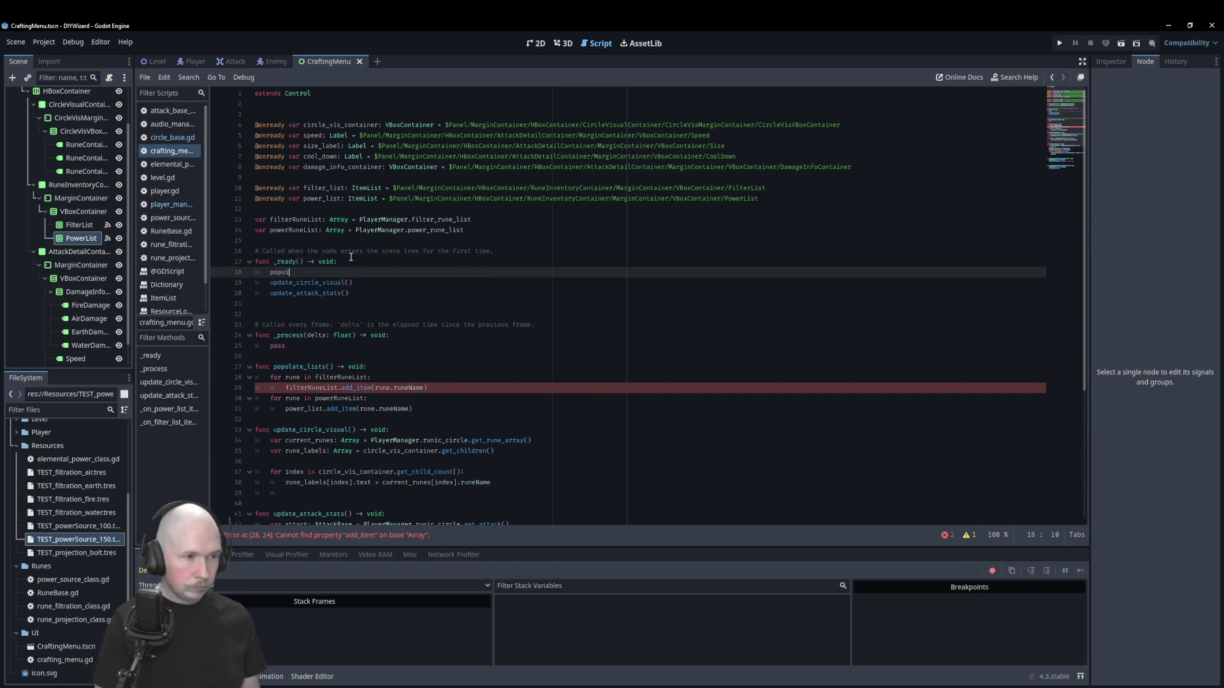
key("Return")
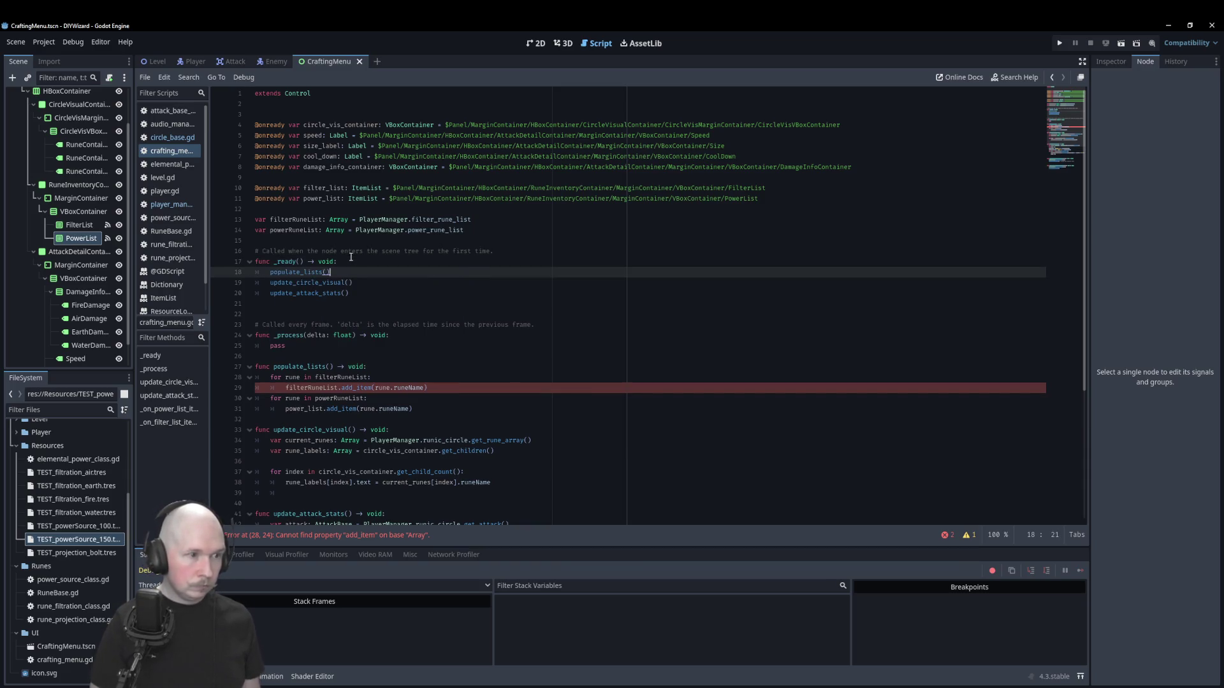
Change filterRuneList on line 29 to filter_list, save, and test-run the scene
left_click(356, 347)
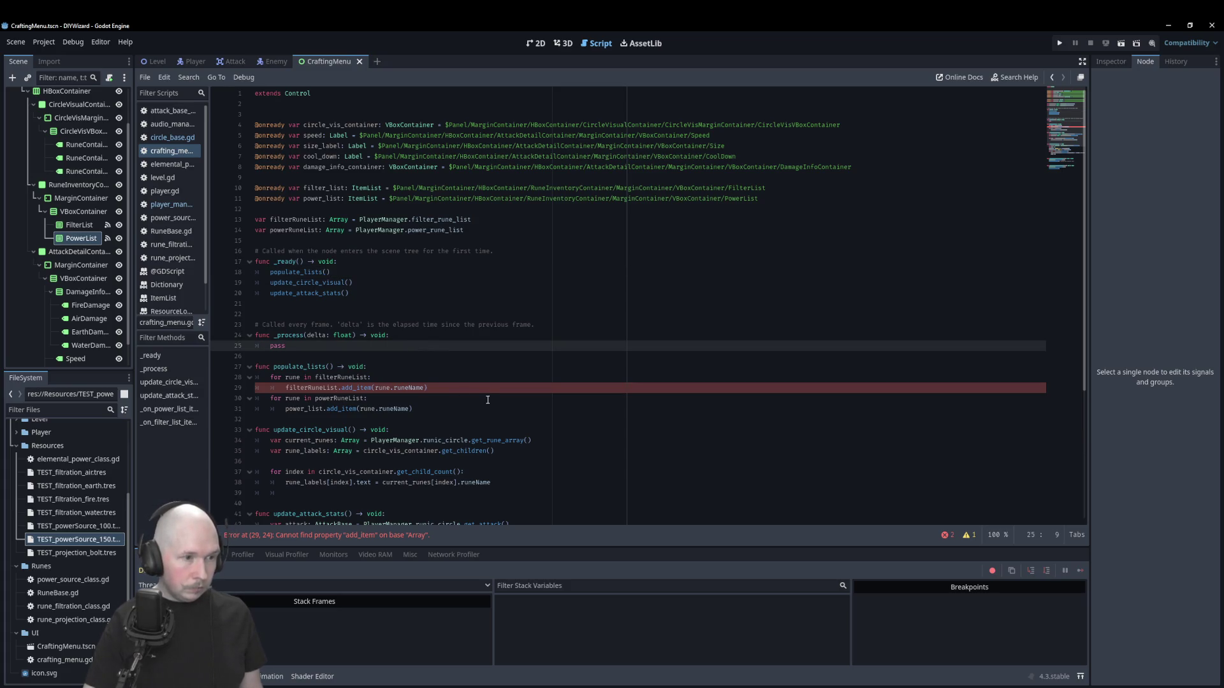
left_click(324, 387)
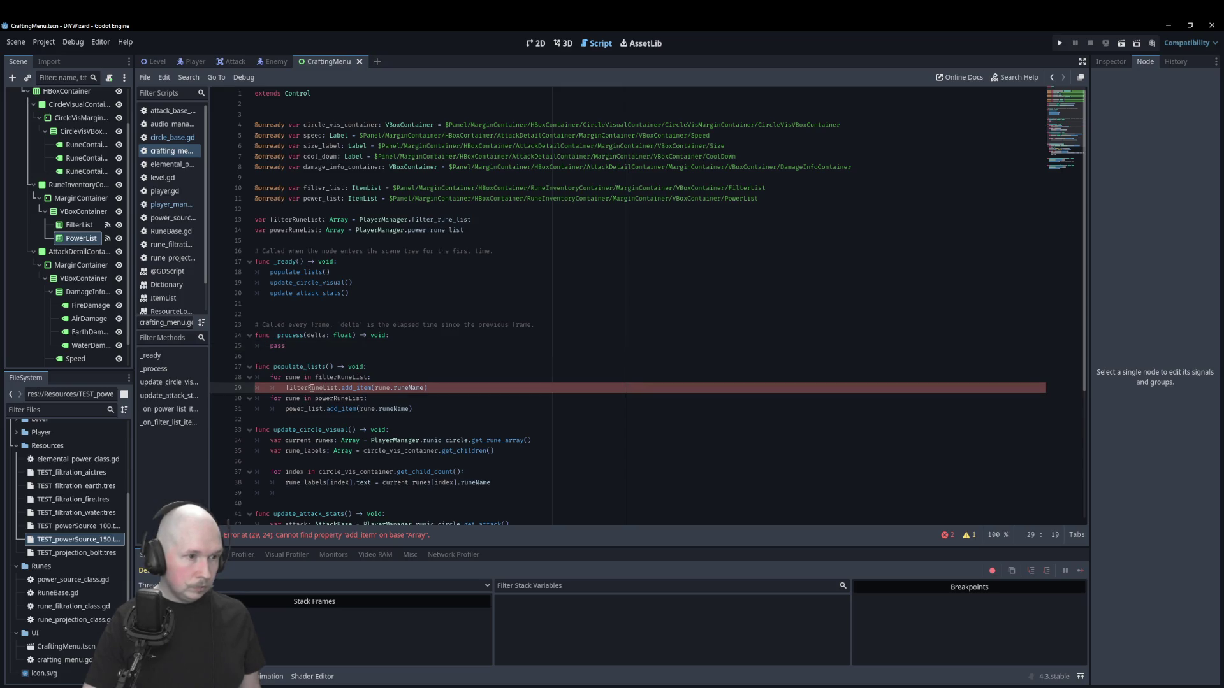
double_click(311, 387)
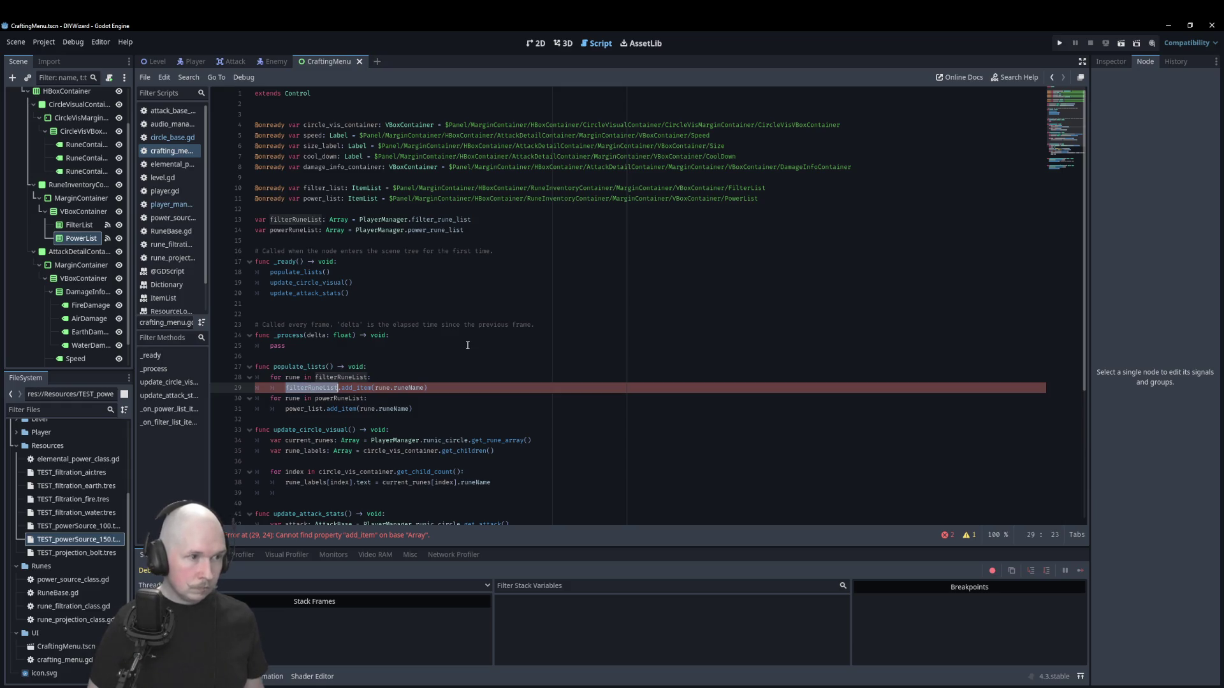
type("filter")
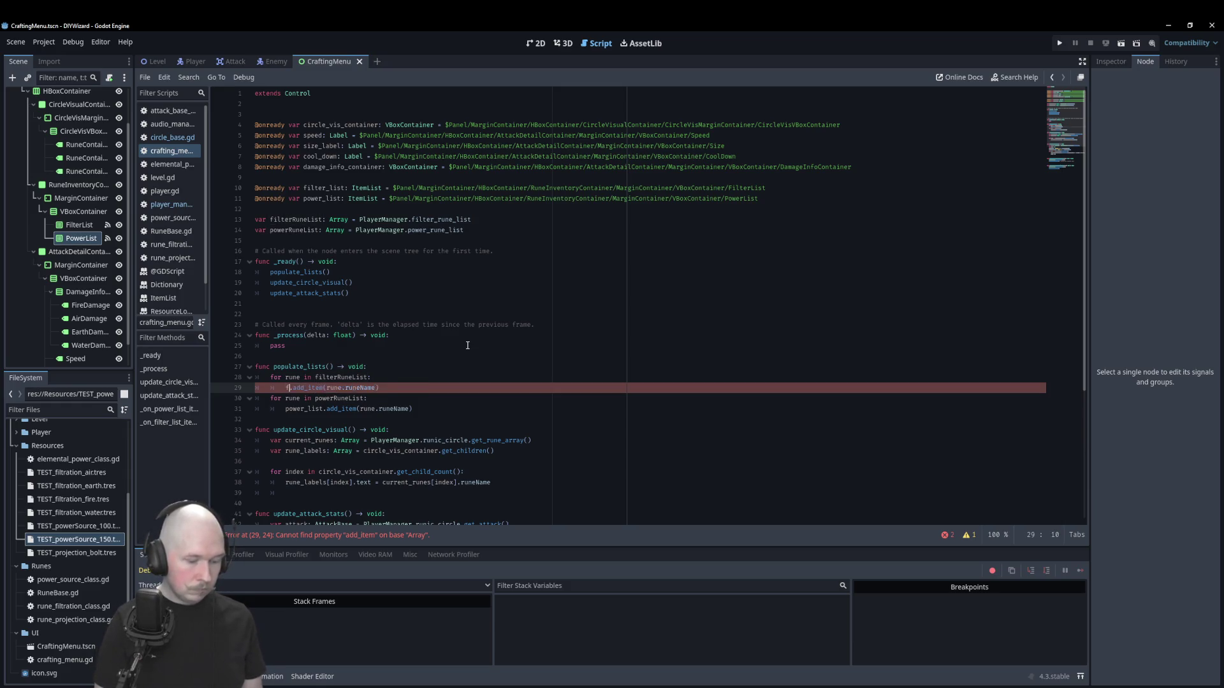
type("_")
key("Return")
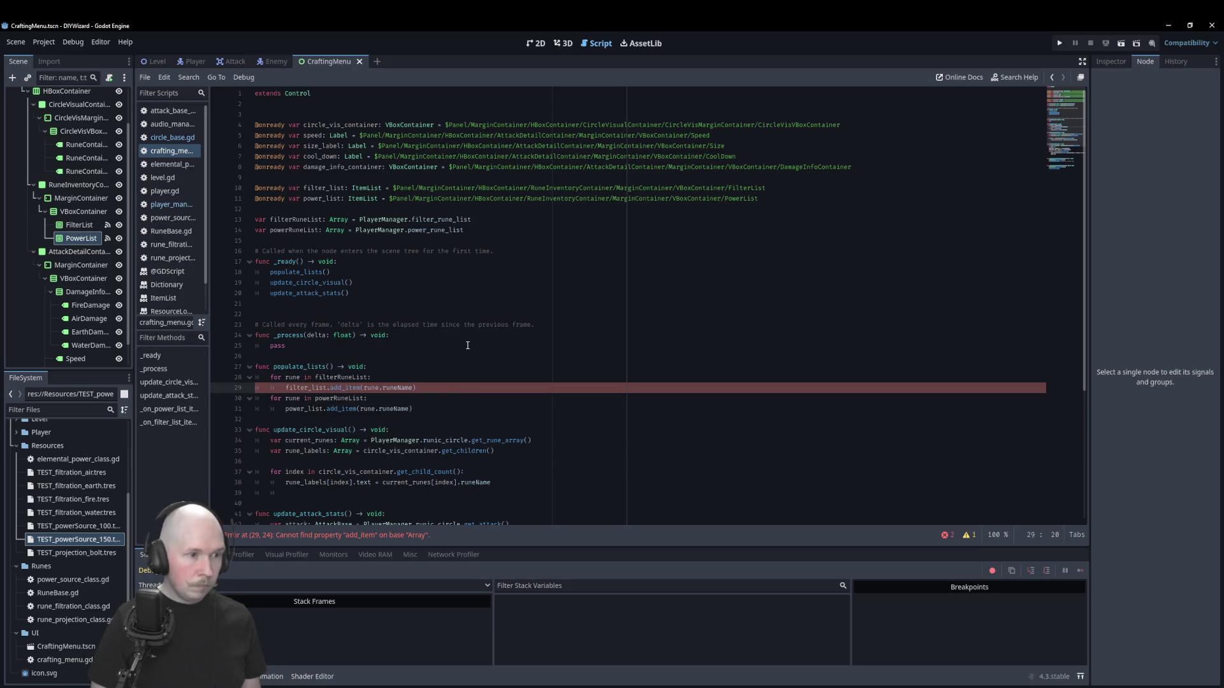
key("ctrl+s")
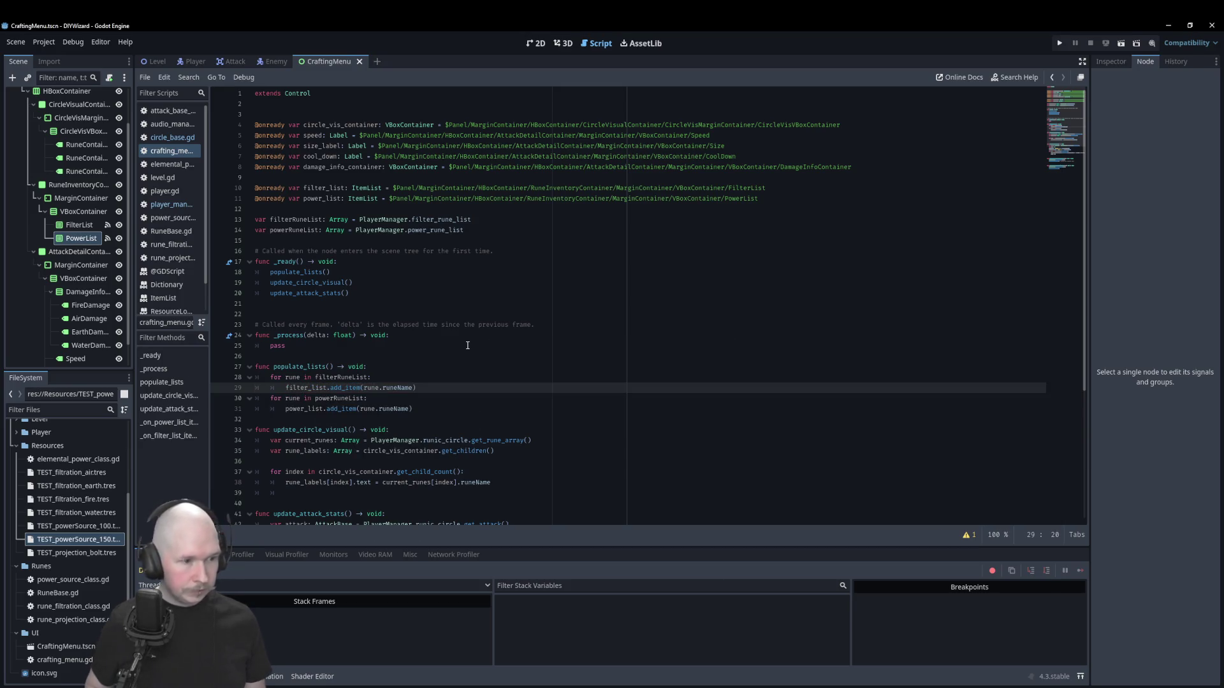
key("F6")
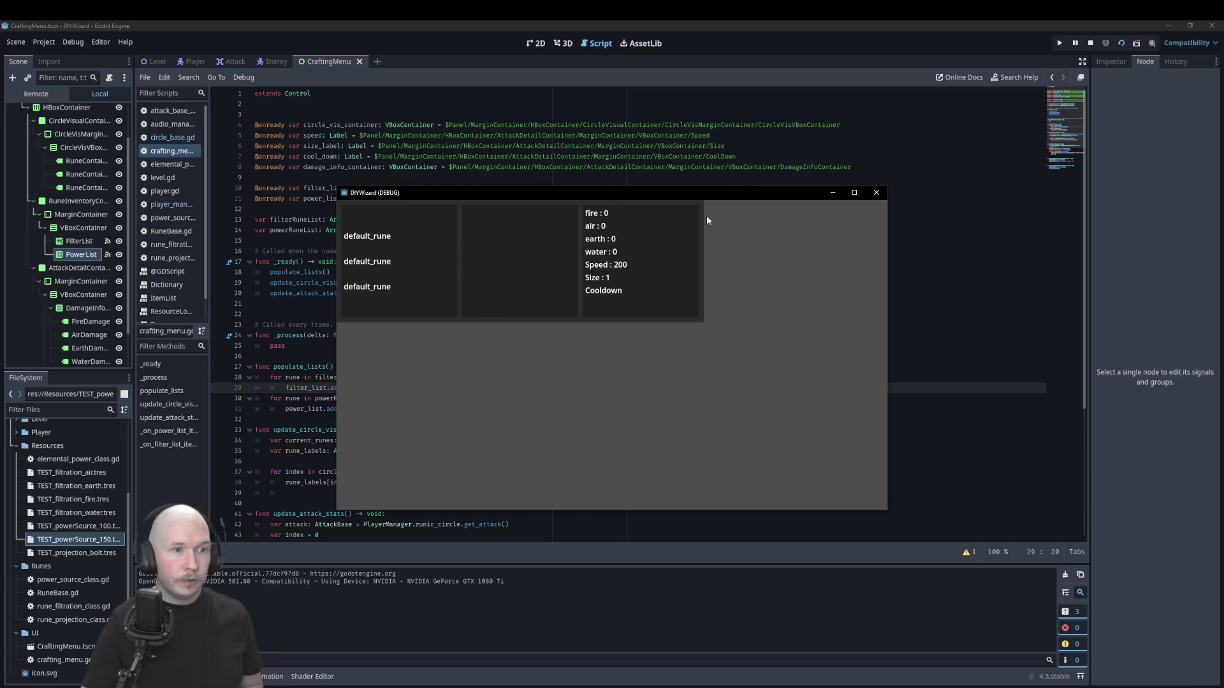
Close the test game, move populate_lists() below update_circle_visual() in _ready, and rerun
left_click(877, 193)
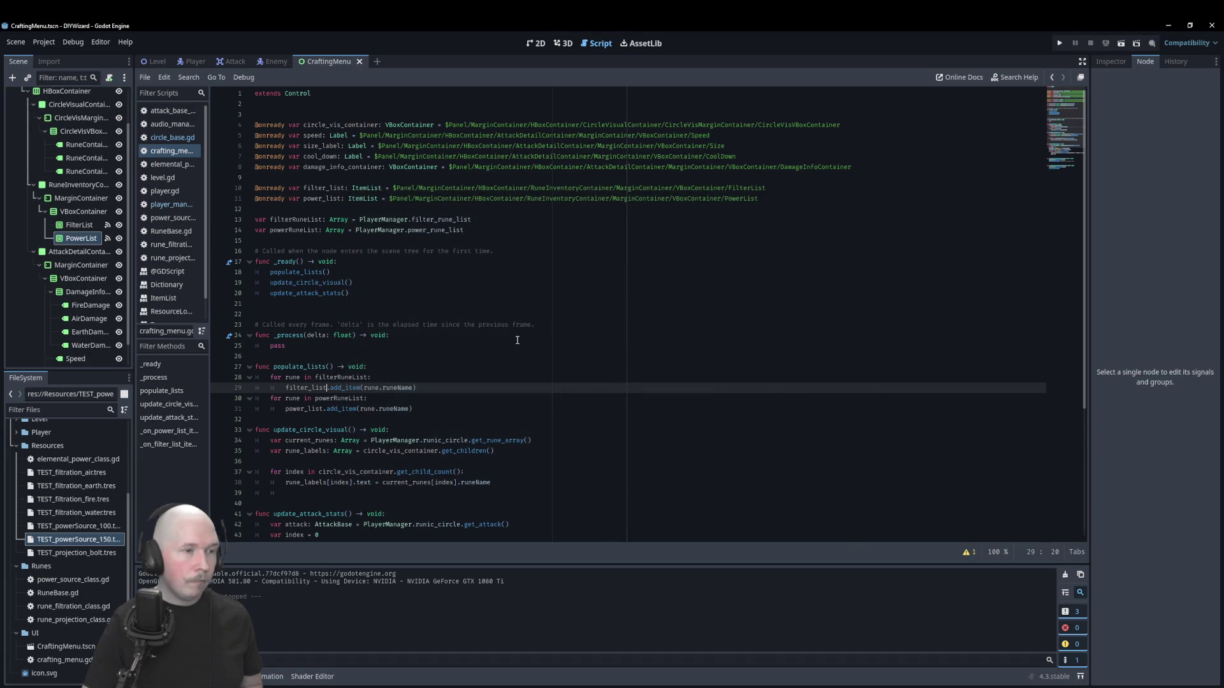
left_click(421, 277)
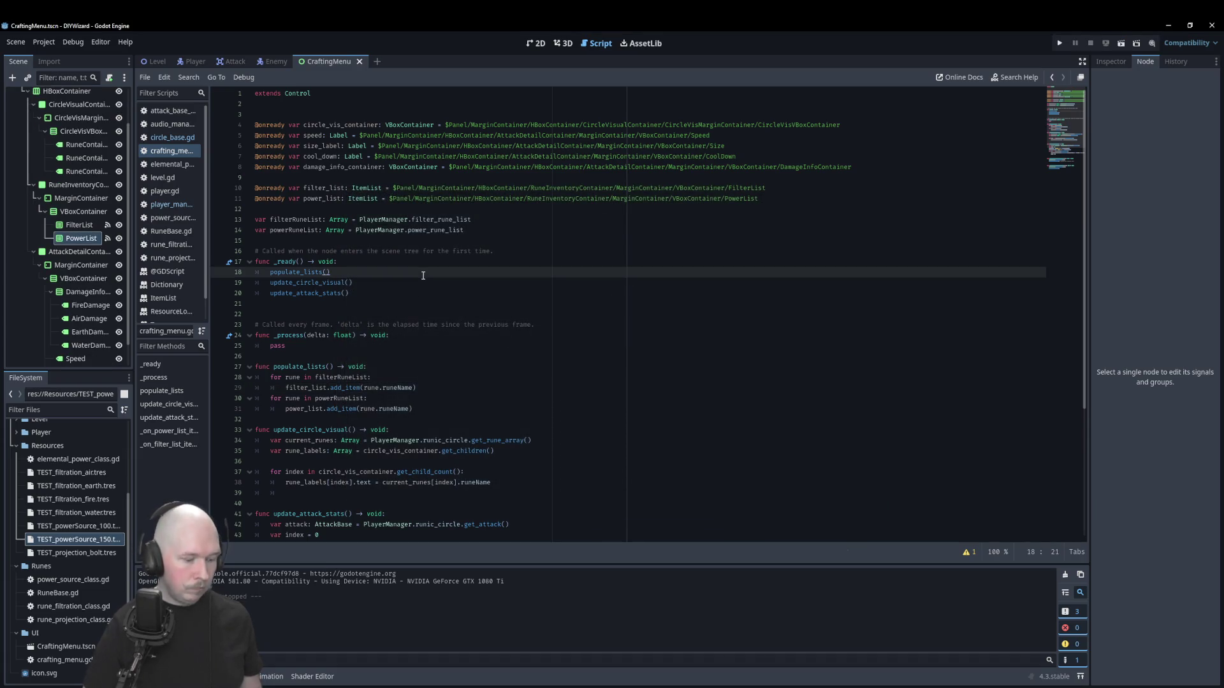
key("alt+Down")
key("alt+Down")
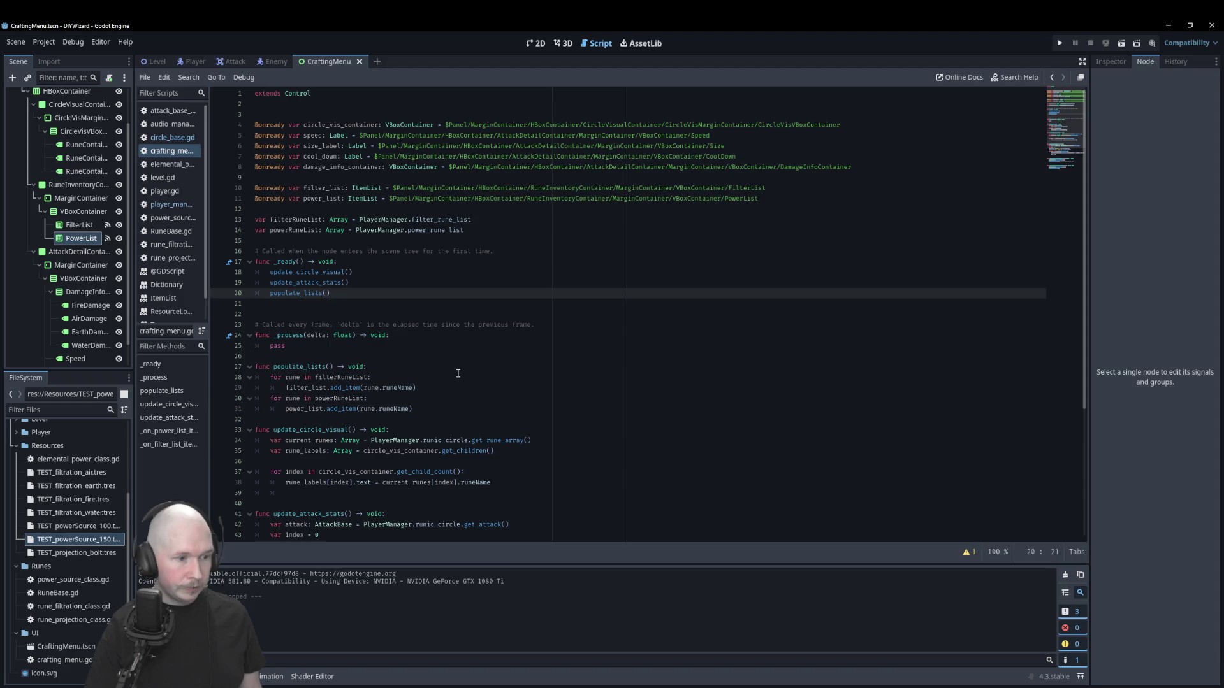
key("F5")
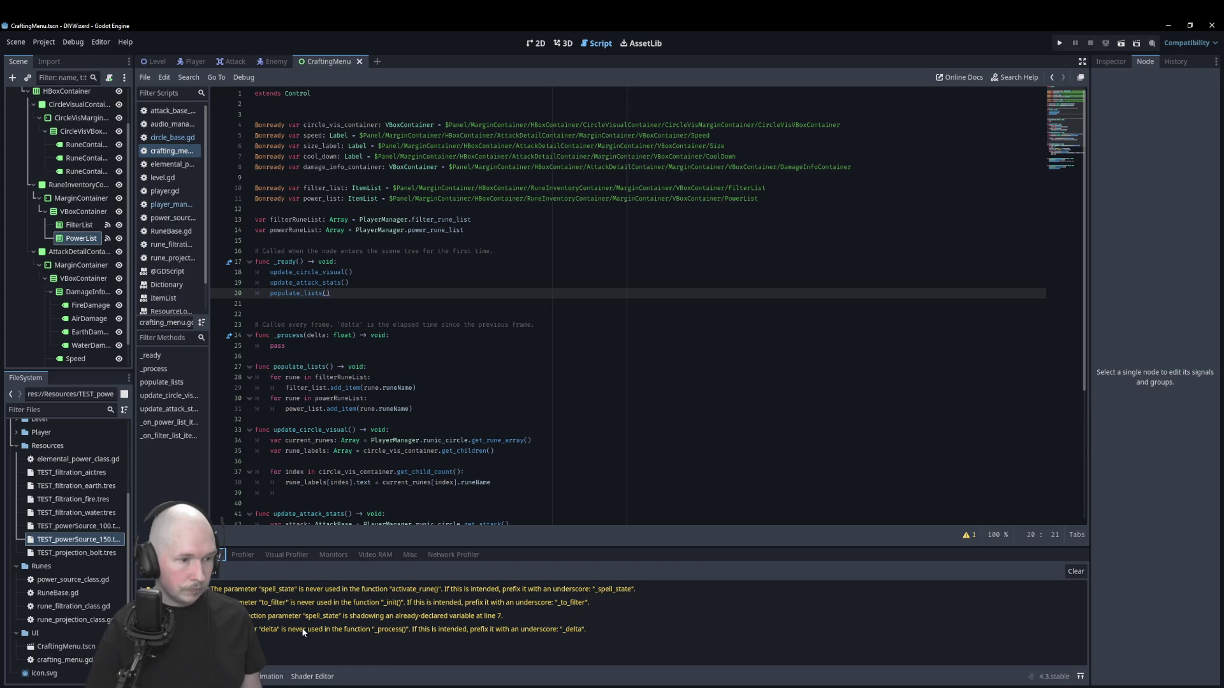
Follow the shadowing warning, delete power_source_class.gd's spell_state Dictionary block, save, and reopen crafting_menu.gd
double_click(359, 616)
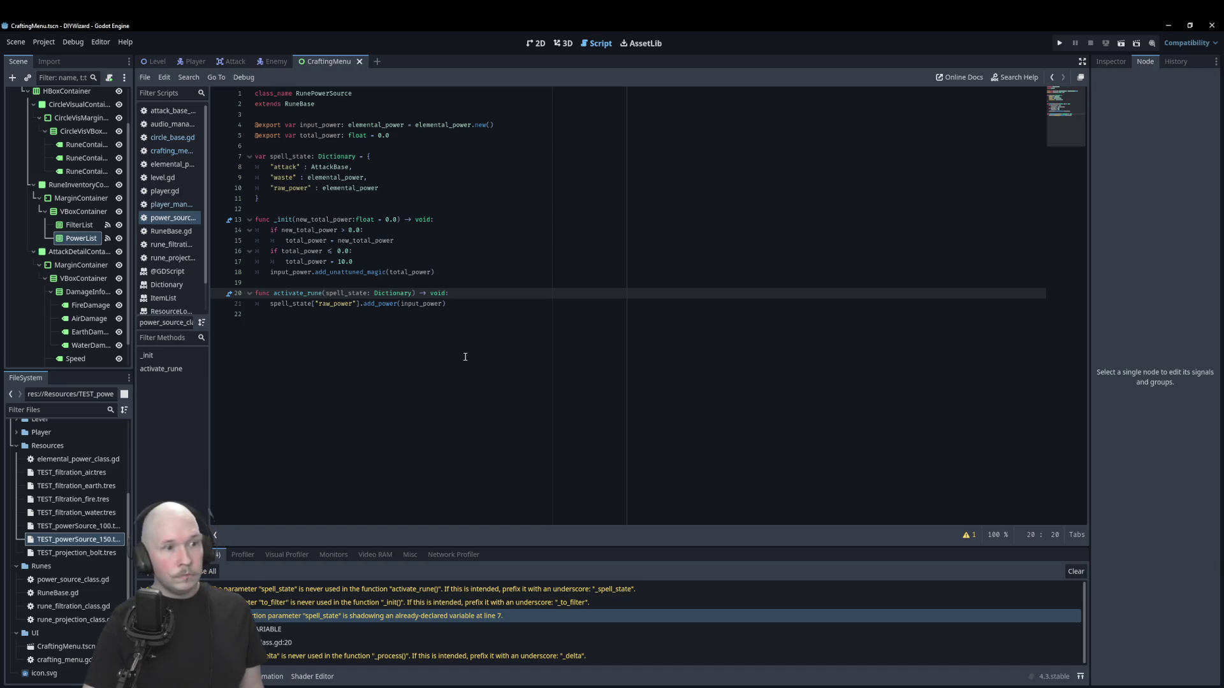
type("tar")
key("BackSpace")
key("BackSpace")
key("BackSpace")
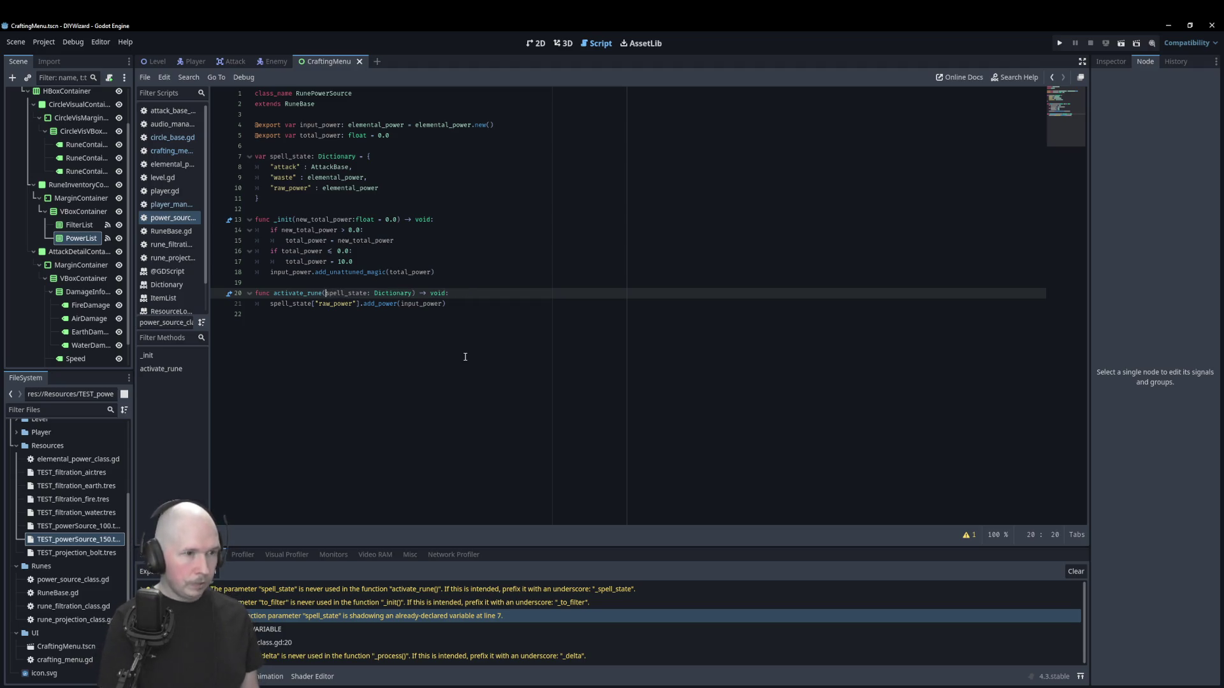
left_click_drag(280, 202, 221, 153)
key("BackSpace")
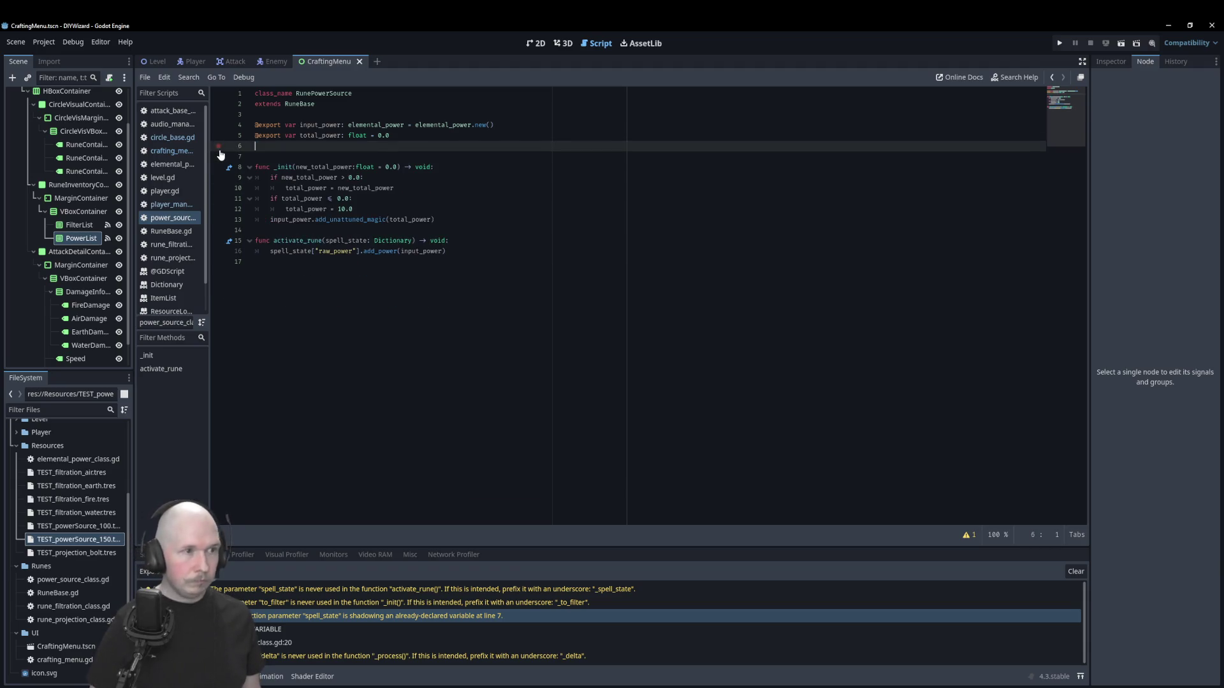
key("ctrl+s")
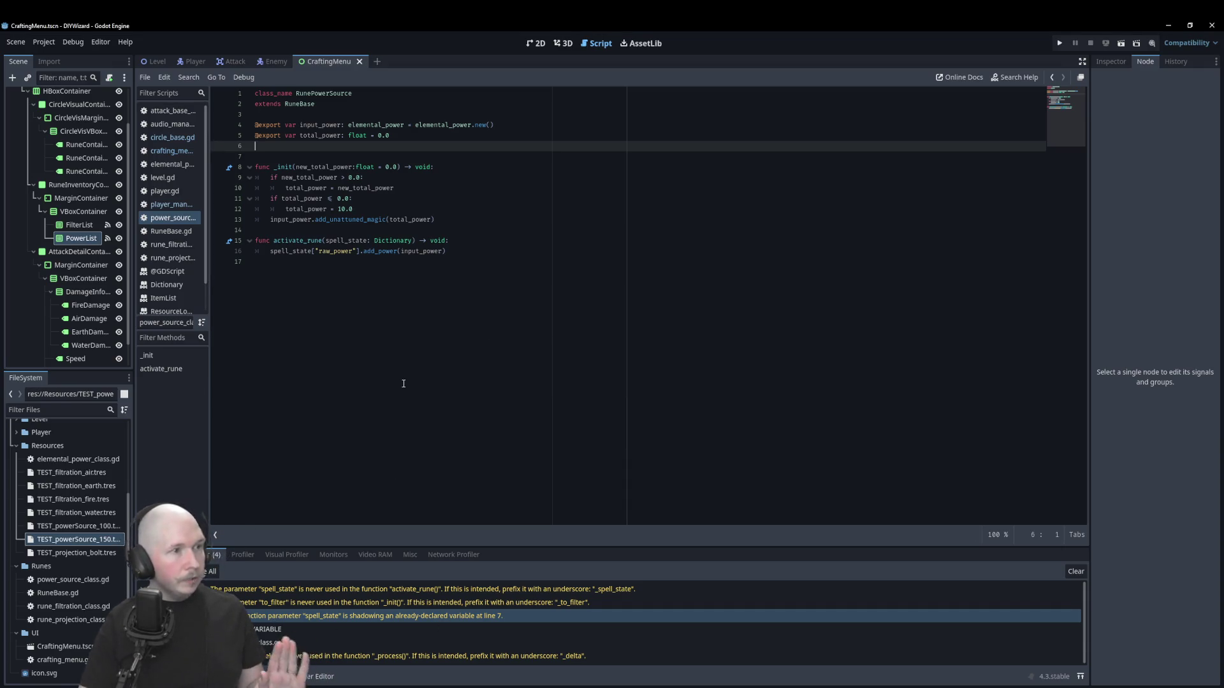
left_click(171, 151)
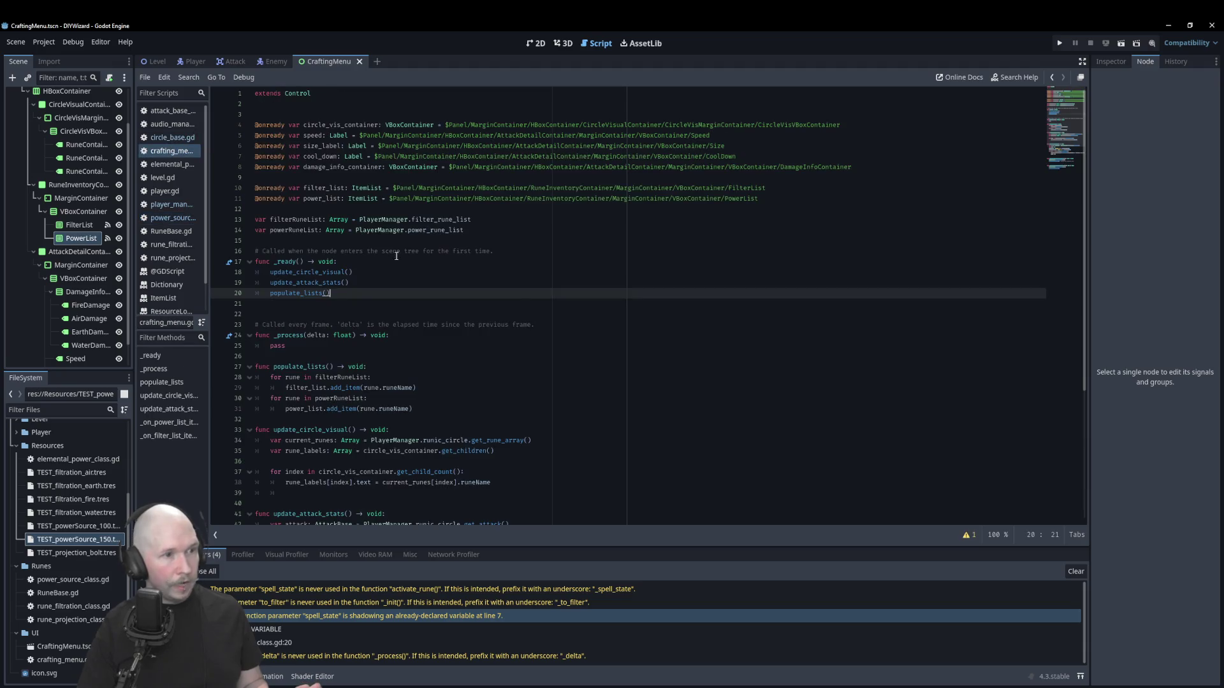
Test-run the crafting menu scene, close it, and view the CraftingMenu layout in 2D
key("F6")
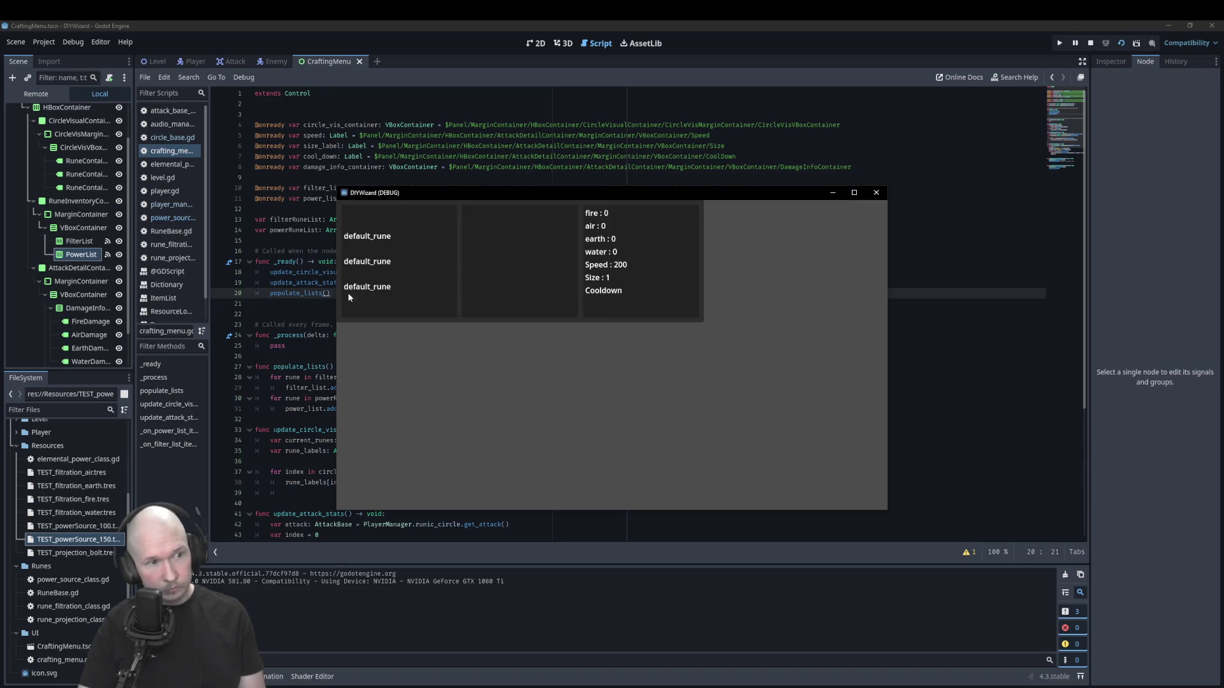
left_click(876, 193)
left_click(535, 42)
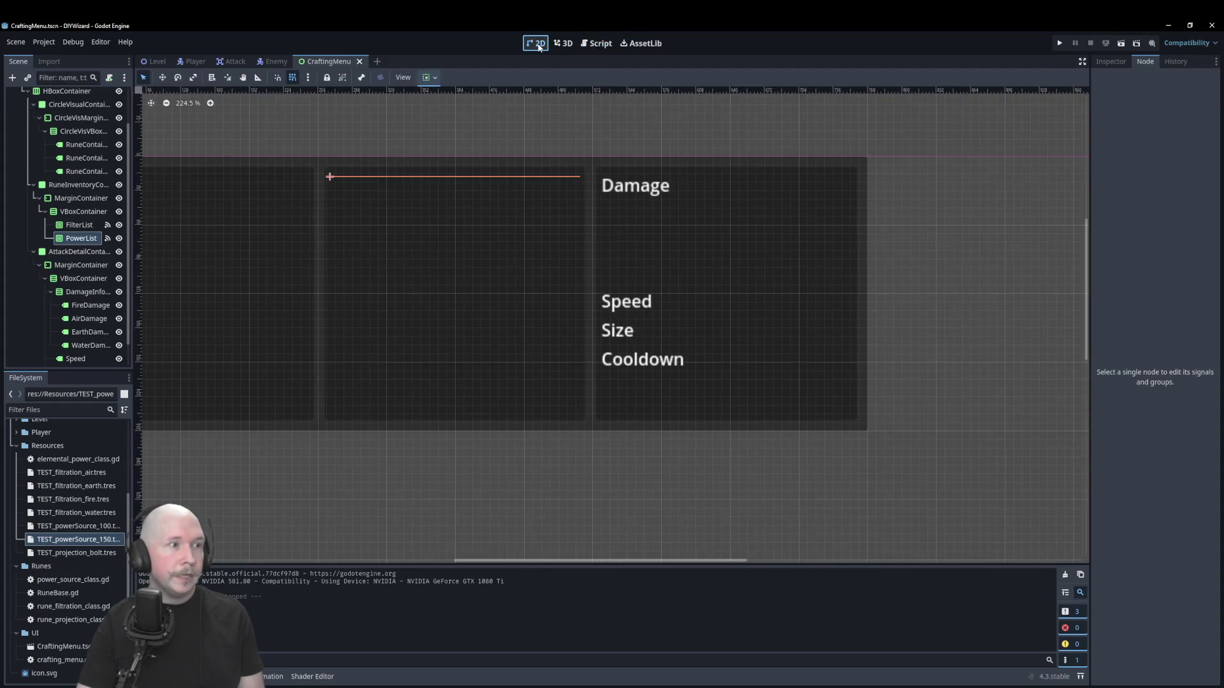
Set the VBoxContainer holding FilterList and PowerList to Center alignment, then return to crafting_menu.gd
left_click(80, 223)
left_click(86, 237)
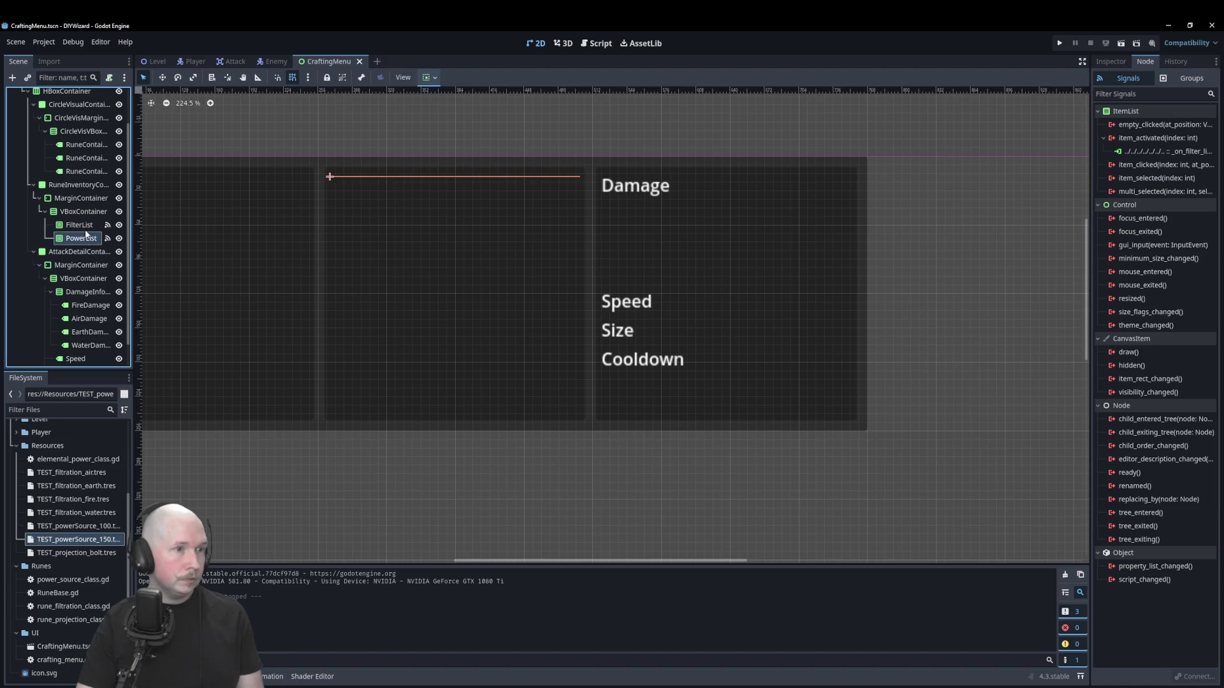
left_click(83, 211)
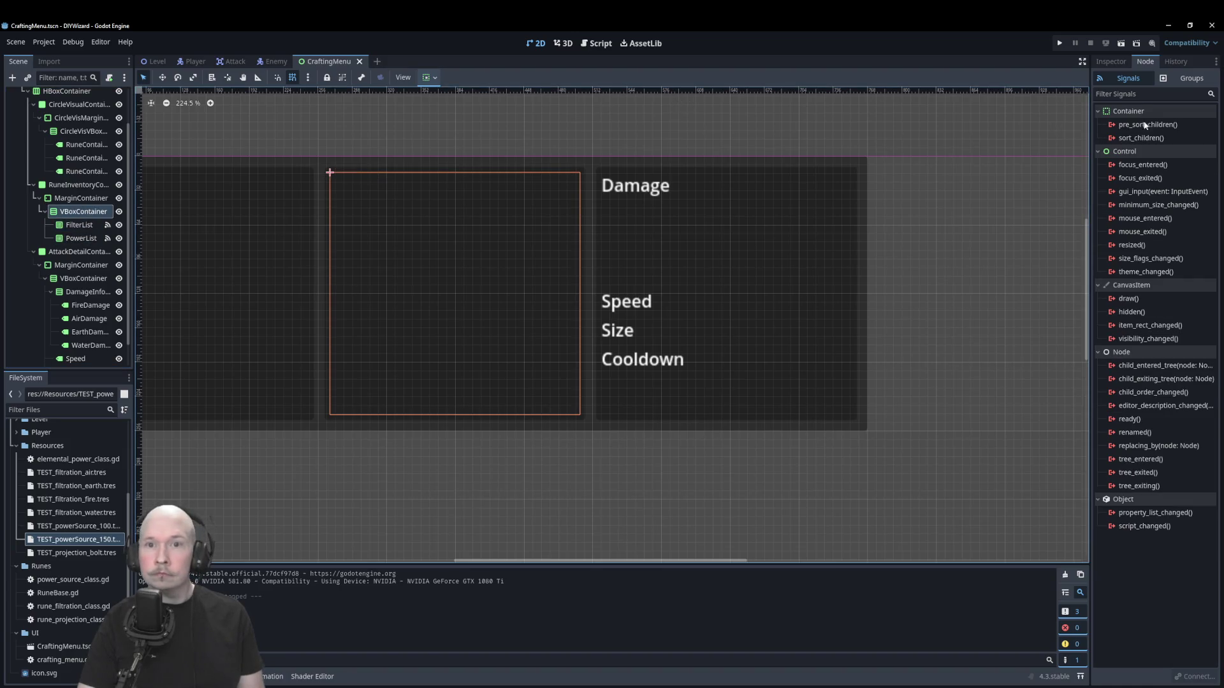
left_click(1111, 62)
left_click(1185, 138)
left_click(1176, 166)
left_click(81, 238)
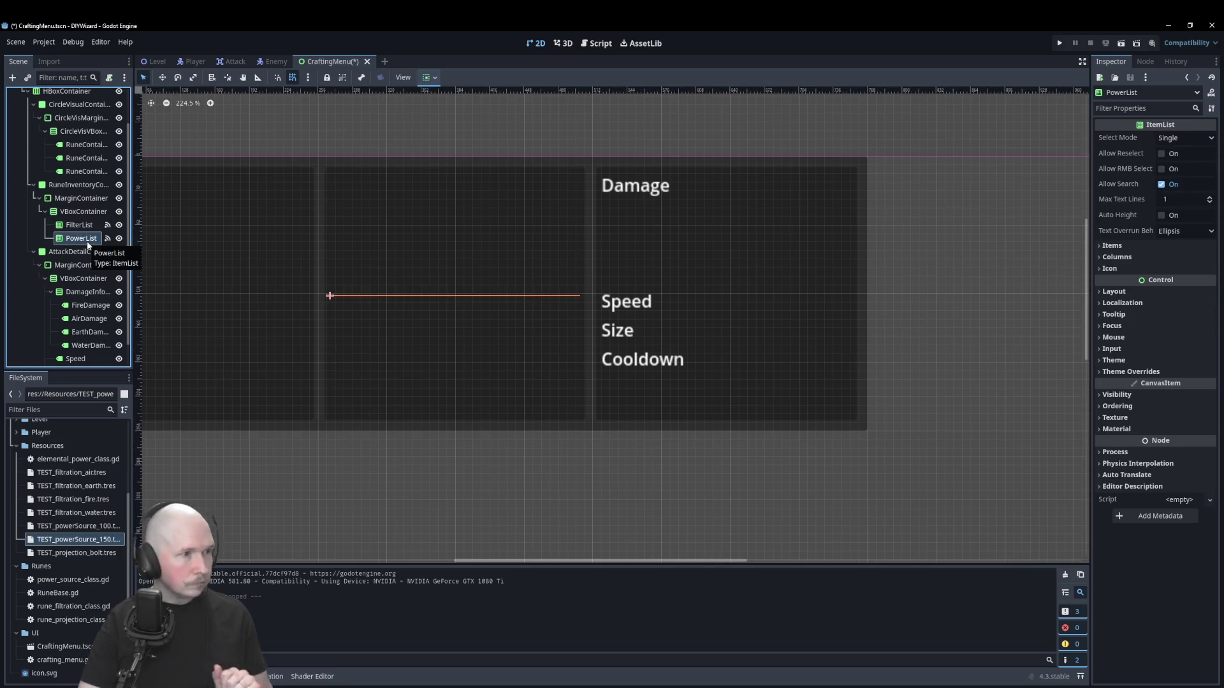
left_click(83, 225)
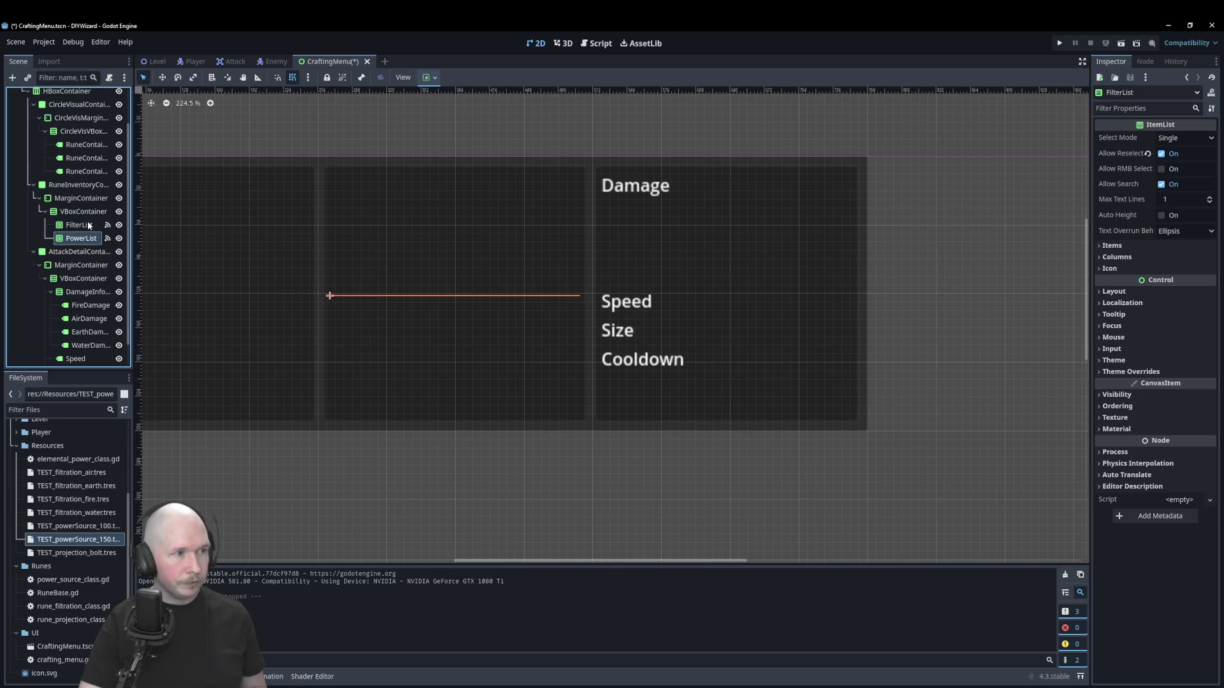
left_click(597, 43)
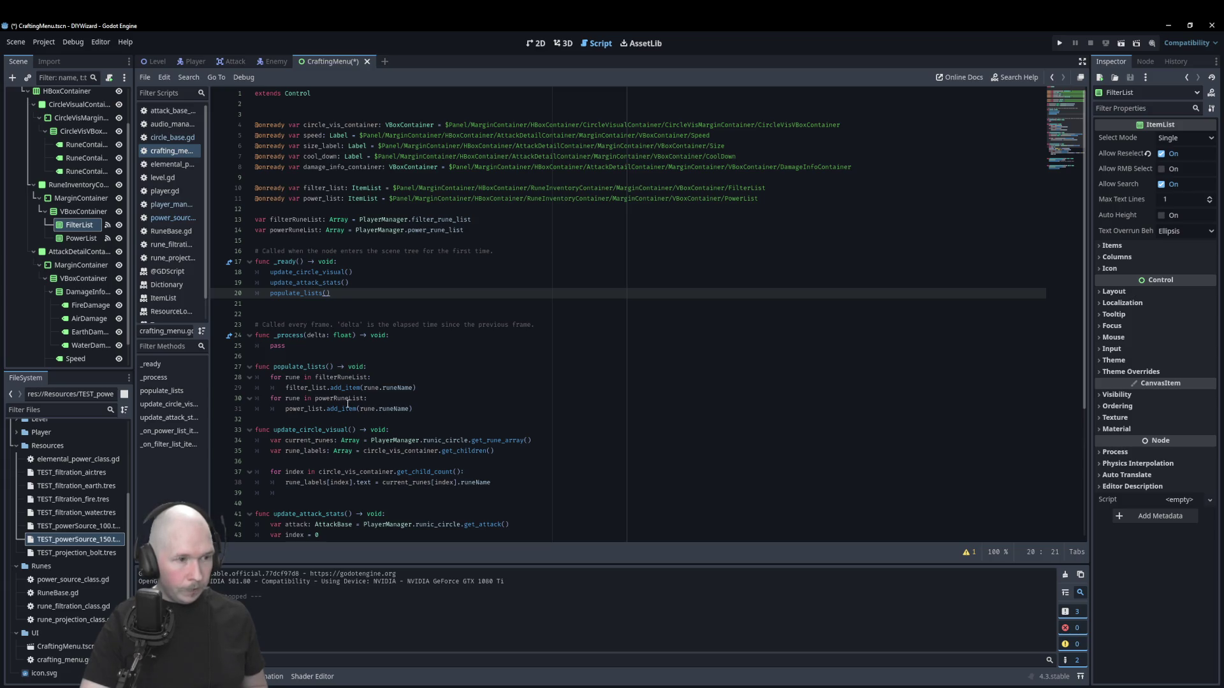
Put a breakpoint on line 29, run, and inspect each rune's properties per loop pass
left_click(219, 388)
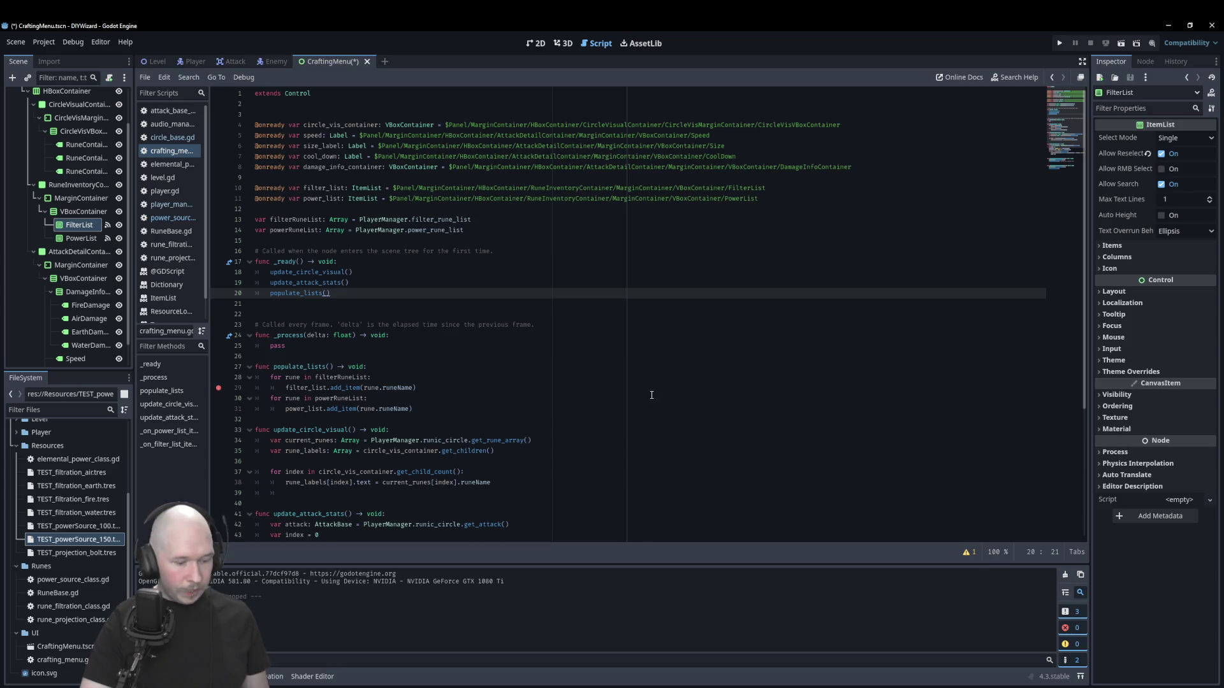
key("ctrl+s")
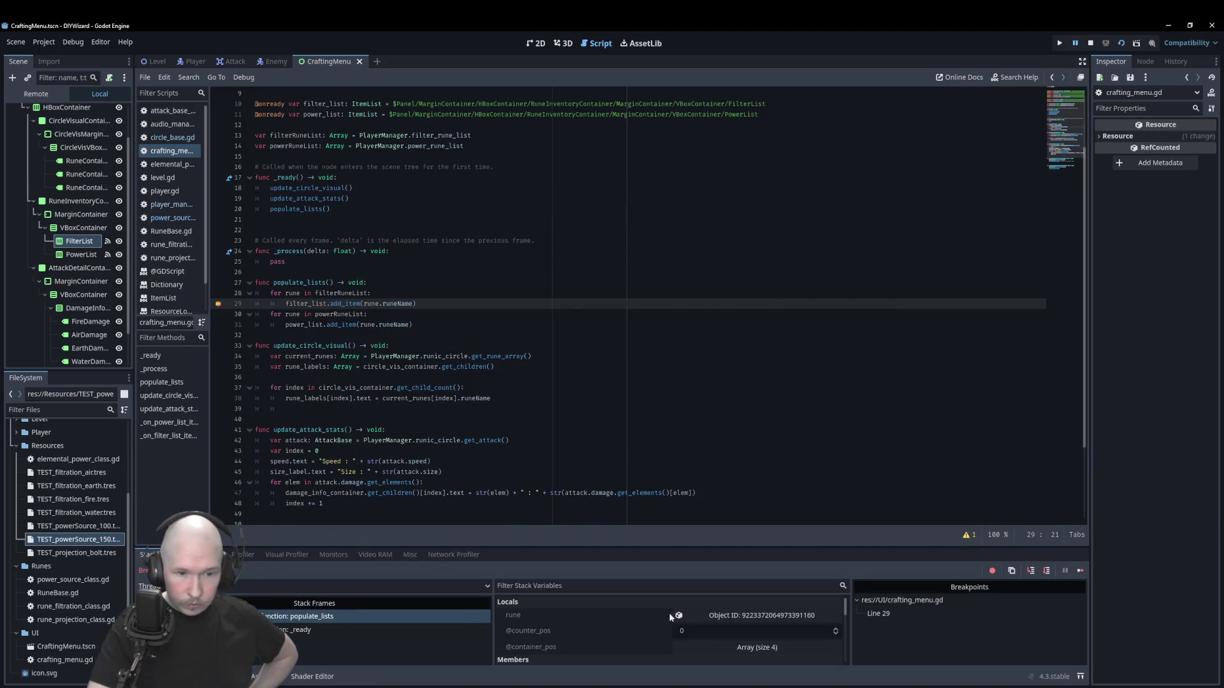
left_click(714, 616)
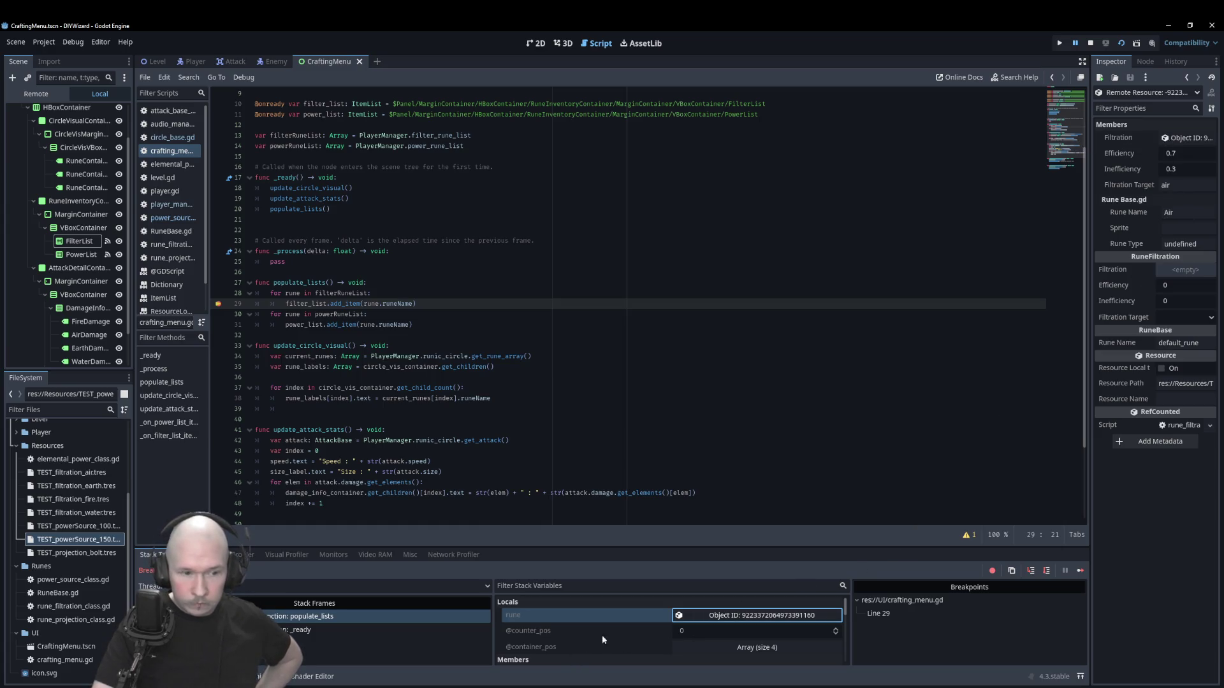
left_click(1046, 571)
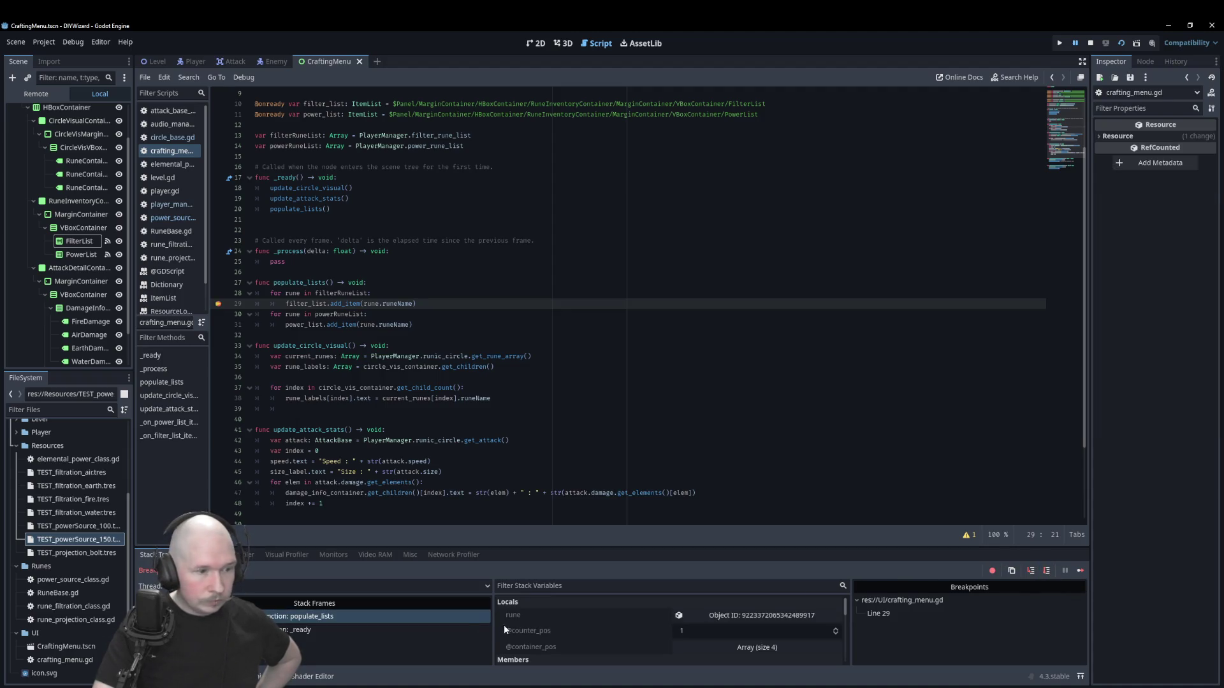
left_click(743, 615)
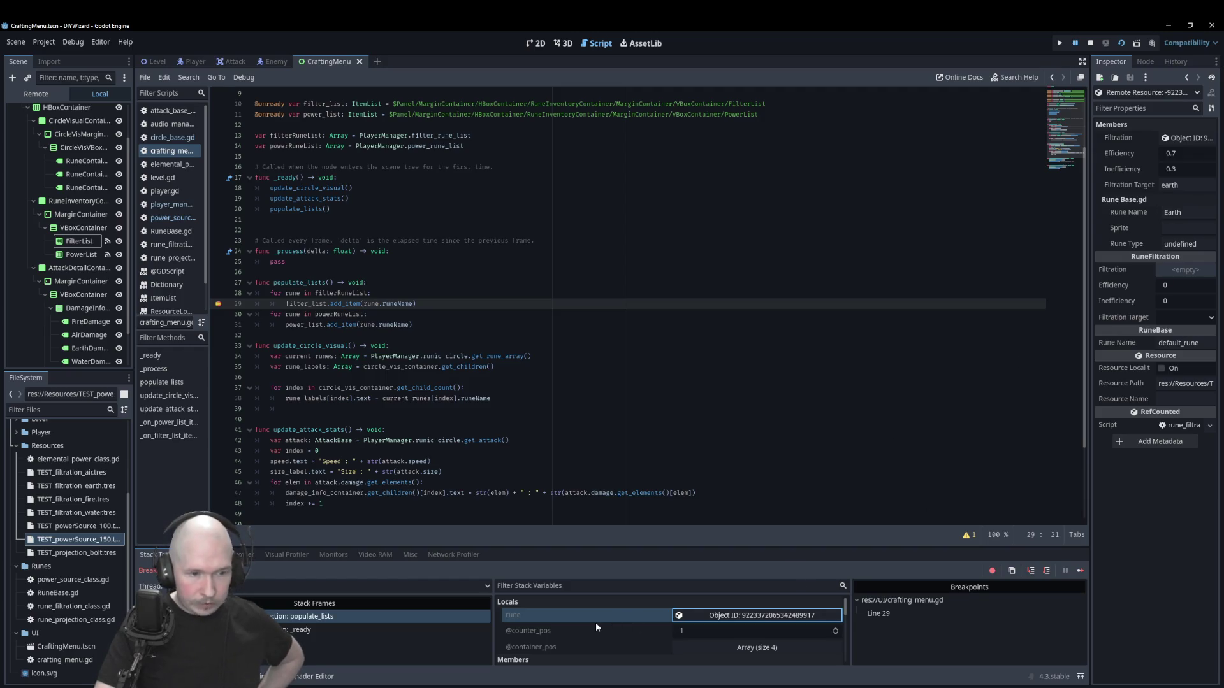
Inspect filter_list's live properties, then continue past the breakpoint until the game window opens
scroll(596, 622, "down", 2)
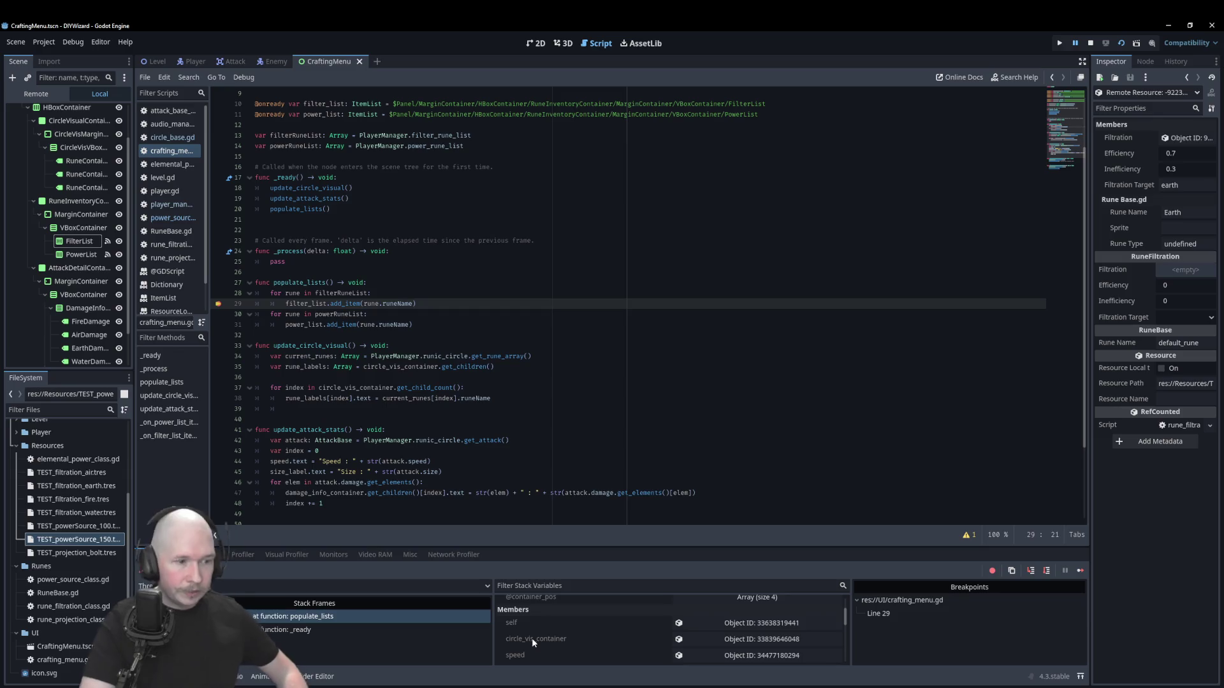
scroll(621, 622, "down", 2)
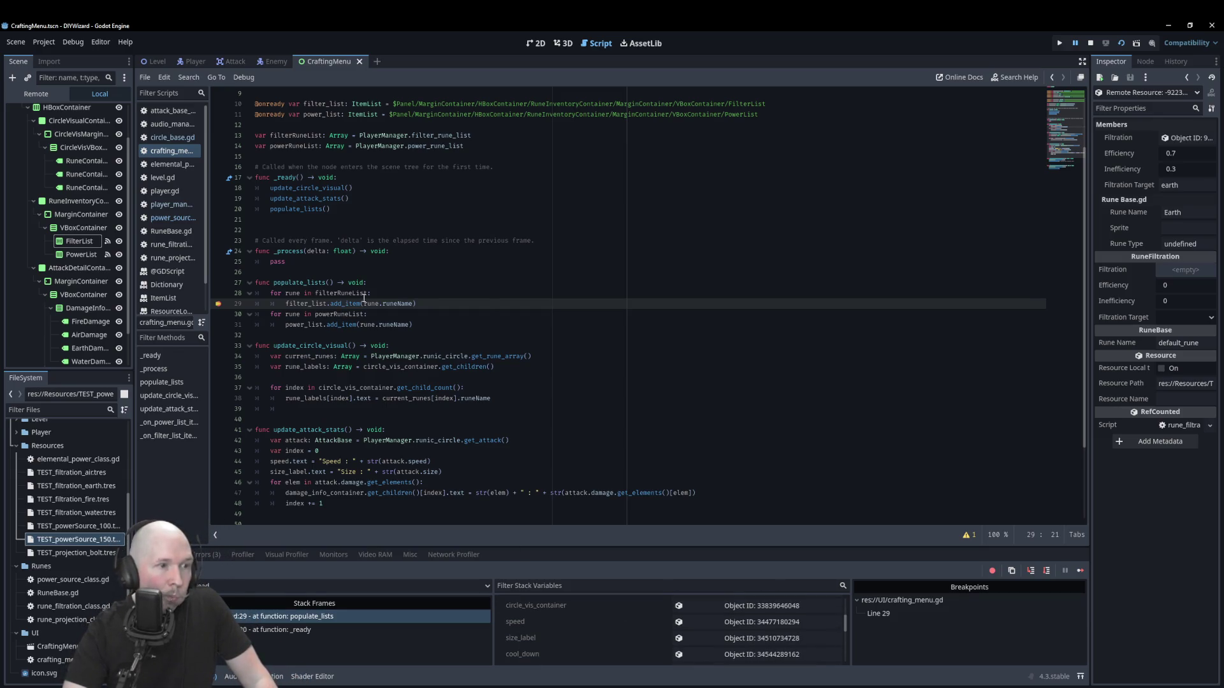
mouse_move(301, 306)
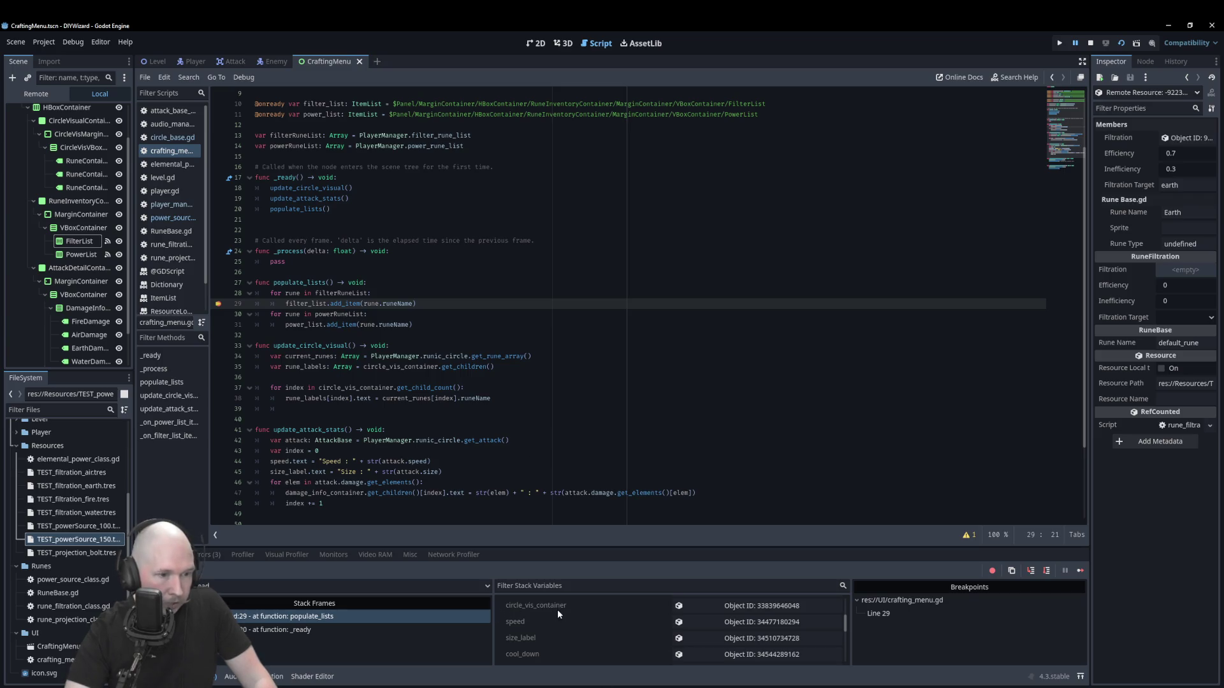
scroll(557, 618, "down", 2)
left_click(720, 630)
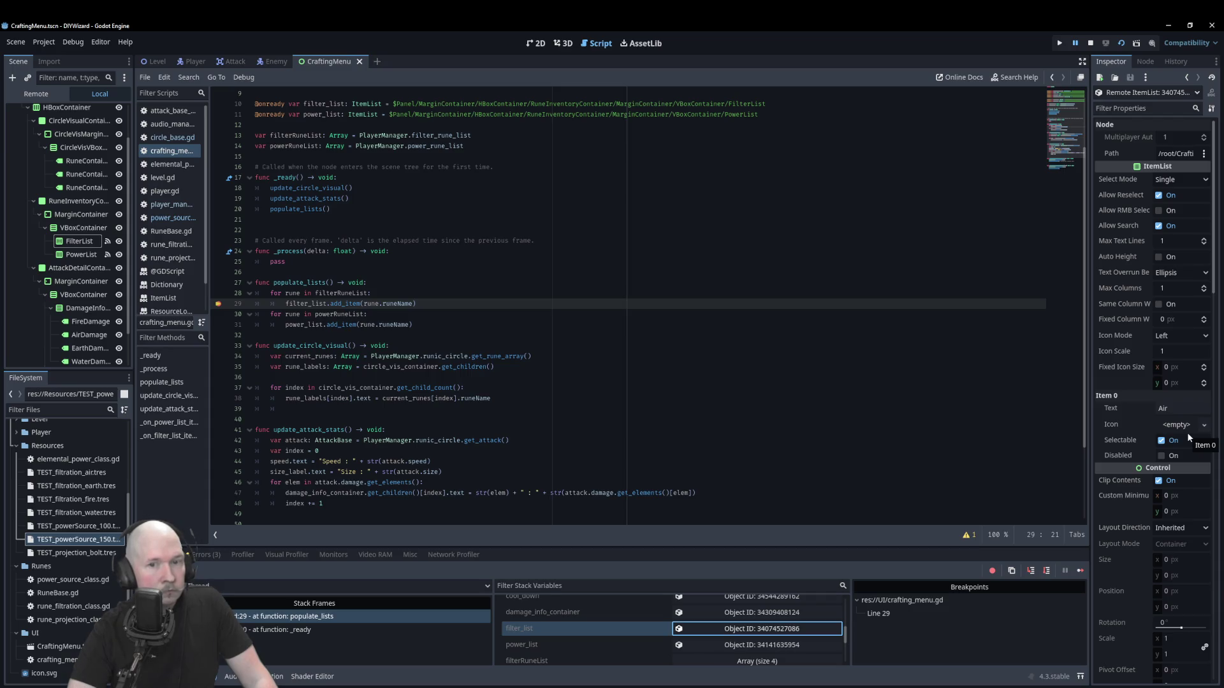
left_click(1080, 571)
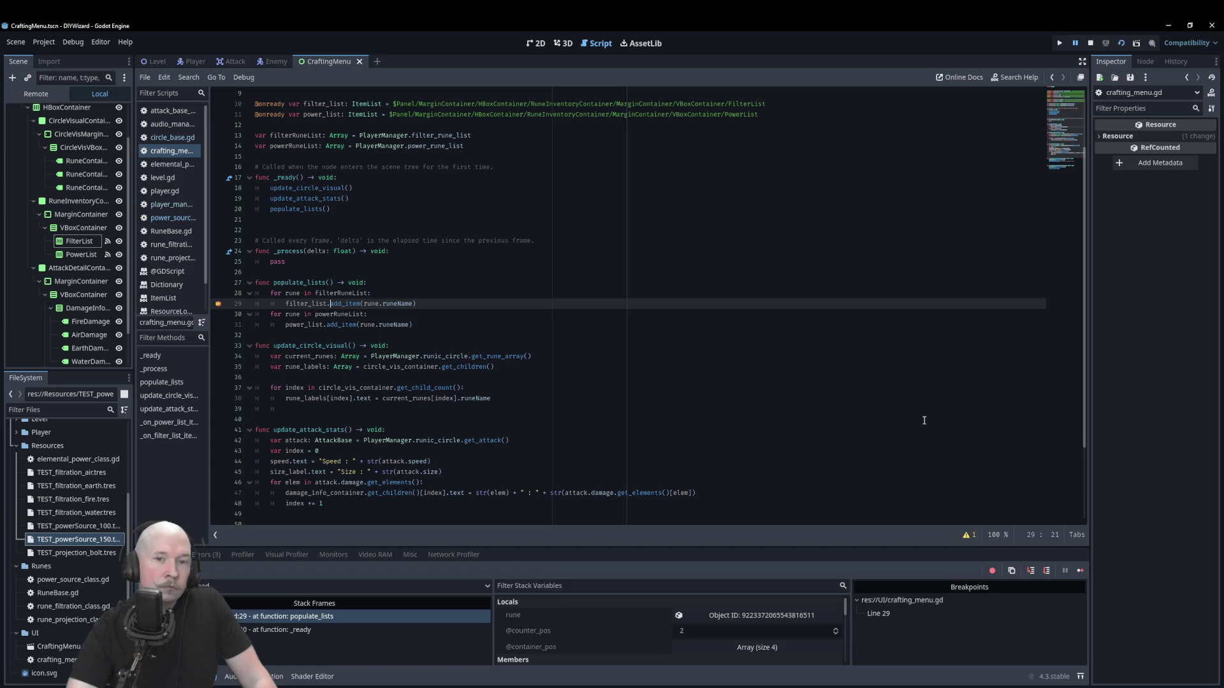
left_click(1079, 571)
left_click(1078, 571)
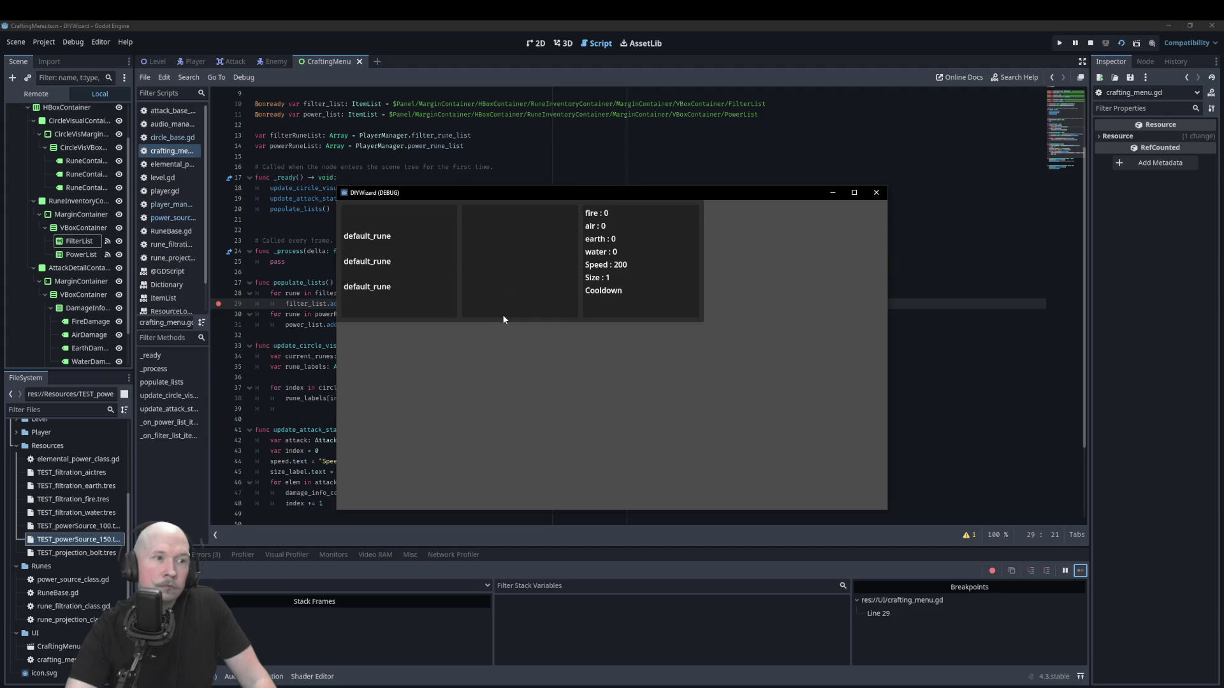
Expand the Remote scene tree from CraftingMenu down to the FilterList and PowerList nodes
left_click(36, 94)
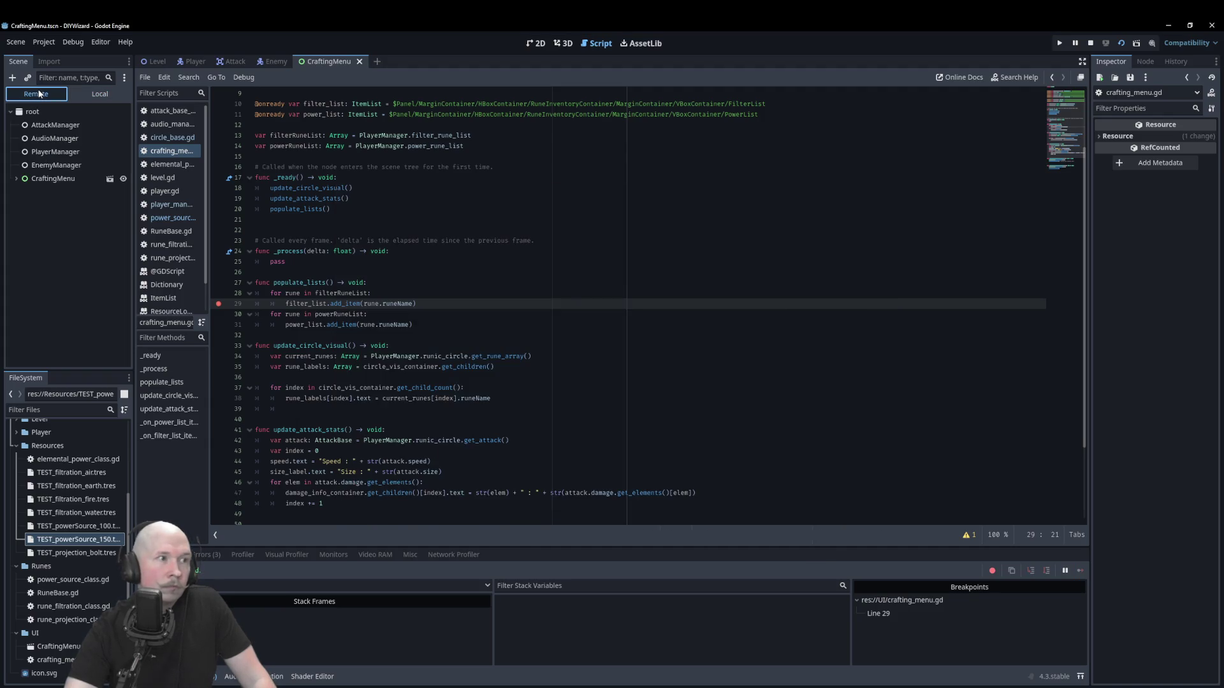
left_click(16, 178)
left_click(31, 192)
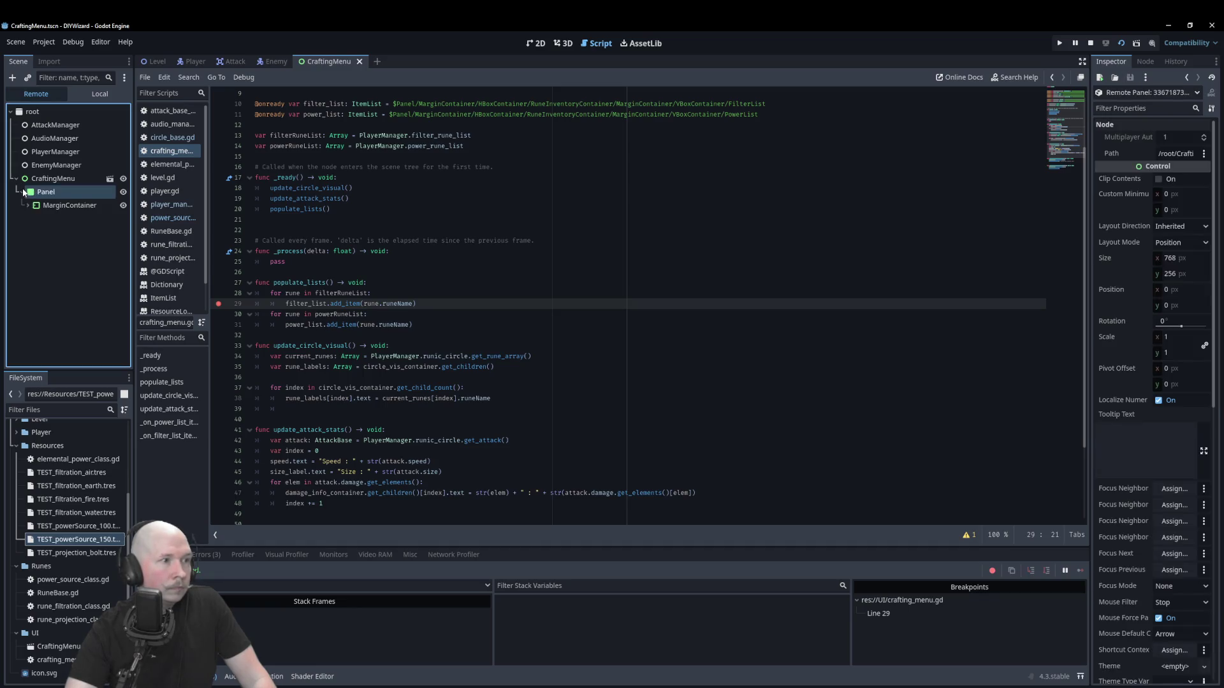
left_click(27, 205)
left_click(33, 219)
left_click(40, 245)
left_click(45, 259)
left_click(51, 272)
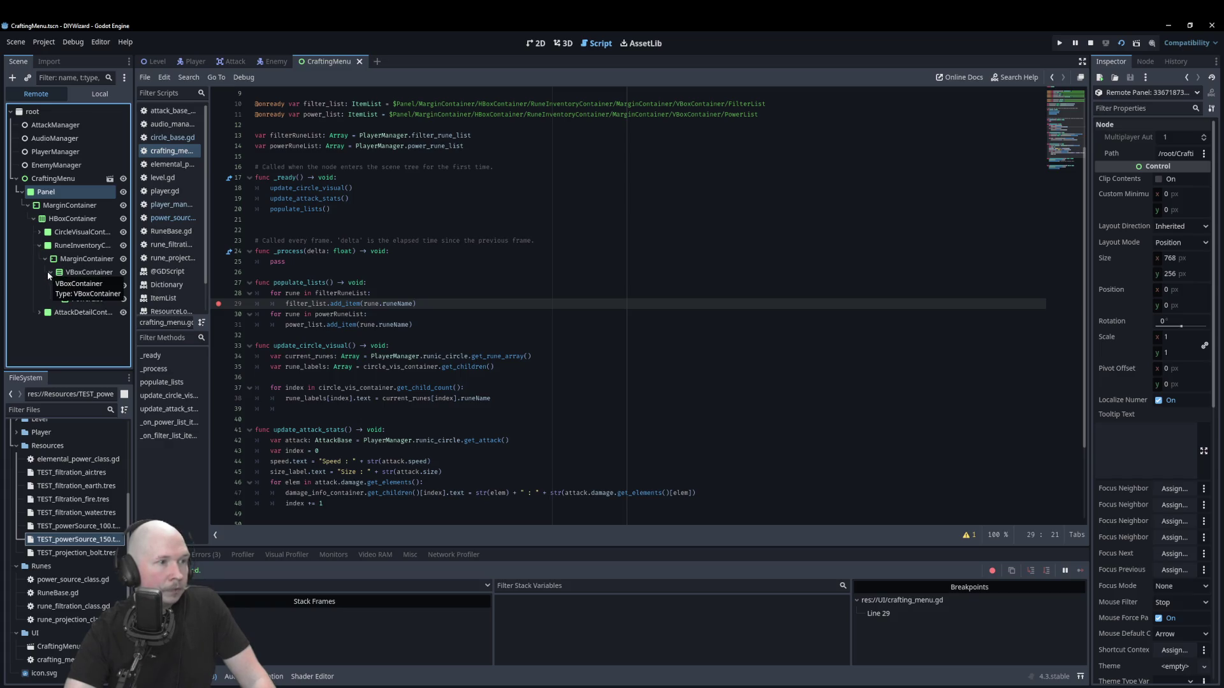
Check the live FilterList and PowerList items, remove the line 29 breakpoint, and stop the game
key("alt+Tab")
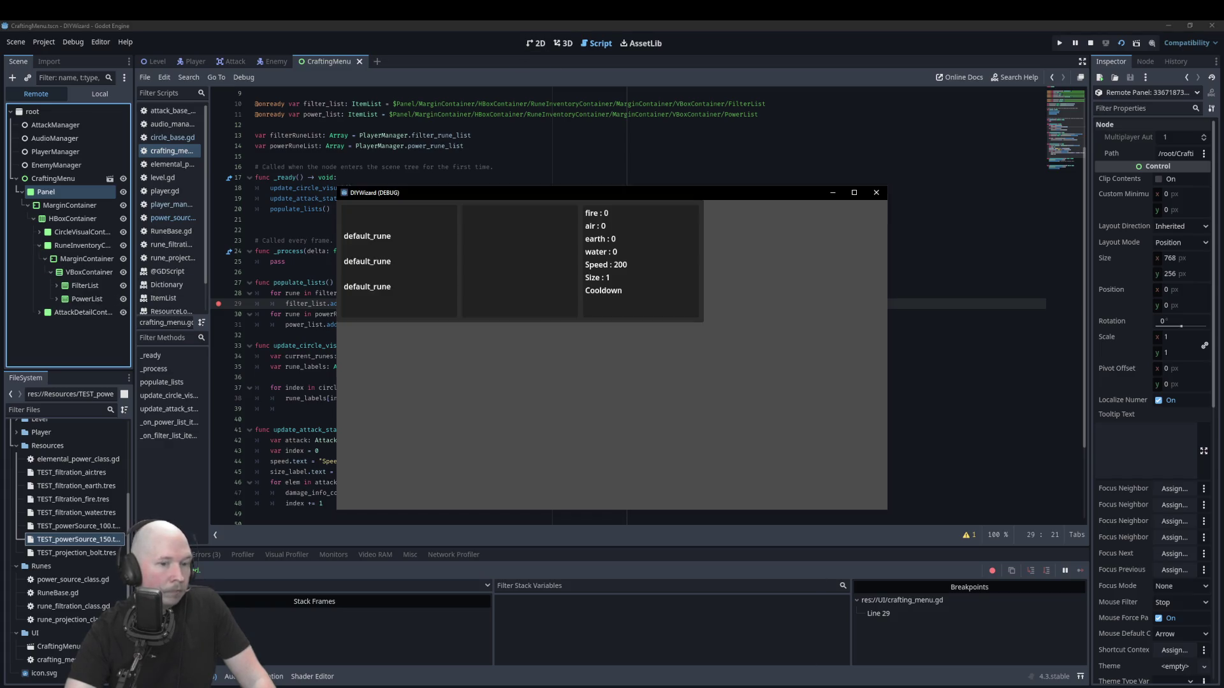
left_click(75, 285)
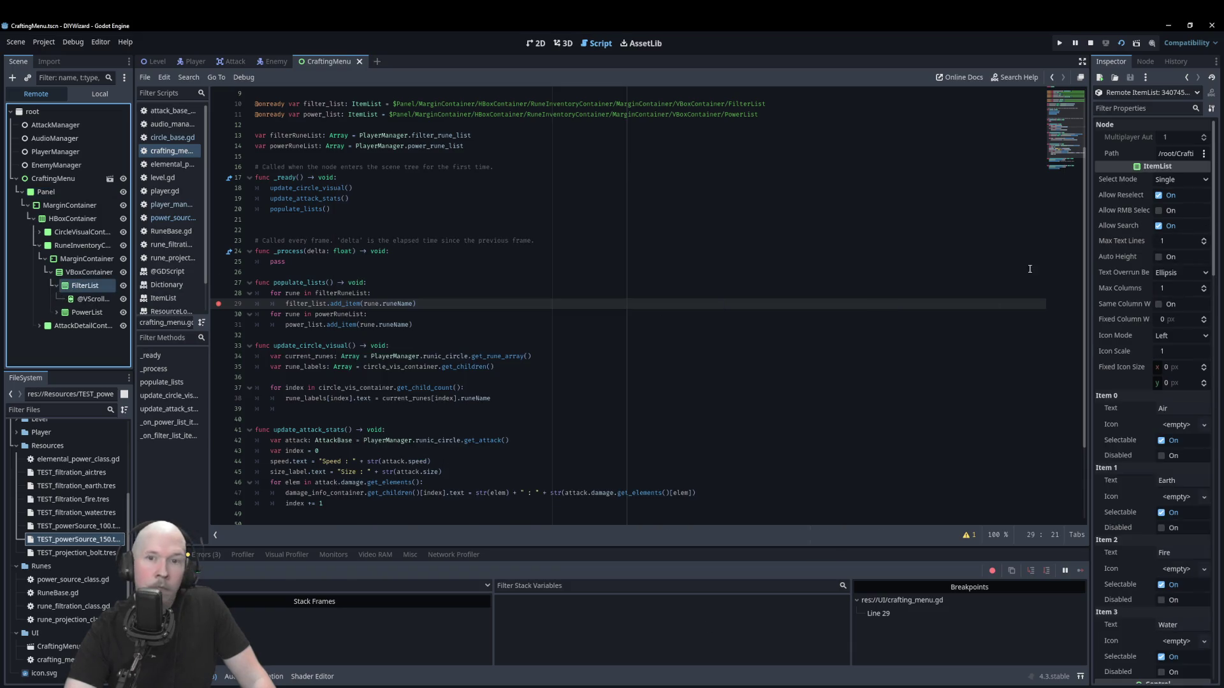
scroll(1146, 583, "down", 5)
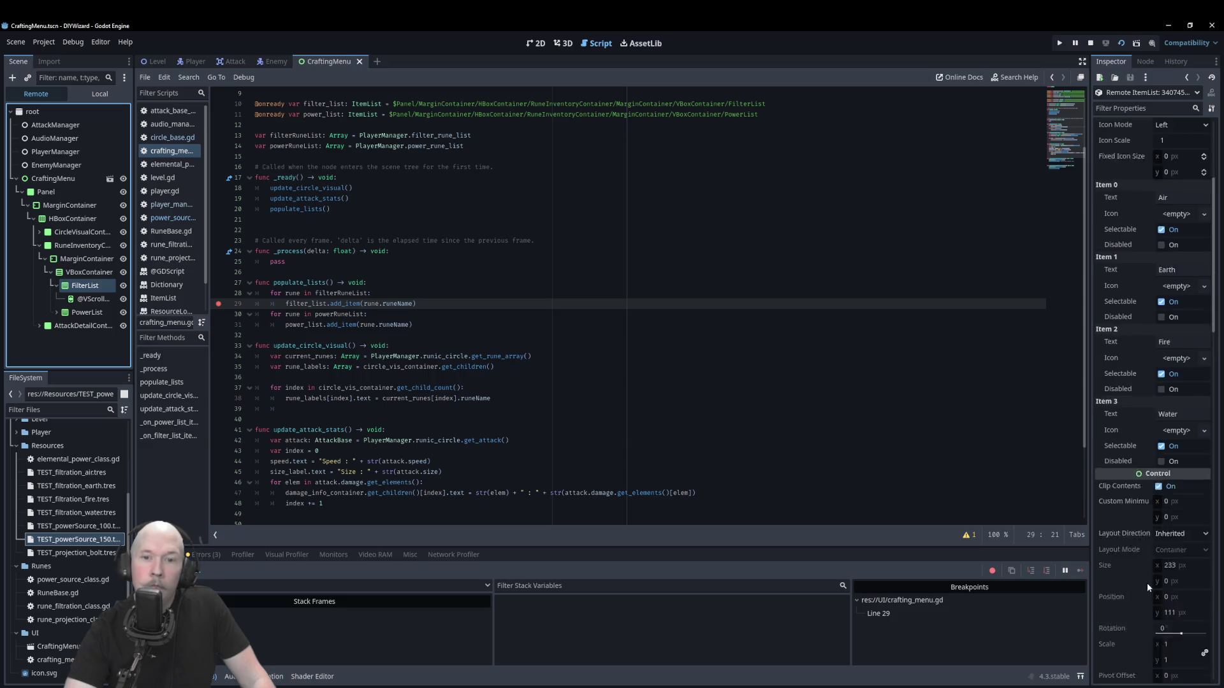
left_click(84, 312)
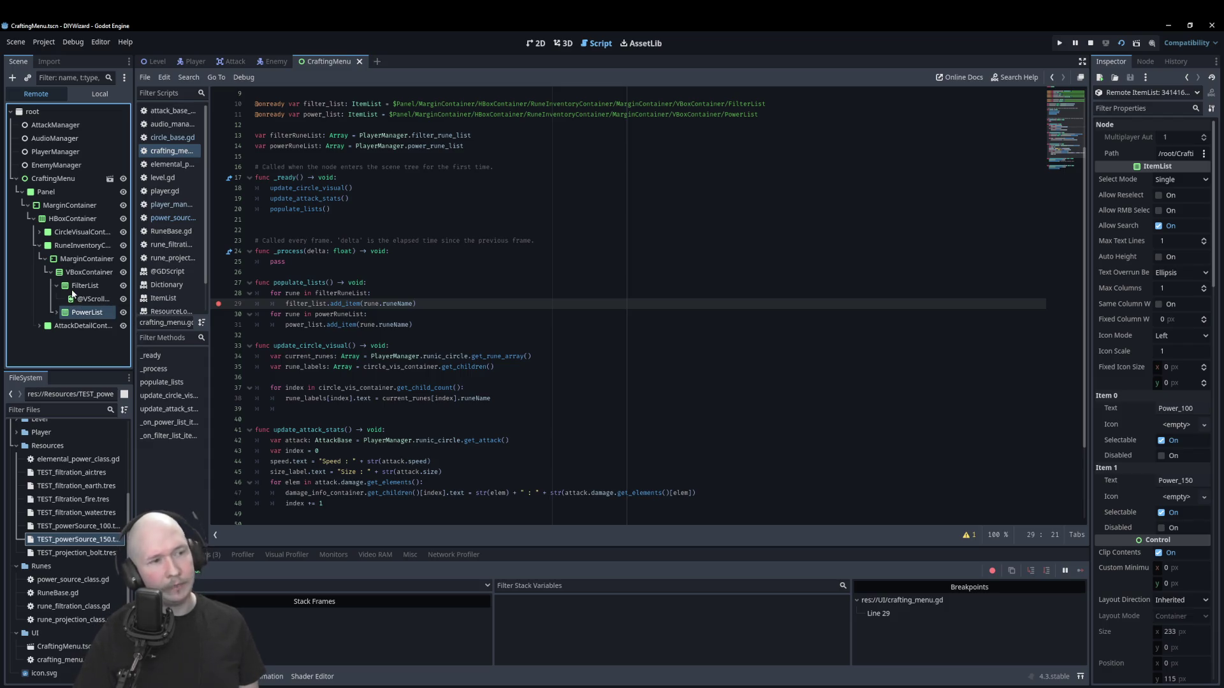
left_click(219, 304)
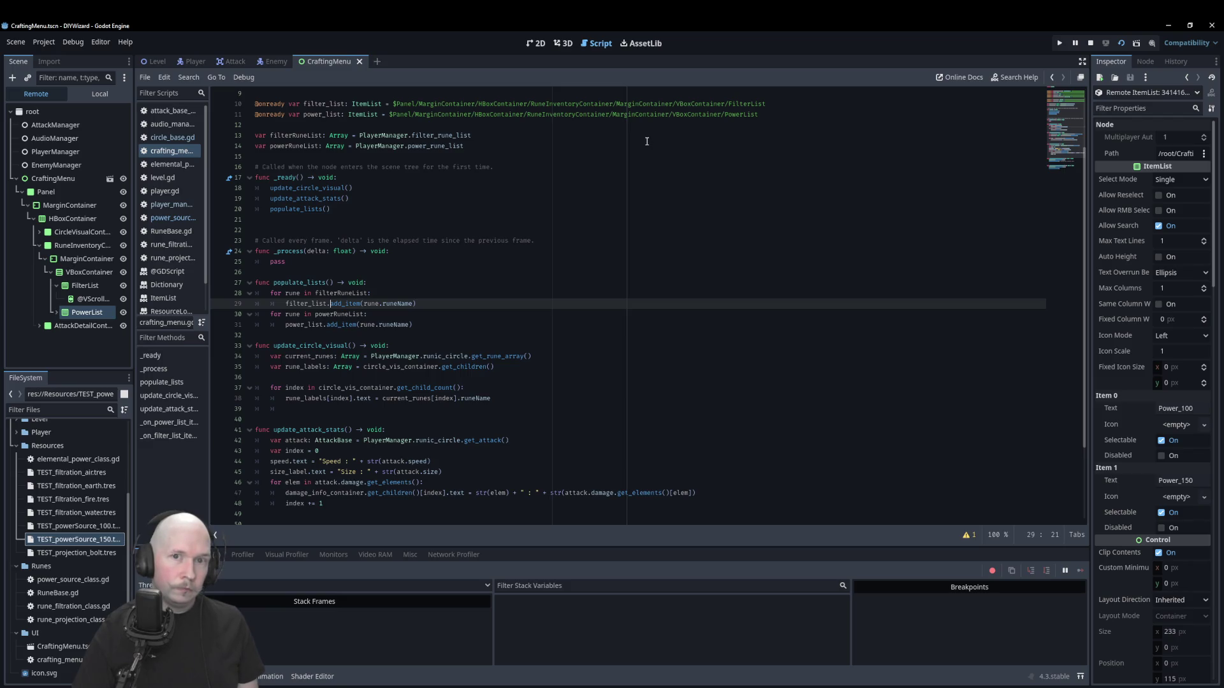
left_click(86, 285)
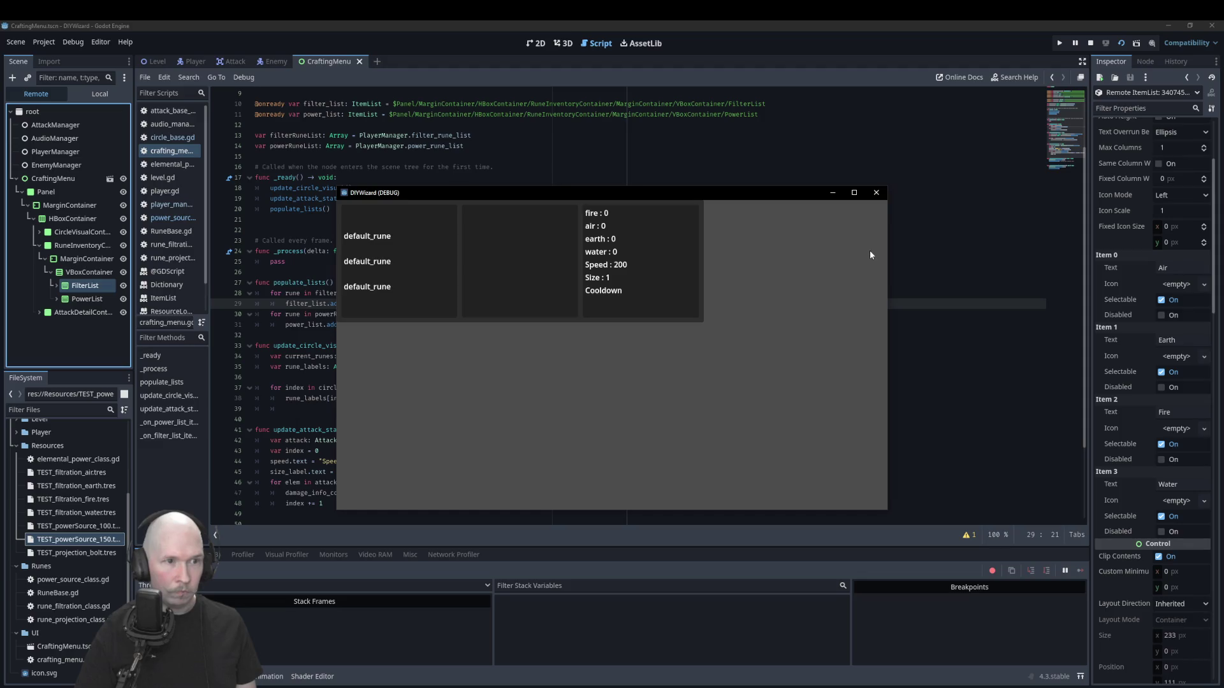
left_click(874, 193)
Turn on vertical Expand for PowerList and FilterList, then save and run the scene
left_click(86, 238)
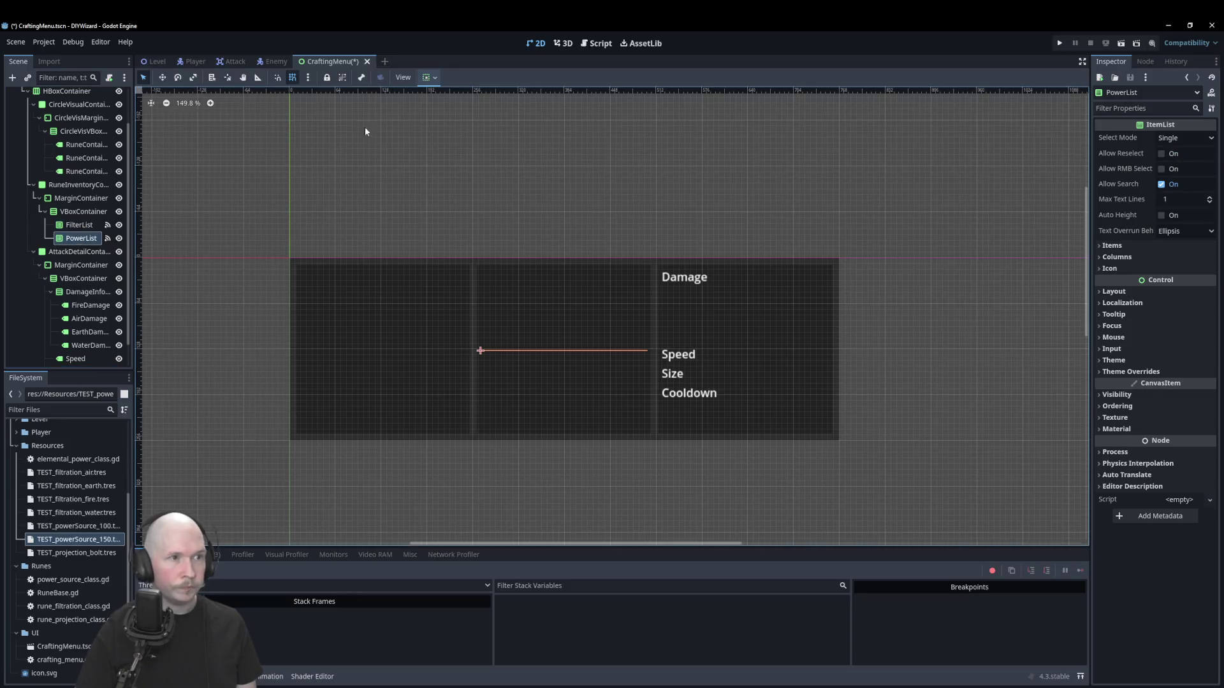
left_click(429, 77)
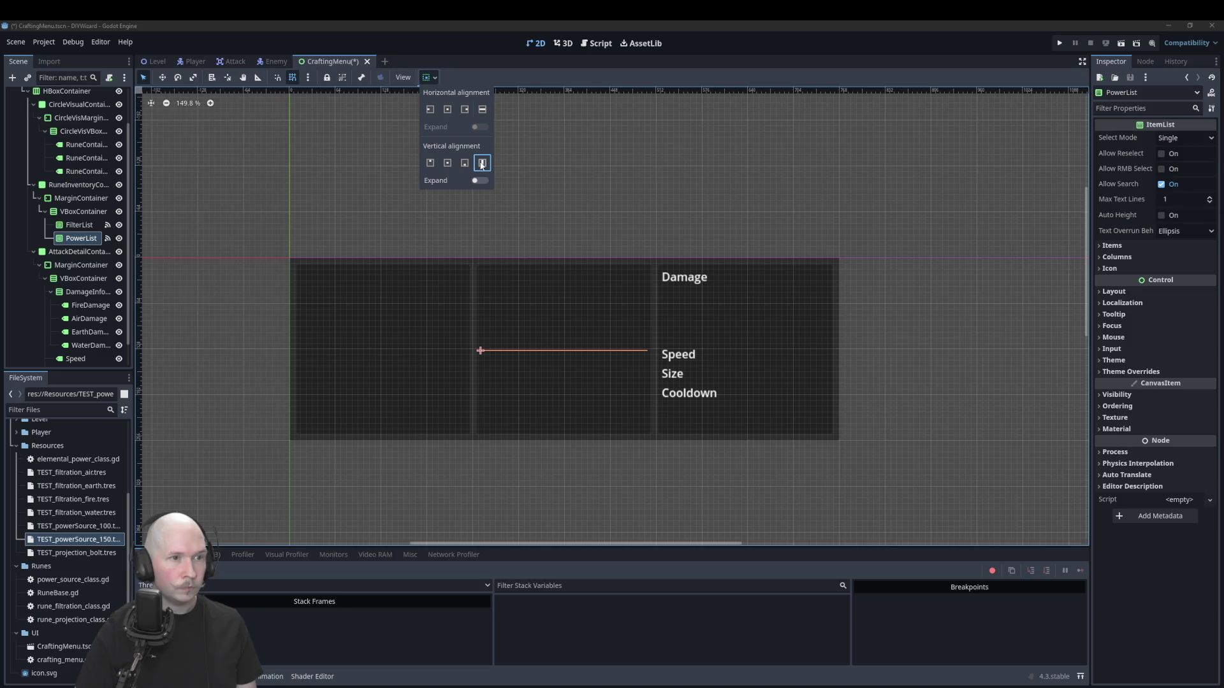
left_click(478, 181)
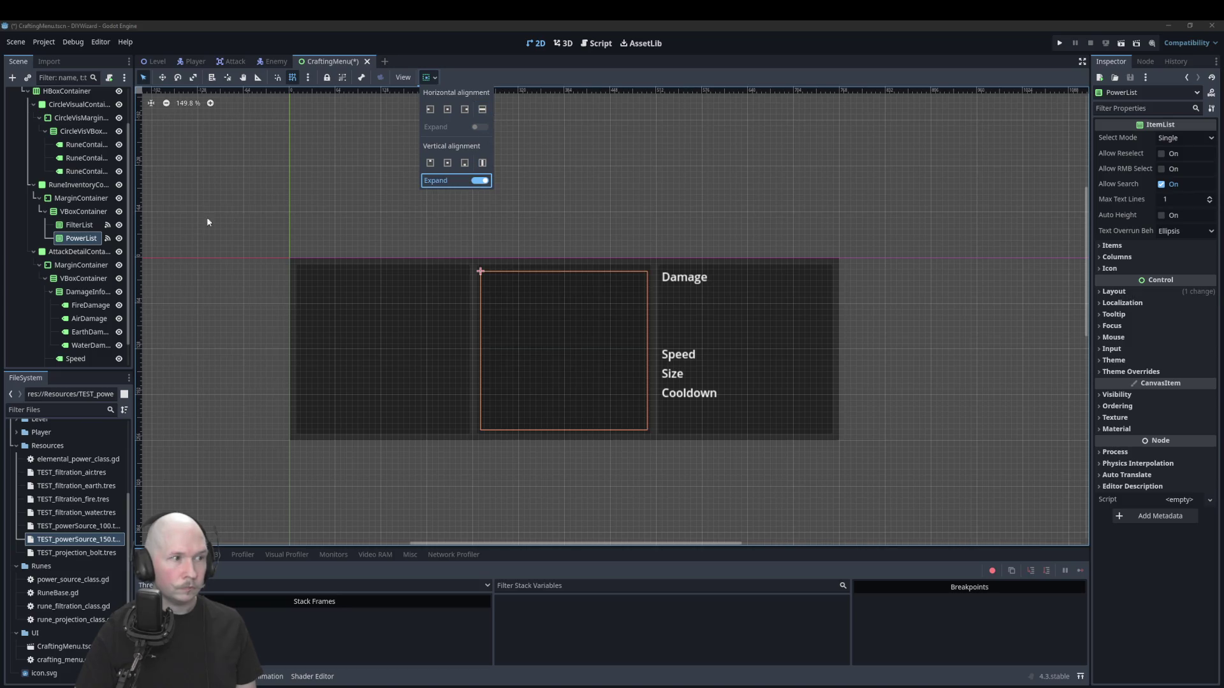
left_click(207, 221)
left_click(79, 225)
left_click(427, 77)
left_click(478, 180)
left_click(487, 205)
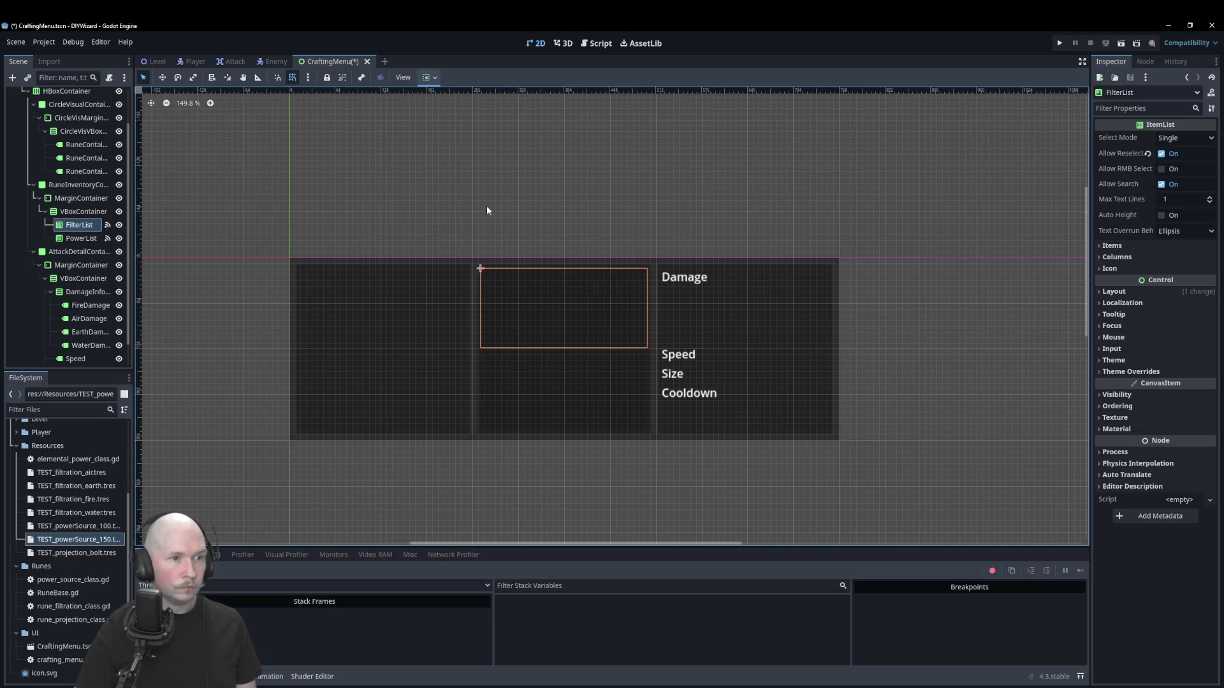
left_click(489, 203)
key("F6")
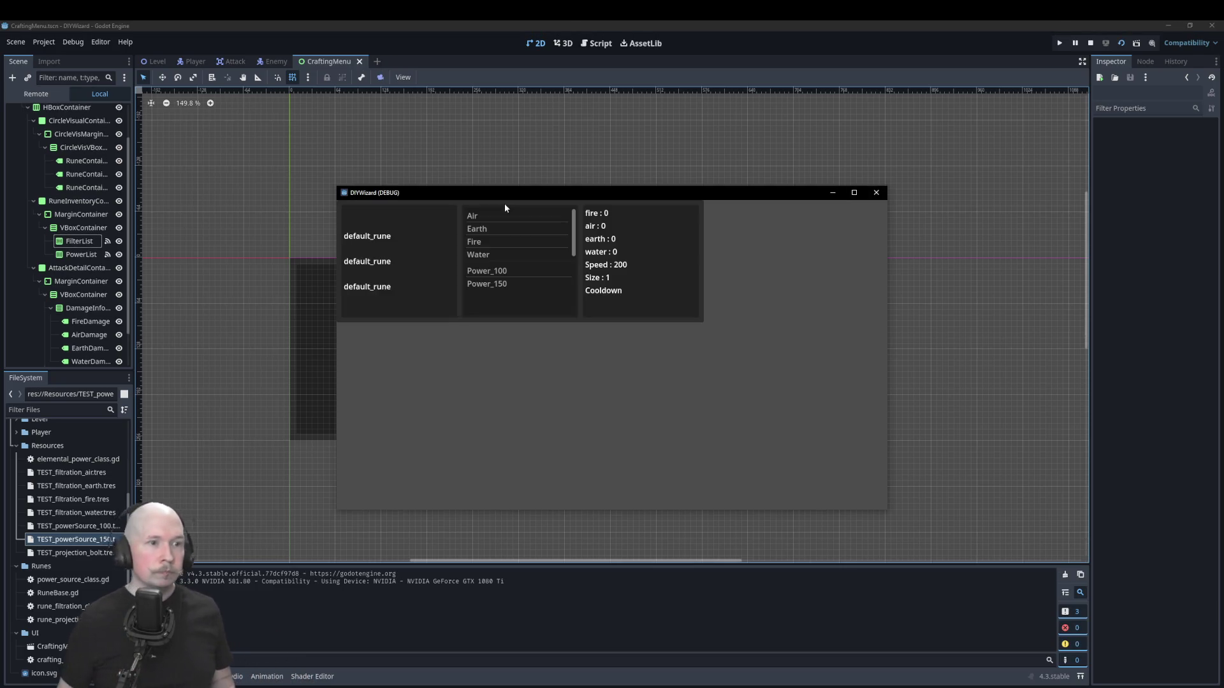
scroll(471, 242, "down", 1)
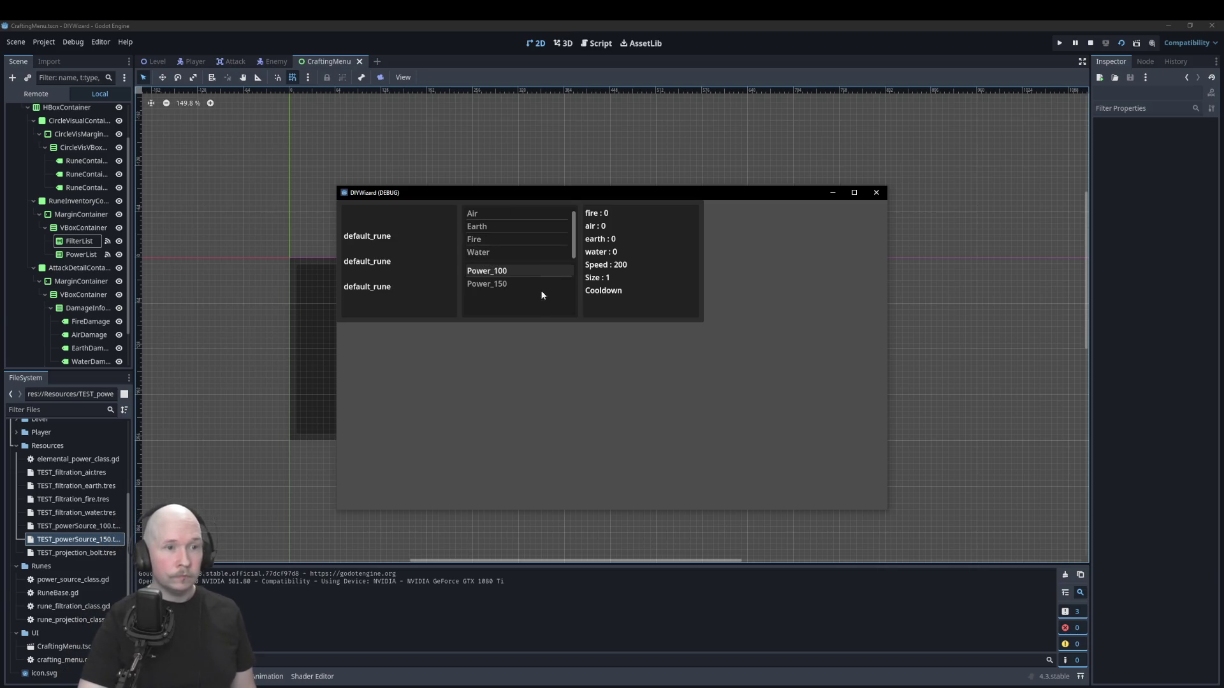
left_click(876, 193)
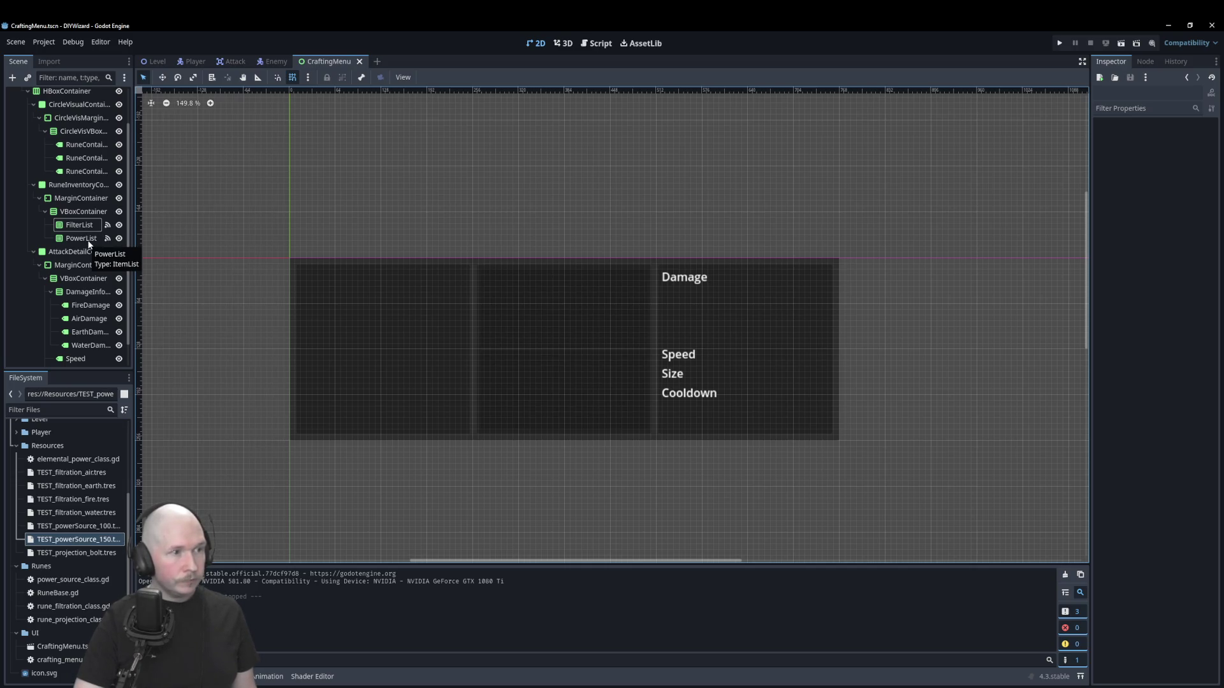
left_click(478, 346)
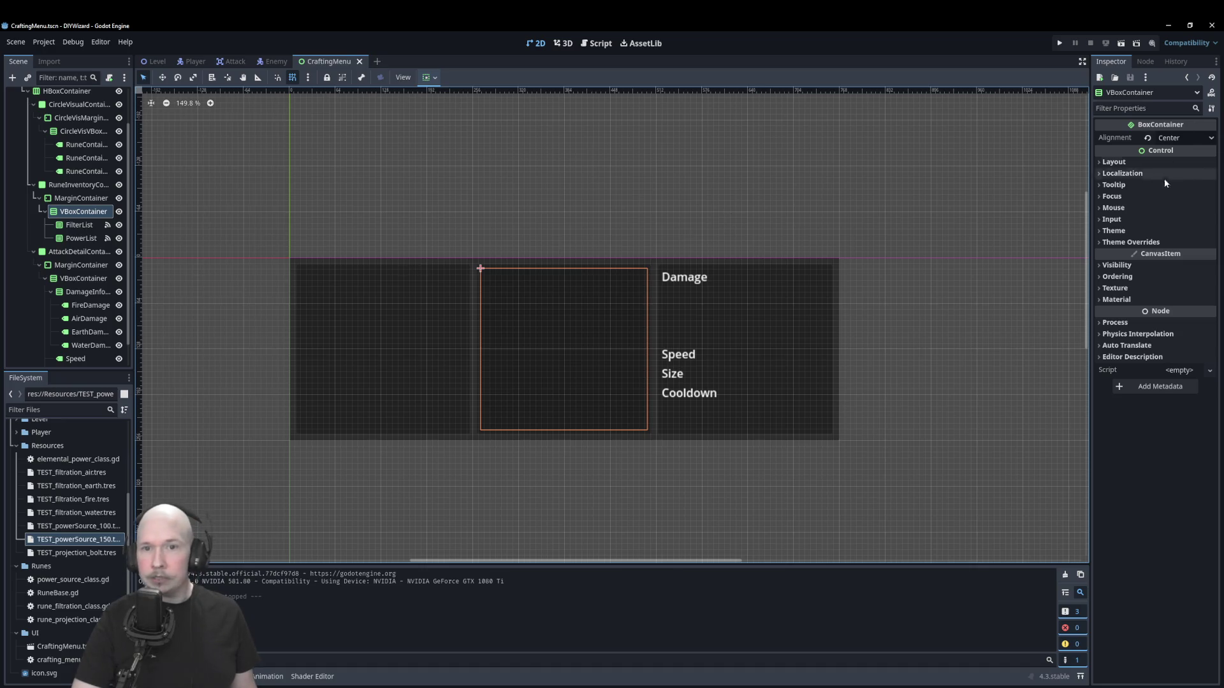
left_click(1128, 276)
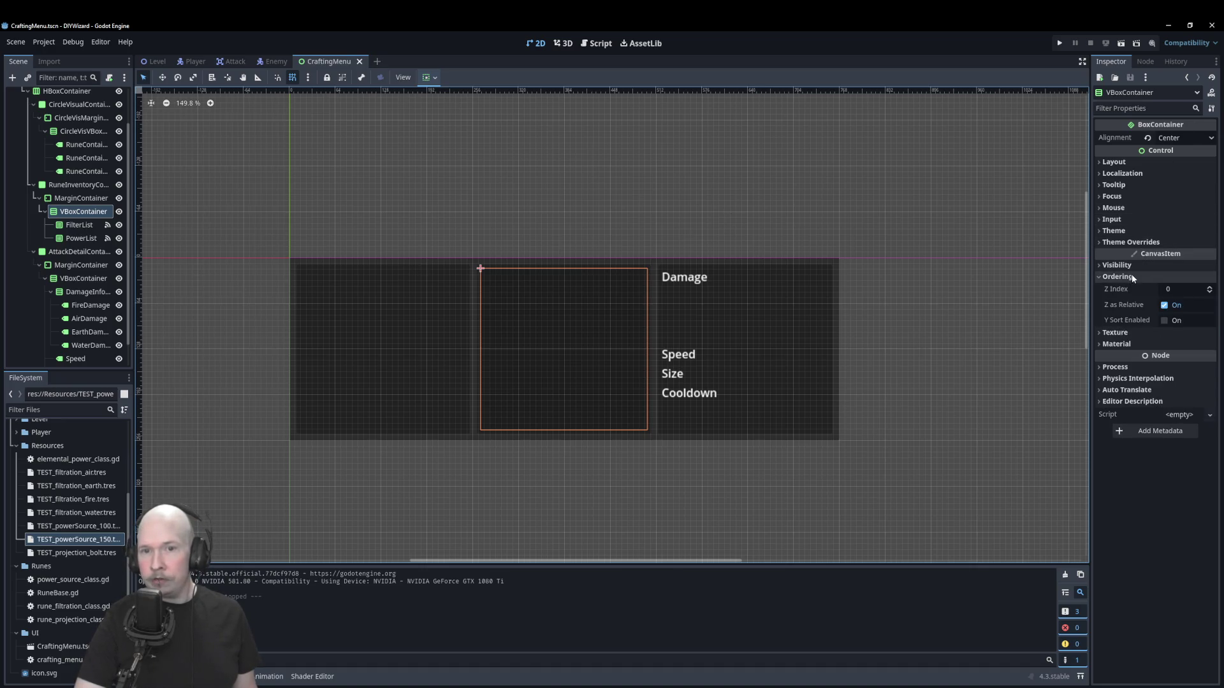
left_click(1131, 276)
left_click(1135, 288)
left_click(1135, 288)
left_click(1139, 265)
left_click(1139, 266)
left_click(1131, 242)
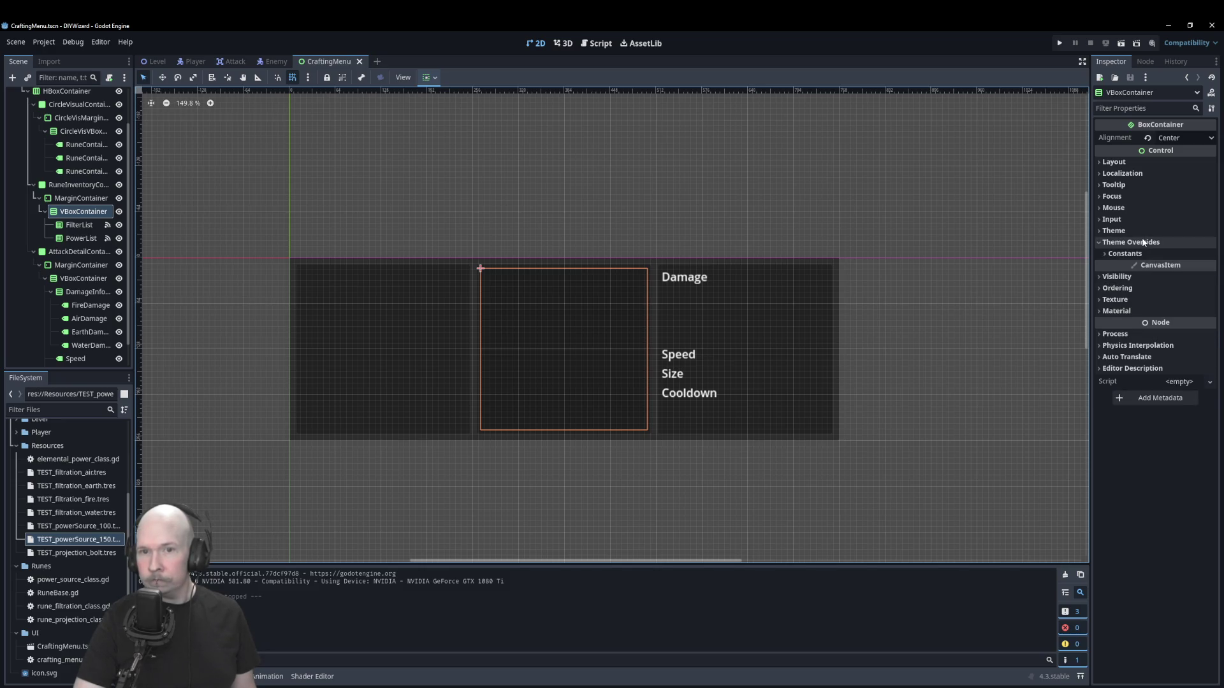
left_click(1128, 254)
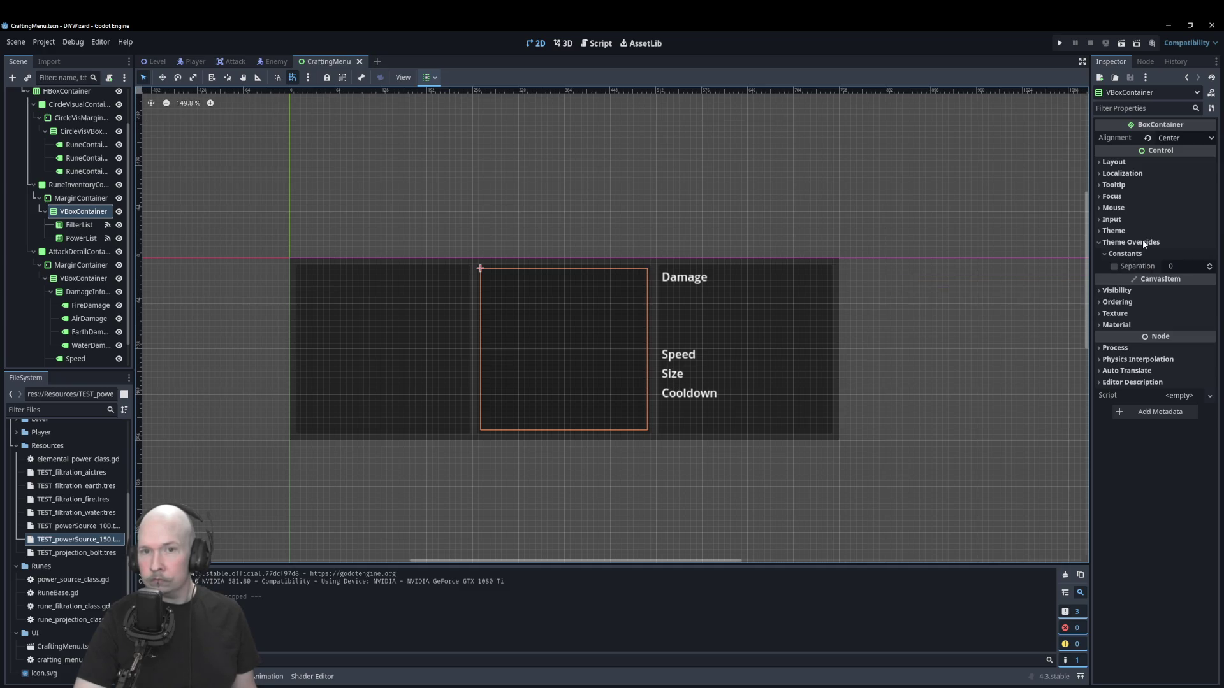
left_click(1101, 243)
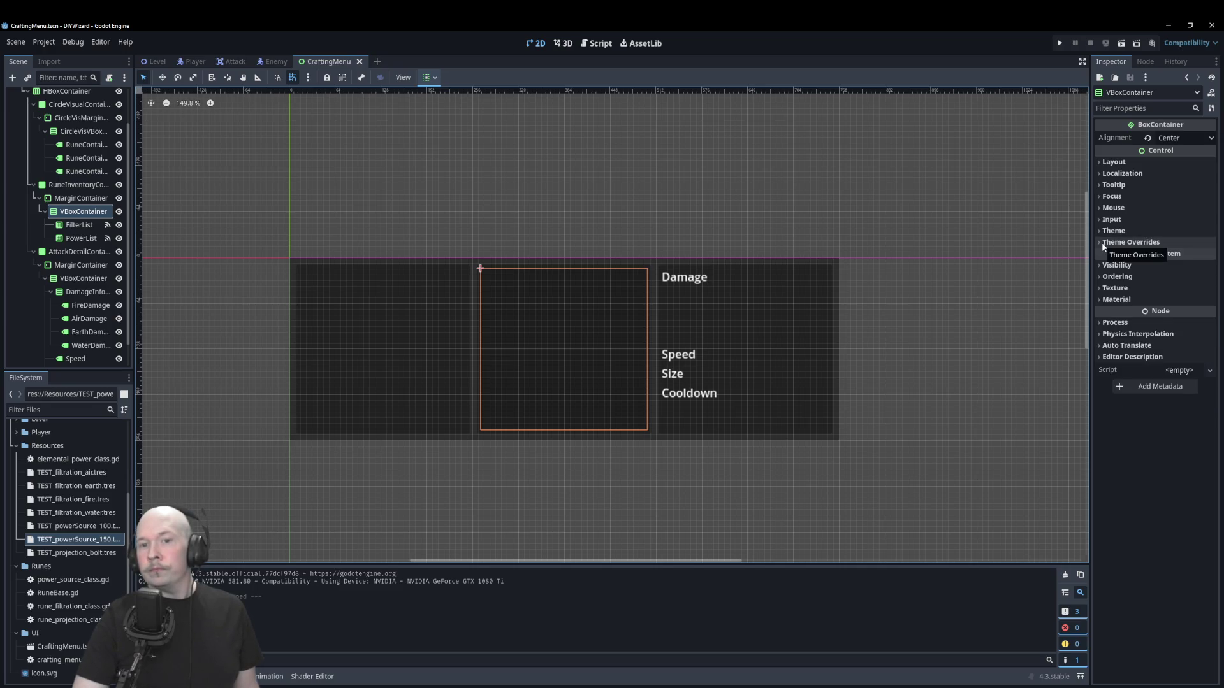
key("F6")
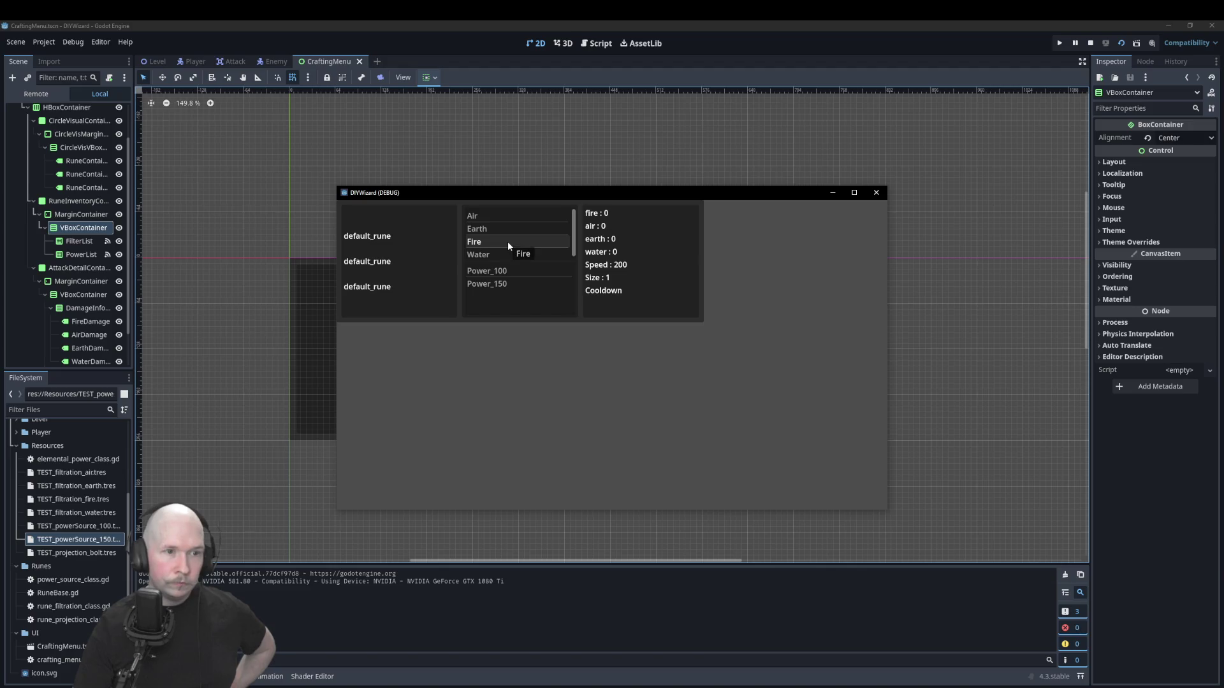
Click Fire in the running game's filter list, breaking at rune_filtration_class.gd line 34
left_click(508, 241)
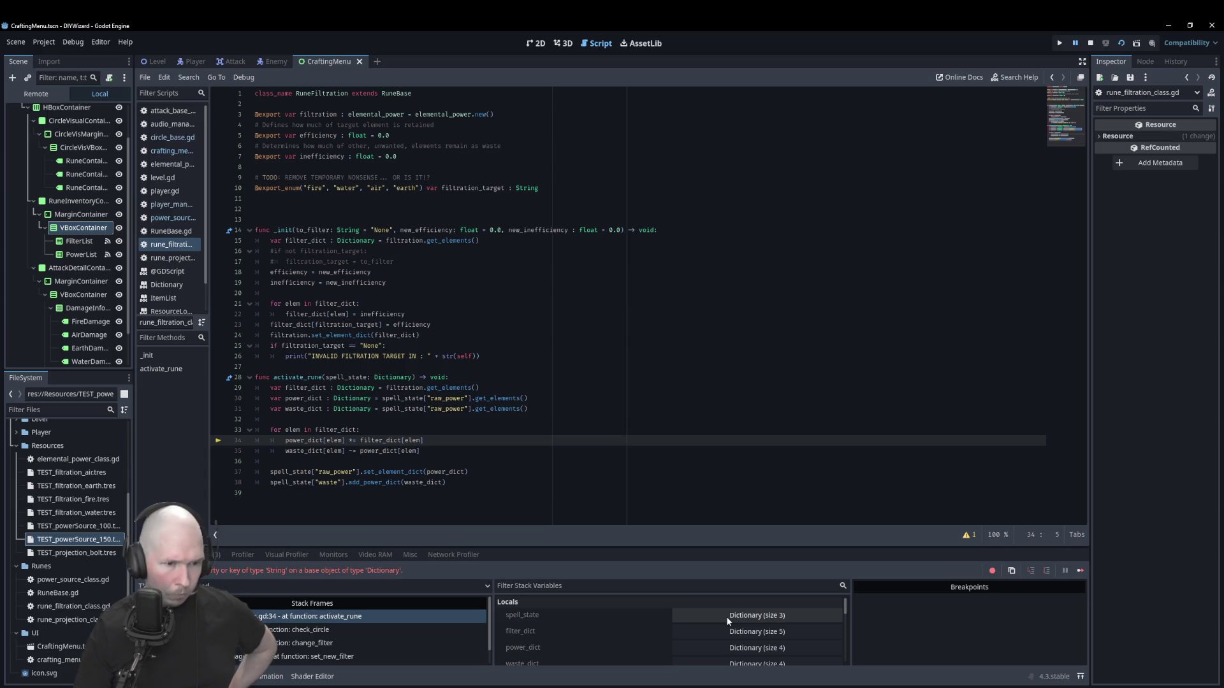
left_click(708, 631)
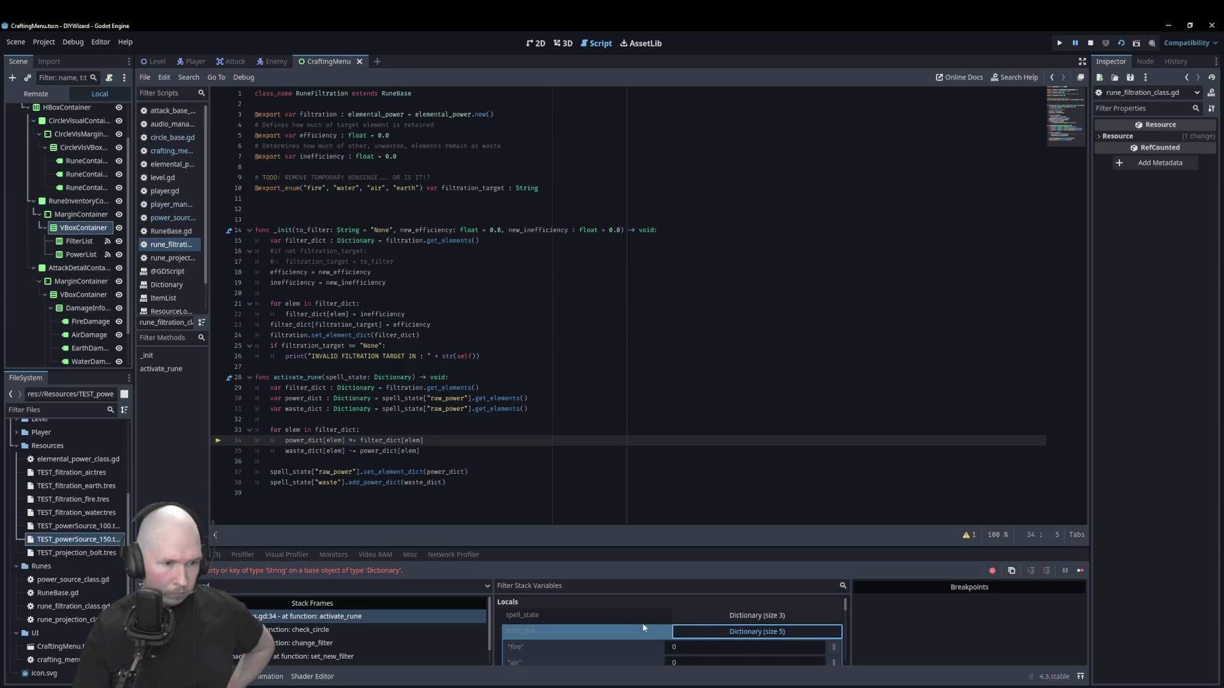
scroll(643, 627, "down", 3)
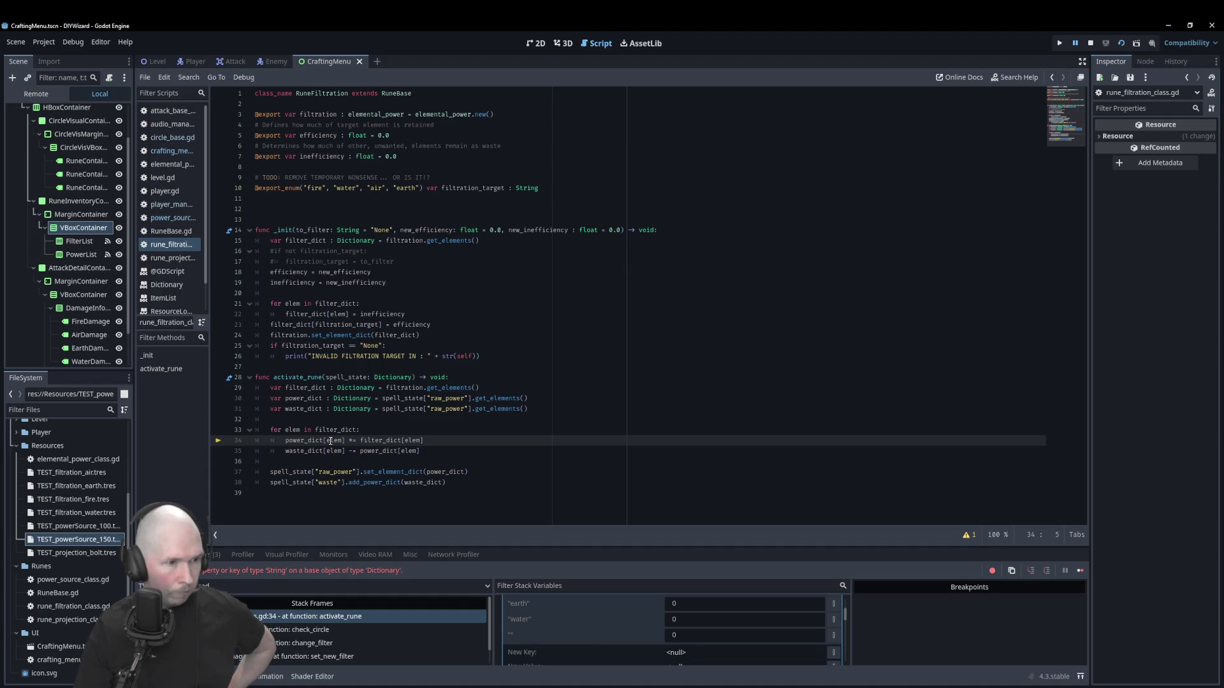
left_click(463, 434)
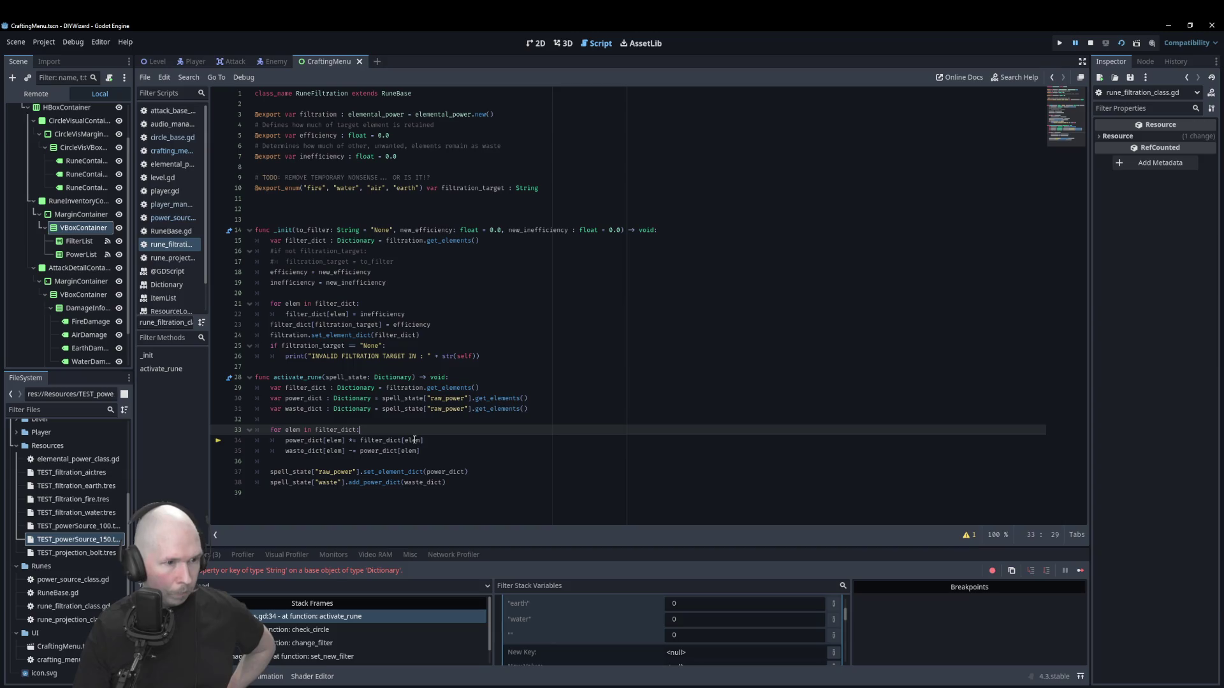
mouse_move(382, 442)
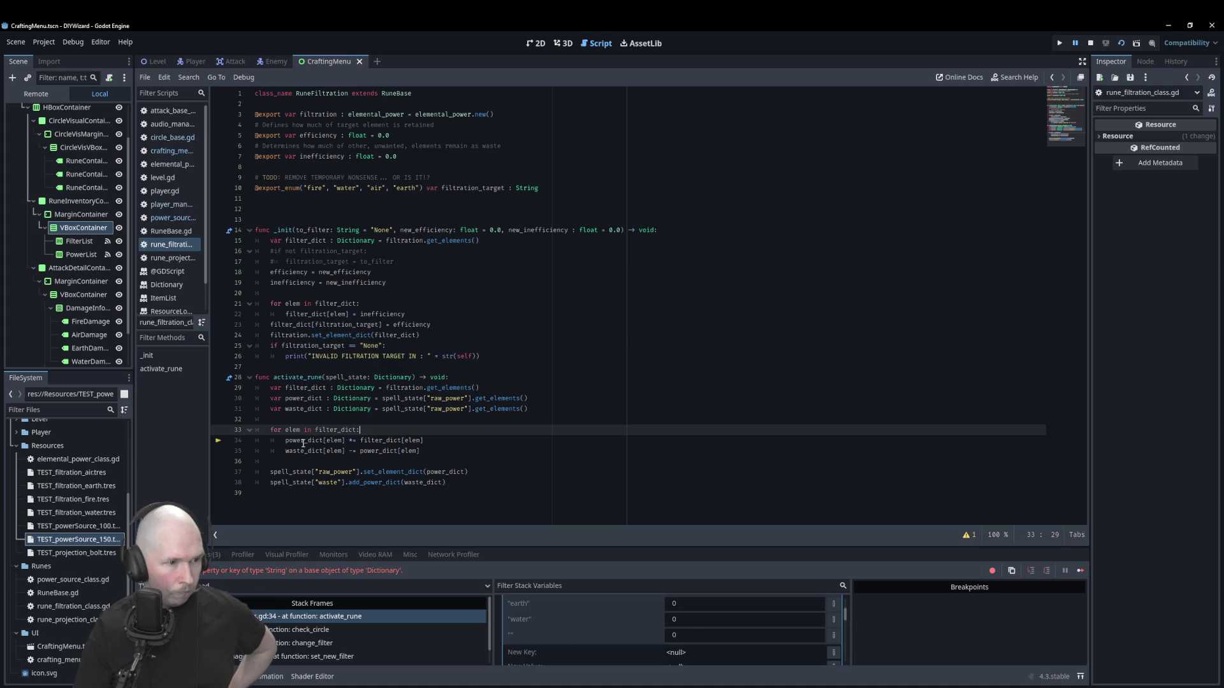
mouse_move(303, 441)
mouse_move(341, 433)
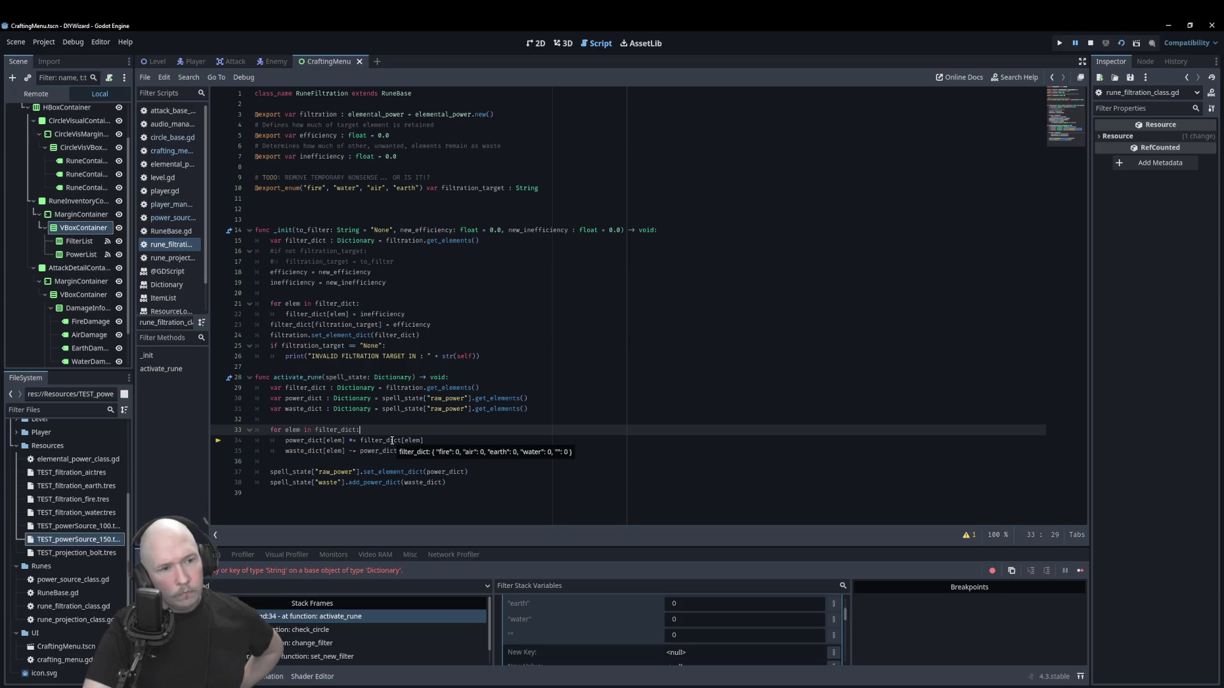
left_click(392, 441)
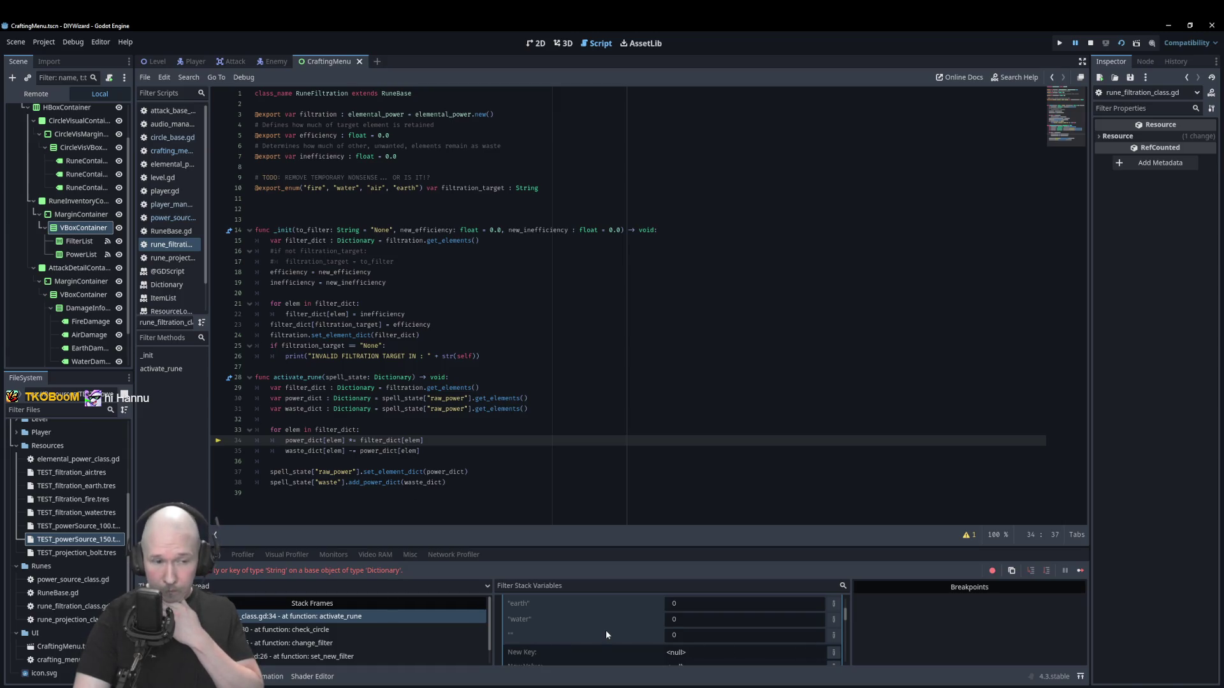
Select the change_filter stack frame to show the check_circle() call at circle_base.gd line 45
scroll(606, 634, "up", 2)
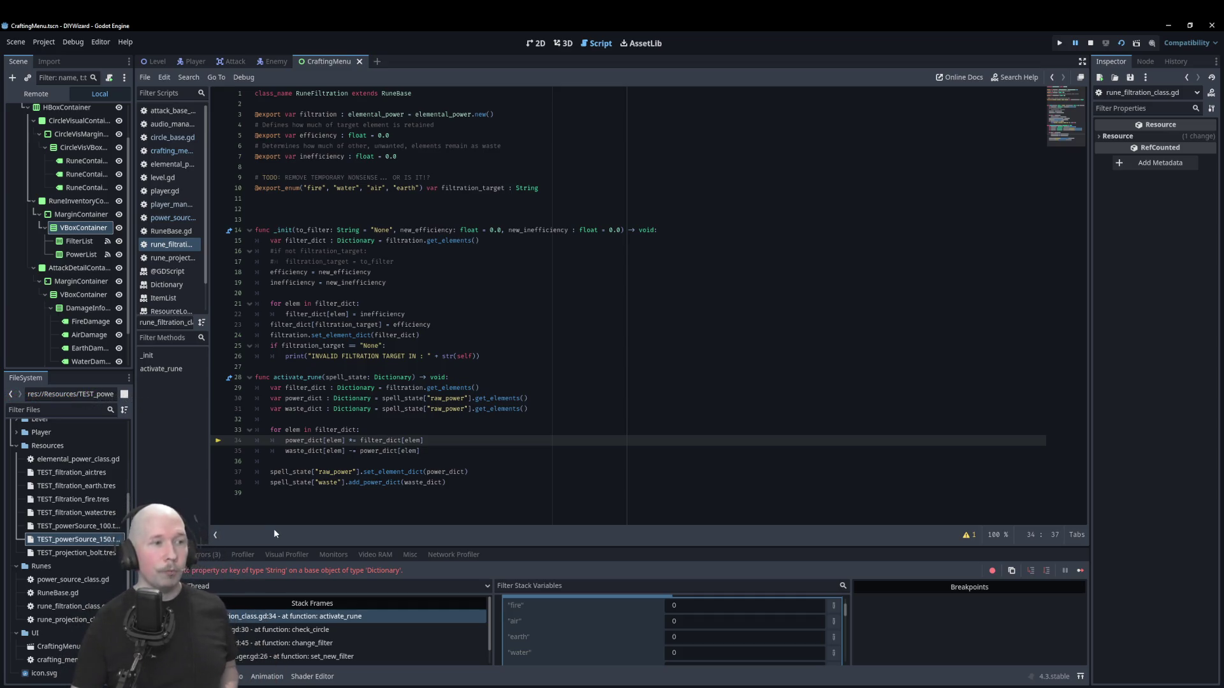
mouse_move(469, 318)
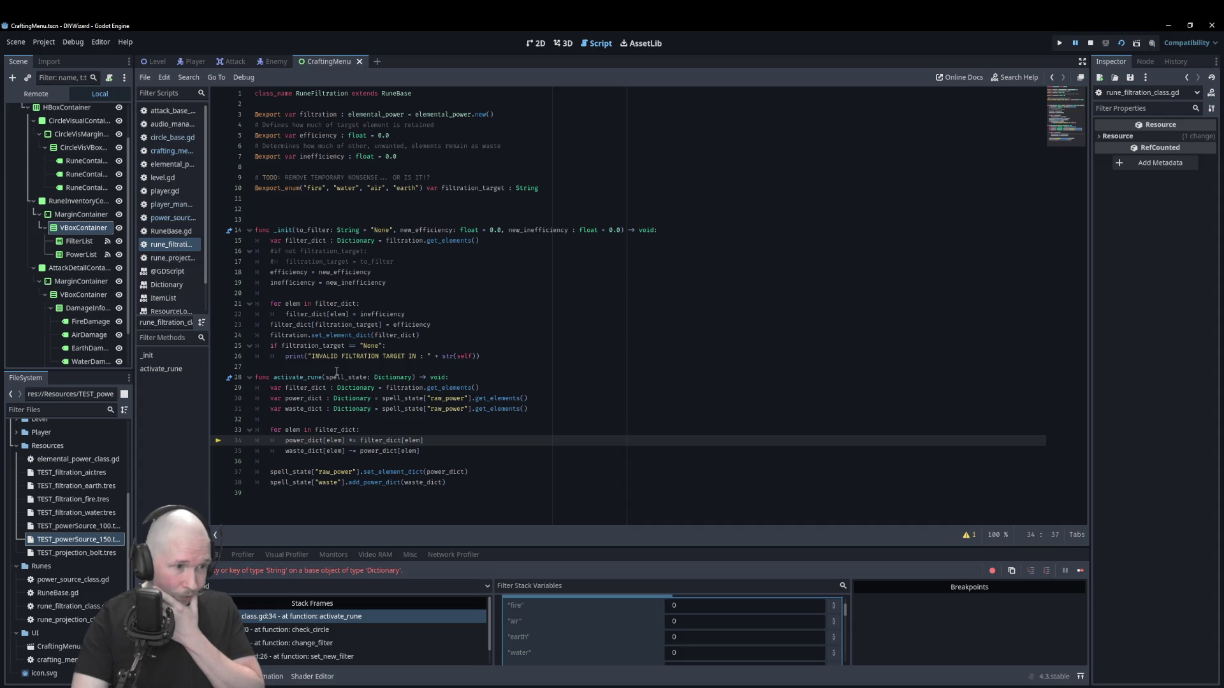
left_click(320, 645)
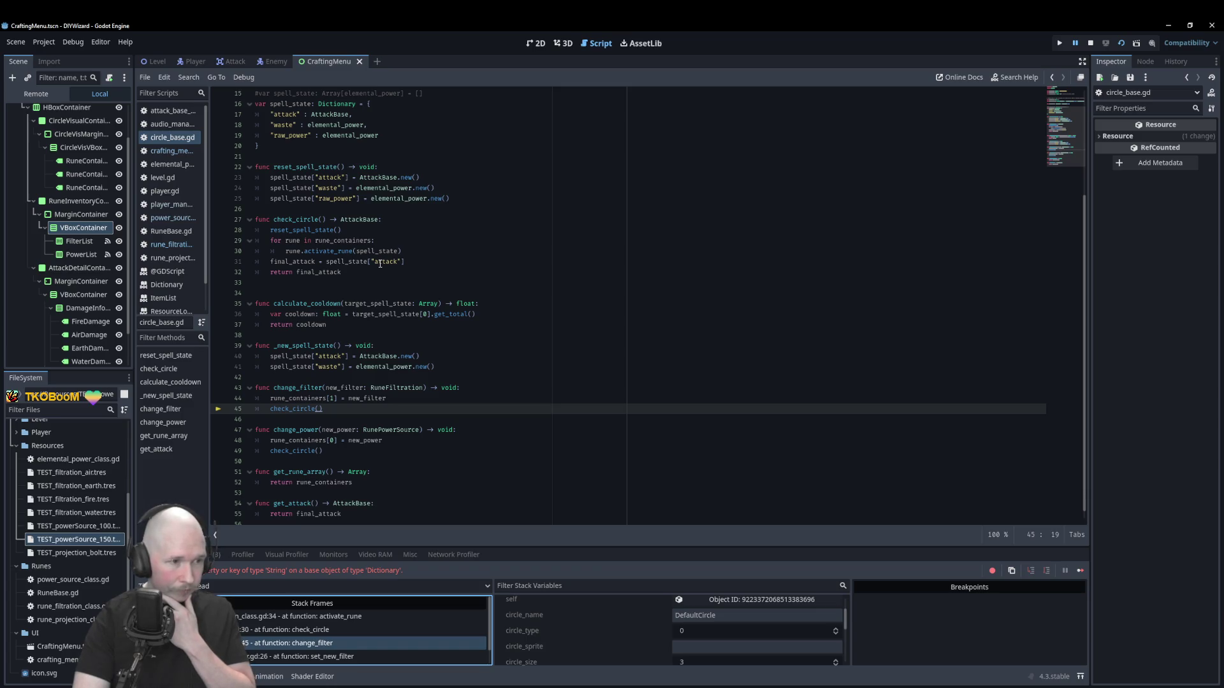
Review circle_base.gd, then go back to activate_rune in rune_filtration_class.gd at line 34
scroll(381, 263, "down", 1)
mouse_move(381, 263)
scroll(380, 263, "up", 5)
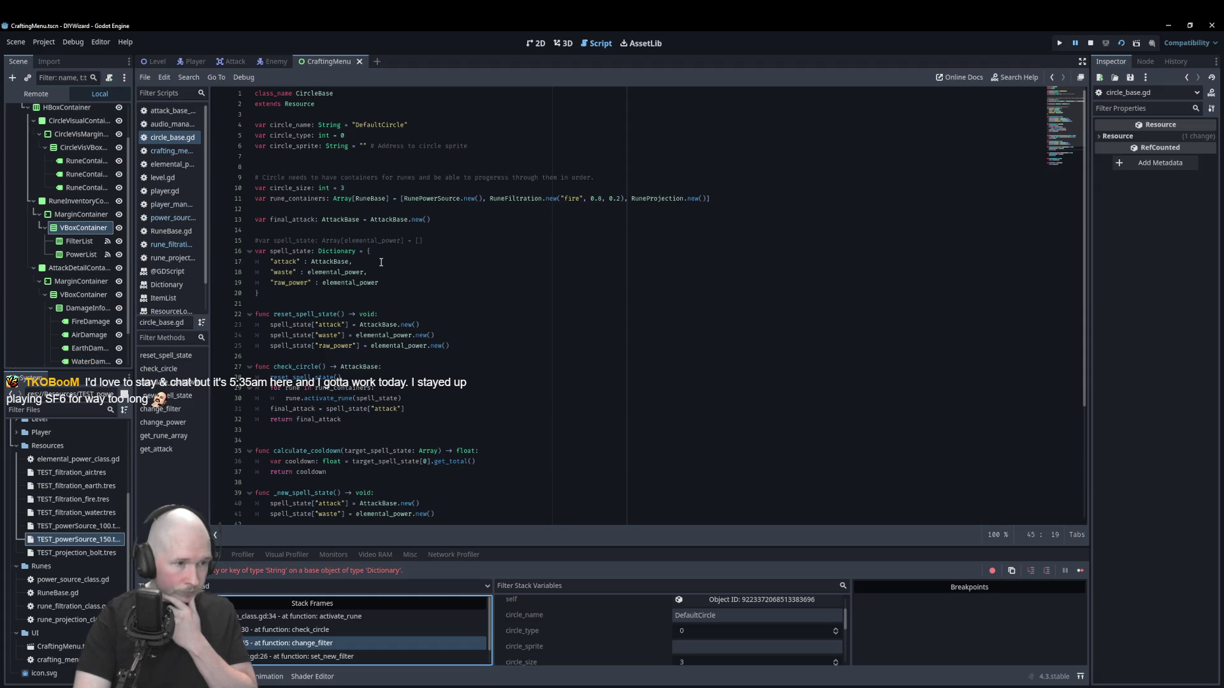
scroll(381, 262, "down", 5)
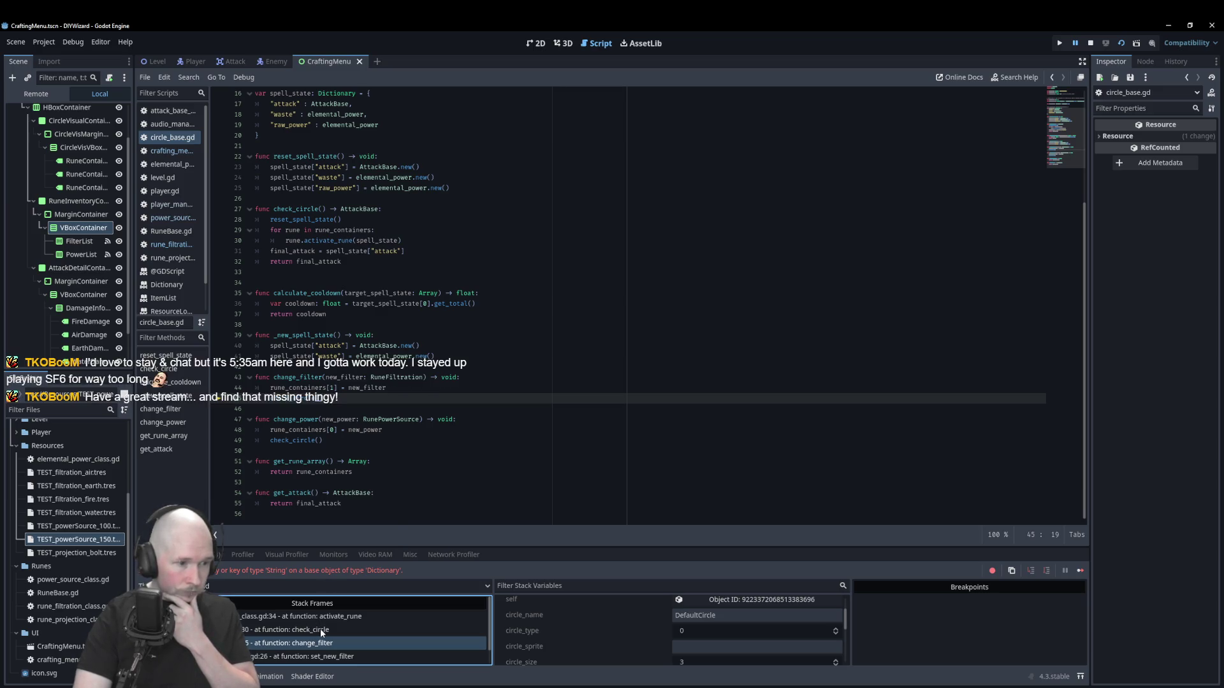
left_click(339, 617)
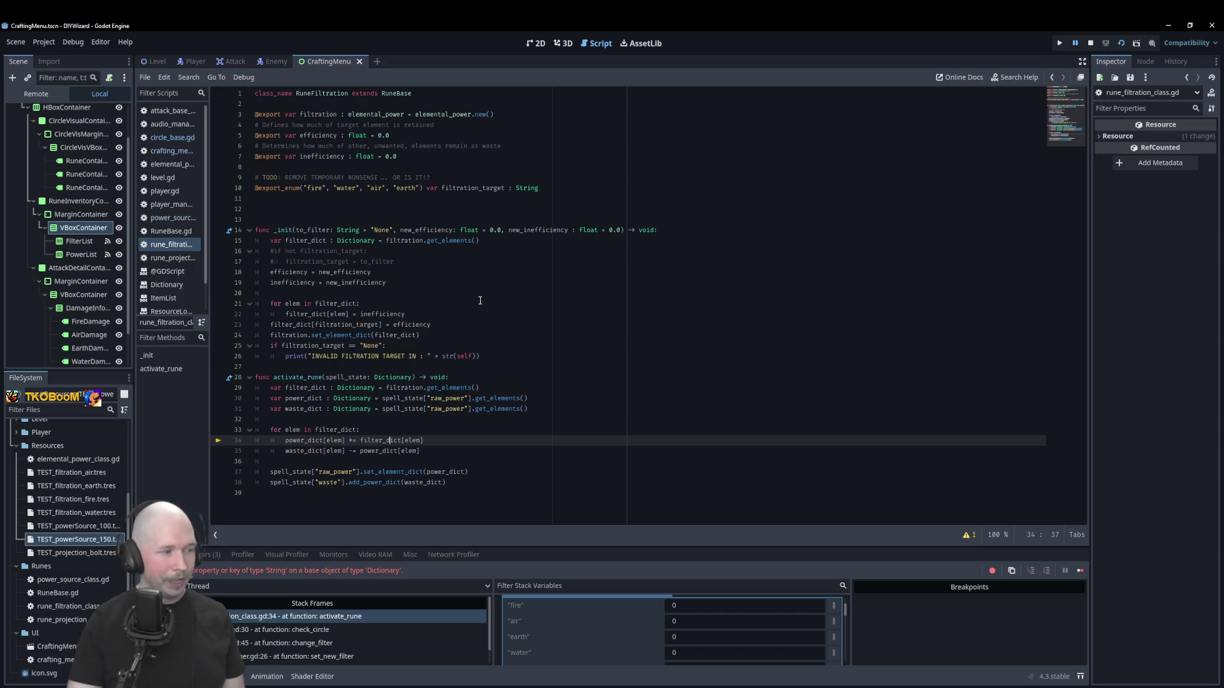
left_click(454, 317)
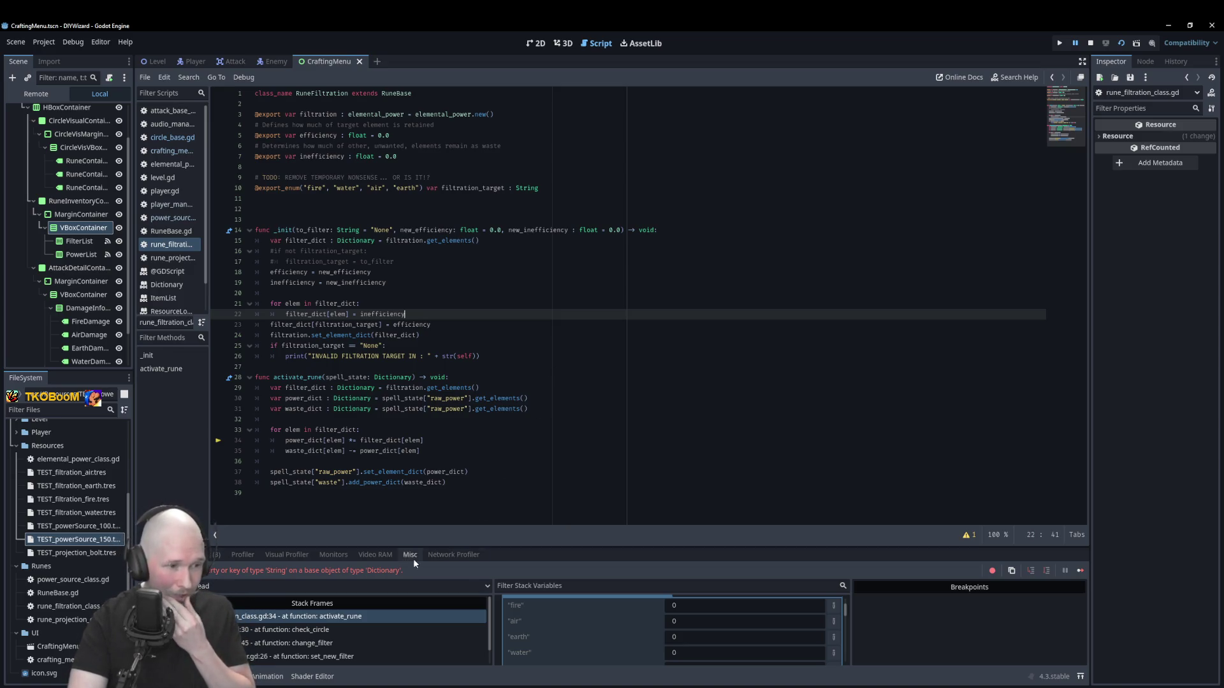
scroll(374, 649, "down", 1)
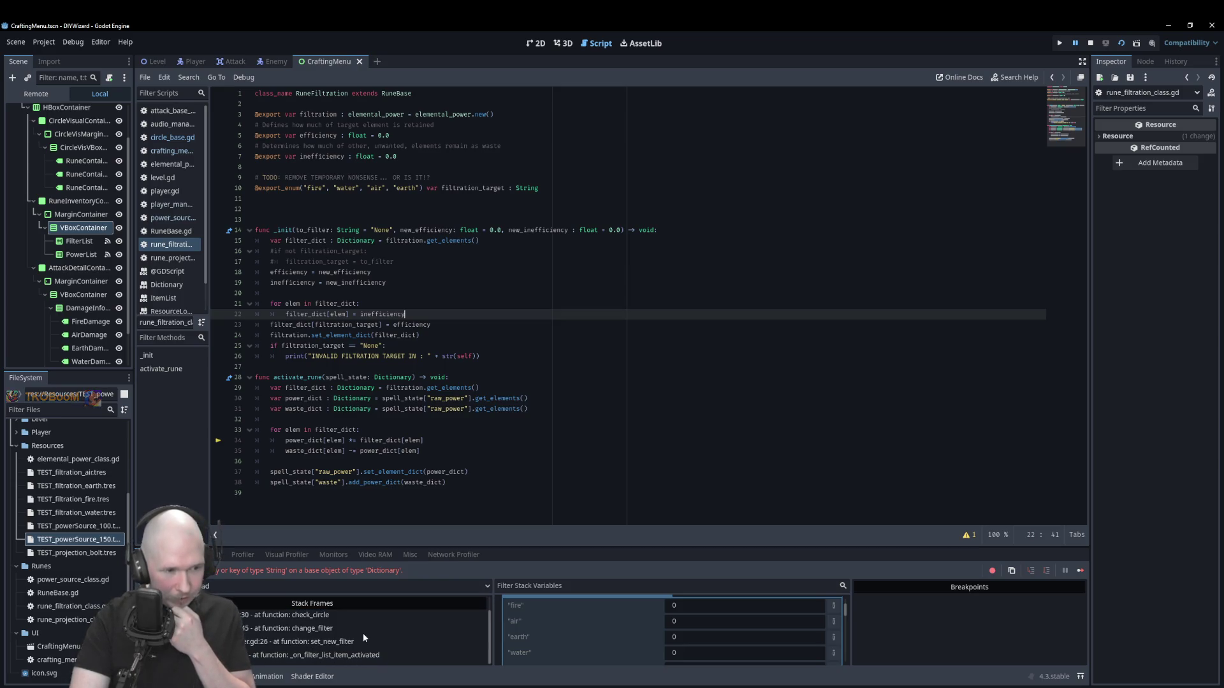
scroll(298, 637, "up", 1)
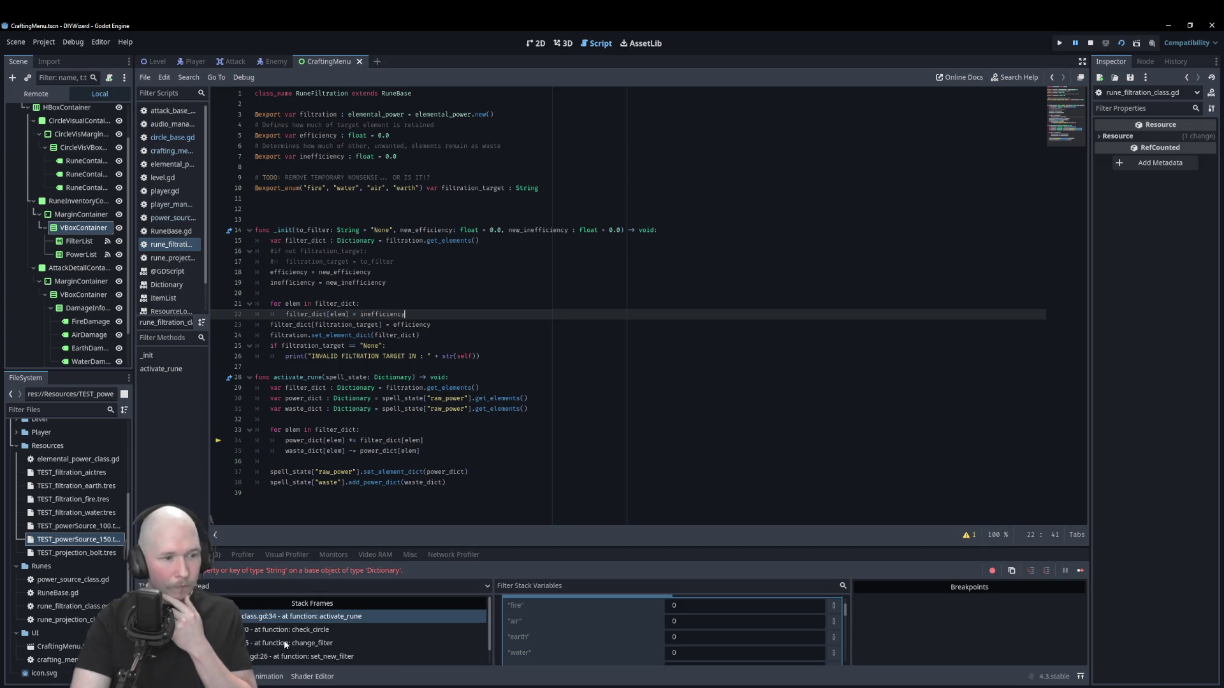
left_click(322, 630)
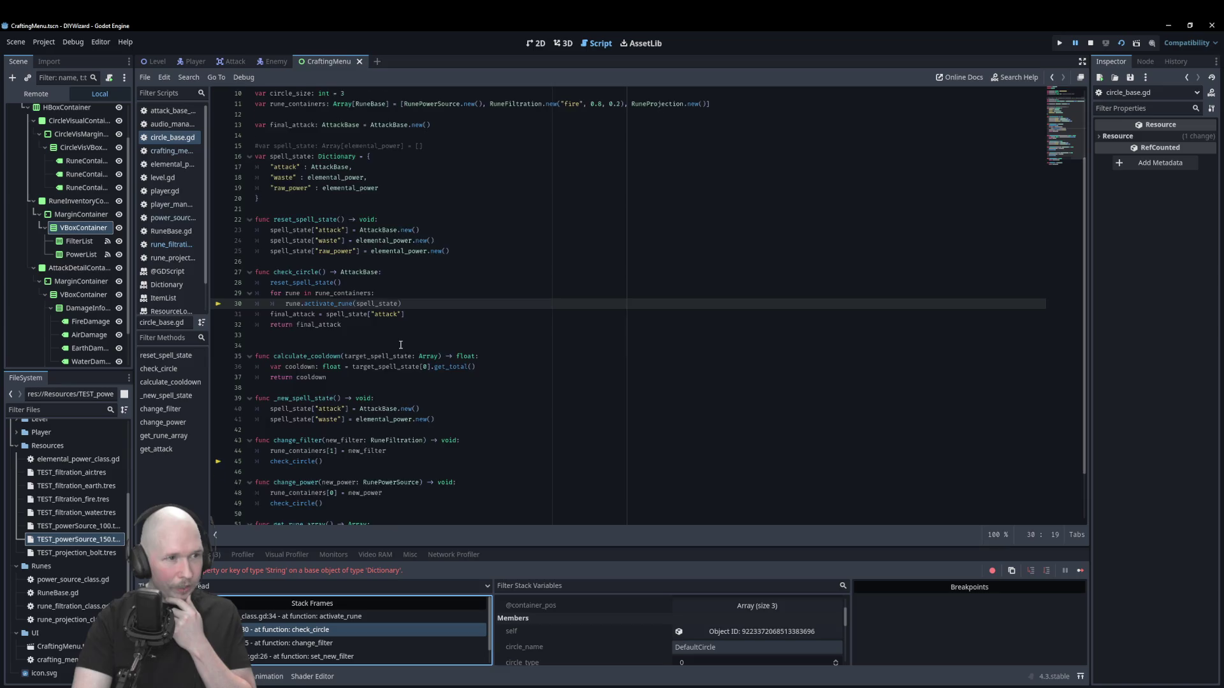
scroll(400, 345, "up", 3)
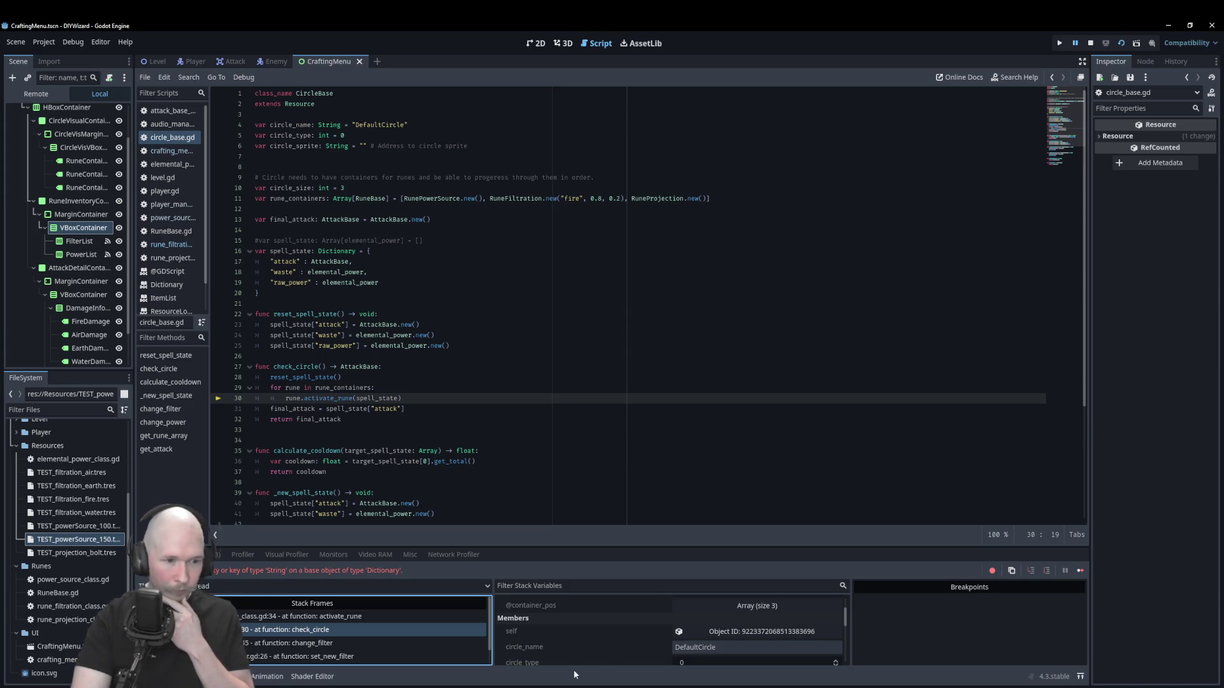
left_click(373, 617)
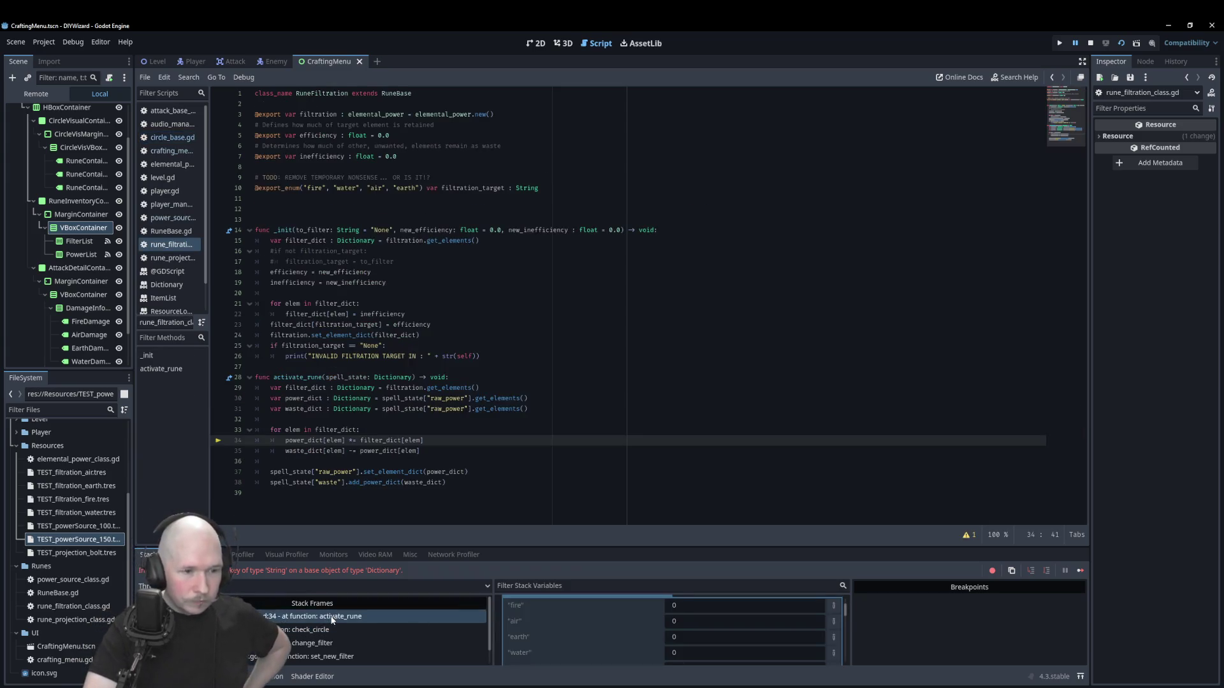
Collapse filter_dict and expand the filtration's Elemental Power dictionary, showing fire, air, earth and water at 0
scroll(576, 613, "up", 2)
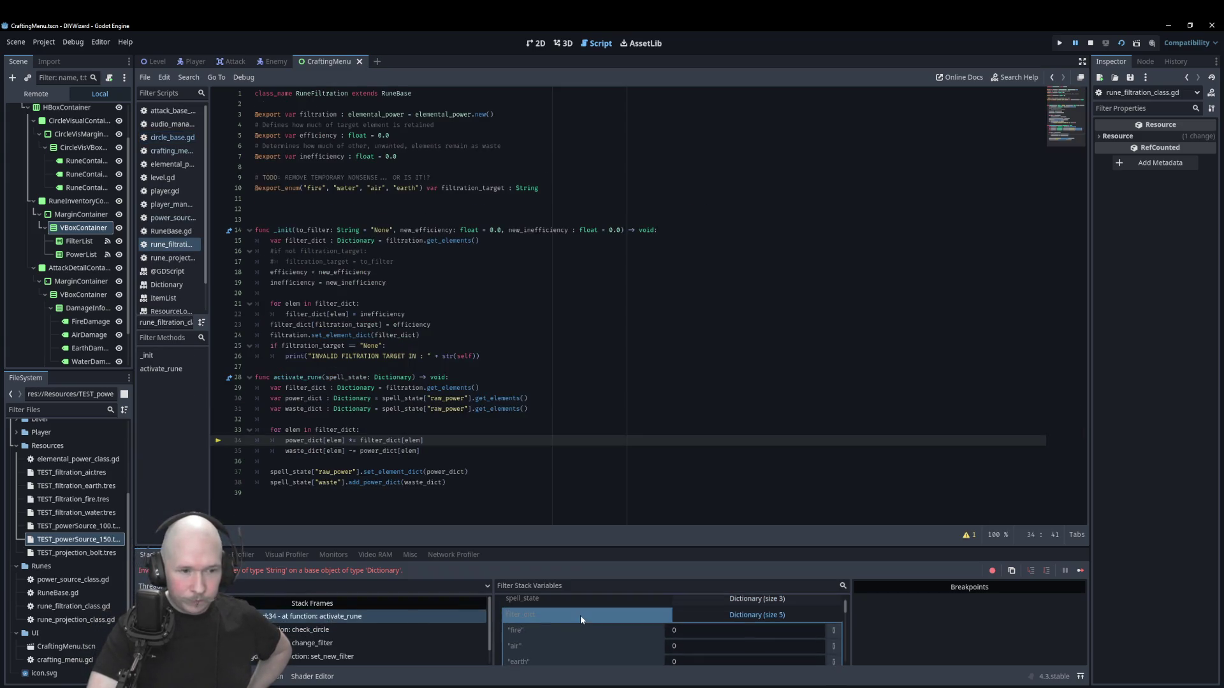
left_click(748, 615)
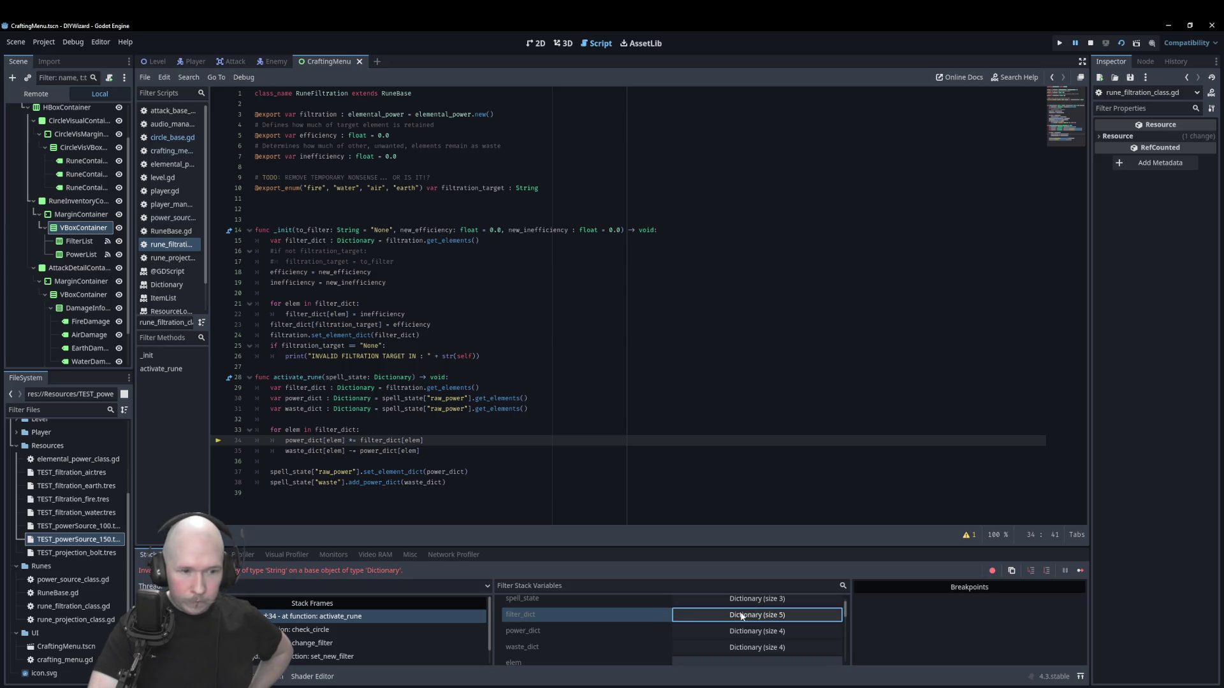
scroll(741, 616, "down", 5)
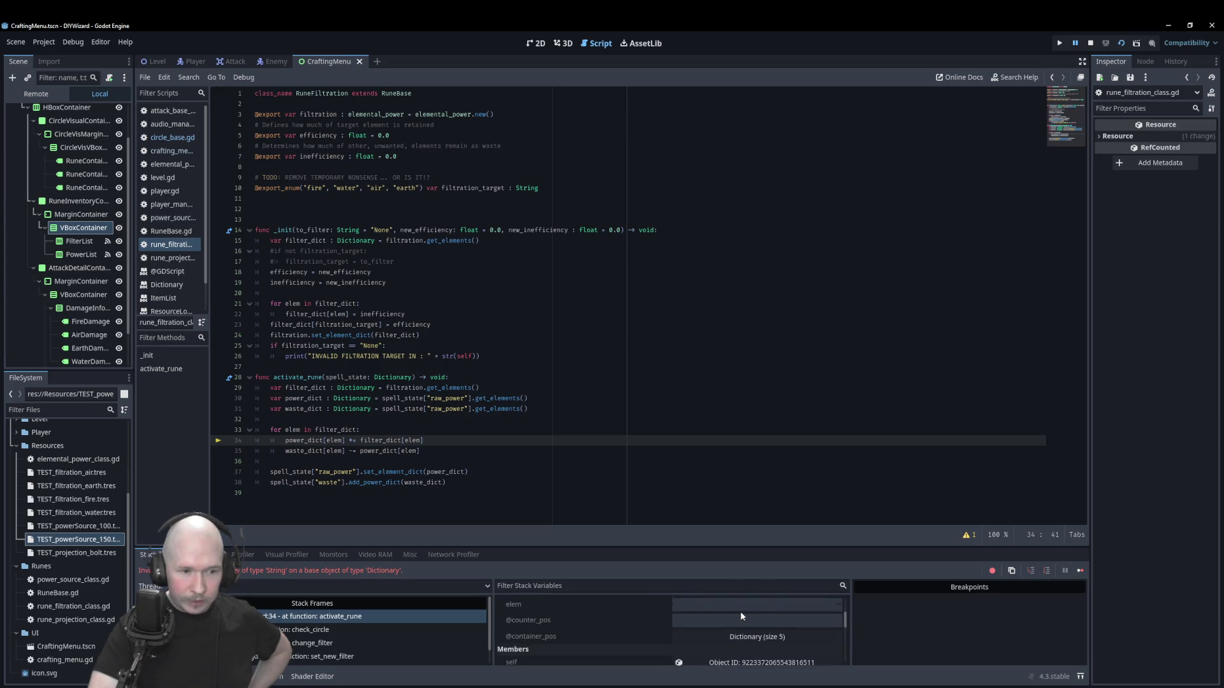
scroll(740, 611, "down", 4)
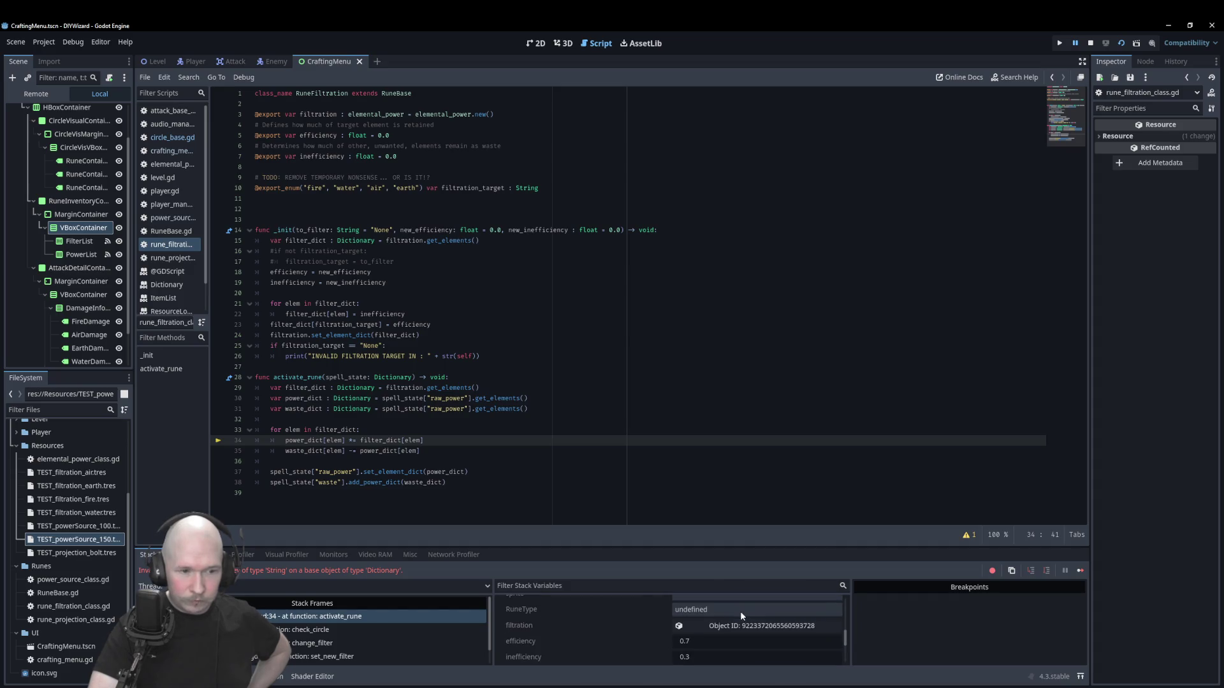
left_click(702, 628)
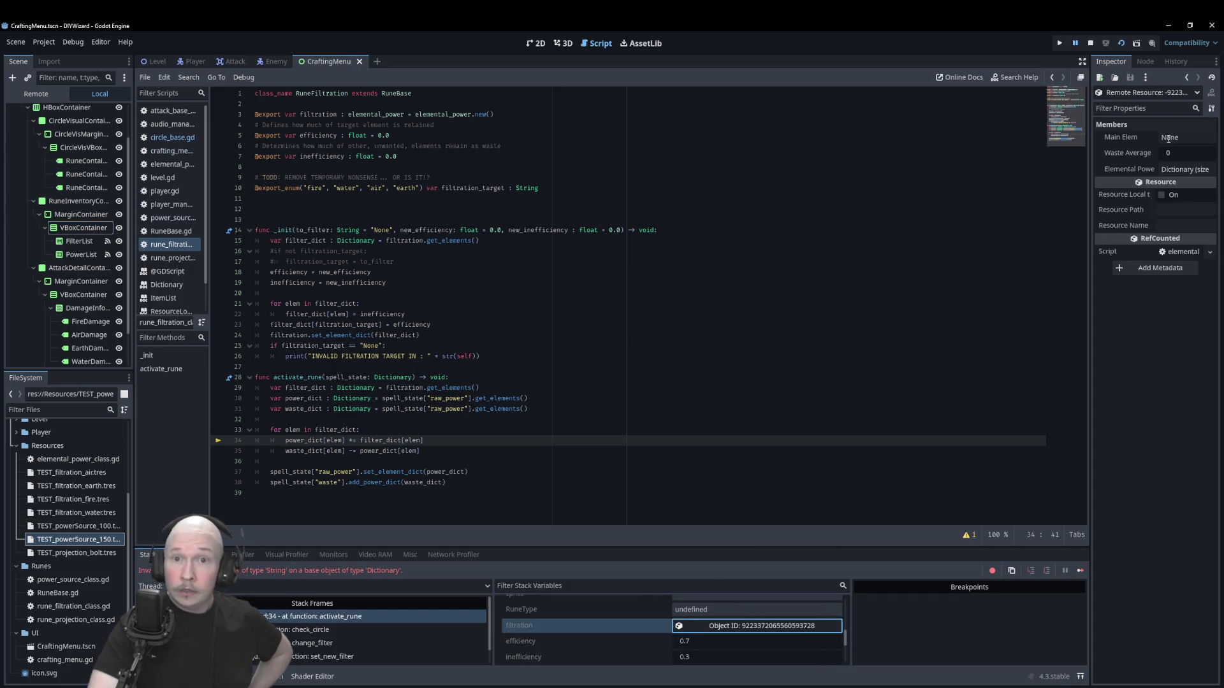
left_click(1180, 170)
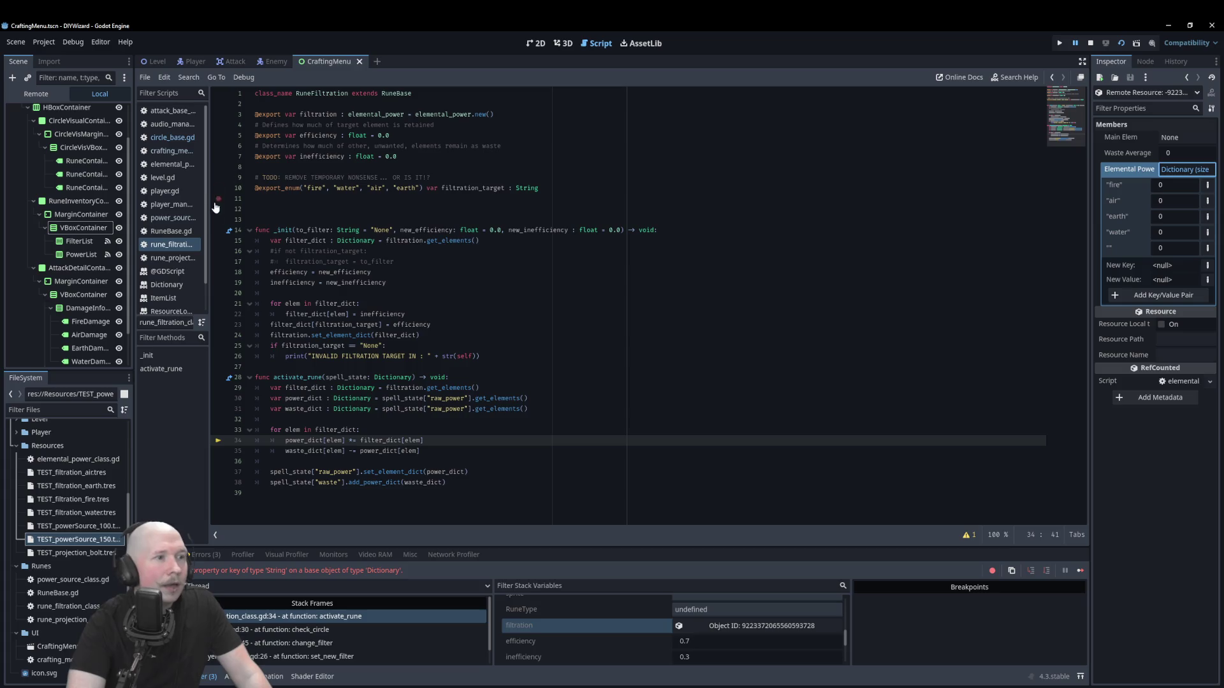
left_click(182, 247)
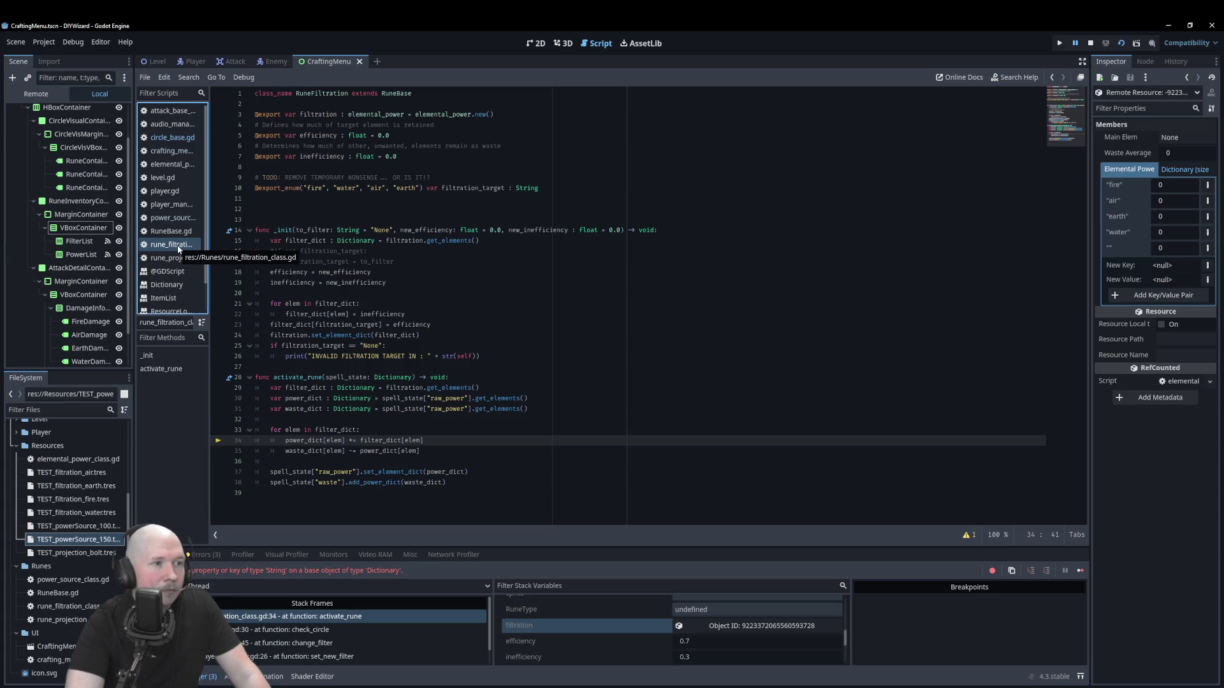
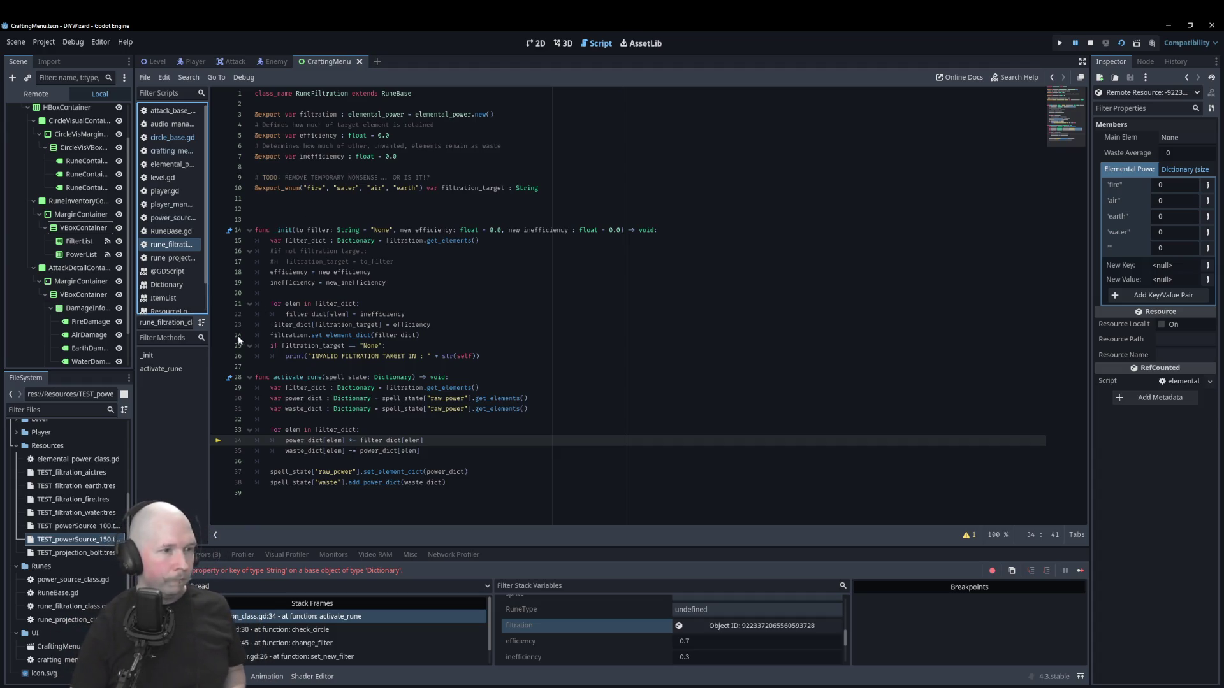
Comment out lines 14–26 of RuneFiltration, the whole _init function, with Ctrl+K
left_click(253, 355)
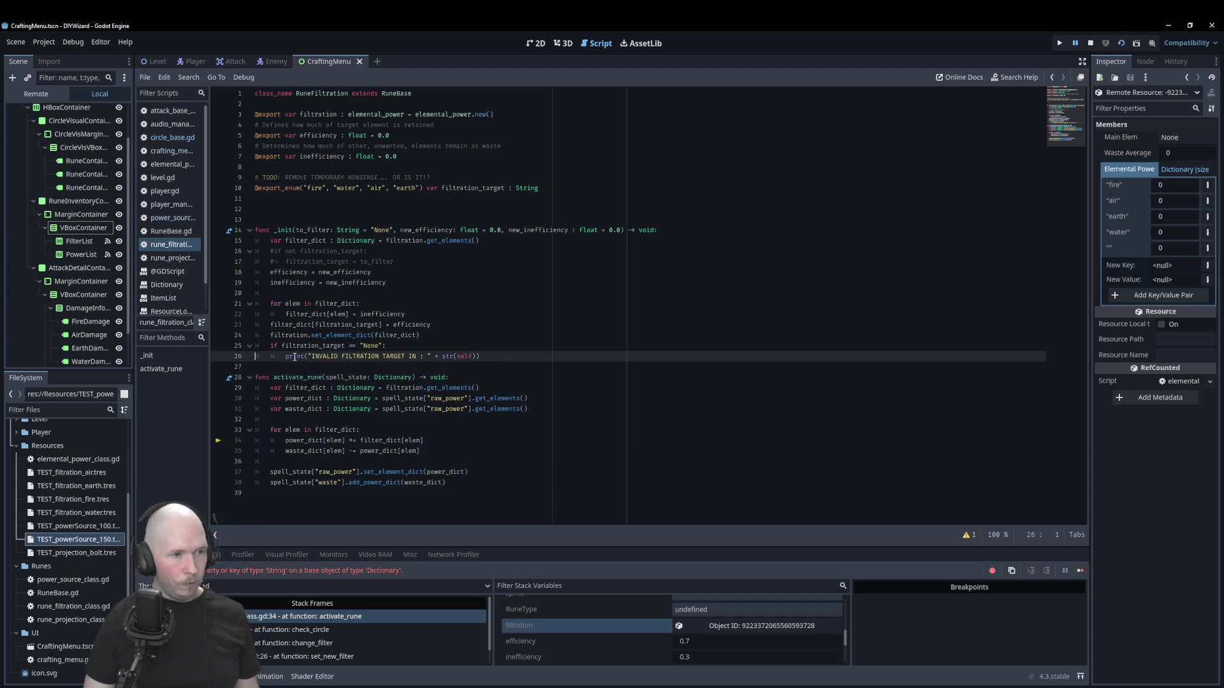
key("shift+alt+Up")
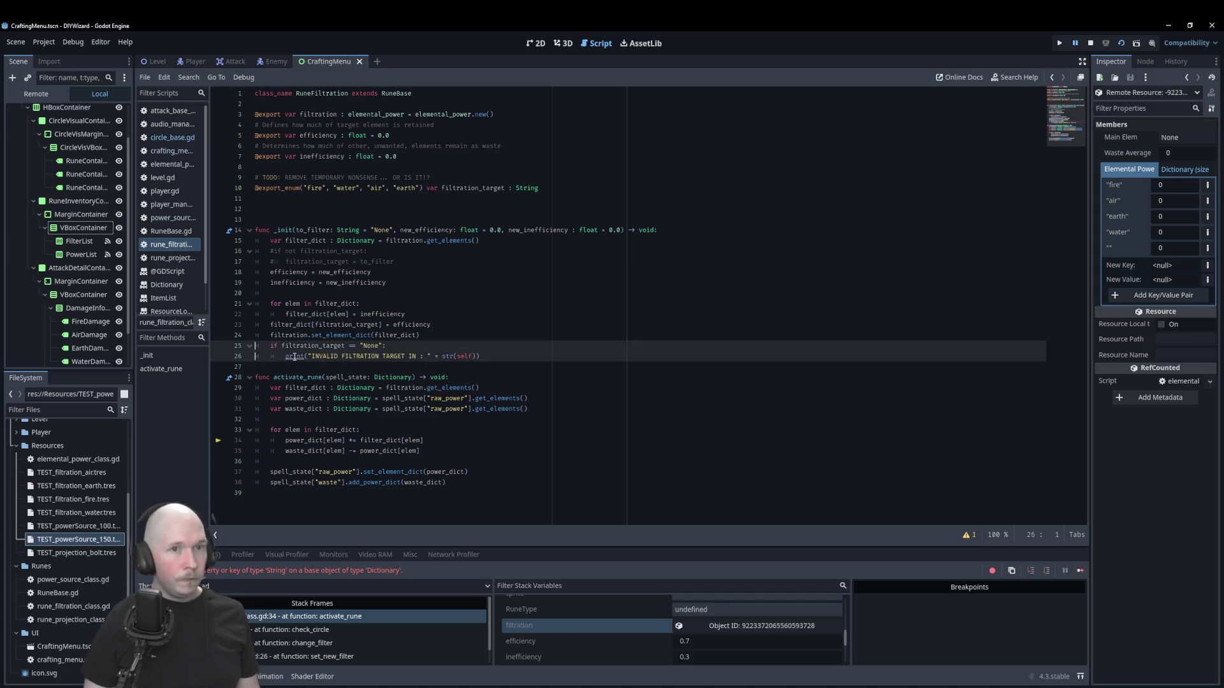
key("shift+alt+Up")
key("shift+alt+Up")
key("shift+alt+Up")
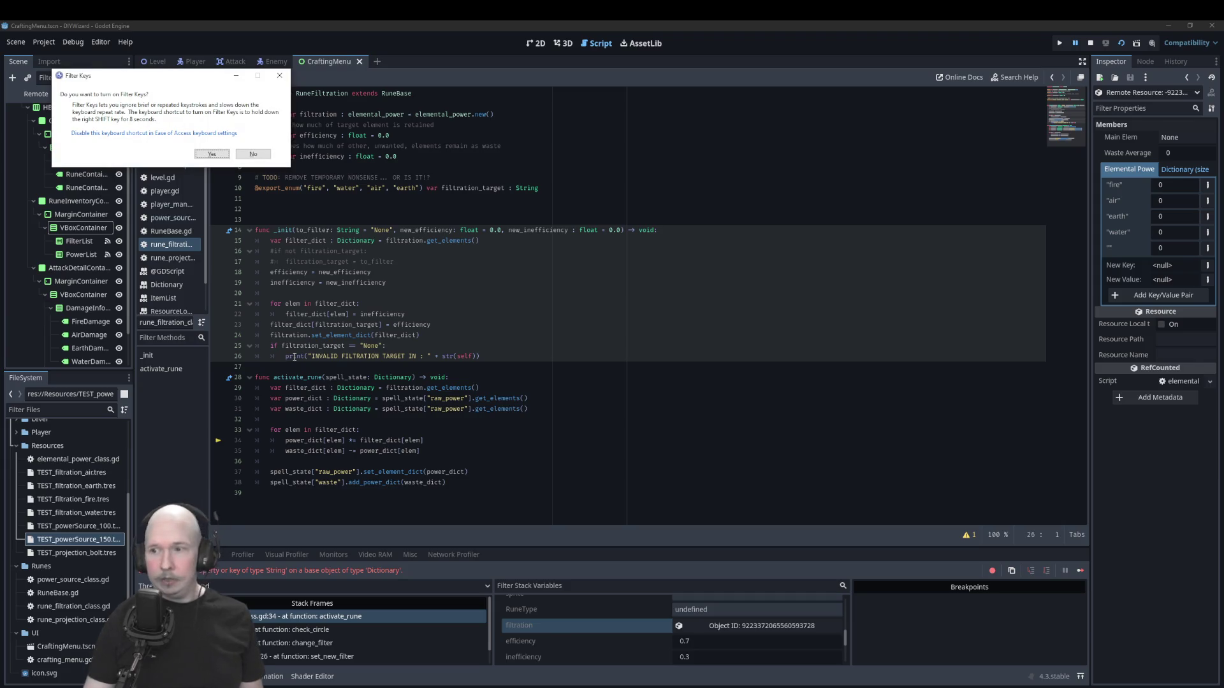
left_click(265, 155)
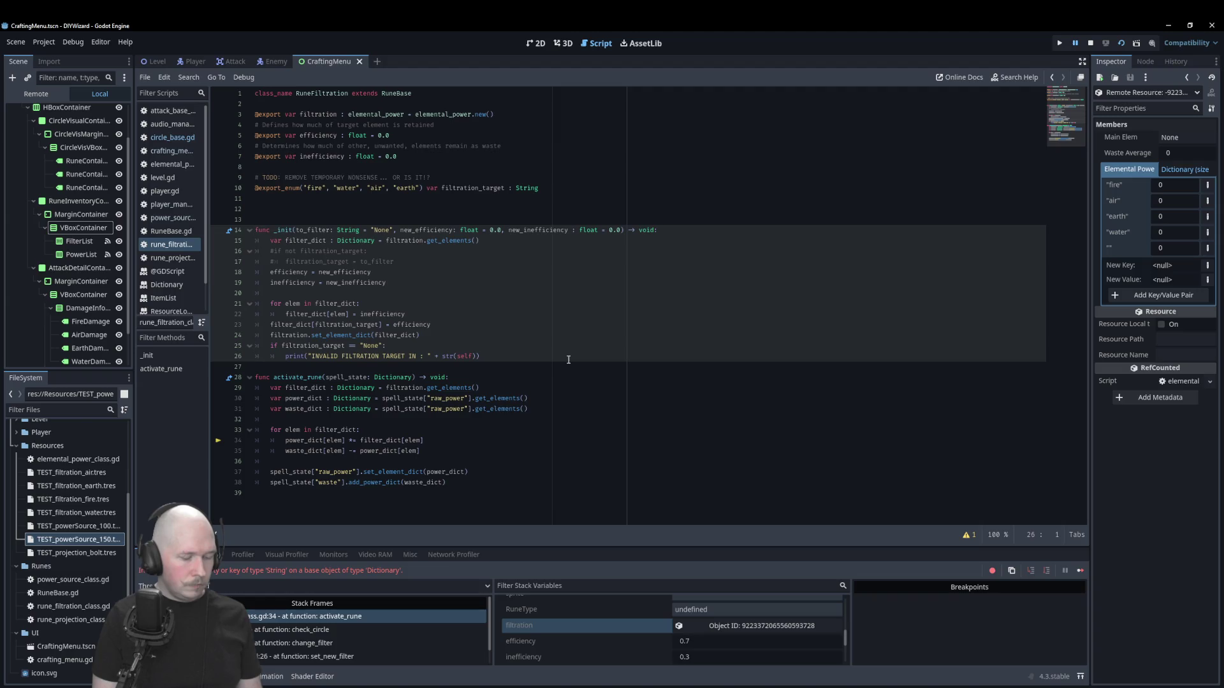
key("ctrl+k")
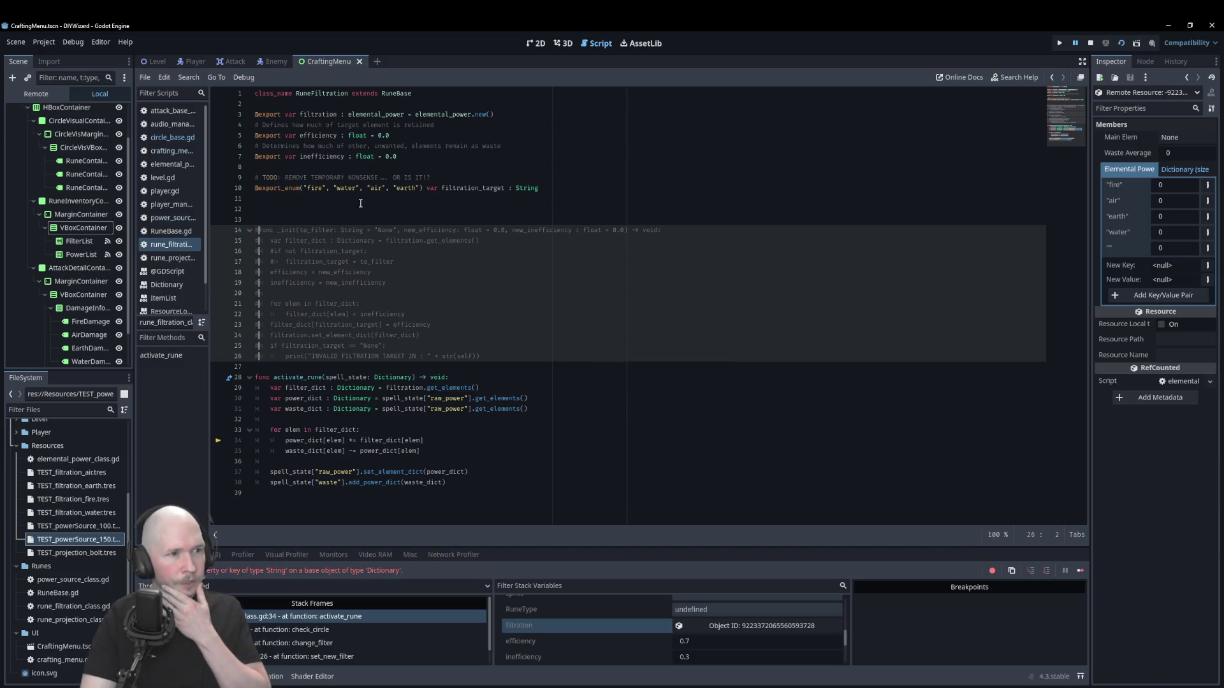
left_click(288, 198)
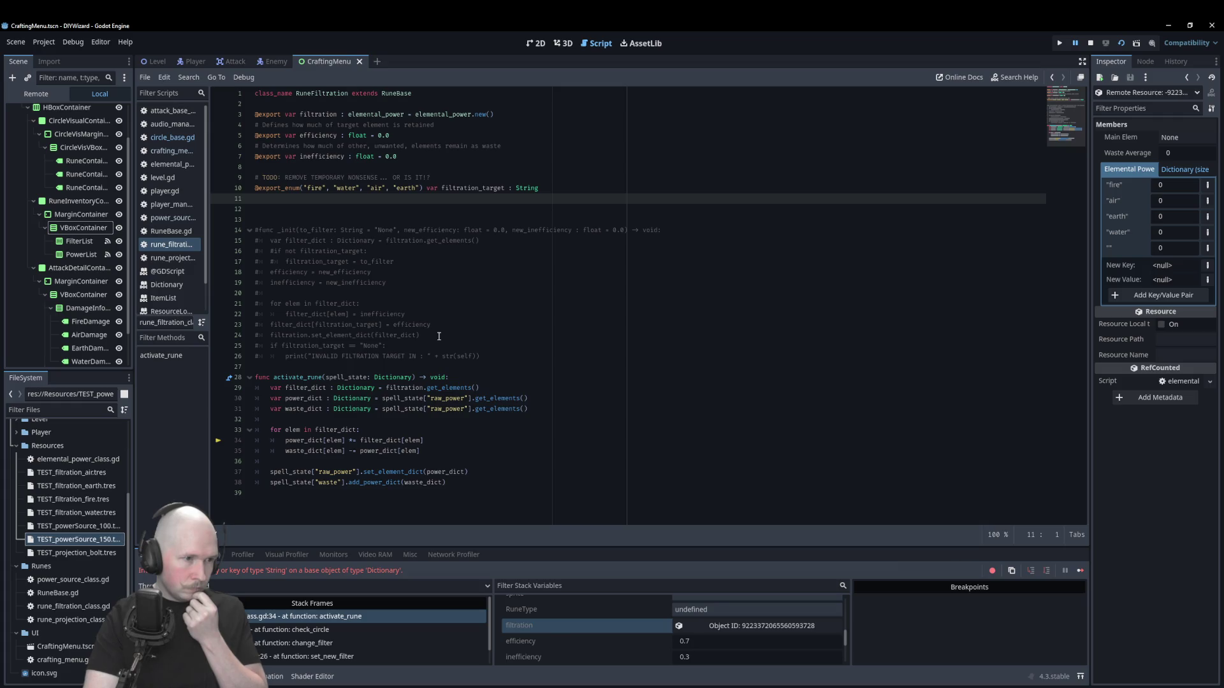
Insert a blank line above activate_rune and begin a new 'func mak' declaration there
left_click_drag(438, 336, 245, 308)
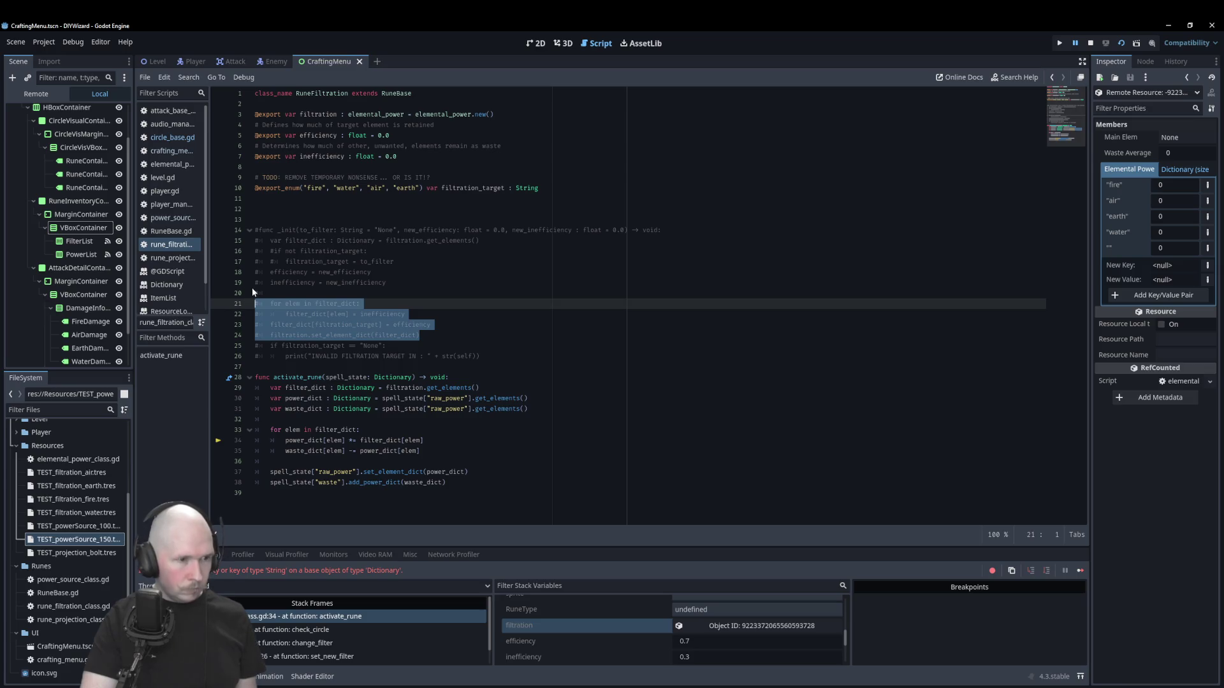
left_click(517, 420)
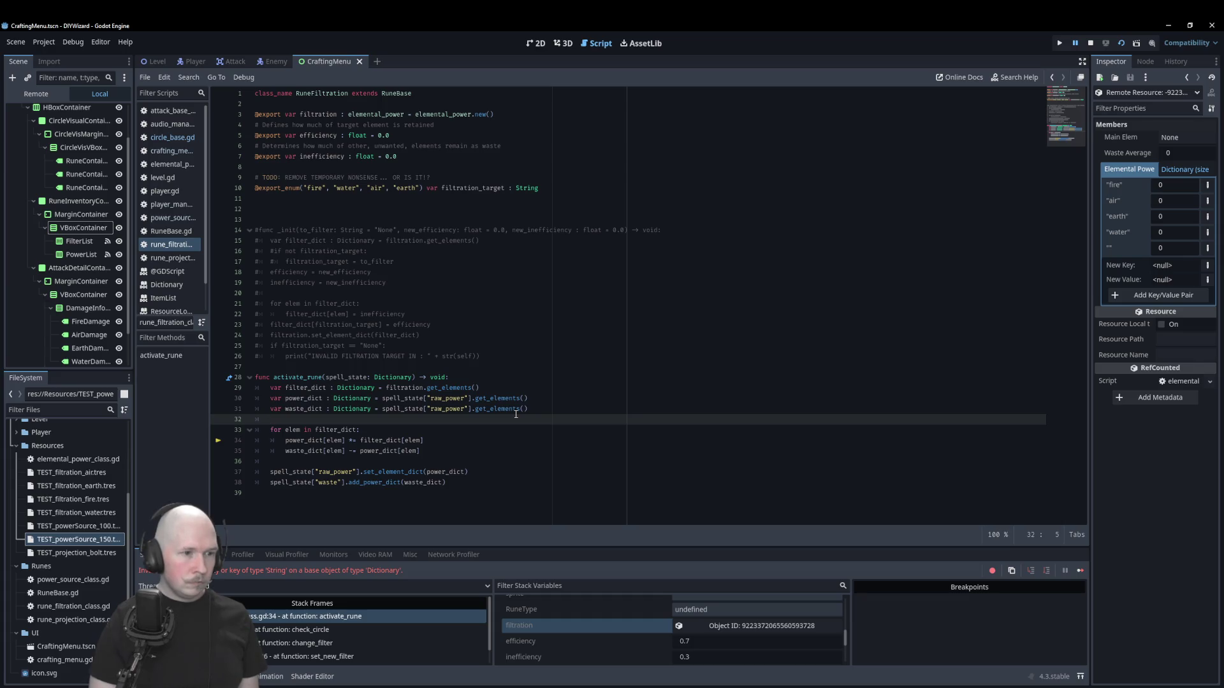
key("Up")
key("Up")
key("Up")
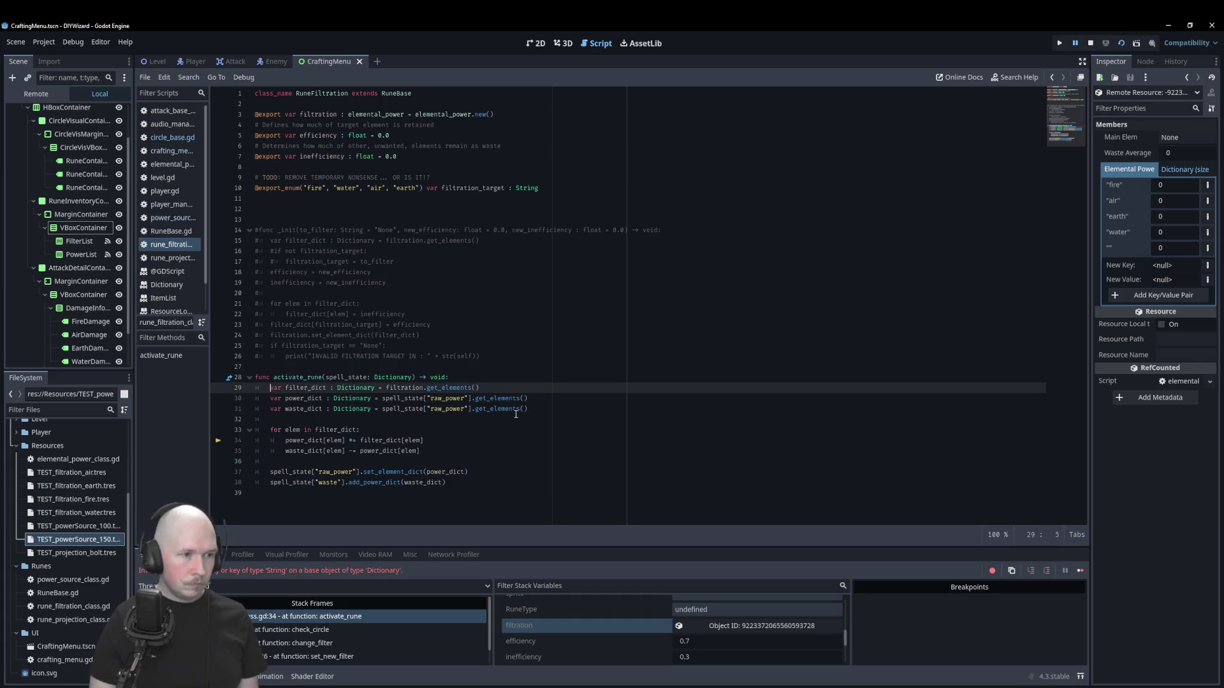
key("Return")
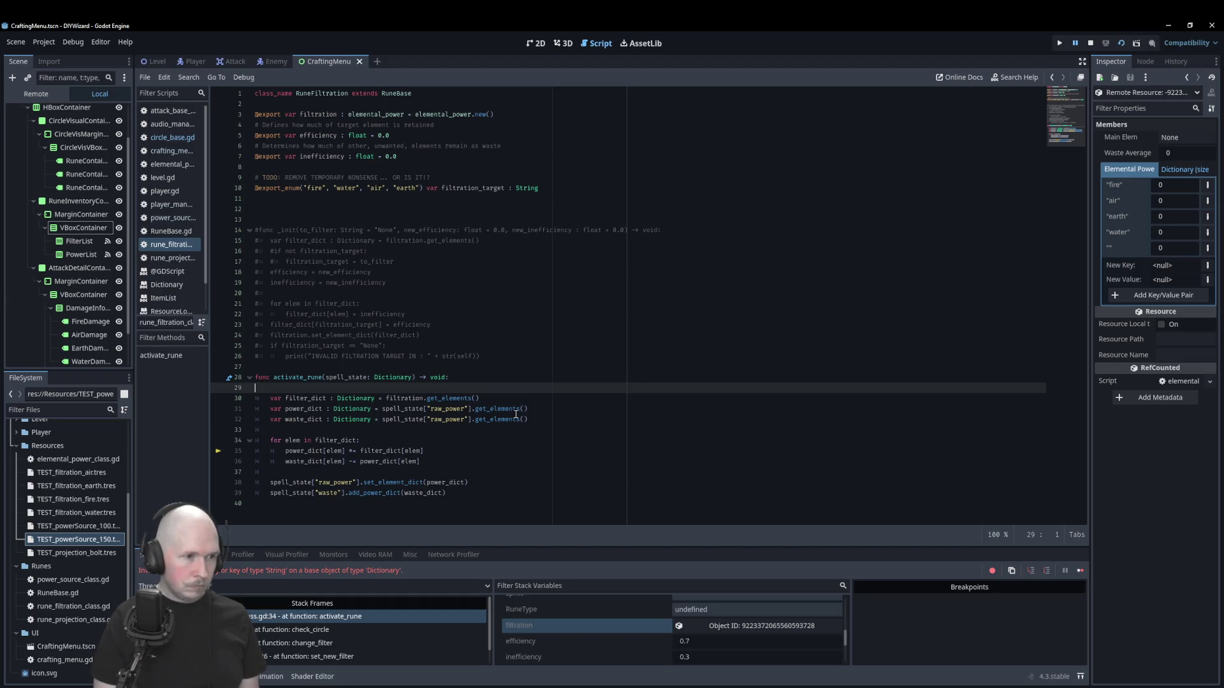
key("BackSpace")
key("Up")
key("Return")
key("Up")
type("func mak")
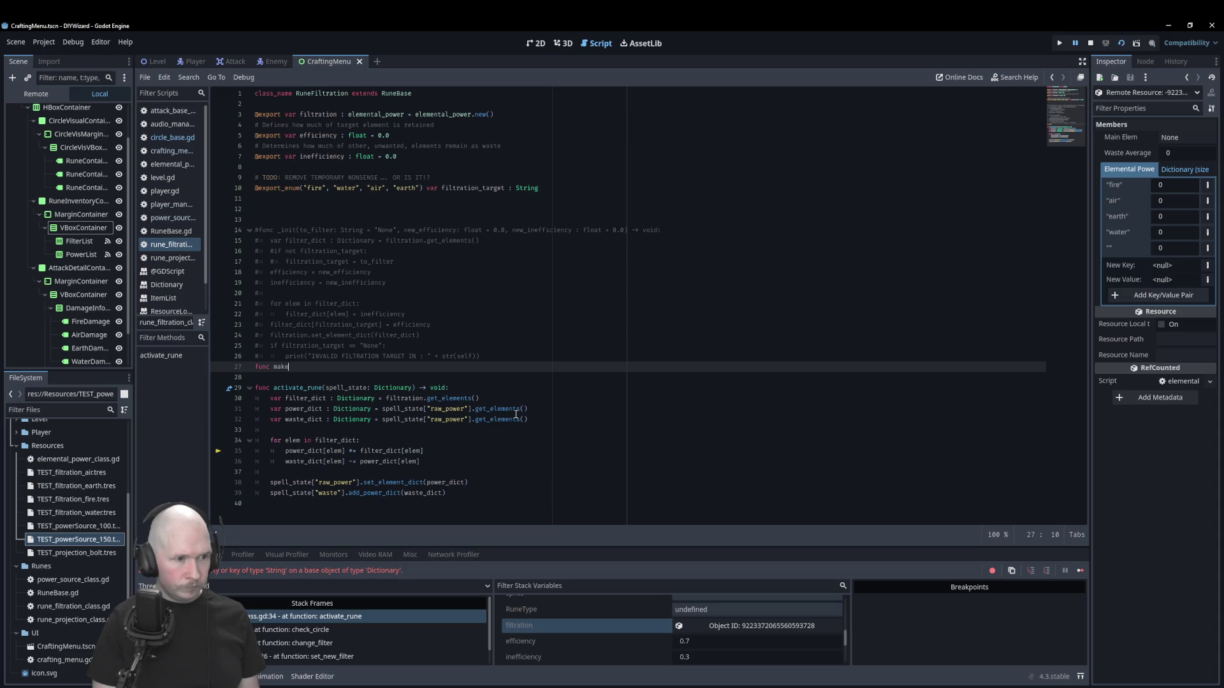
Declare set_filtration() -> void: and paste in the old filter loop, uncommented
key("BackSpace")
key("BackSpace")
type("set_filtration")
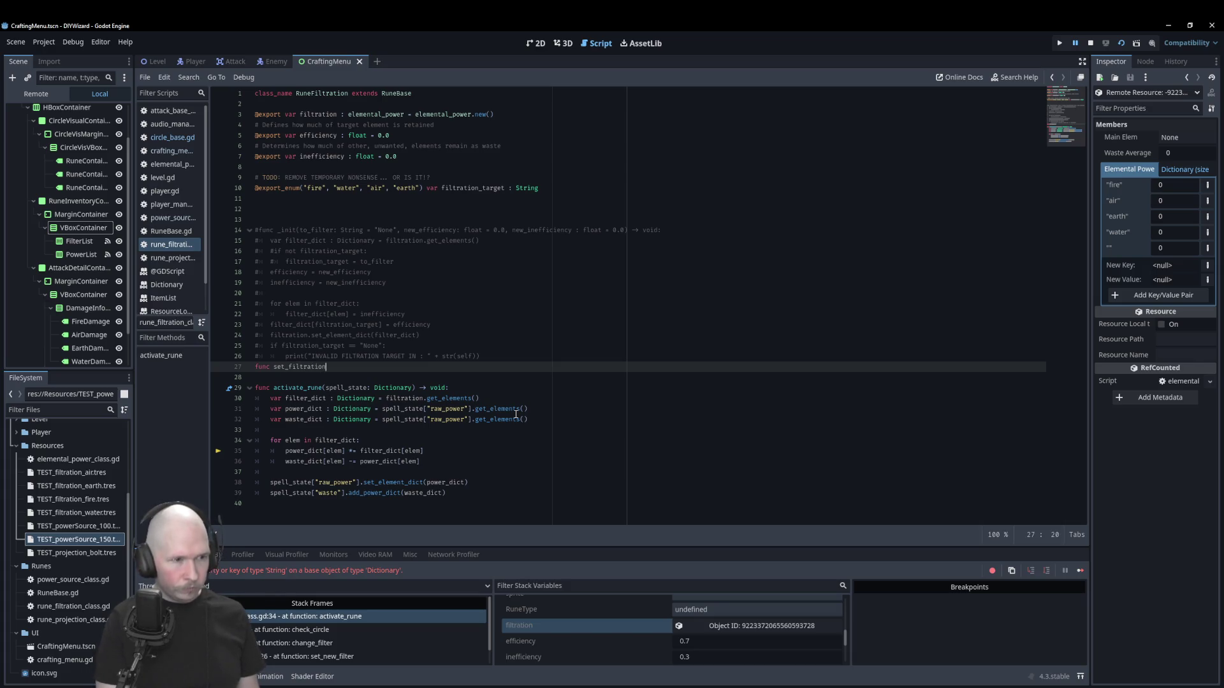
type("() -> ")
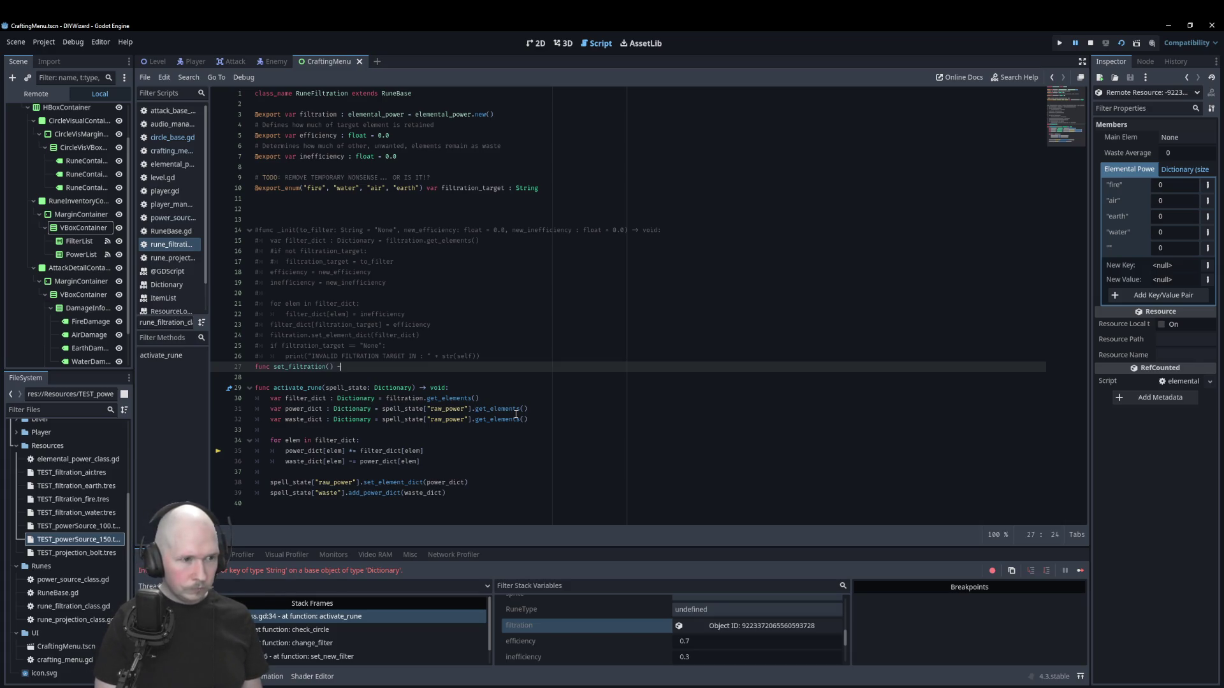
type("void:")
key("Return")
type("#\tfor elem in filter_dict: #\t\tfilter_dict[elem] = inefficiency #\tfilter_dict[filtration_target] = efficiency #\tfiltration.set_element_dict(filter_dict)")
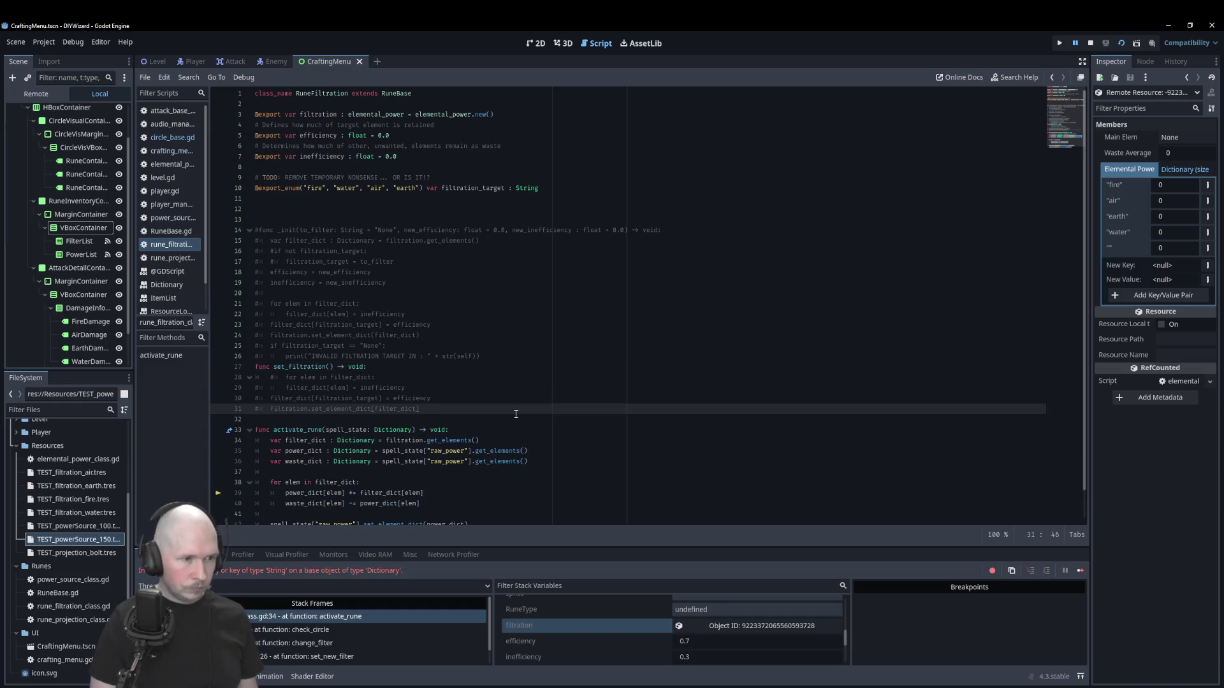
key("ctrl+k")
key("Up")
key("ctrl+k")
key("Up")
key("ctrl+k")
key("Up")
key("ctrl+k")
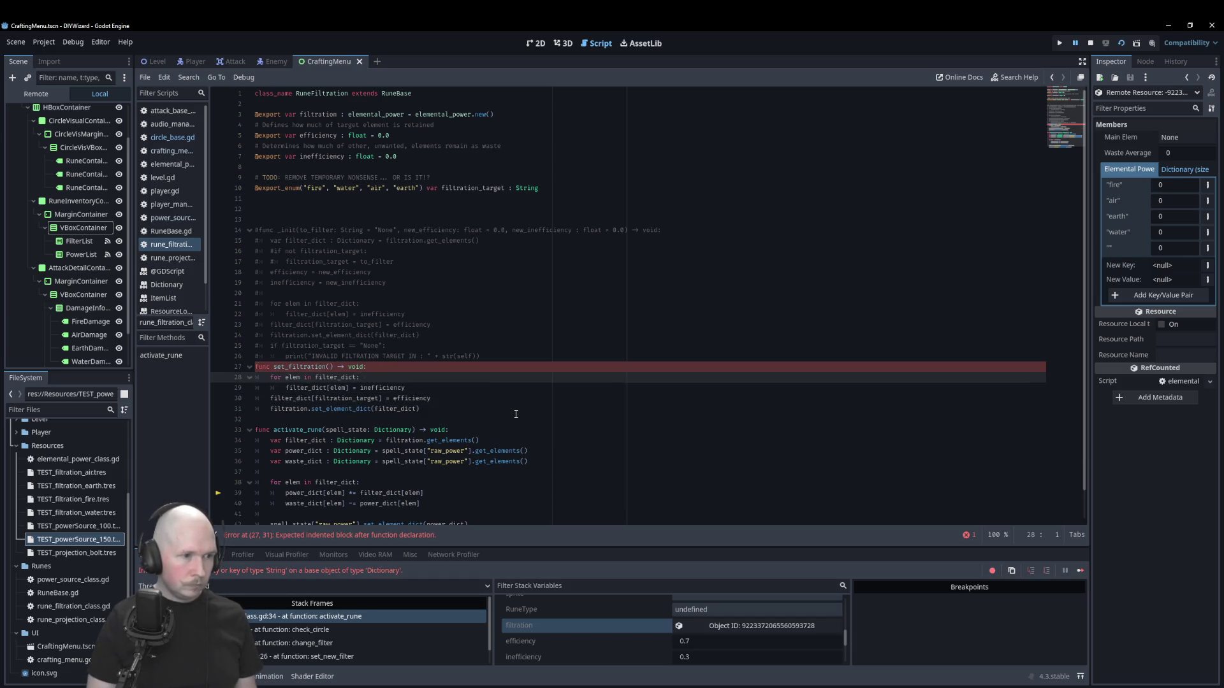
key("Down")
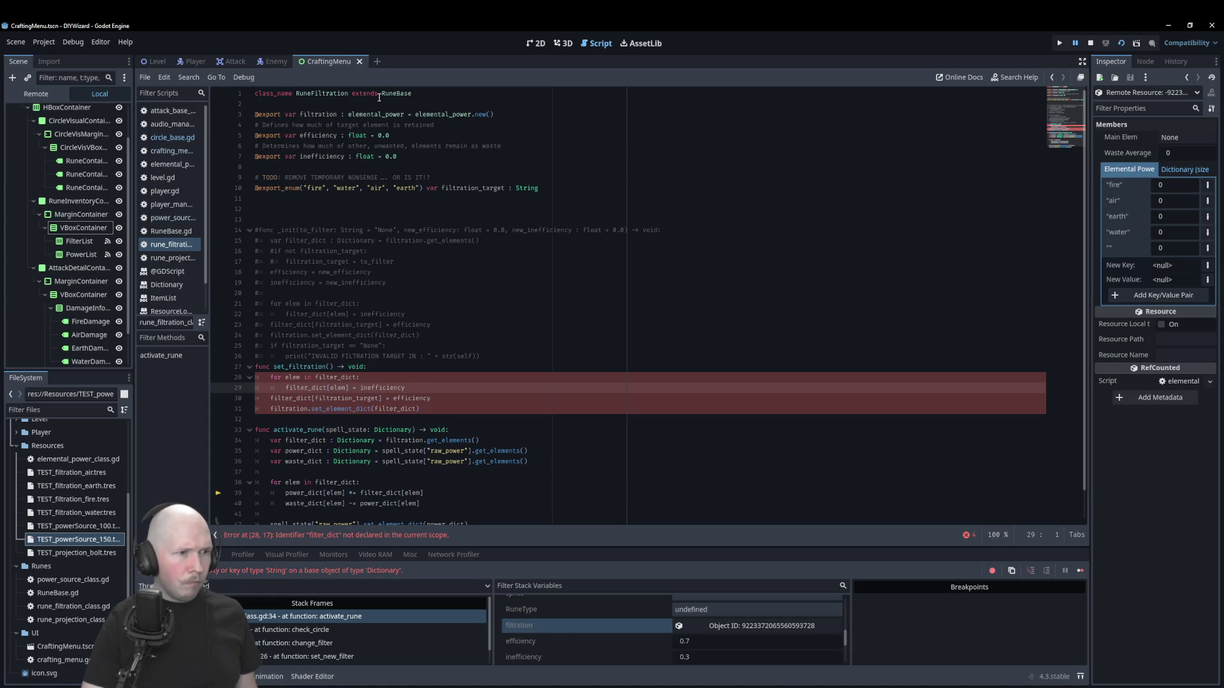
Copy the filter_dict declaration from _init into the first line of set_filtration
mouse_move(353, 305)
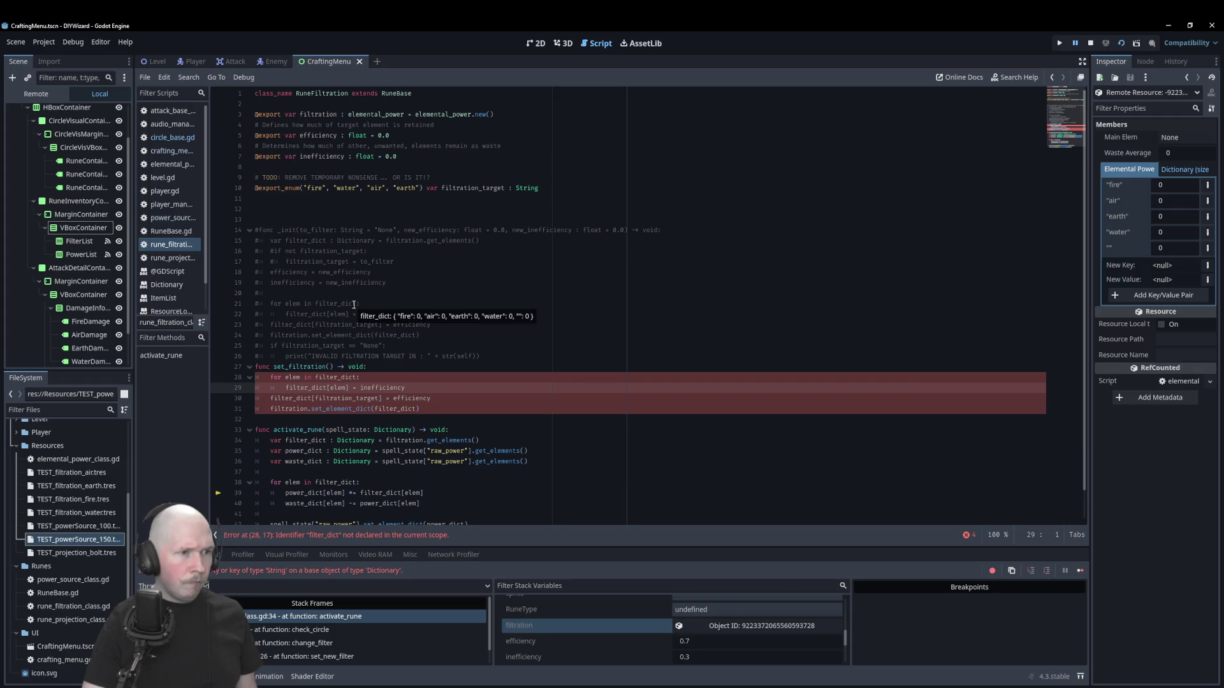
mouse_move(304, 262)
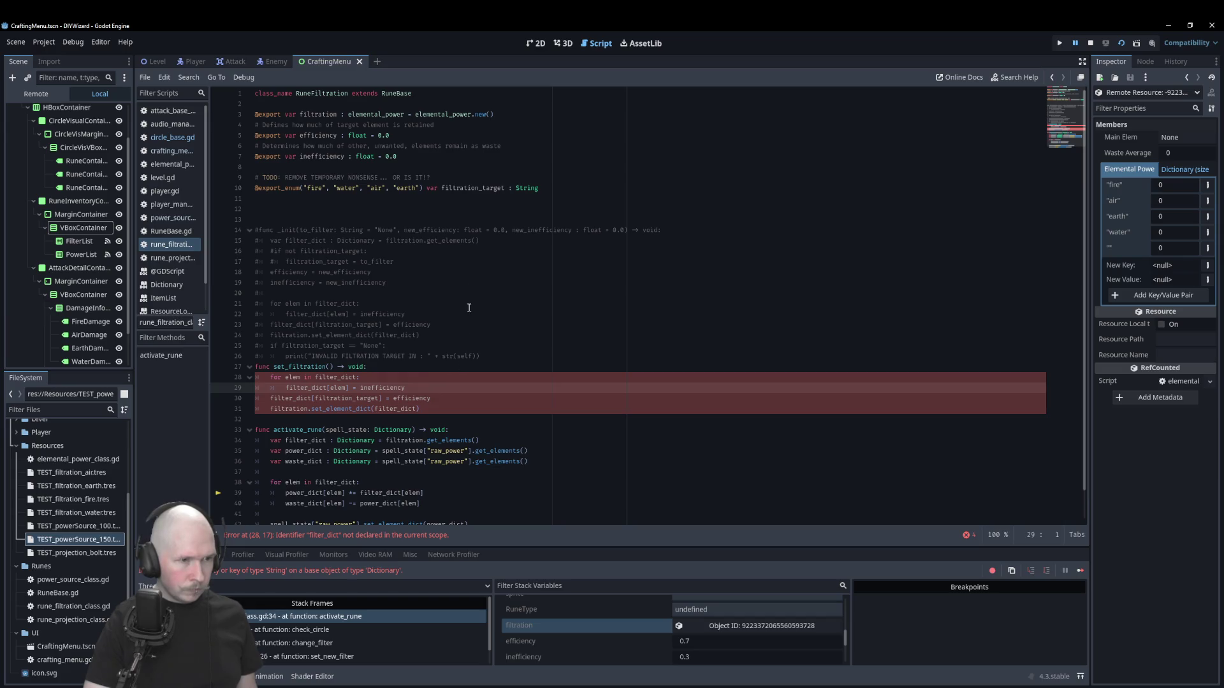
mouse_move(479, 241)
left_mouse_down()
mouse_move(253, 234)
mouse_move(269, 241)
left_mouse_up()
key("ctrl+c")
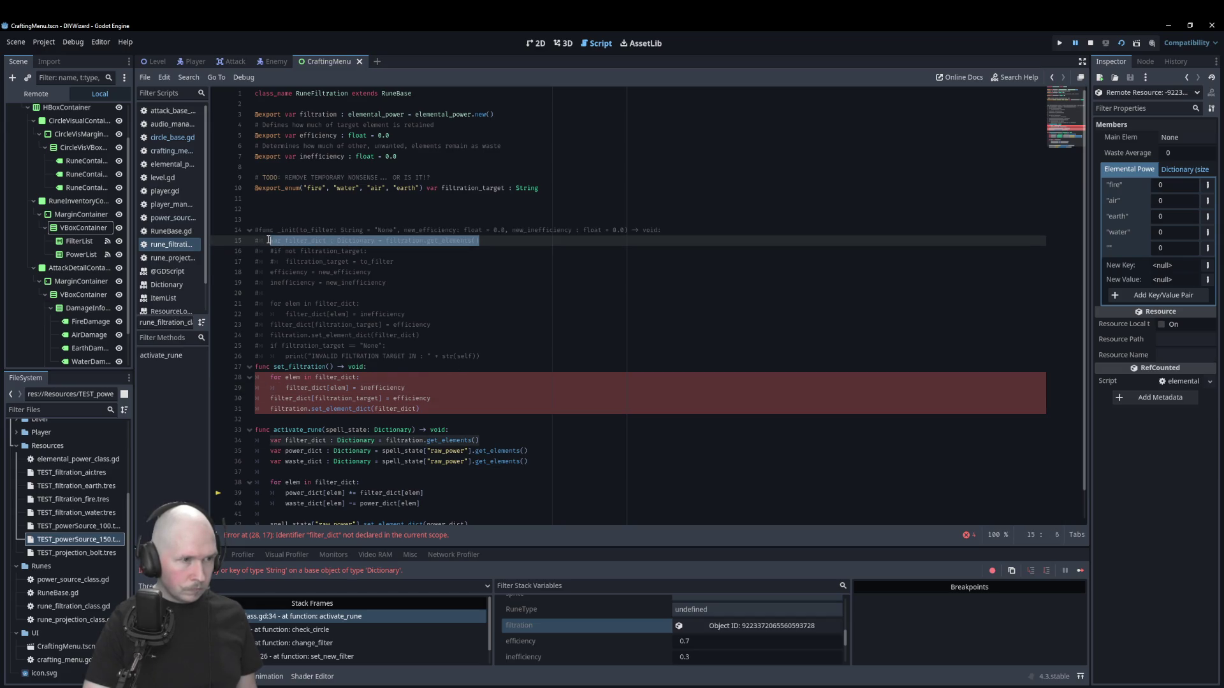
left_click(412, 362)
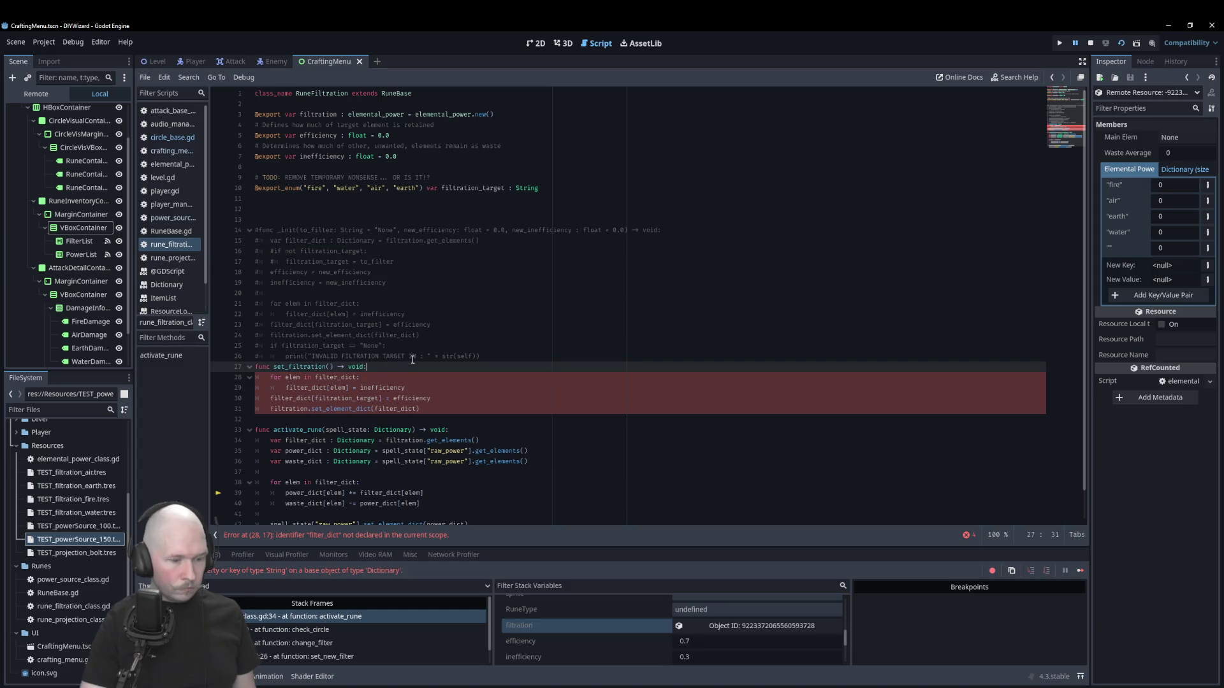
key("Return")
key("ctrl+v")
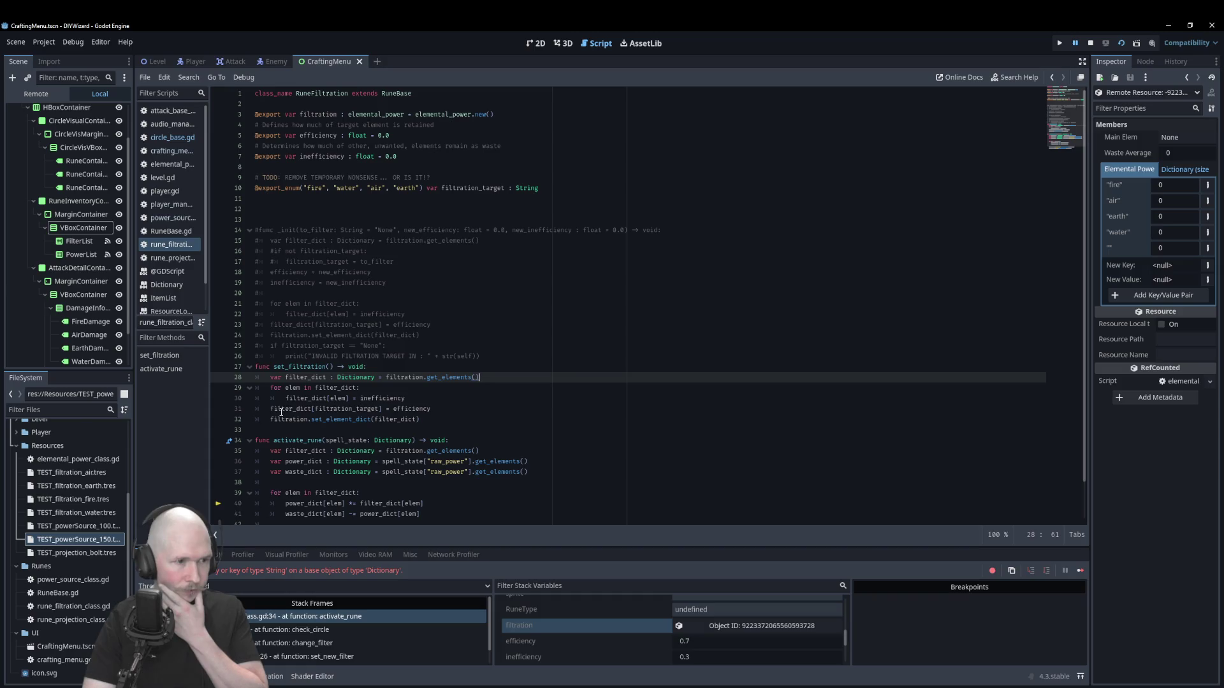
left_click(395, 418)
Add a set_filtration() call as the first line of activate_rune
left_click(489, 438)
key("Return")
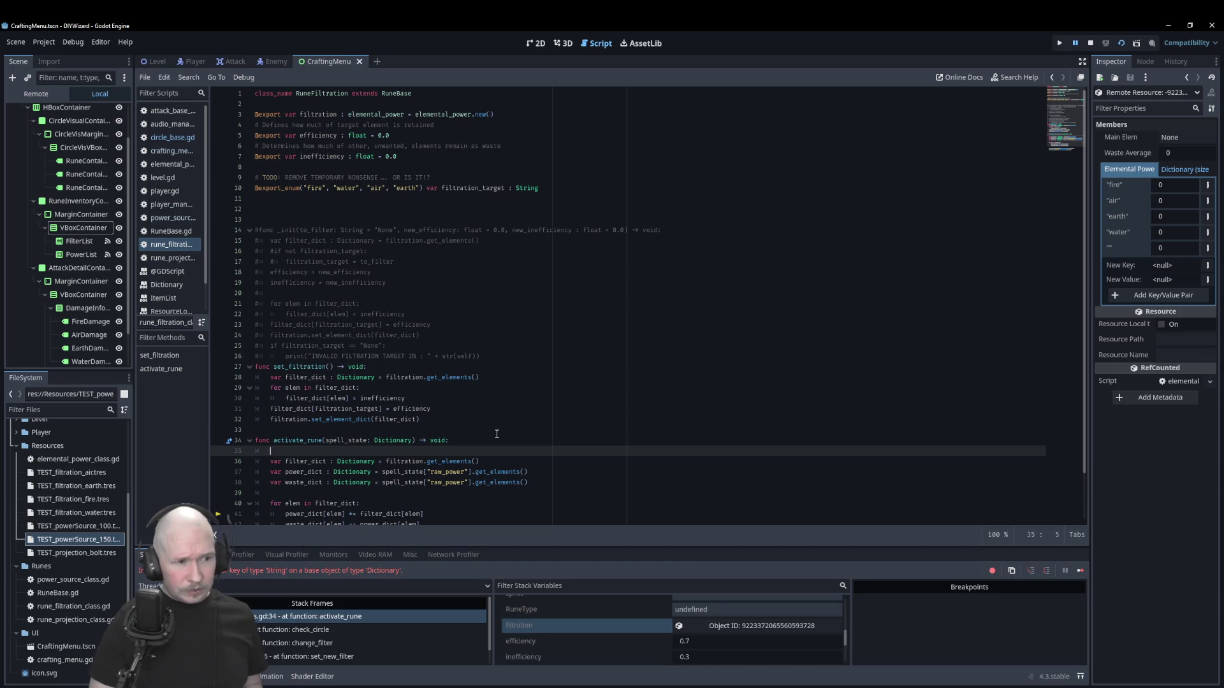
type("set_fil")
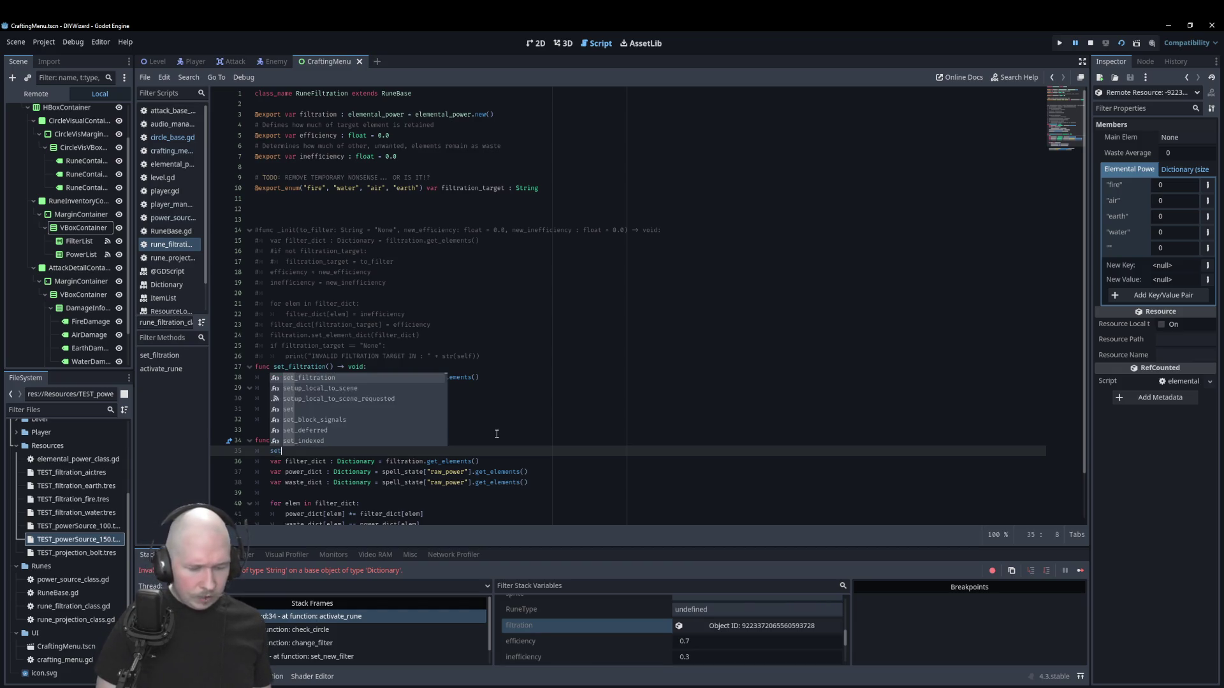
key("Return")
Save the script, stop the game, and run it again
key("ctrl+s")
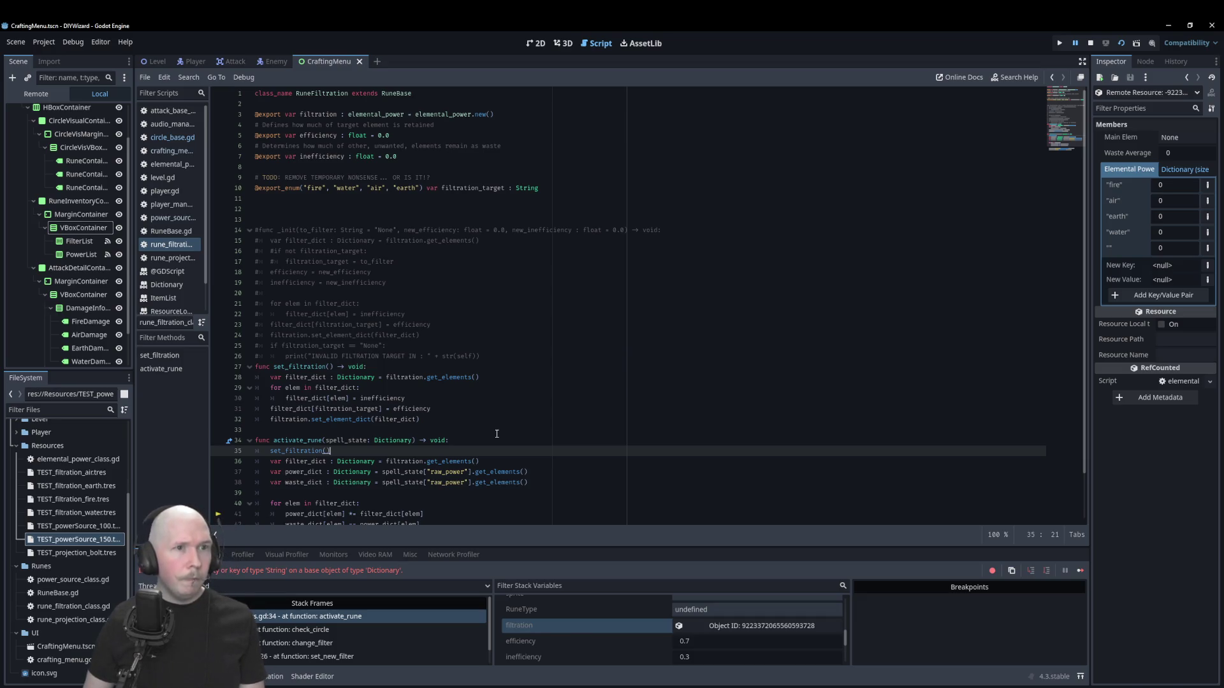
key("F8")
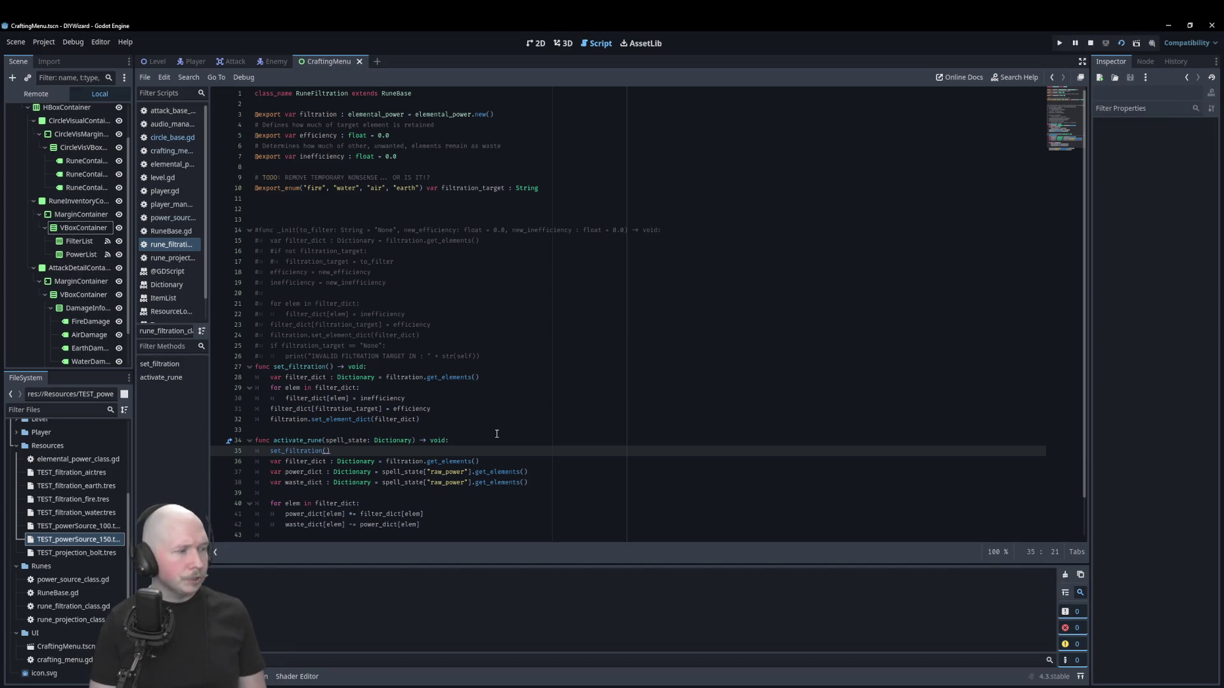
key("F5")
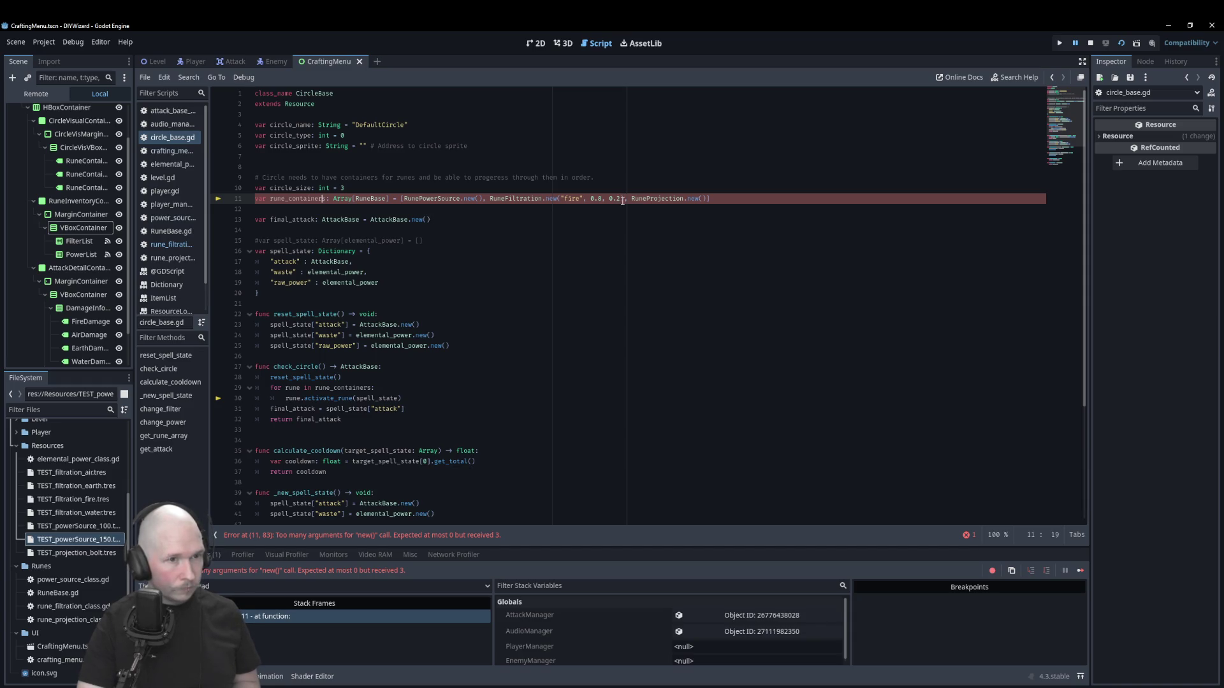
Delete '"fire", 0.8, 0.2' from RuneFiltration.new() in circle_base.gd, save, and run the game
left_click_drag(621, 199, 562, 197)
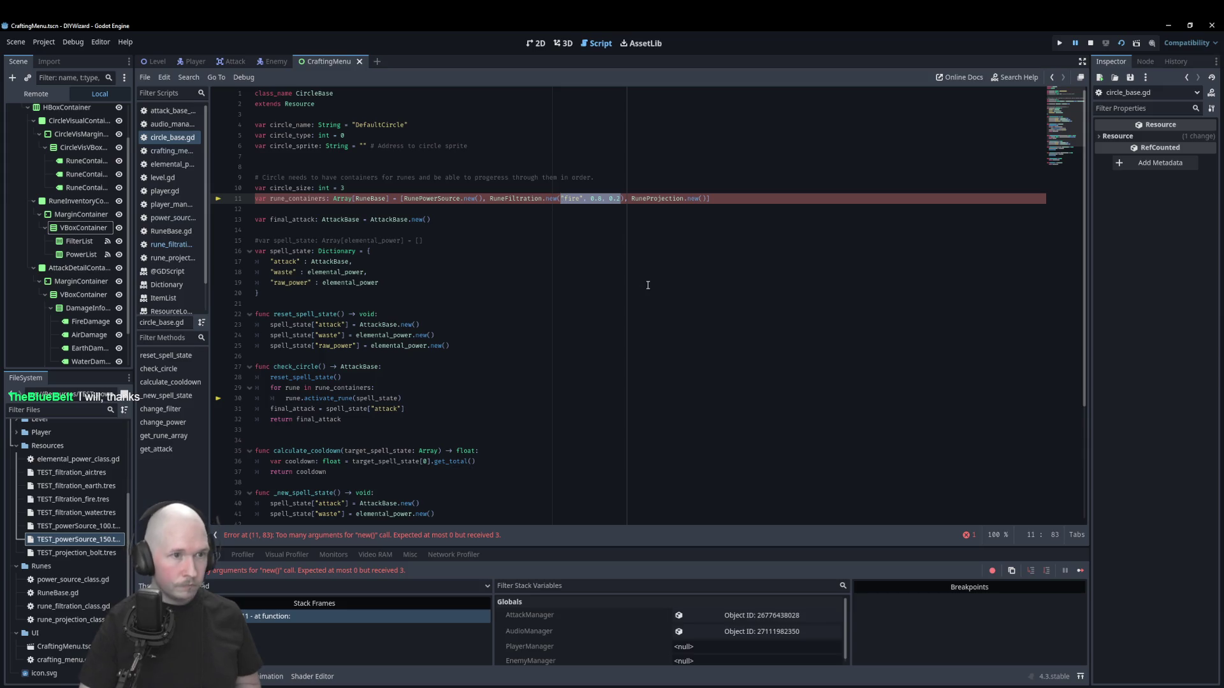
key("BackSpace")
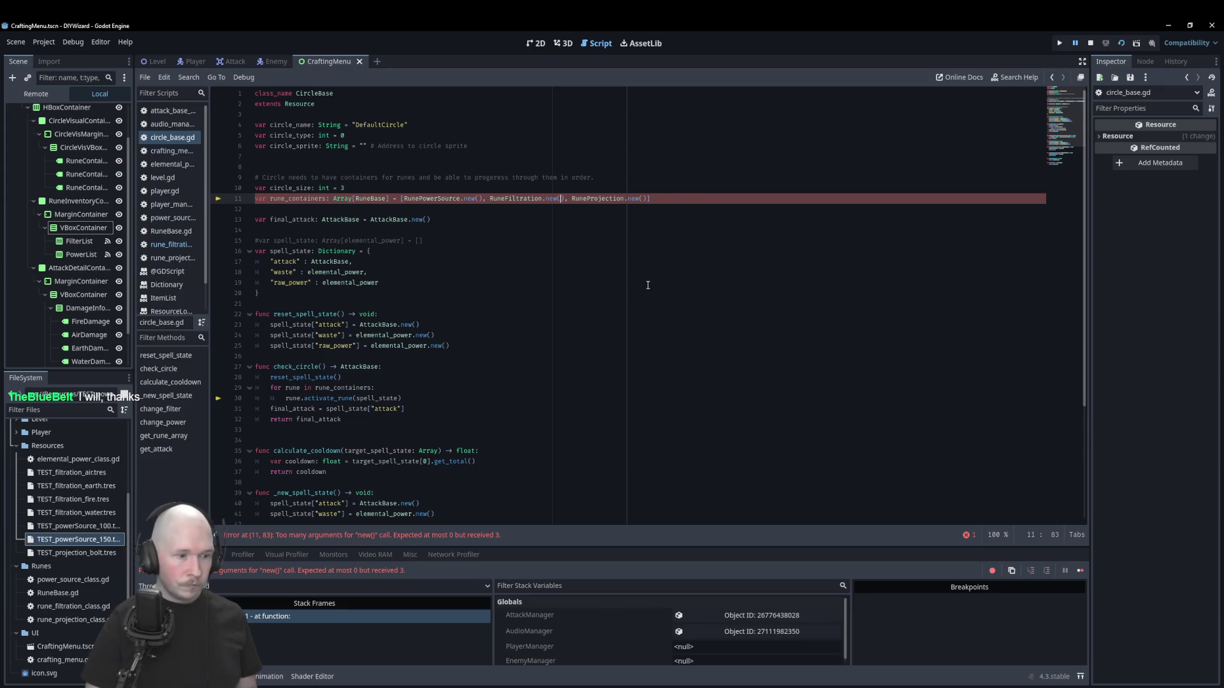
key("ctrl+s")
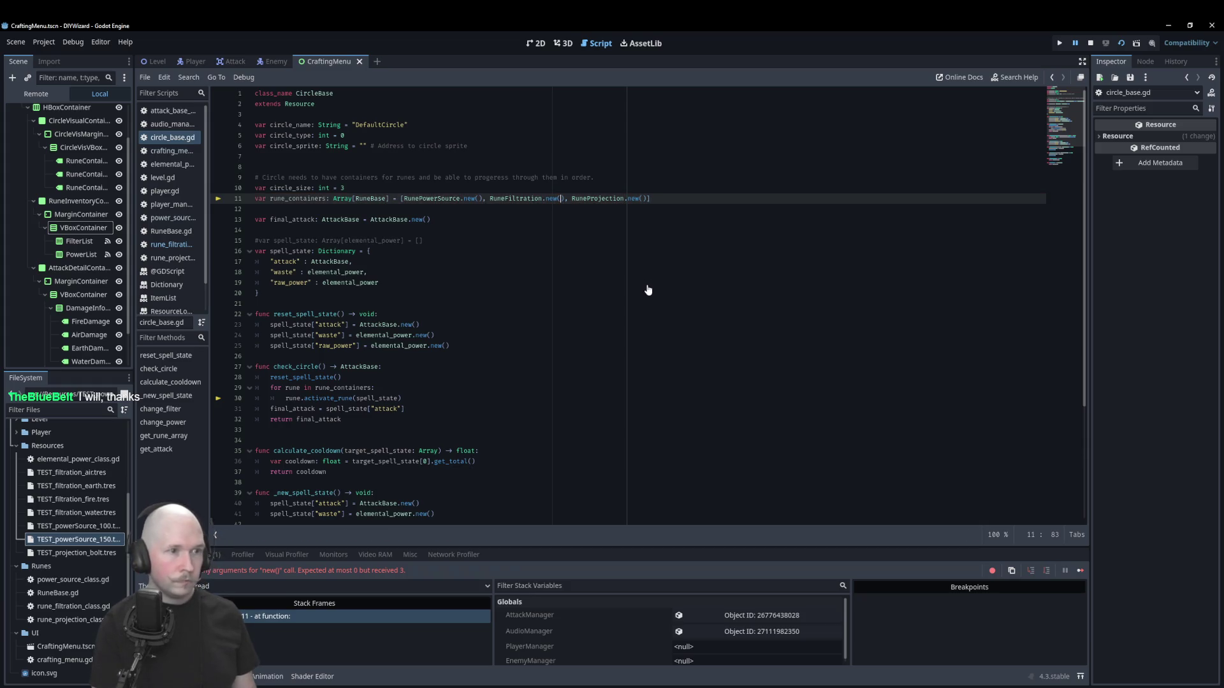
key("F5")
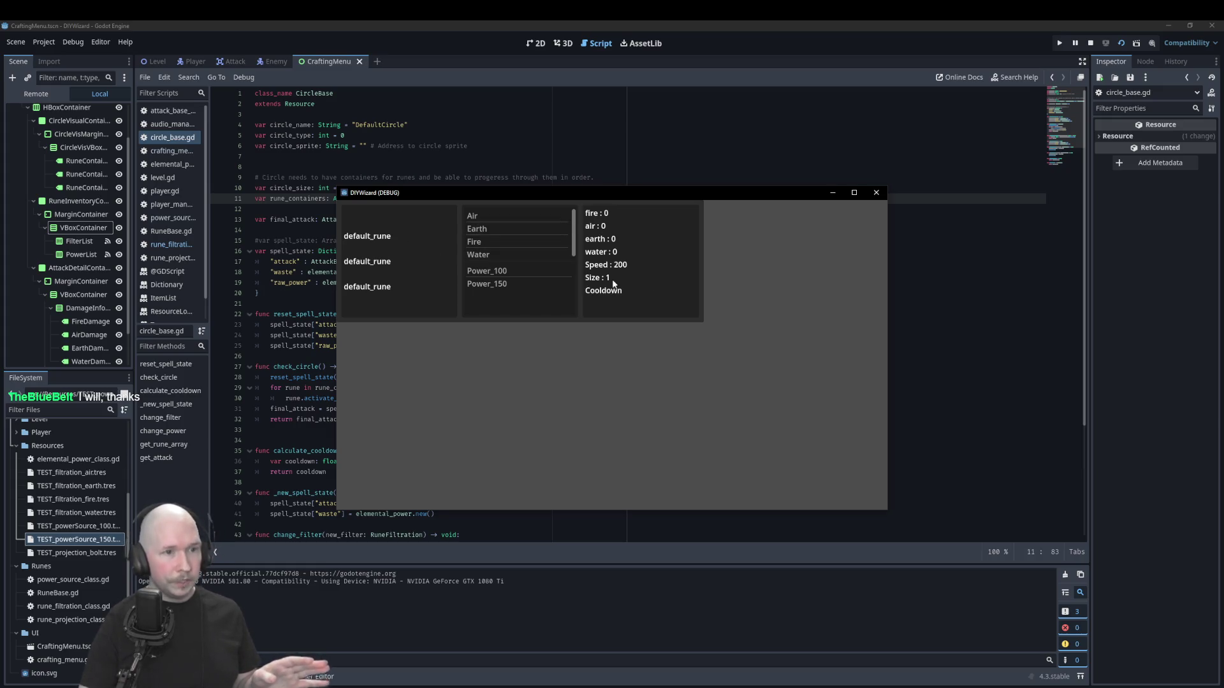
Cycle through the element runes in the crafting menu, ending with Air as second rune
left_click(503, 229)
left_click(502, 227)
left_click(507, 215)
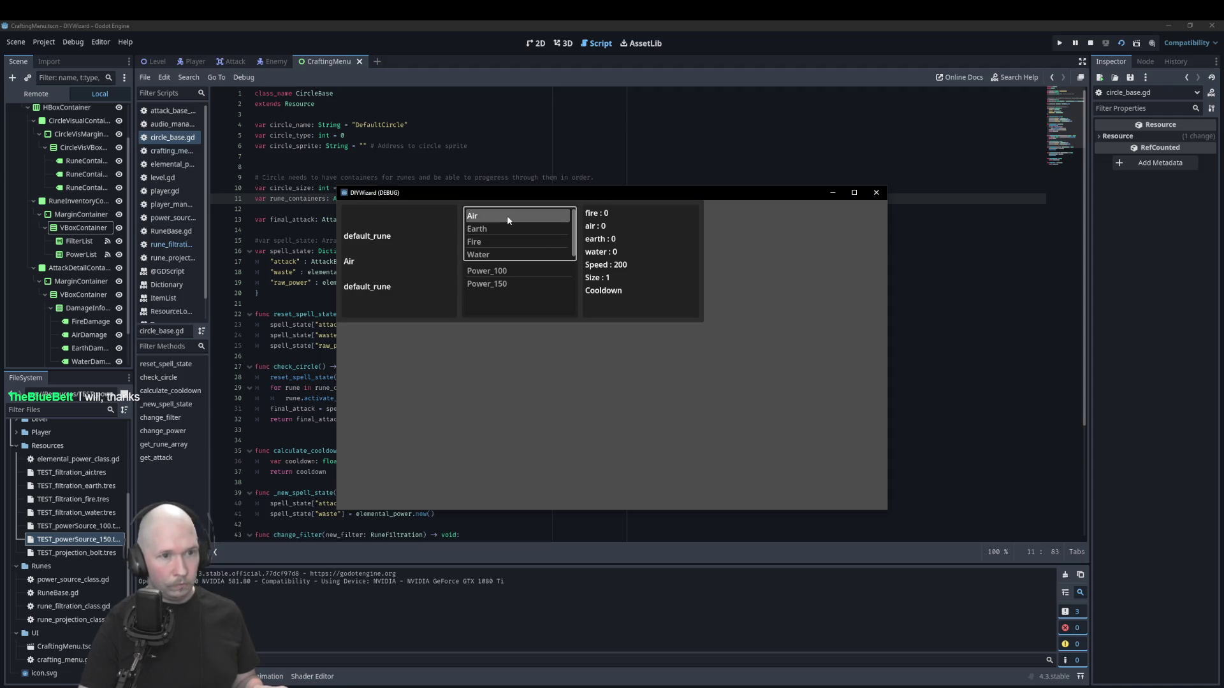
left_click(504, 230)
left_click(503, 242)
left_click(510, 254)
left_click(510, 217)
Try Power_100 and Power_150 with various elements, ending on Water, then stop the game
left_click(507, 271)
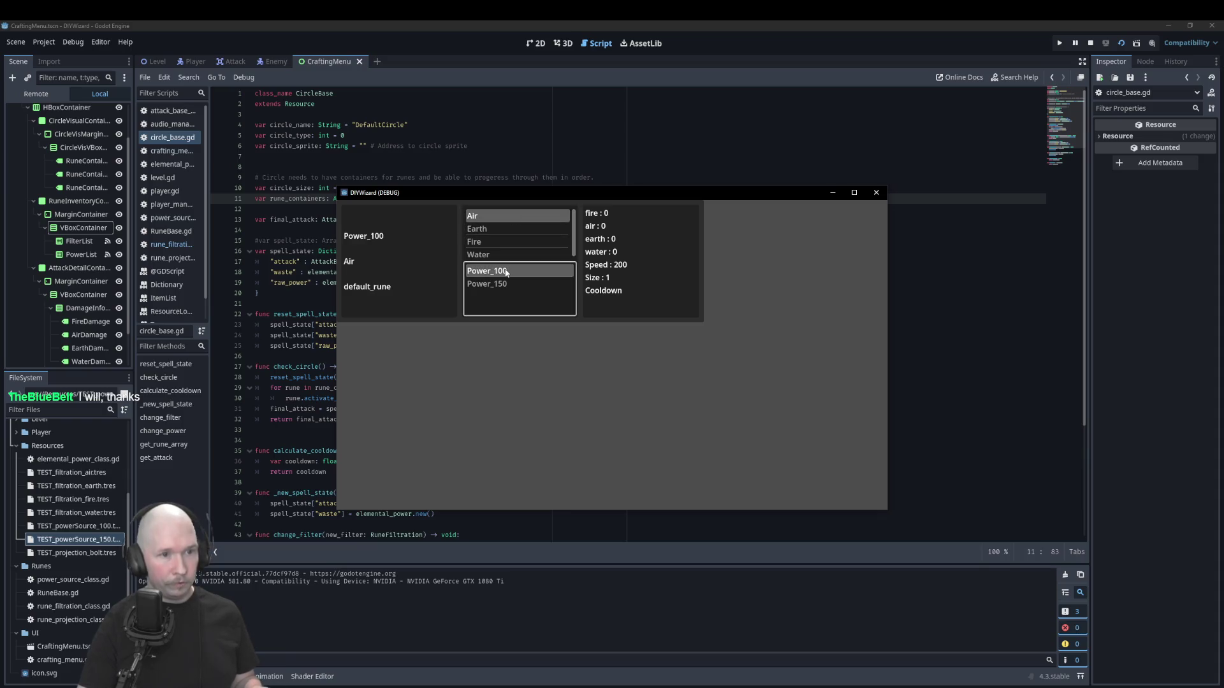
left_click(507, 228)
left_click(508, 241)
left_click(508, 254)
left_click(508, 214)
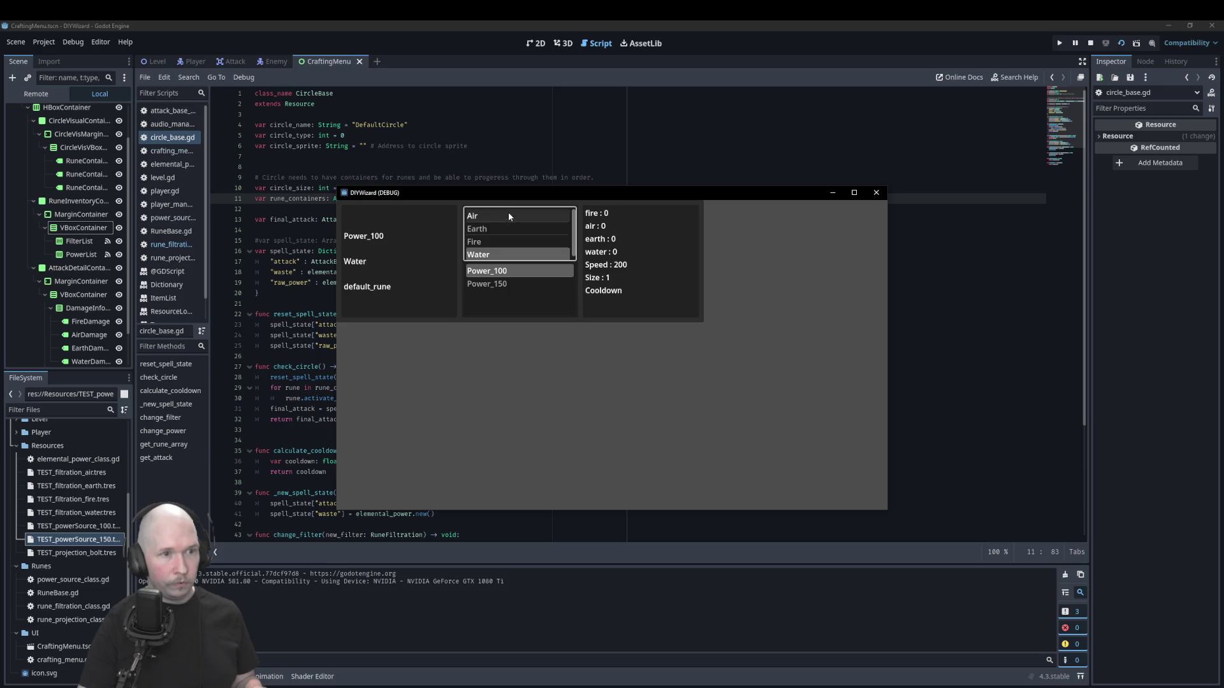
left_click(503, 227)
left_click(502, 241)
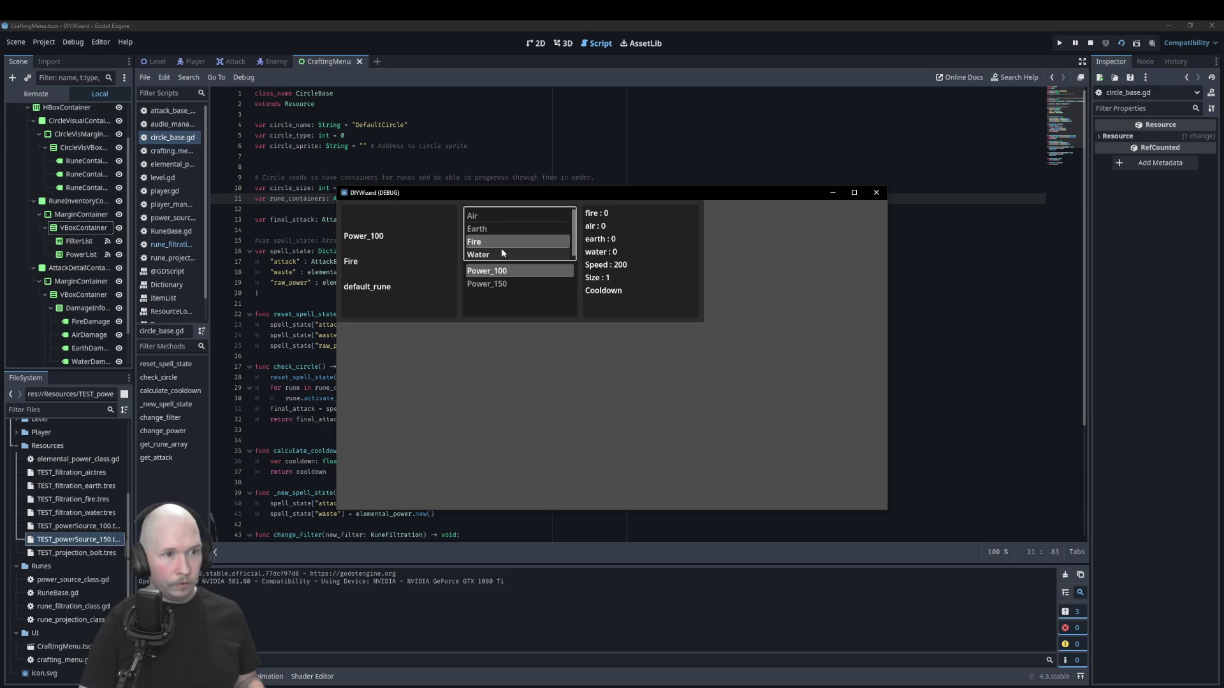
left_click(502, 255)
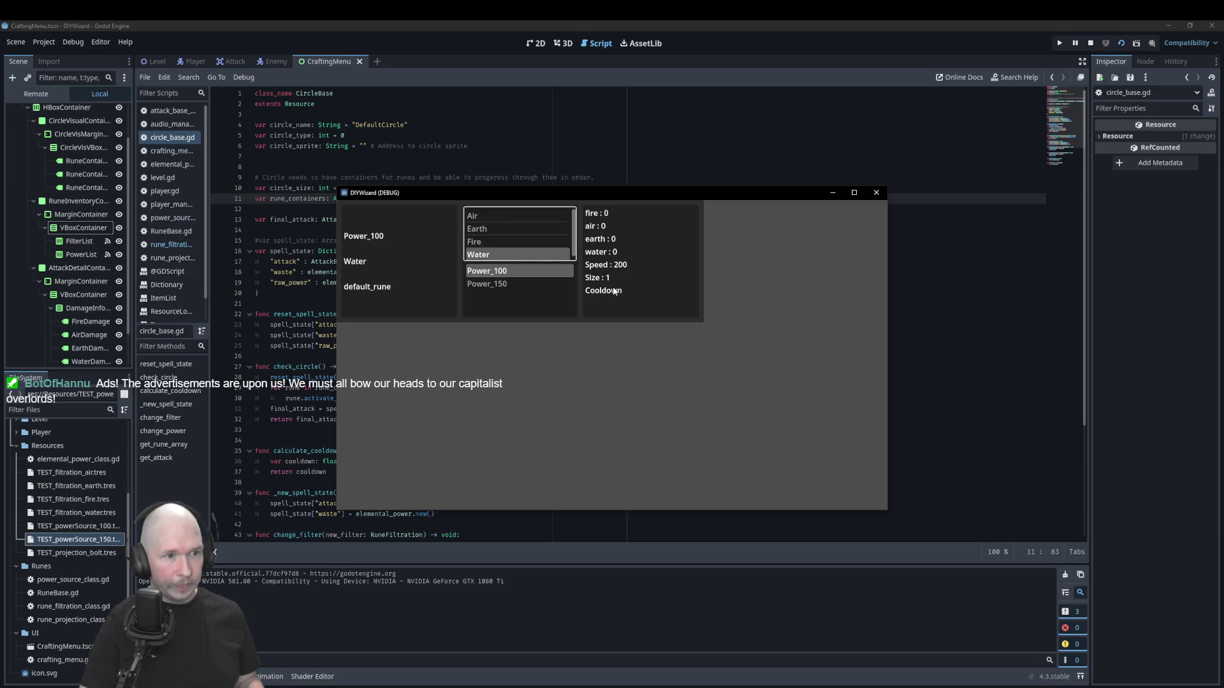
left_click(513, 283)
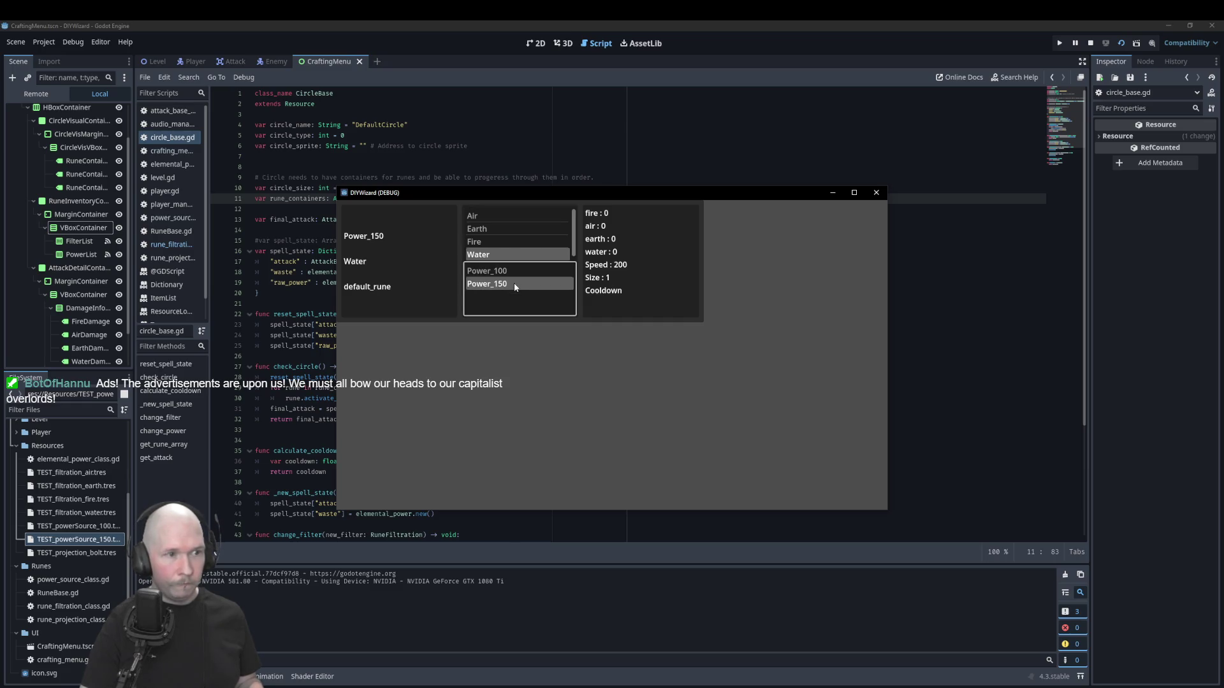
key("F8")
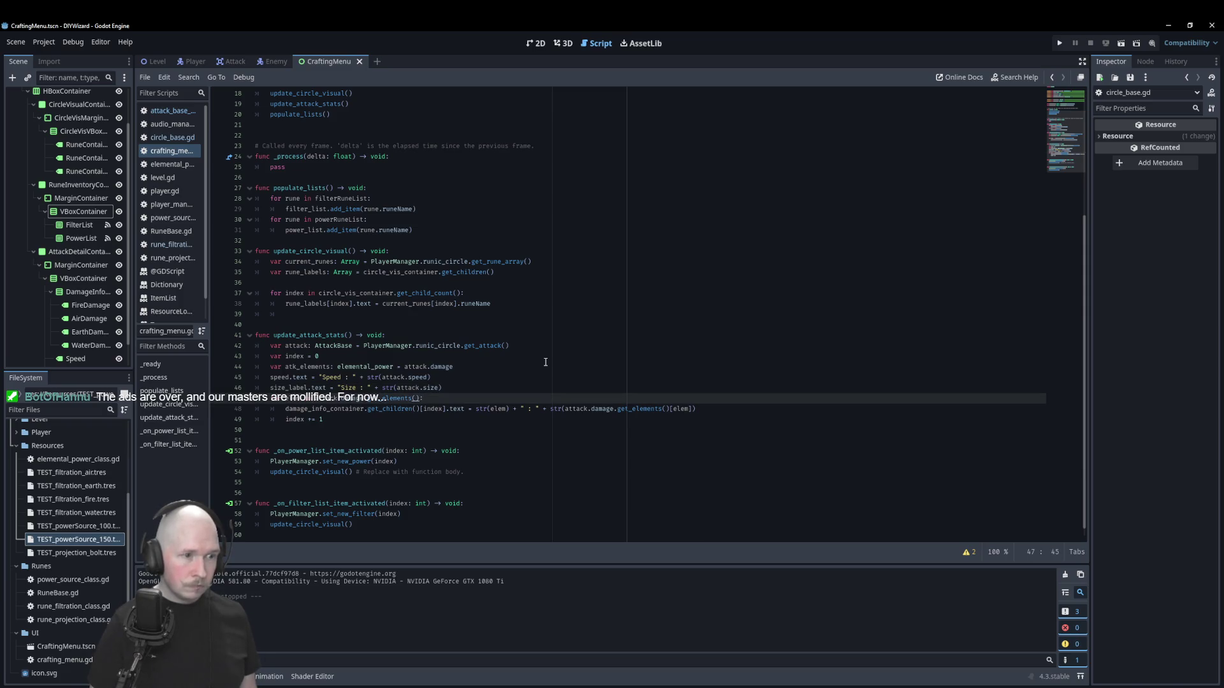
Append .get_elements() to the atk_elements value and make the for loop iterate over atk_elements
key("Up")
key("Up")
key("Up")
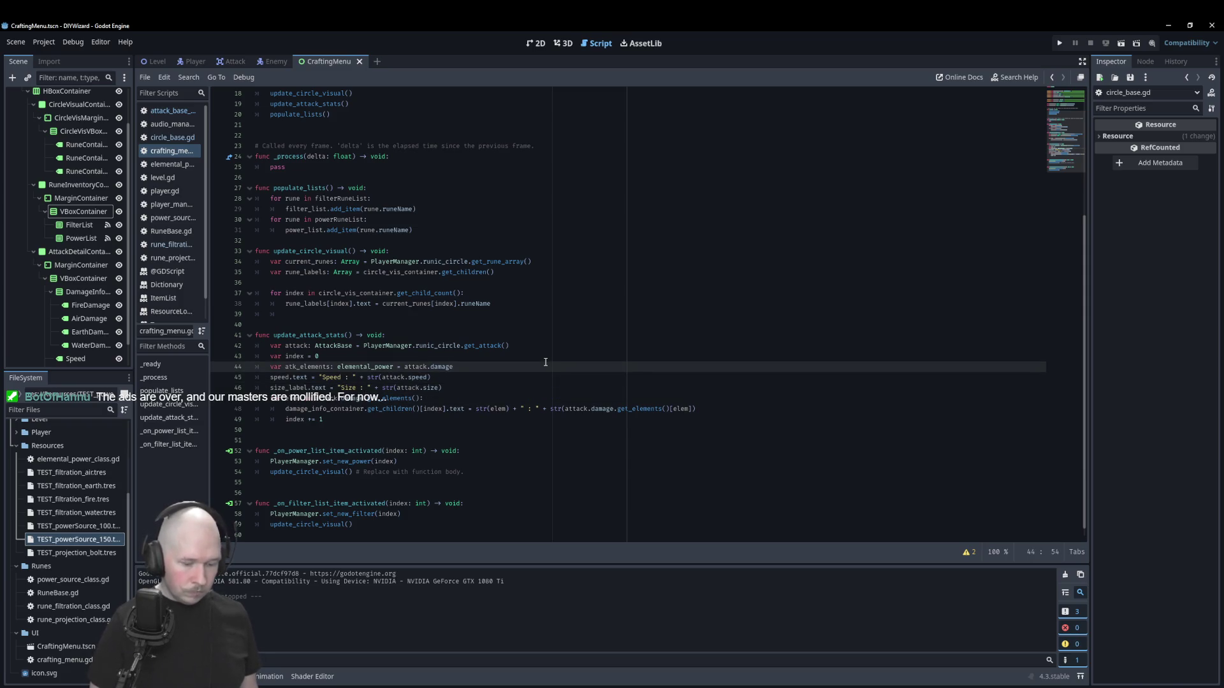
type(".get_e")
key("Return")
key("Down")
key("Down")
key("Down")
key("ctrl+BackSpace")
key("ctrl+BackSpace")
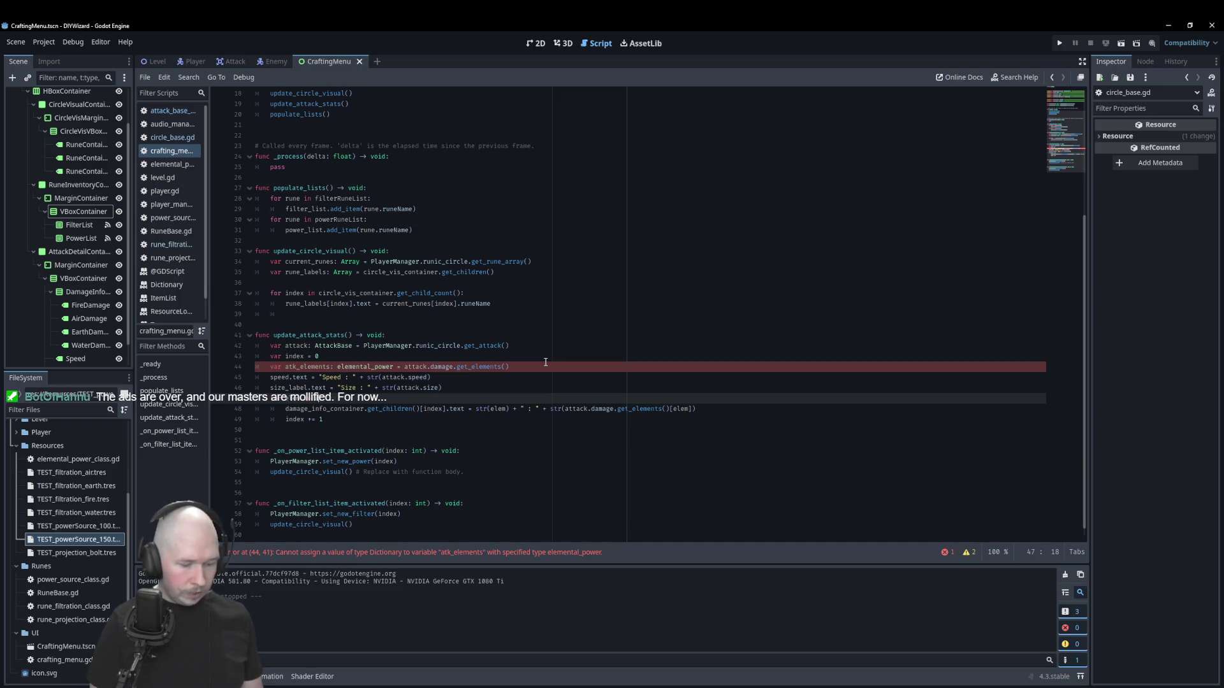
type("at")
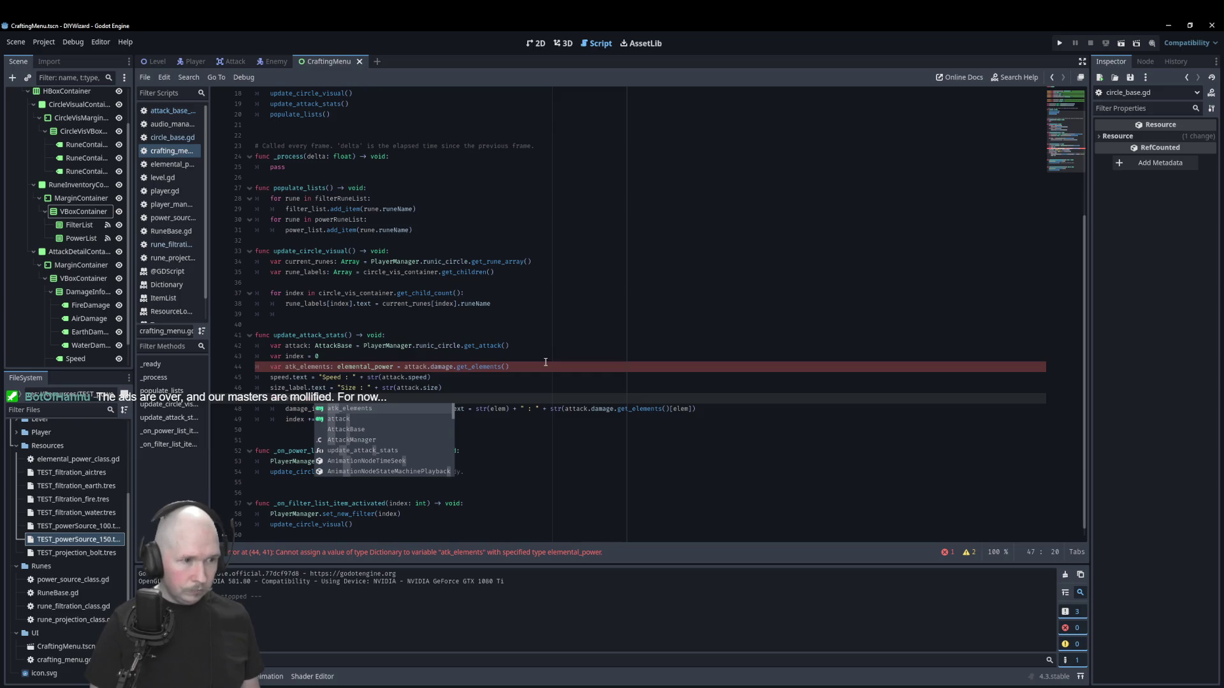
key("Return")
type(":")
Change atk_elements' type annotation from elemental_power to Dictionary
key("Up")
key("Up")
key("Up")
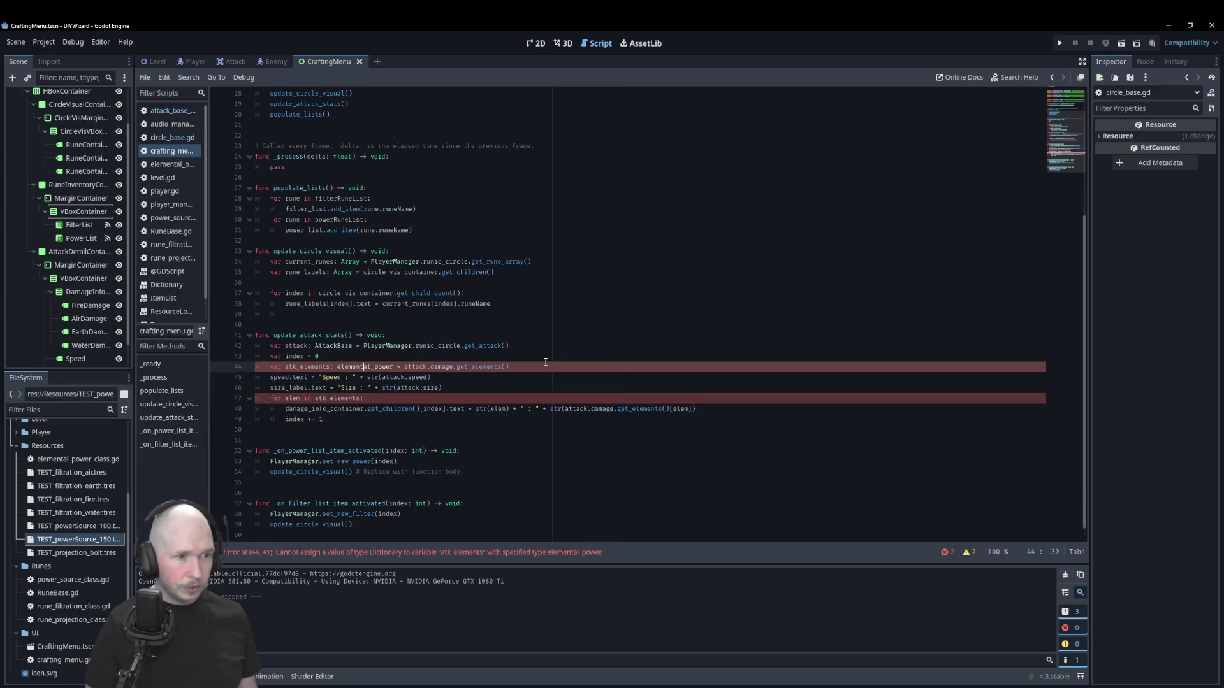
key("BackSpace")
key("BackSpace")
key("BackSpace")
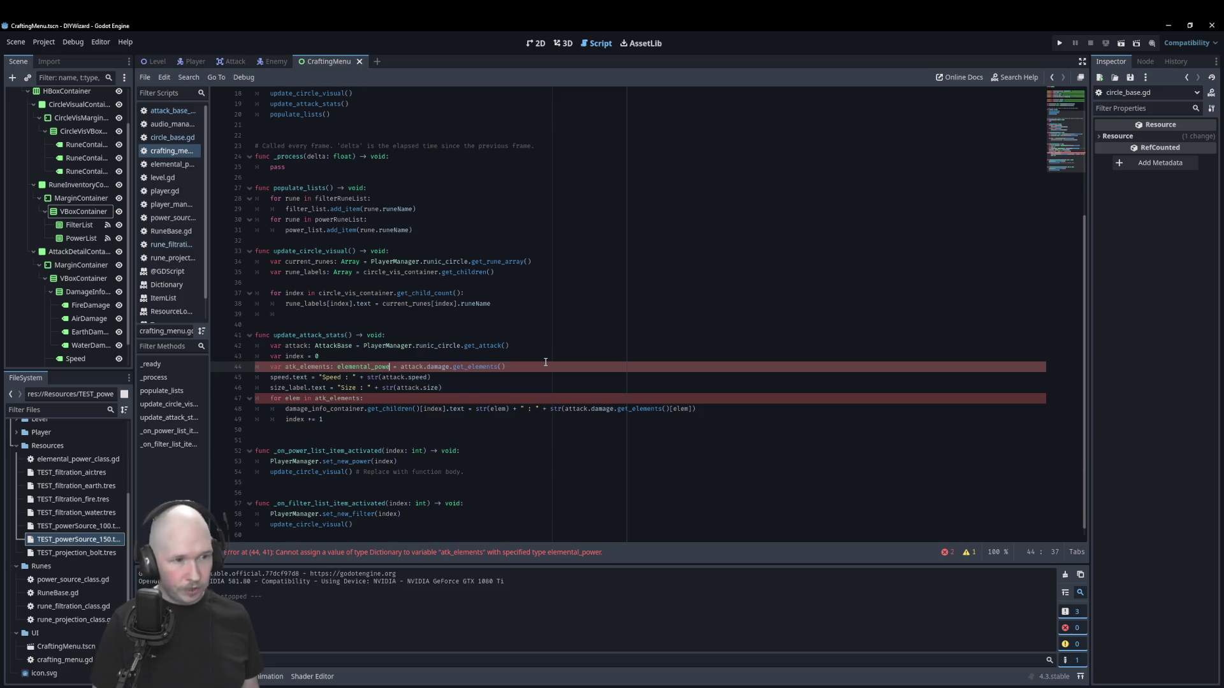
type("Dictionary")
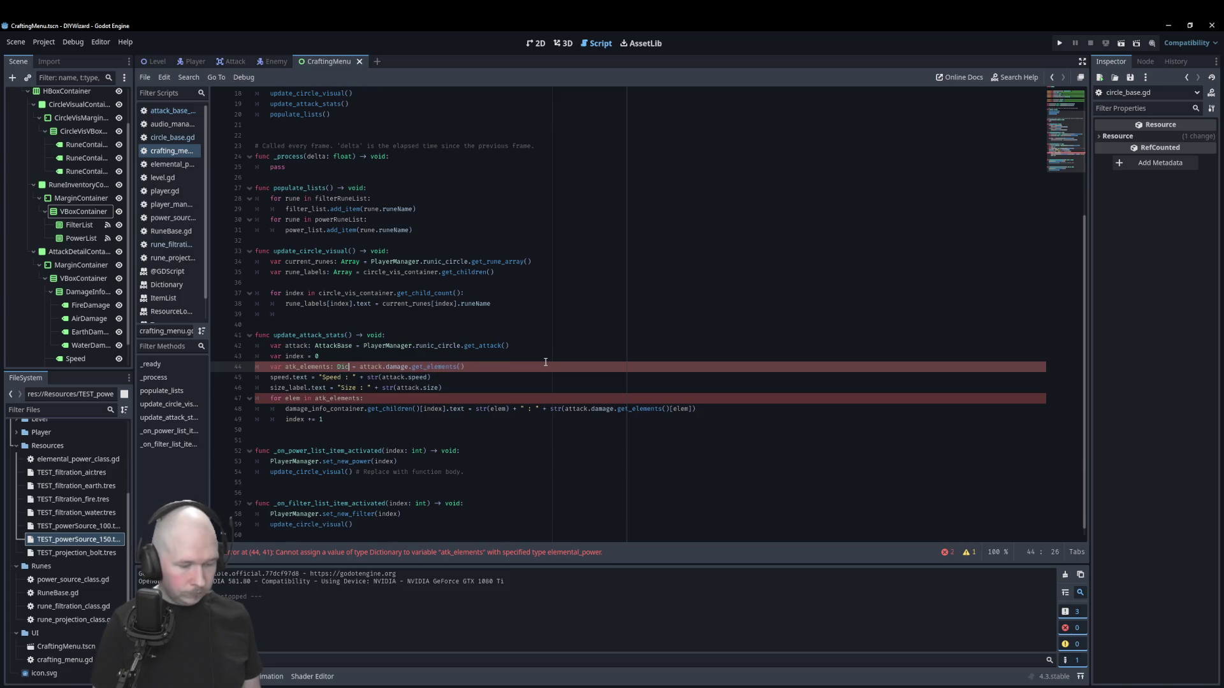
key("Escape")
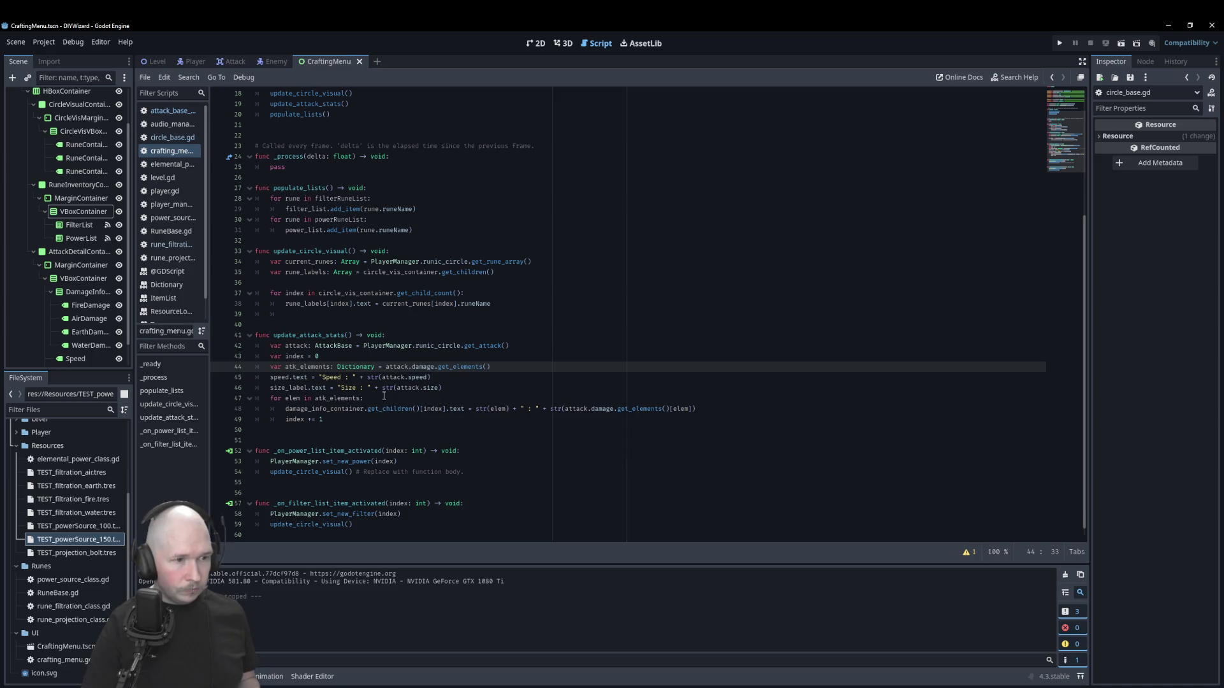
left_click(514, 353)
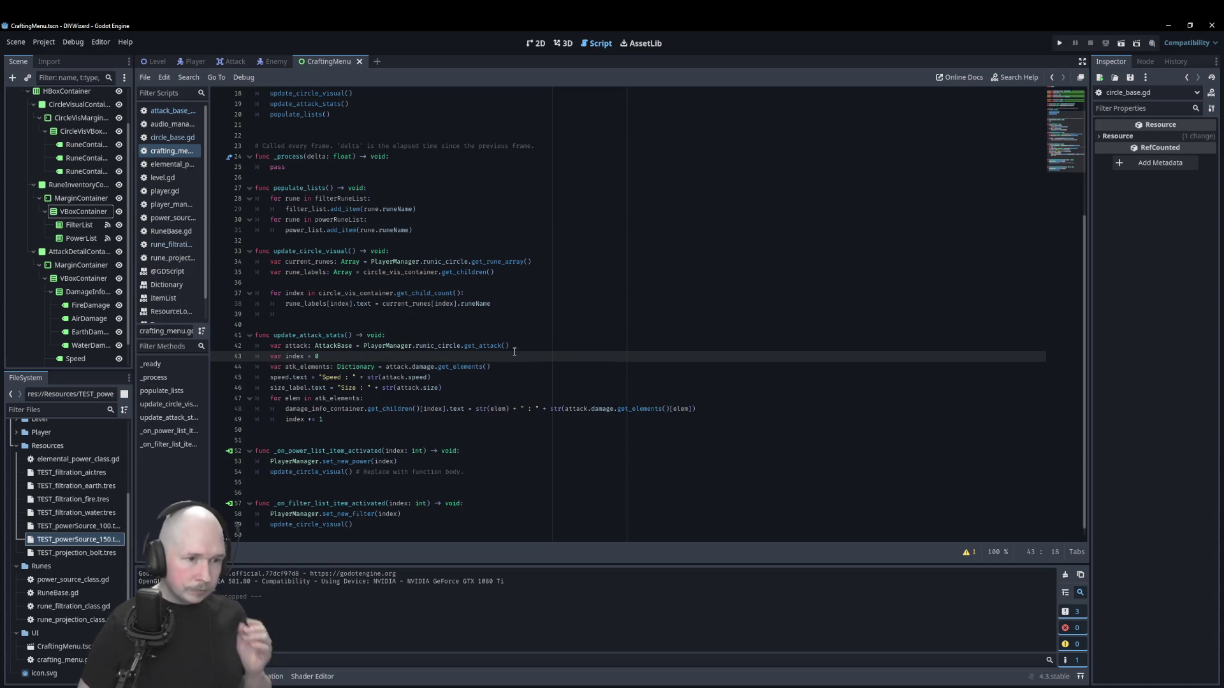
Add var label_array: Array = damage_info_container.get_children() below the atk_elements declaration
key("Down")
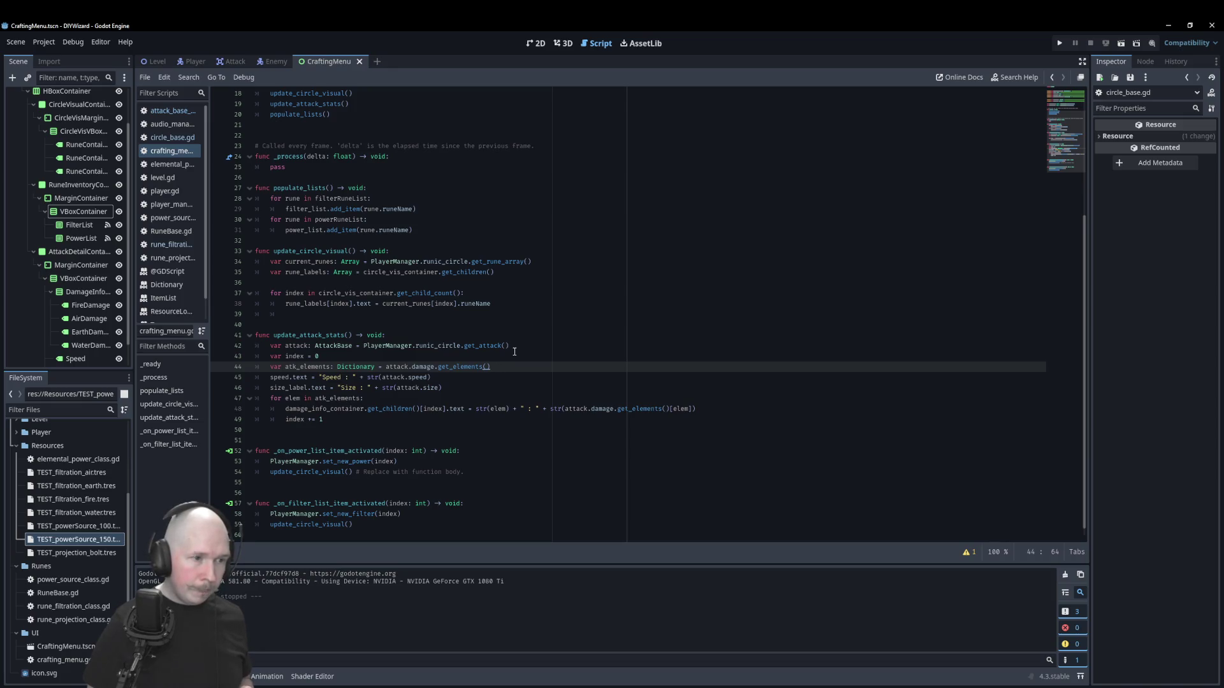
key("Return")
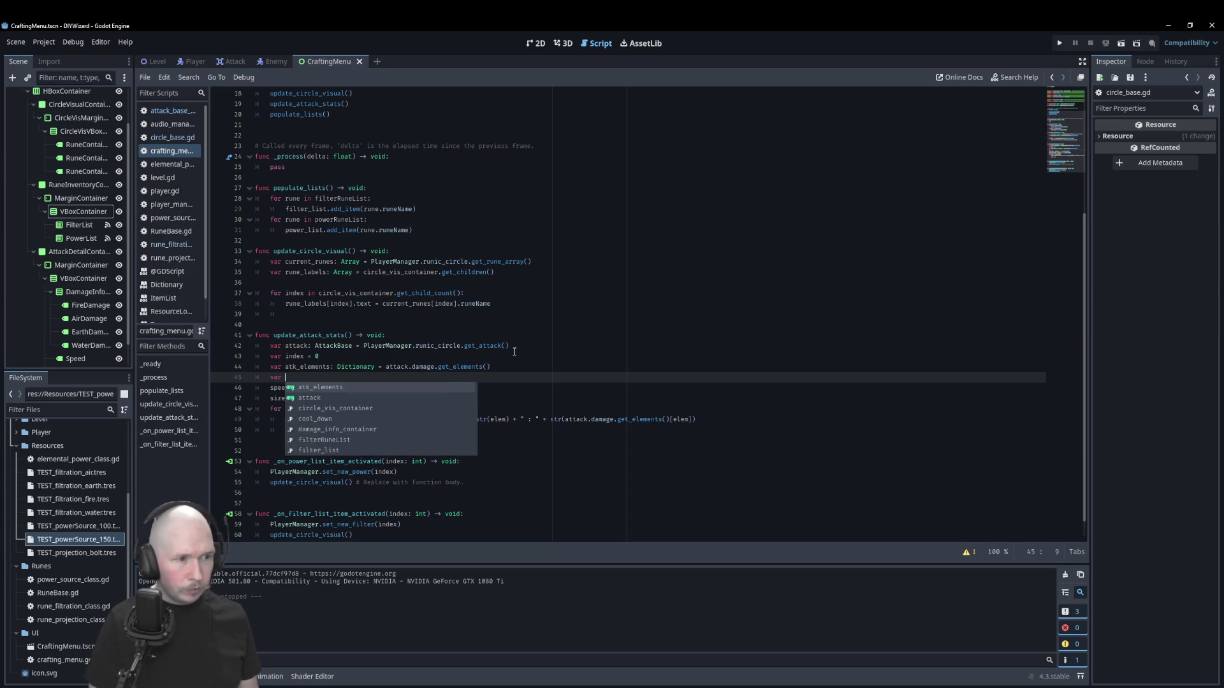
type("label_")
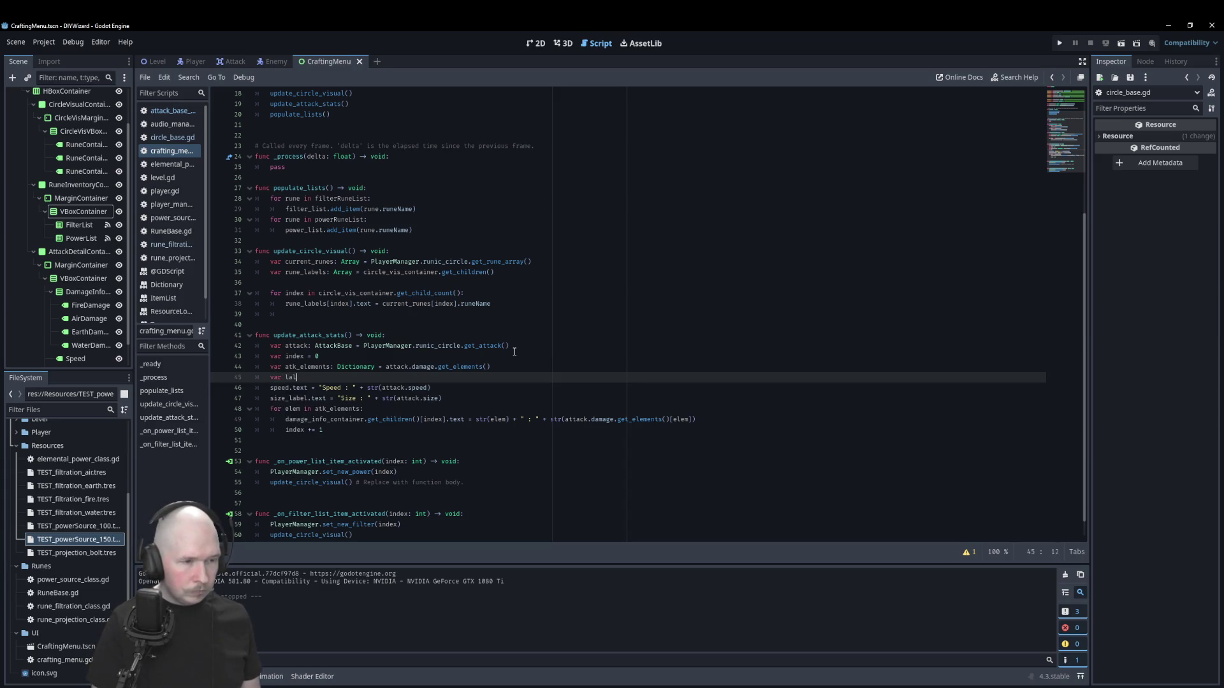
type("array")
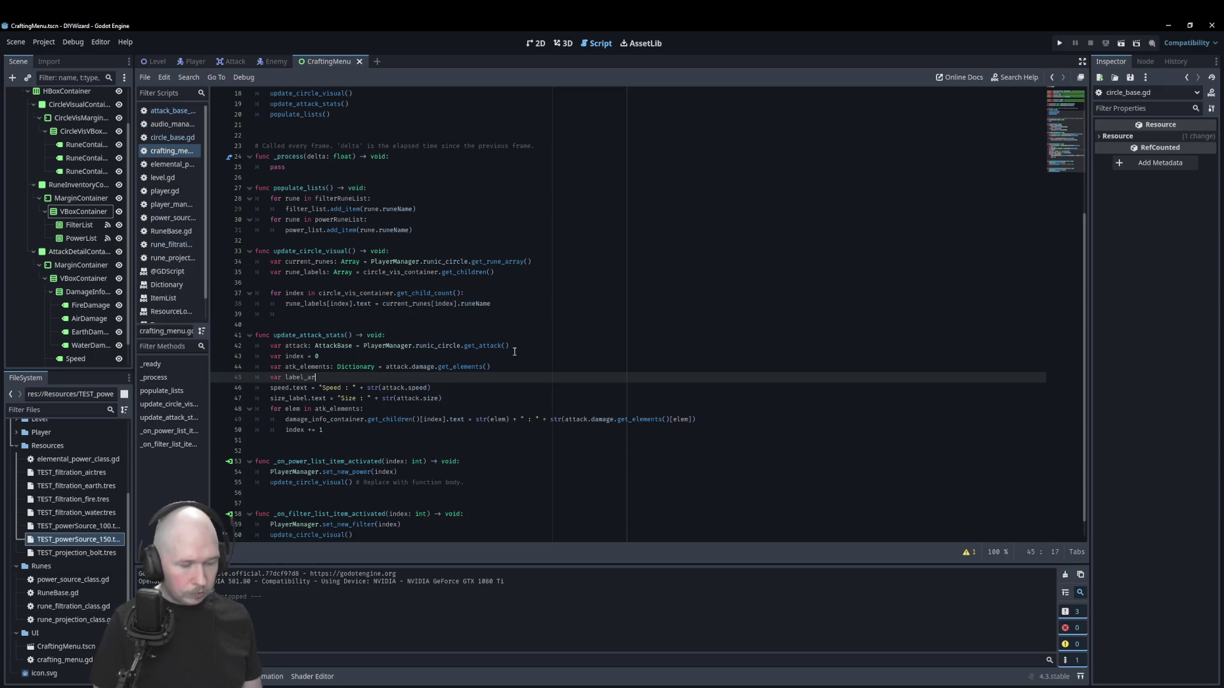
type(": Araa")
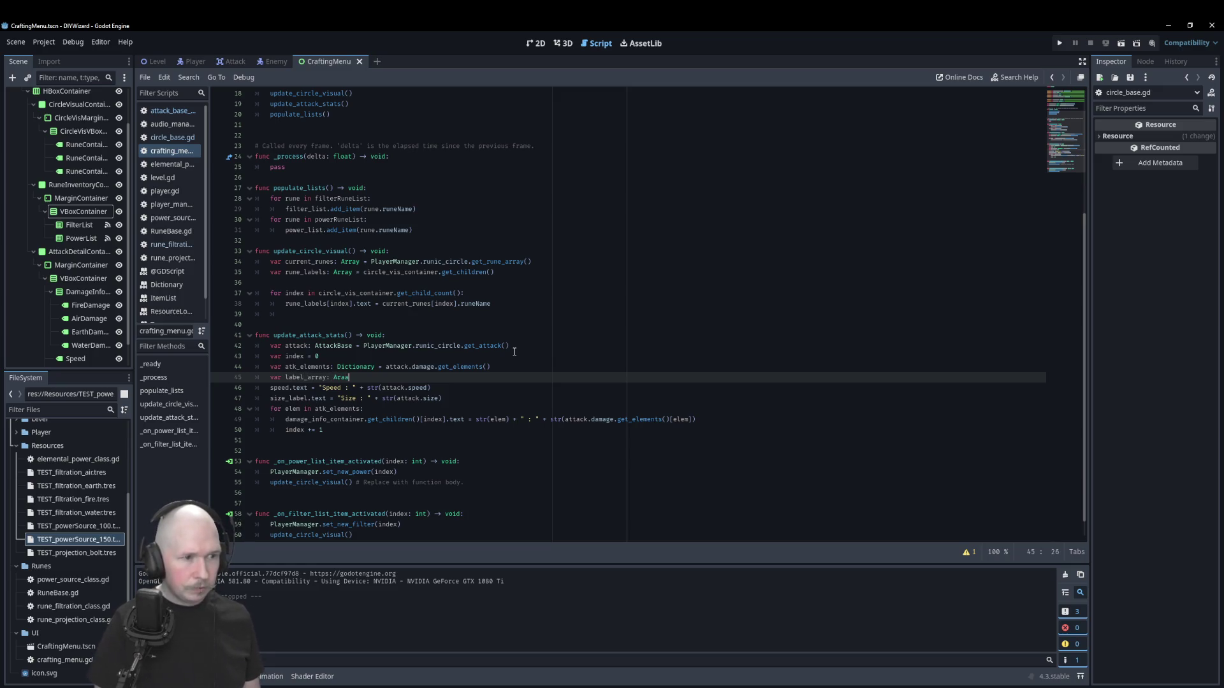
key("Return")
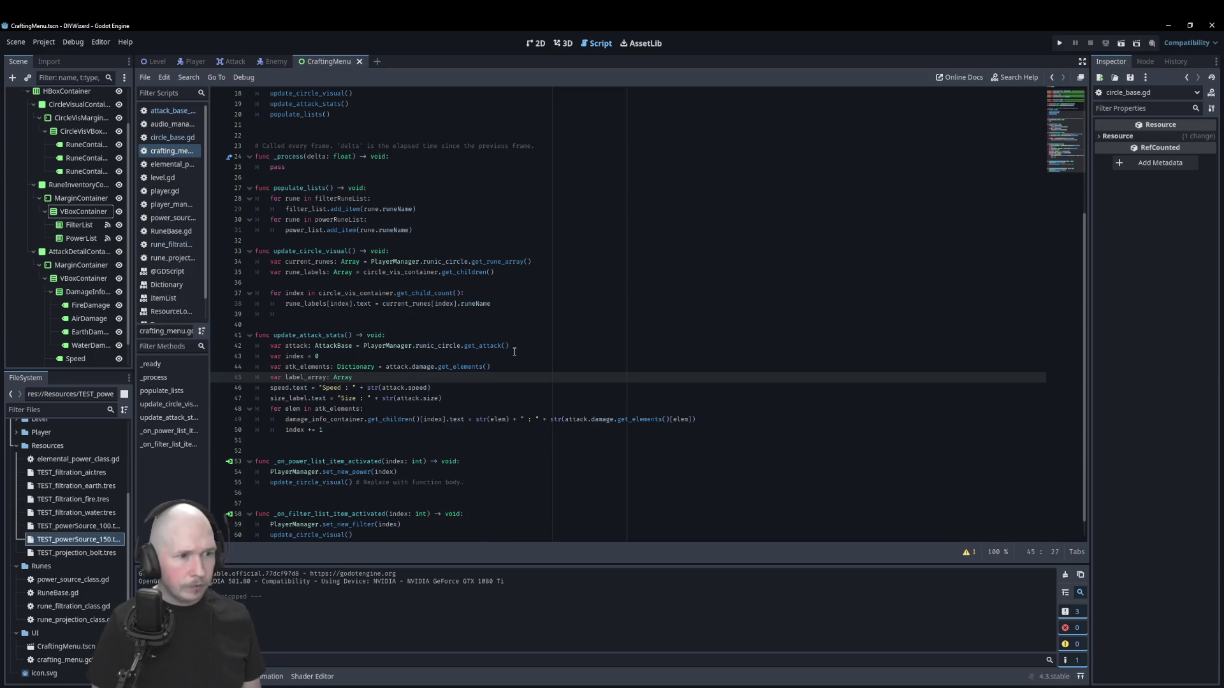
type("= ")
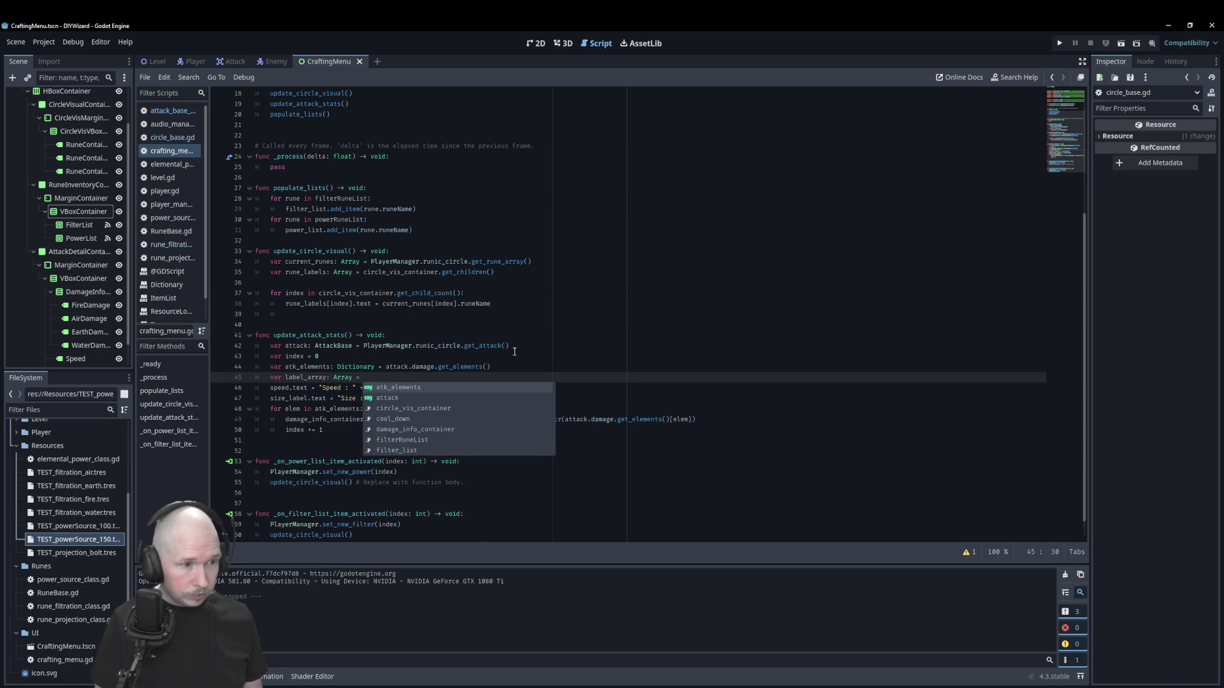
type("damag")
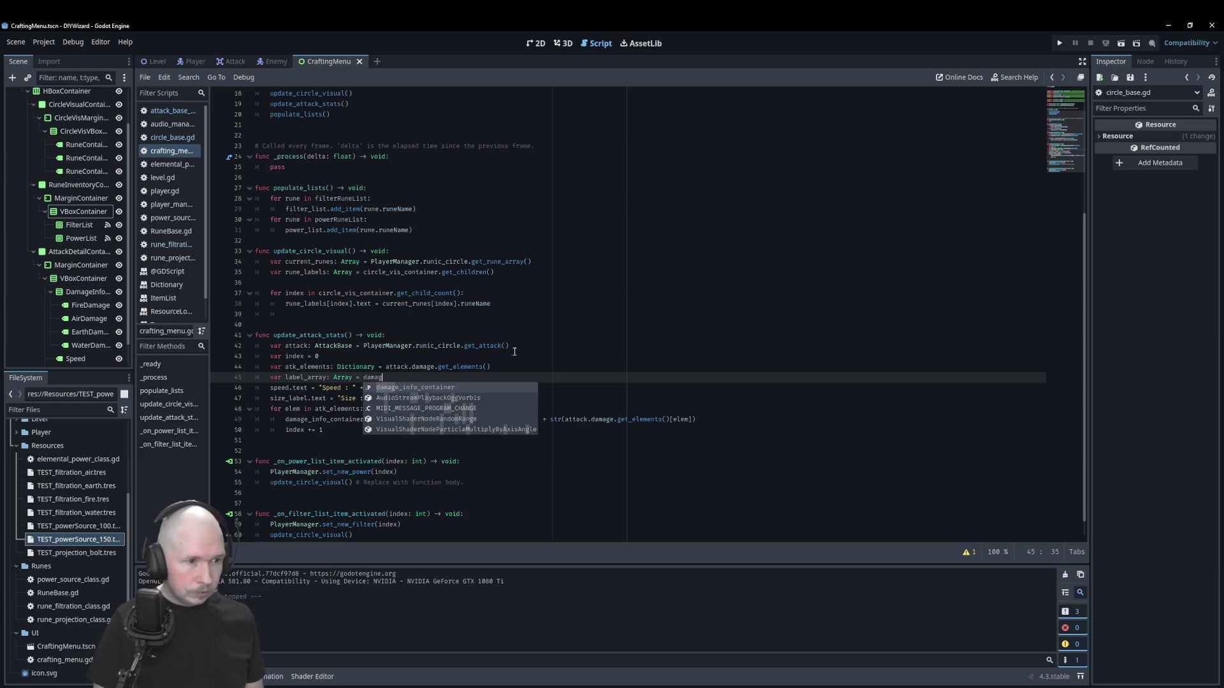
key("Return")
type("get")
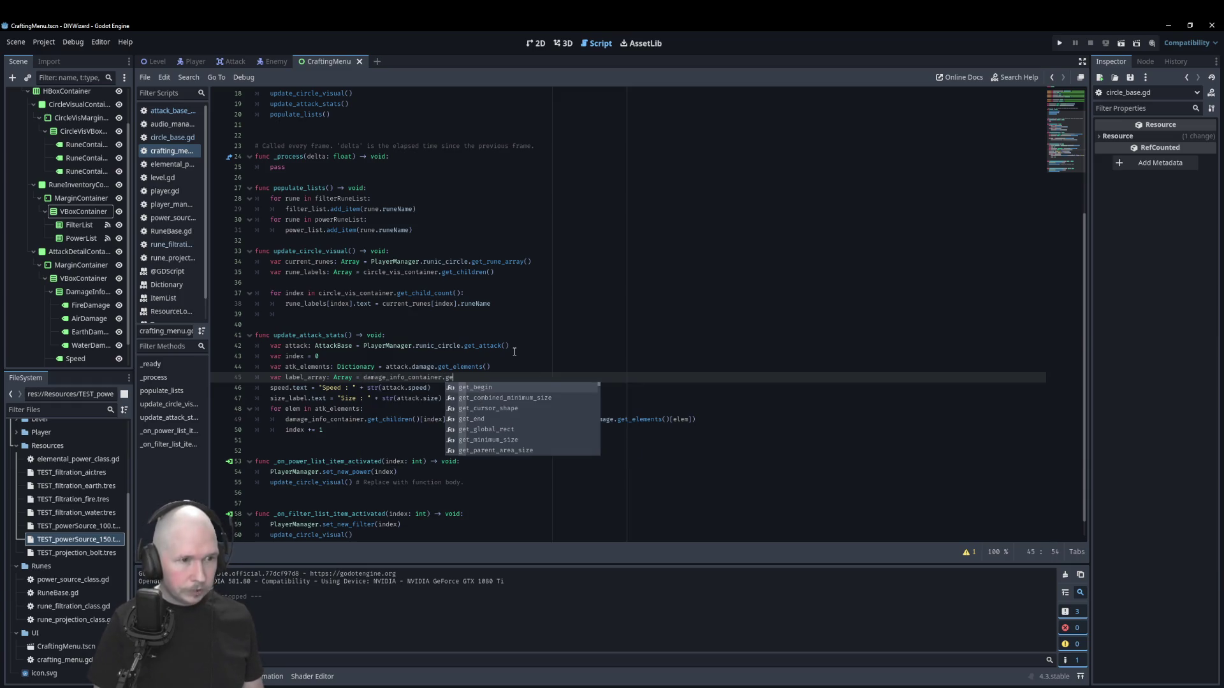
type("_ch")
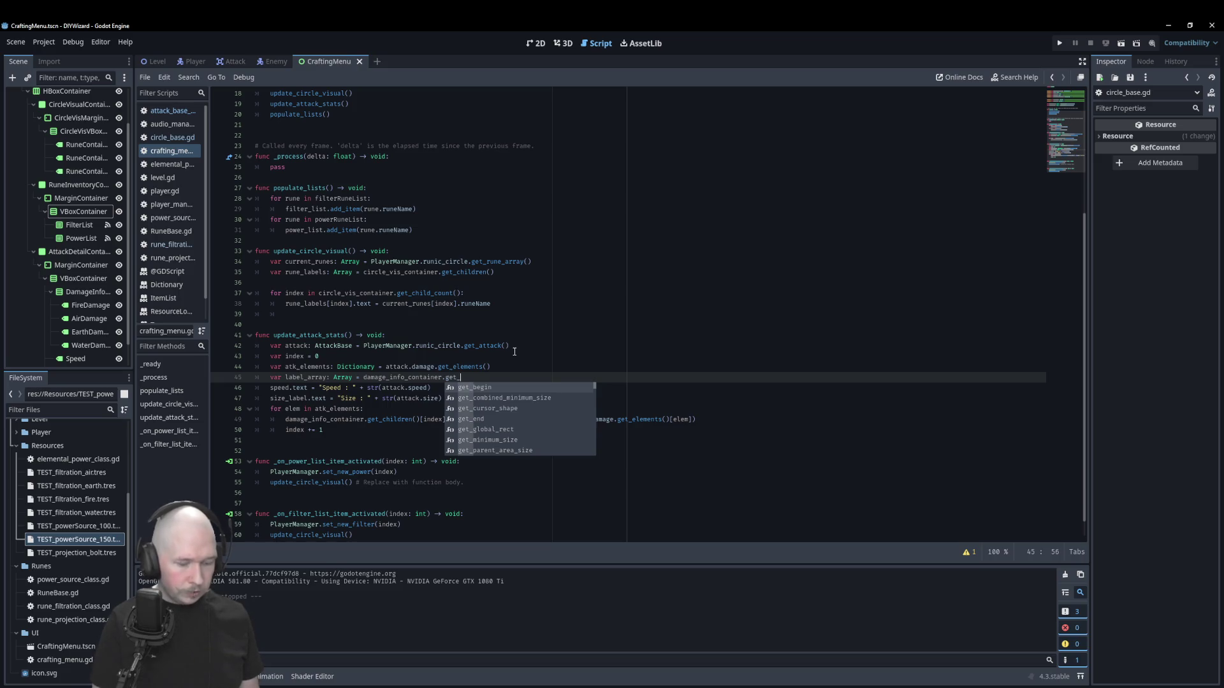
key("Return")
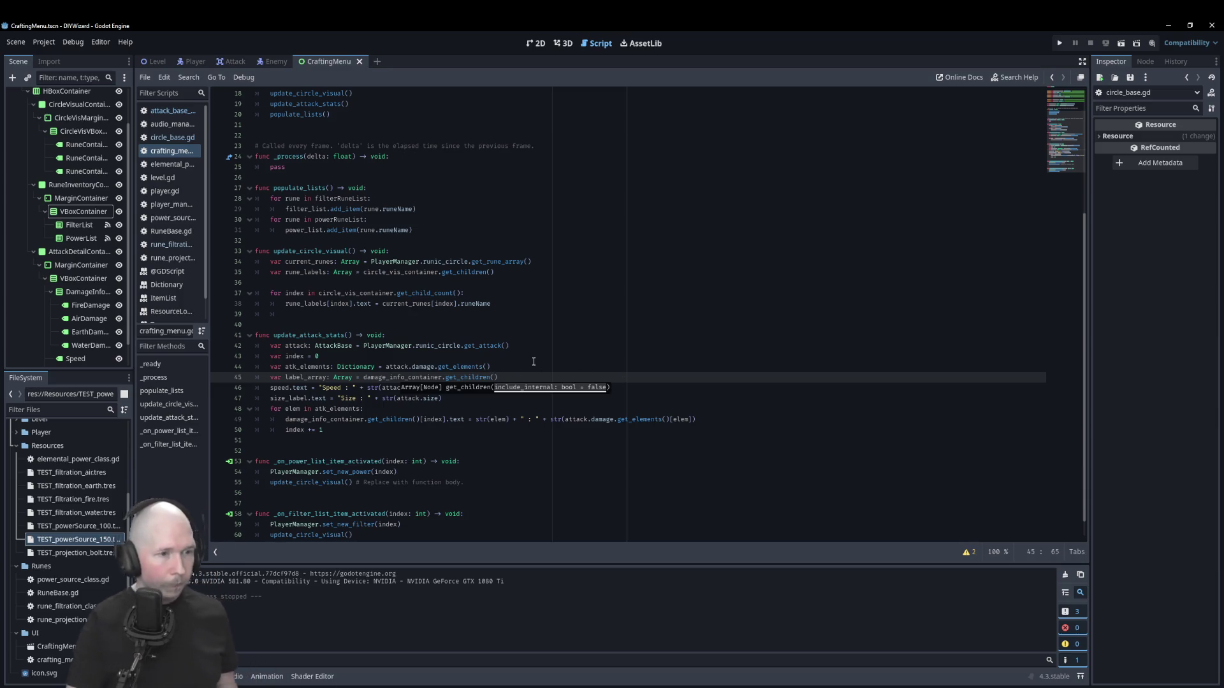
left_click(557, 354)
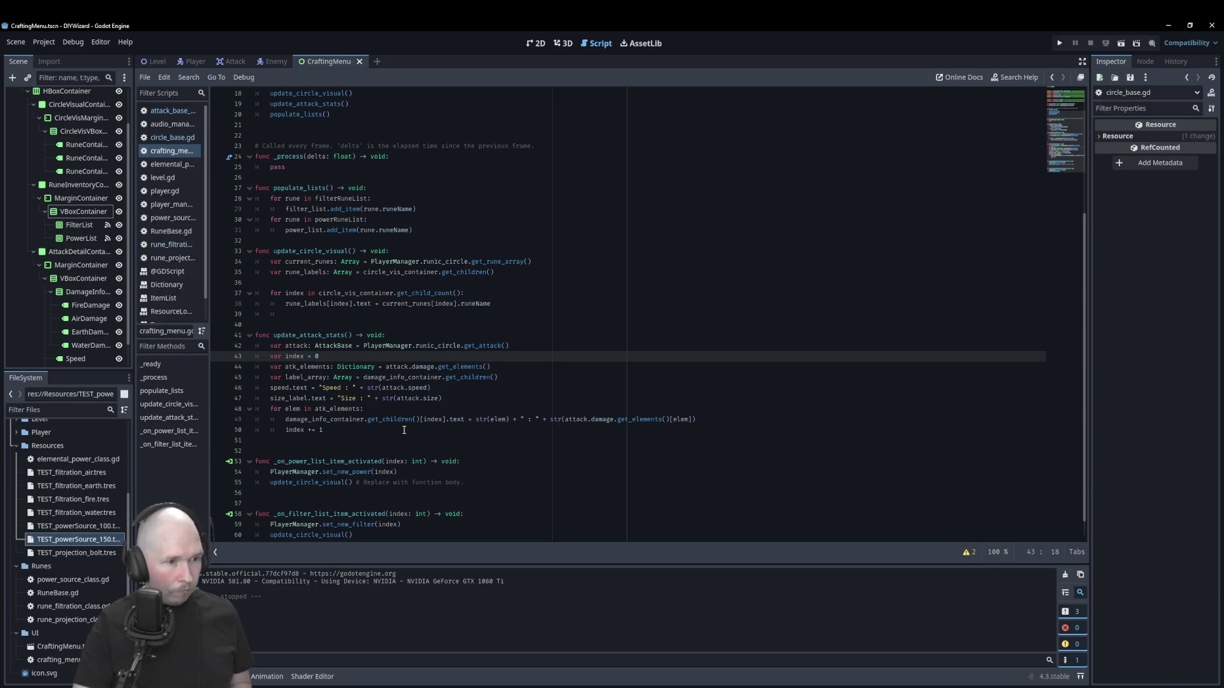
left_click_drag(419, 420, 284, 423)
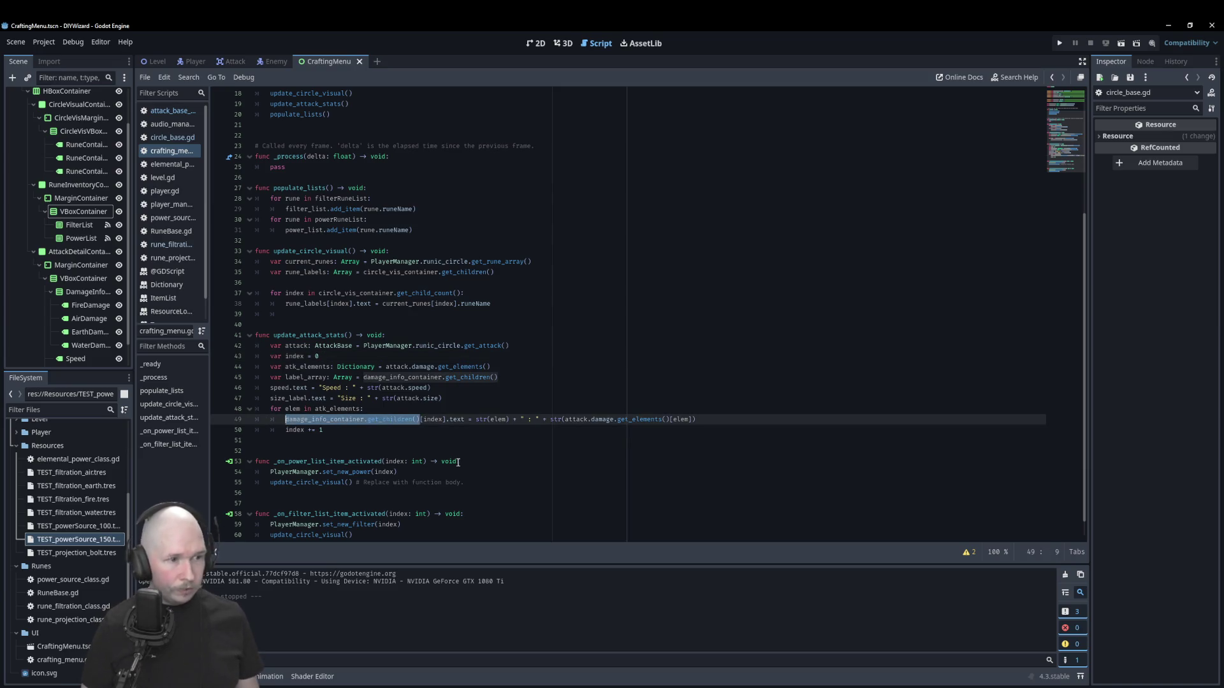
Use label_array instead of the children call in the loop and add blank spacing lines
type("label_ar")
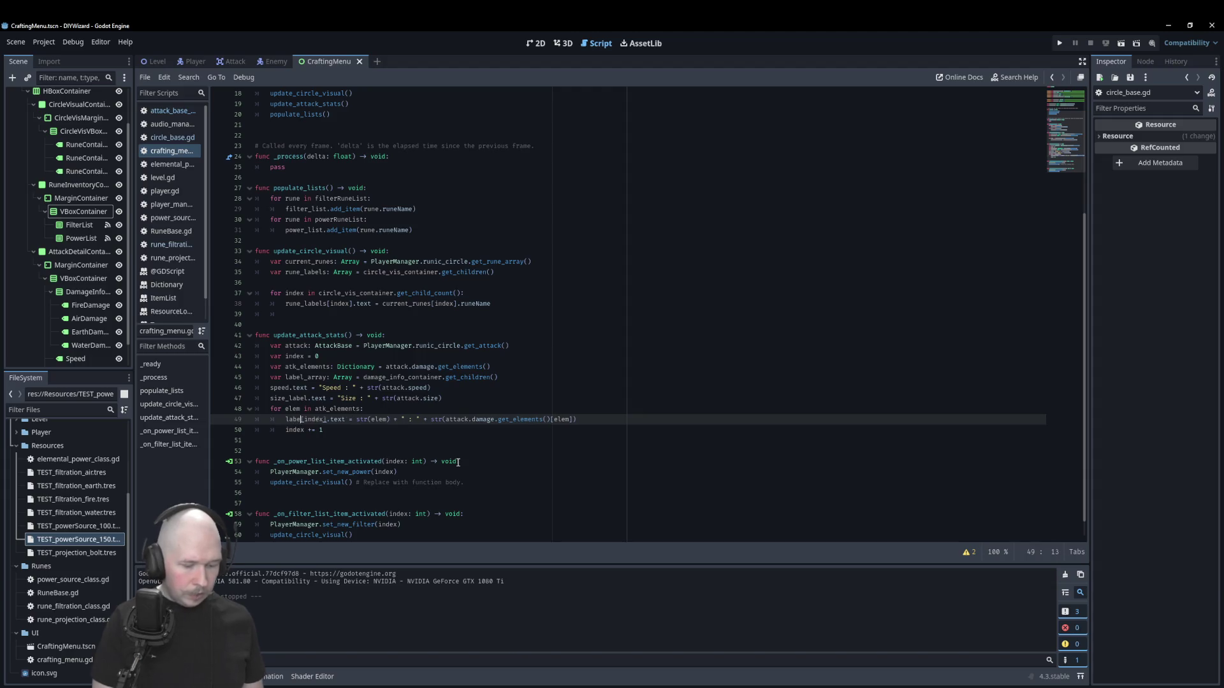
key("Return")
key("Up")
key("Home")
key("Return")
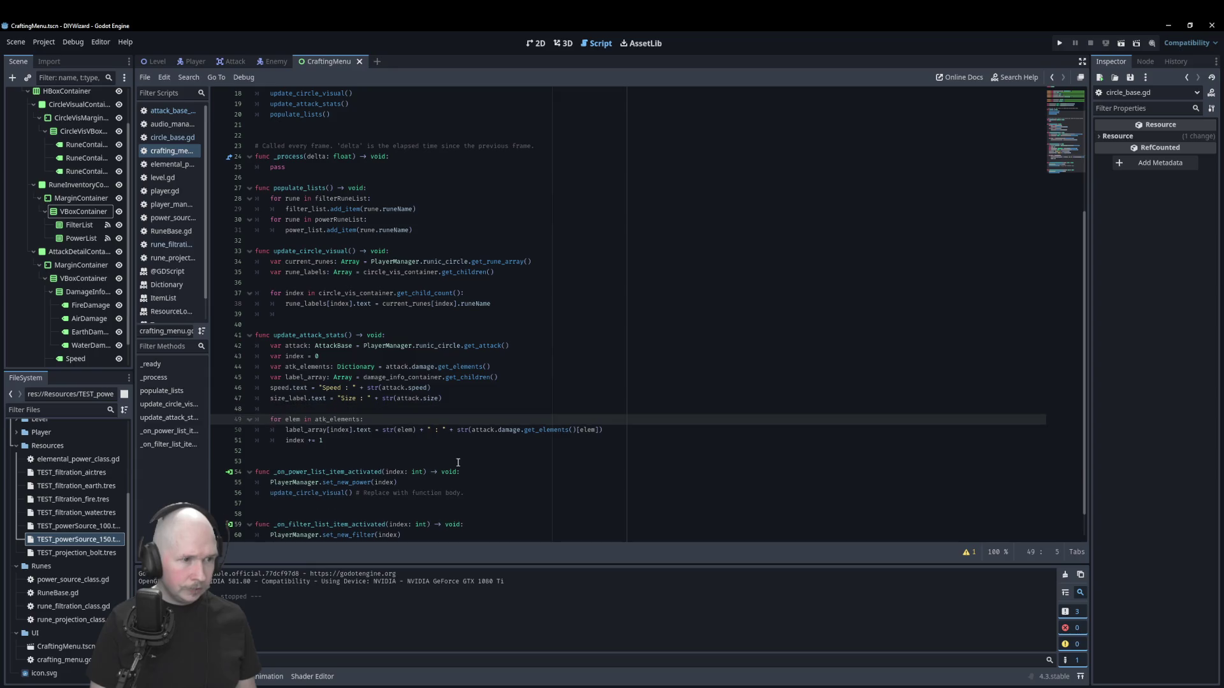
key("Up")
key("Up")
key("Up")
Add a space after the colon in the loop's element label text
key("Return")
key("Down")
key("Down")
key("Down")
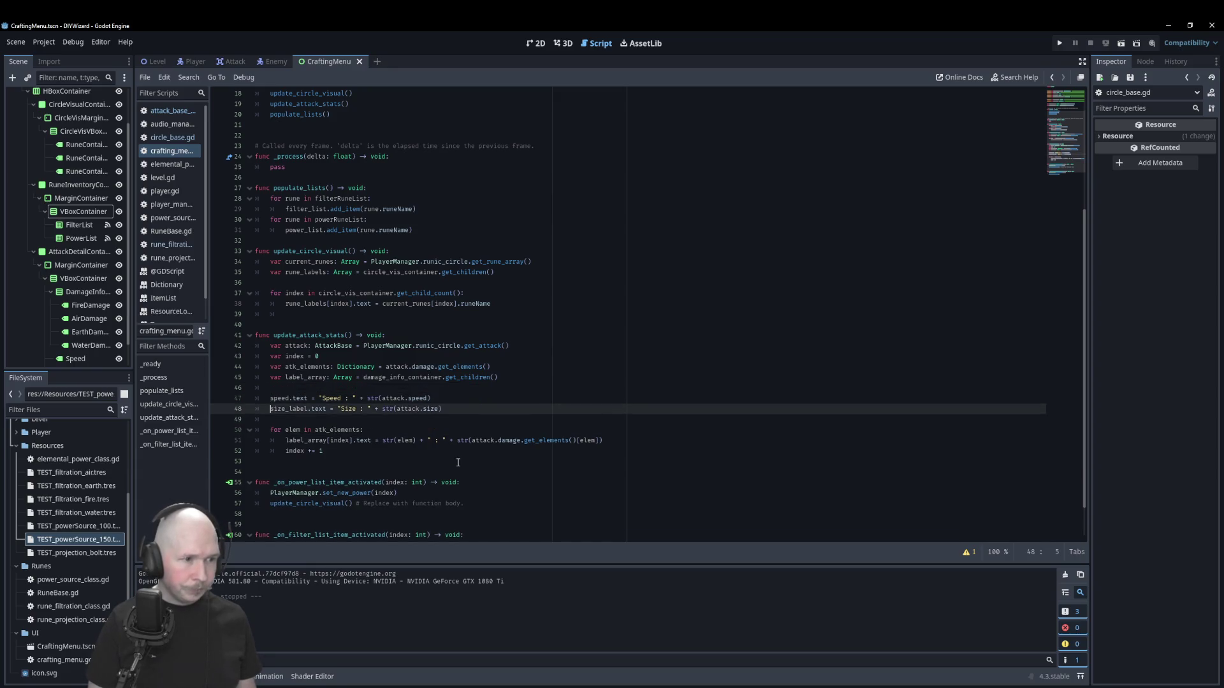
key("Right")
key("Right")
key("Right")
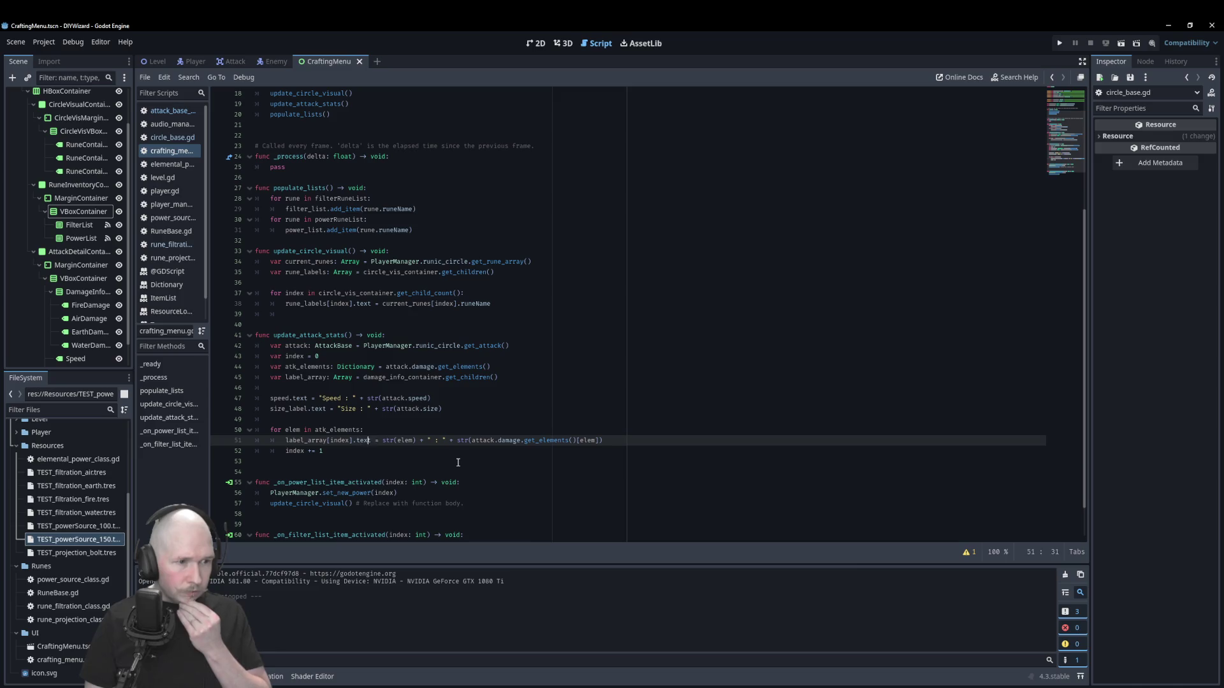
key("Left")
key("Left")
key("Left")
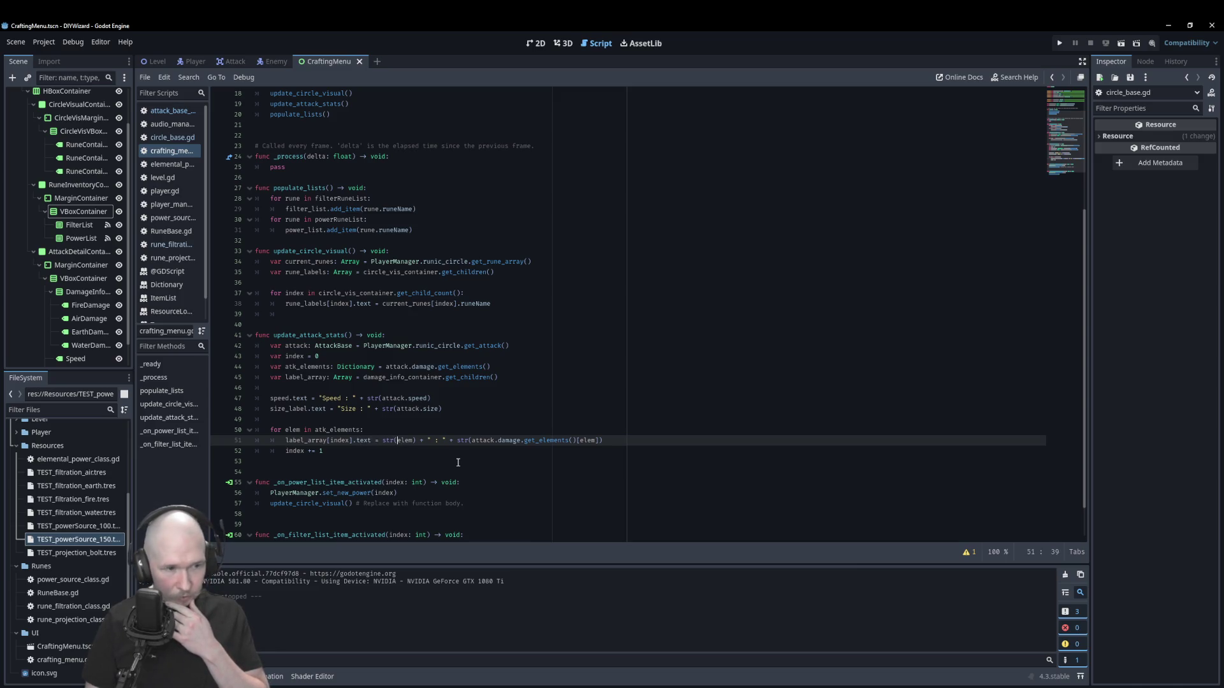
key("Right")
key("Right")
key("Right")
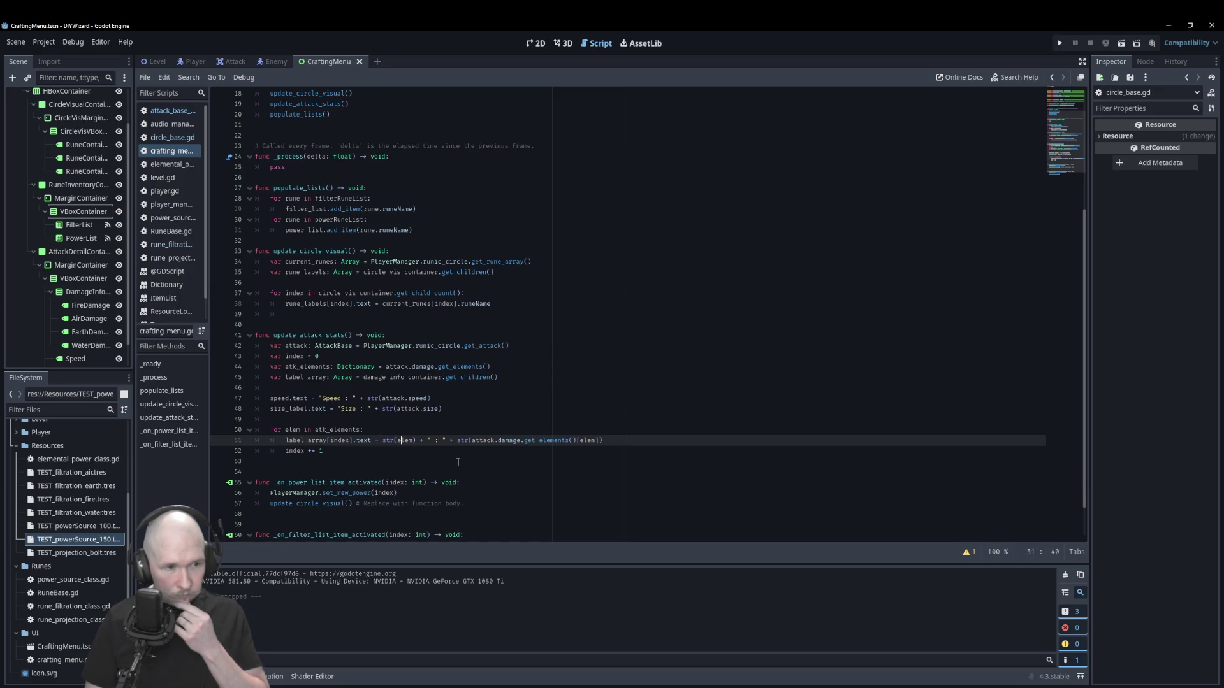
key("Right")
key("Right")
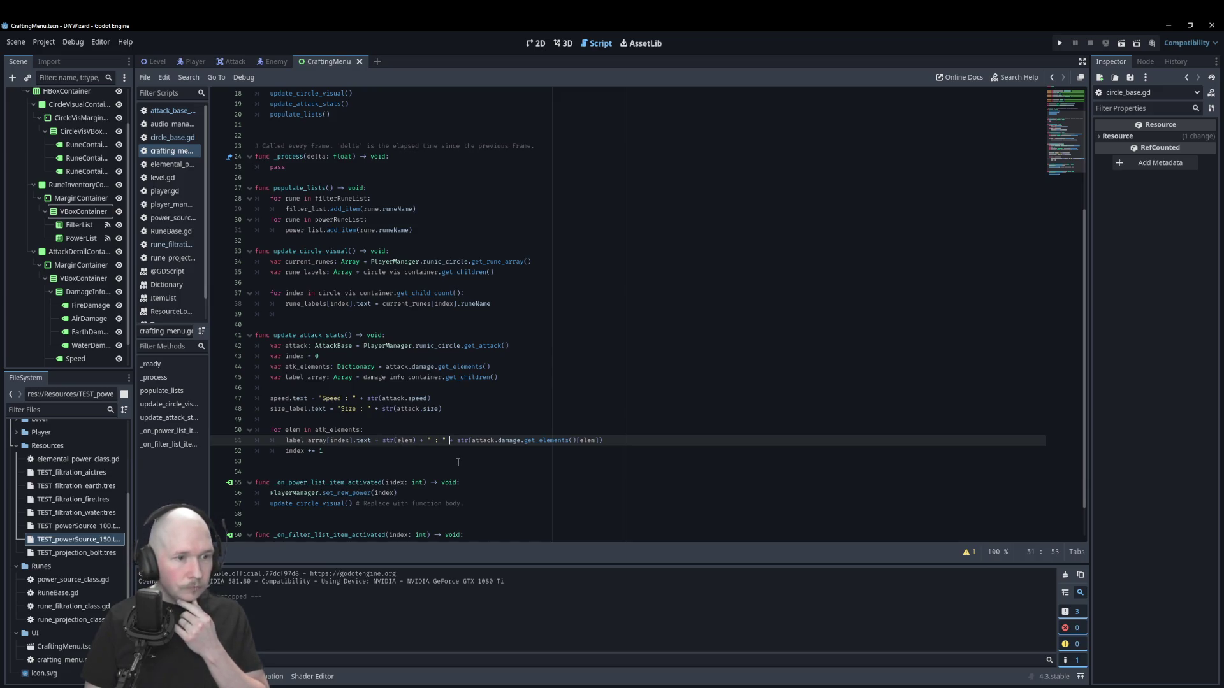
key("Right")
key("Right")
key("Right")
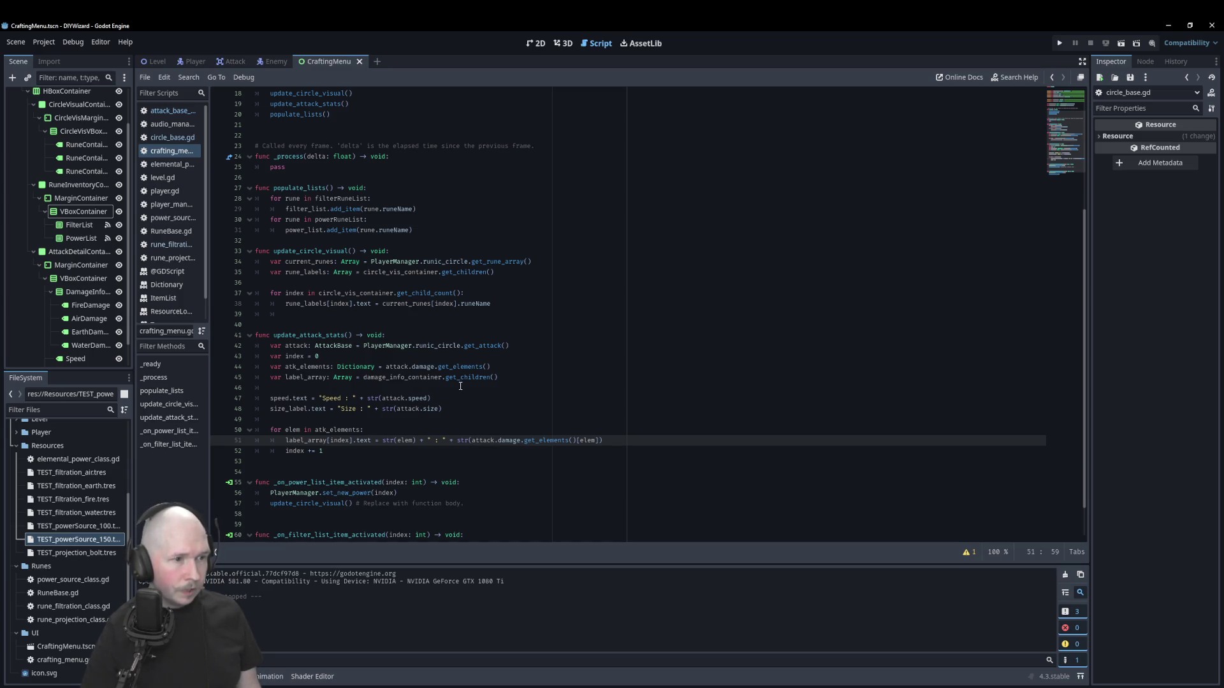
Replace attack.damage.get_elements() with atk_elements in the label value and run the game
left_click_drag(576, 442, 475, 446)
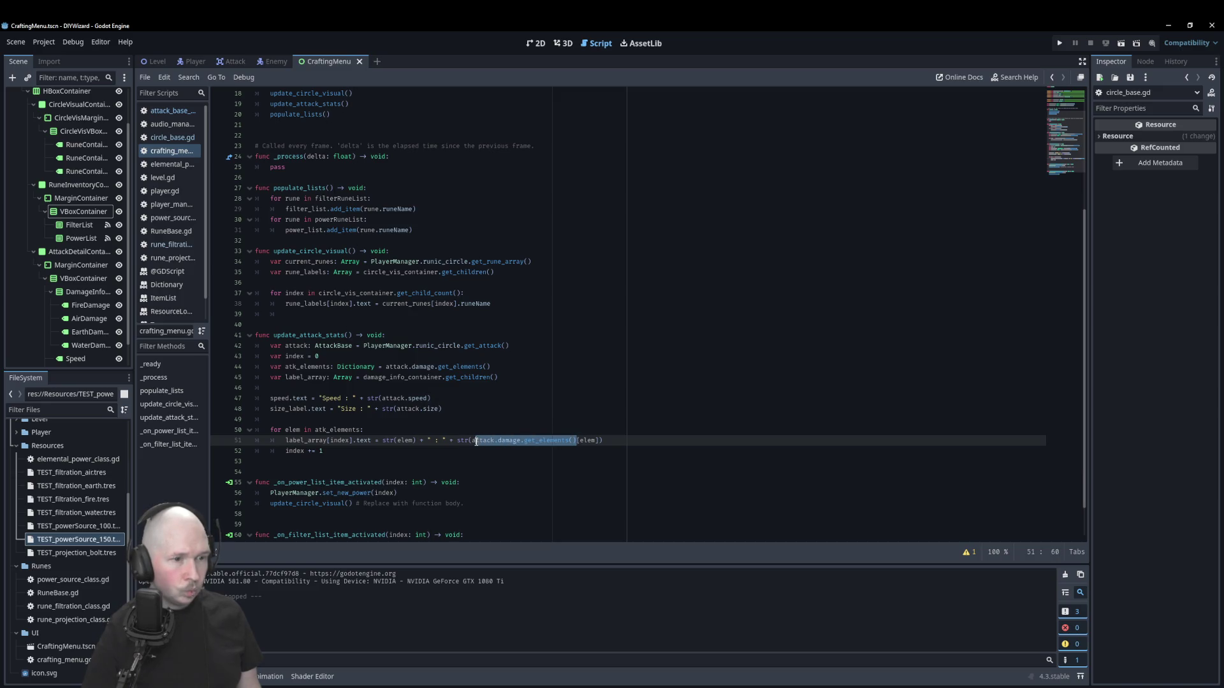
type("tk_")
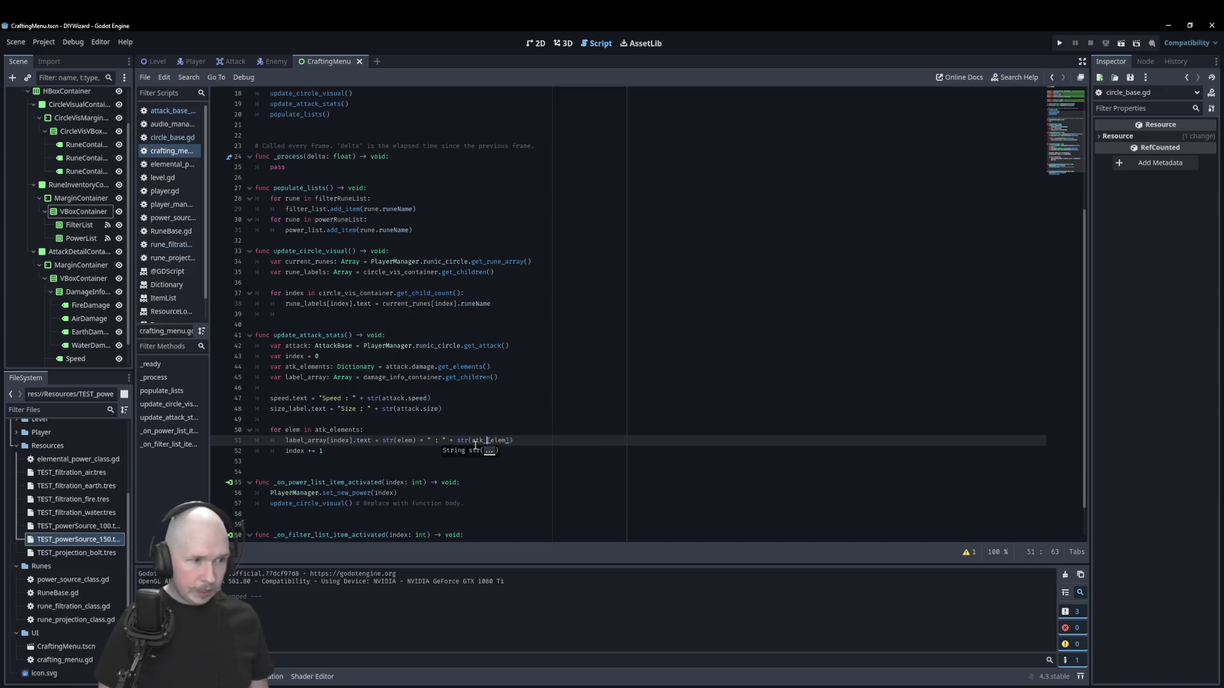
type("elementsd")
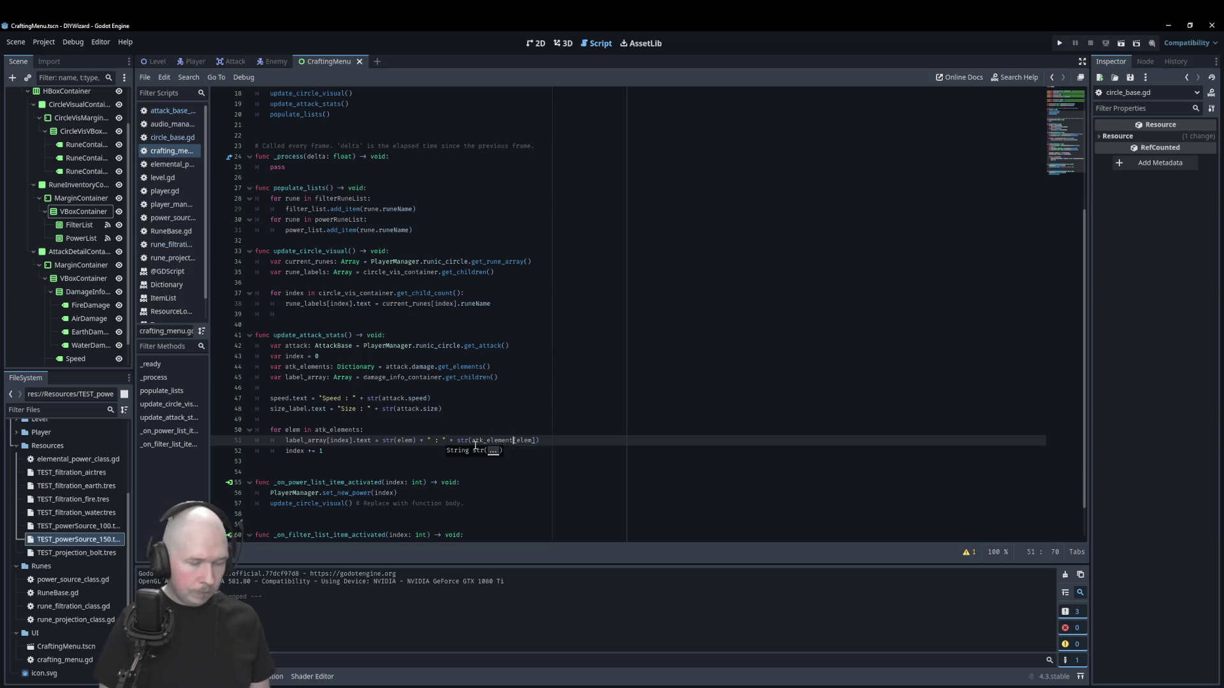
key("BackSpace")
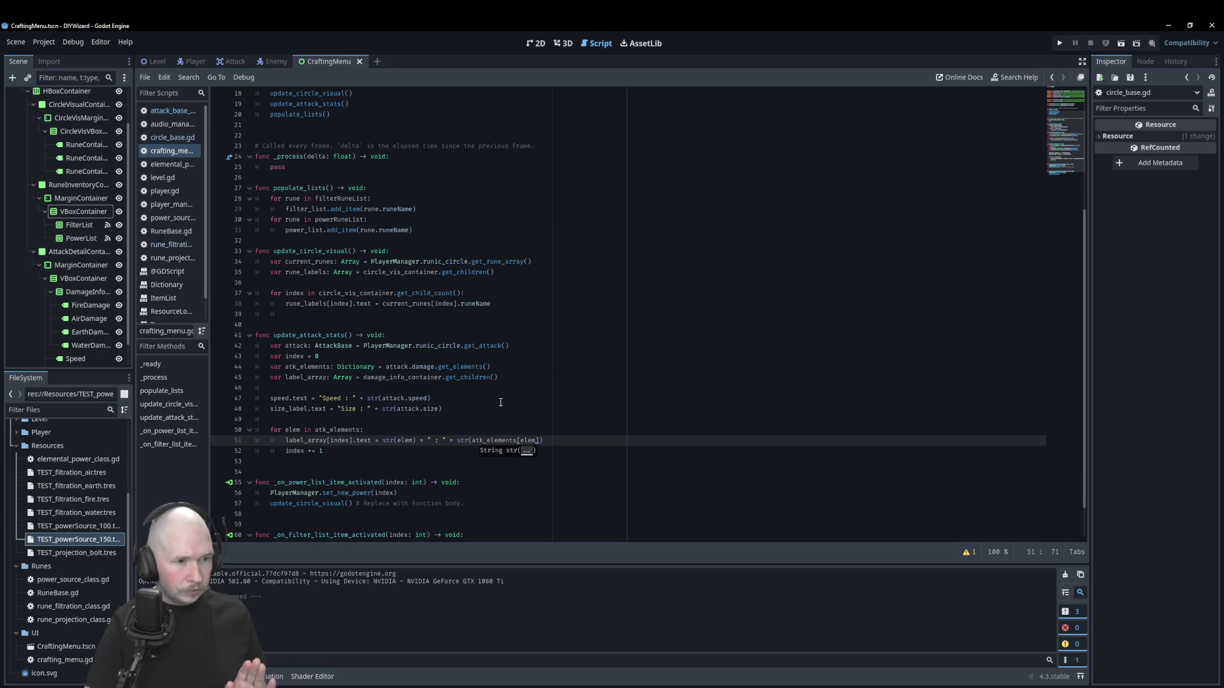
left_click(553, 417)
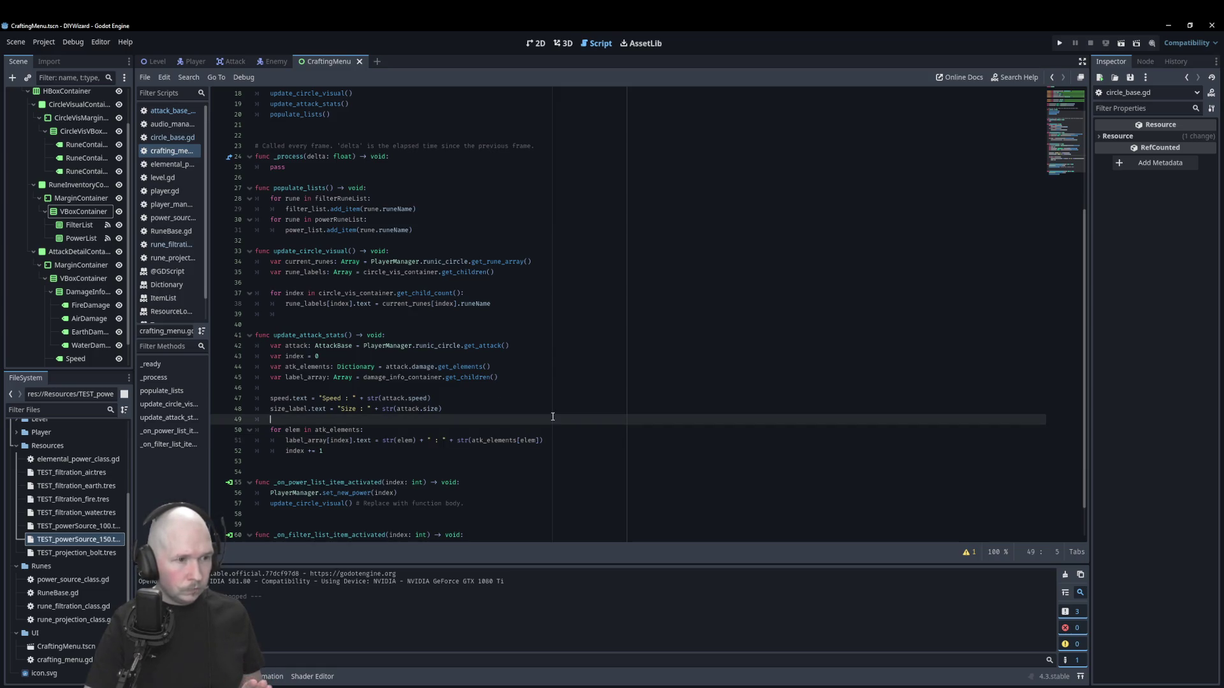
key("F5")
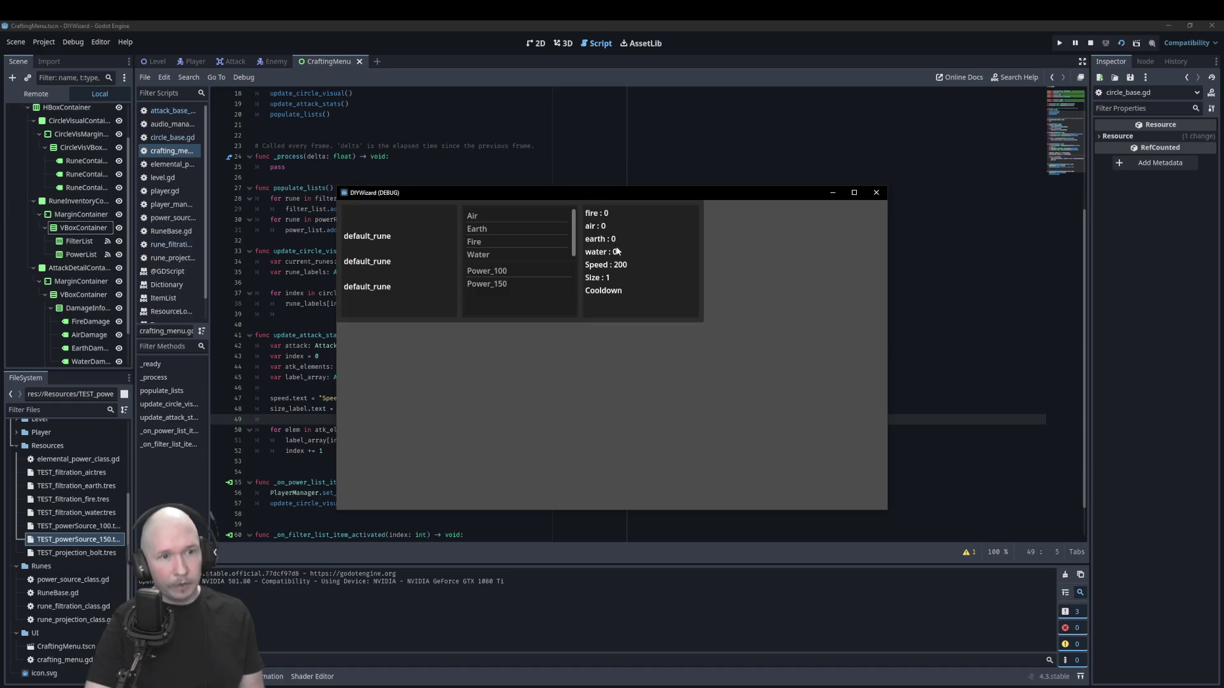
Apply the Air, Earth and Fire filter runes with Power_100 in the crafting menu
left_click(483, 216)
double_click(484, 216)
left_click(487, 227)
double_click(487, 228)
double_click(487, 242)
double_click(488, 271)
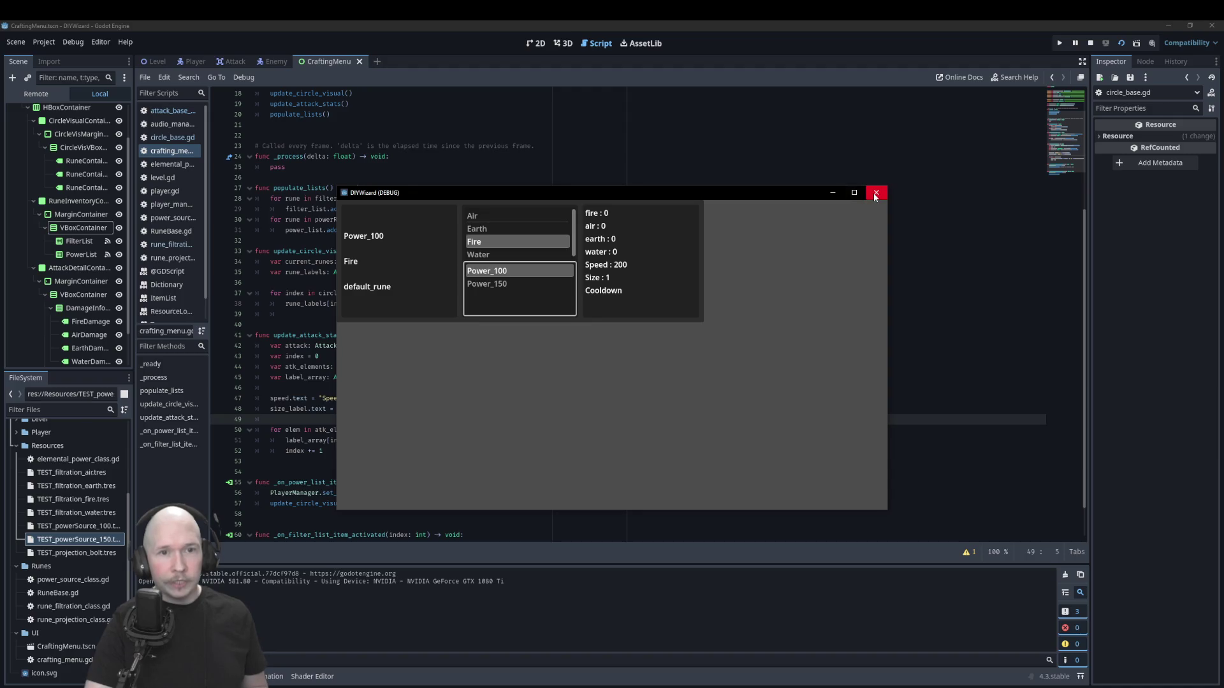
Try Power_150 with Water, Earth, Air and Fire runes, then close the game window
double_click(534, 281)
double_click(510, 252)
double_click(510, 228)
double_click(510, 216)
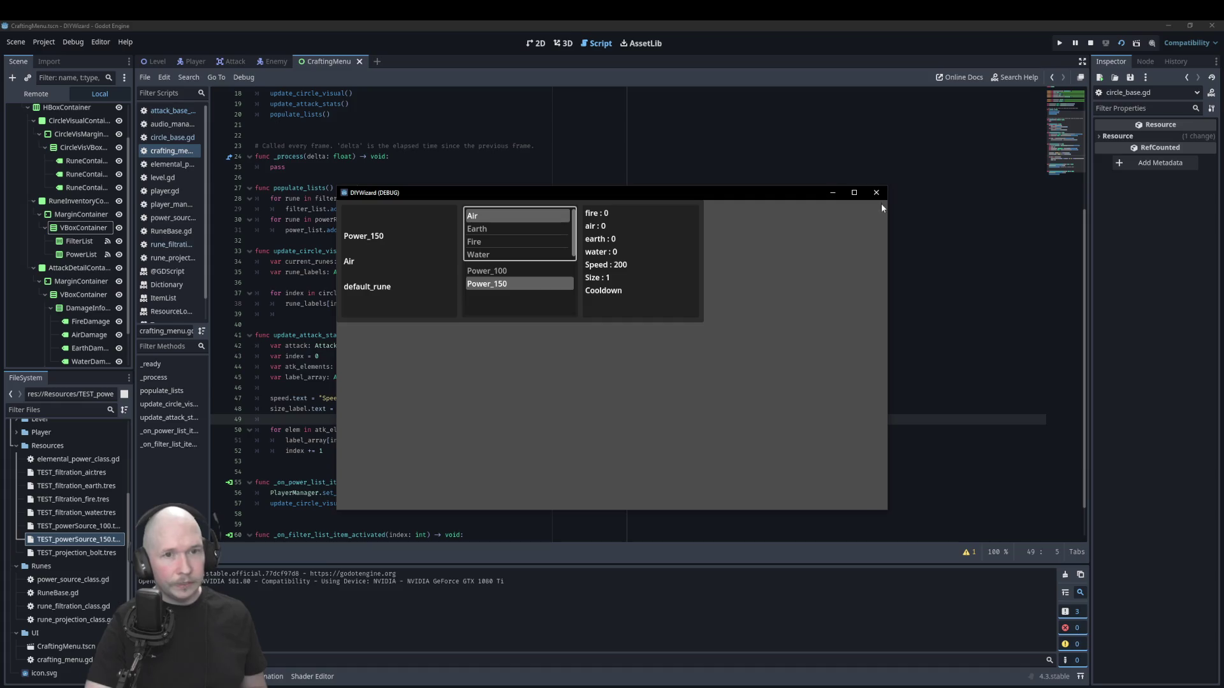
double_click(504, 254)
double_click(497, 241)
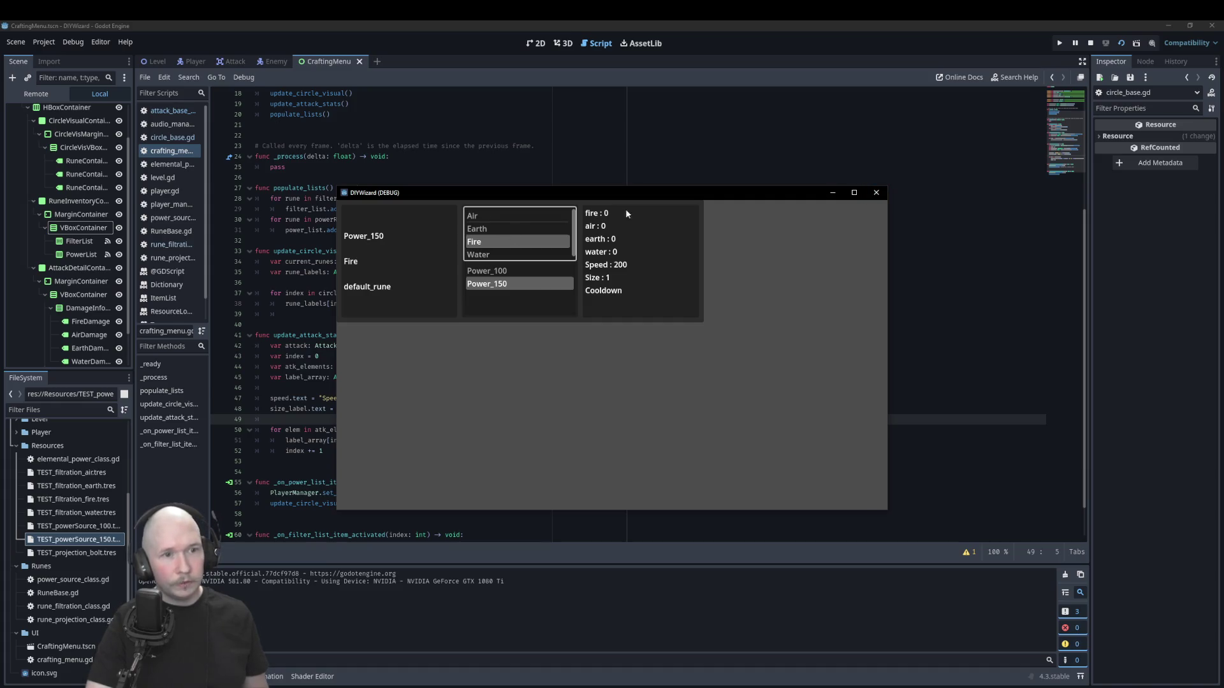
left_click(876, 193)
left_click(724, 293)
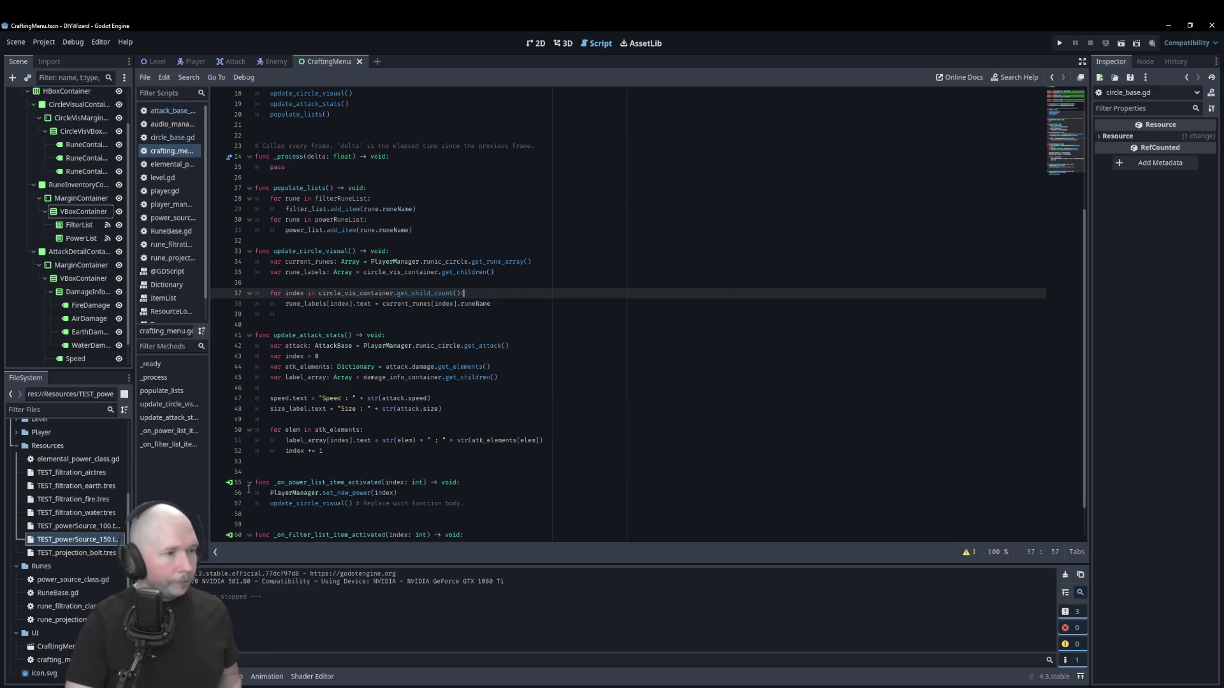
Give TEST_filtration_earth.tres a new elemental_power Filtration and save it
left_click(81, 488)
double_click(81, 488)
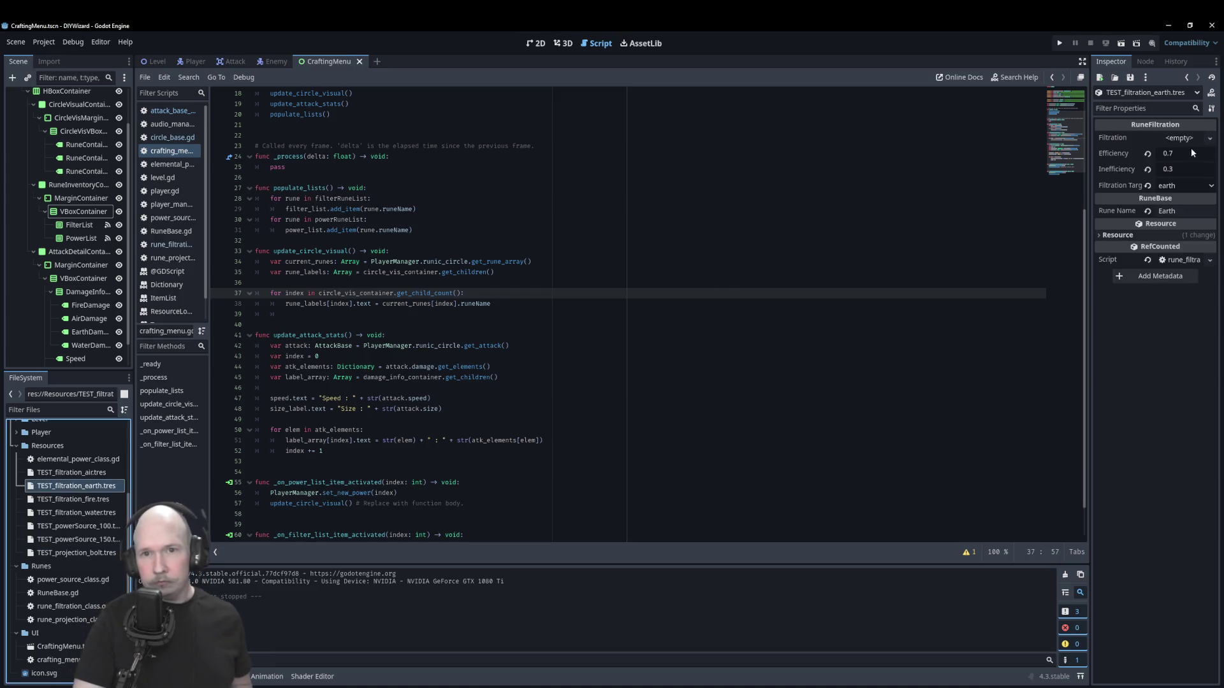
mouse_move(1171, 170)
left_click(1210, 138)
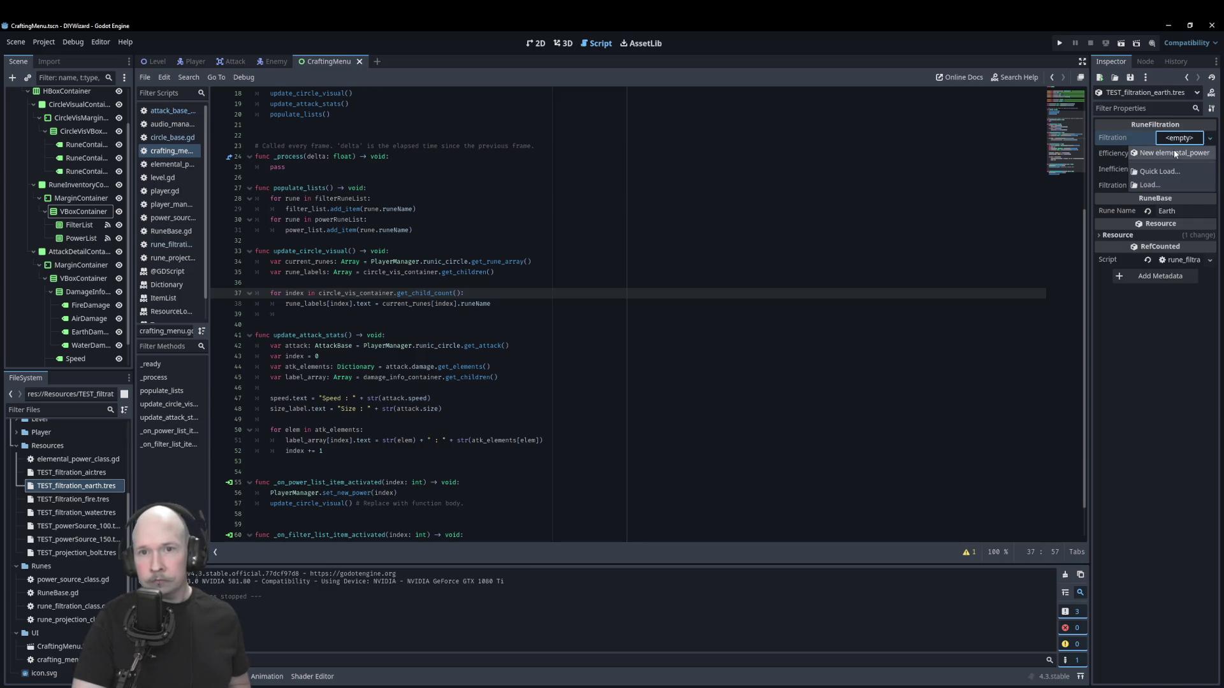
left_click(1173, 153)
key("ctrl+s")
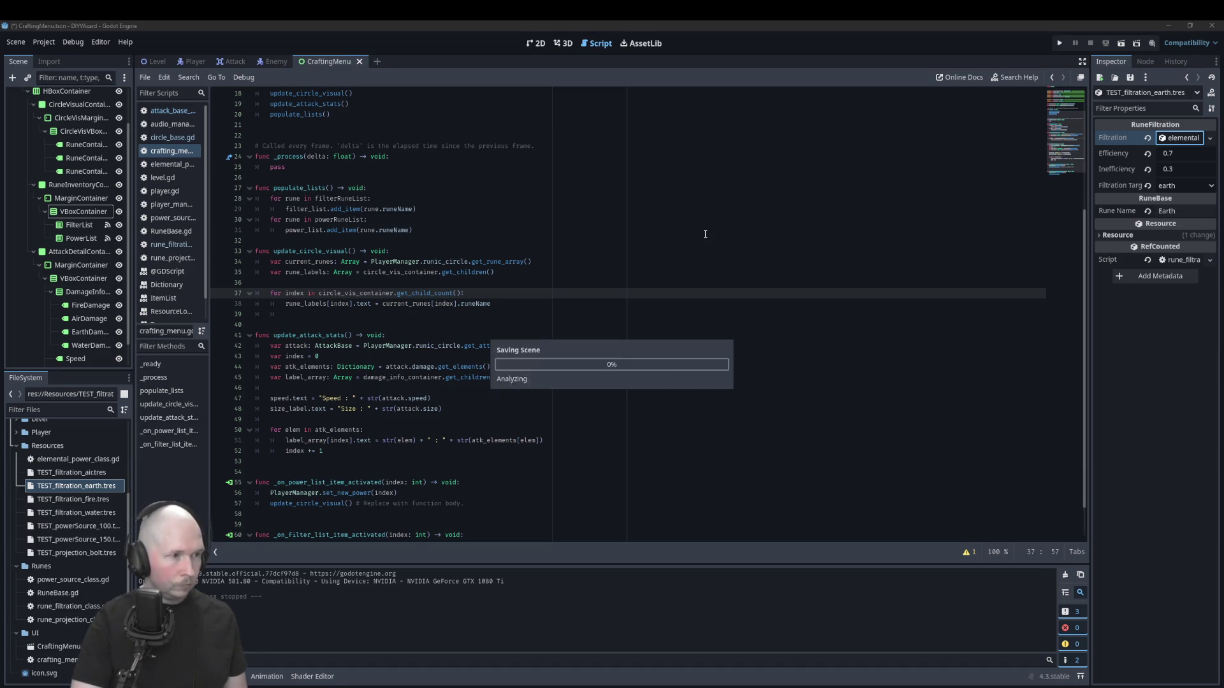
left_click(73, 476)
left_click(1169, 141)
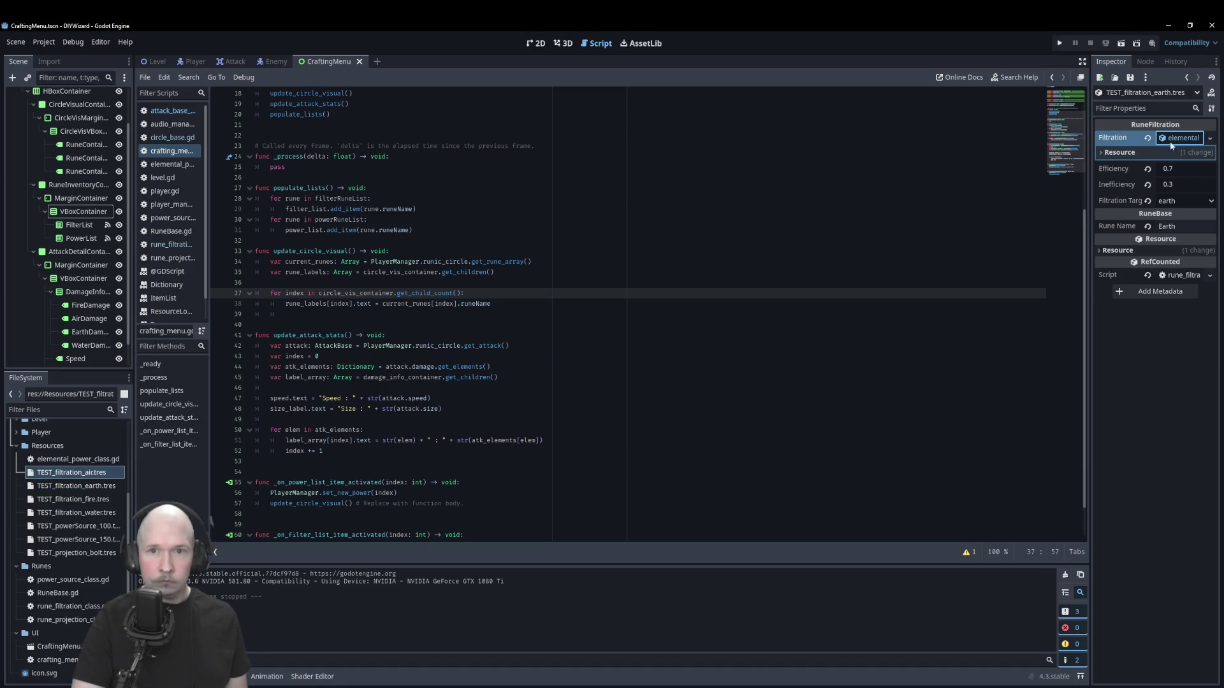
left_click(1183, 140)
left_click(1183, 140)
left_click(1183, 141)
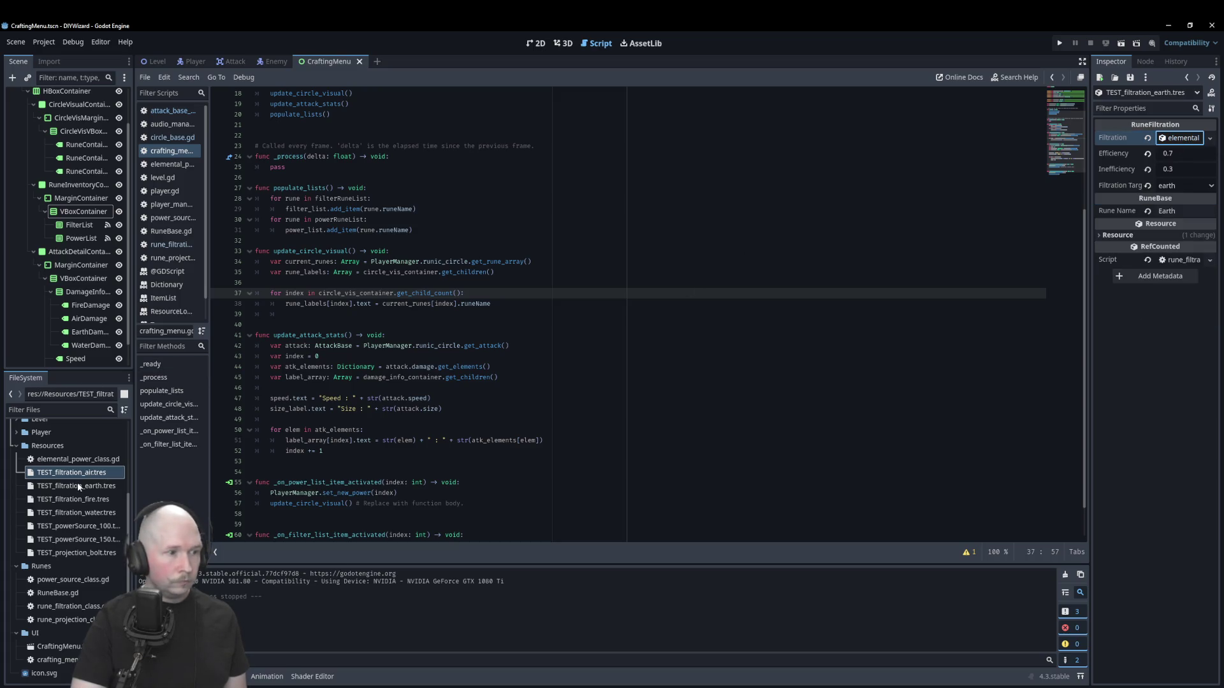
Give TEST_filtration_air.tres a new elemental_power Filtration and save it
left_click(83, 501)
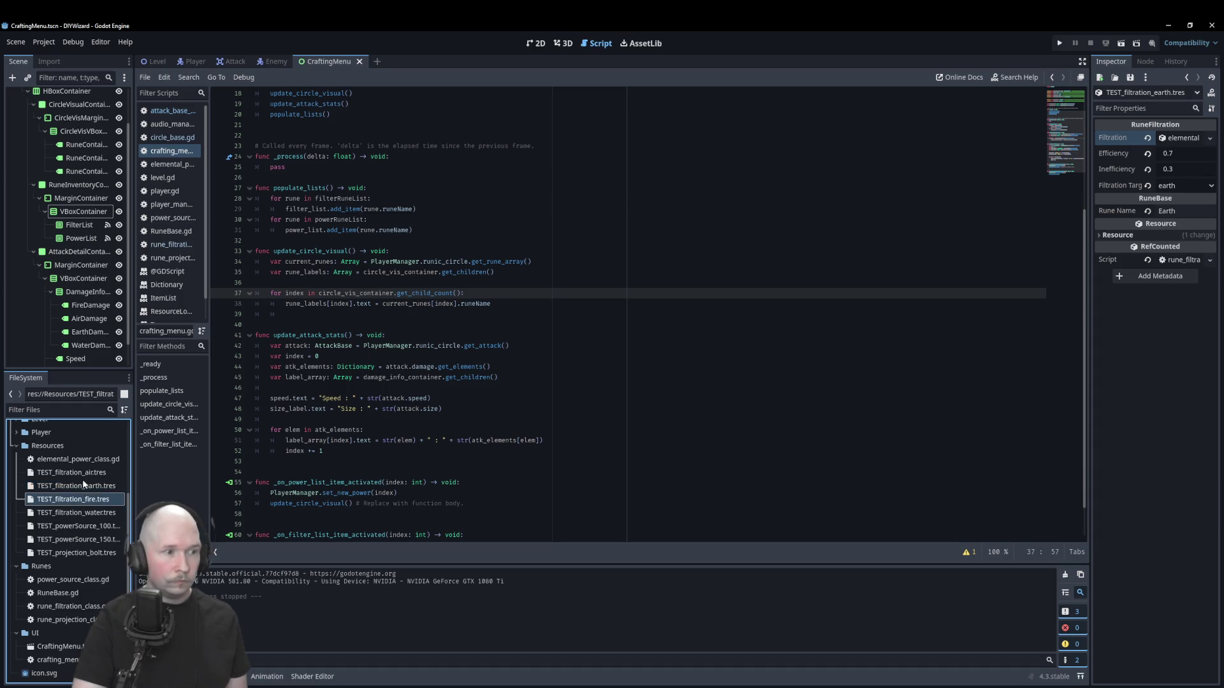
left_click(89, 473)
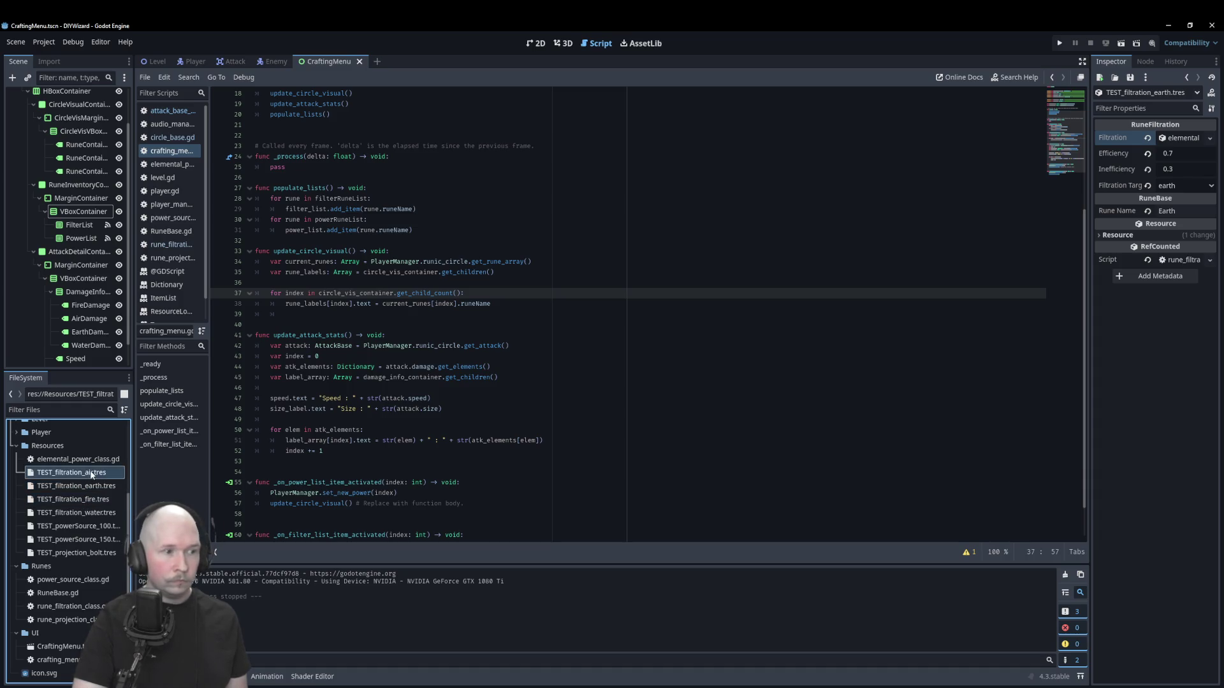
left_click(1177, 138)
left_click(1176, 157)
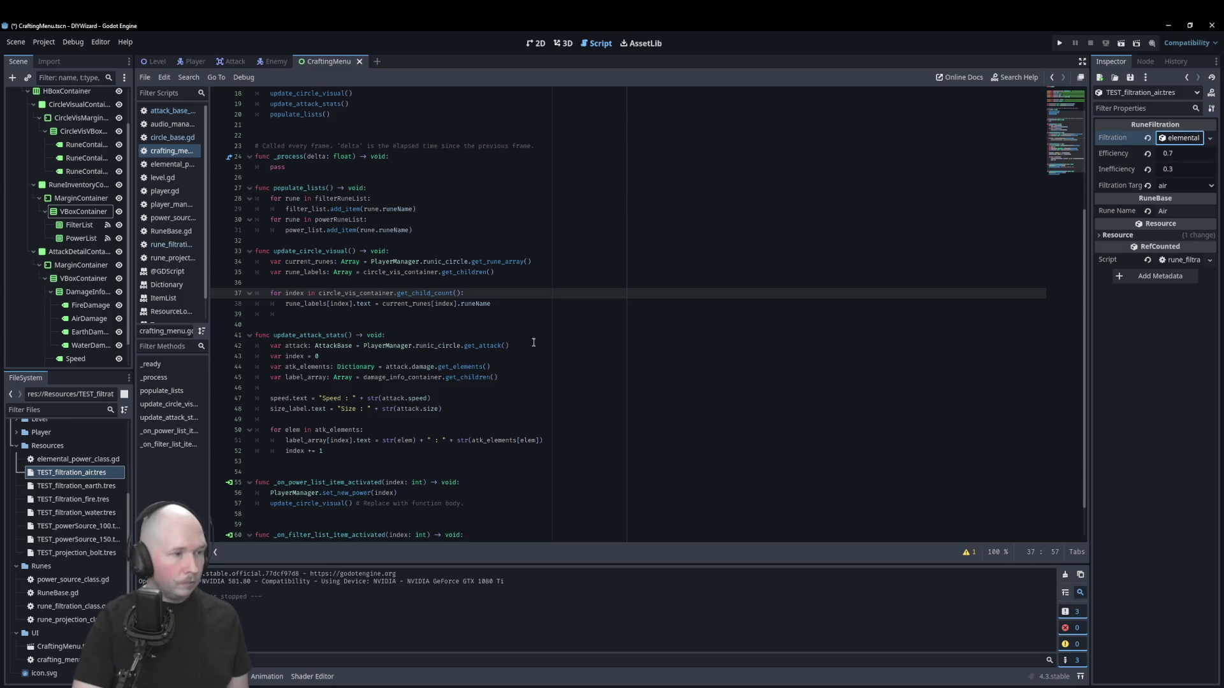
left_click(599, 315)
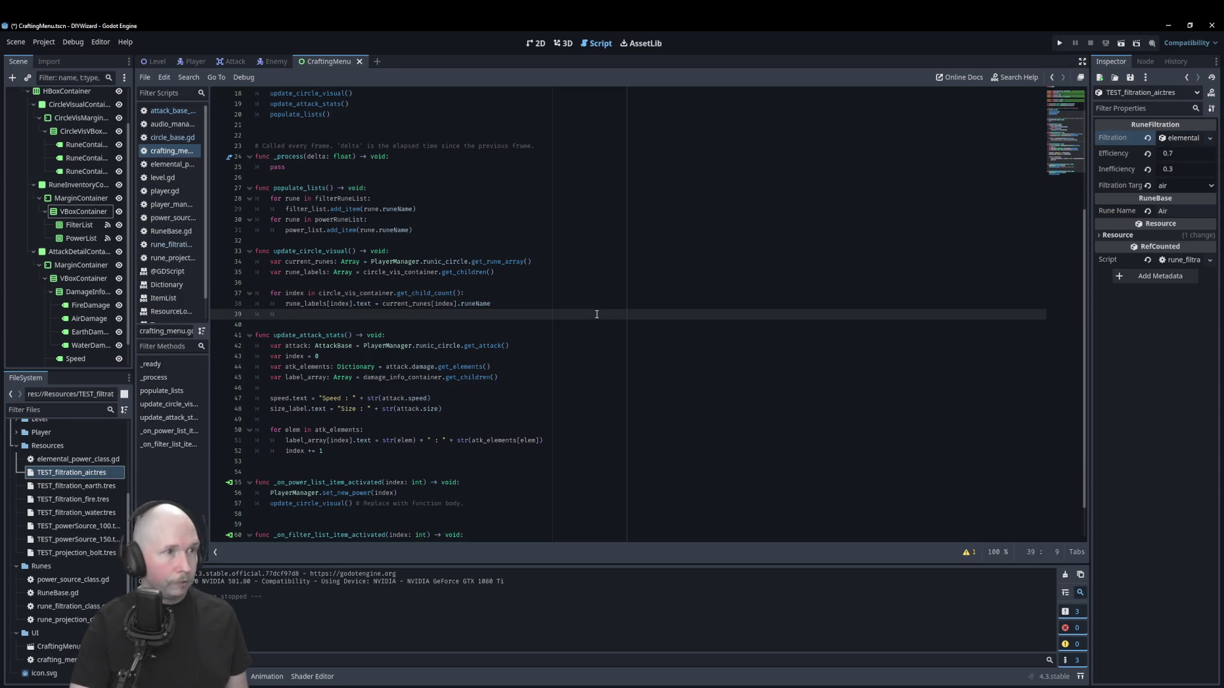
key("ctrl+s")
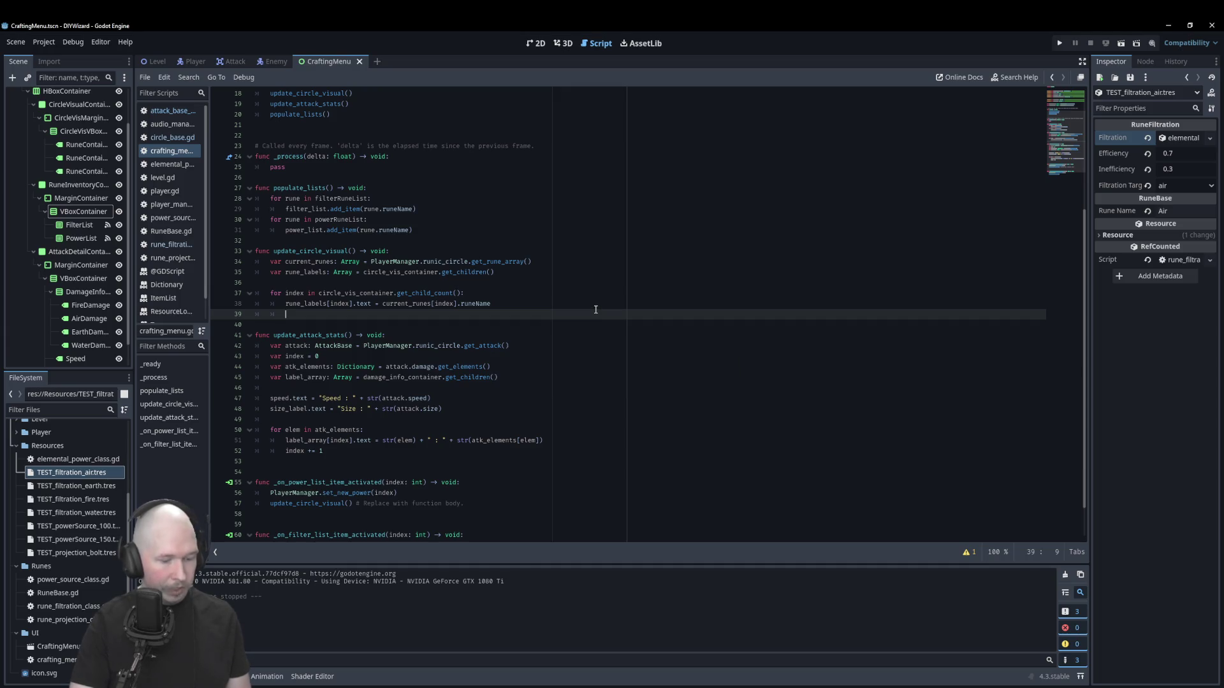
key("F6")
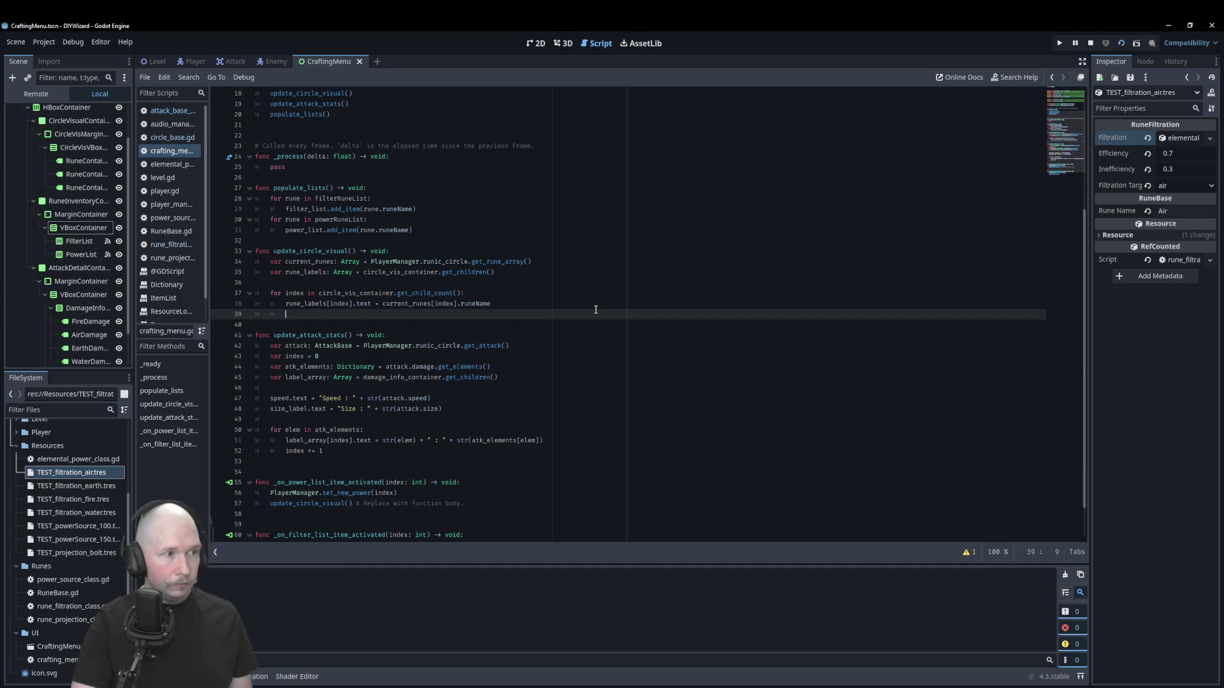
double_click(489, 255)
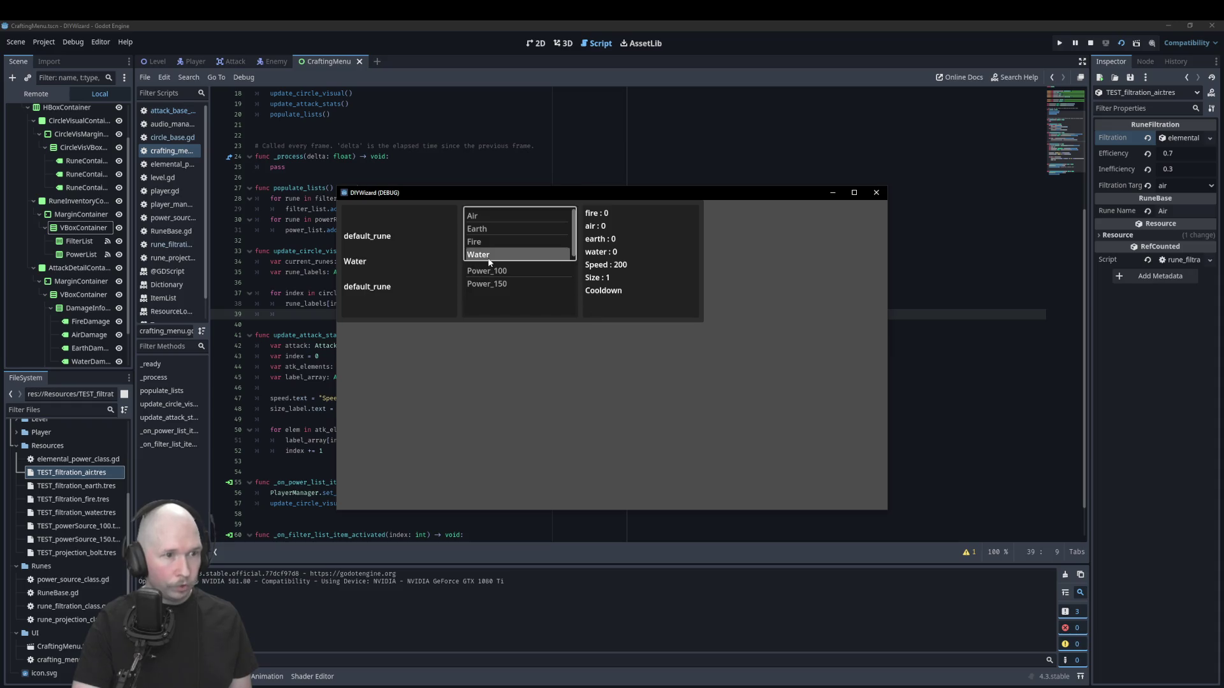
double_click(488, 271)
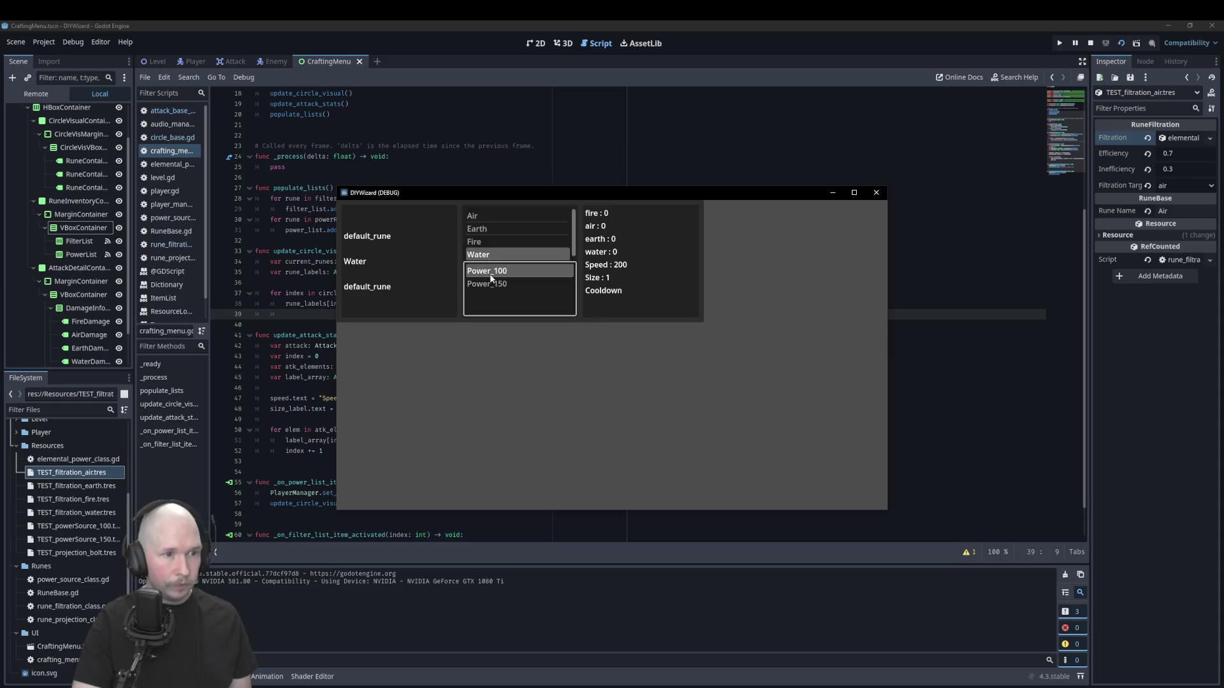
double_click(498, 231)
double_click(502, 218)
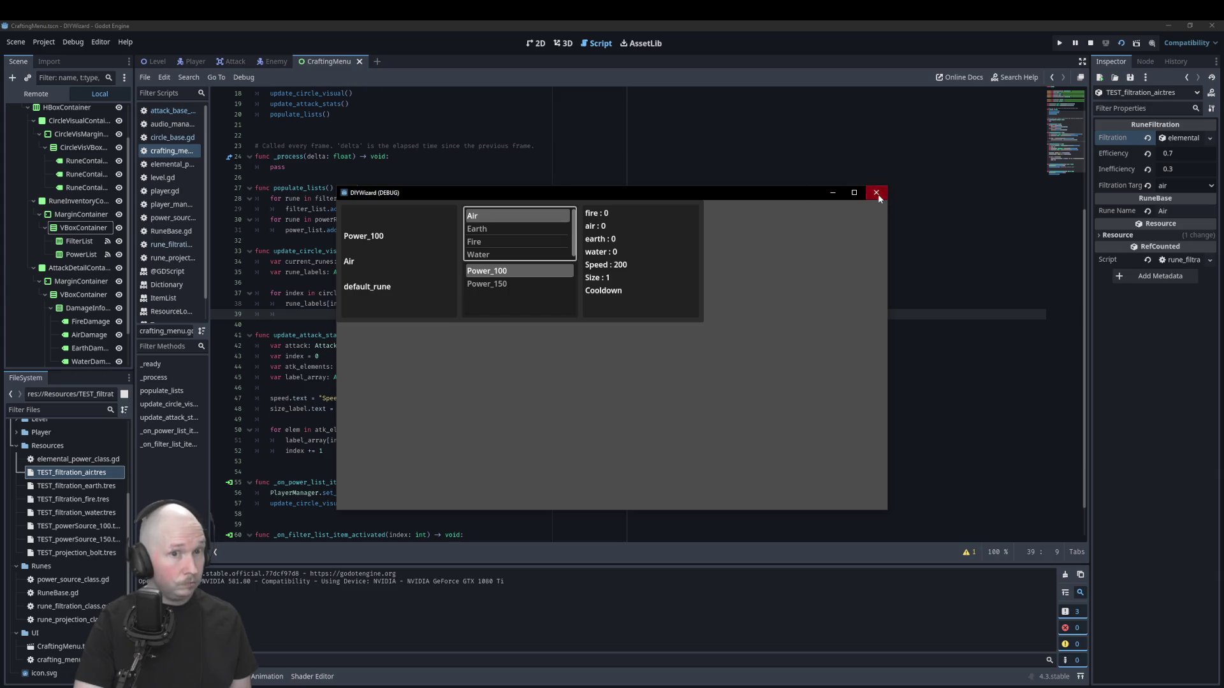
left_click(876, 193)
left_click(829, 190)
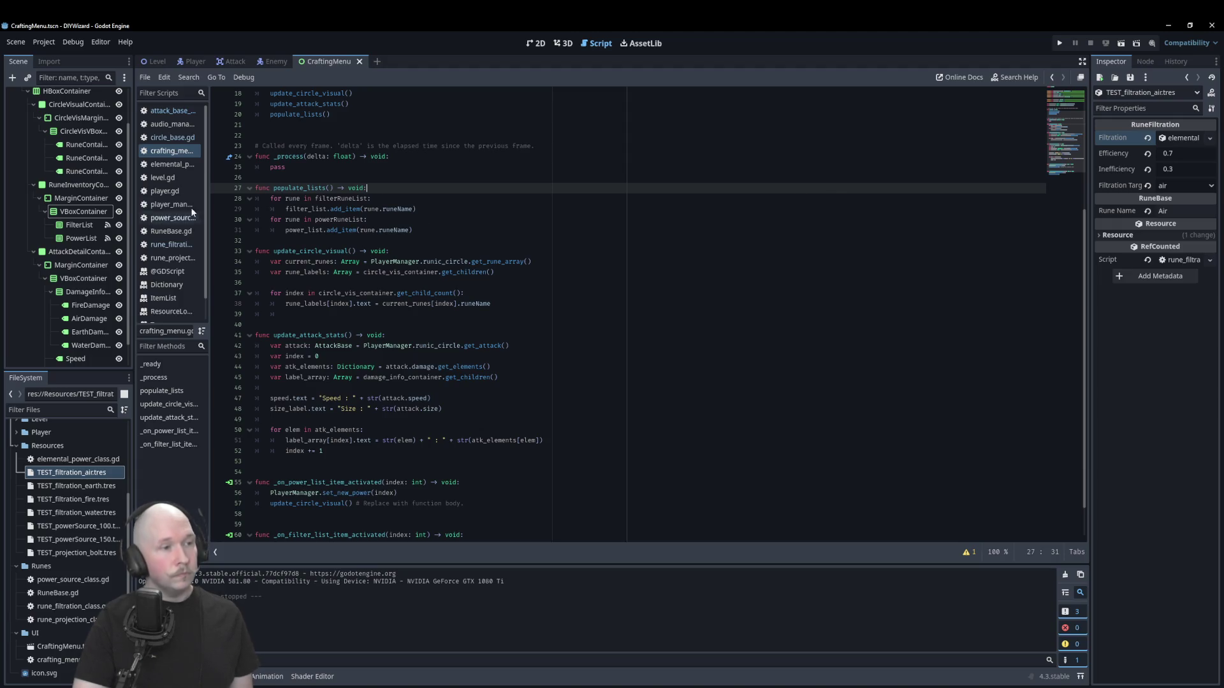
Look over level.gd's _ready function and RuneBase.gd, then open rune_filtration_class.gd
left_click(167, 178)
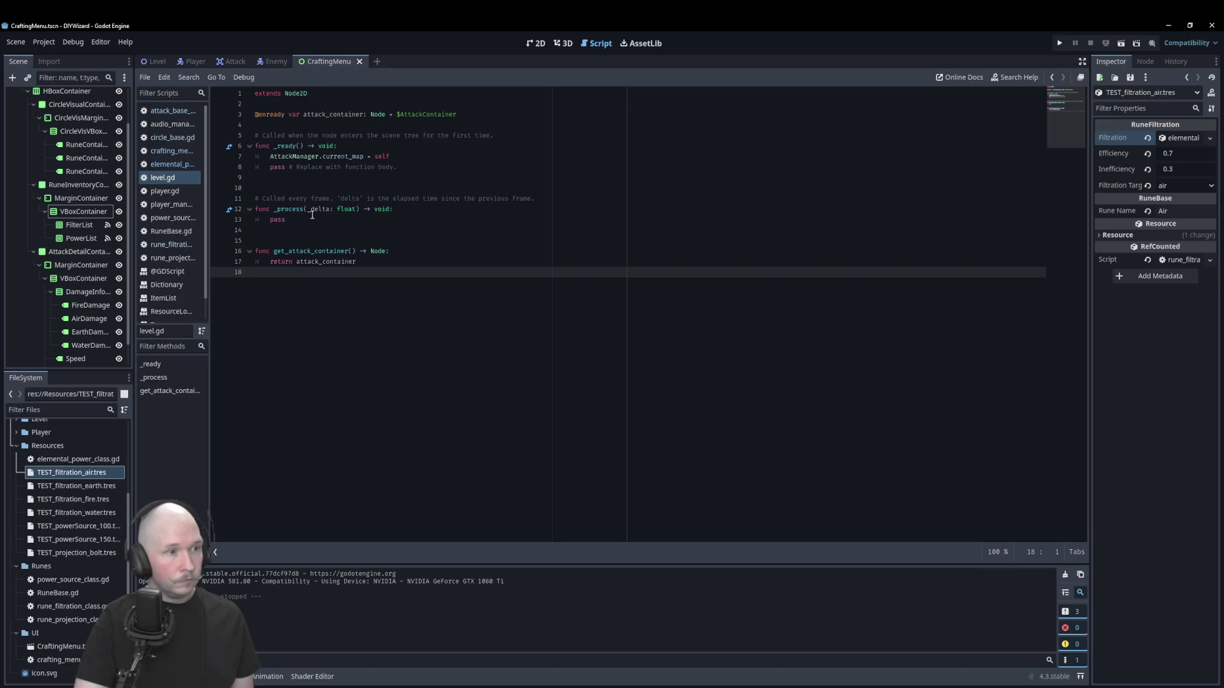
left_click_drag(336, 146, 245, 148)
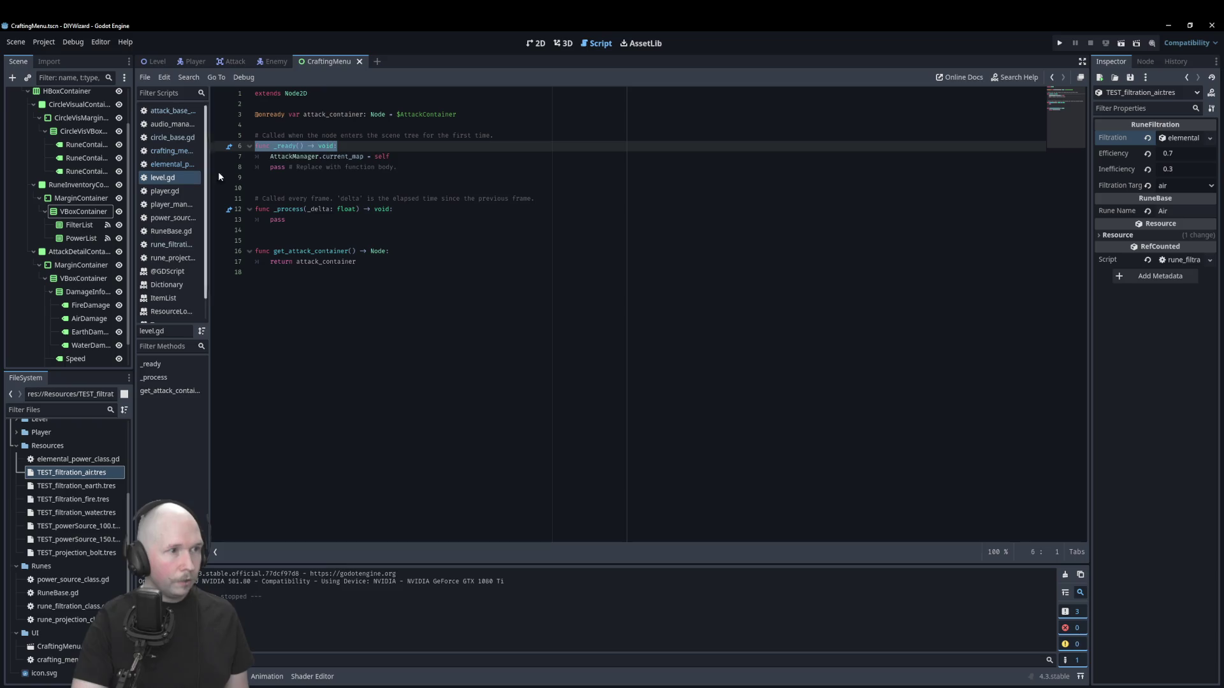
left_click(171, 231)
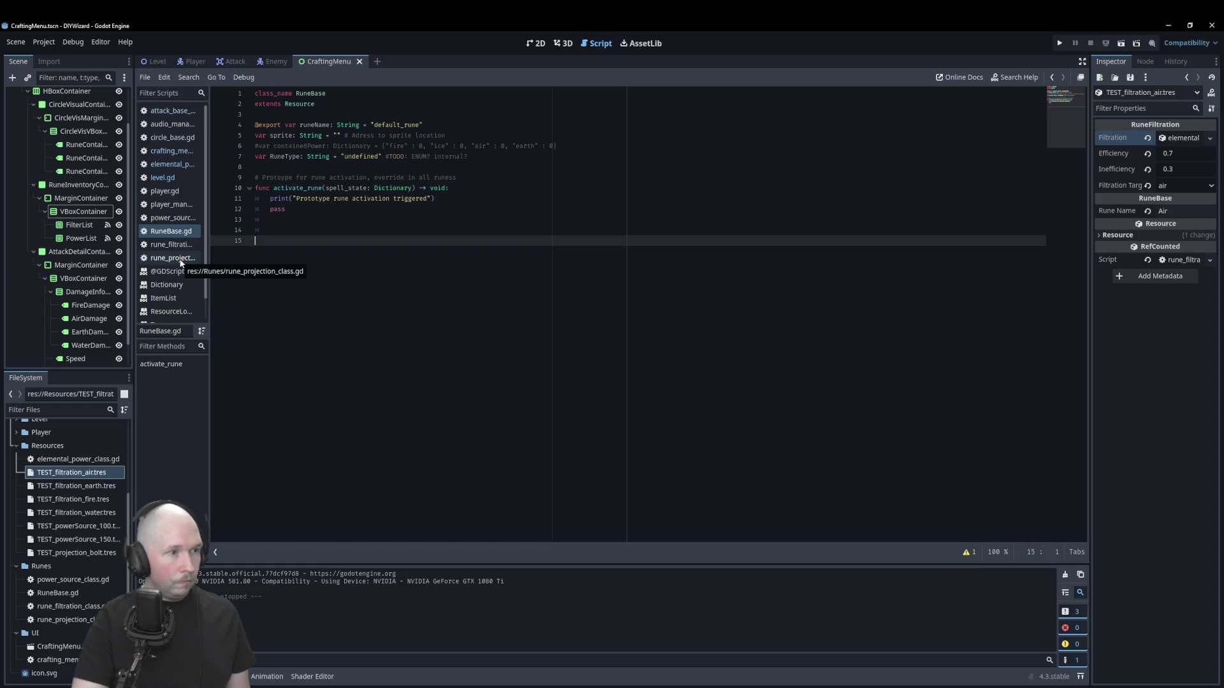
left_click(171, 245)
Add a 'func _ready() -> void:' declaration after line 26 of the RuneFiltration script
left_click(522, 360)
key("Return")
key("Return")
type("func _ready() -> void:")
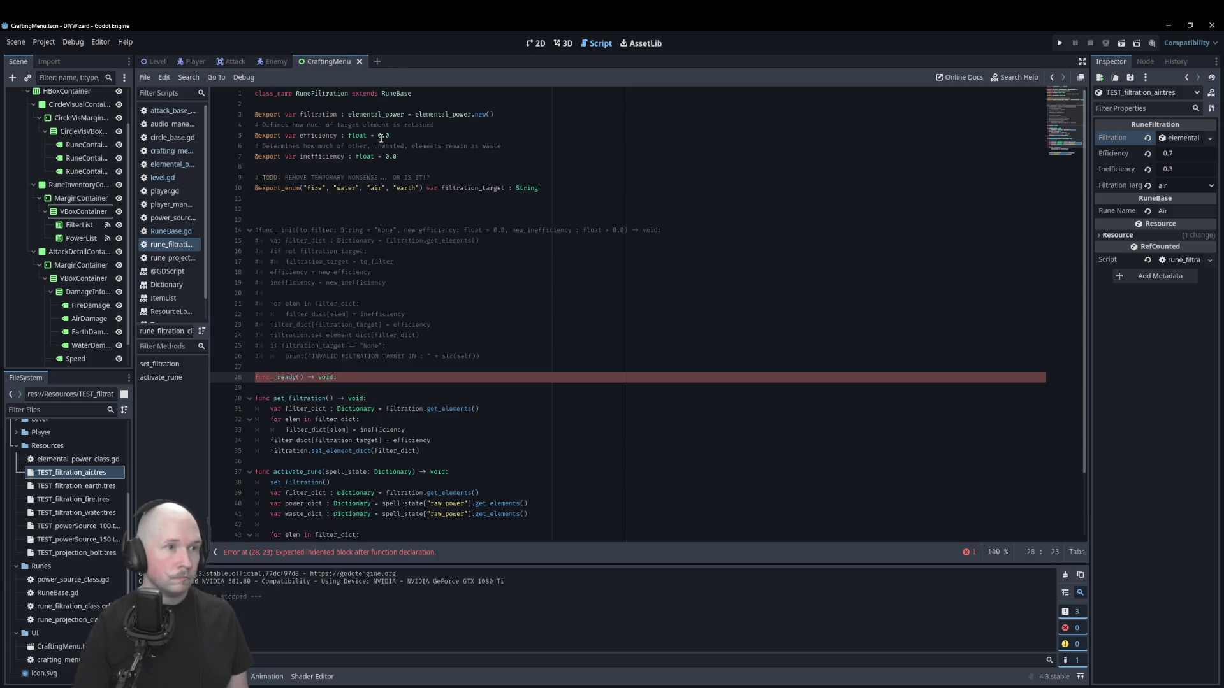
Remove the '= 0.0' defaults from the efficiency and inefficiency variables
left_click_drag(371, 136, 390, 136)
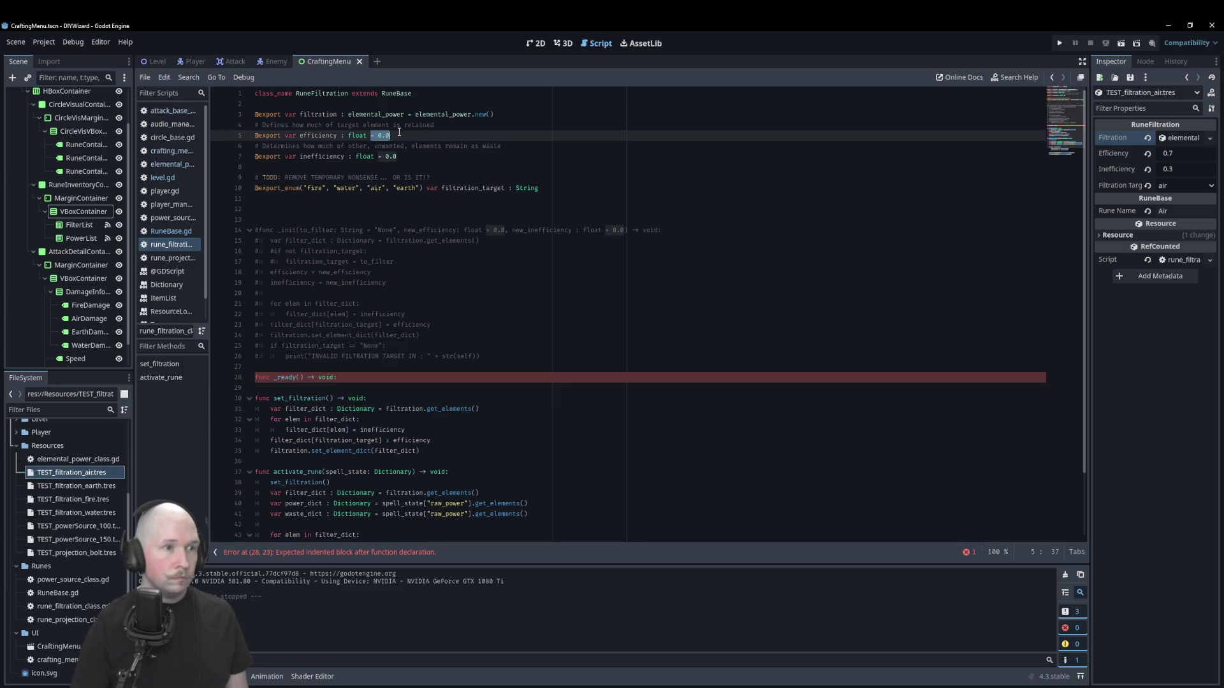
key("BackSpace")
left_click(426, 158)
key("BackSpace")
key("BackSpace")
key("BackSpace")
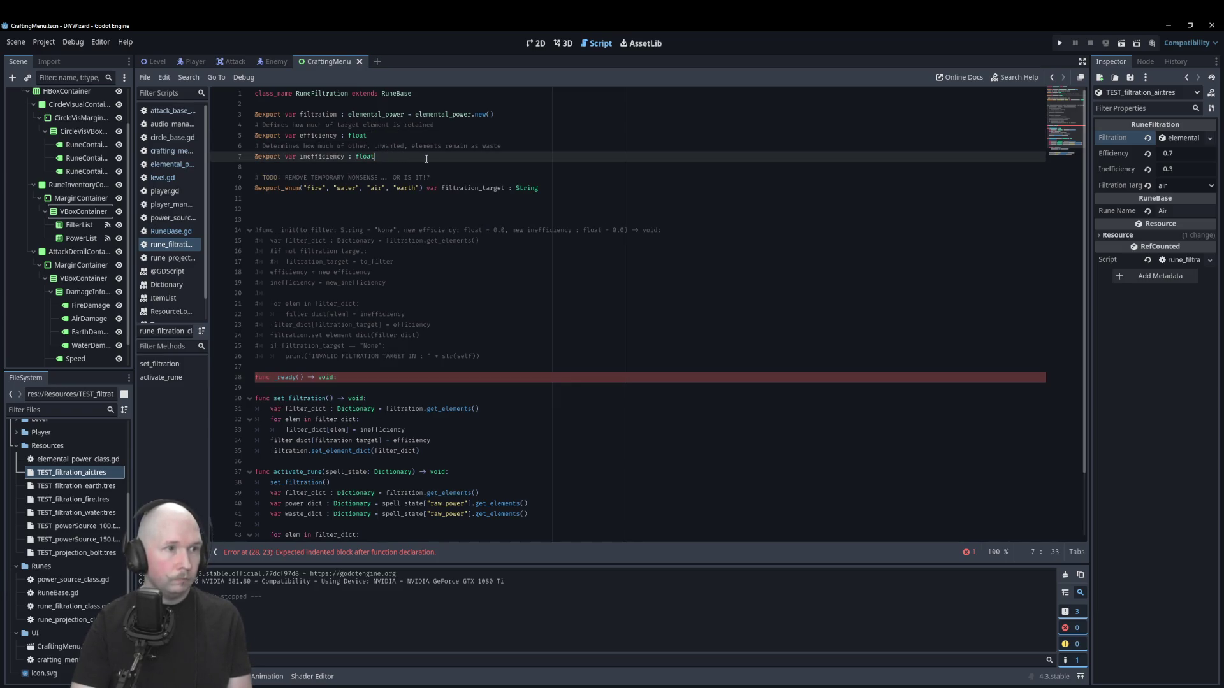
Give _ready a 'pass' body and run the project to test the changes
left_click(396, 378)
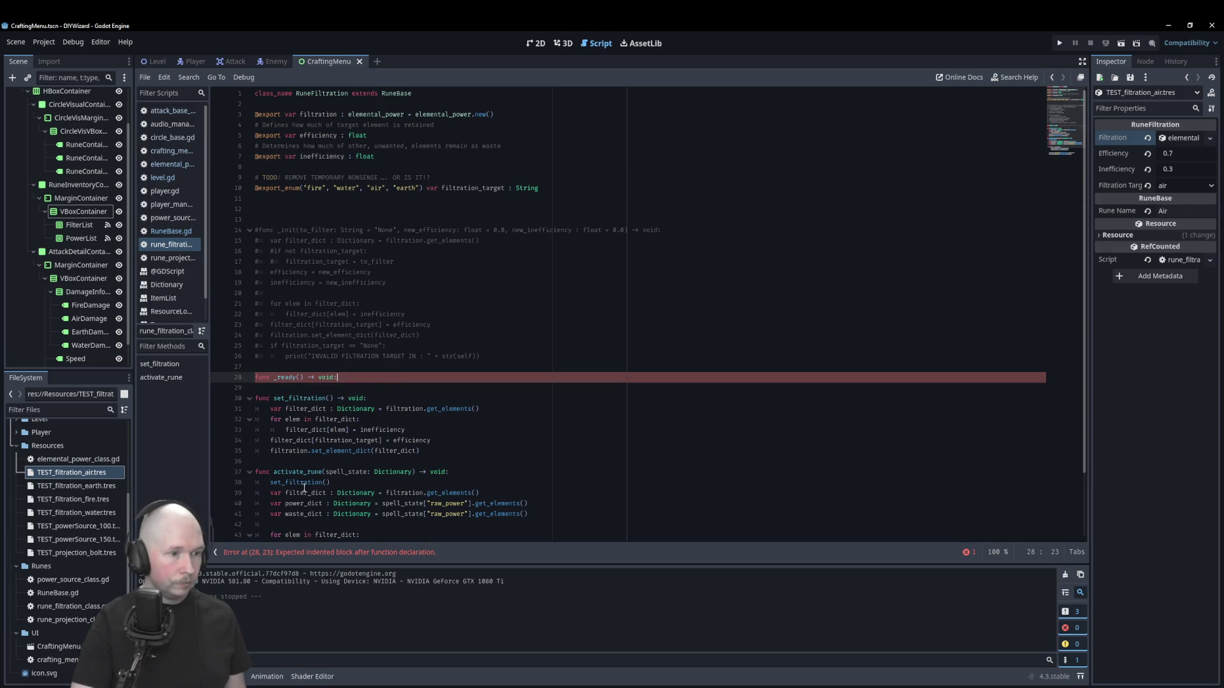
key("Return")
type("pass")
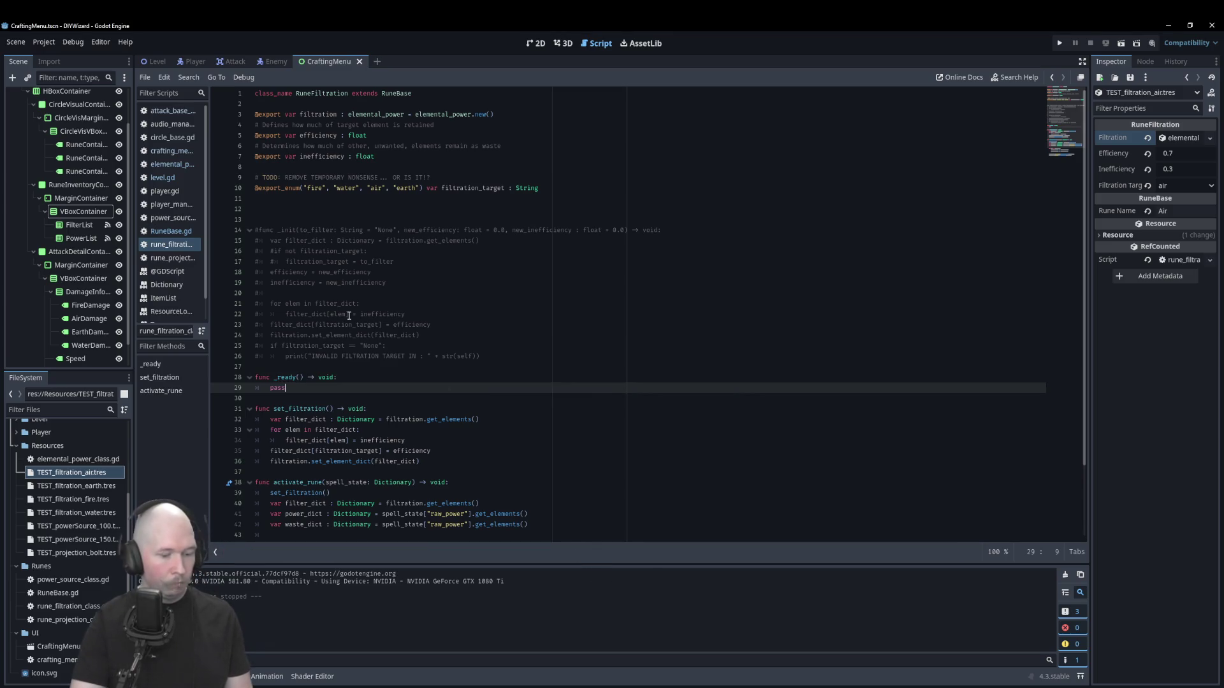
key("F6")
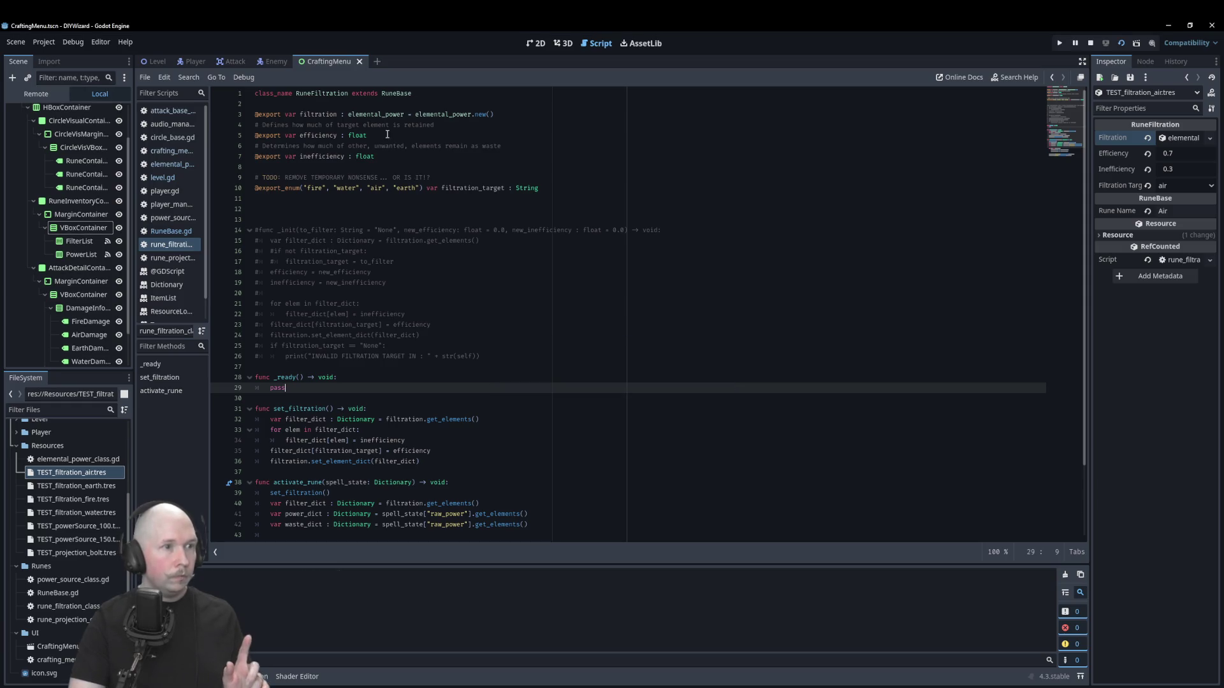